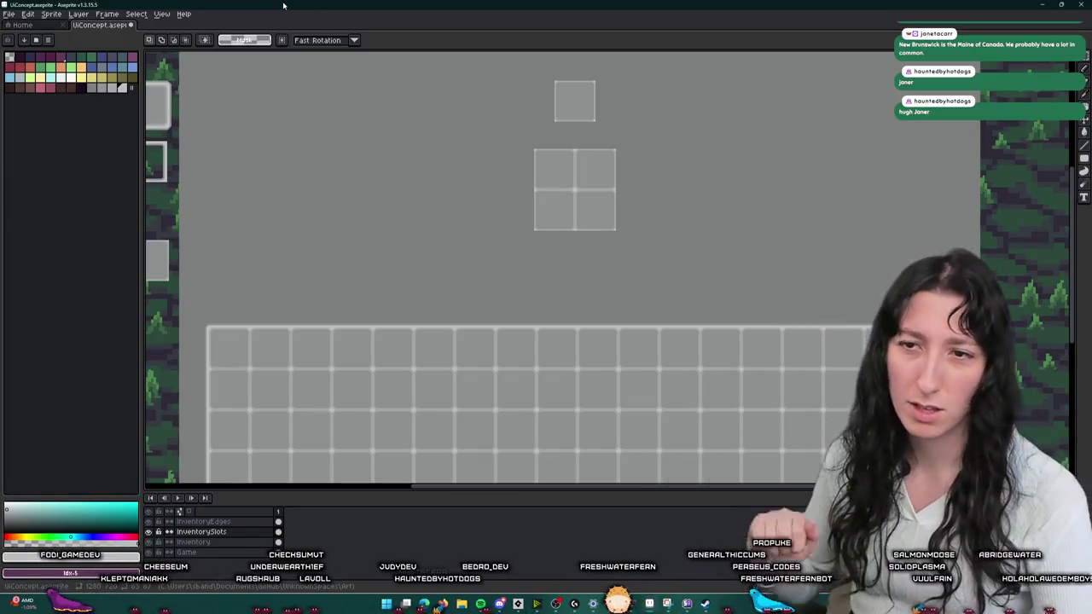
- Paste a copy of the small top slot square and position it just below the 2x2 grid
key(ctrl+v)
drag(568, 101, 568, 145)
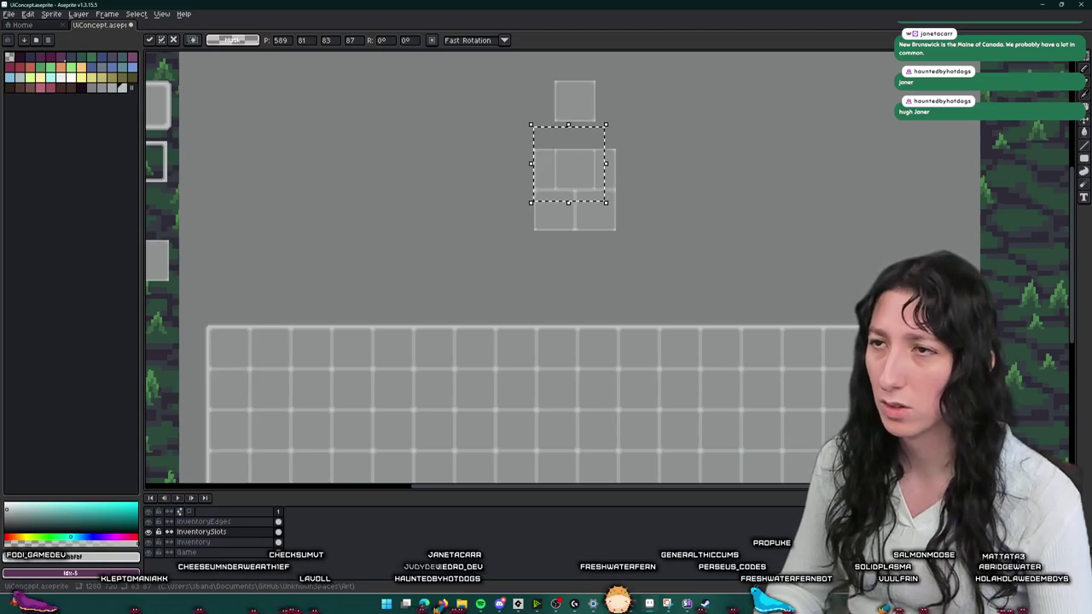
key(Down)
key(Down)
key(Down)
key(Down)
key(Down)
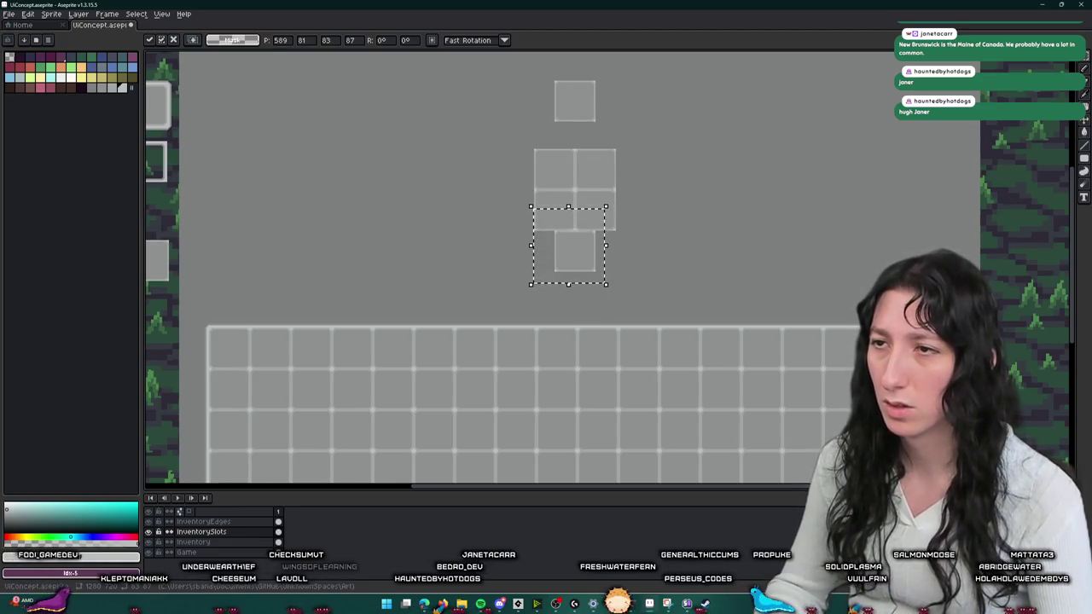
key(Down)
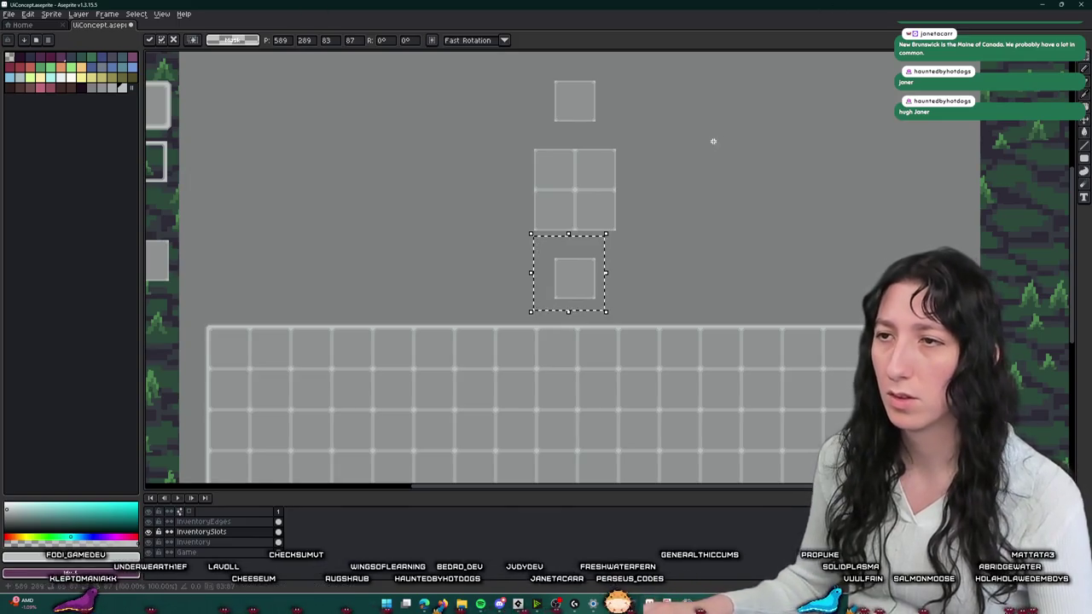
key(ctrl+d)
scroll(580, 256, up, 2)
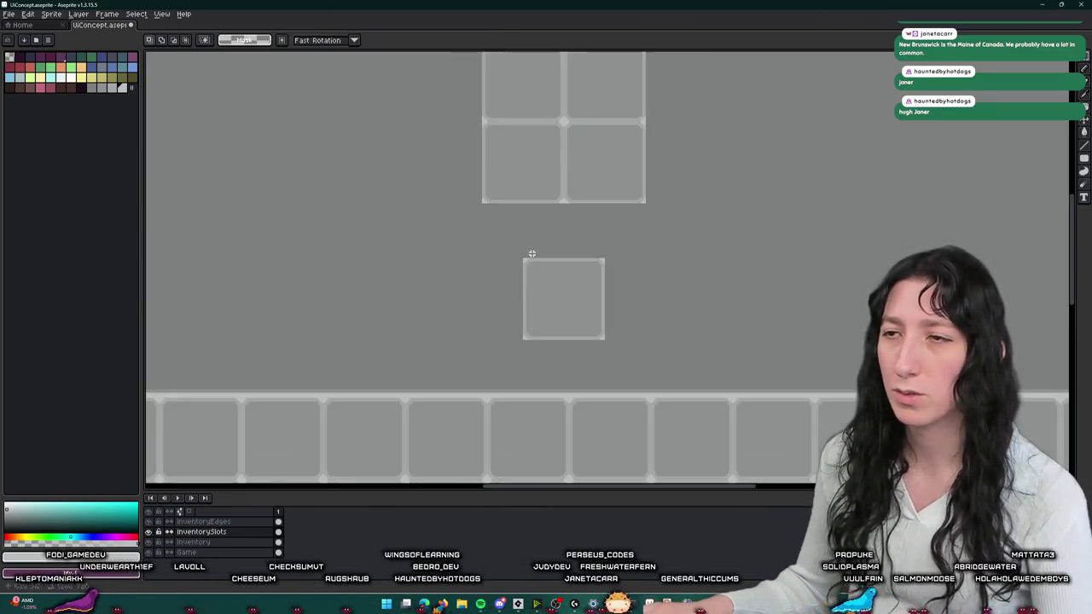
scroll(512, 221, down, 2)
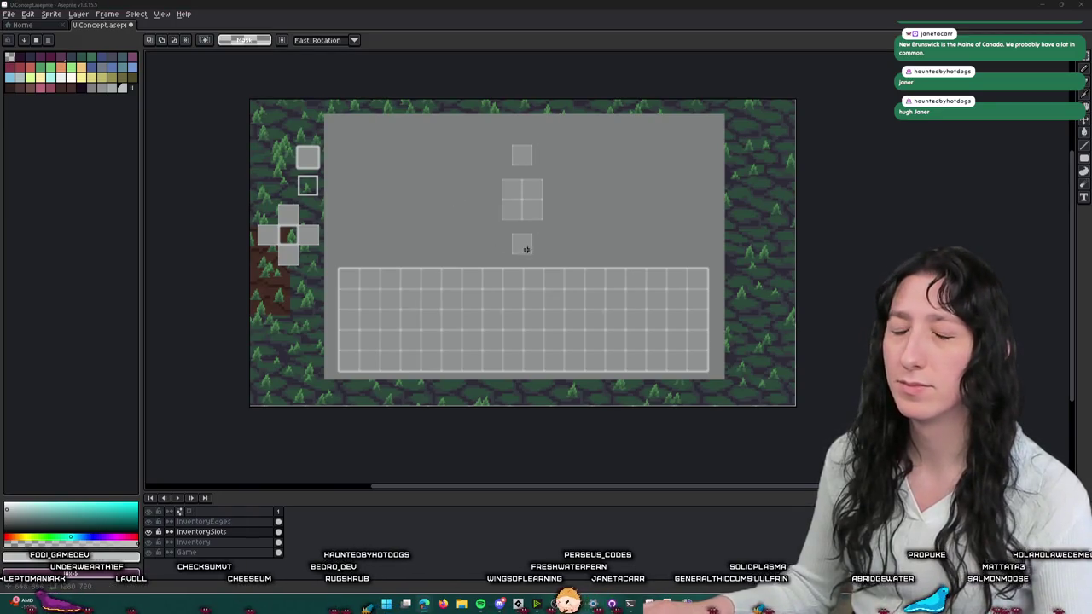
- Draw a rectangle over the 2x2 slot grid and delete its inner cross lines
scroll(526, 250, up, 3)
scroll(464, 202, down, 1)
scroll(737, 264, down, 1)
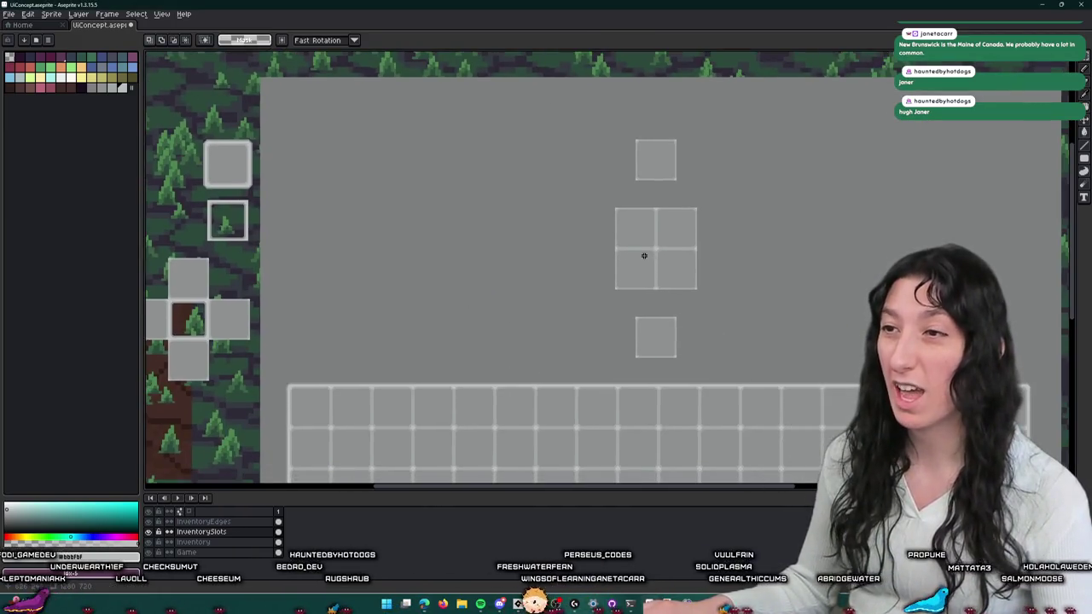
drag(622, 239, 588, 196)
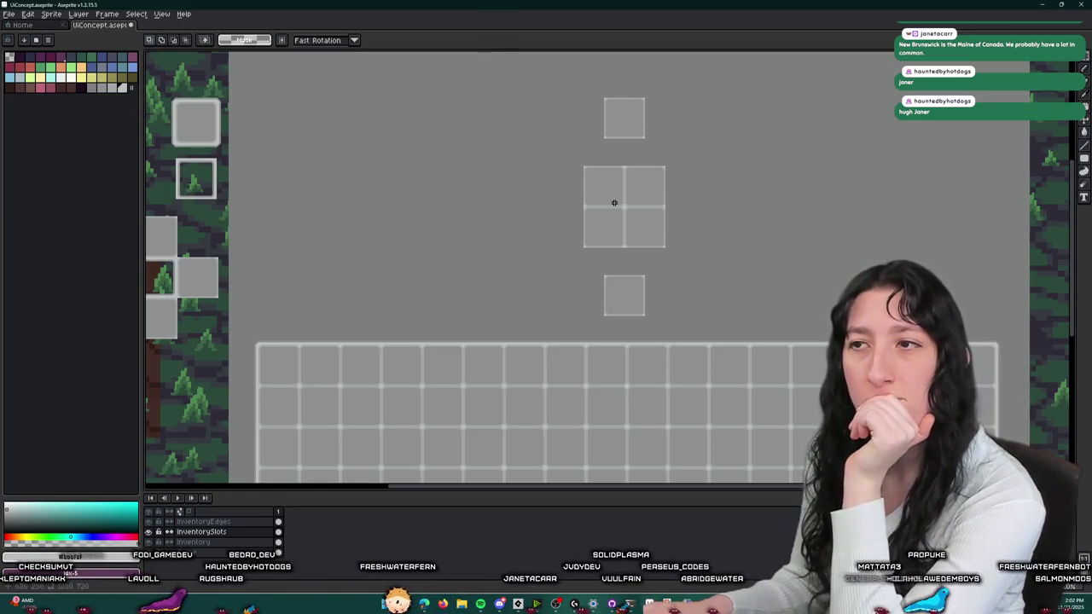
scroll(630, 211, up, 3)
scroll(502, 102, up, 2)
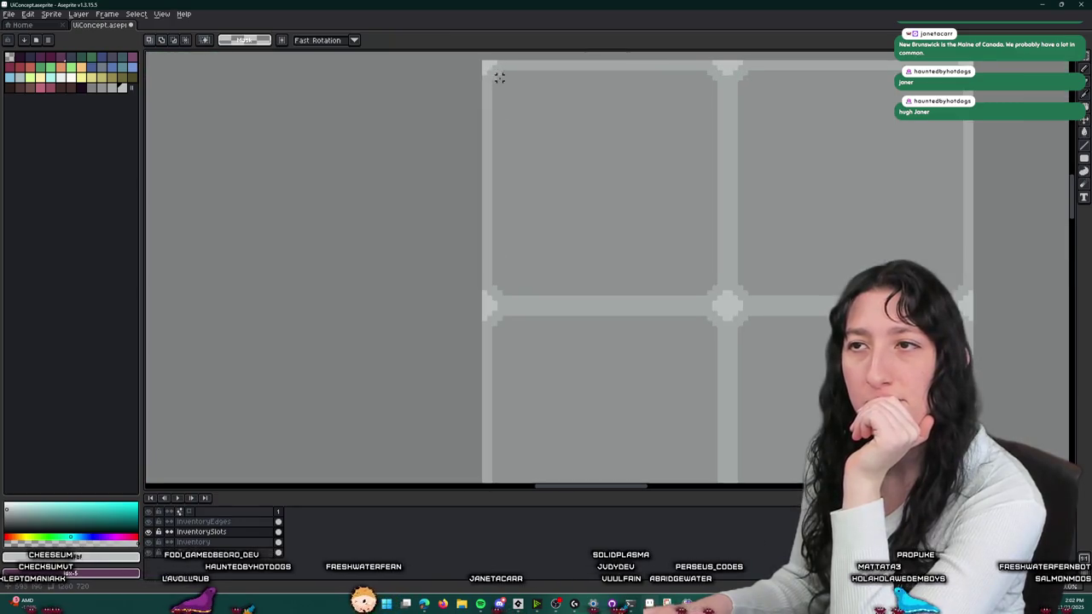
drag(504, 73, 838, 423)
scroll(775, 319, down, 2)
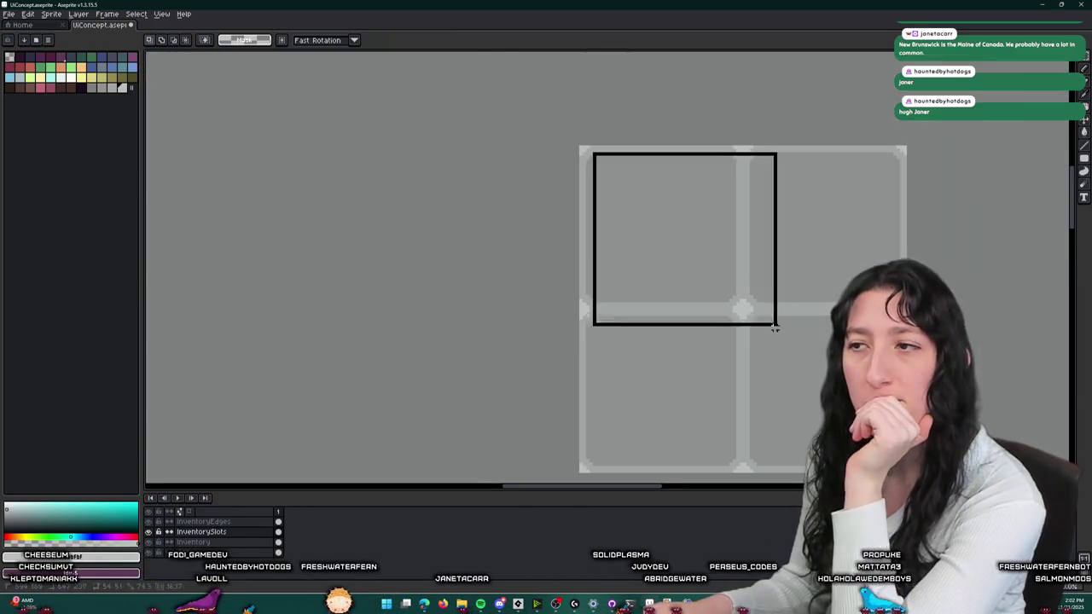
scroll(807, 415, up, 2)
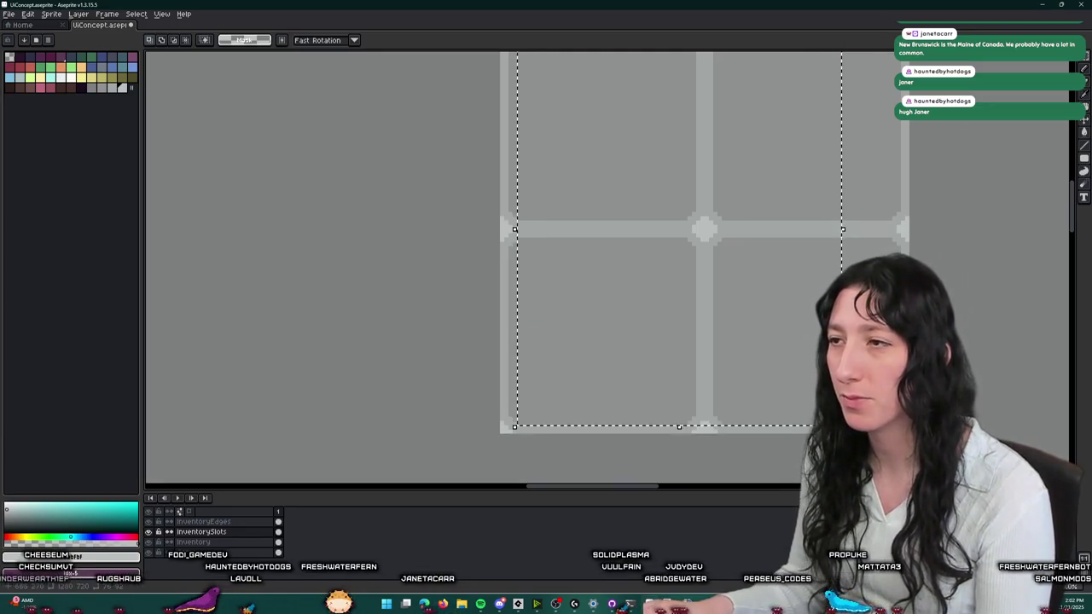
key(Delete)
- Remove the leftover divider pixels and fill the merged slot interior light grey
mouse_move(899, 210)
mouse_down()
mouse_move(495, 273)
mouse_move(512, 273)
mouse_up()
key(Delete)
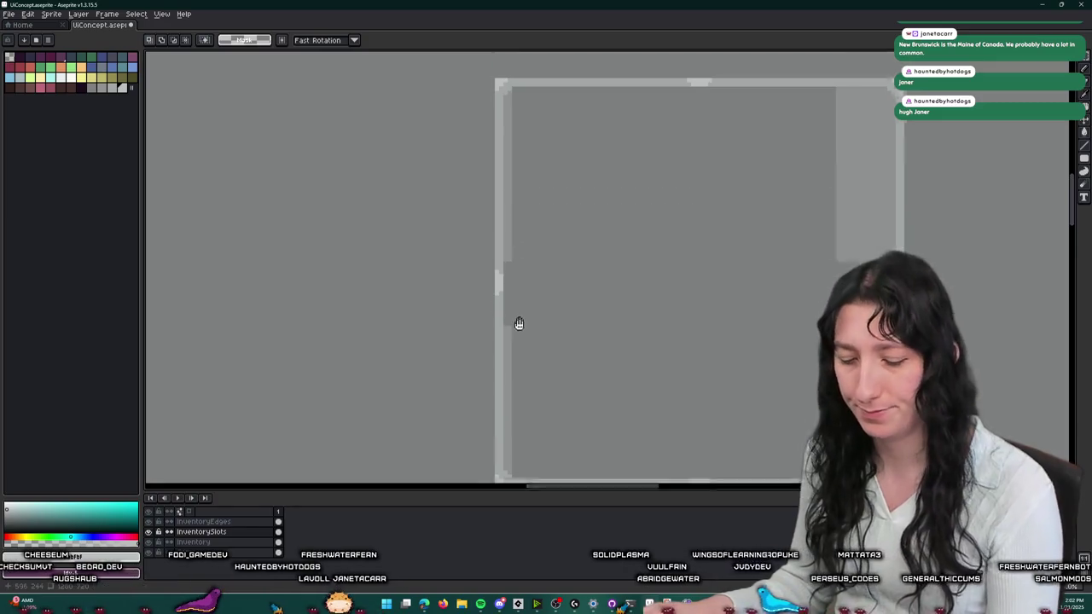
scroll(520, 277, up, 1)
click(598, 273)
scroll(597, 273, down, 3)
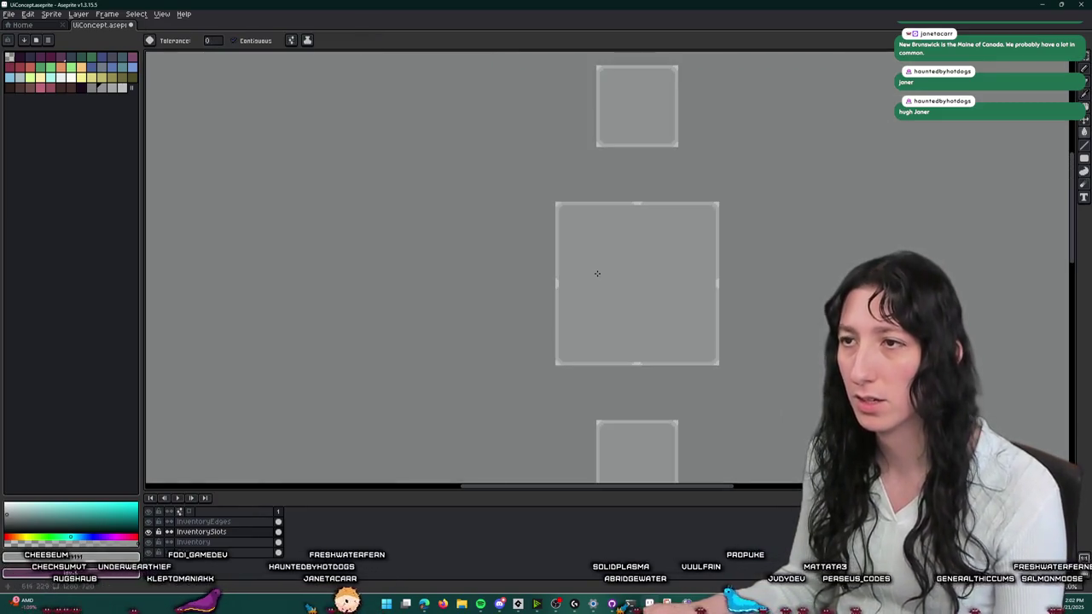
scroll(599, 275, up, 2)
scroll(546, 278, up, 1)
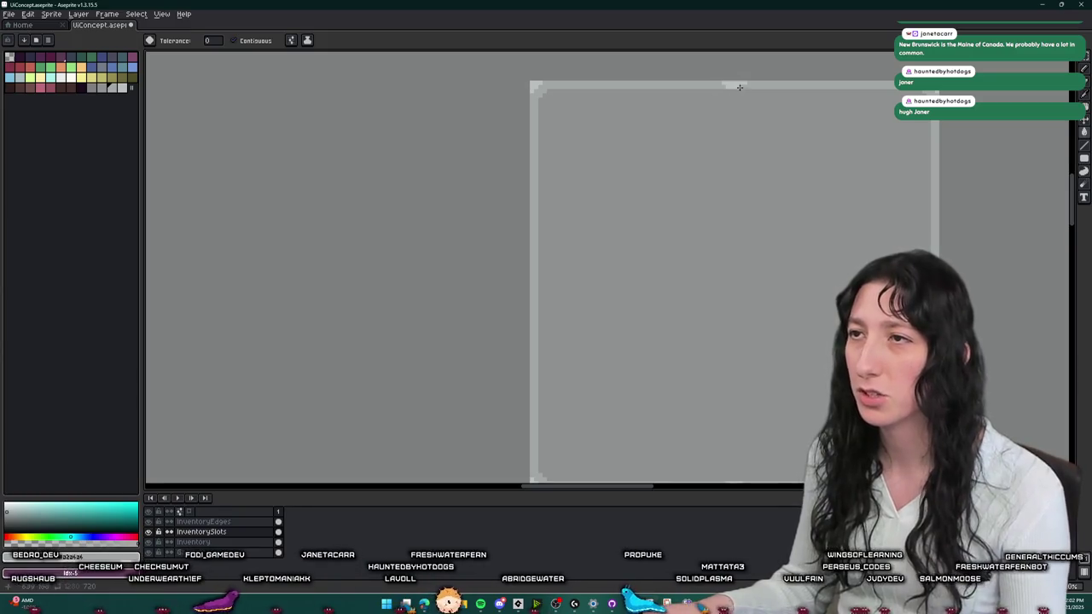
scroll(740, 87, down, 2)
click(738, 344)
key(ctrl+z)
scroll(704, 346, up, 2)
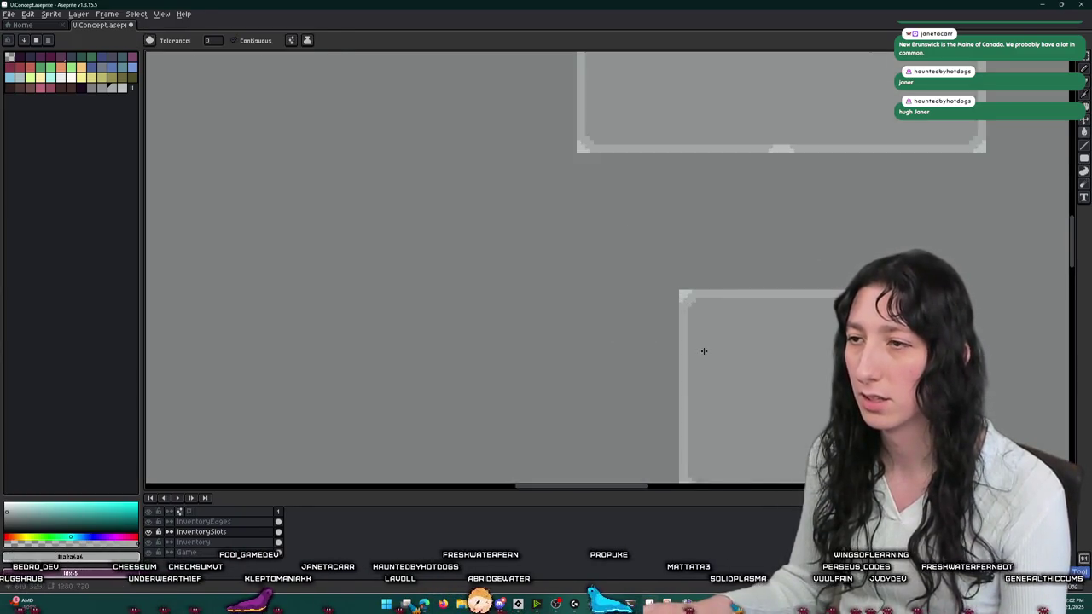
scroll(704, 346, down, 2)
scroll(651, 254, down, 1)
scroll(651, 253, up, 1)
drag(744, 217, 617, 307)
scroll(616, 307, down, 3)
scroll(542, 186, up, 1)
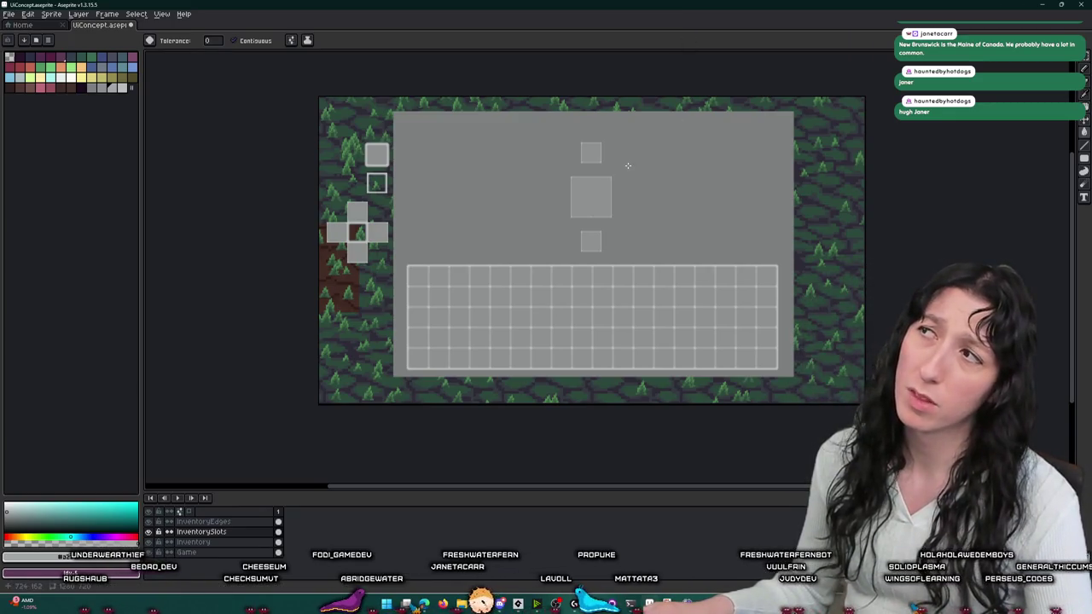
scroll(613, 54, up, 1)
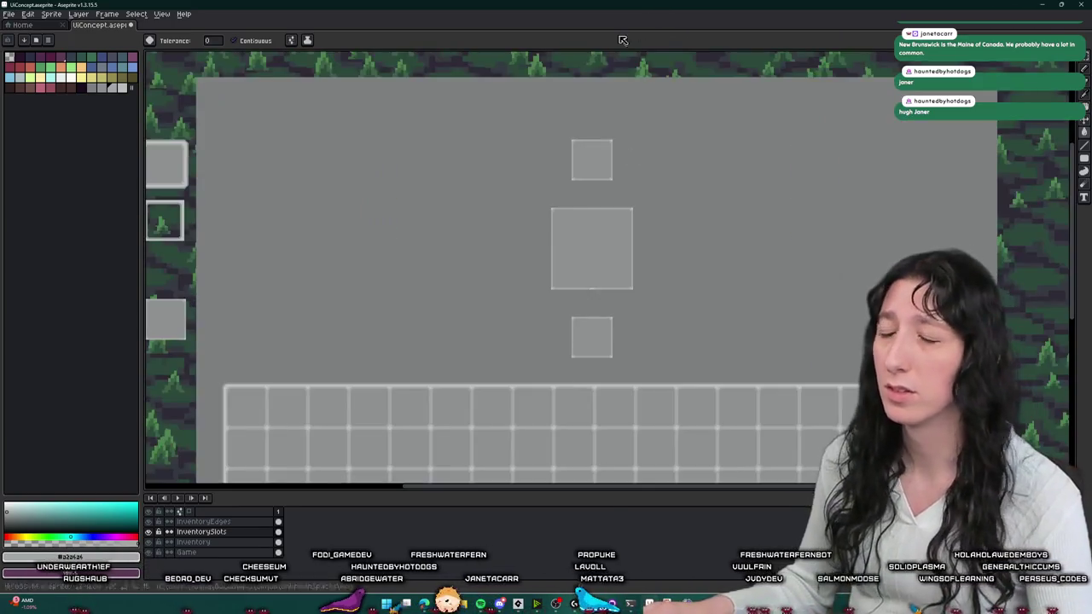
- Marquee-select a 3x2 block of cells from the main inventory grid
scroll(587, 134, down, 1)
scroll(576, 158, up, 1)
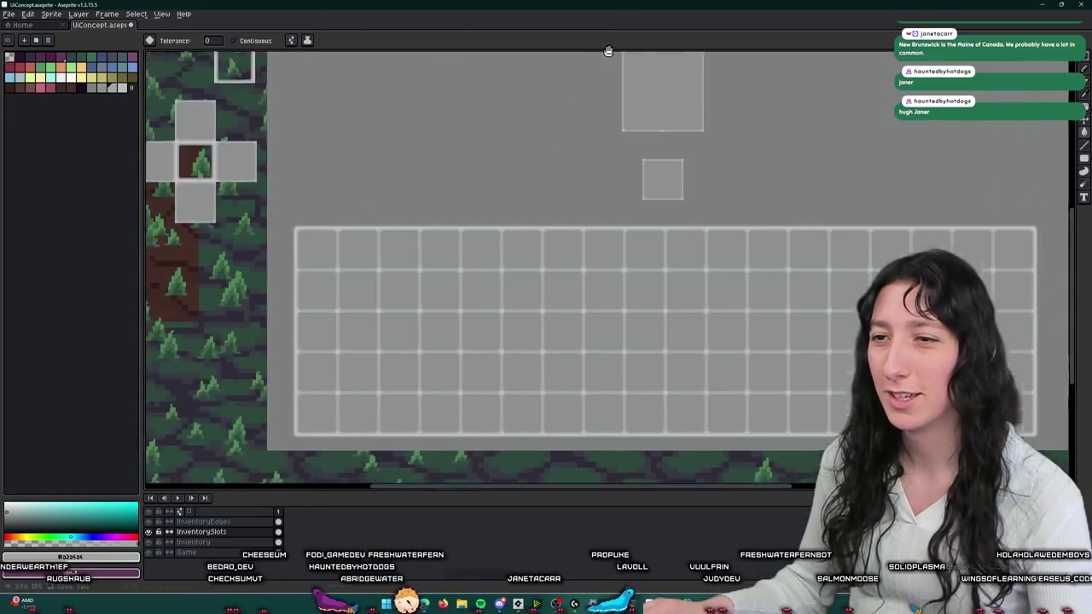
mouse_move(584, 207)
mouse_down()
mouse_move(390, 170)
mouse_move(555, 302)
mouse_up()
key(m)
scroll(477, 199, up, 1)
scroll(471, 190, up, 2)
scroll(464, 178, down, 1)
scroll(460, 176, down, 3)
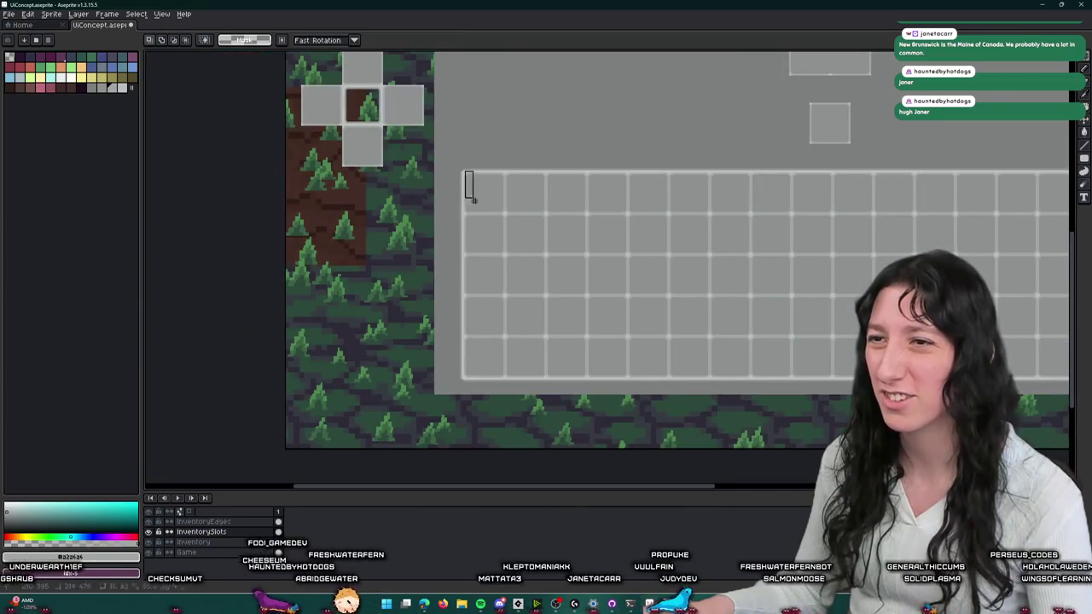
scroll(478, 192, up, 3)
scroll(657, 251, up, 1)
mouse_move(467, 182)
mouse_down()
mouse_move(707, 266)
mouse_move(688, 282)
mouse_up()
- Move the 3x2 slot block onto the large centre slot, nudge it down and commit
scroll(706, 266, up, 2)
scroll(688, 282, down, 3)
scroll(743, 239, down, 1)
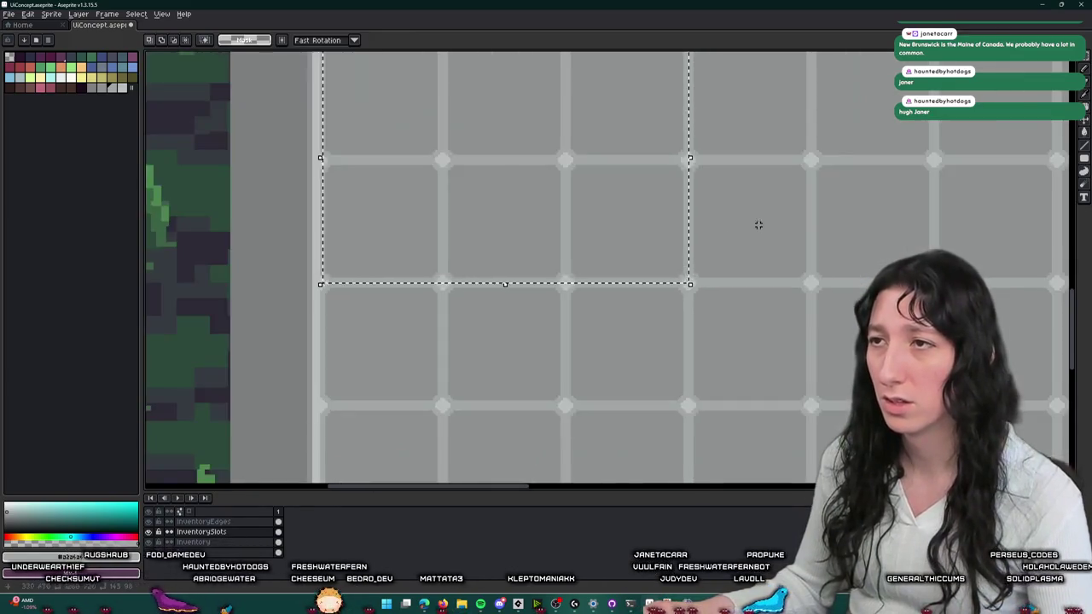
scroll(752, 225, down, 2)
scroll(794, 217, down, 1)
drag(336, 407, 638, 230)
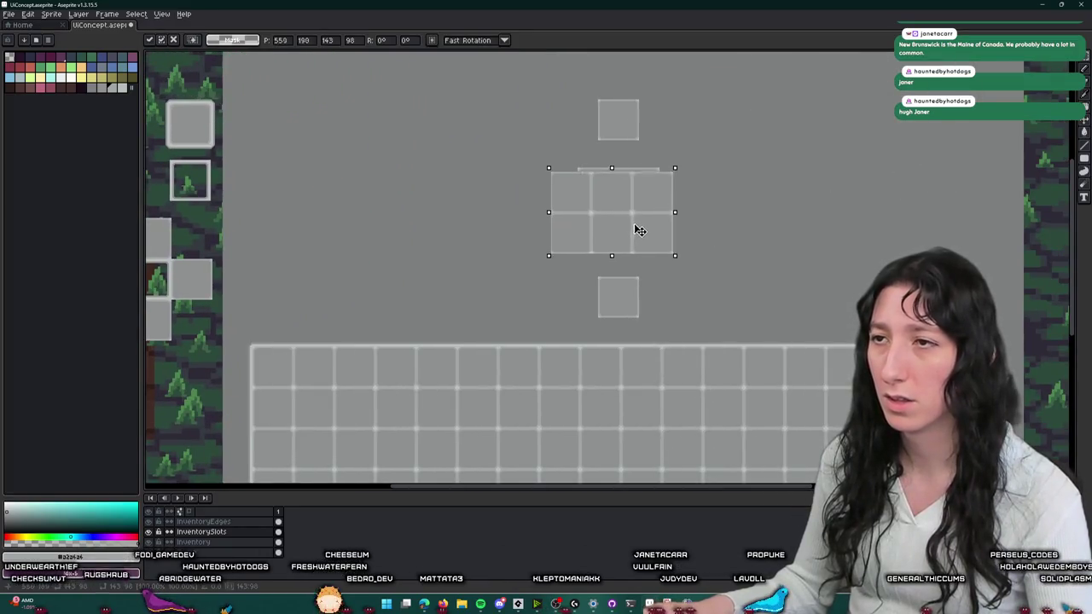
scroll(639, 231, up, 3)
mouse_move(624, 186)
mouse_down()
mouse_move(570, 310)
mouse_move(591, 362)
mouse_move(563, 270)
mouse_move(555, 275)
mouse_up()
scroll(558, 202, down, 1)
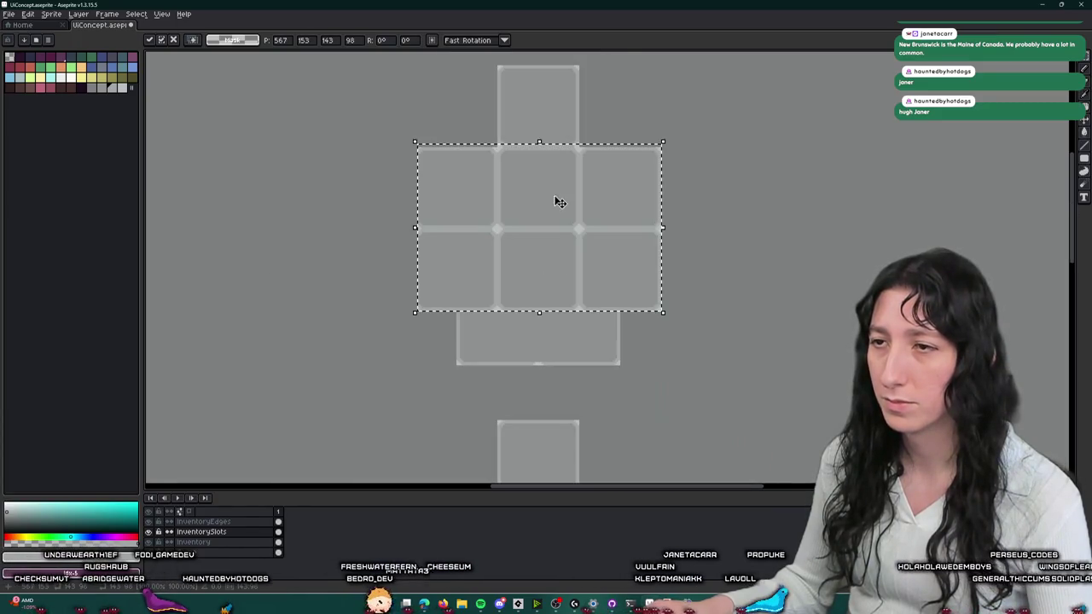
key(shift+Down)
key(shift+Down)
key(shift+Down)
key(ctrl+d)
scroll(475, 251, up, 1)
drag(446, 239, 456, 188)
scroll(456, 188, up, 1)
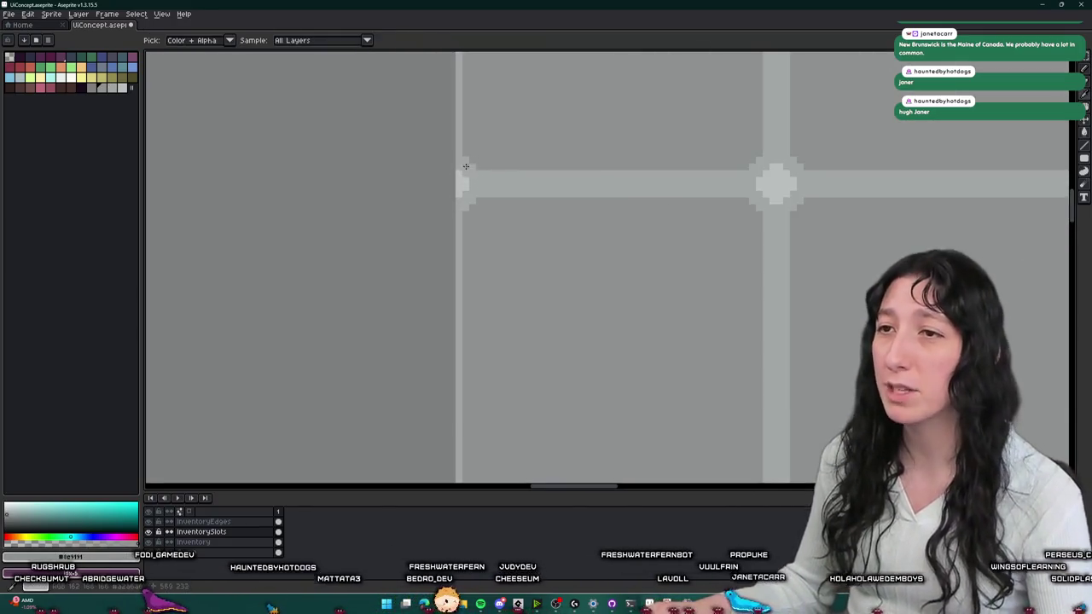
scroll(470, 209, down, 1)
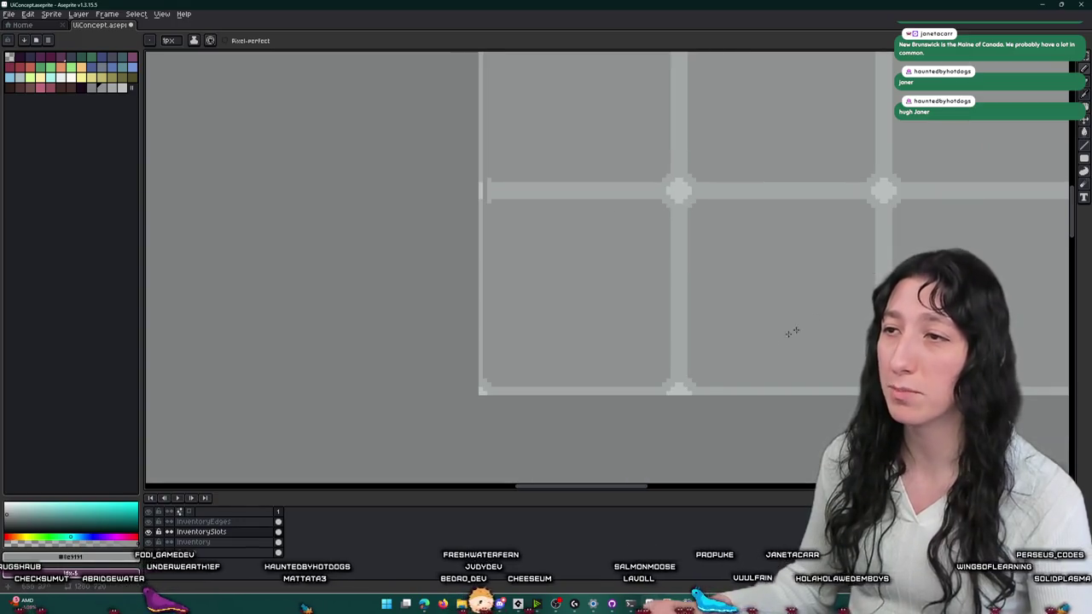
scroll(639, 390, up, 1)
scroll(768, 366, down, 1)
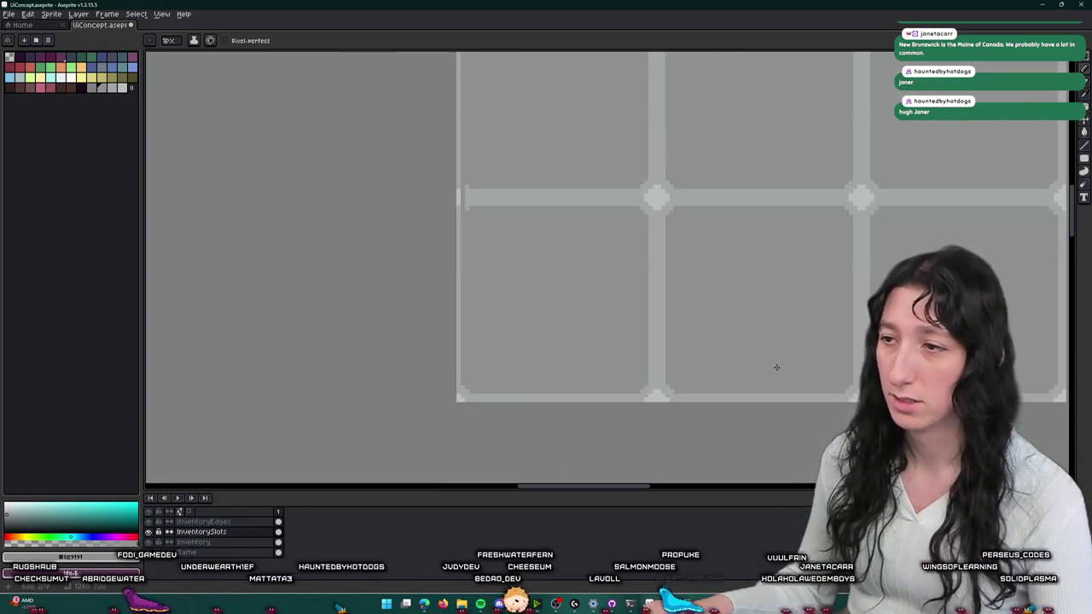
scroll(726, 299, up, 2)
scroll(728, 299, down, 2)
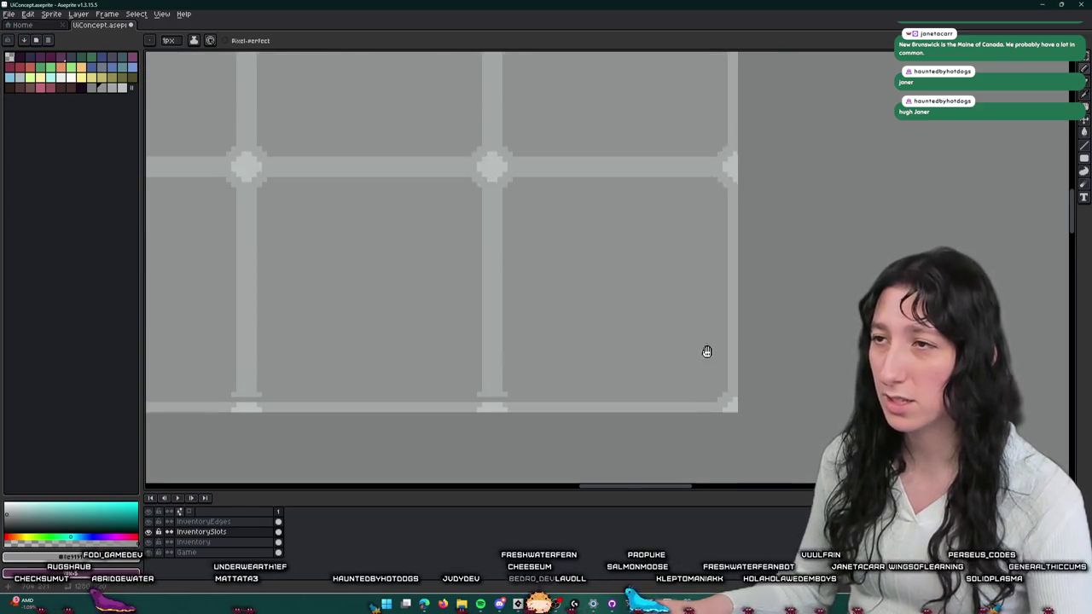
scroll(707, 341, up, 1)
mouse_move(727, 139)
mouse_down()
mouse_move(624, 170)
mouse_move(697, 302)
mouse_move(916, 248)
mouse_up()
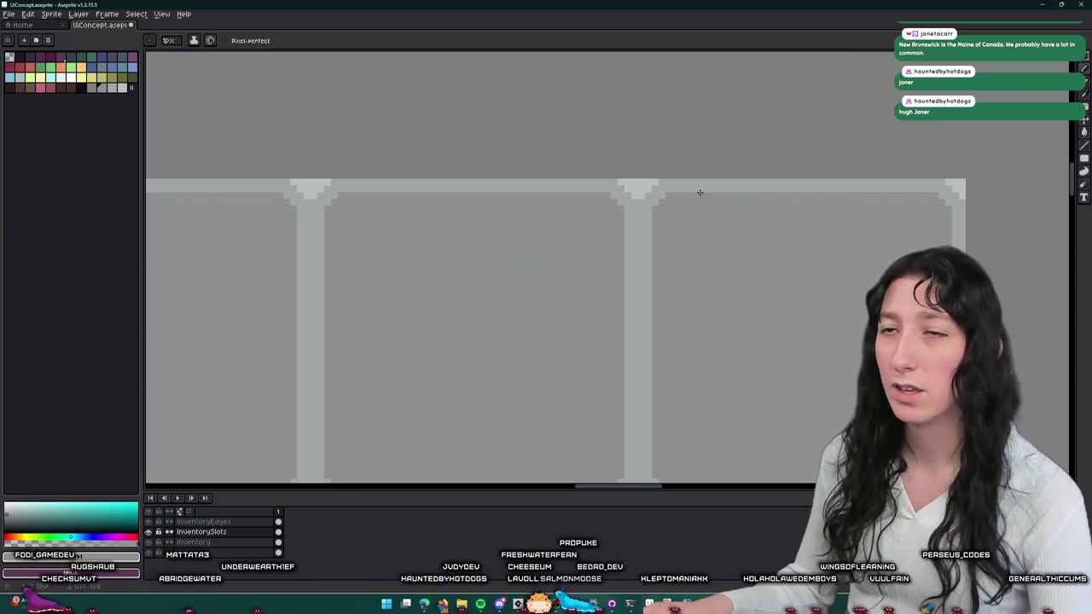
scroll(527, 217, down, 2)
scroll(597, 183, up, 1)
scroll(593, 180, up, 1)
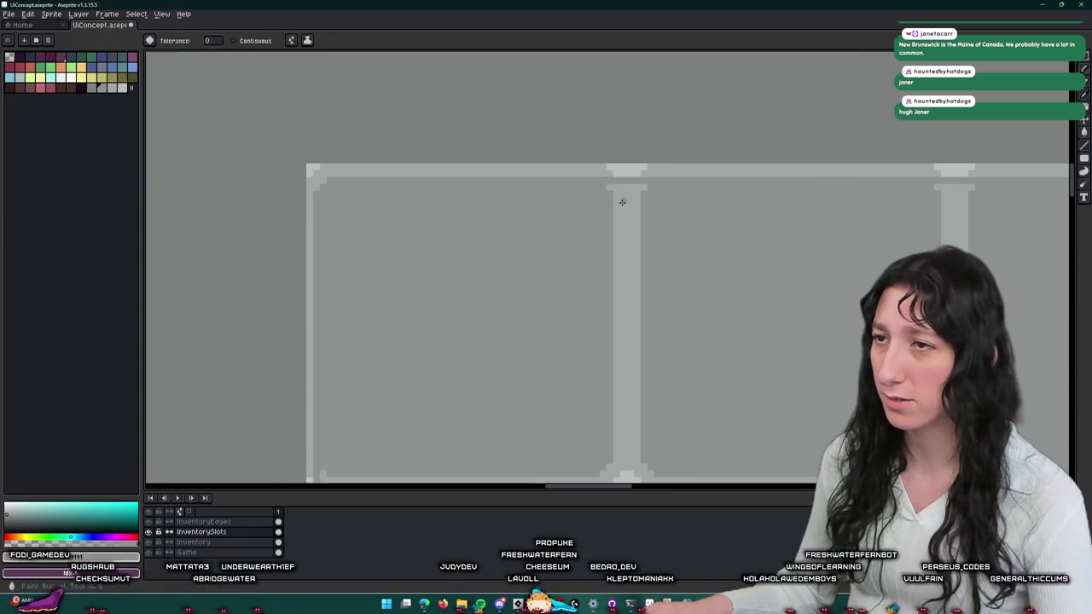
scroll(631, 239, down, 2)
key(g)
scroll(592, 244, up, 2)
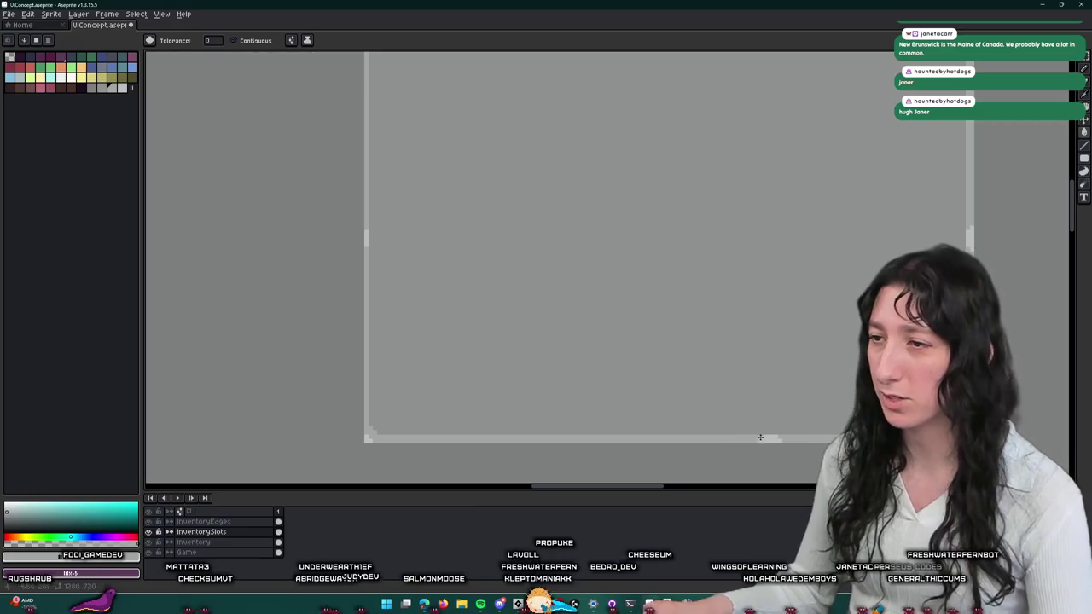
click(971, 238)
key(ctrl+z)
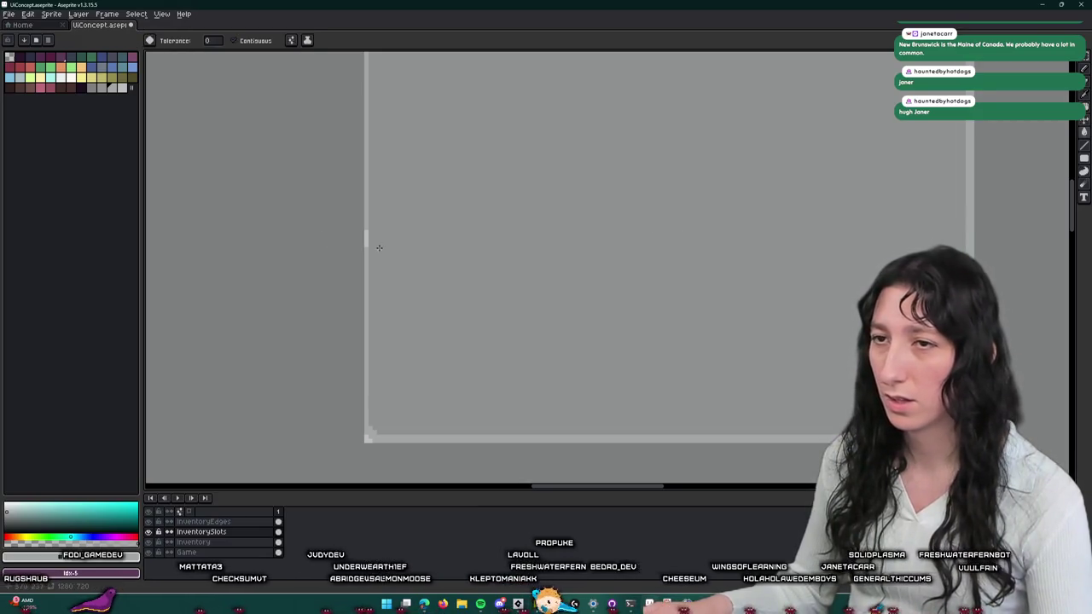
scroll(365, 225, up, 1)
scroll(362, 232, down, 2)
key(m)
scroll(366, 419, up, 2)
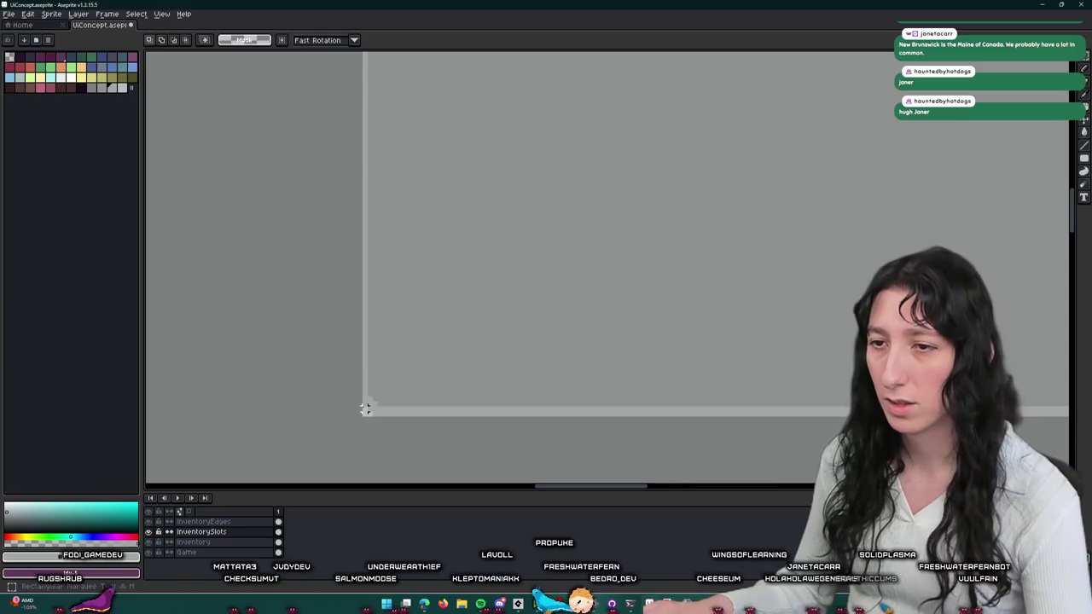
- Select the left edge column of the inventory slot grid
scroll(366, 407, down, 2)
drag(451, 159, 504, 243)
scroll(505, 243, down, 2)
scroll(751, 238, up, 2)
scroll(470, 216, up, 1)
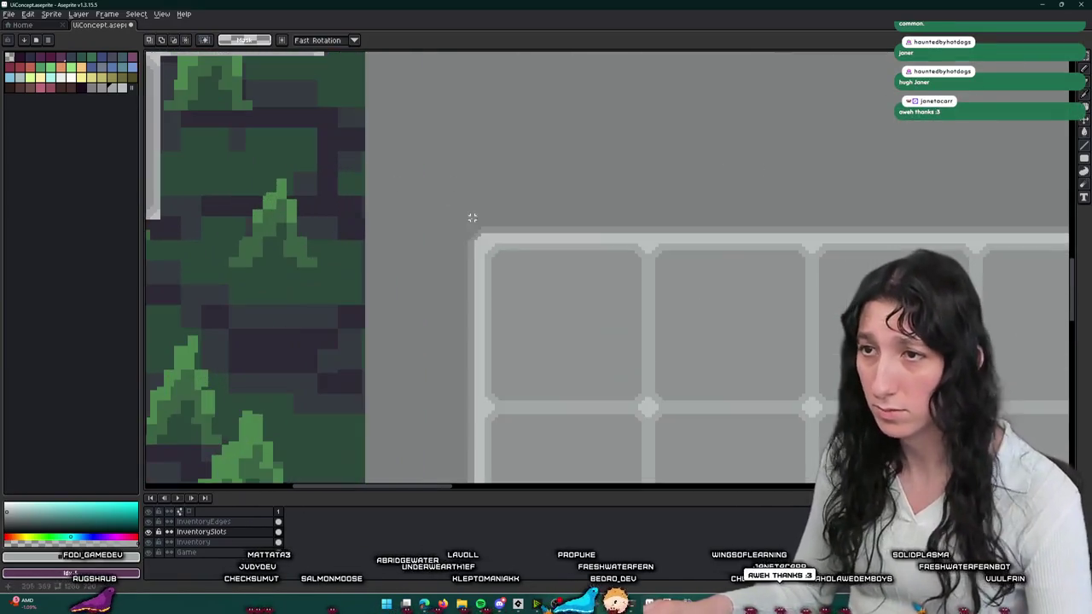
scroll(443, 219, down, 1)
scroll(438, 242, down, 2)
scroll(439, 242, up, 3)
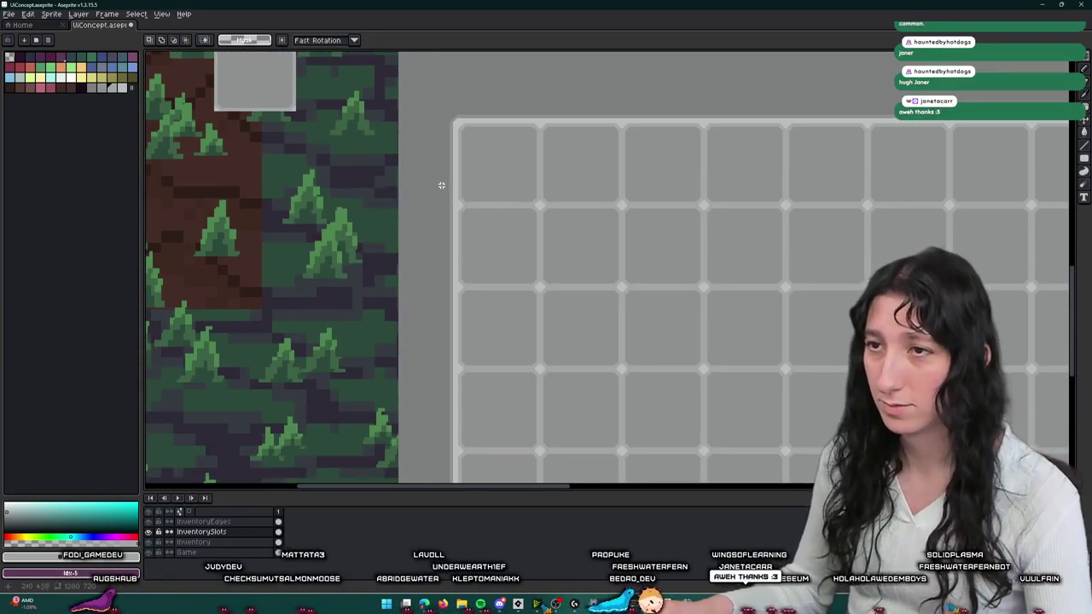
scroll(460, 200, down, 3)
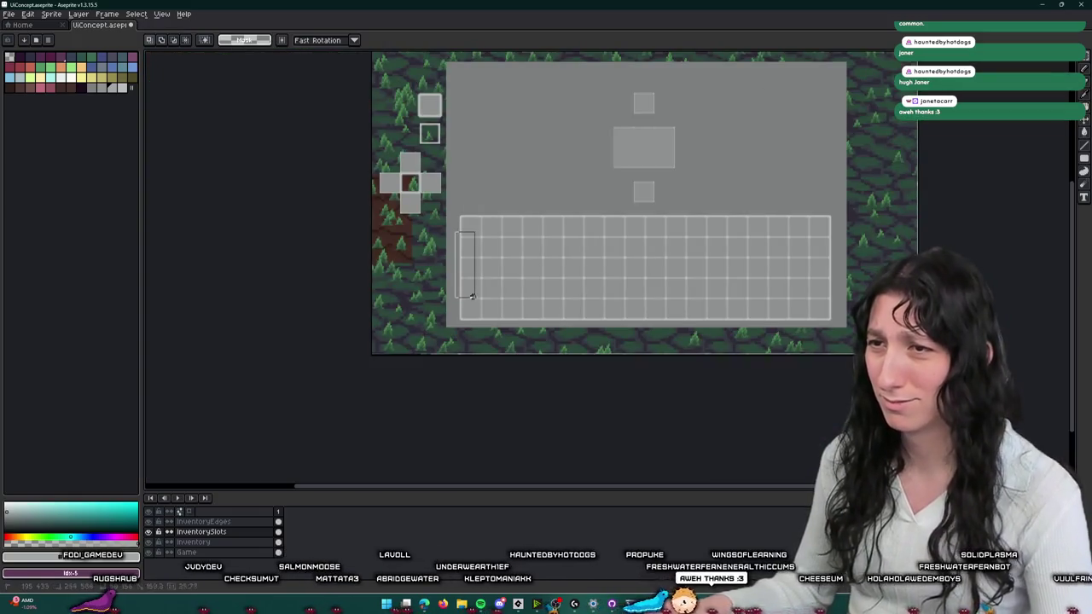
drag(473, 313, 520, 217)
- Drag the edge column up and left, out of the grid
scroll(520, 217, up, 2)
scroll(586, 161, up, 2)
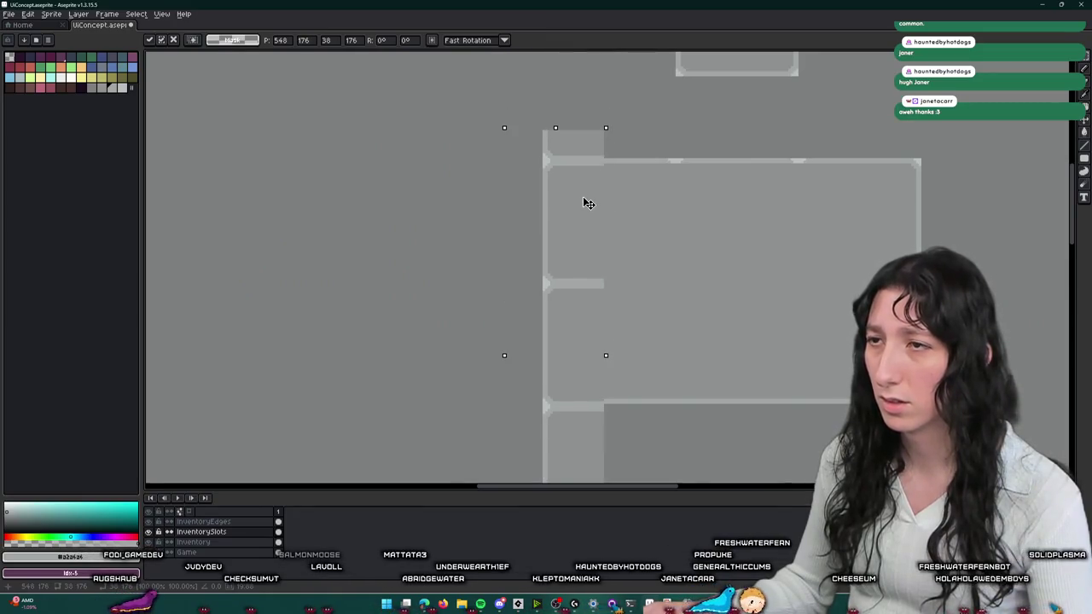
drag(588, 203, 439, 144)
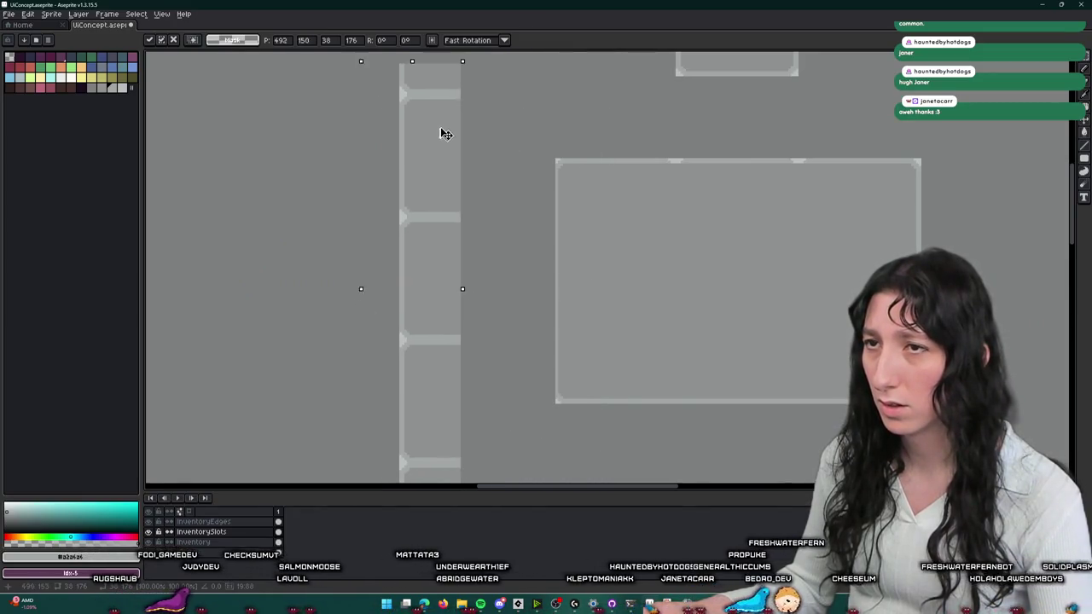
scroll(438, 134, down, 3)
mouse_move(365, 190)
mouse_down()
mouse_move(440, 191)
mouse_move(508, 219)
mouse_up()
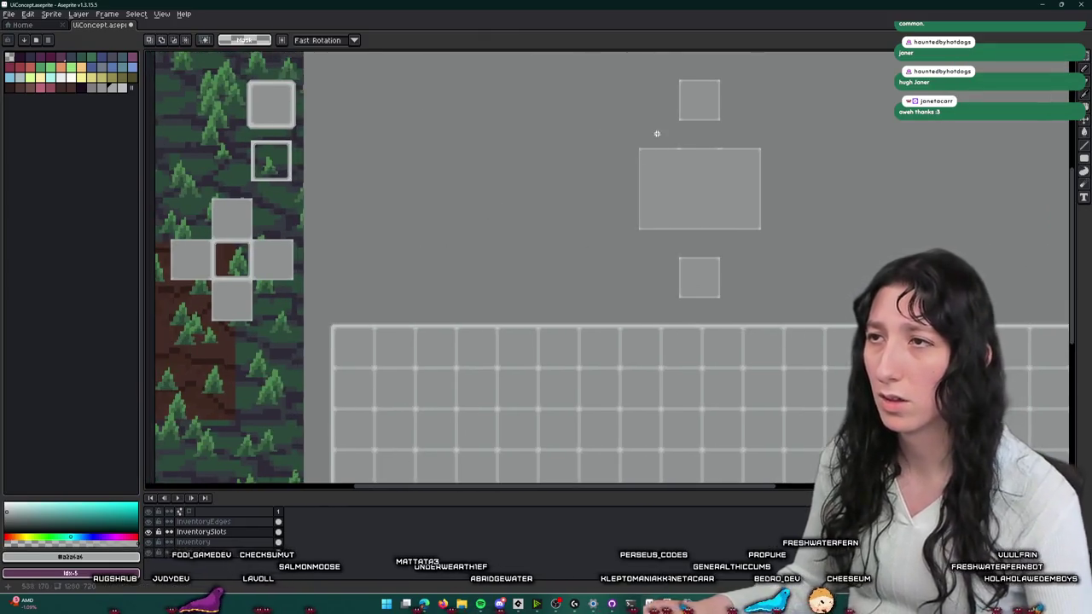
scroll(653, 134, up, 2)
scroll(644, 139, up, 1)
- Shift a narrow strip from the frame's left edge down and left, then drop it
drag(666, 79, 632, 62)
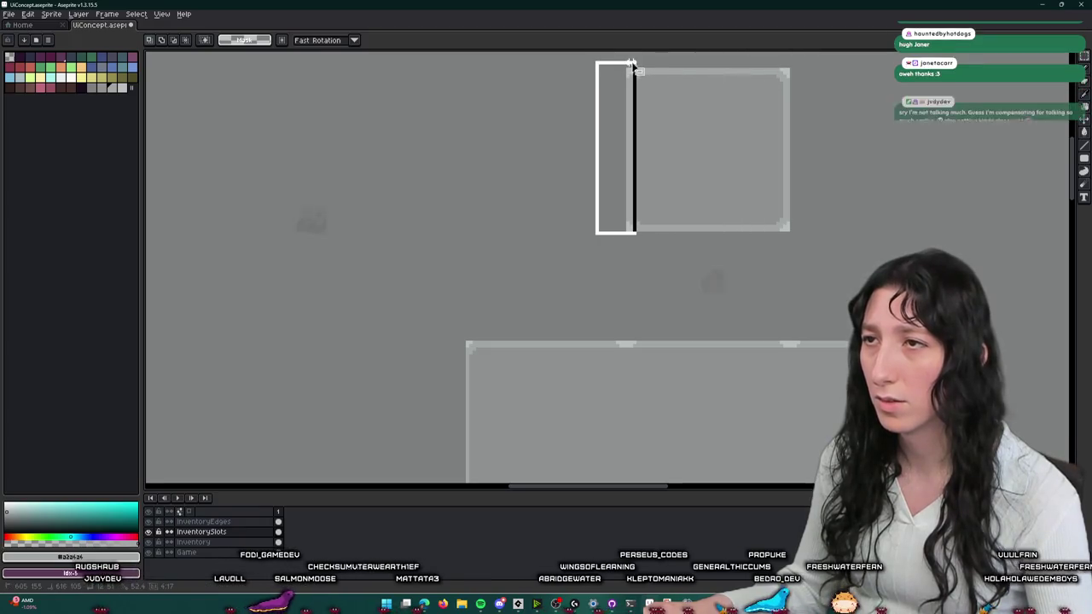
mouse_move(623, 201)
mouse_down()
mouse_move(658, 117)
mouse_move(429, 387)
mouse_move(509, 387)
mouse_up()
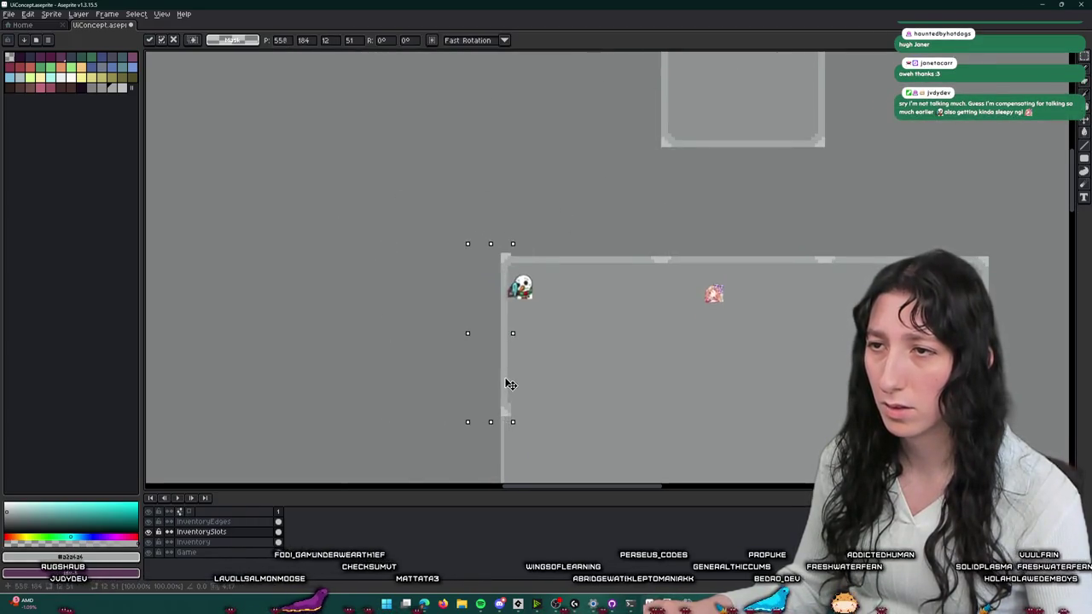
scroll(567, 389, down, 3)
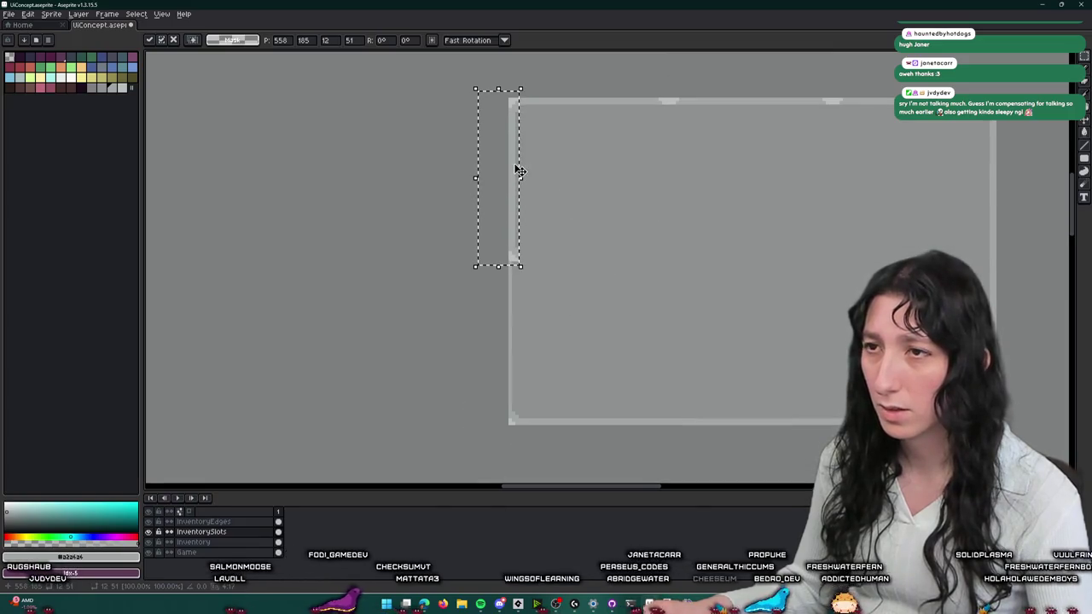
scroll(485, 300, up, 1)
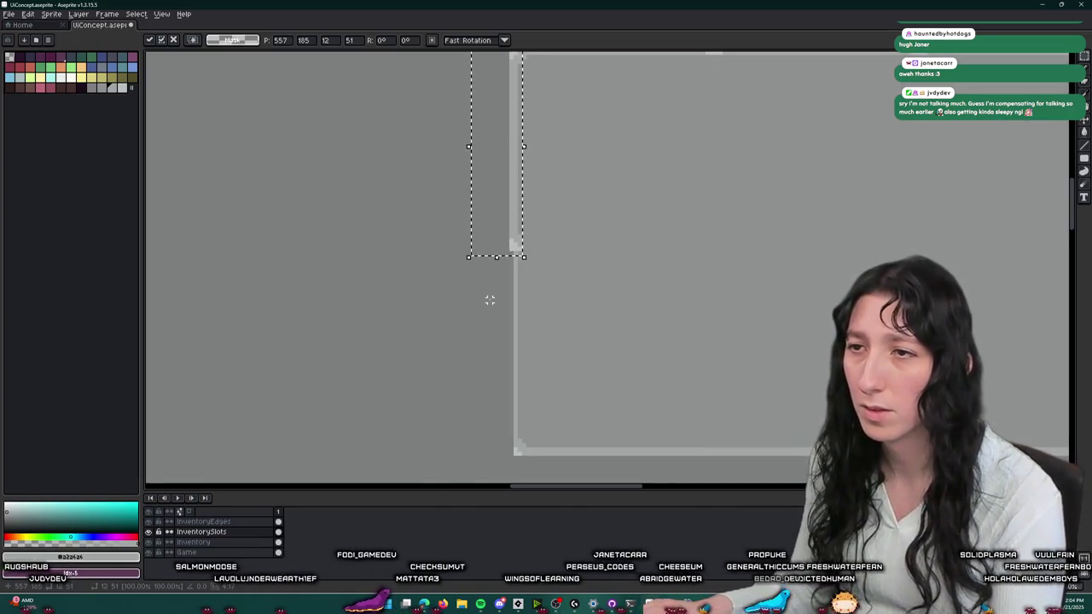
scroll(490, 300, up, 1)
click(489, 298)
- Move the small edge block to the frame's lower corner and nudge it up into line
scroll(491, 295, down, 1)
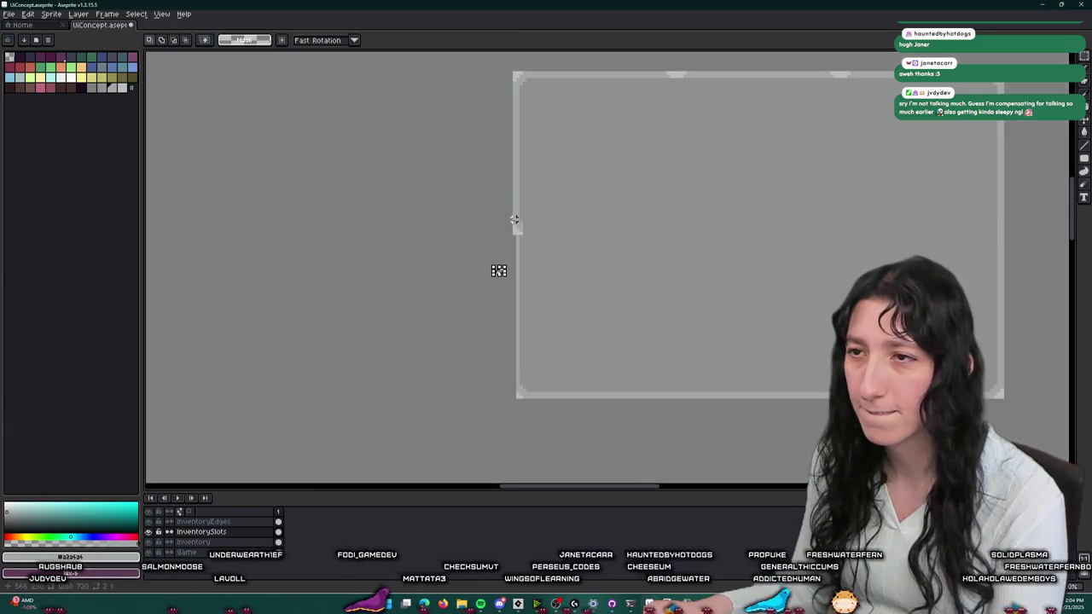
scroll(486, 256, up, 2)
scroll(507, 150, down, 3)
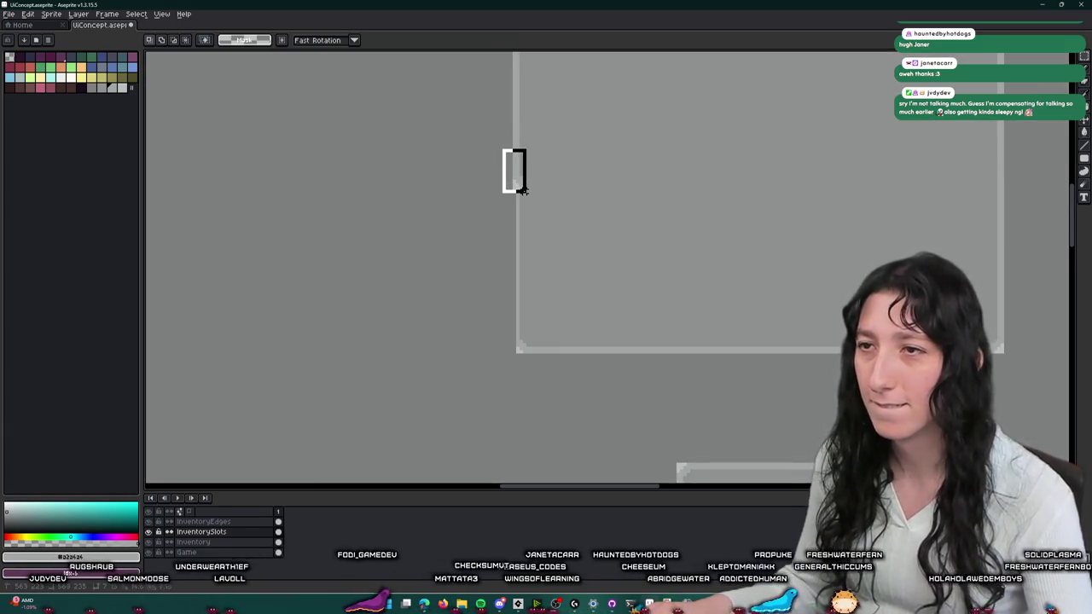
drag(527, 193, 554, 303)
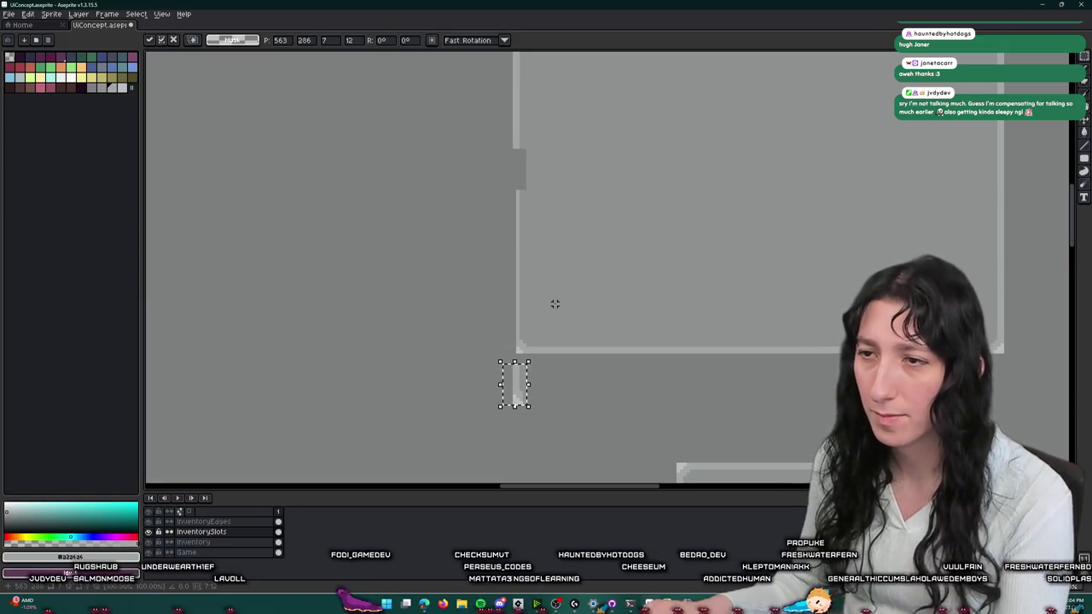
key(Up)
key(Up)
key(Up)
scroll(544, 364, up, 1)
key(Up)
key(Up)
key(Up)
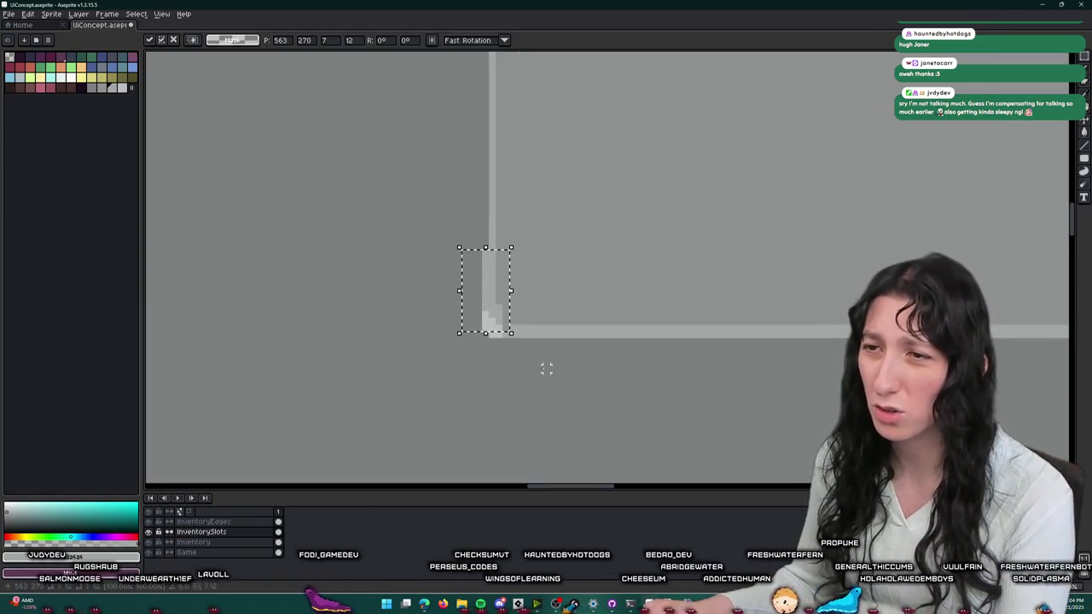
key(Return)
scroll(504, 316, down, 2)
- Pick the light border colour from the canvas and realign the strip's lower part
key(i)
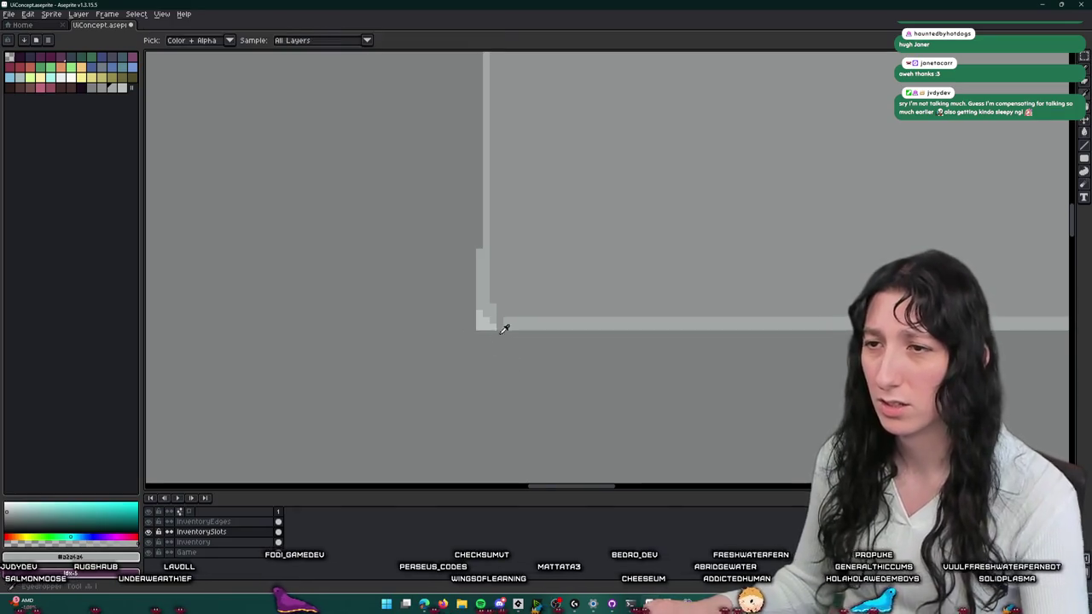
scroll(498, 306, down, 2)
key(b)
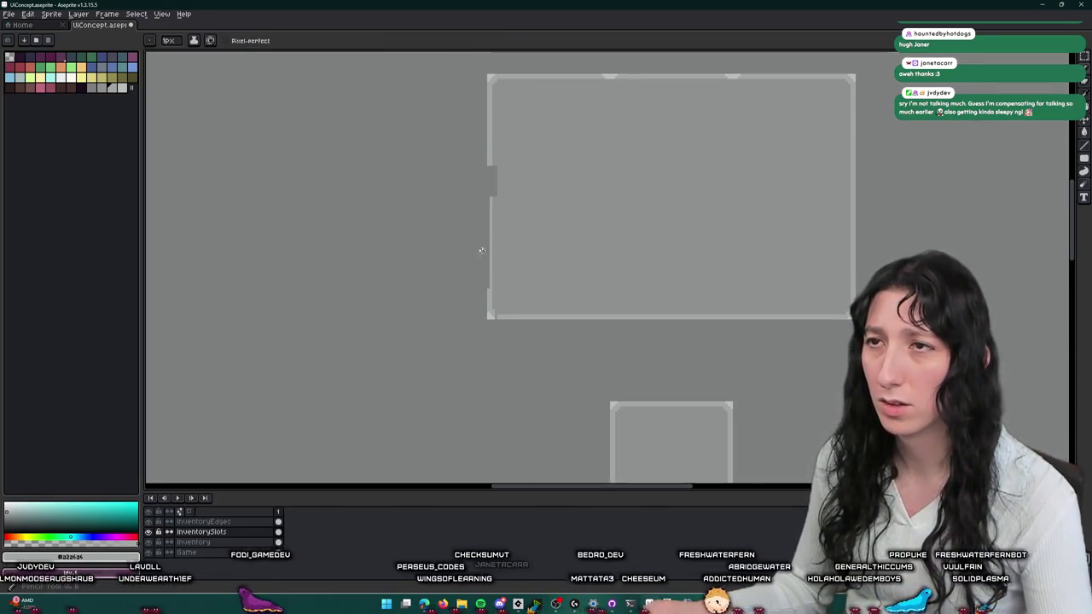
scroll(497, 316, up, 2)
scroll(503, 313, up, 1)
scroll(507, 310, down, 2)
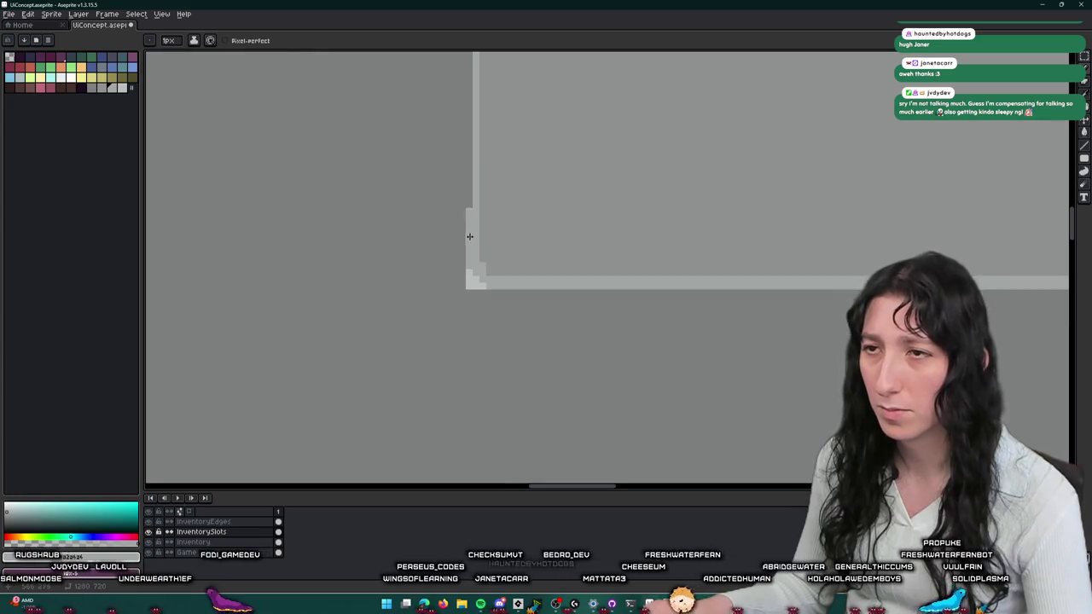
scroll(482, 275, up, 1)
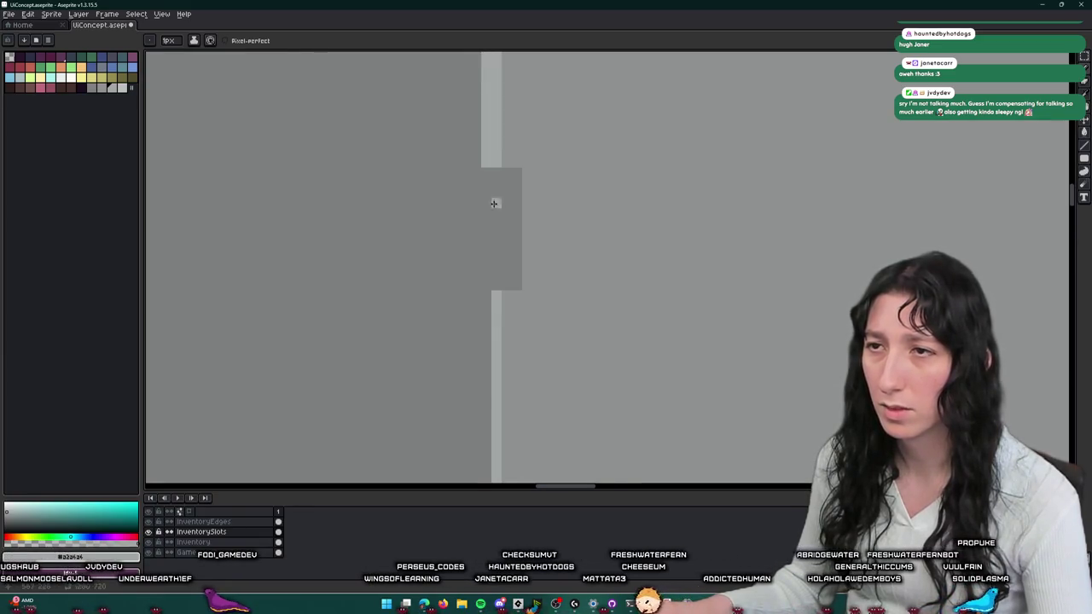
scroll(495, 207, up, 1)
key(v)
key(ctrl+z)
- Paint the purple strip in the light border colour to close the gap
key(b)
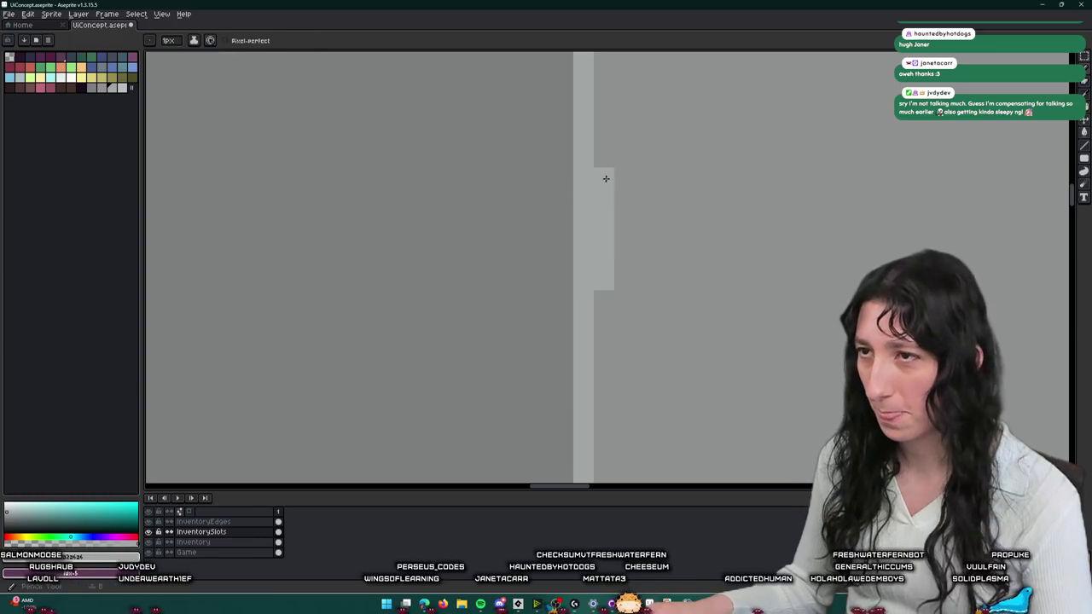
click(599, 270)
scroll(674, 273, down, 2)
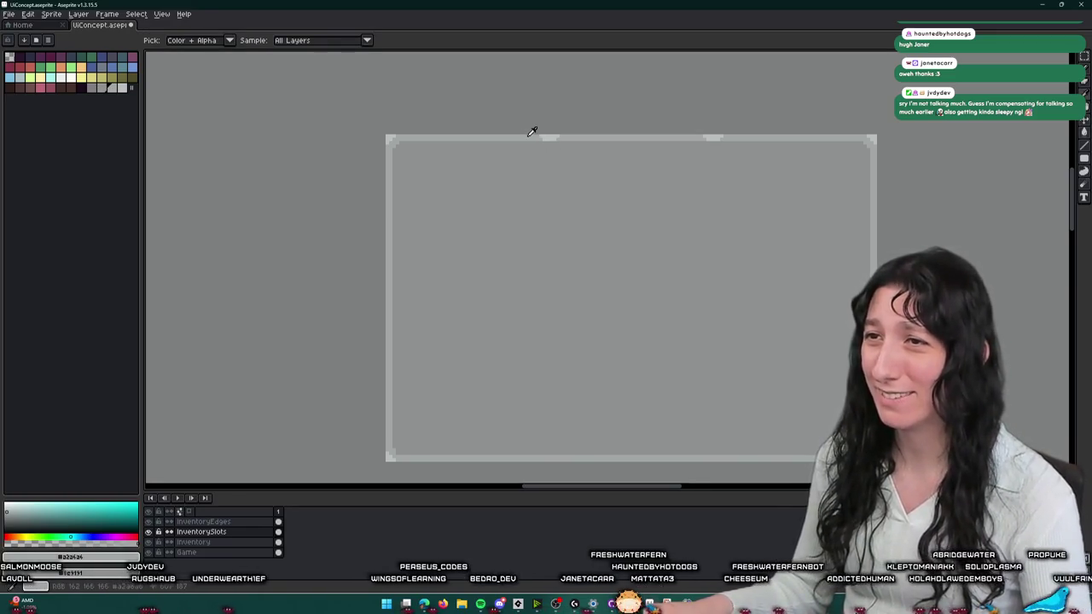
key(g)
scroll(707, 135, down, 2)
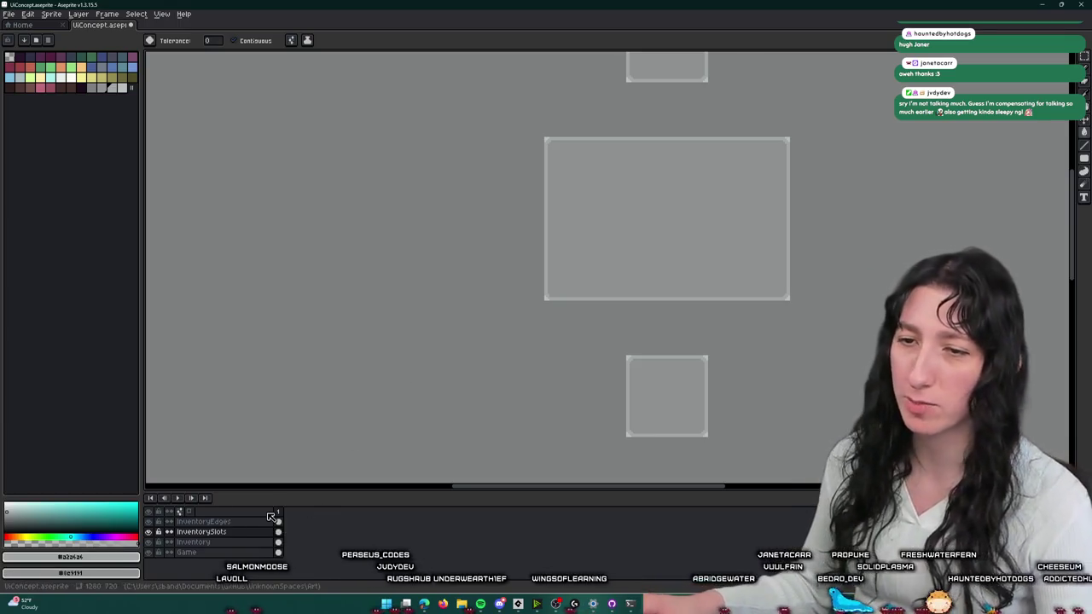
- Select the InventoryEdges layer and zoom out to view the whole mockup
click(254, 524)
scroll(347, 400, down, 2)
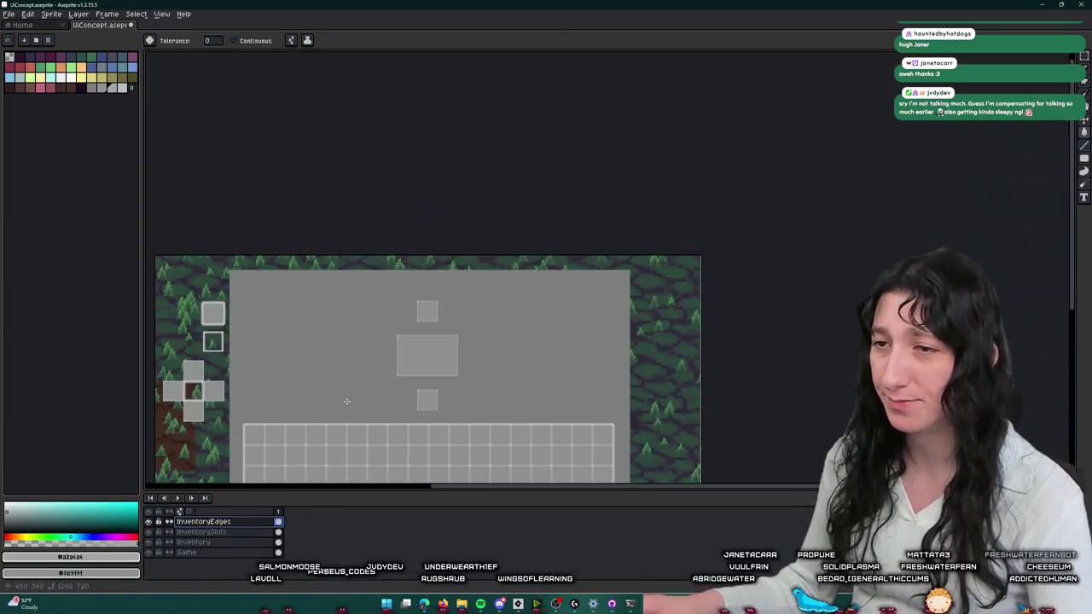
key(m)
scroll(245, 354, up, 2)
scroll(342, 236, up, 1)
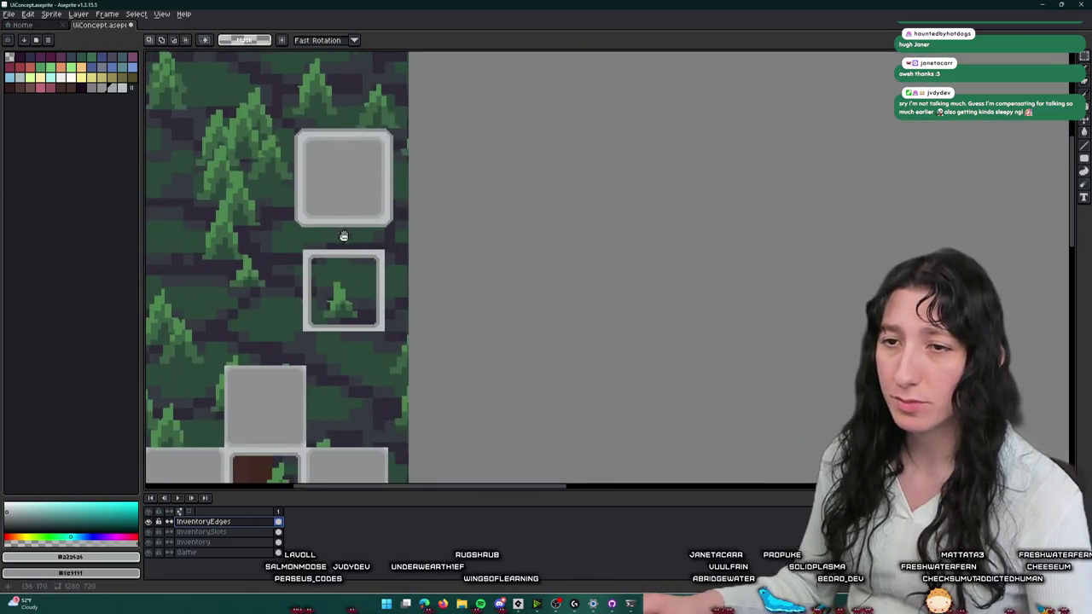
scroll(297, 242, up, 1)
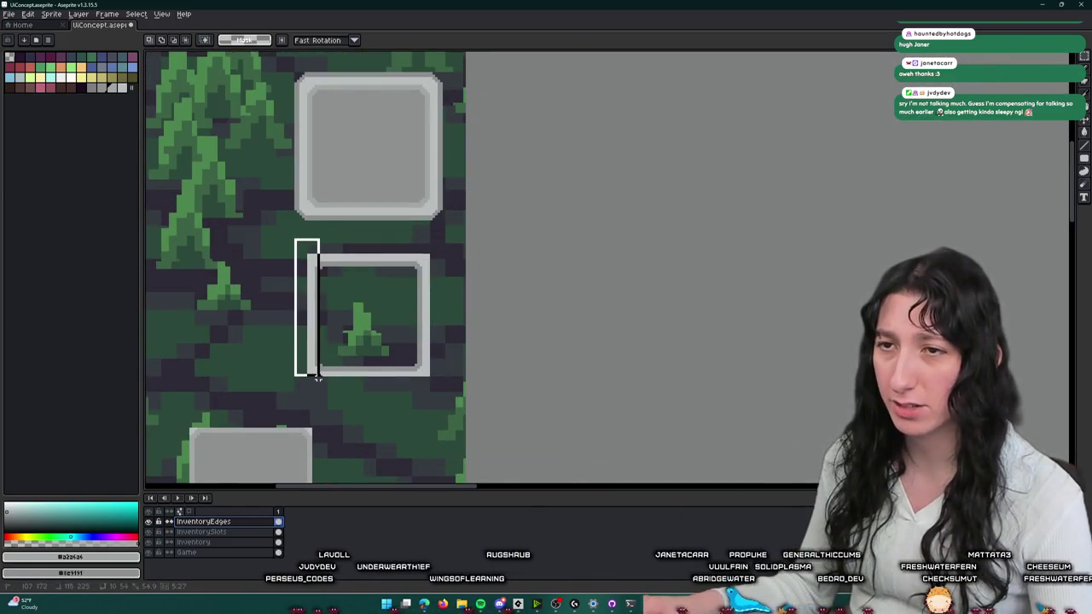
drag(422, 375, 458, 385)
key(ctrl+d)
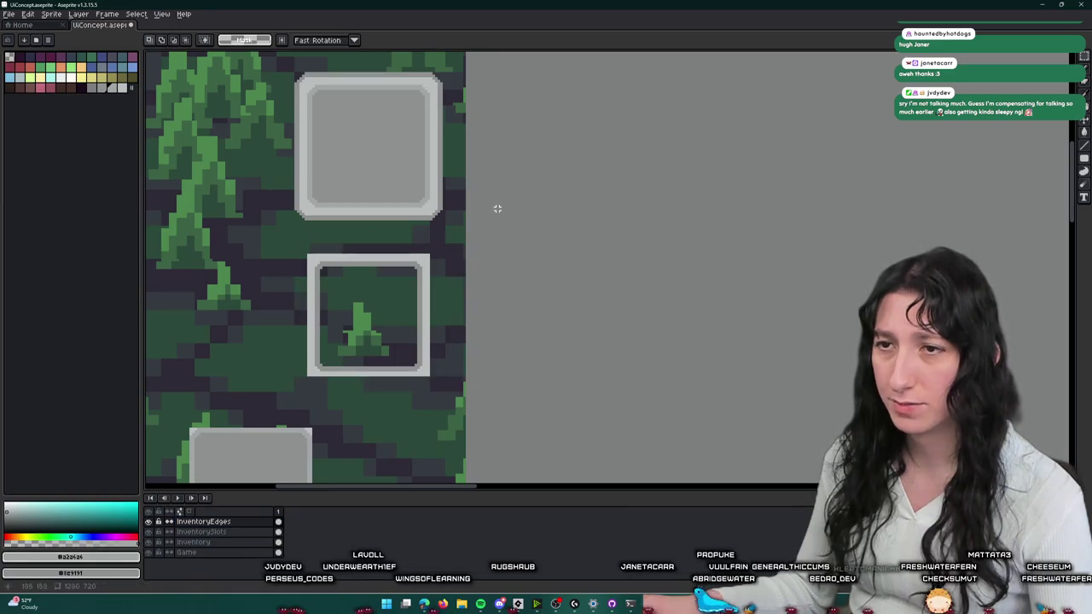
scroll(375, 180, down, 2)
scroll(321, 179, up, 2)
drag(259, 140, 465, 329)
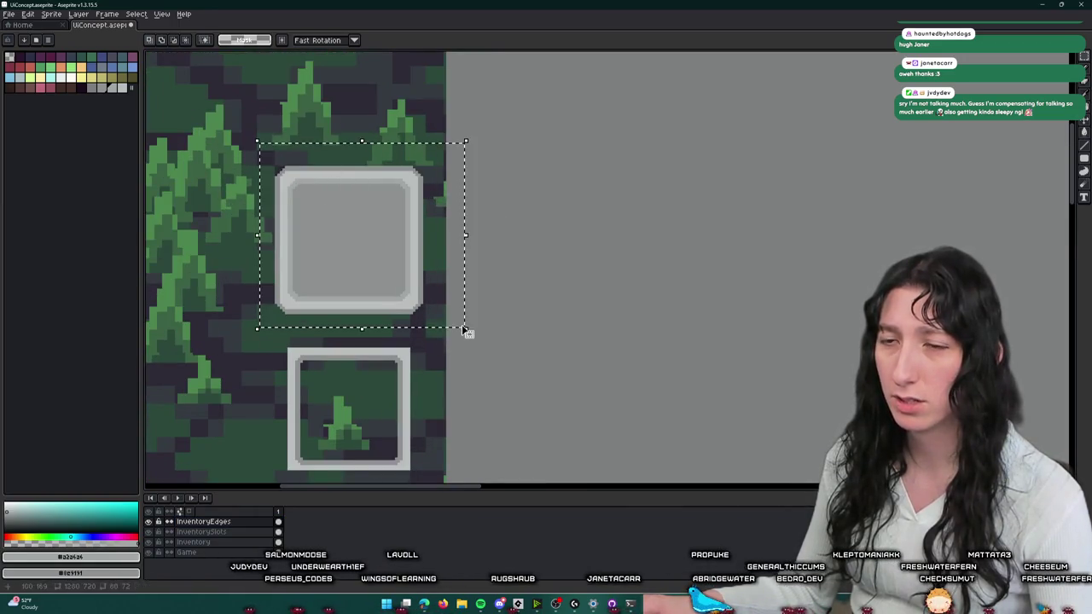
drag(349, 256, 666, 294)
scroll(514, 250, down, 3)
mouse_move(414, 249)
mouse_down()
mouse_move(658, 222)
mouse_move(783, 269)
mouse_move(758, 261)
mouse_up()
scroll(658, 222, up, 3)
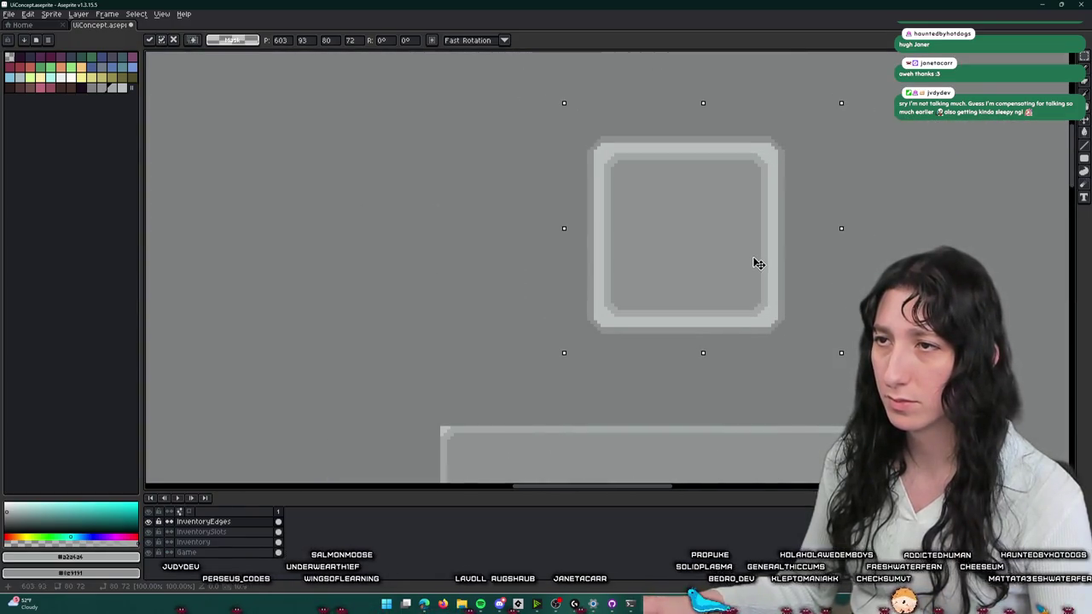
scroll(673, 300, down, 1)
scroll(642, 280, down, 1)
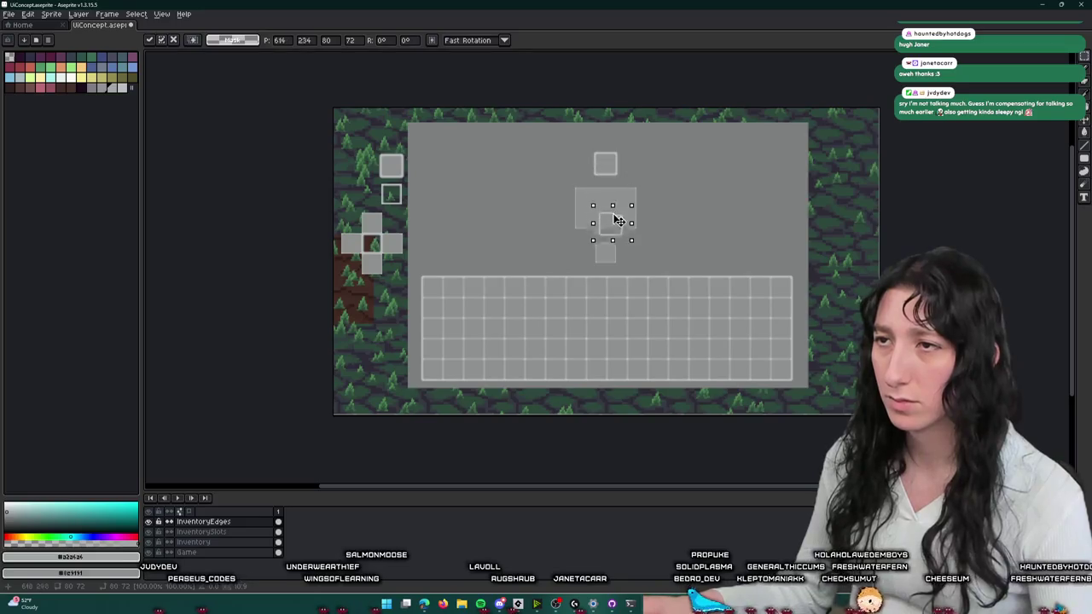
scroll(618, 217, up, 4)
drag(609, 247, 593, 283)
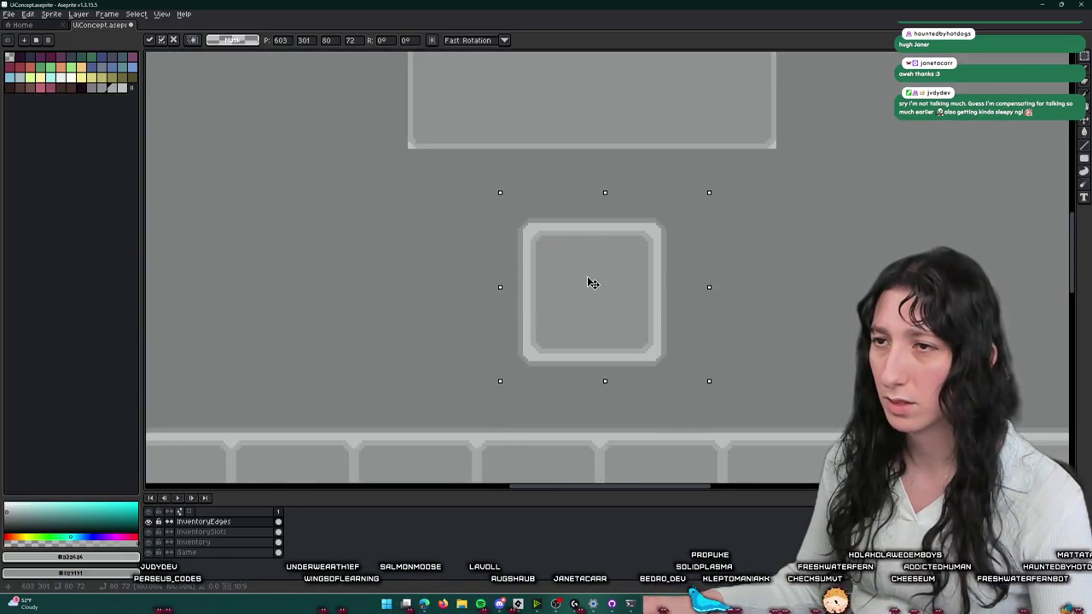
key(Return)
scroll(725, 256, down, 4)
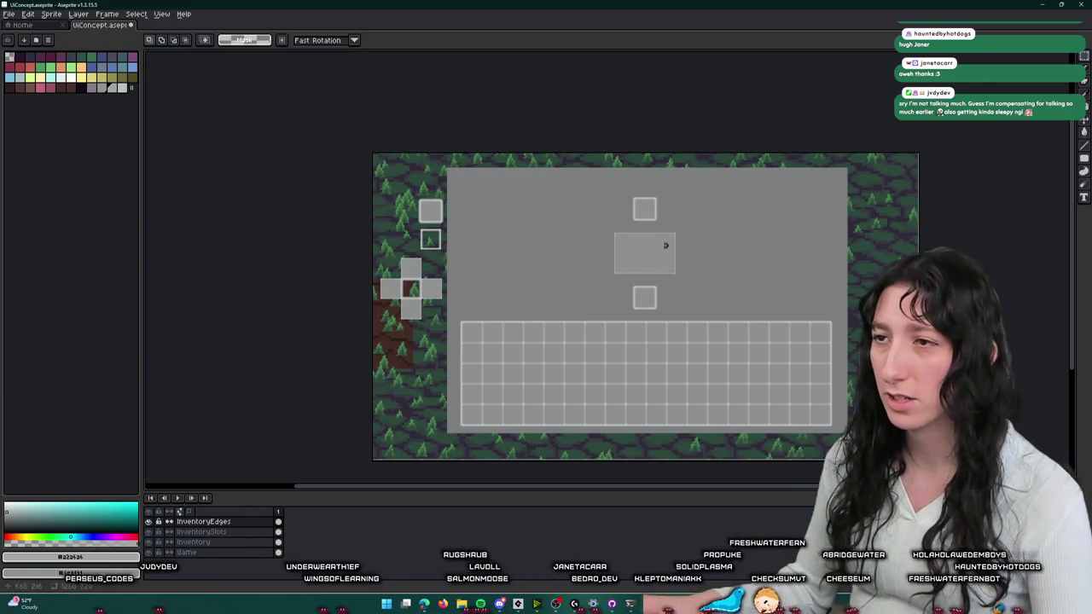
scroll(623, 243, up, 3)
scroll(625, 245, down, 1)
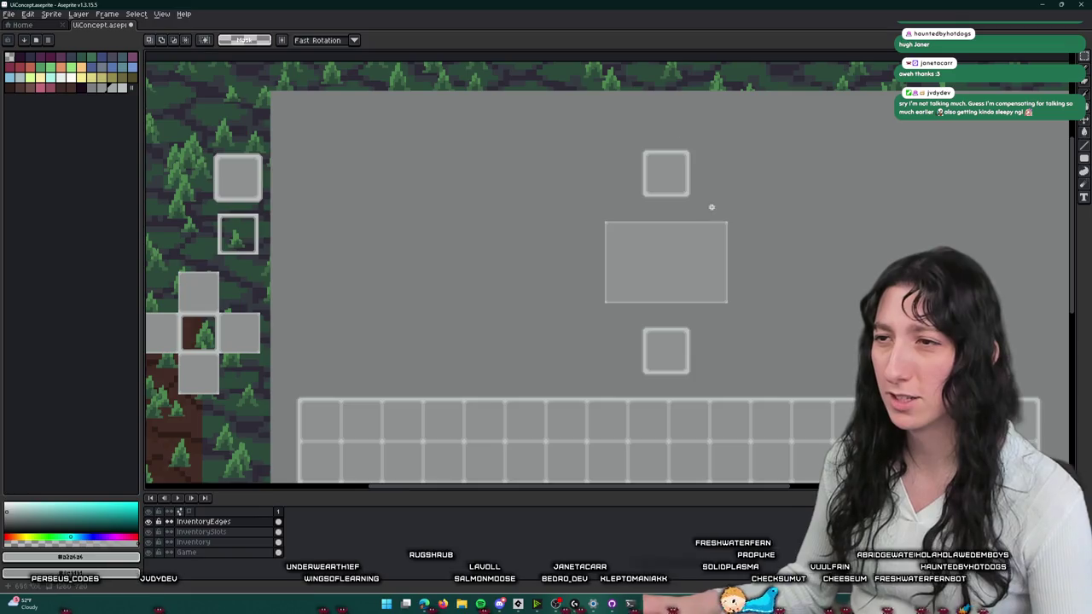
drag(700, 298, 648, 228)
click(202, 531)
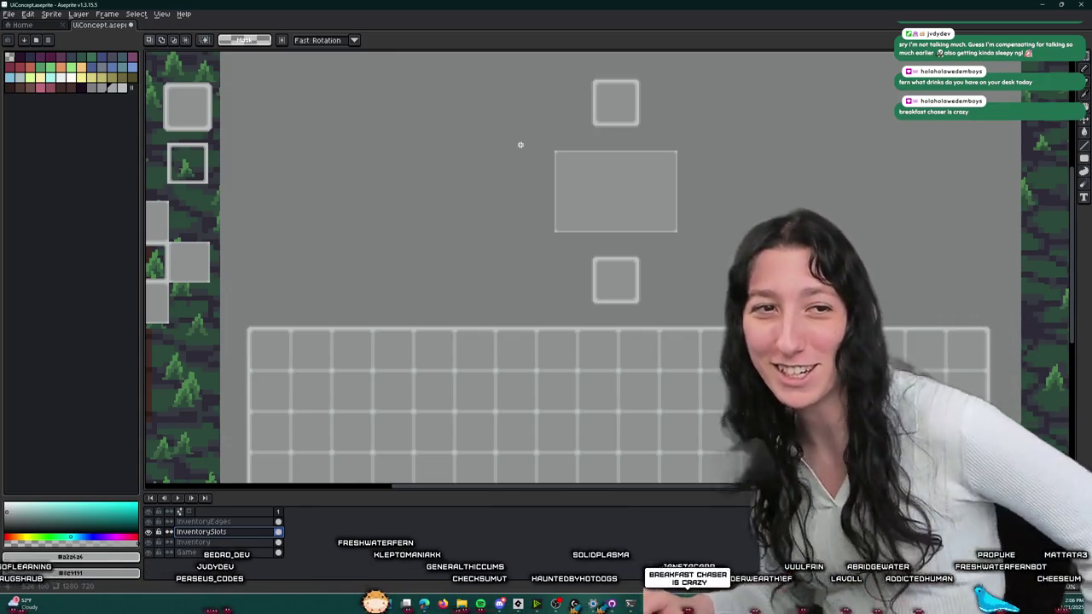
- Shift the middle rectangle slightly left of its original position
scroll(572, 182, down, 2)
scroll(573, 183, up, 2)
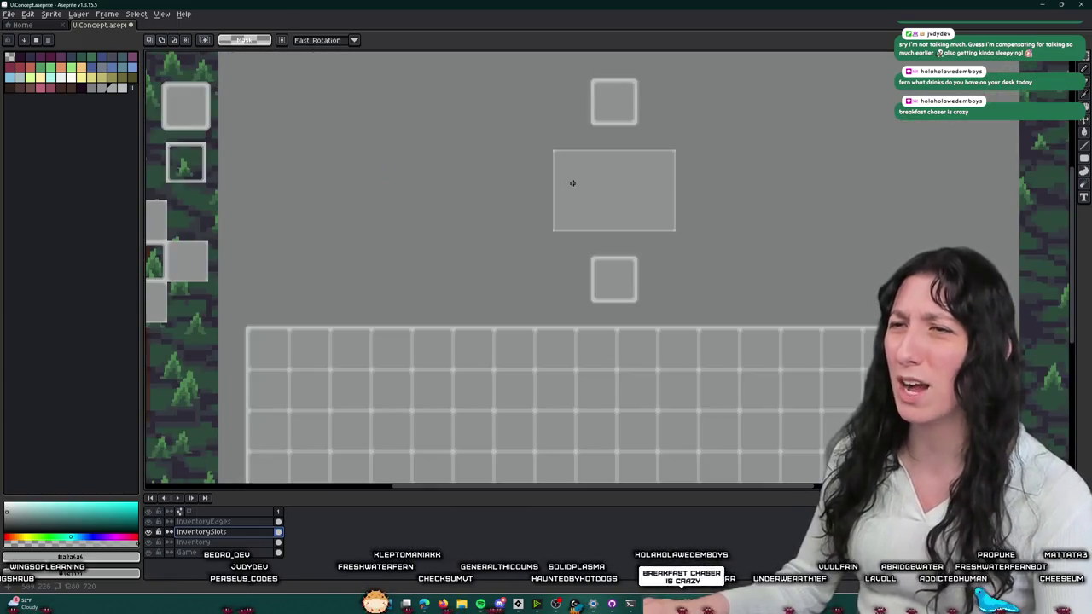
drag(534, 137, 701, 239)
scroll(441, 193, down, 2)
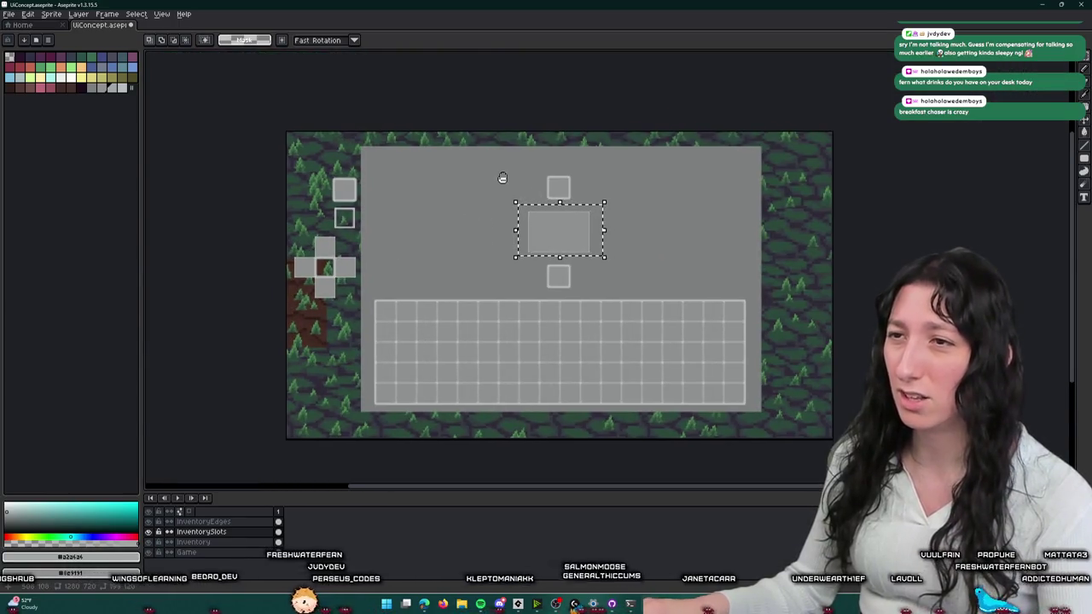
scroll(503, 176, up, 2)
drag(747, 281, 497, 263)
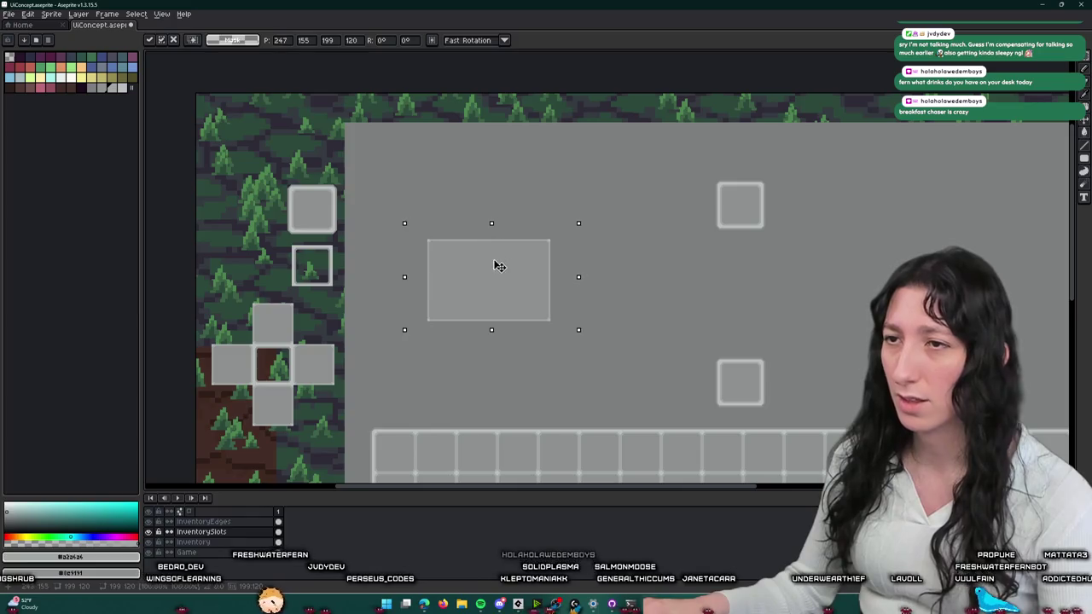
scroll(497, 263, down, 2)
scroll(491, 192, up, 2)
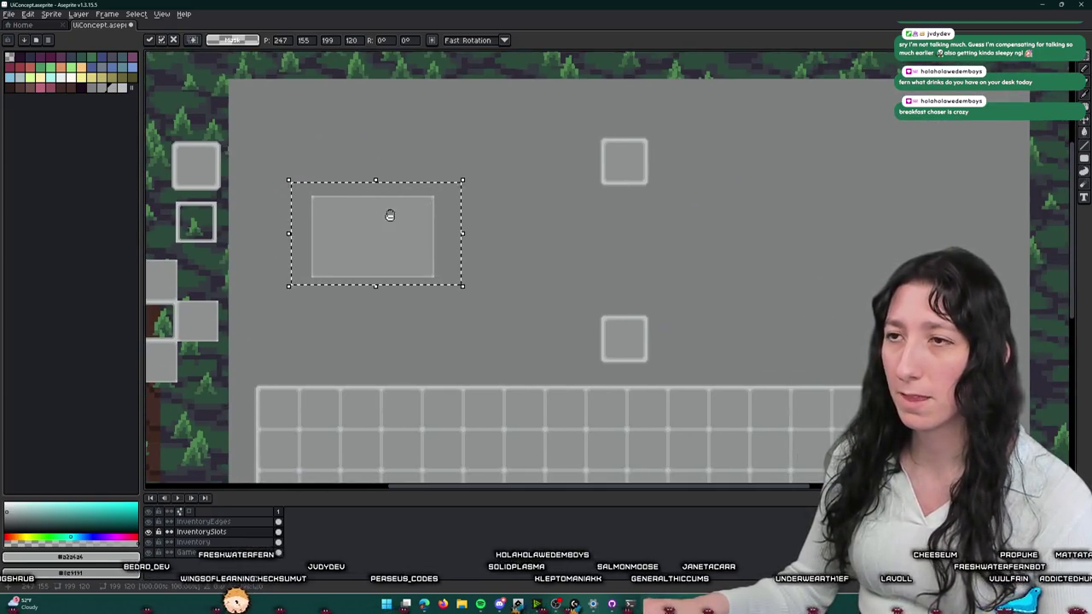
scroll(390, 215, up, 1)
scroll(446, 213, down, 1)
drag(446, 213, 602, 216)
click(632, 114)
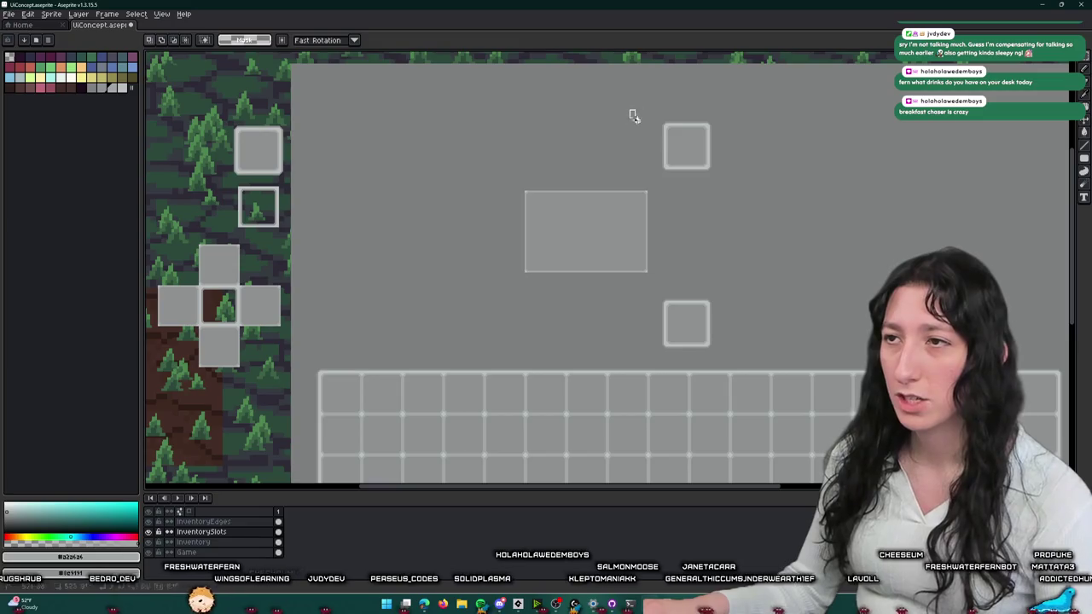
- Move a slot square to the panel's top-left corner, nudging it into place
drag(726, 175, 720, 170)
key(Left)
key(Left)
key(Left)
key(Left)
key(Left)
key(Left)
key(Left)
key(Left)
key(Left)
key(Left)
key(Left)
key(Left)
key(Left)
key(Left)
key(Left)
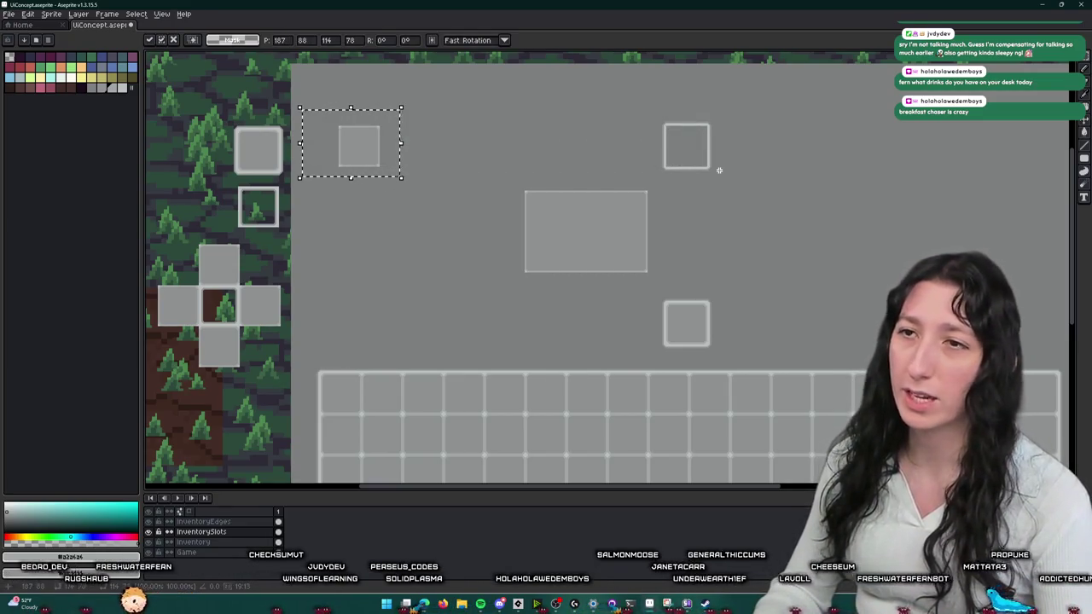
key(Left)
key(Left)
key(Left)
key(ctrl+z)
scroll(707, 161, down, 3)
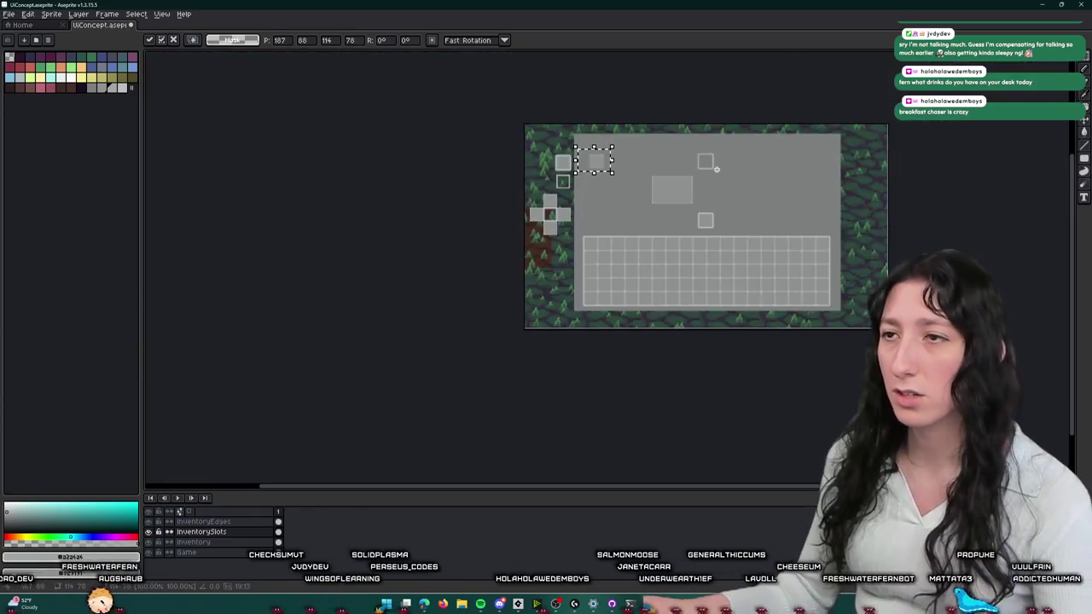
scroll(697, 156, up, 1)
scroll(589, 156, up, 2)
scroll(589, 156, down, 1)
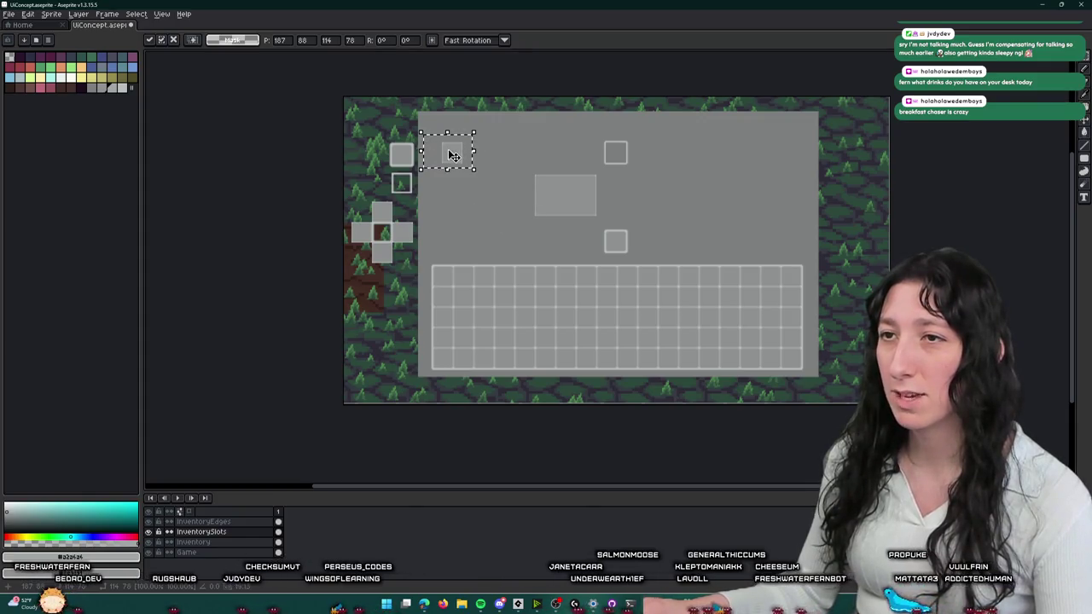
scroll(461, 152, up, 2)
scroll(418, 147, down, 1)
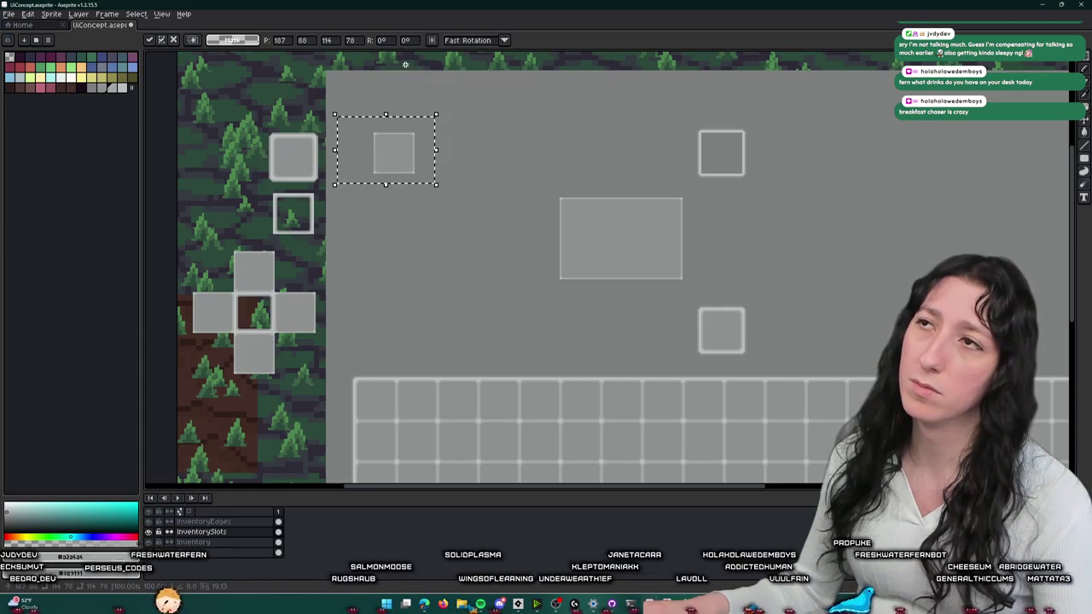
- Shift the slot square 16 px left, then duplicate it and nudge the copy up into place
key(shift+Left)
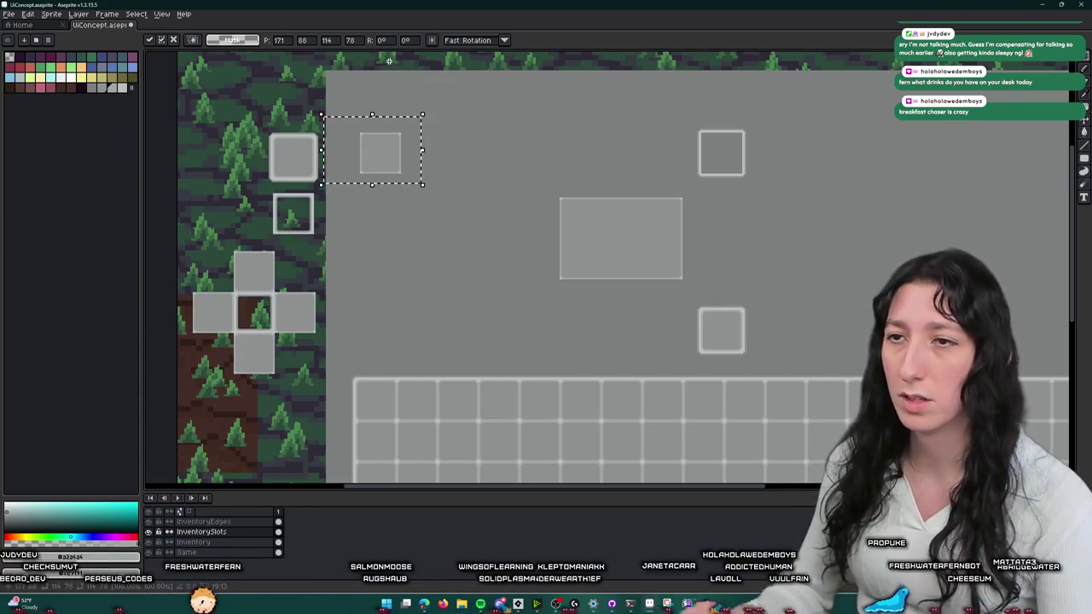
key(ctrl+d)
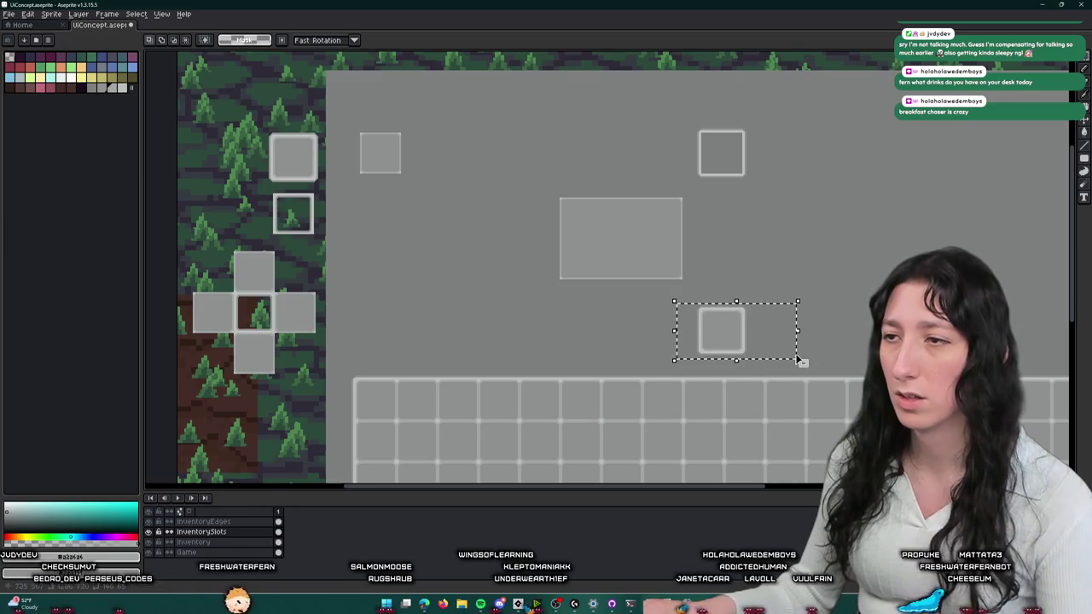
key(ctrl+c)
key(ctrl+v)
key(shift+Left)
key(shift+Left)
key(shift+Left)
key(shift+Left)
key(shift+Left)
key(shift+Left)
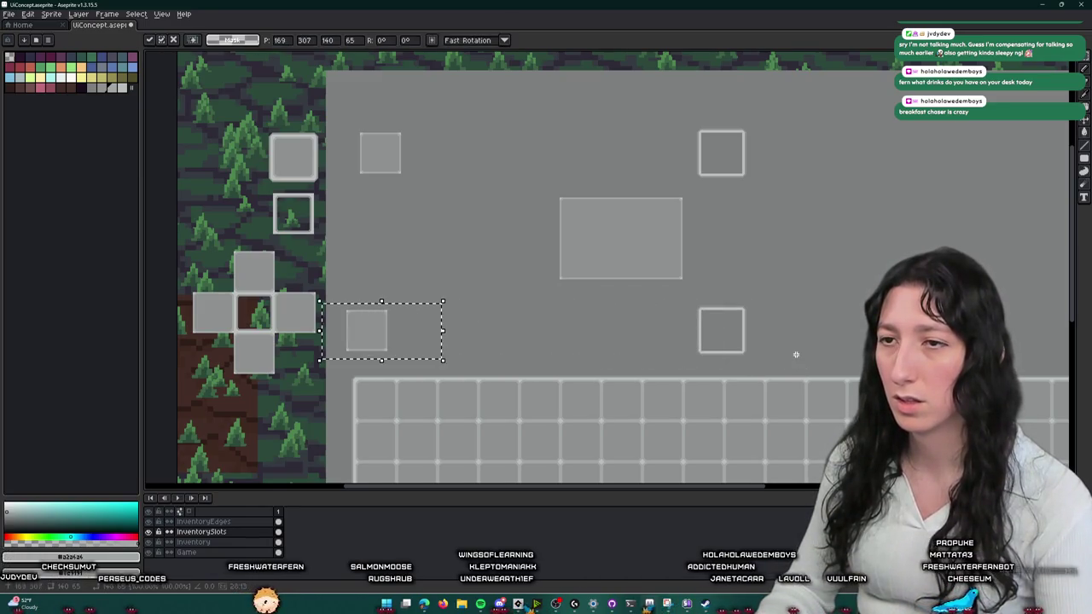
key(shift+Right)
key(ctrl+d)
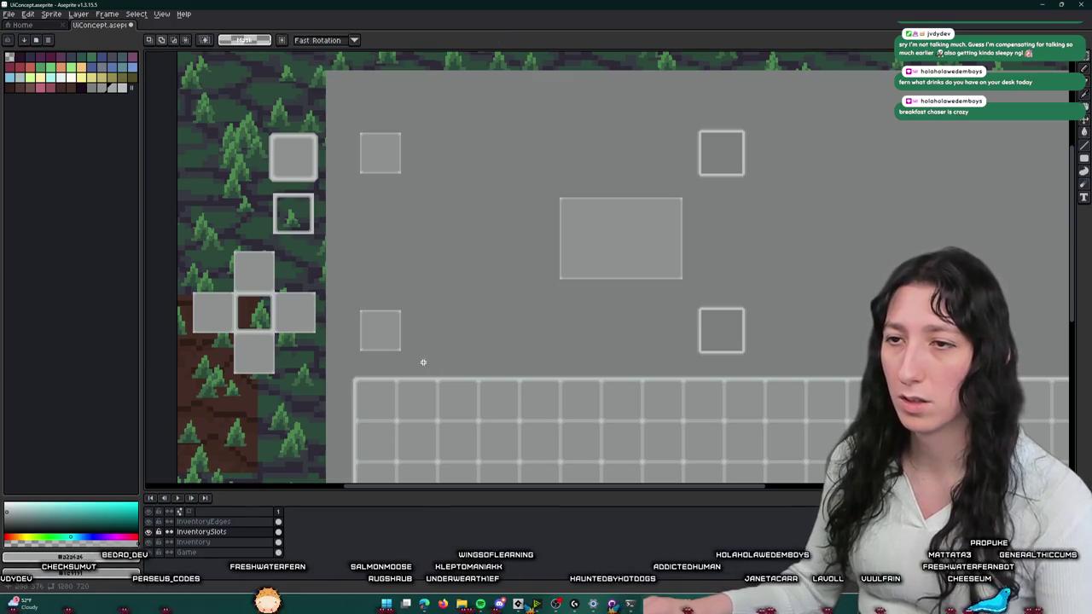
key(shift+Up)
key(ctrl+d)
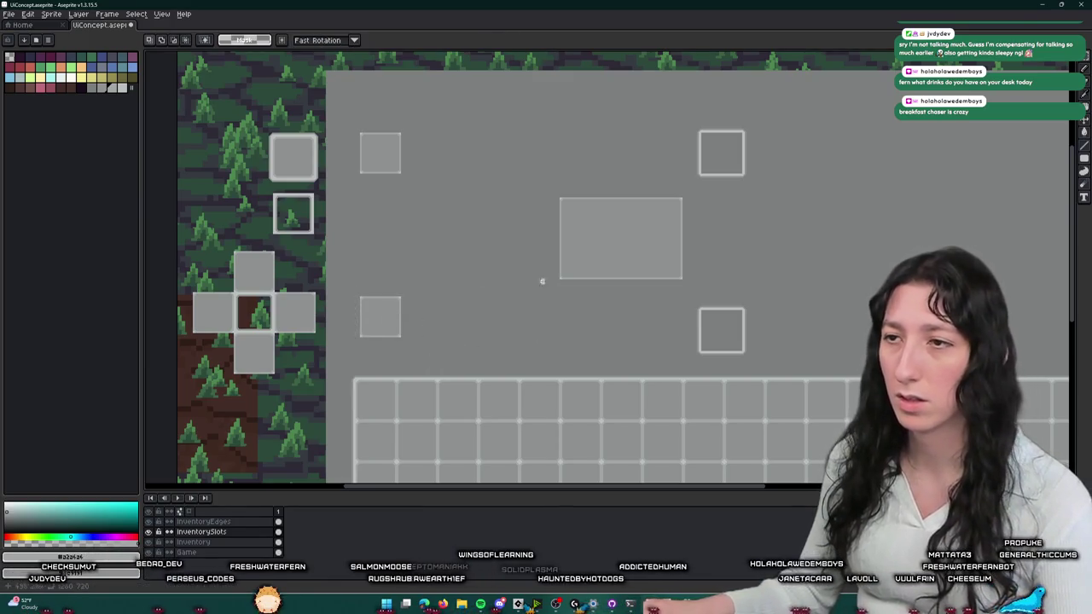
- Move the middle rectangle 32 px left into the left column
drag(721, 196, 721, 193)
key(shift+Left)
key(shift+Left)
key(shift+Left)
key(shift+Left)
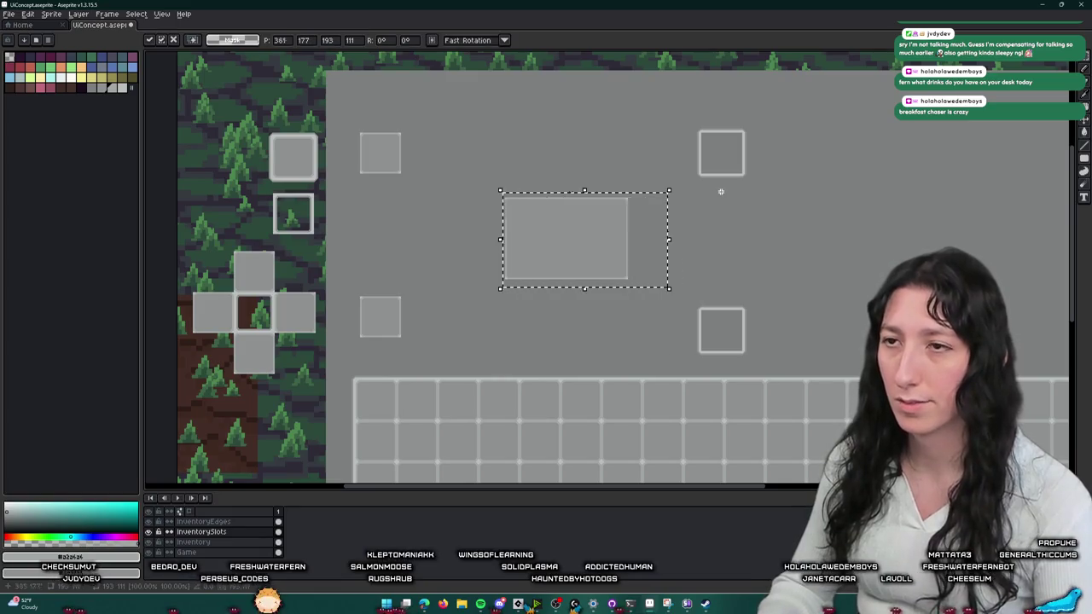
key(shift+Left)
key(shift+Left)
key(shift+Left)
key(shift+Left)
key(shift+Left)
key(shift+Left)
key(shift+Left)
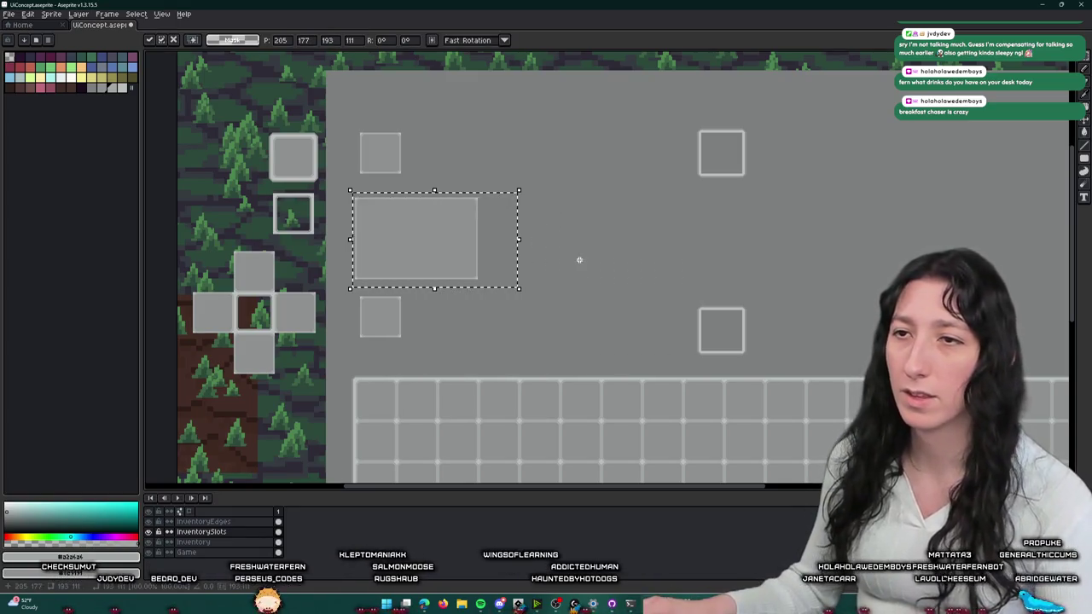
key(ctrl+d)
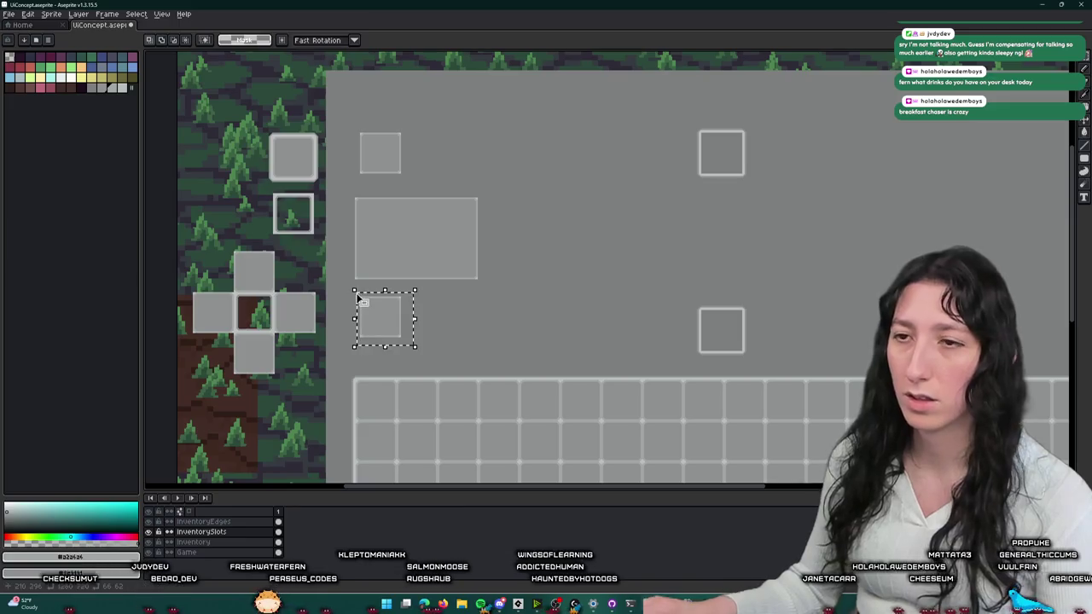
- Select the top-left square and rectangle together and settle their position
drag(396, 242, 348, 280)
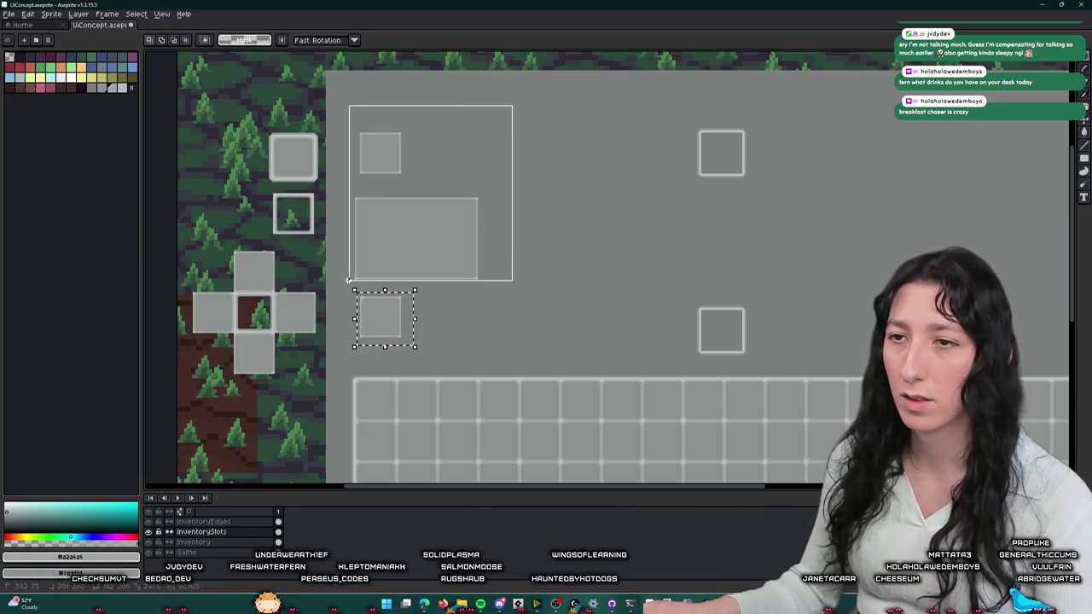
key(ctrl+d)
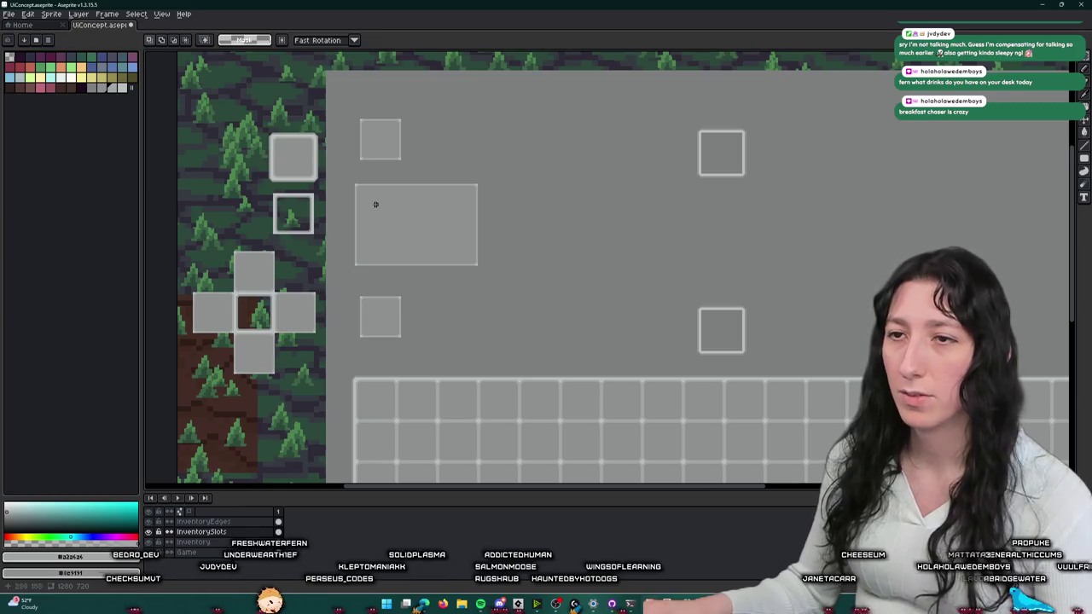
scroll(364, 198, up, 3)
scroll(363, 197, down, 5)
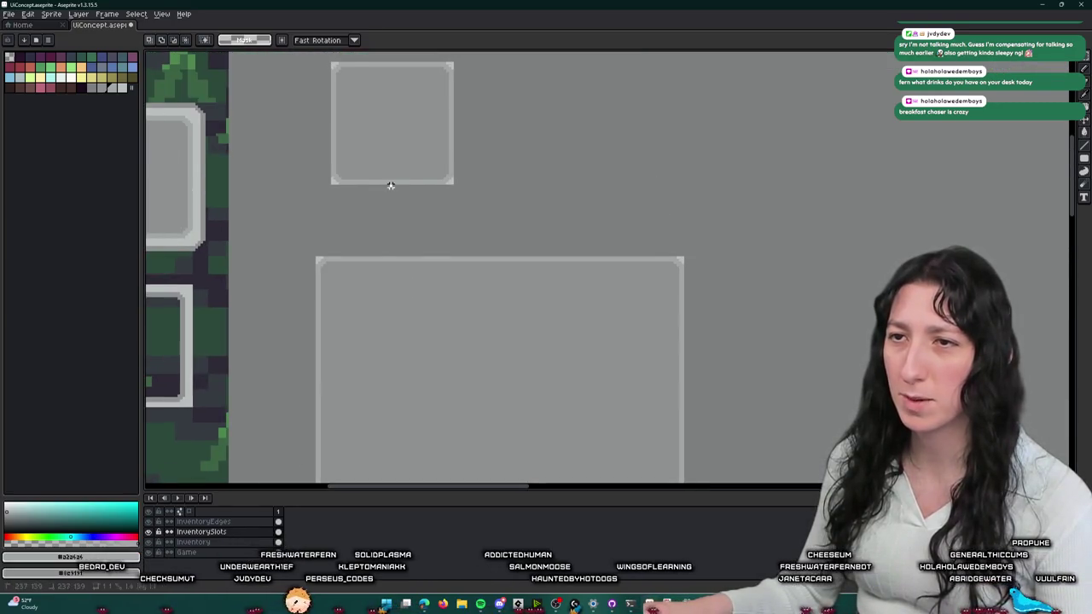
scroll(489, 353, down, 7)
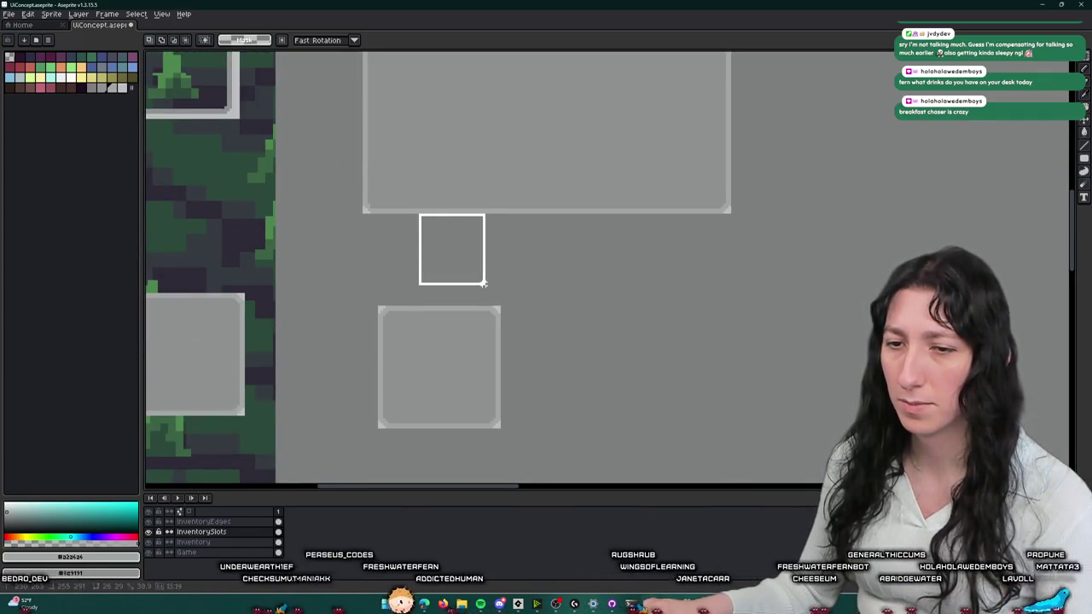
- Raise the lower left square one pixel and check the gap above it
drag(369, 302, 538, 449)
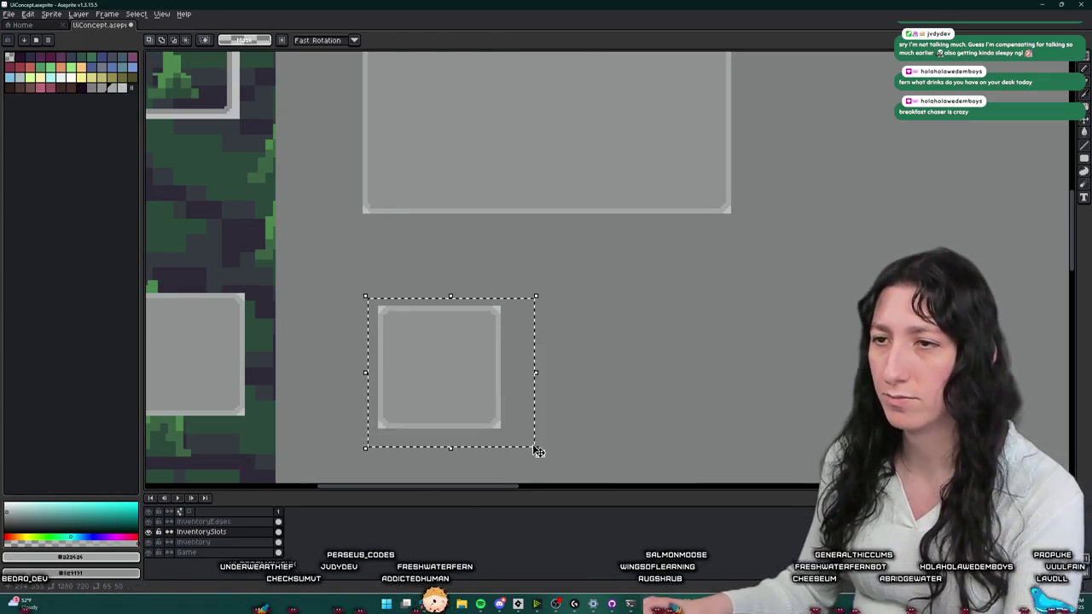
key(Up)
key(Up)
key(Up)
key(Up)
key(Up)
drag(395, 215, 451, 292)
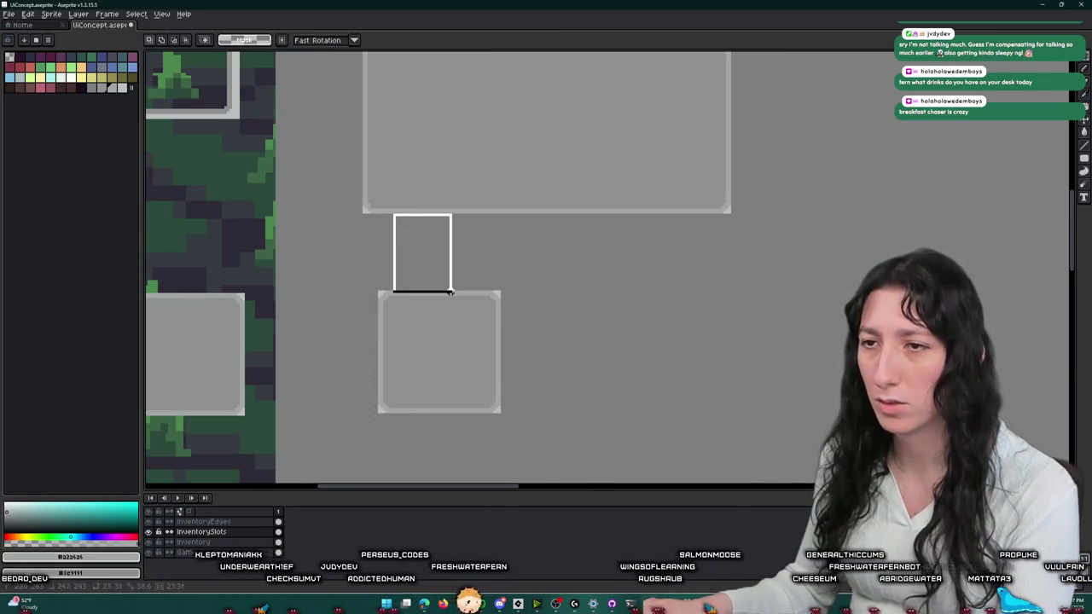
drag(530, 435, 369, 277)
key(ctrl+d)
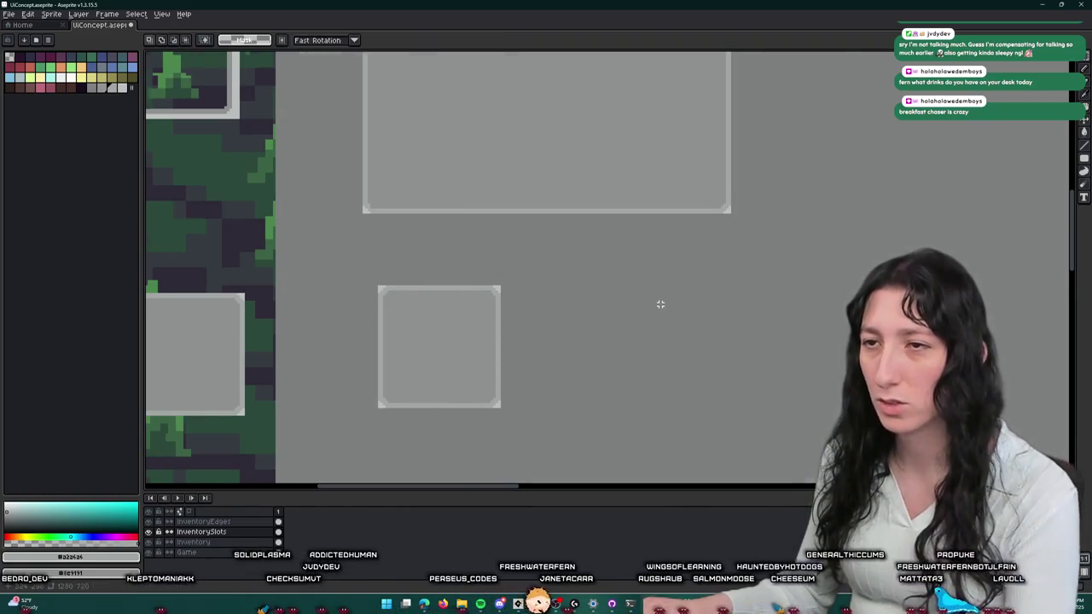
scroll(651, 300, down, 3)
scroll(595, 284, up, 2)
scroll(596, 284, down, 1)
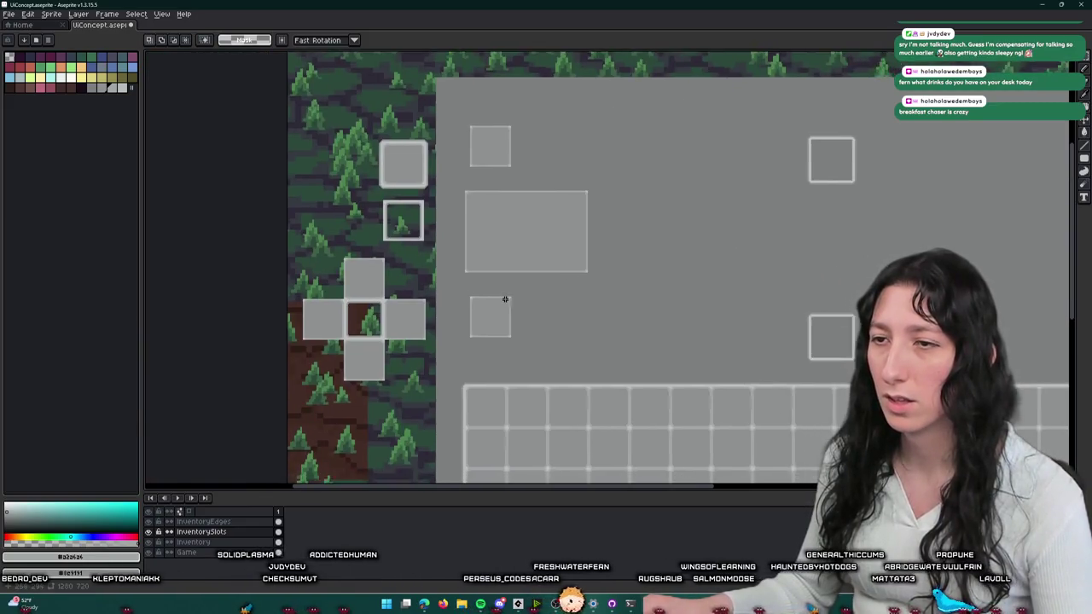
scroll(504, 300, up, 1)
scroll(463, 278, down, 1)
scroll(456, 207, up, 1)
- Fine-tune the big rectangle's horizontal position with one-pixel nudges
drag(428, 202, 708, 413)
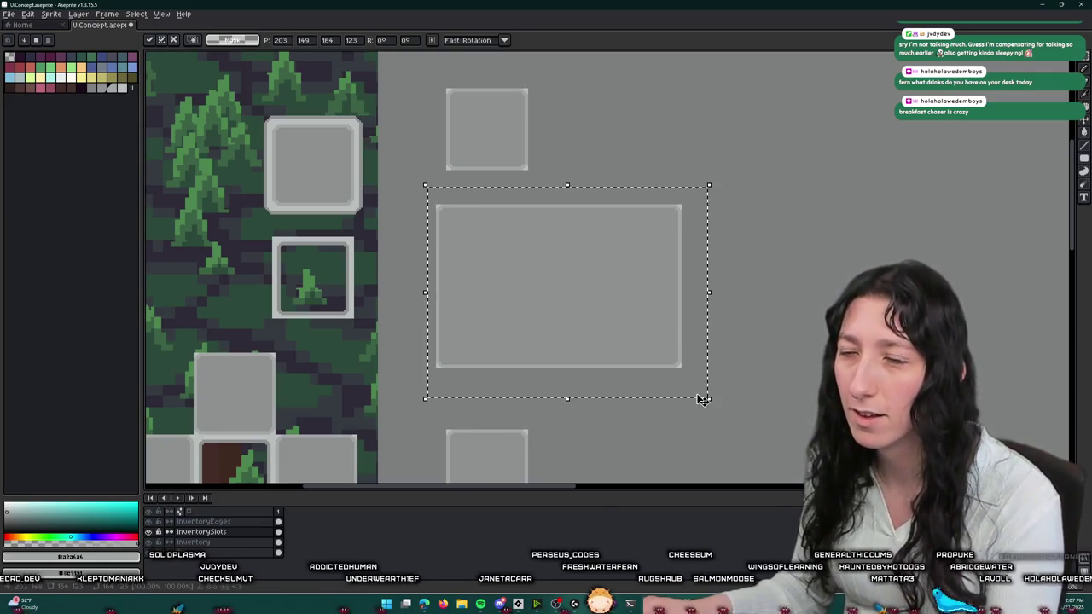
key(Right)
key(Right)
key(Right)
key(Right)
key(Right)
key(Right)
key(Left)
scroll(441, 177, up, 1)
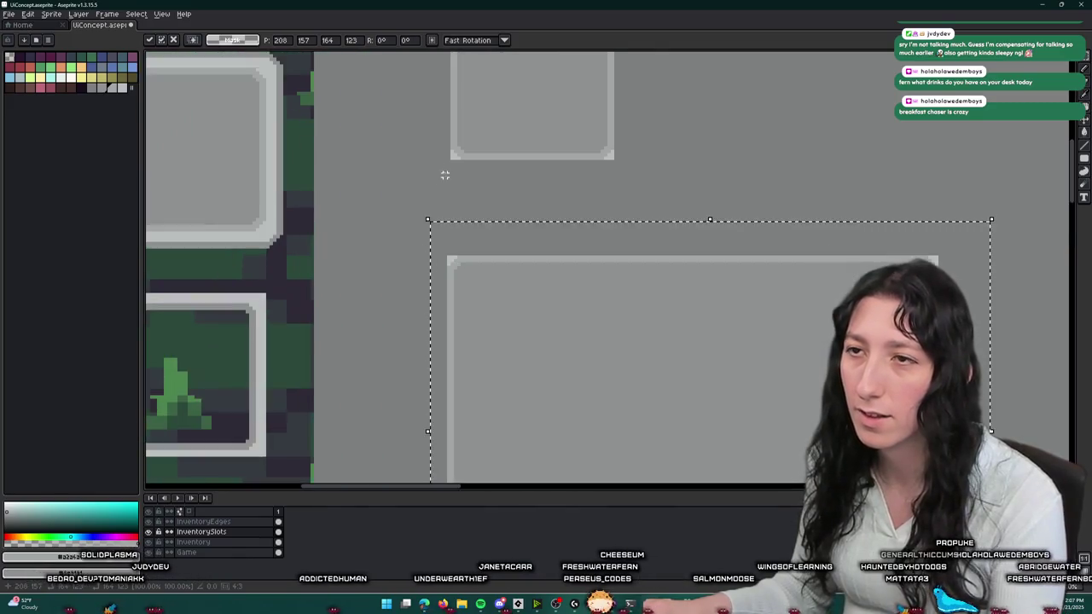
scroll(448, 169, up, 1)
key(Left)
scroll(453, 260, down, 3)
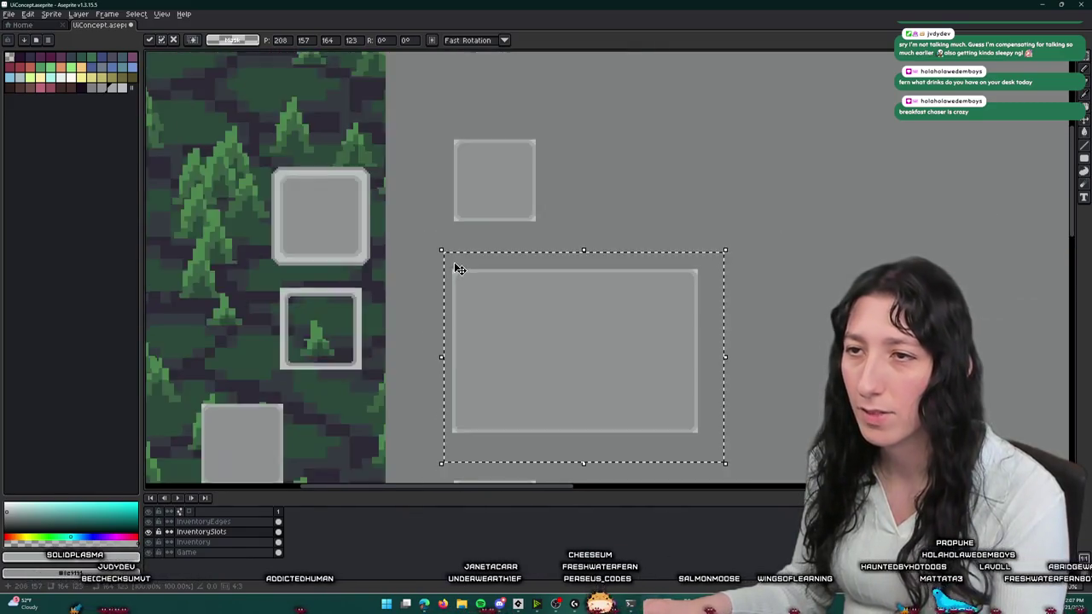
scroll(502, 166, down, 2)
- Nudge the selected box left and right, then measure the gap above the inventory grid
key(Left)
key(Left)
key(Left)
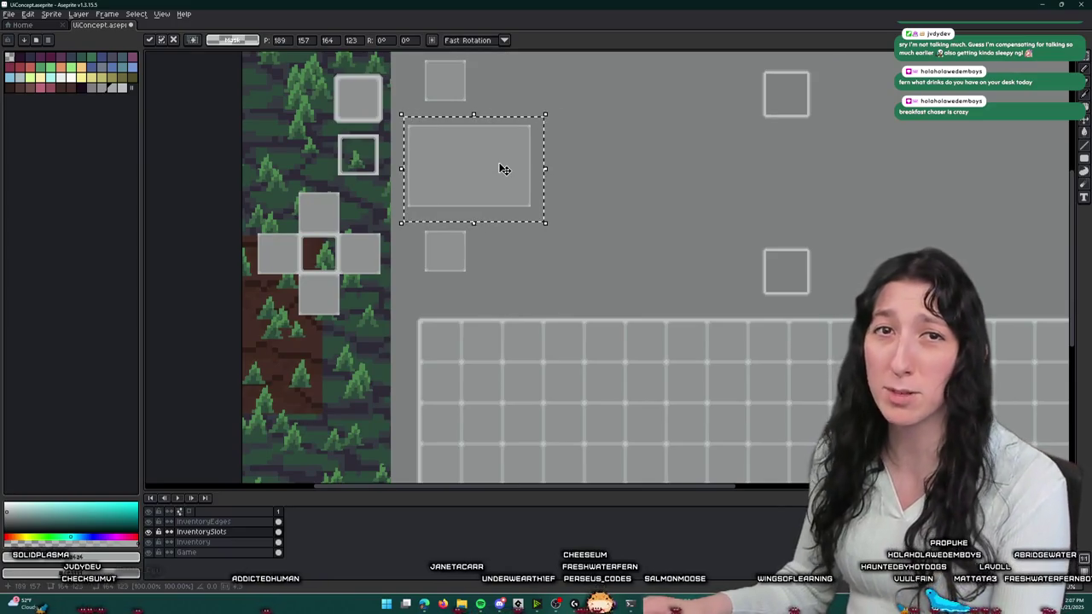
key(Right)
key(Right)
key(Right)
scroll(441, 239, up, 3)
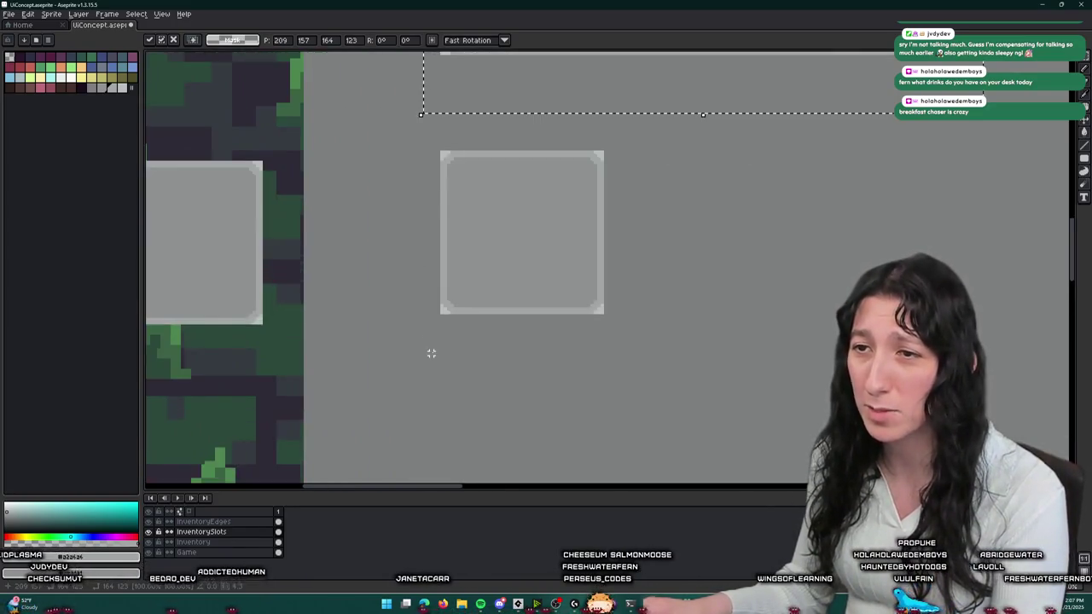
scroll(432, 353, down, 1)
scroll(432, 385, down, 2)
scroll(434, 457, up, 3)
scroll(429, 420, down, 1)
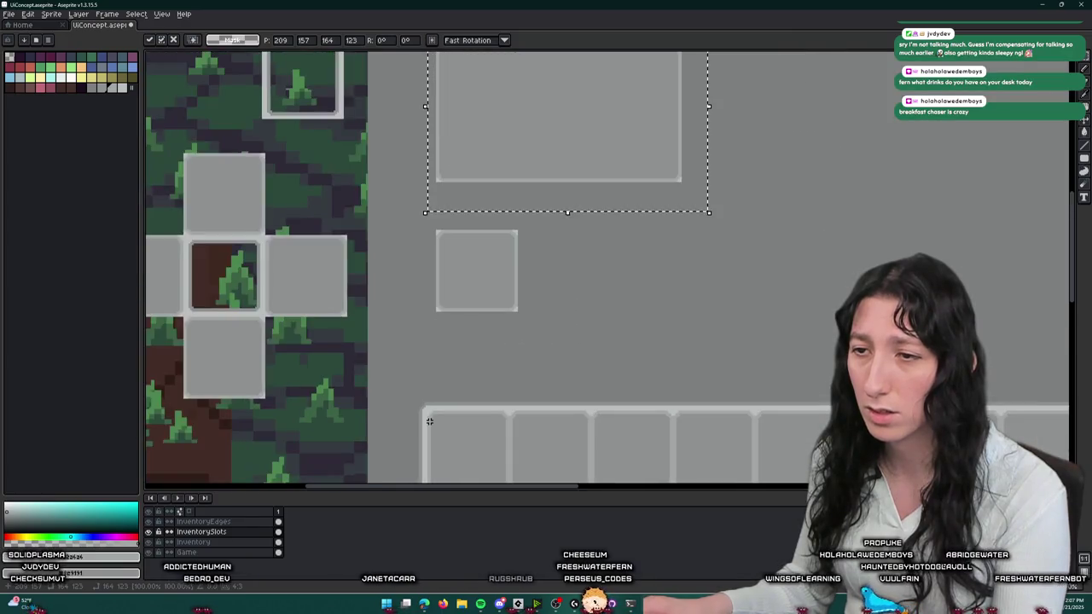
drag(429, 420, 429, 86)
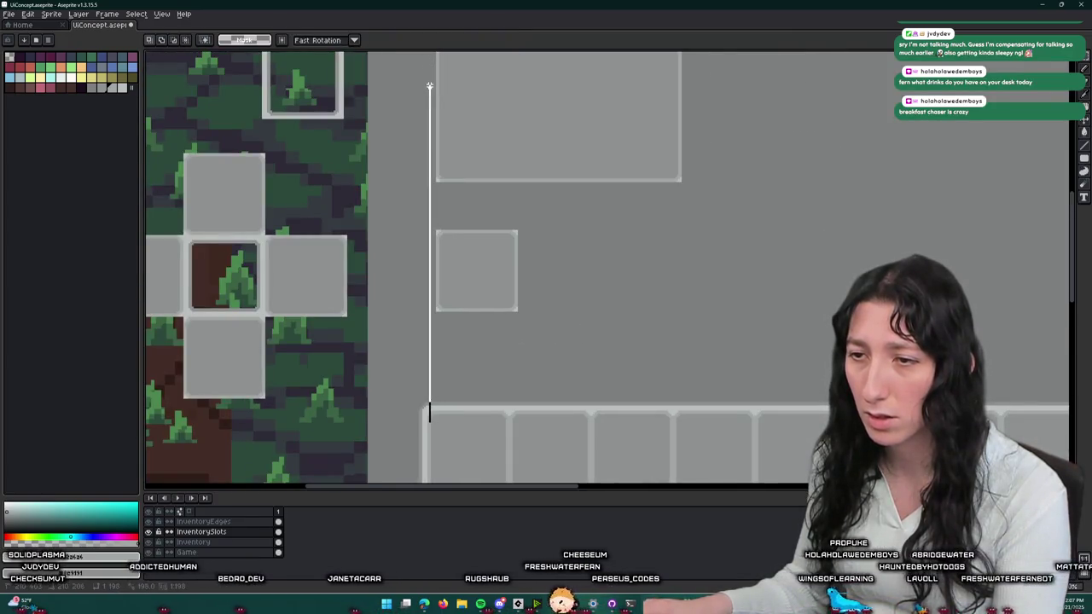
scroll(431, 111, up, 2)
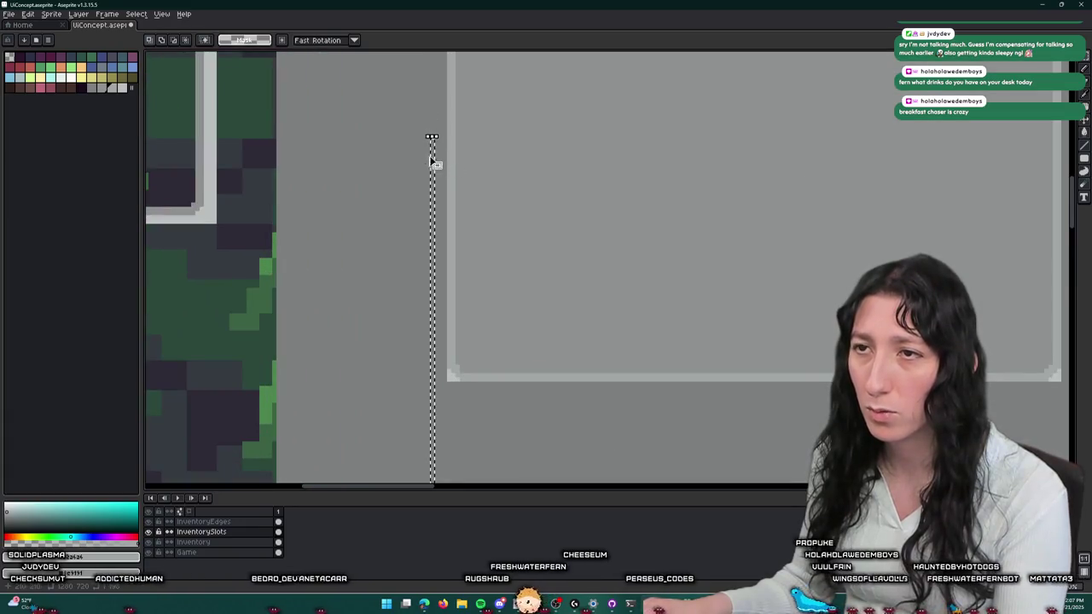
scroll(431, 162, up, 1)
scroll(440, 161, down, 2)
scroll(440, 128, down, 1)
- Move the large upper box one pixel left and measure its gap to the small box below
mouse_move(440, 66)
mouse_down()
mouse_move(710, 275)
mouse_move(725, 273)
mouse_up()
key(Left)
key(Left)
key(ctrl+d)
drag(565, 399, 431, 280)
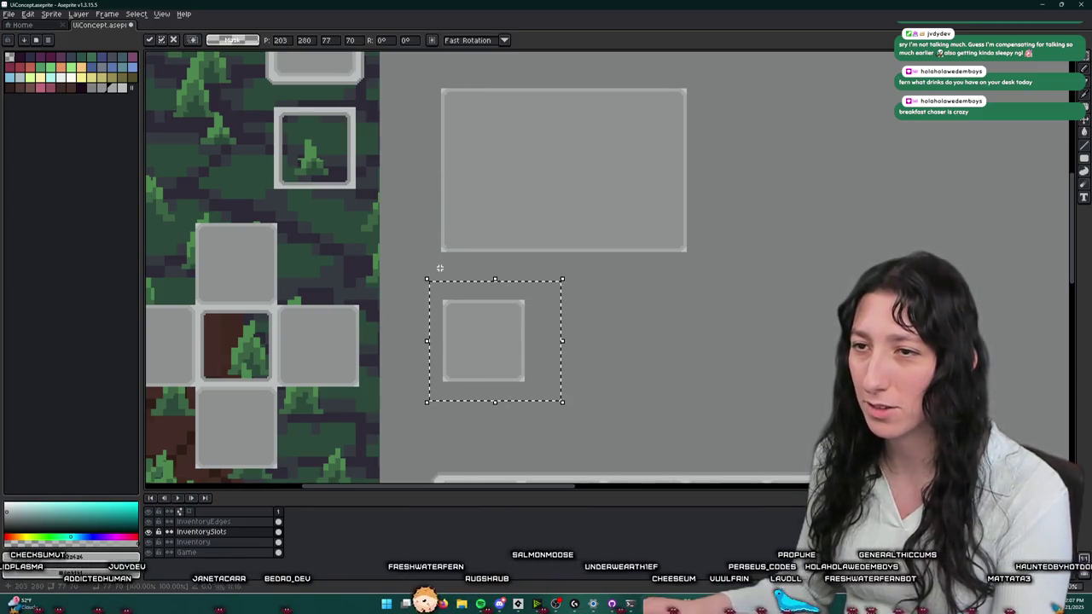
scroll(436, 261, up, 2)
drag(431, 232, 435, 318)
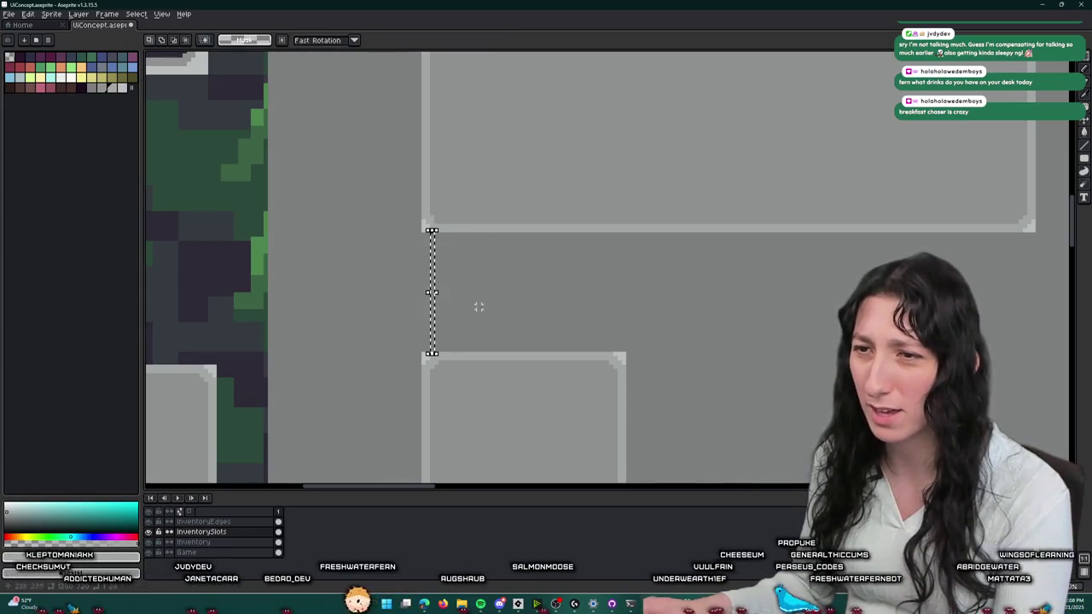
scroll(430, 299, up, 2)
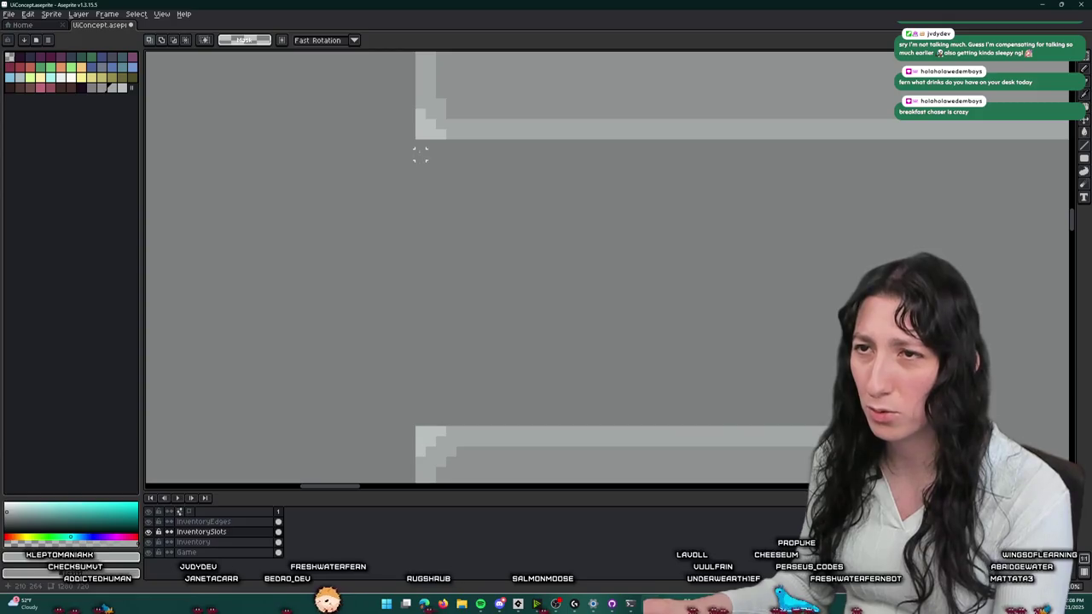
drag(421, 153, 419, 405)
scroll(419, 416, down, 2)
scroll(419, 389, down, 1)
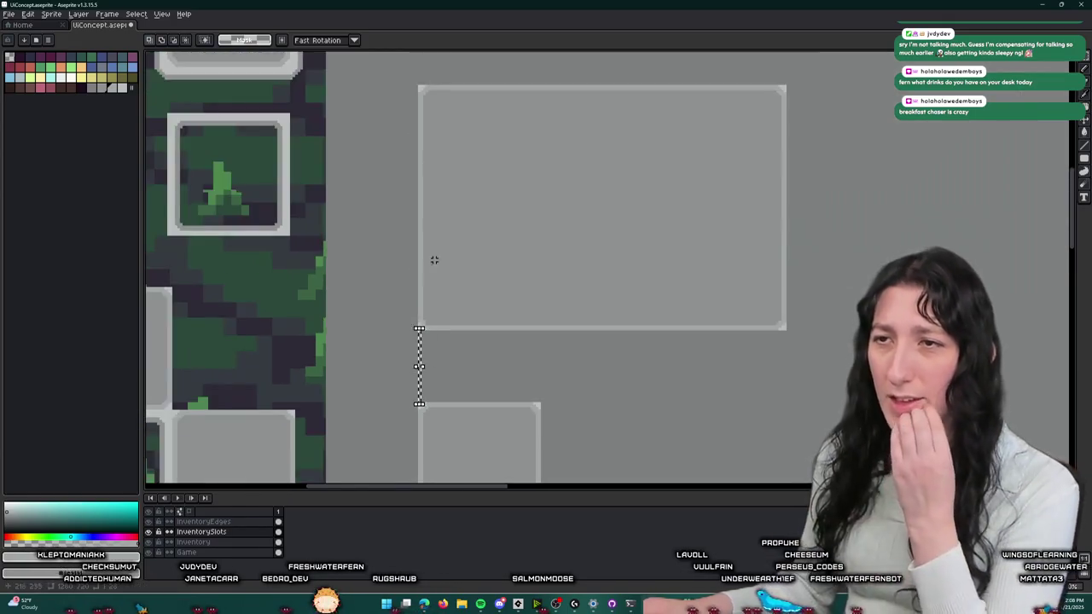
scroll(434, 259, up, 3)
scroll(461, 239, up, 2)
- Reselect the upper box, deselect, and pan around to review the even spacing
drag(431, 308, 636, 83)
key(ctrl+d)
scroll(443, 337, up, 2)
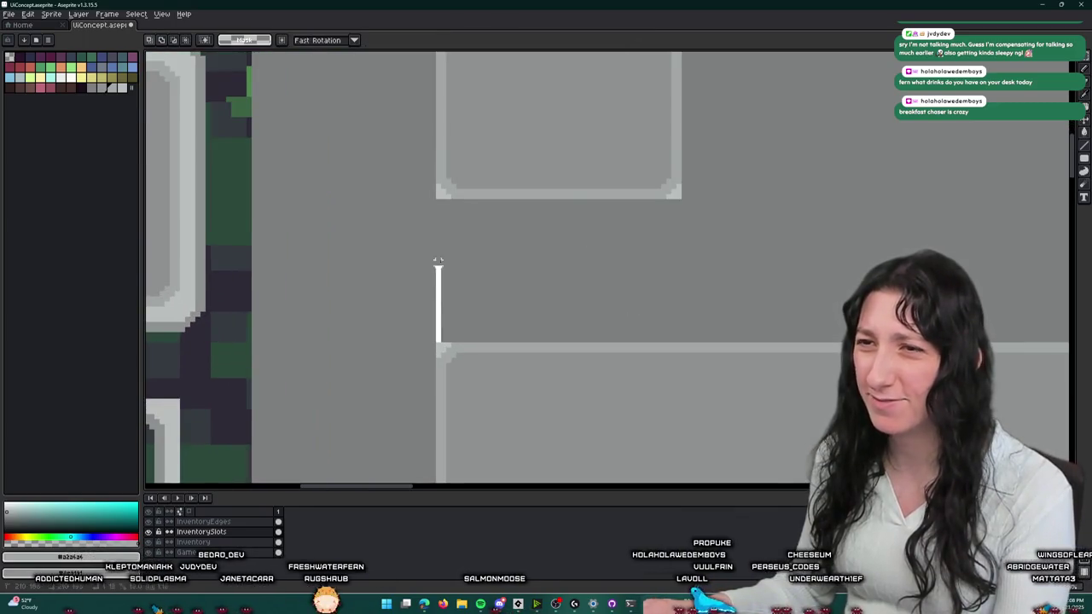
scroll(556, 247, down, 1)
scroll(557, 247, down, 1)
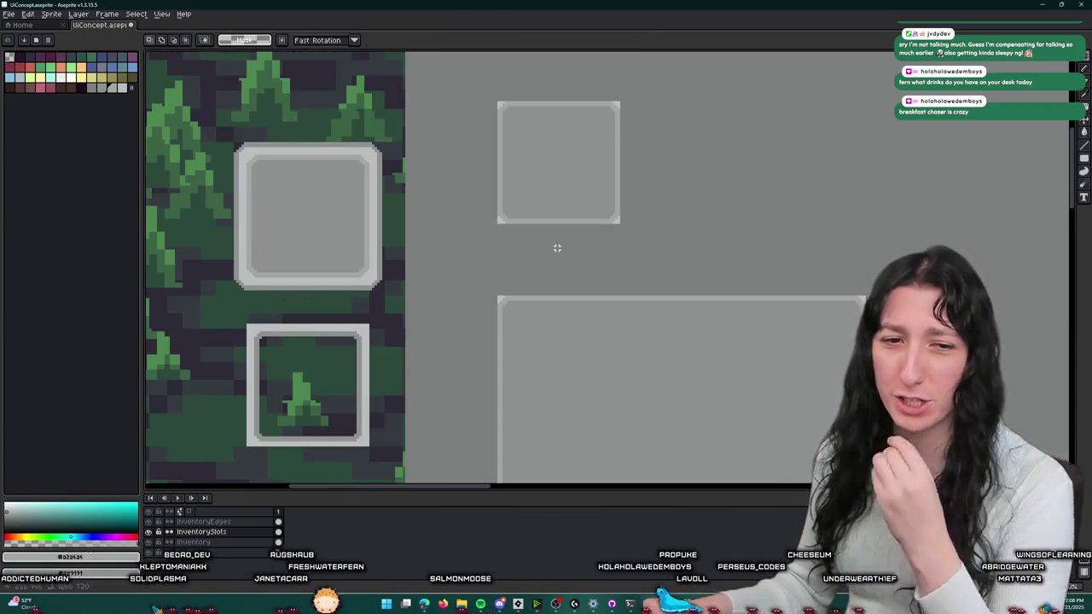
scroll(667, 222, down, 1)
scroll(622, 178, down, 1)
scroll(566, 129, right, 2)
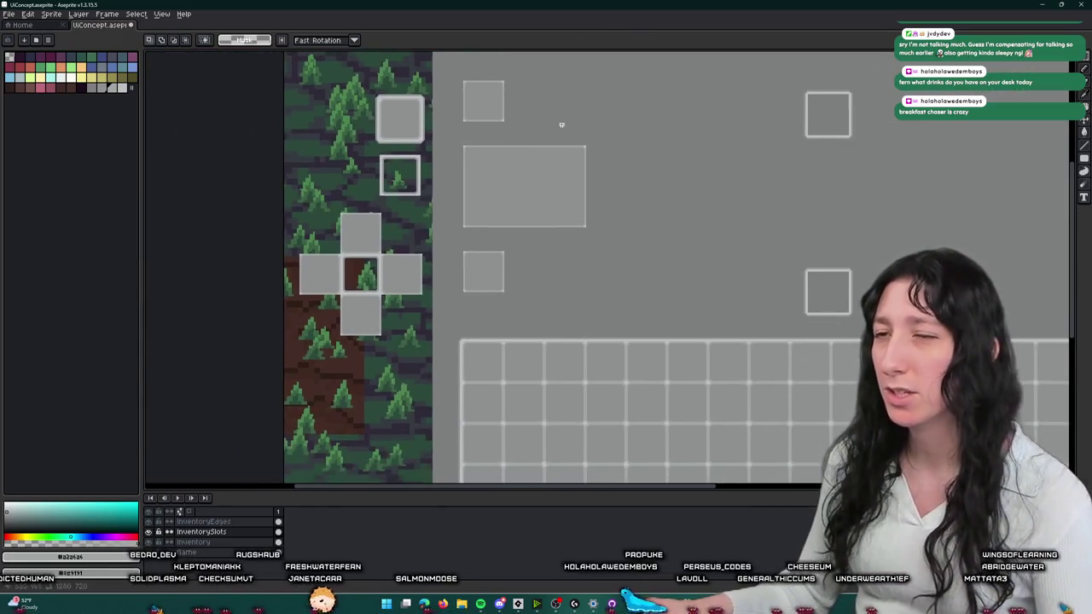
key(b)
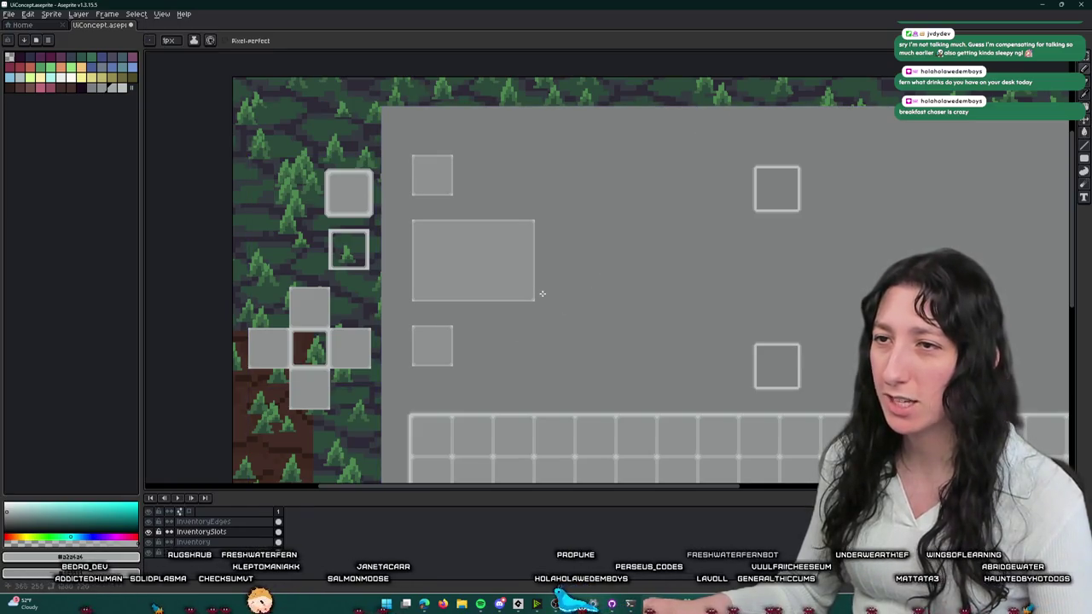
- Bring the equipment boxes into view and marquee-select the large box
key(m)
drag(534, 294, 558, 236)
scroll(558, 237, up, 2)
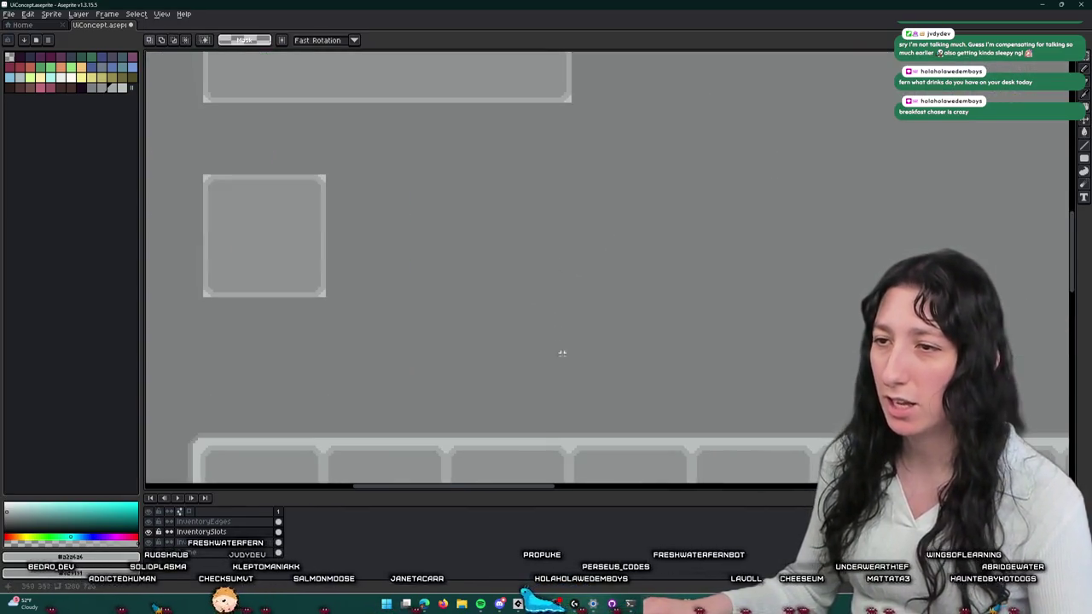
scroll(565, 129, down, 1)
mouse_move(570, 428)
mouse_down()
mouse_move(565, 129)
mouse_move(520, 53)
mouse_up()
scroll(495, 53, down, 3)
scroll(487, 53, up, 1)
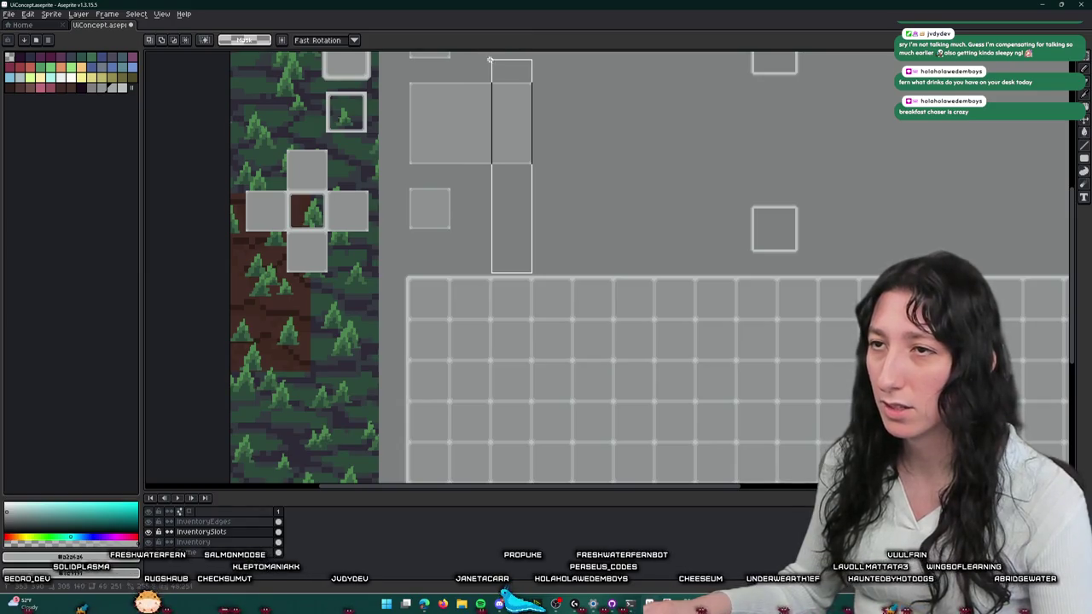
drag(409, 102, 402, 68)
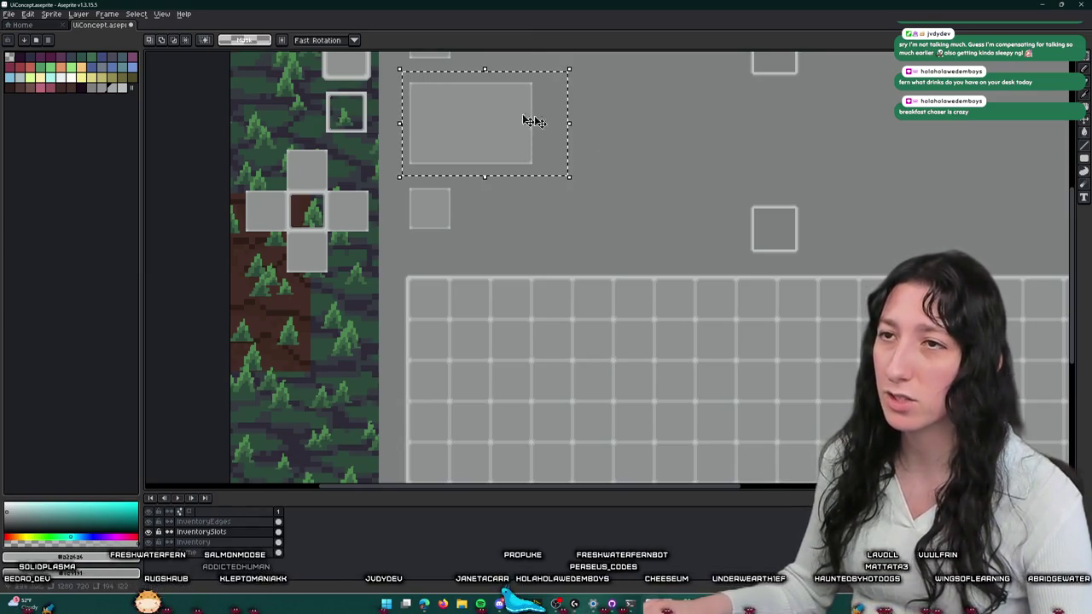
- Ctrl-drag a copy of the large box to its right, level with it, and commit
scroll(495, 109, up, 2)
scroll(495, 170, right, 1)
mouse_move(478, 234)
mouse_down()
mouse_move(657, 233)
mouse_move(604, 227)
mouse_up()
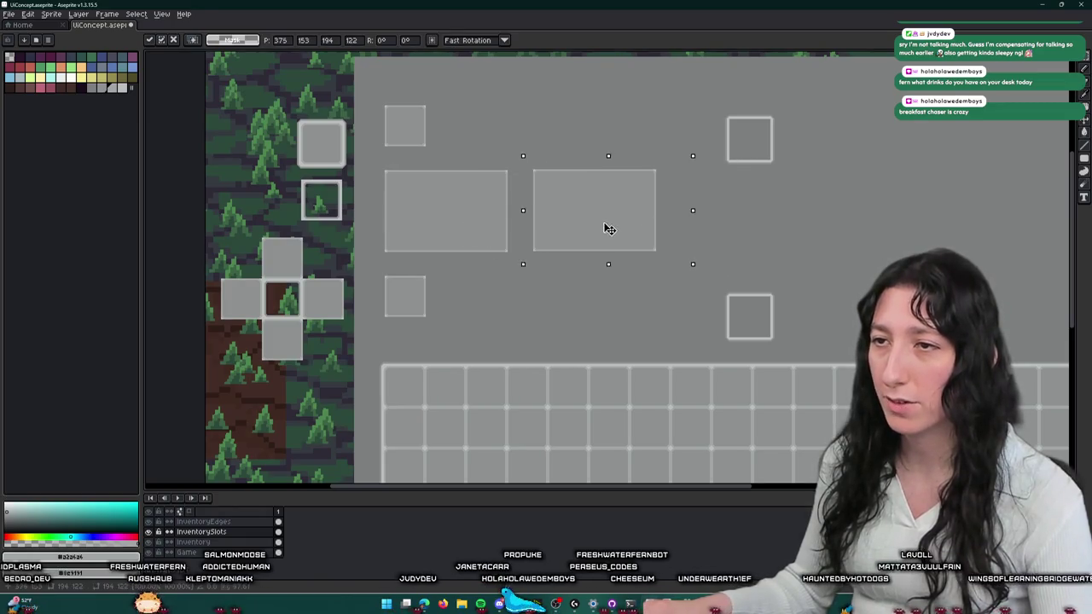
scroll(581, 231, up, 3)
scroll(565, 251, up, 1)
scroll(562, 257, down, 1)
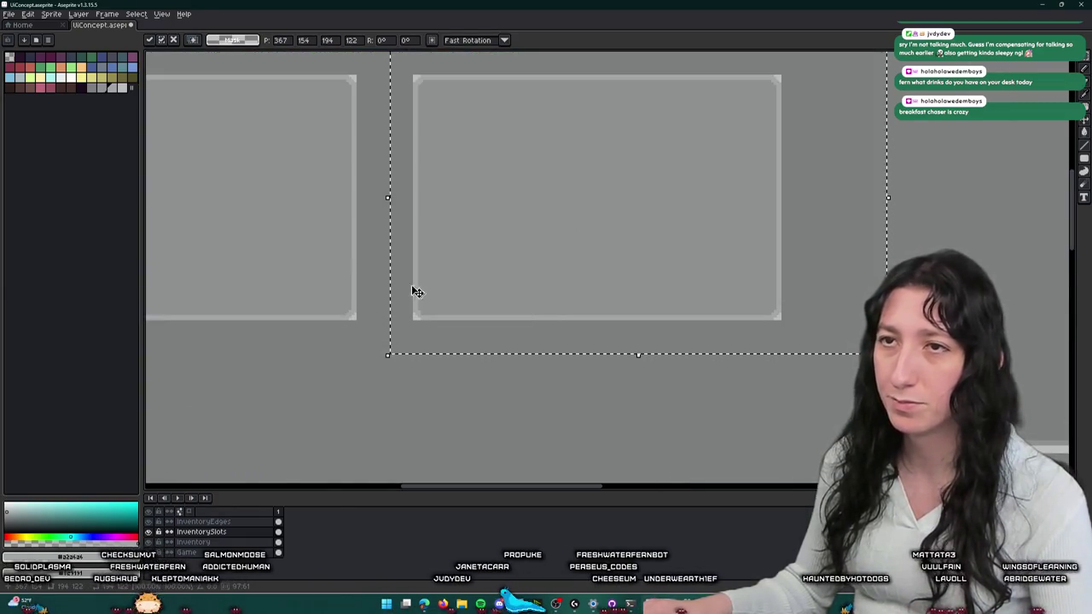
key(Return)
key(g)
scroll(599, 271, down, 3)
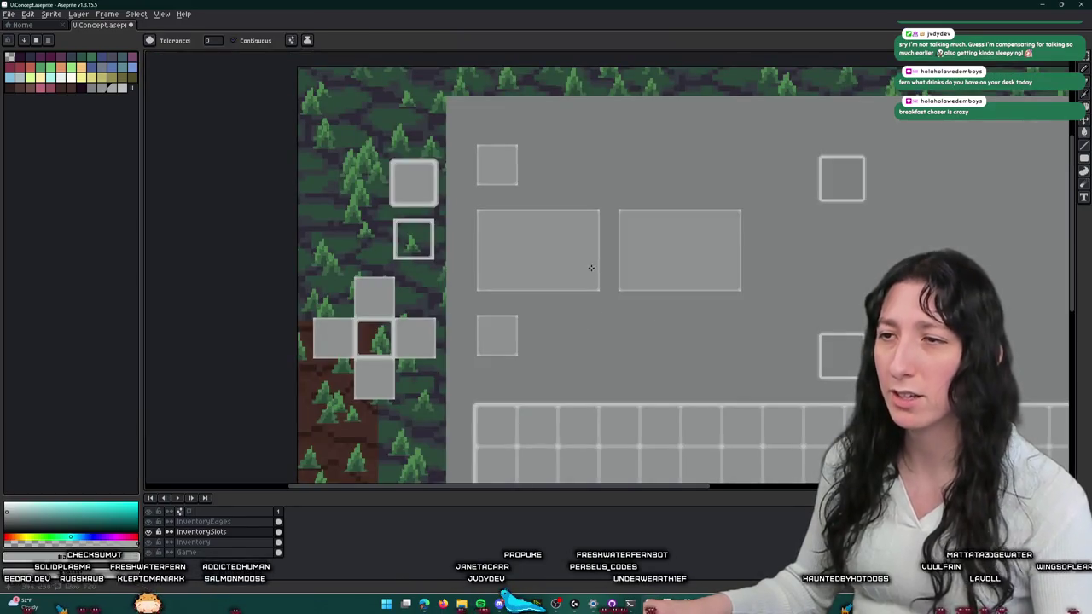
click(150, 15)
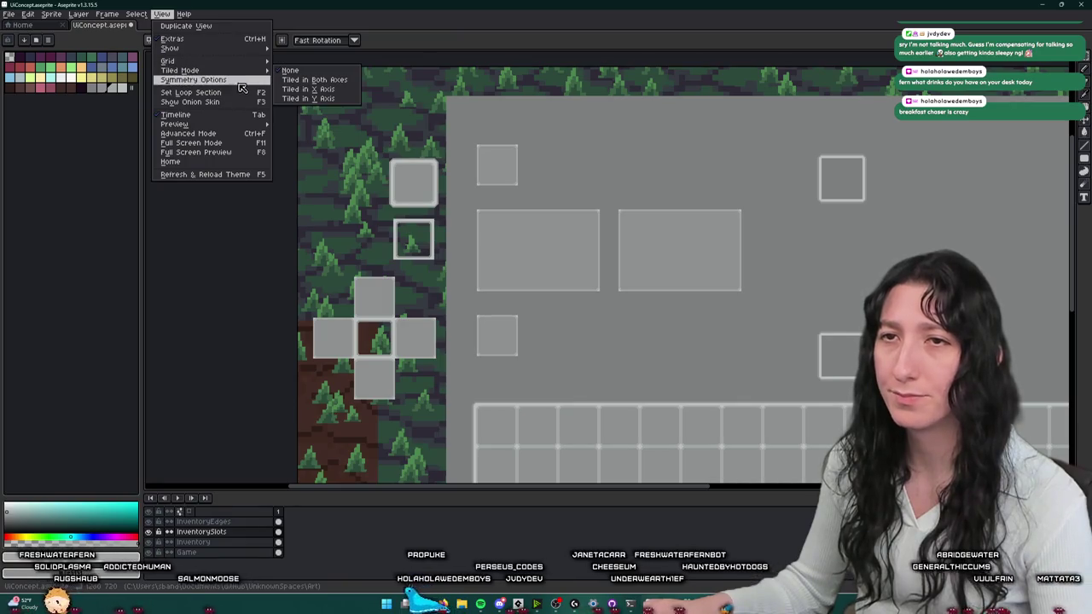
- Turn on the pixel grid and make InventoryEdges the active layer
mouse_move(188, 48)
click(308, 68)
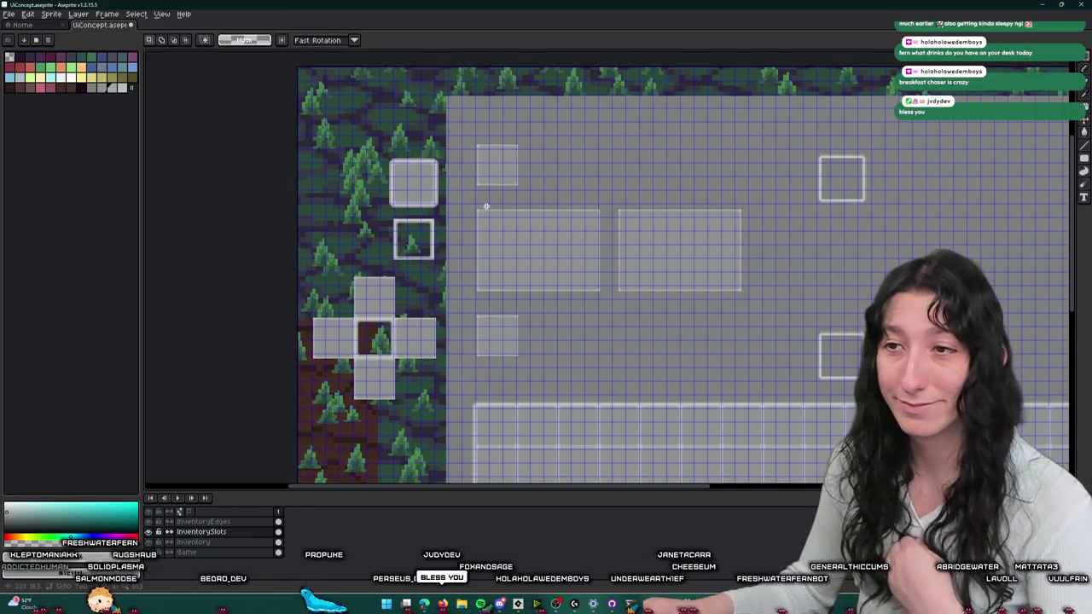
scroll(486, 206, up, 2)
scroll(433, 193, up, 1)
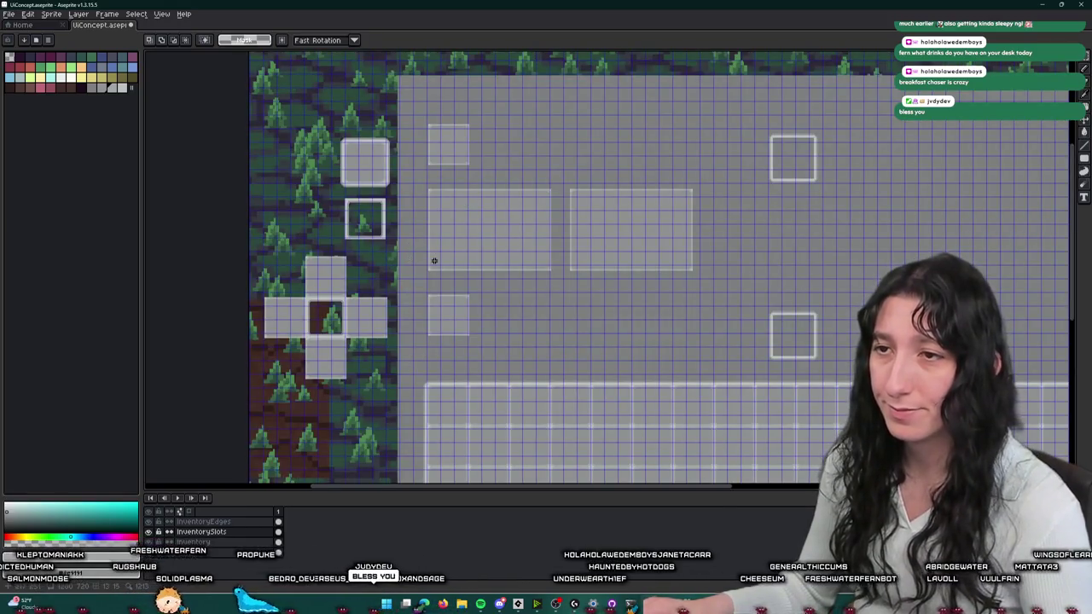
click(271, 524)
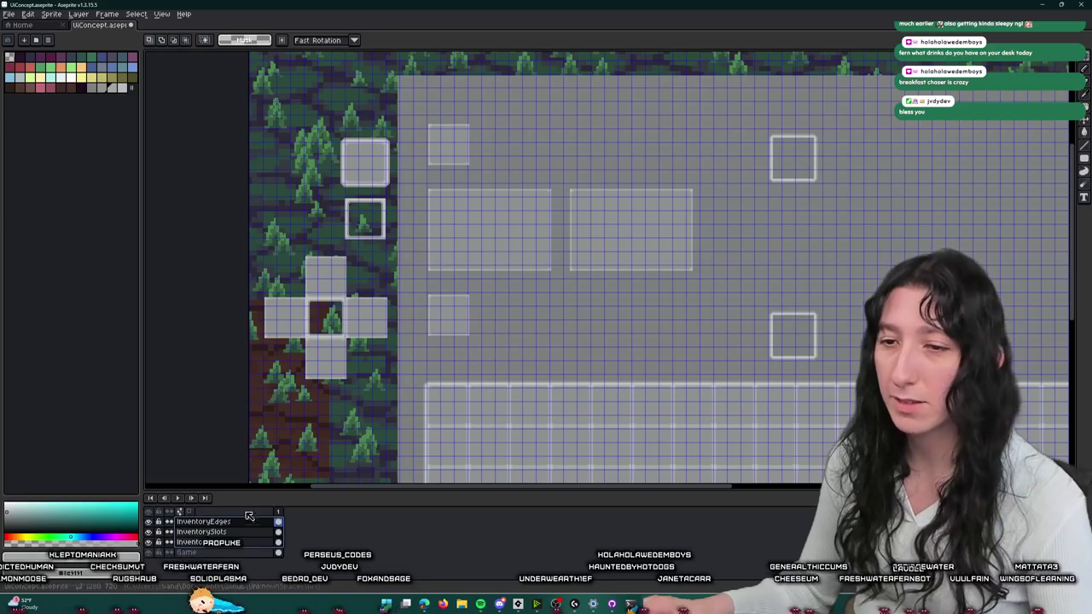
scroll(359, 355, down, 2)
scroll(393, 335, up, 2)
scroll(409, 302, up, 1)
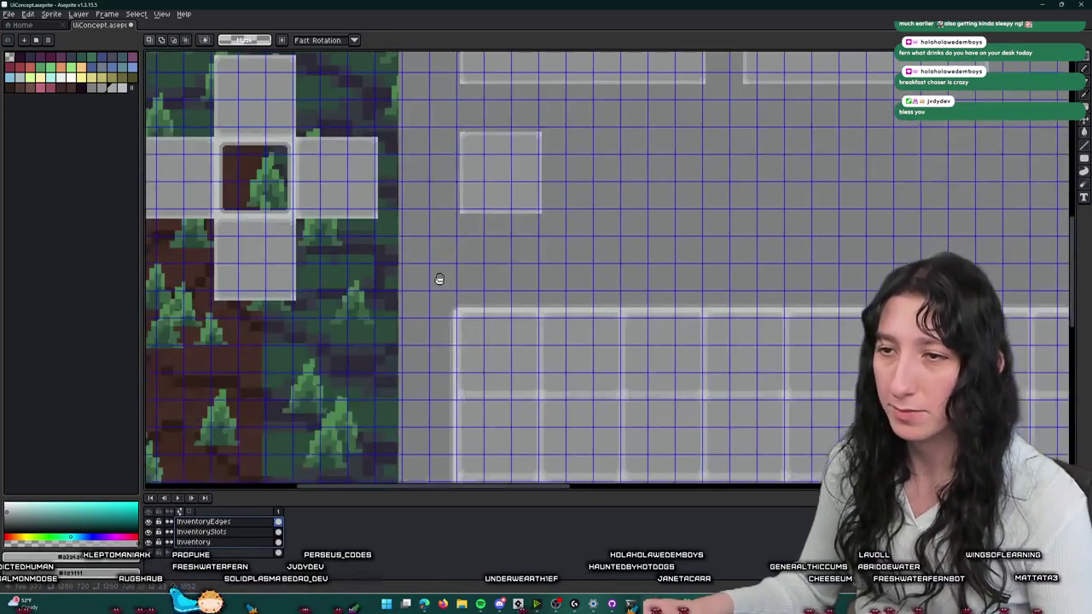
- Shift the InventoryEdges artwork one pixel right, then hide the grid
key(Right)
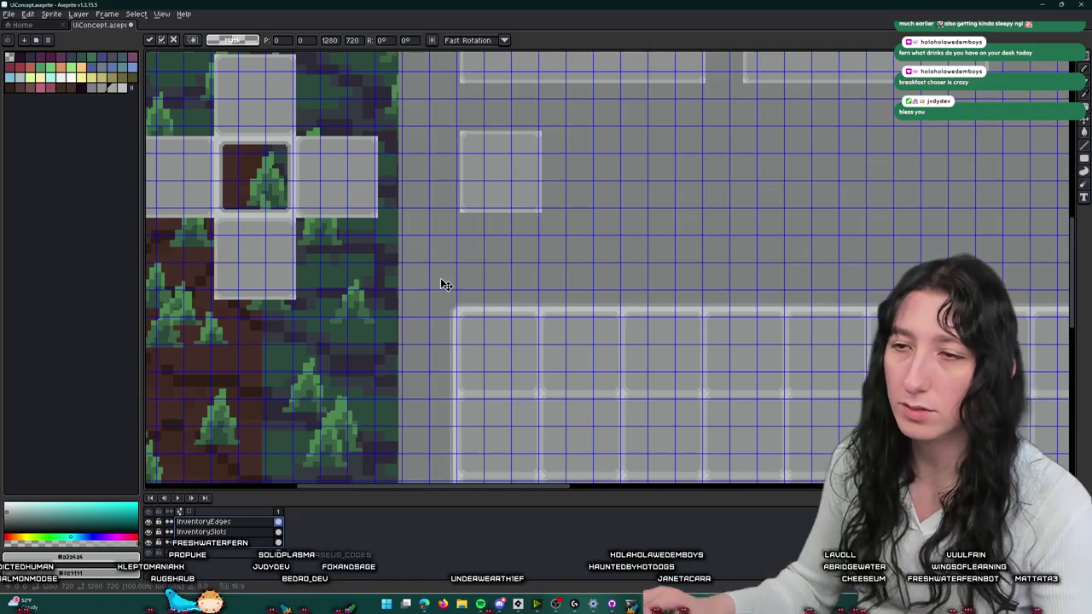
key(Return)
scroll(444, 284, down, 2)
scroll(493, 366, up, 1)
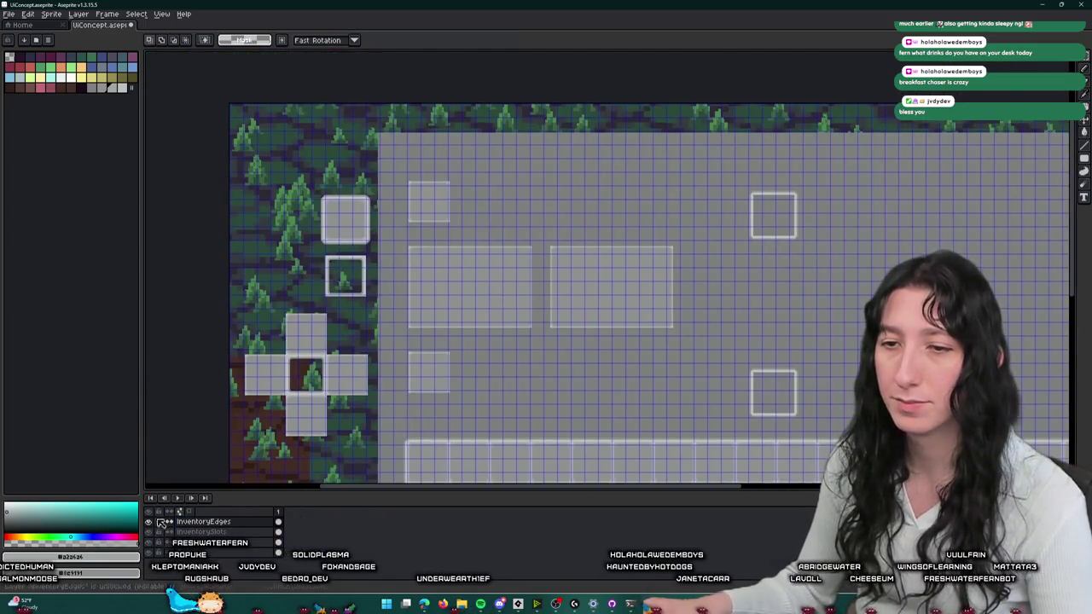
key(ctrl+apostrophe)
scroll(450, 301, up, 3)
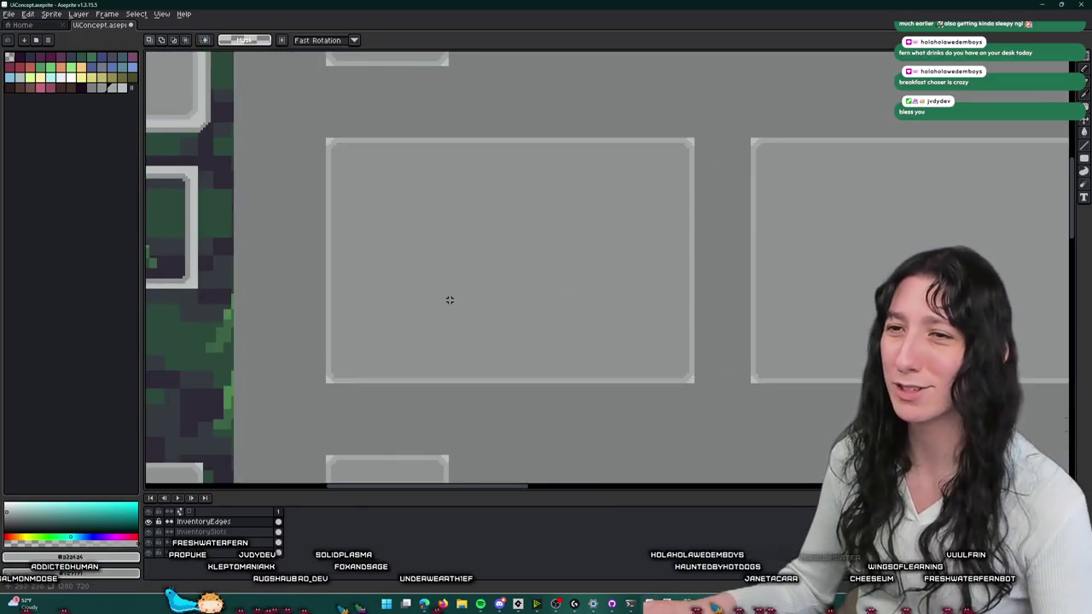
scroll(597, 266, down, 1)
scroll(543, 307, down, 1)
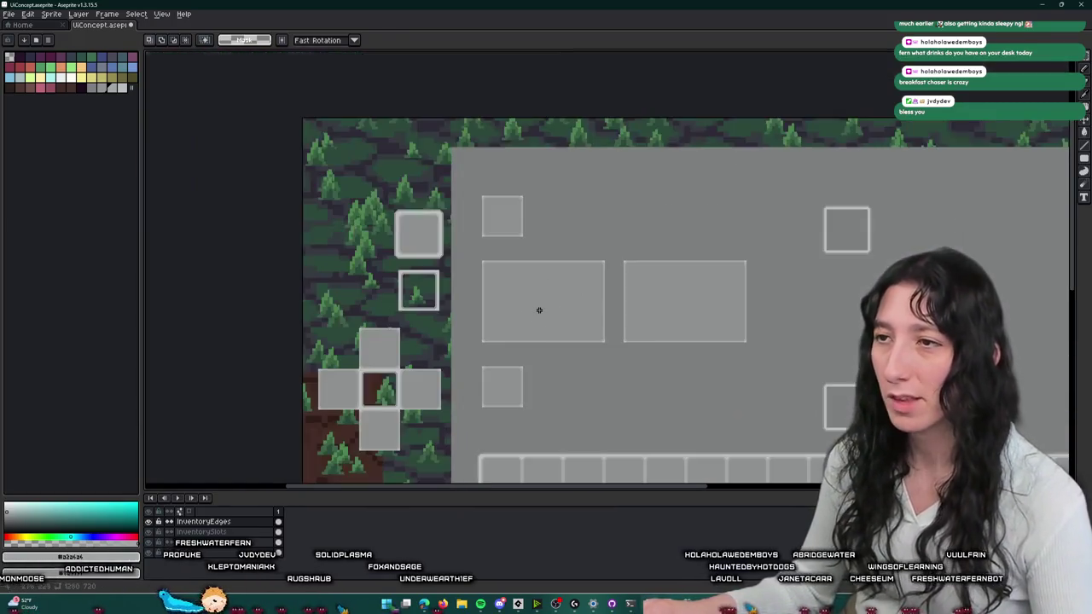
scroll(598, 281, up, 1)
- Copy the small square slot onto the slots layer, up and to the right, beside the character area
mouse_move(633, 268)
mouse_down()
mouse_move(681, 101)
mouse_move(661, 117)
mouse_up()
mouse_move(461, 379)
mouse_down()
mouse_move(527, 197)
mouse_move(510, 259)
mouse_up()
drag(513, 352, 456, 249)
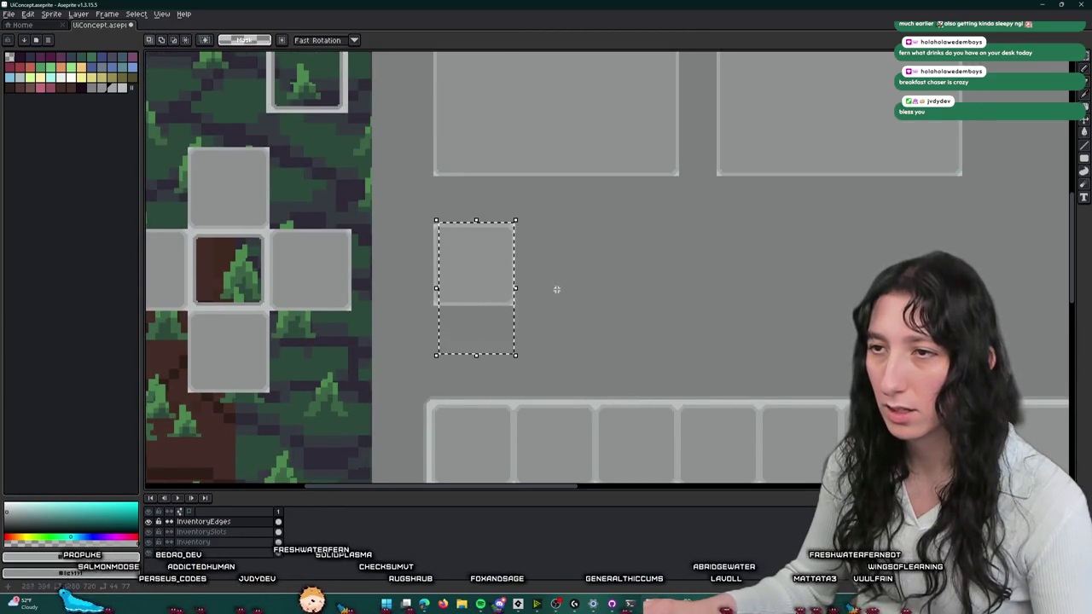
drag(436, 209, 416, 214)
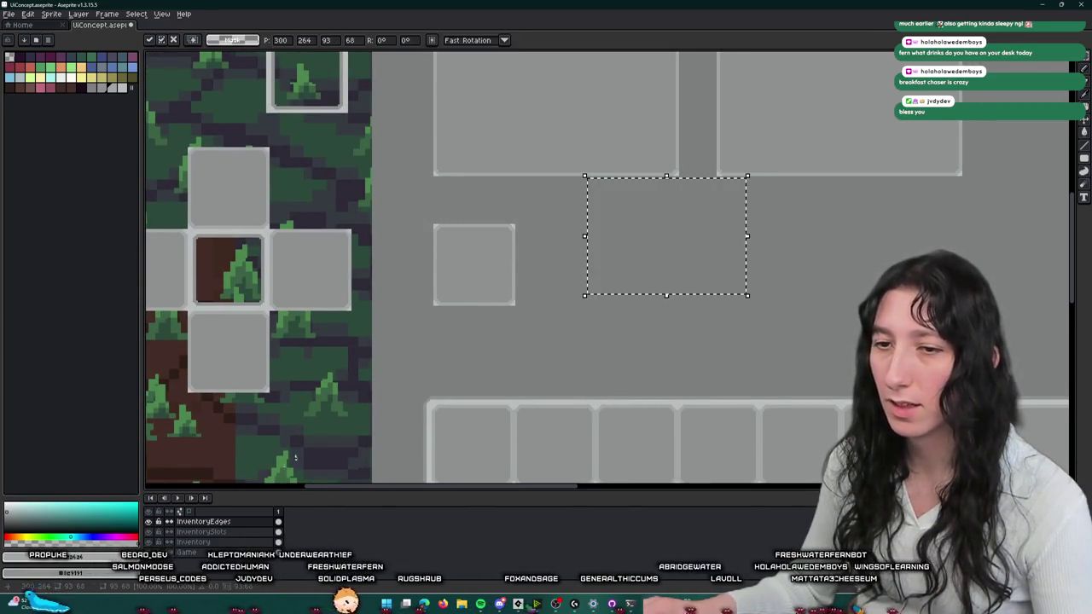
key(Escape)
click(234, 532)
drag(495, 288, 658, 235)
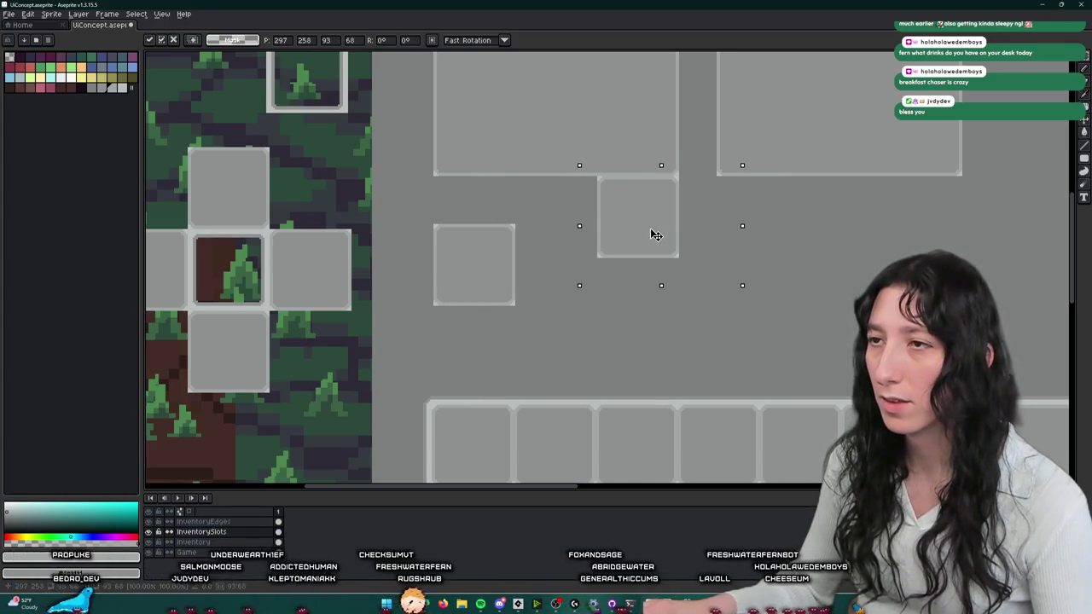
key(Return)
- Copy the slot's rounded corner pixels to its top-right corner
scroll(492, 417, up, 2)
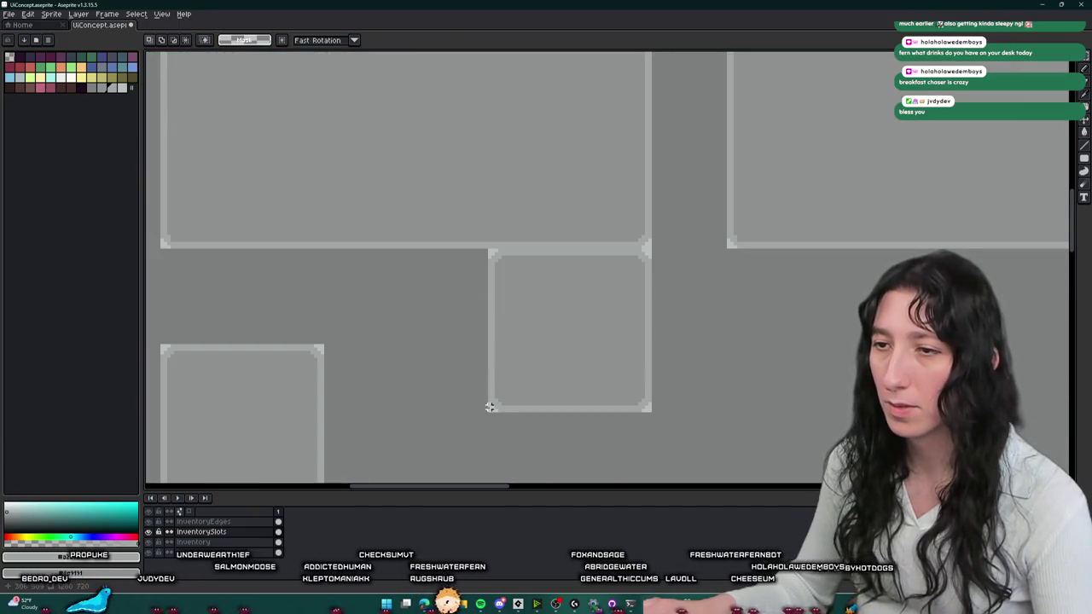
scroll(506, 372, down, 2)
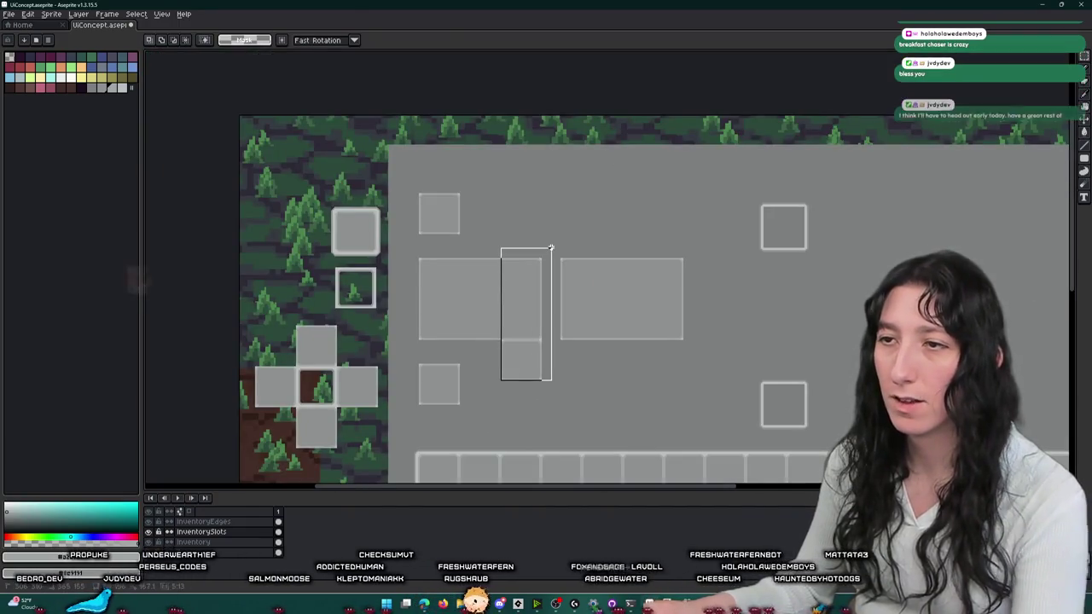
scroll(510, 325, up, 2)
drag(512, 365, 471, 195)
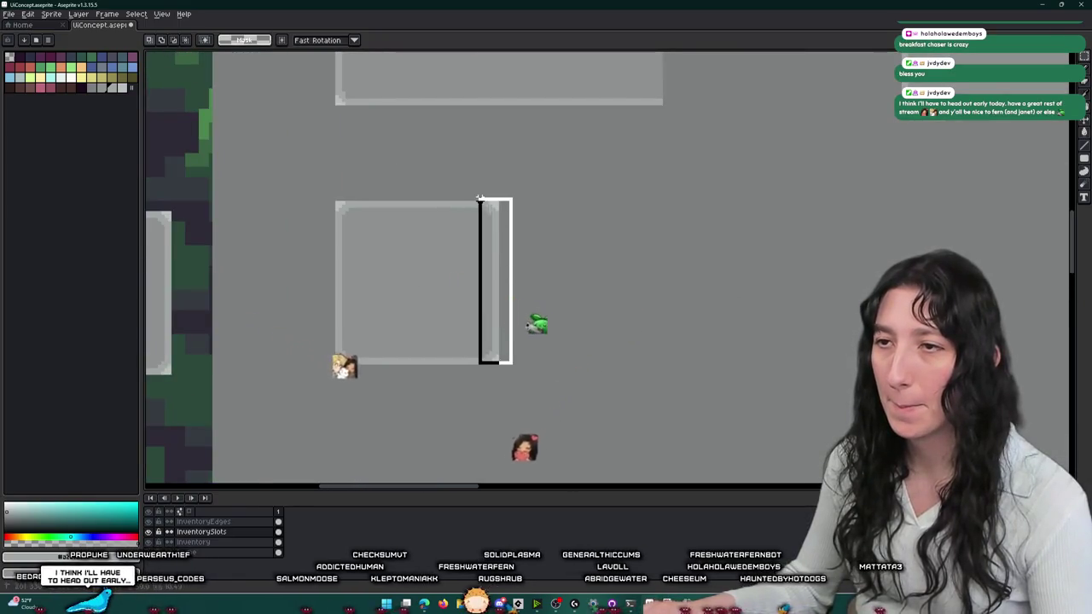
scroll(489, 367, up, 2)
scroll(488, 367, up, 2)
drag(503, 369, 457, 333)
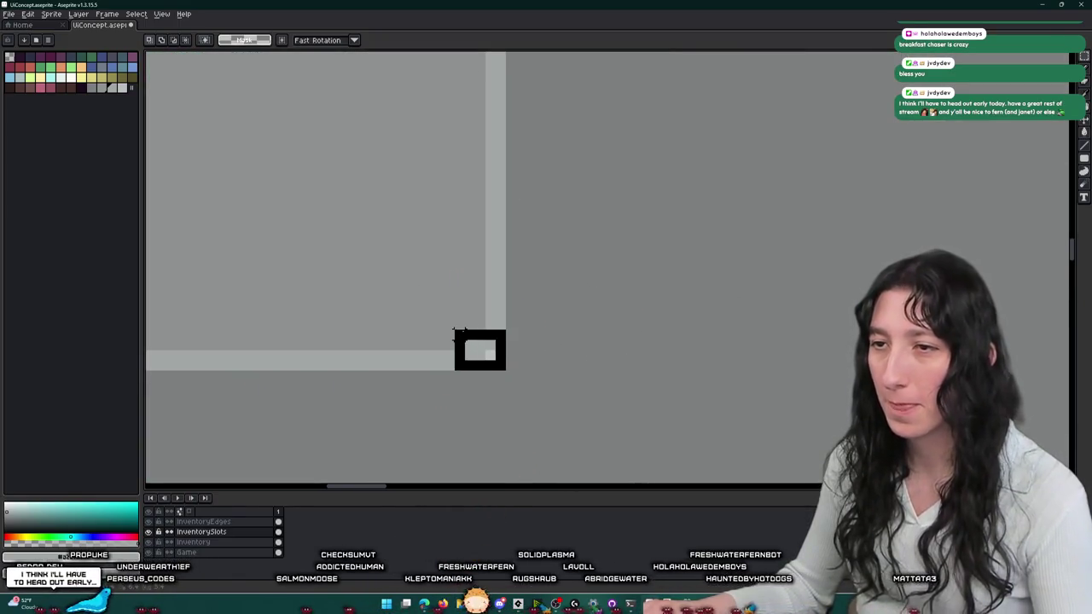
scroll(467, 331, down, 2)
scroll(507, 375, down, 1)
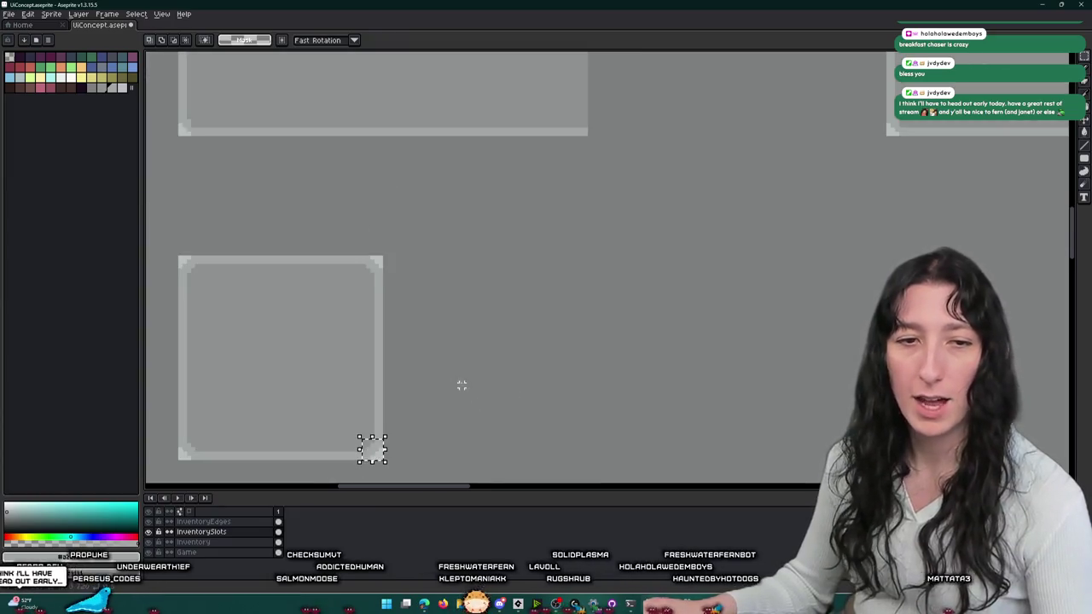
scroll(461, 383, up, 2)
key(ctrl+v)
scroll(397, 419, up, 3)
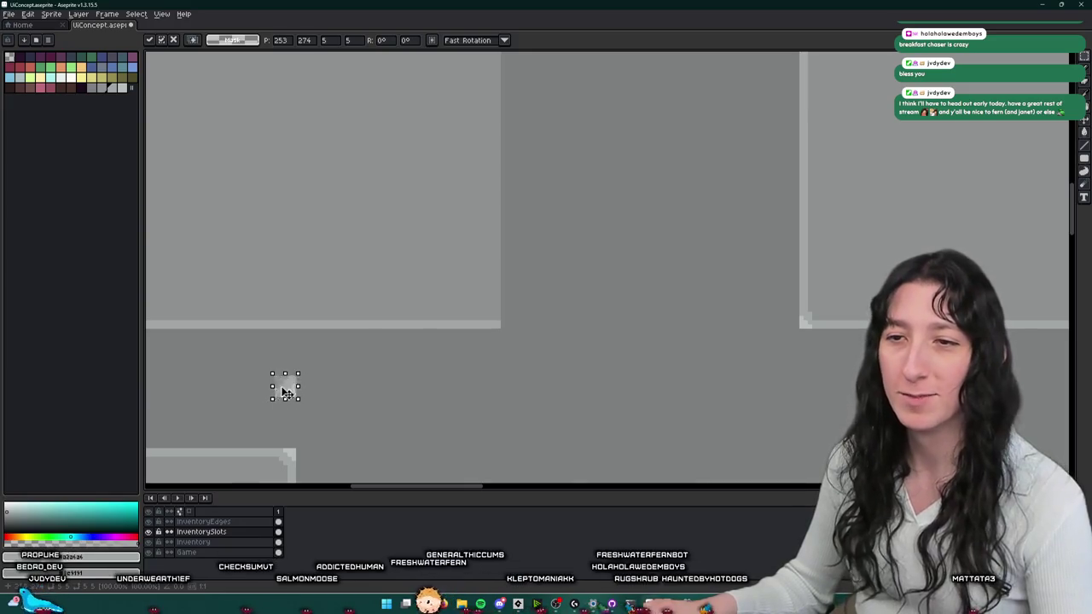
scroll(487, 314, up, 2)
scroll(504, 320, up, 3)
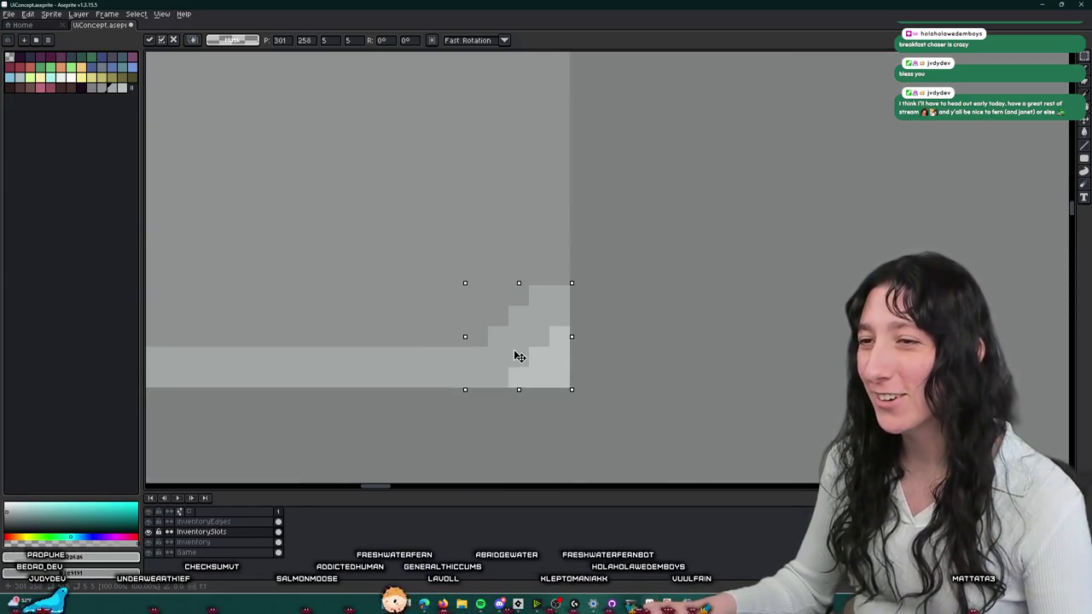
scroll(517, 358, down, 2)
scroll(518, 356, down, 1)
scroll(524, 281, down, 1)
scroll(520, 253, down, 1)
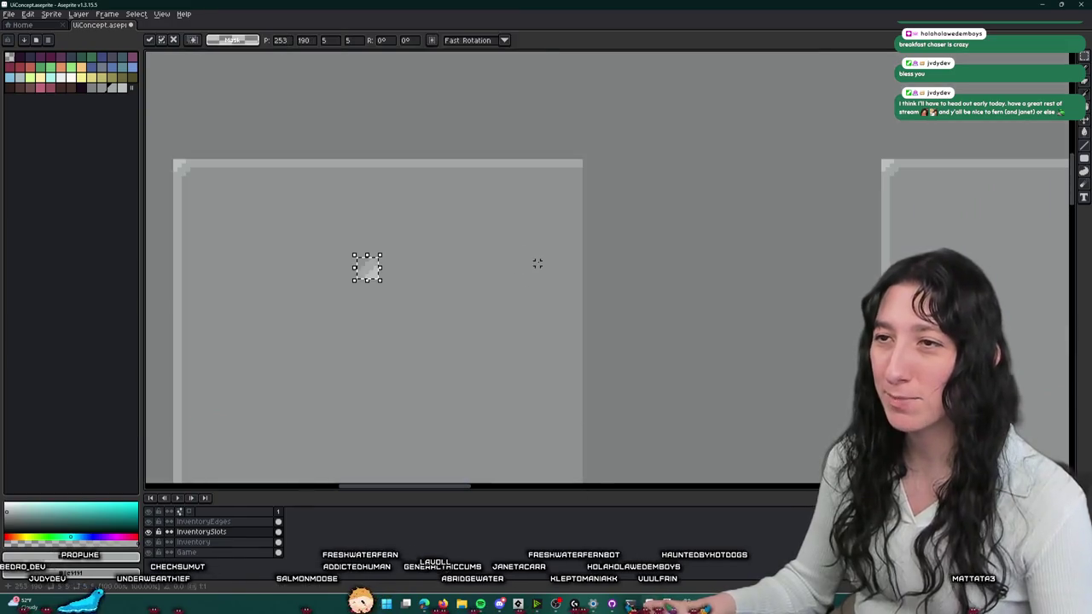
scroll(360, 280, up, 1)
mouse_move(360, 280)
mouse_down()
mouse_move(578, 156)
mouse_move(705, 115)
mouse_up()
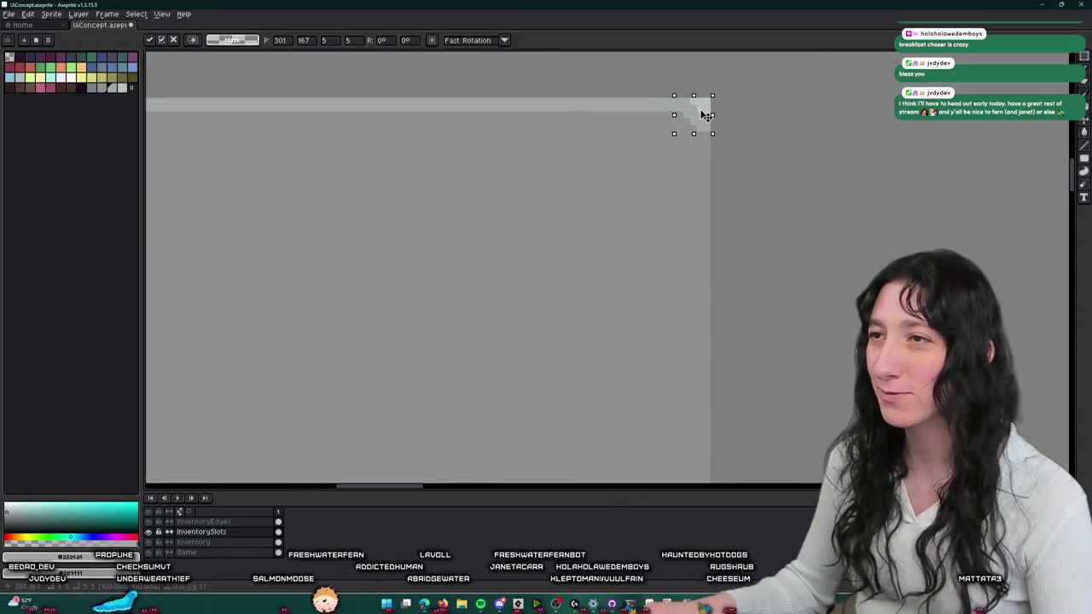
key(Return)
- Stretch an edge strip into a tall clean right border for the square slot
scroll(714, 311, up, 1)
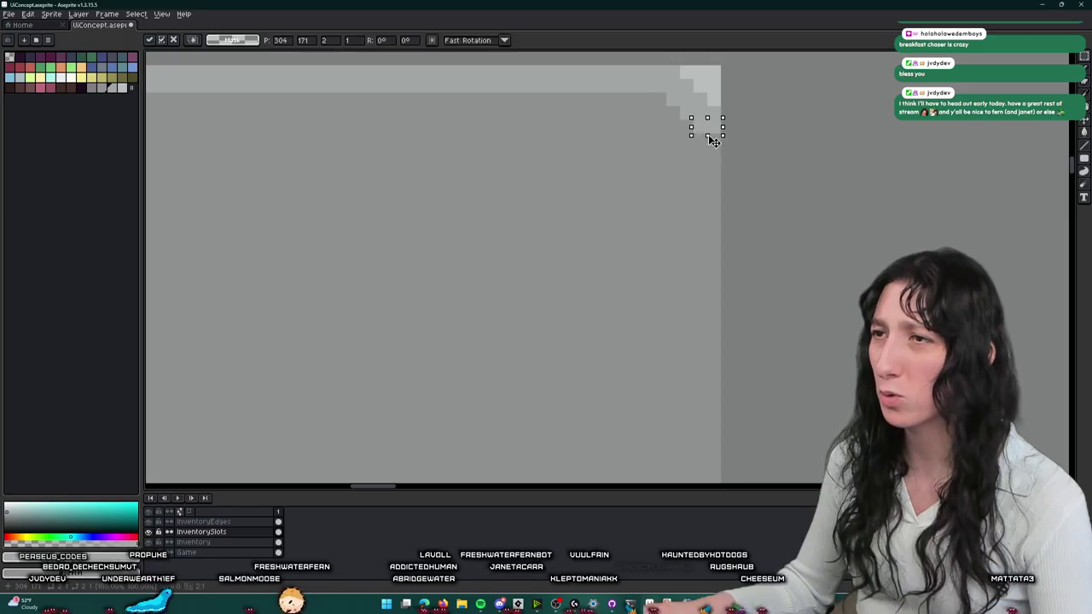
drag(719, 137, 721, 361)
scroll(714, 196, down, 2)
scroll(717, 210, up, 1)
drag(717, 210, 714, 161)
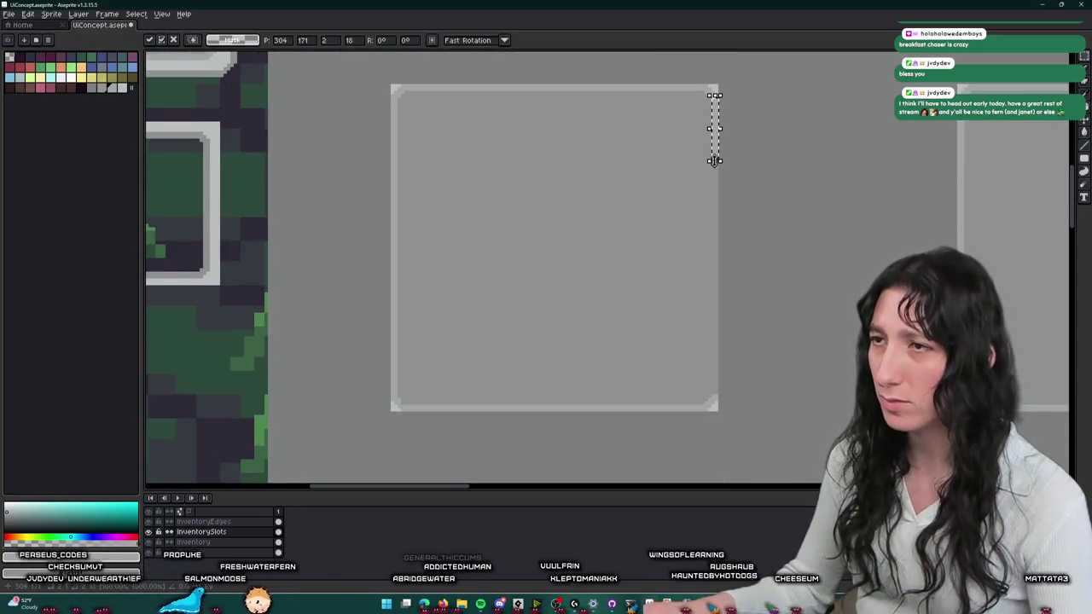
scroll(715, 397, up, 3)
scroll(731, 320, up, 1)
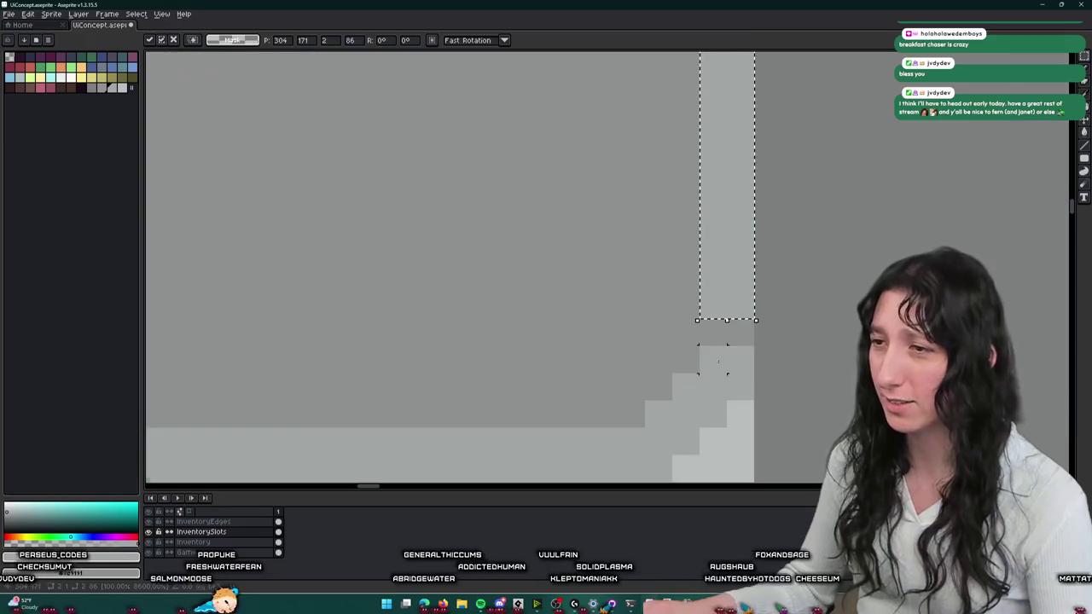
key(Return)
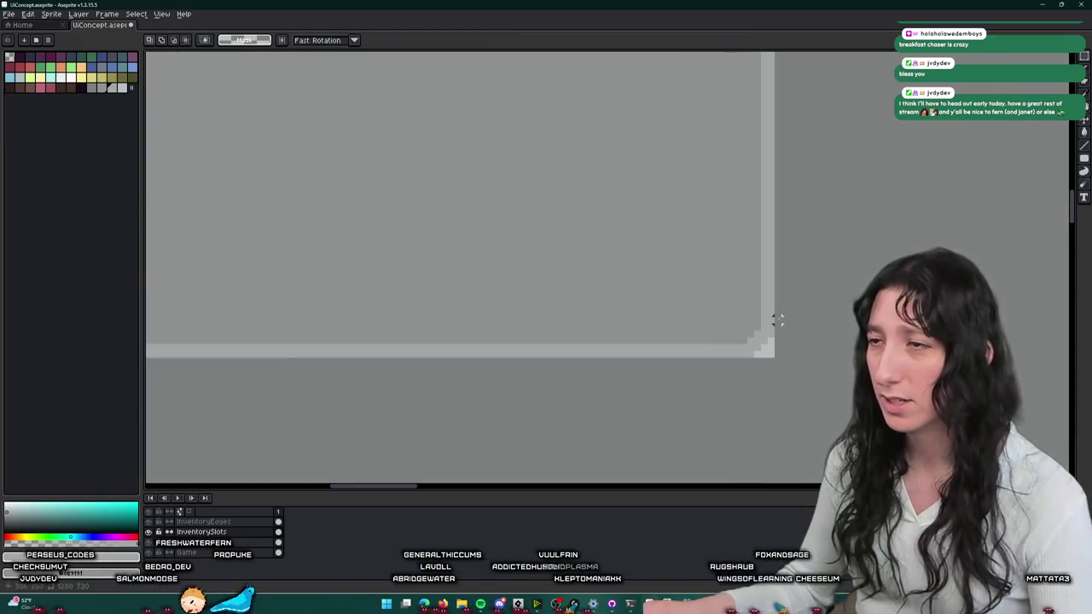
scroll(776, 316, down, 2)
drag(776, 317, 649, 306)
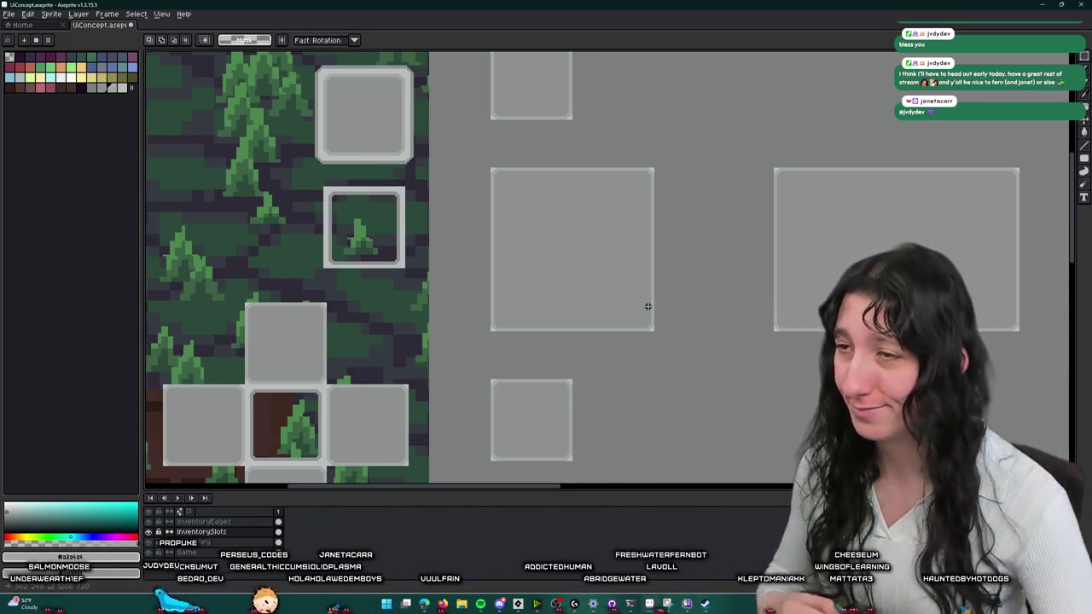
scroll(647, 307, down, 2)
drag(628, 273, 553, 204)
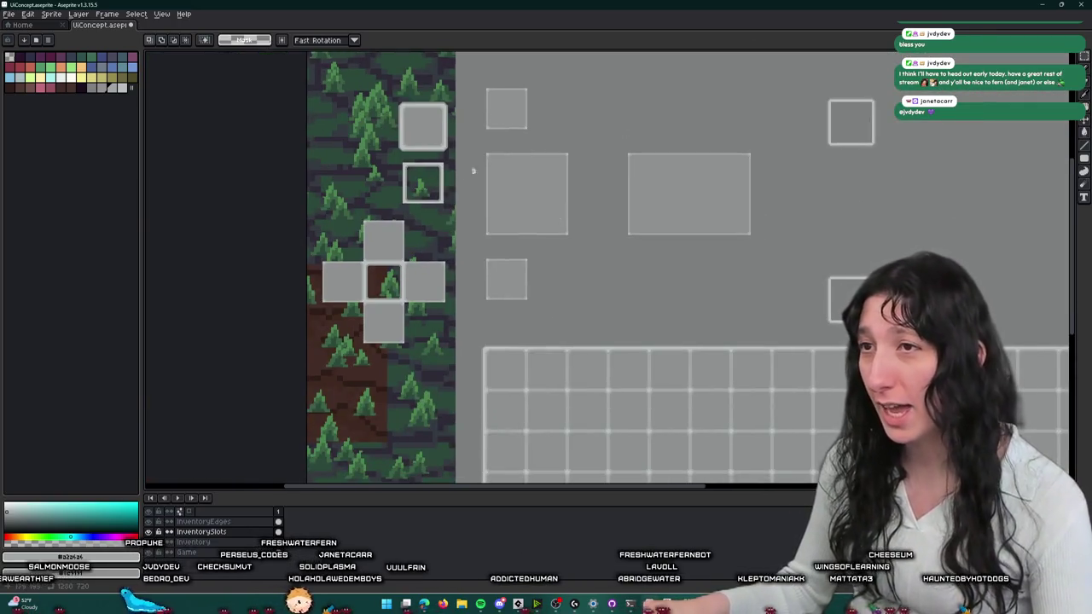
mouse_move(629, 281)
mouse_down()
mouse_move(556, 251)
mouse_move(484, 337)
mouse_up()
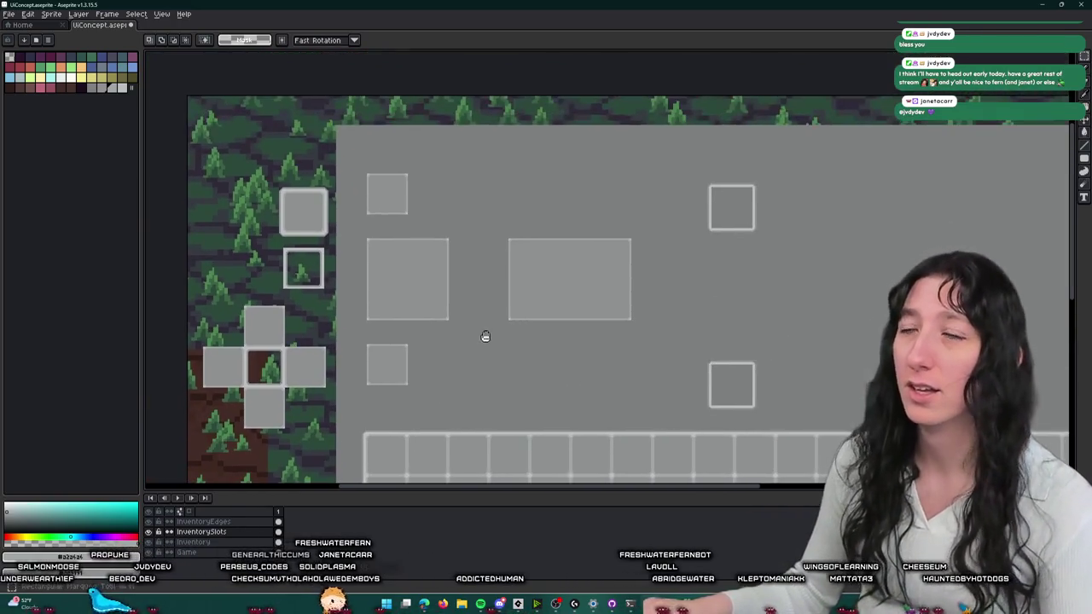
scroll(406, 208, up, 3)
drag(428, 244, 456, 293)
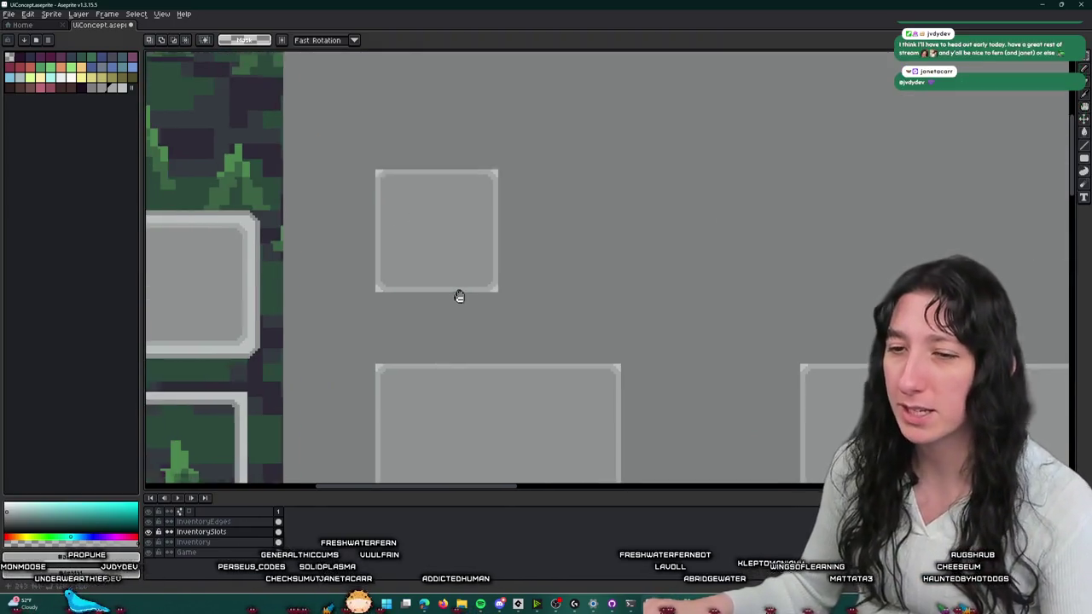
drag(360, 184, 526, 330)
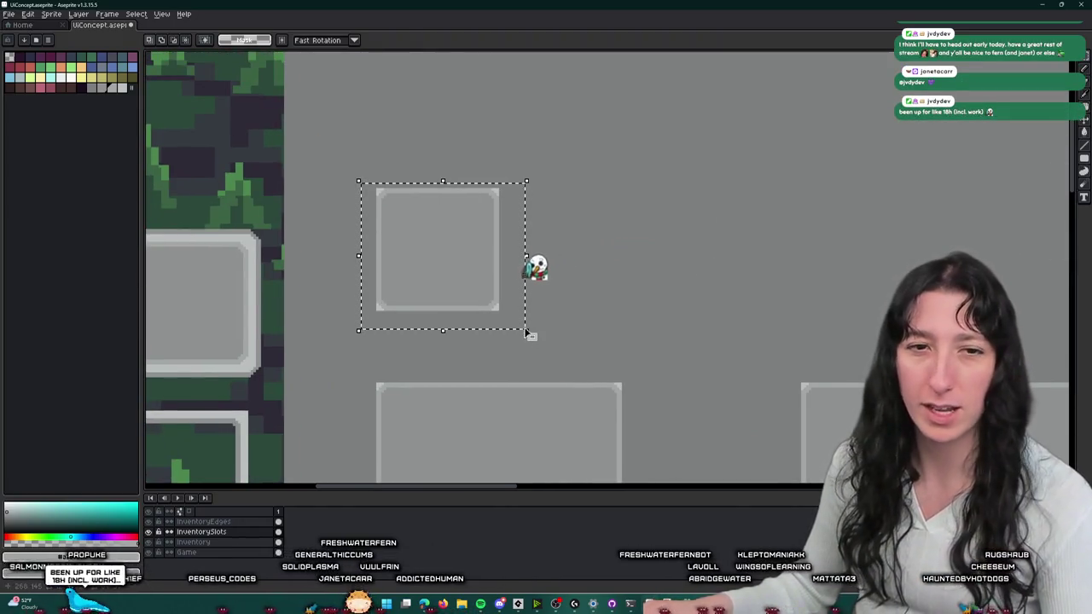
key(Right)
key(Right)
key(Right)
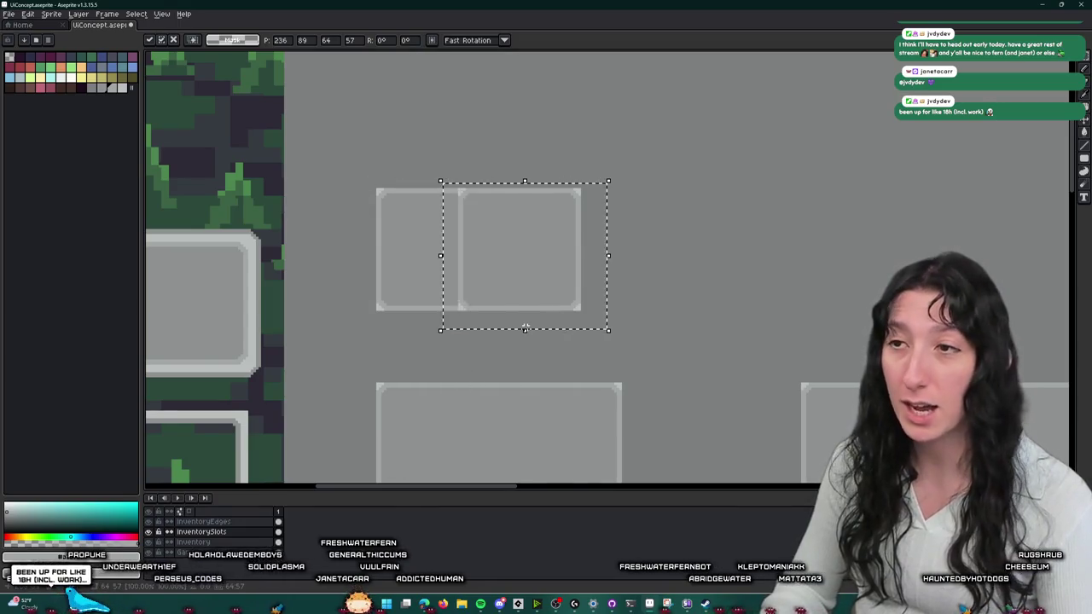
key(Right)
key(Right)
key(Right)
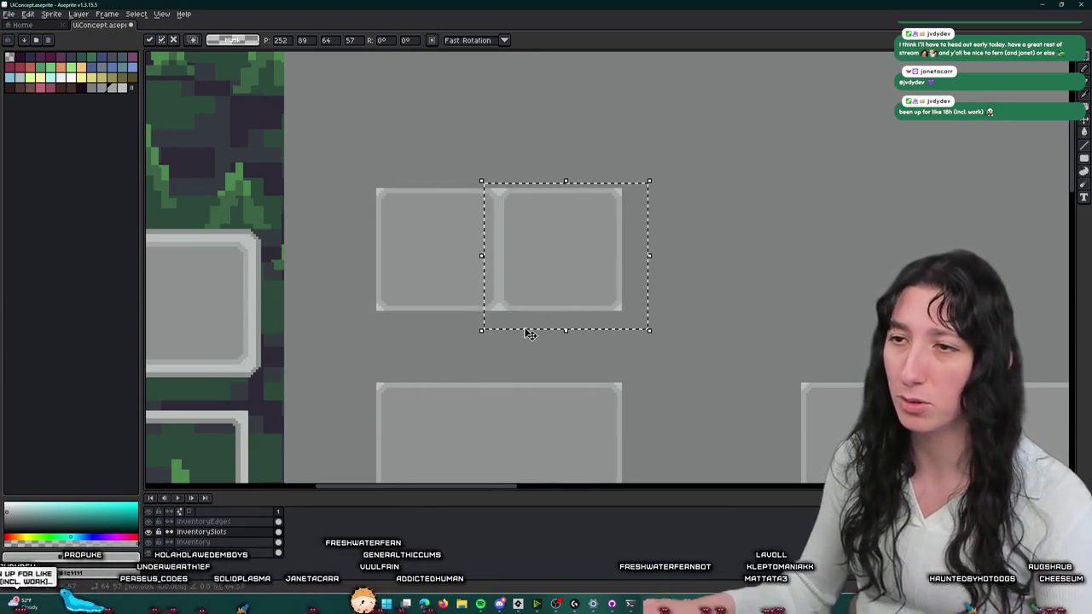
scroll(527, 326, down, 2)
scroll(540, 324, down, 1)
key(Return)
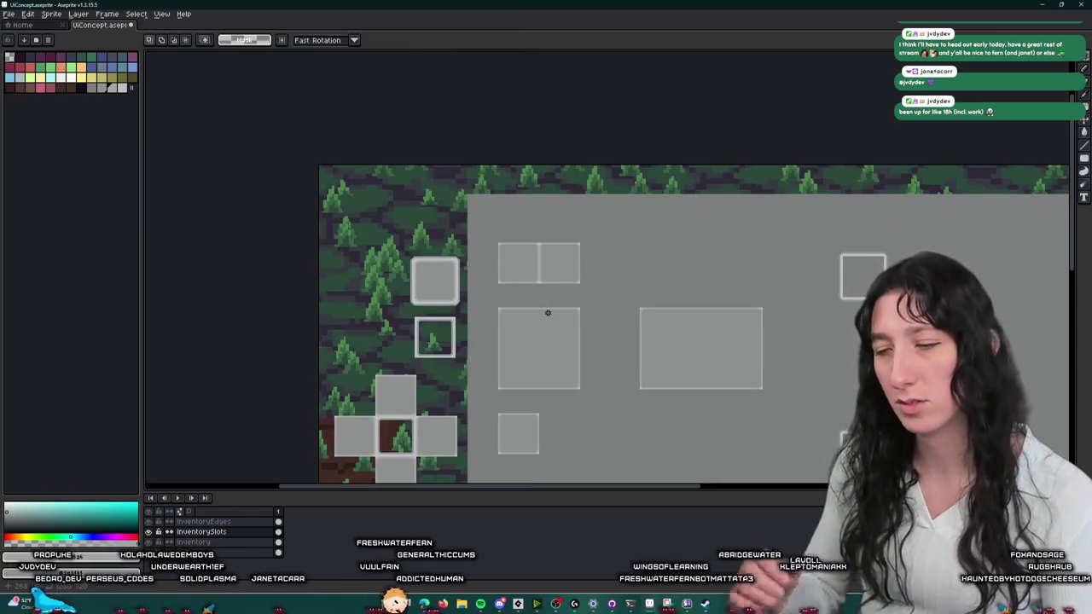
scroll(548, 314, down, 2)
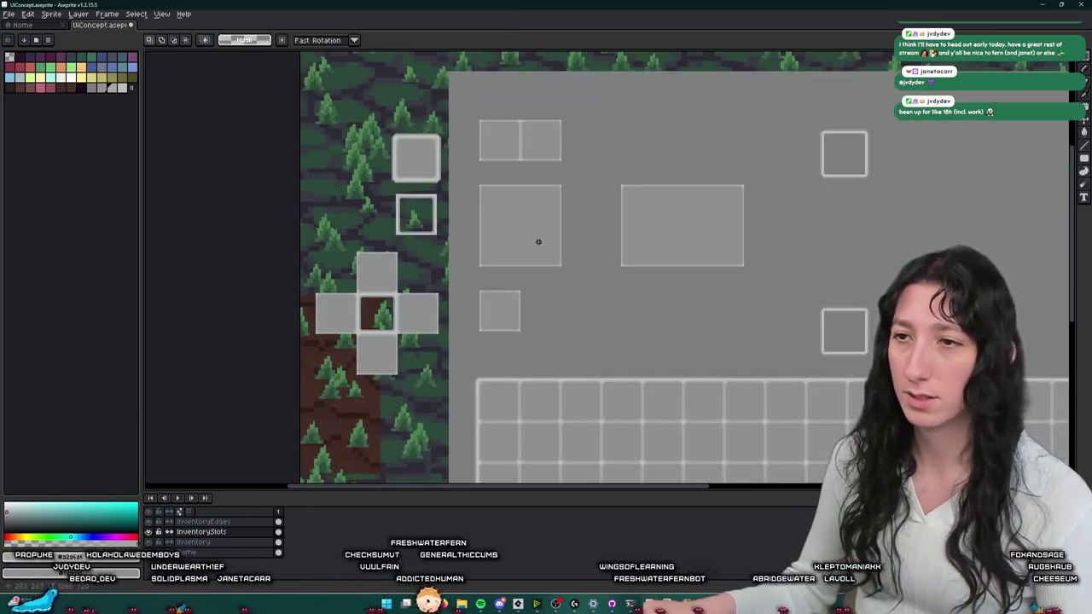
scroll(539, 231, up, 2)
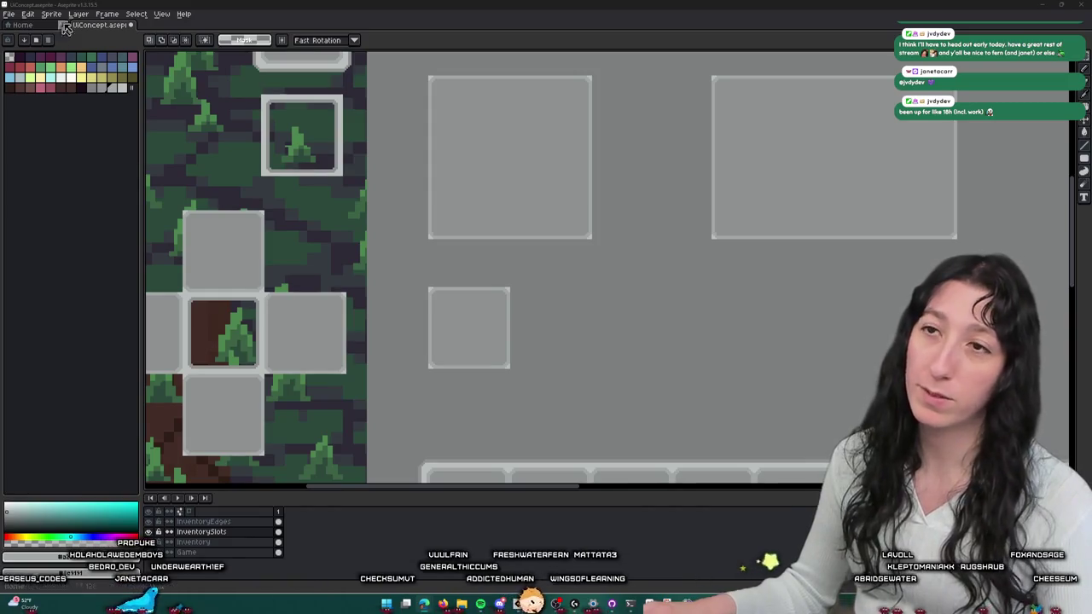
scroll(474, 314, up, 1)
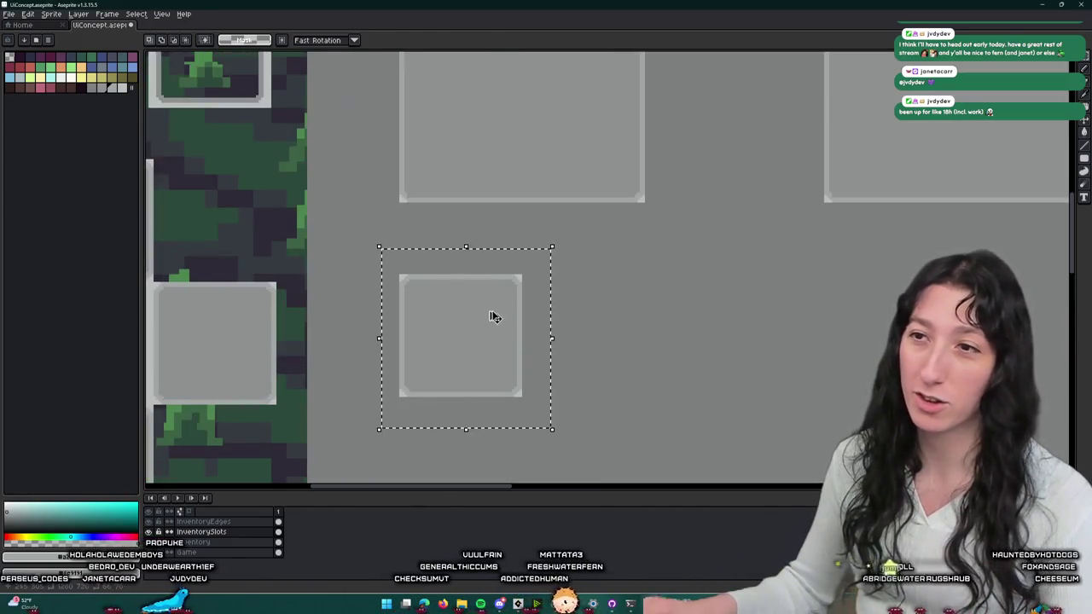
key(Right)
key(Right)
key(Right)
key(Right)
key(Right)
key(Right)
key(Right)
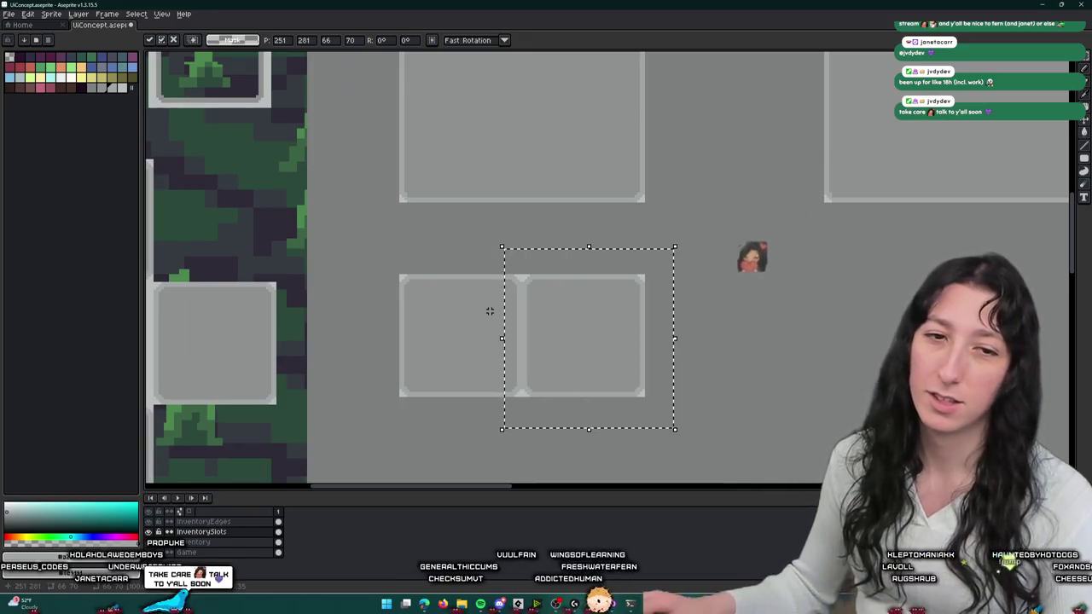
key(Return)
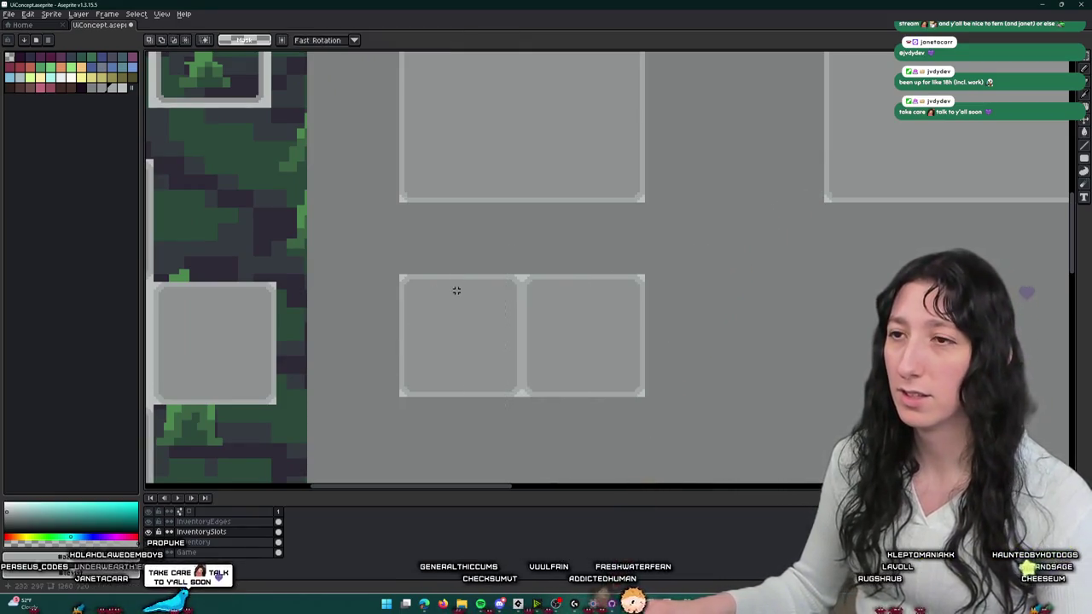
scroll(509, 254, down, 1)
drag(512, 248, 500, 286)
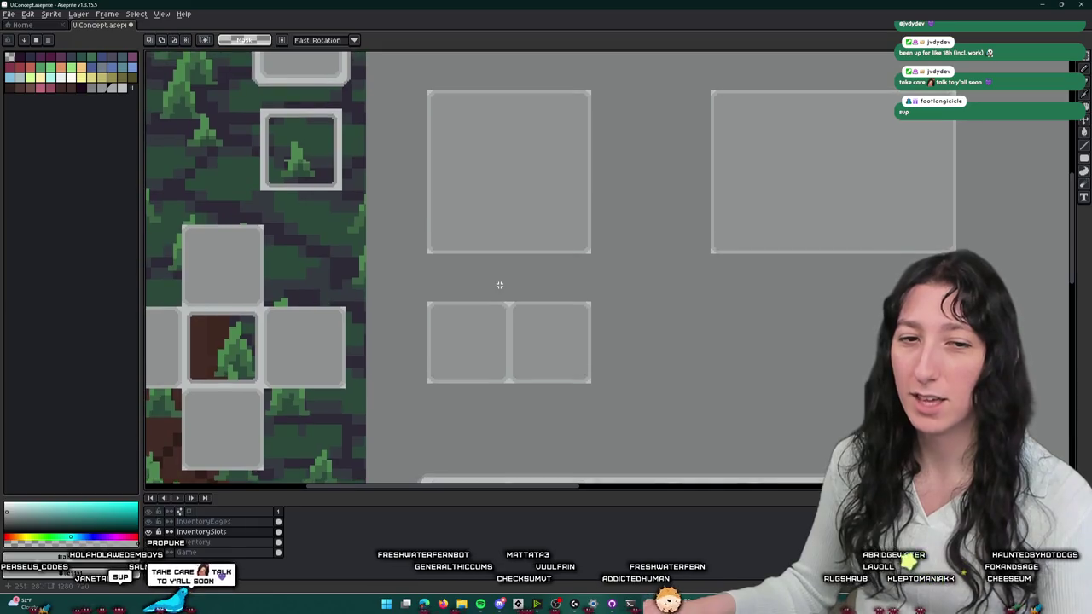
scroll(359, 227, down, 3)
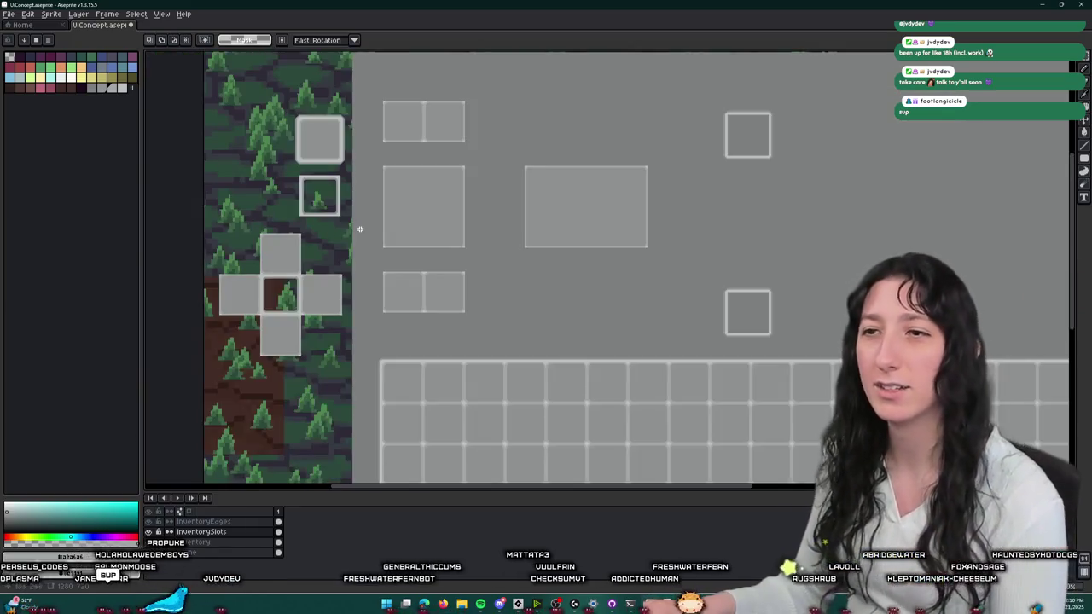
scroll(400, 184, down, 1)
scroll(399, 184, up, 1)
scroll(404, 236, up, 2)
scroll(354, 242, up, 2)
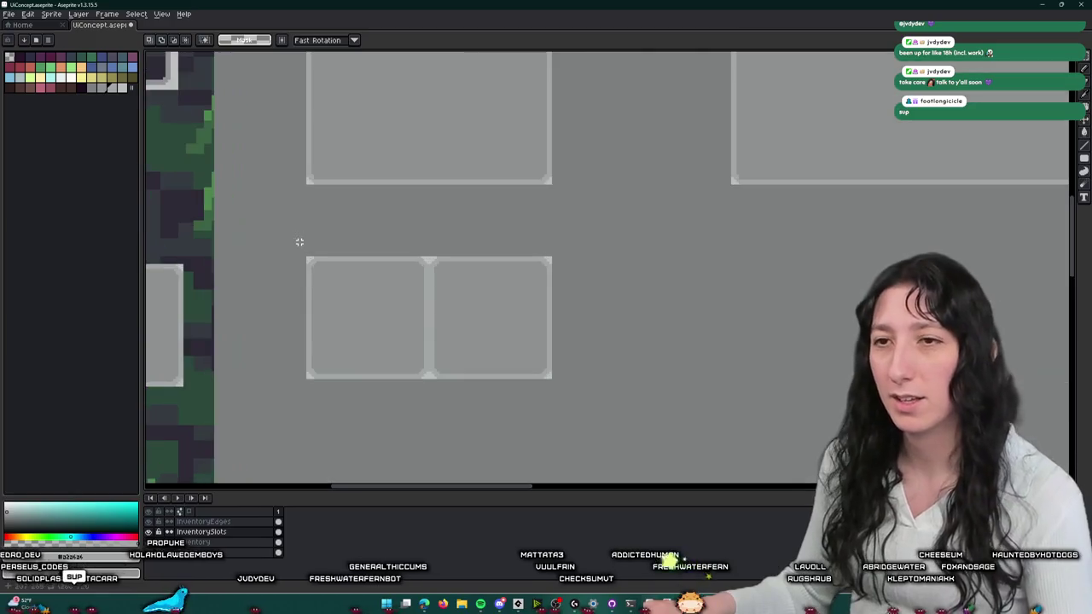
drag(412, 370, 431, 409)
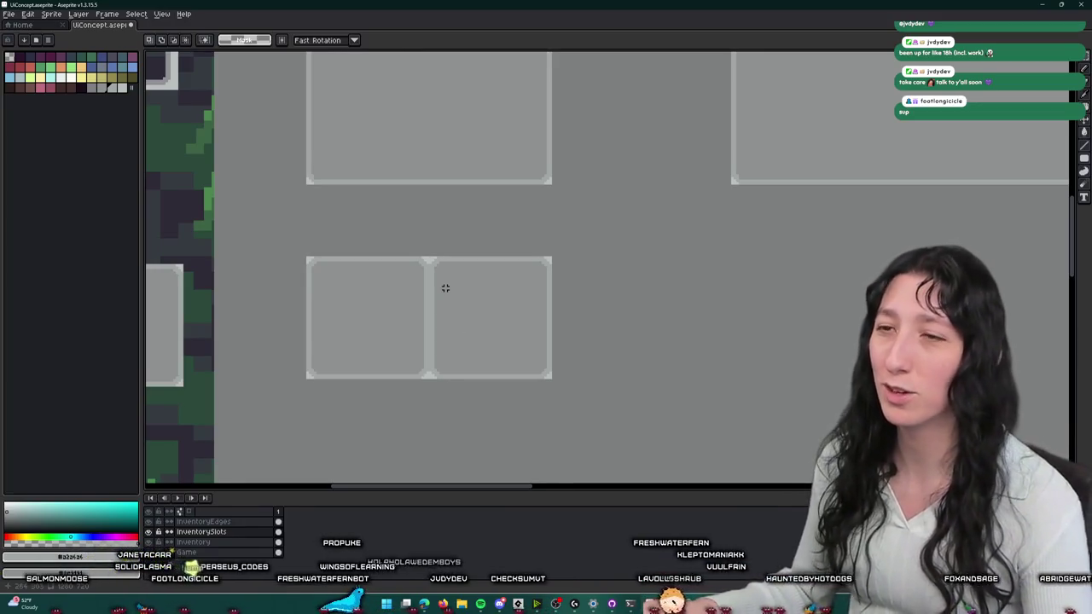
scroll(428, 242, up, 2)
scroll(415, 264, down, 1)
scroll(410, 202, up, 3)
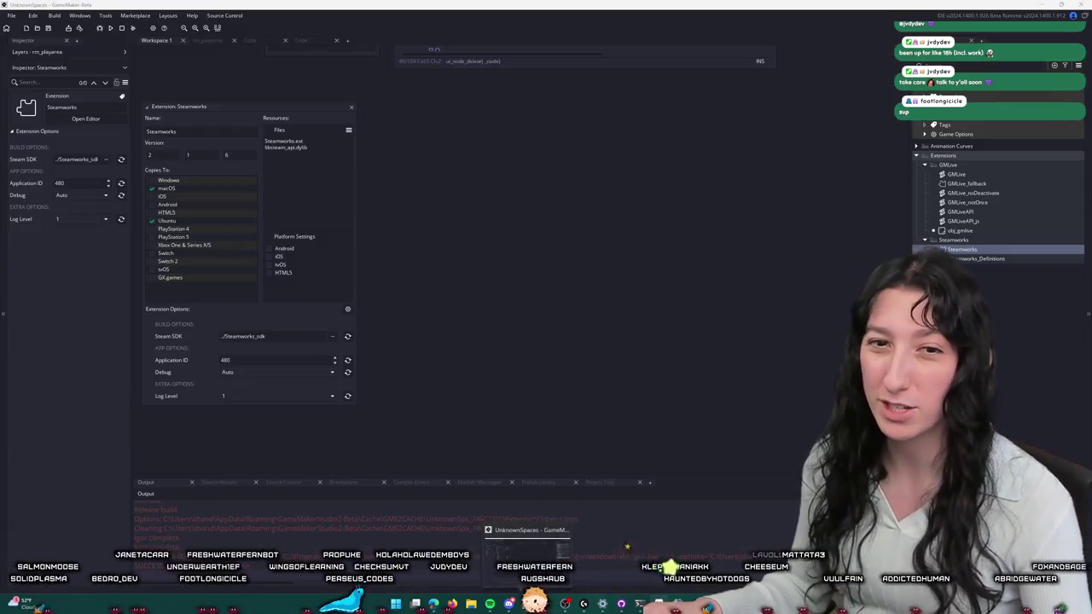
scroll(551, 210, down, 2)
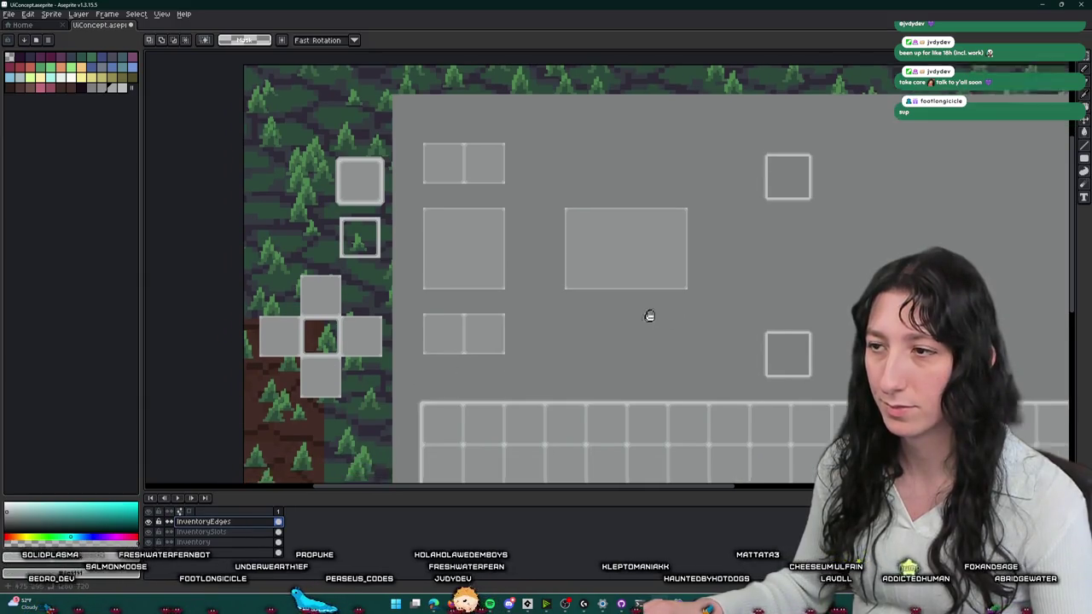
- Move the upper-right single slot frame over the top two-slot box
drag(659, 325, 858, 123)
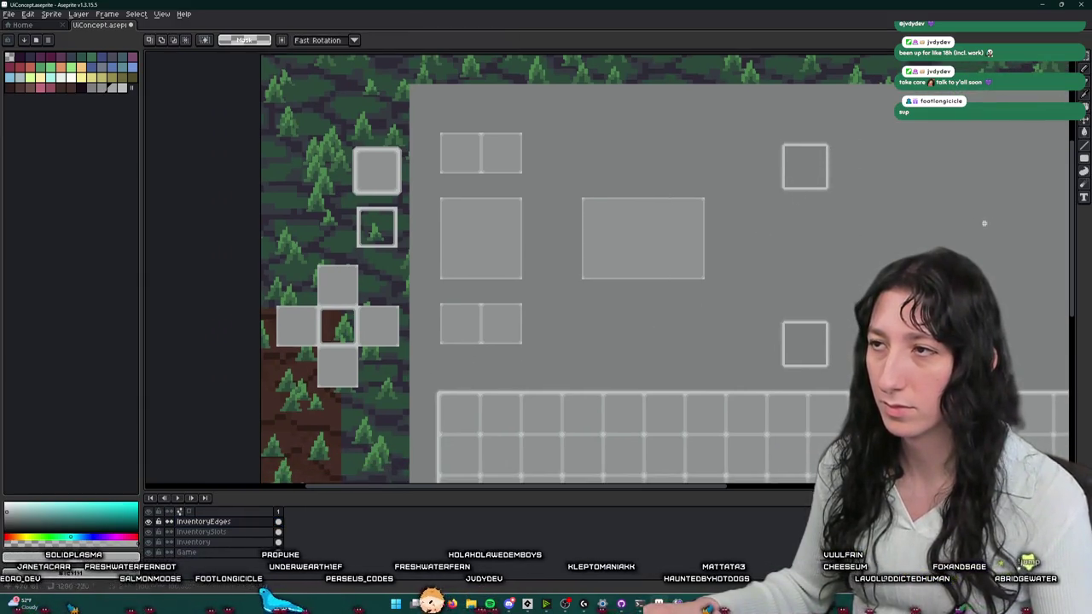
mouse_move(763, 146)
mouse_down()
mouse_move(465, 162)
mouse_move(429, 214)
mouse_move(439, 207)
mouse_up()
scroll(463, 163, up, 2)
scroll(418, 152, up, 1)
scroll(680, 234, down, 1)
scroll(739, 226, down, 1)
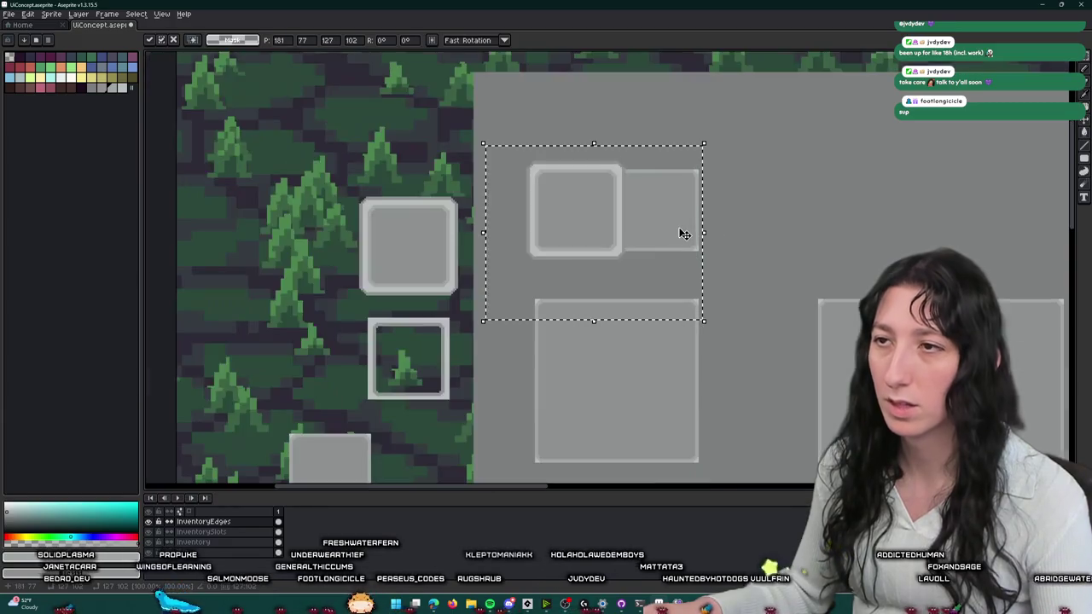
scroll(598, 222, up, 1)
drag(797, 225, 619, 210)
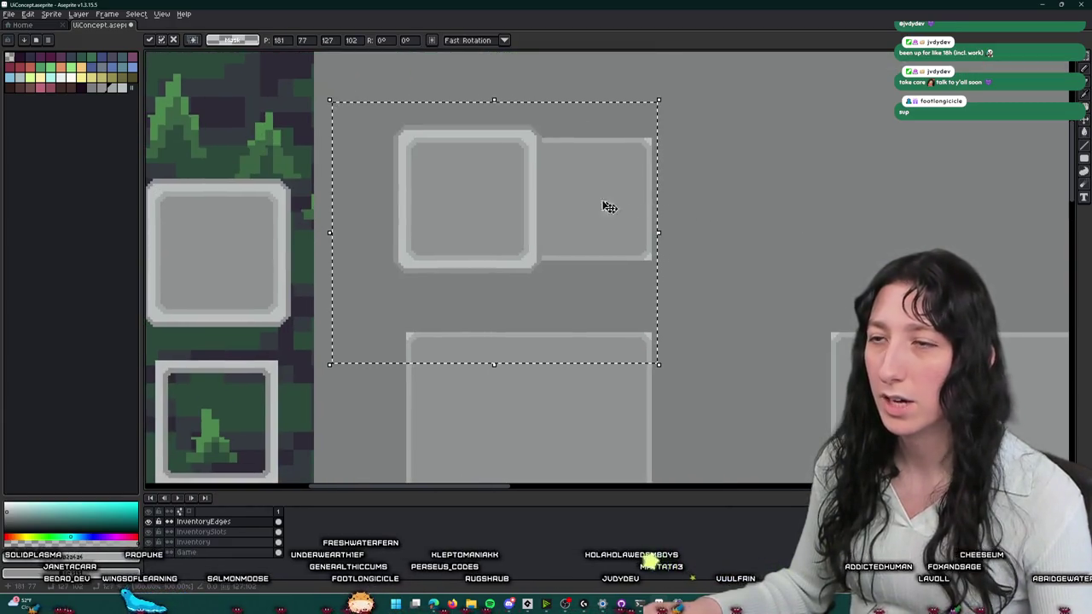
mouse_move(420, 186)
mouse_down()
mouse_move(530, 228)
mouse_move(576, 198)
mouse_up()
scroll(597, 214, up, 1)
scroll(588, 214, up, 1)
key(Return)
scroll(860, 209, down, 2)
drag(860, 209, 686, 167)
key(ctrl+d)
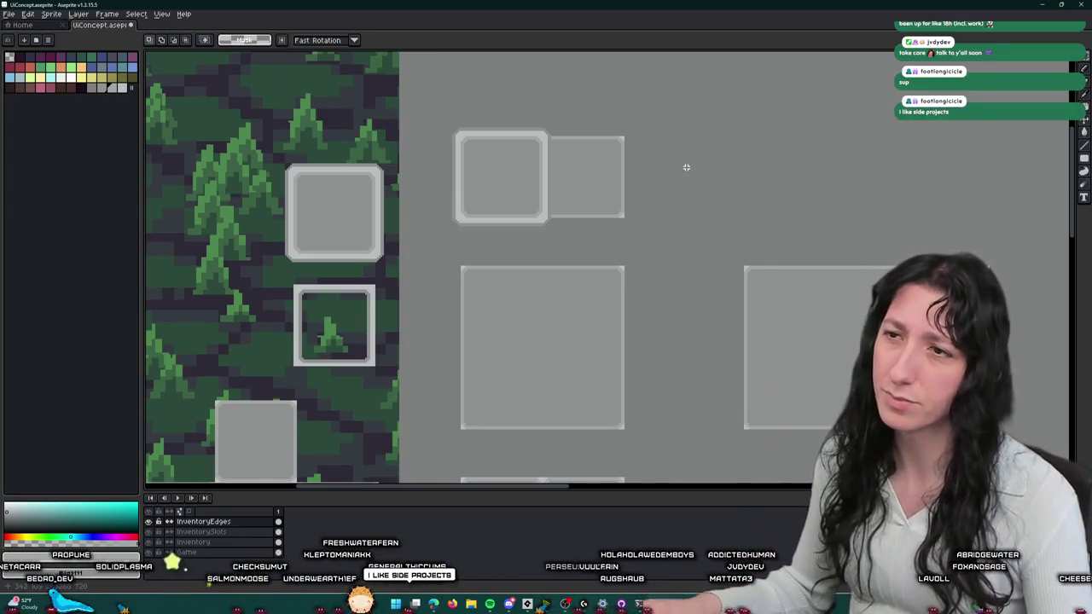
- Shift the frame's right edge outward and stretch the top and bottom borders to close the gap
scroll(686, 169, down, 1)
scroll(655, 172, up, 1)
drag(656, 172, 570, 172)
scroll(466, 128, up, 1)
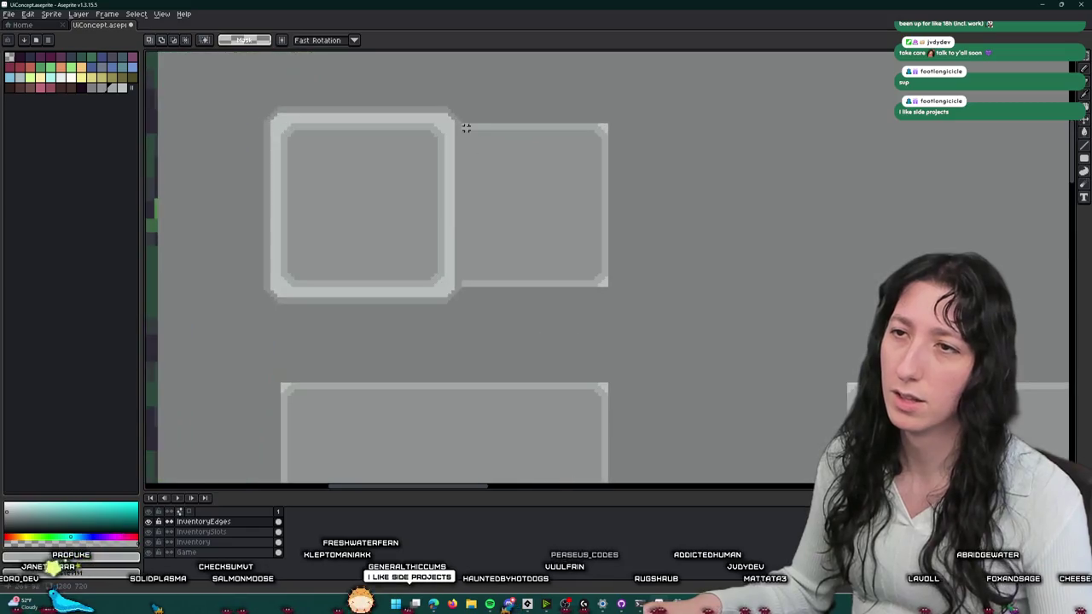
mouse_move(435, 245)
mouse_down()
mouse_move(432, 309)
mouse_move(469, 53)
mouse_up()
key(Right)
key(Right)
key(Right)
key(Right)
key(Right)
key(Right)
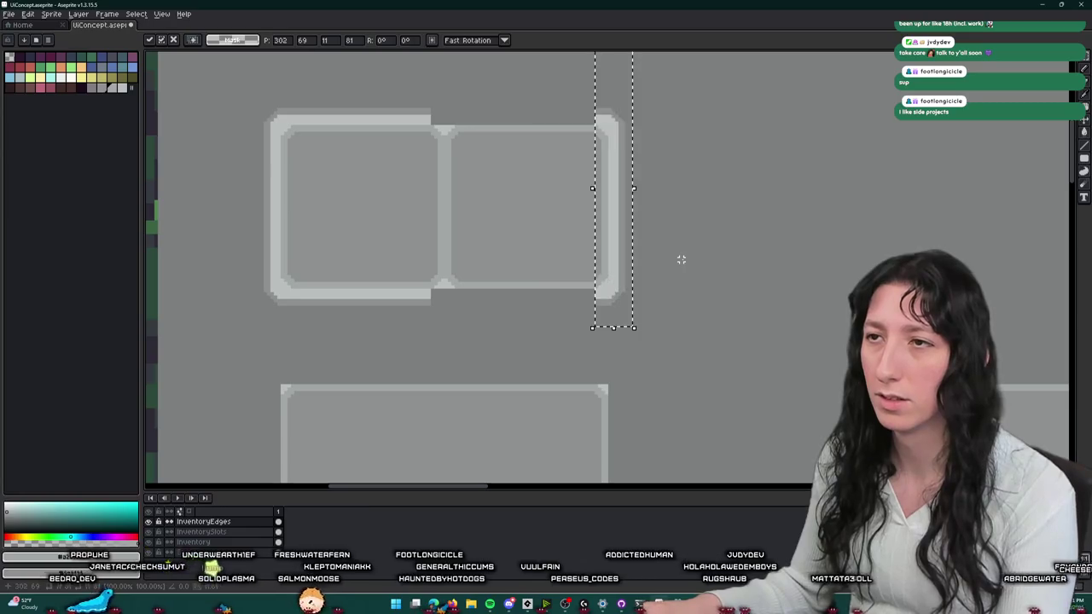
key(ctrl+d)
drag(428, 98, 432, 309)
drag(432, 202, 596, 194)
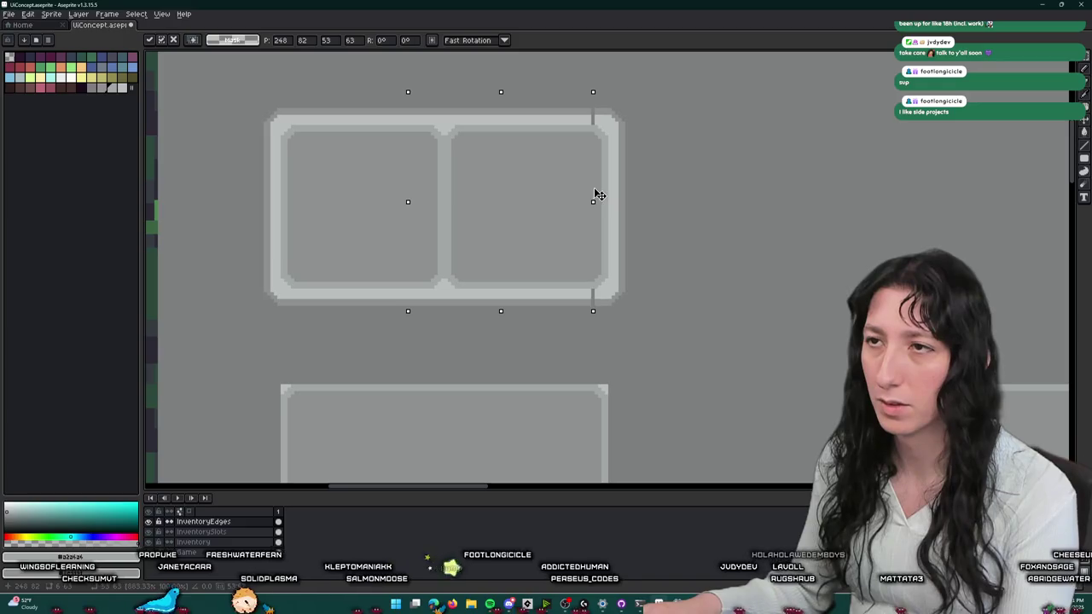
key(ctrl+d)
scroll(697, 181, down, 2)
scroll(699, 178, down, 2)
scroll(572, 214, up, 2)
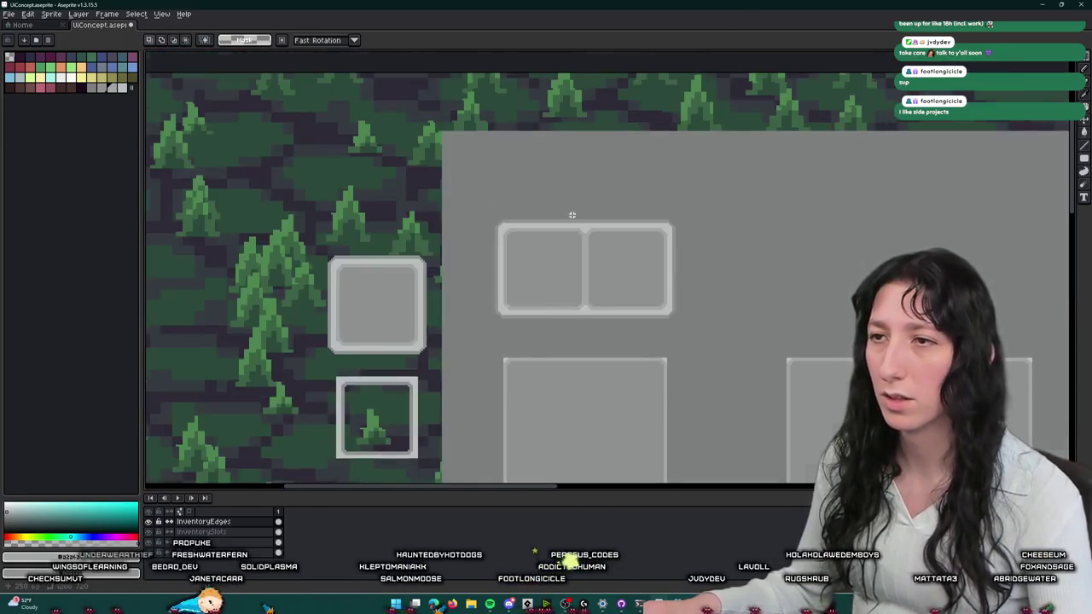
- Place a copy of the framed two-slot box onto the lower two-slot box
scroll(609, 248, up, 2)
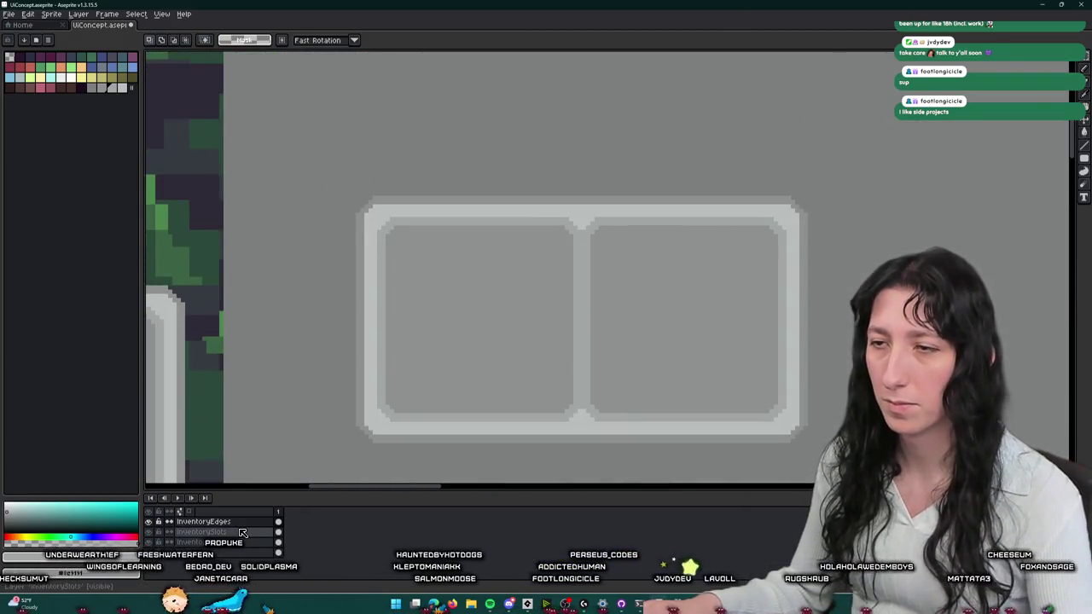
scroll(486, 324, down, 2)
scroll(486, 324, down, 1)
scroll(486, 322, up, 1)
scroll(486, 323, up, 2)
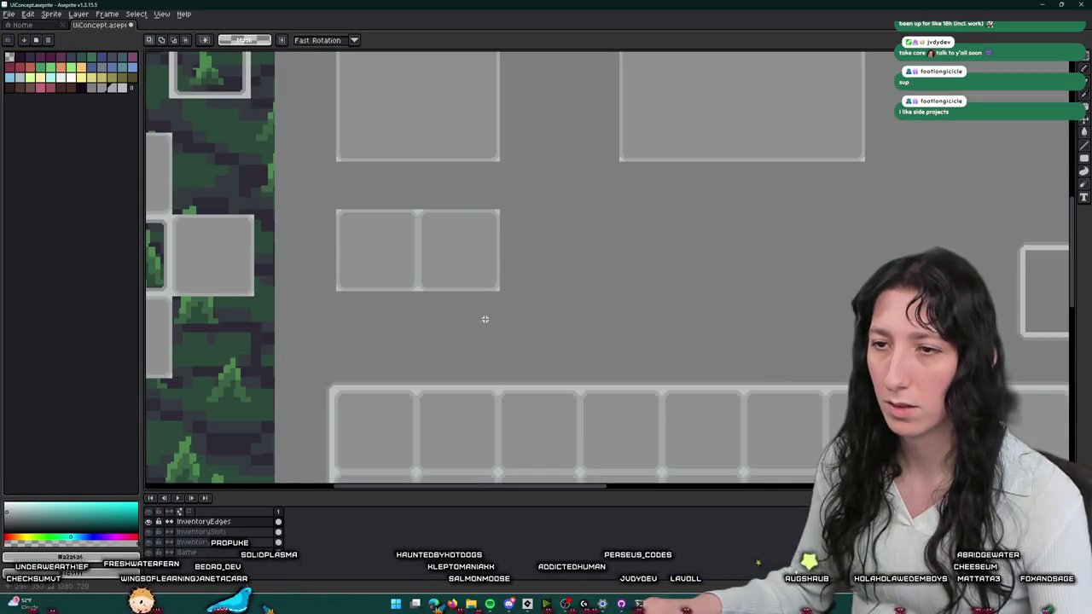
scroll(482, 329, up, 3)
scroll(478, 256, up, 2)
scroll(515, 169, down, 2)
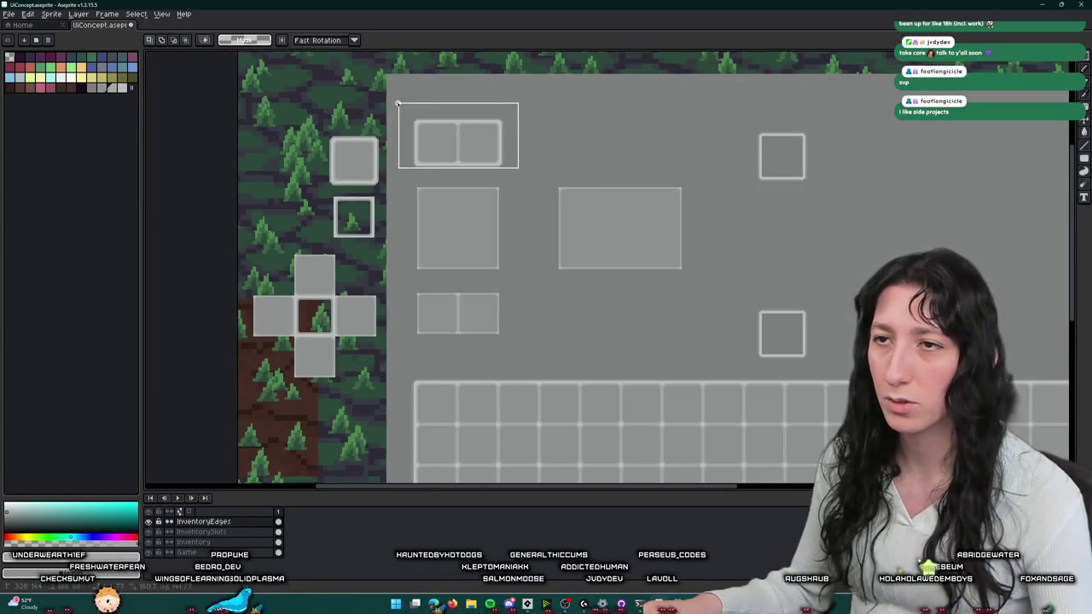
drag(448, 146, 441, 324)
scroll(483, 285, up, 3)
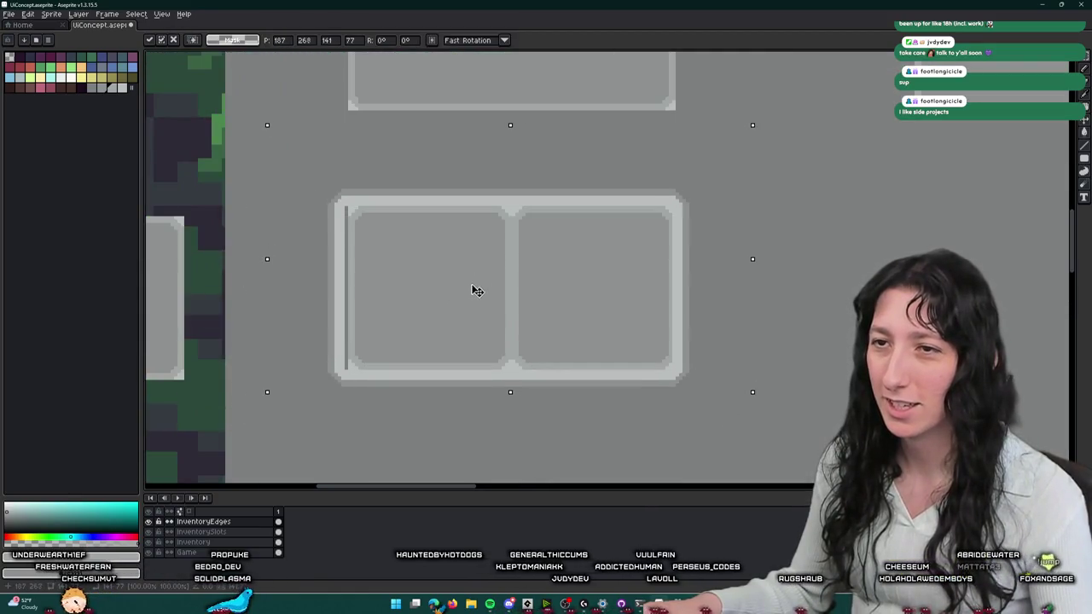
scroll(476, 290, down, 1)
key(Return)
- Copy the frame onto the large middle box and stretch its bottom down to cover it
scroll(819, 251, down, 3)
scroll(537, 166, up, 2)
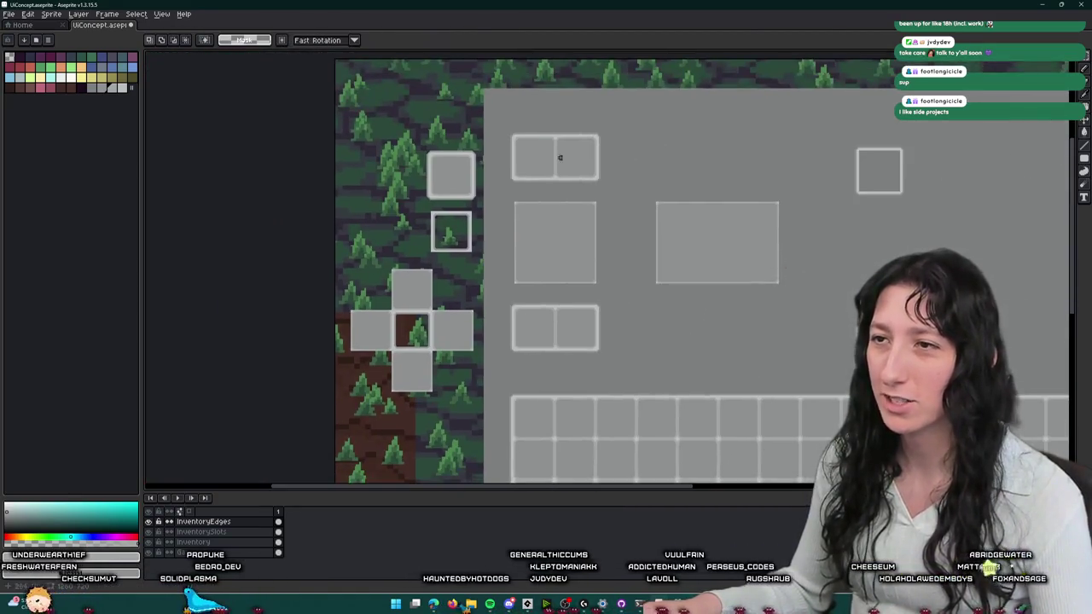
scroll(479, 200, up, 2)
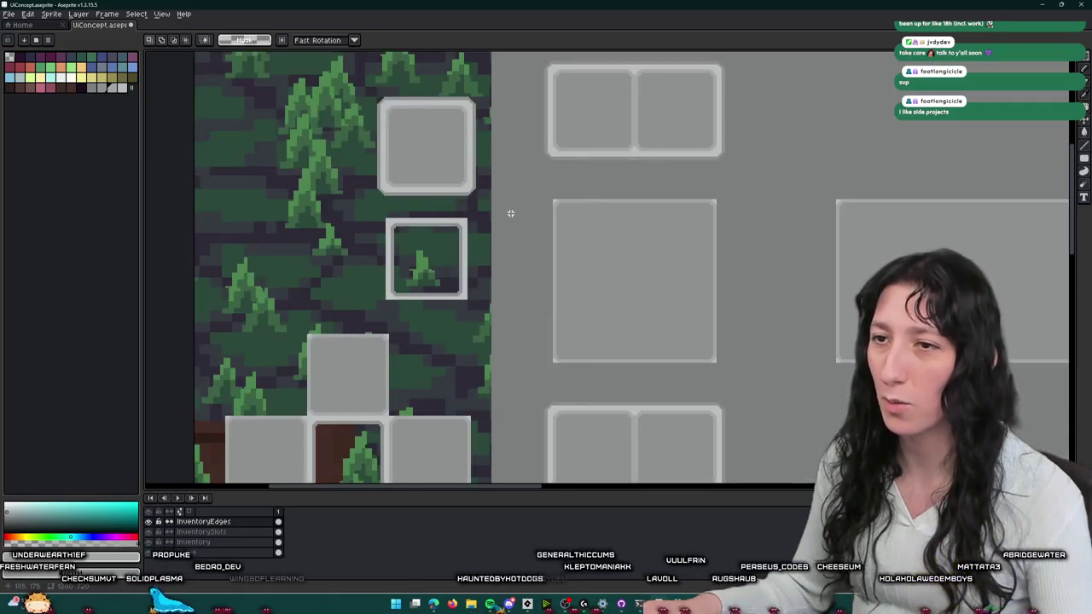
scroll(477, 209, up, 1)
drag(555, 102, 558, 227)
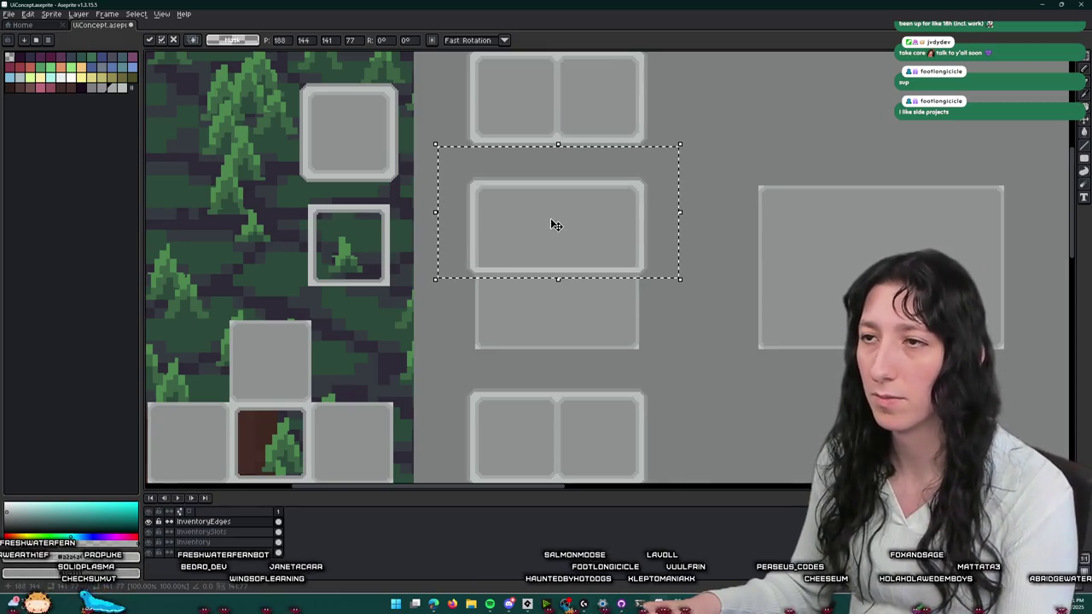
mouse_move(693, 316)
mouse_down()
mouse_move(479, 270)
mouse_move(450, 350)
mouse_up()
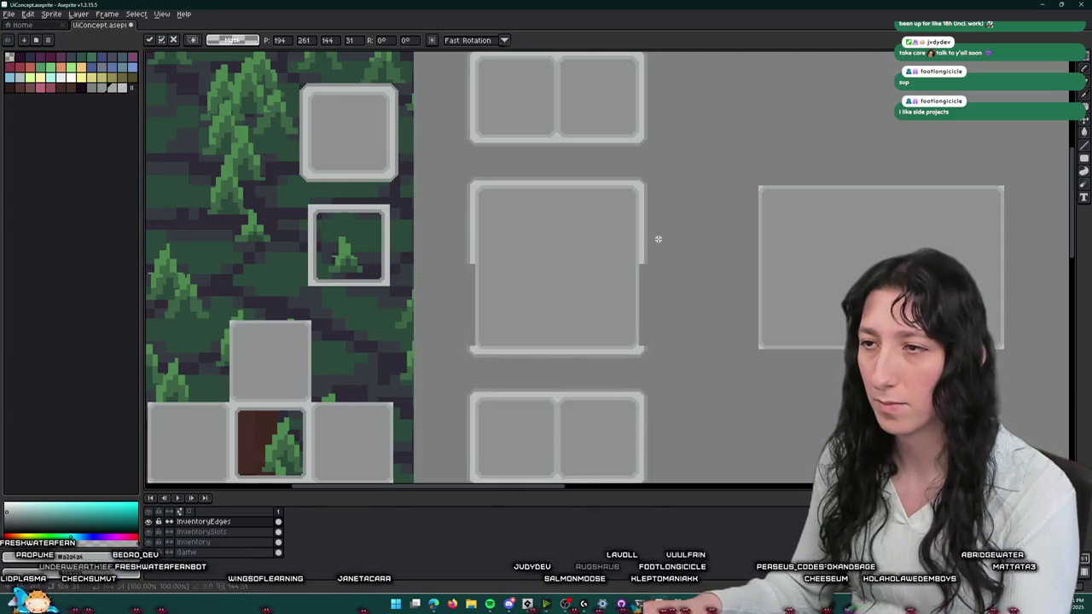
drag(665, 273, 470, 252)
drag(561, 279, 568, 391)
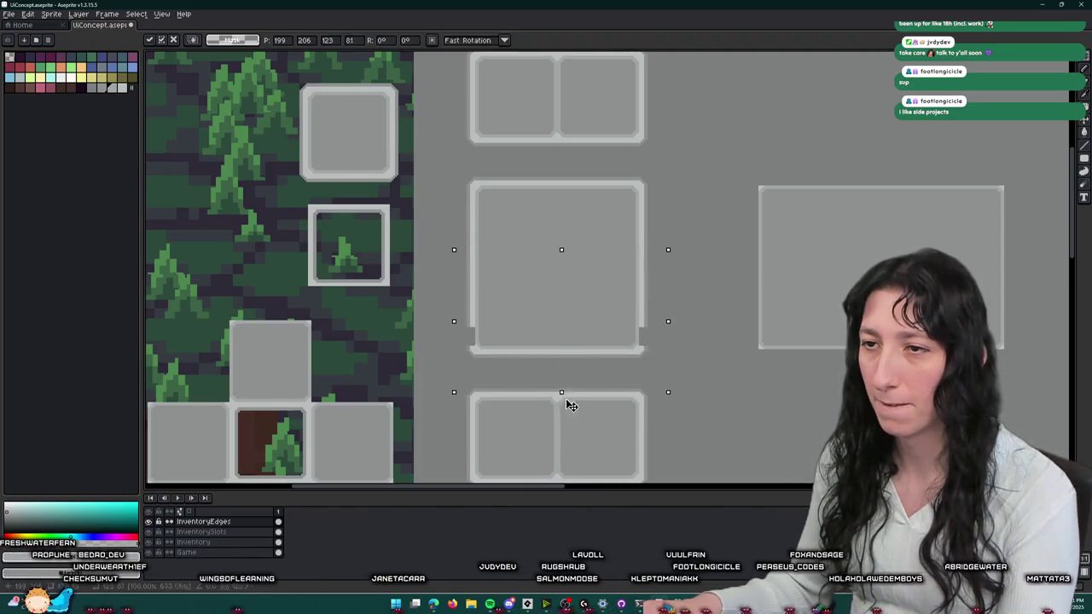
key(Return)
scroll(743, 239, down, 2)
mouse_move(743, 239)
mouse_down()
mouse_move(319, 239)
mouse_move(364, 216)
mouse_up()
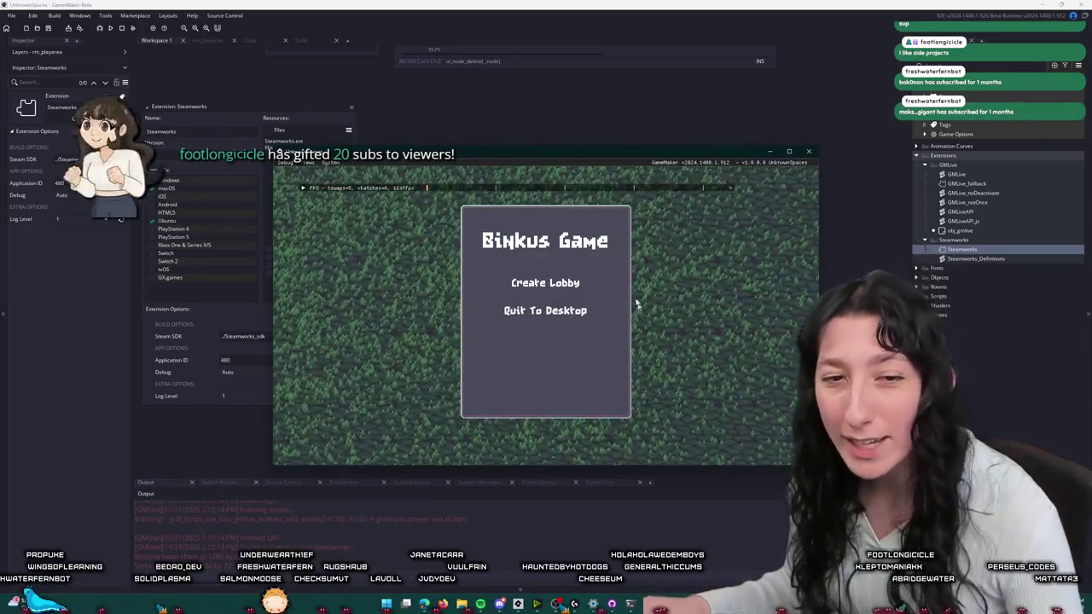
- Maximise the game window, create a lobby, and walk the character around the forest
double_click(531, 167)
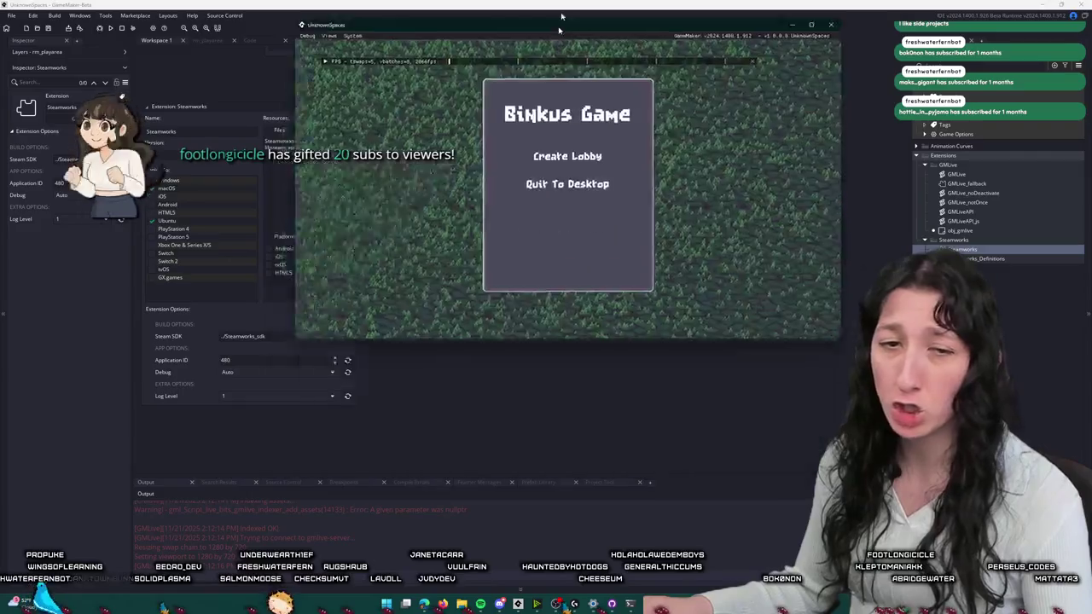
click(546, 241)
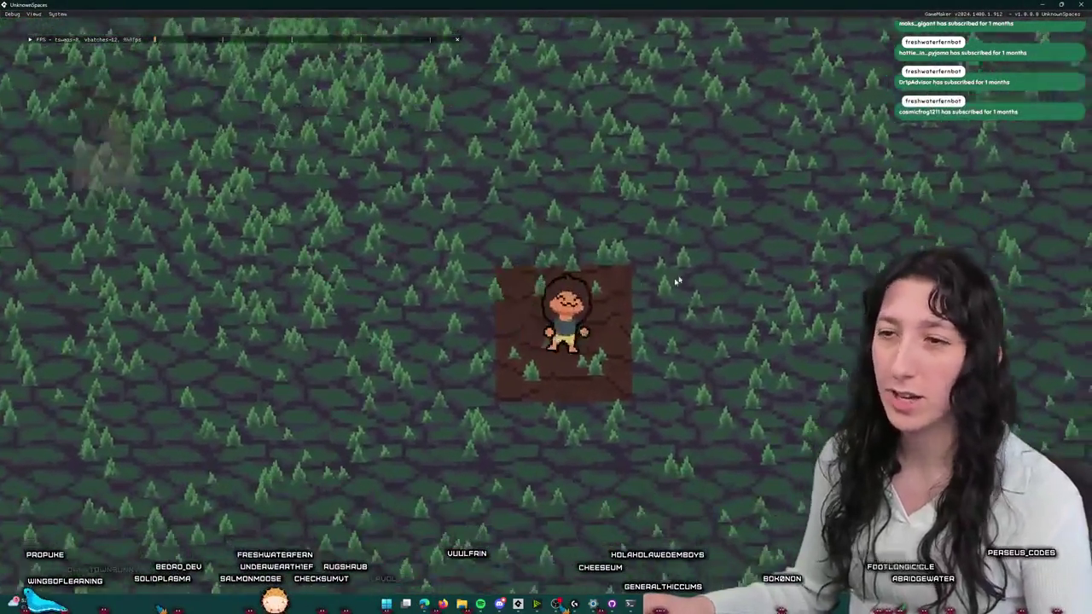
key(w)
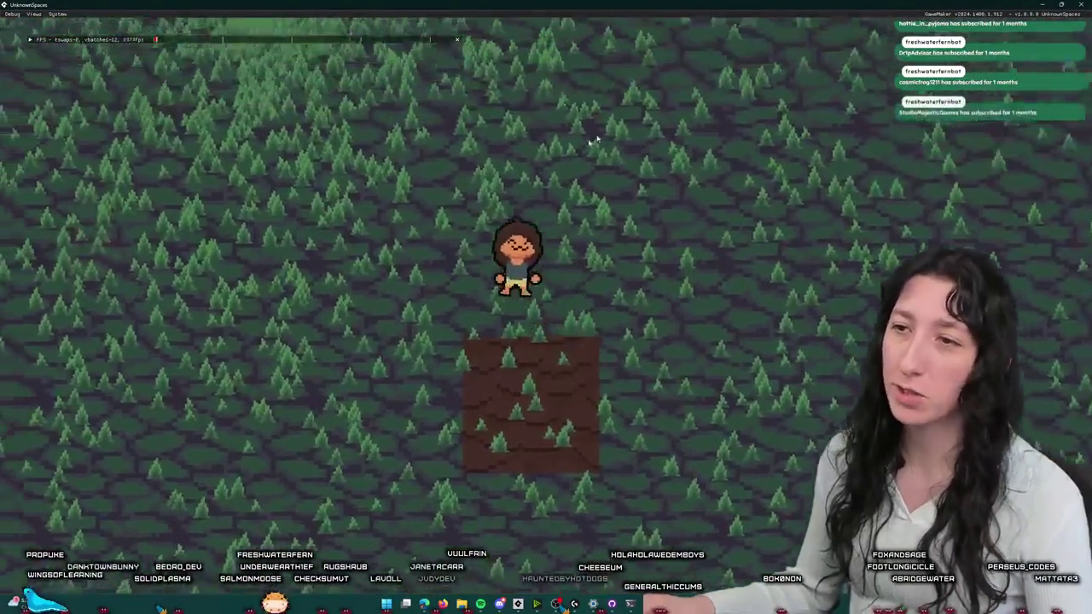
key(d)
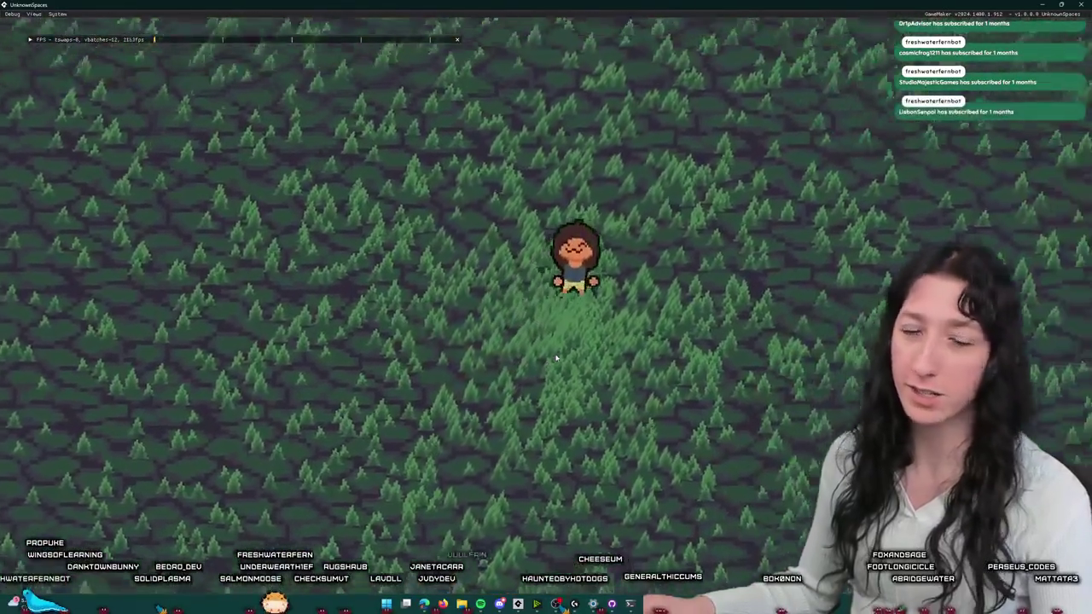
key(s)
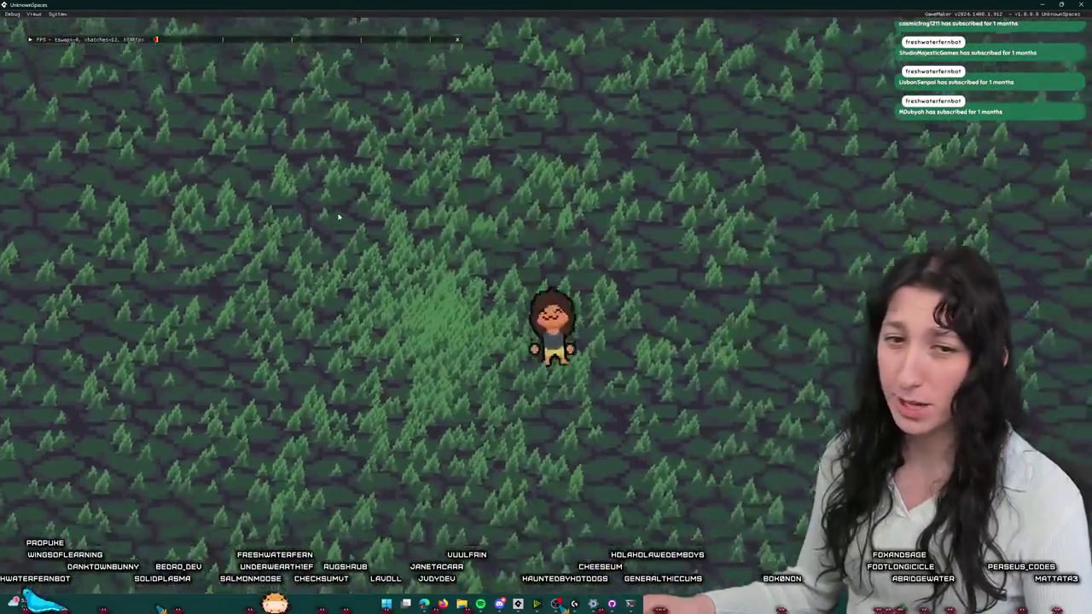
key(w)
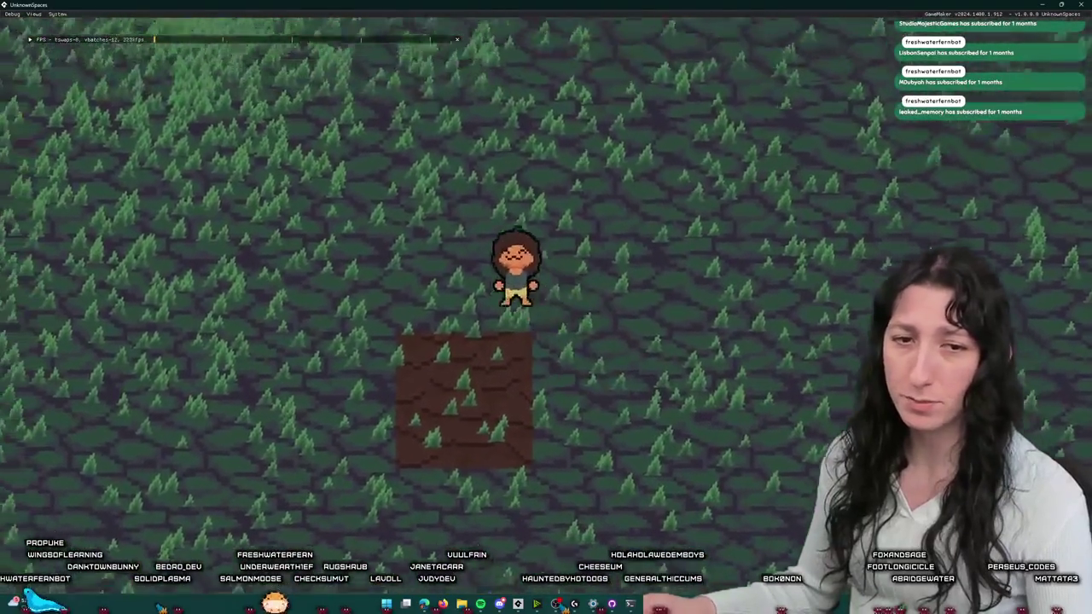
- Keep walking the character up and down, then move the stream dashboard aside and refocus the game
key(s)
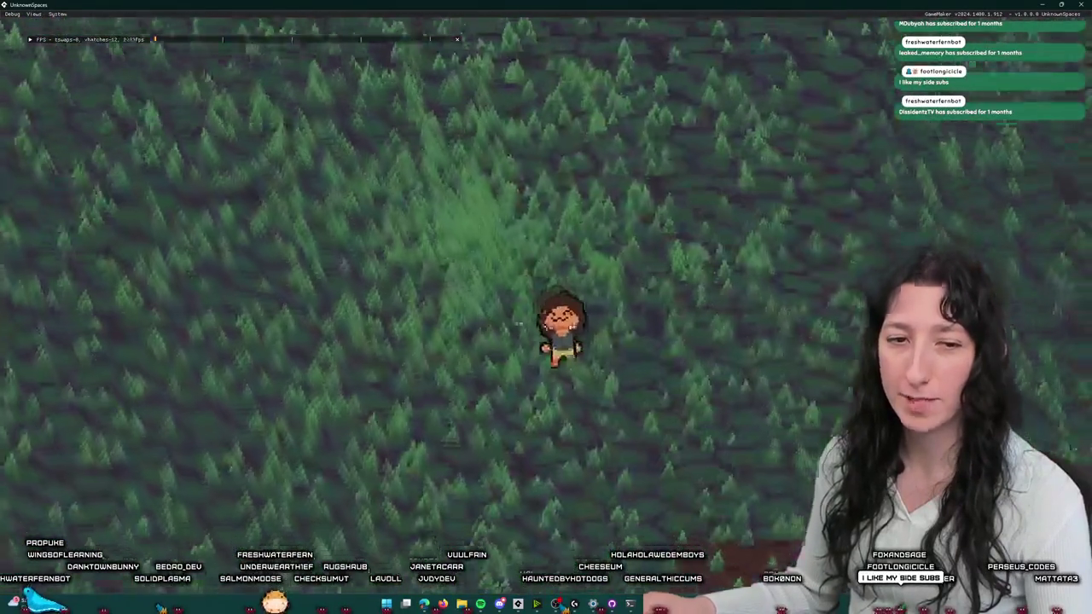
key(w)
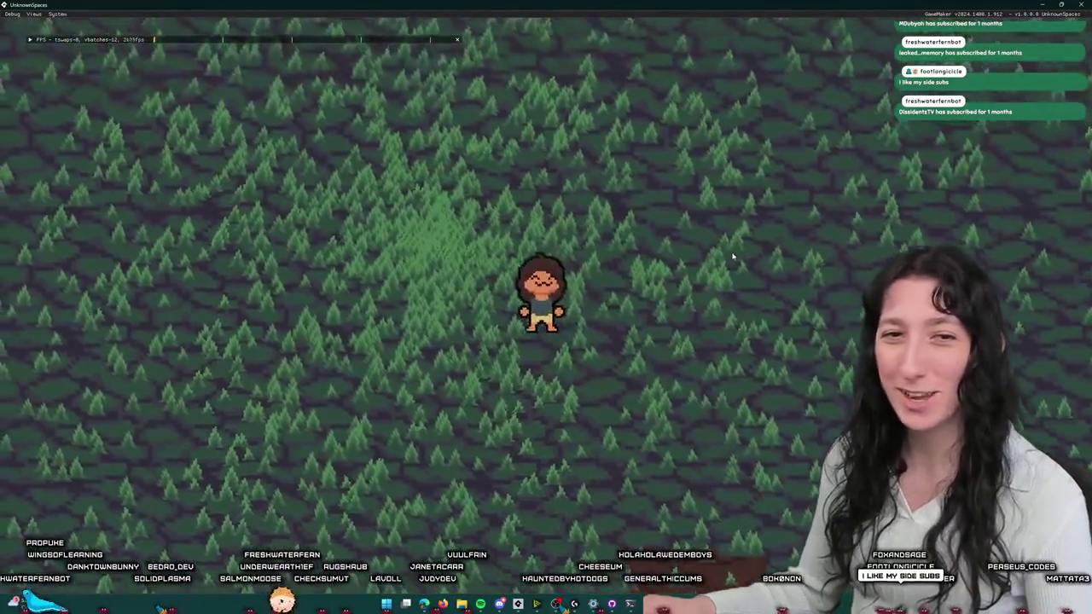
key(s)
key(w)
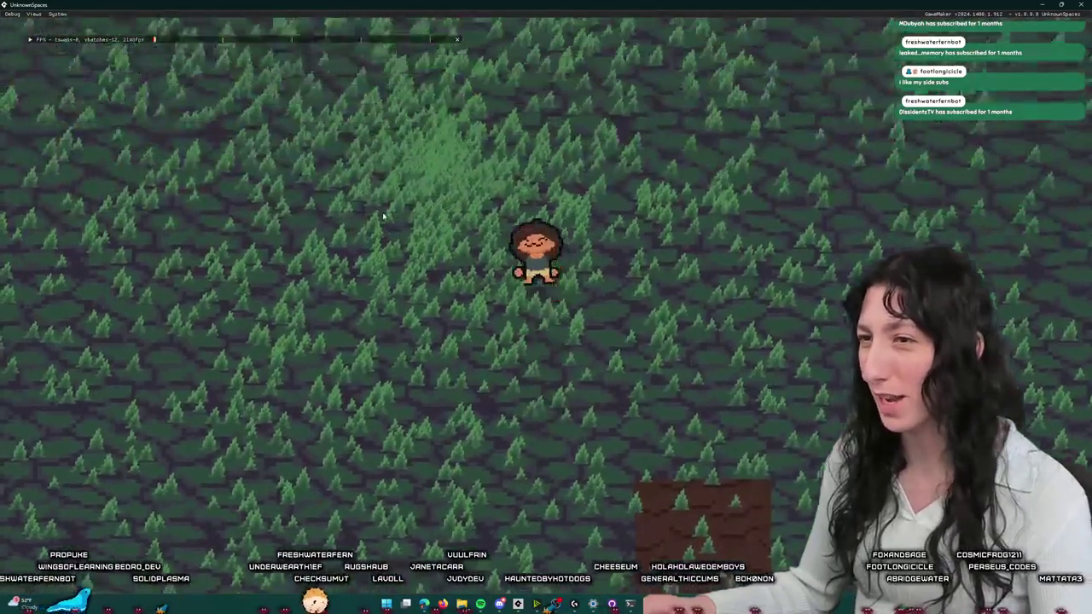
key(s)
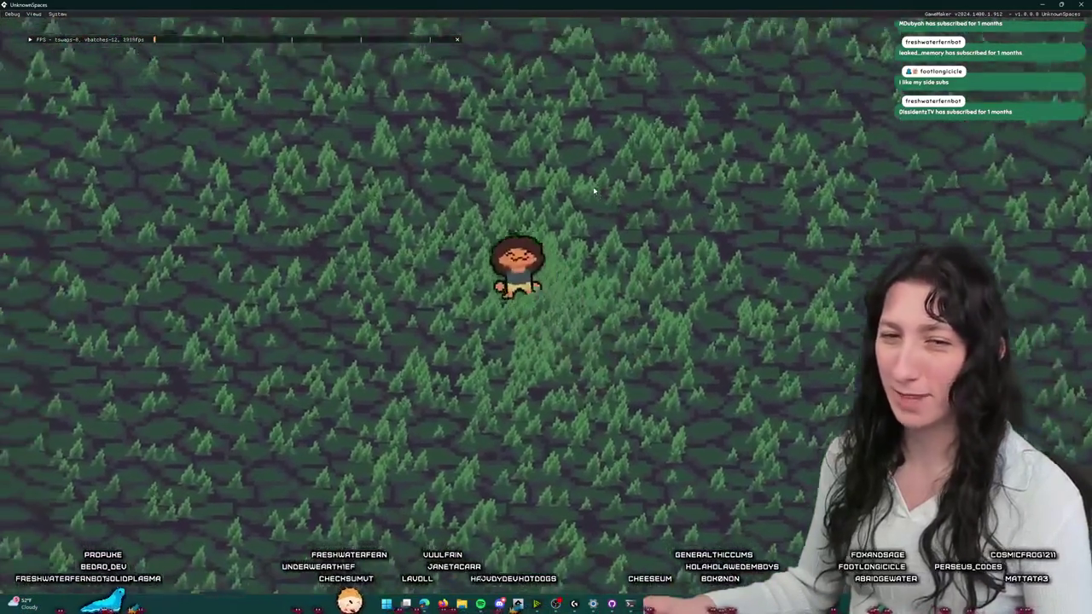
key(s)
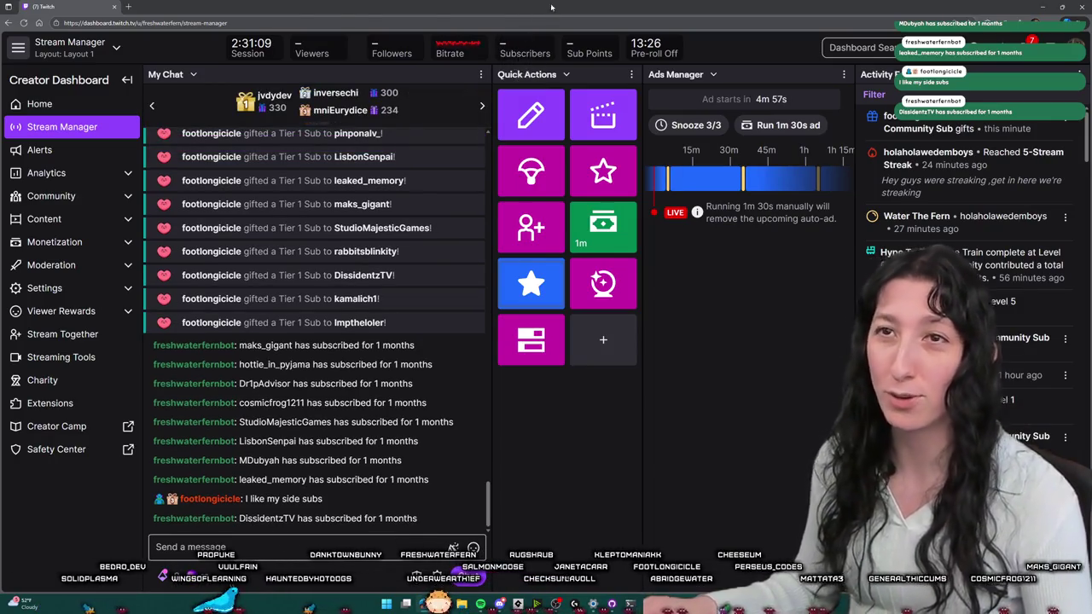
drag(550, 7, 254, 209)
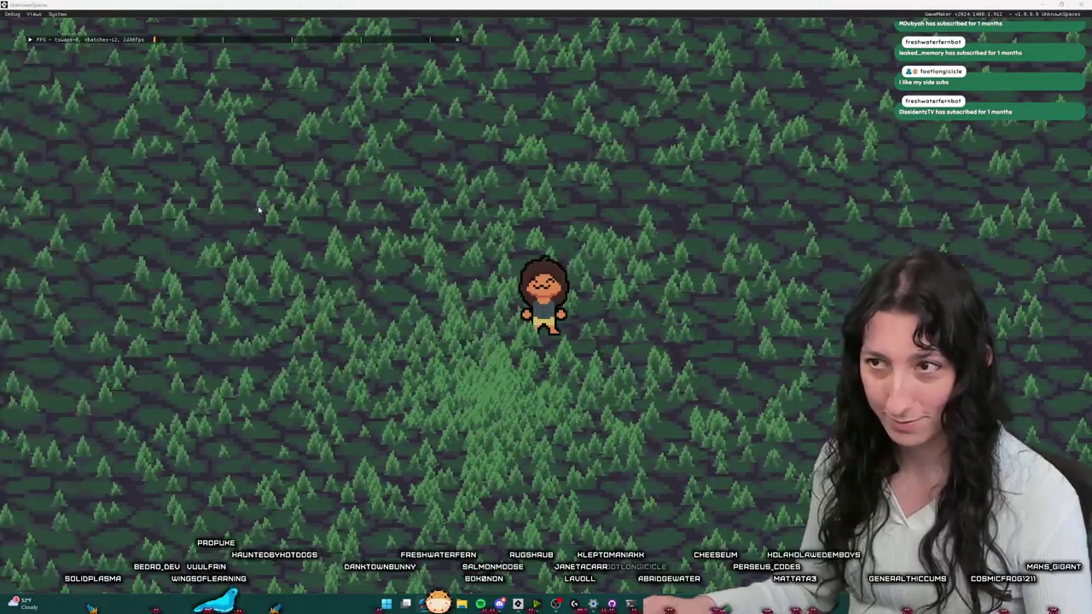
click(232, 202)
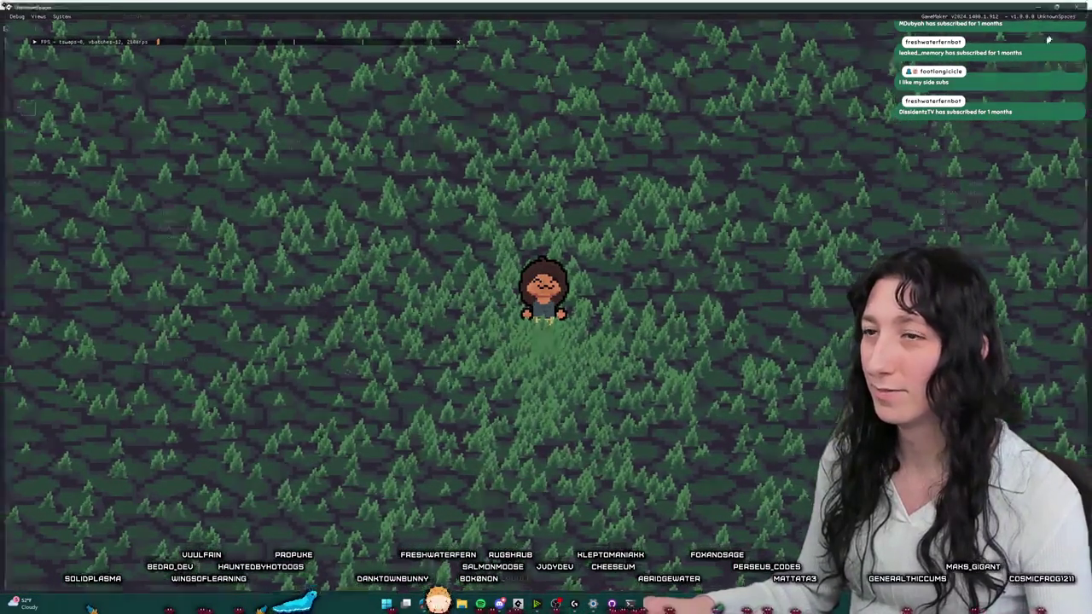
- Close the game with Alt+F4 and switch back to UiConcept.aseprite in Aseprite
key(alt+F4)
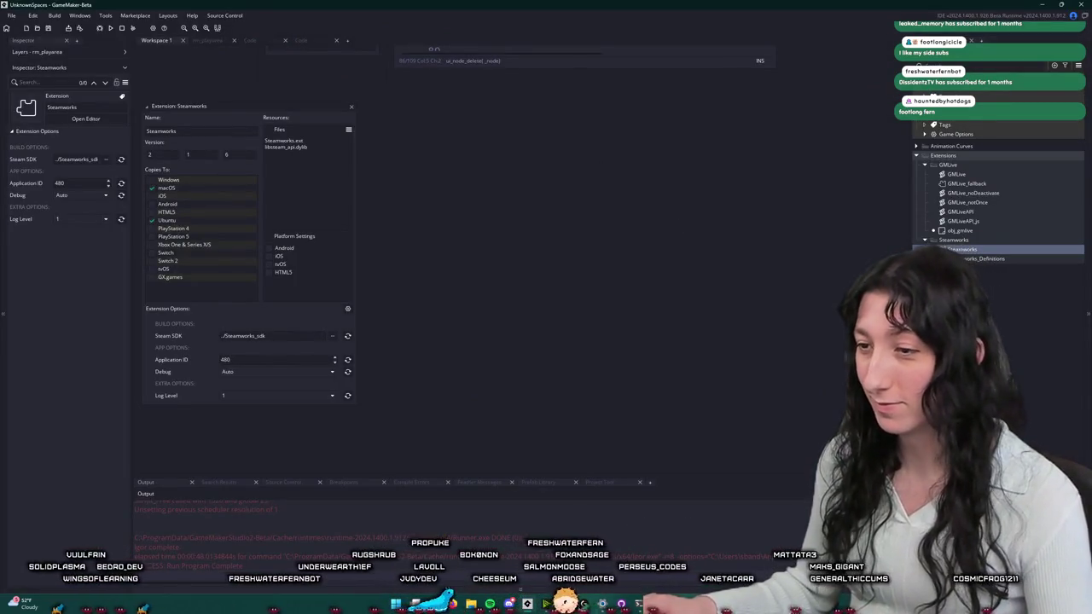
key(alt+Tab)
scroll(711, 409, down, 2)
scroll(650, 373, up, 2)
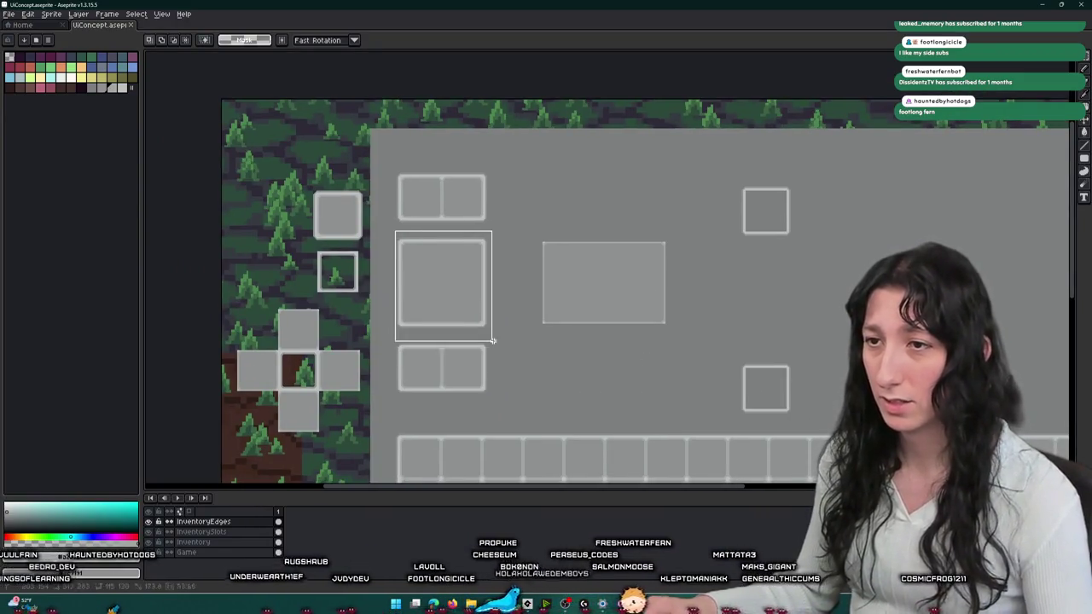
- Nudge the large square slot three steps right with the arrow keys and commit it
key(Right)
key(Right)
key(Right)
key(Right)
key(Right)
key(Right)
key(Right)
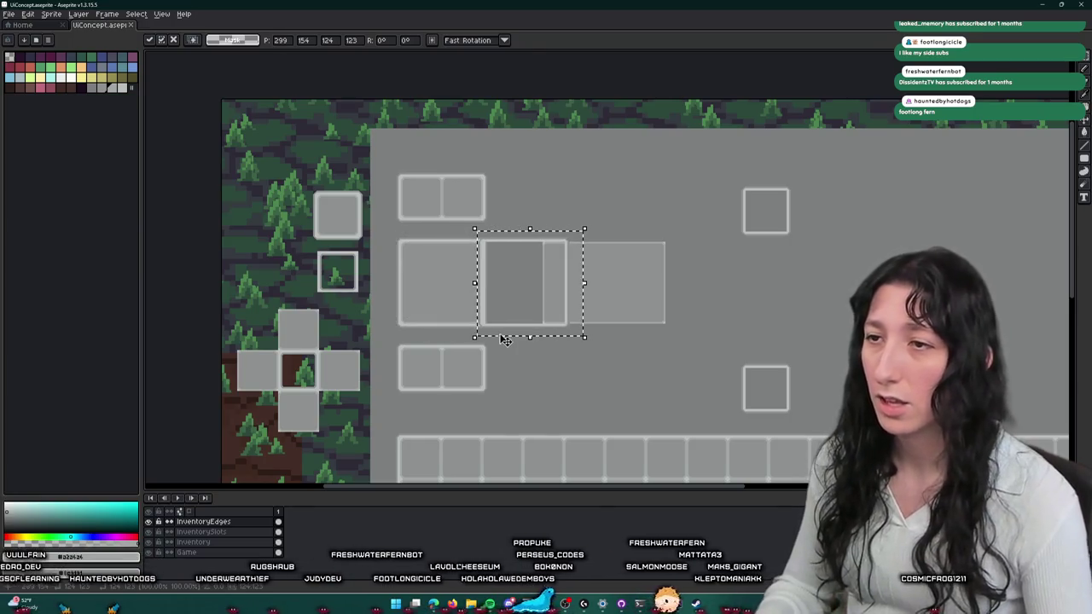
key(Right)
key(Right)
key(Right)
key(Right)
key(Right)
key(Right)
key(Right)
key(Right)
key(Right)
key(Right)
key(Right)
key(Right)
key(Right)
key(Right)
scroll(653, 268, up, 3)
scroll(605, 188, down, 2)
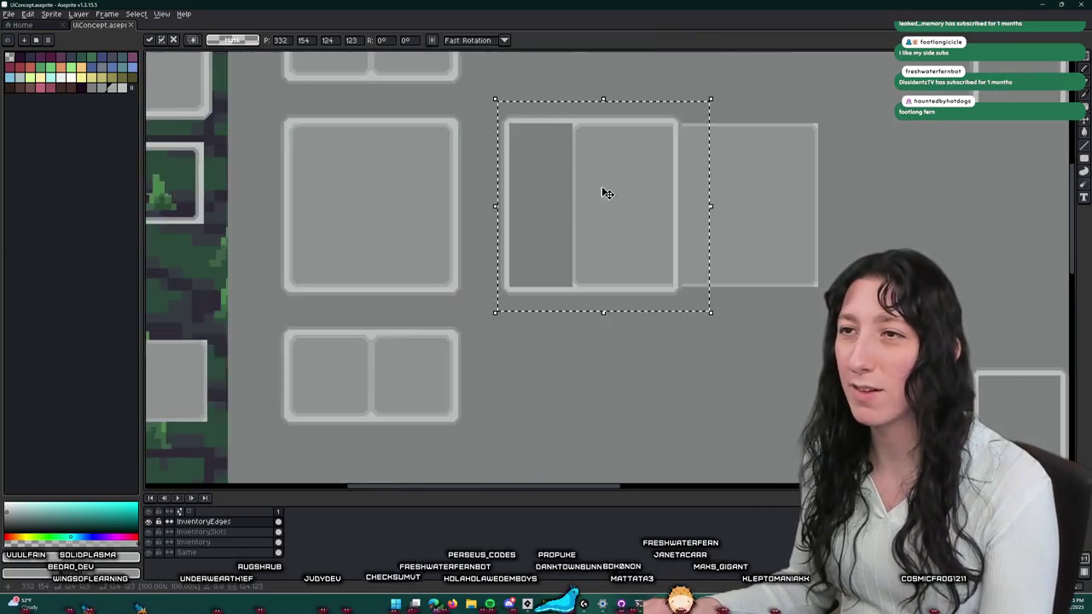
scroll(549, 257, up, 1)
key(Right)
key(Right)
key(Right)
key(Right)
key(Right)
key(Right)
key(Right)
key(Right)
key(Right)
key(Right)
key(Right)
key(Right)
key(Right)
key(Return)
scroll(859, 252, down, 3)
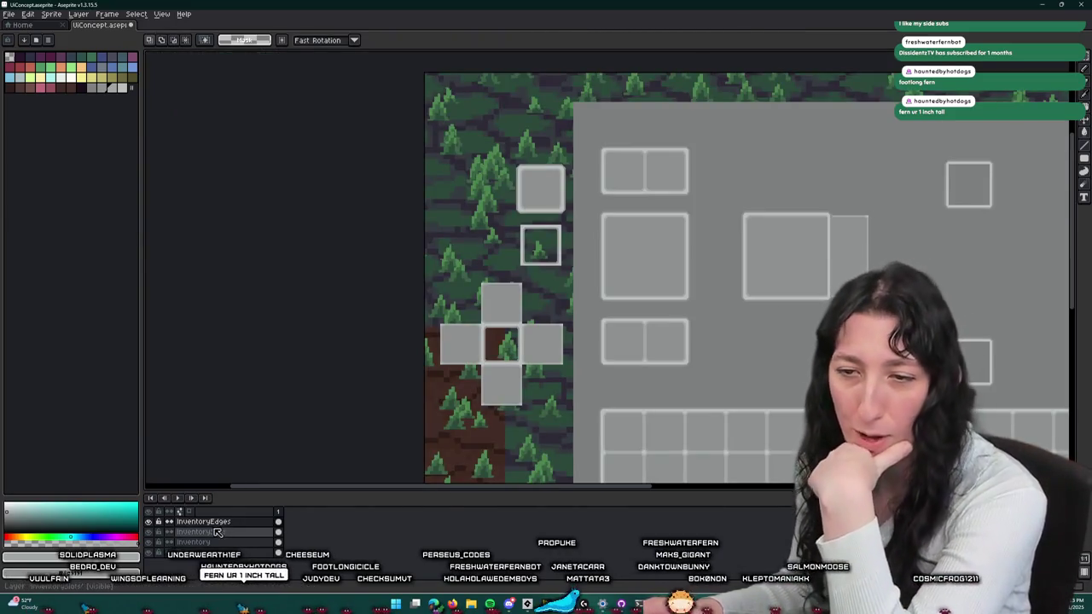
scroll(727, 255, right, 2)
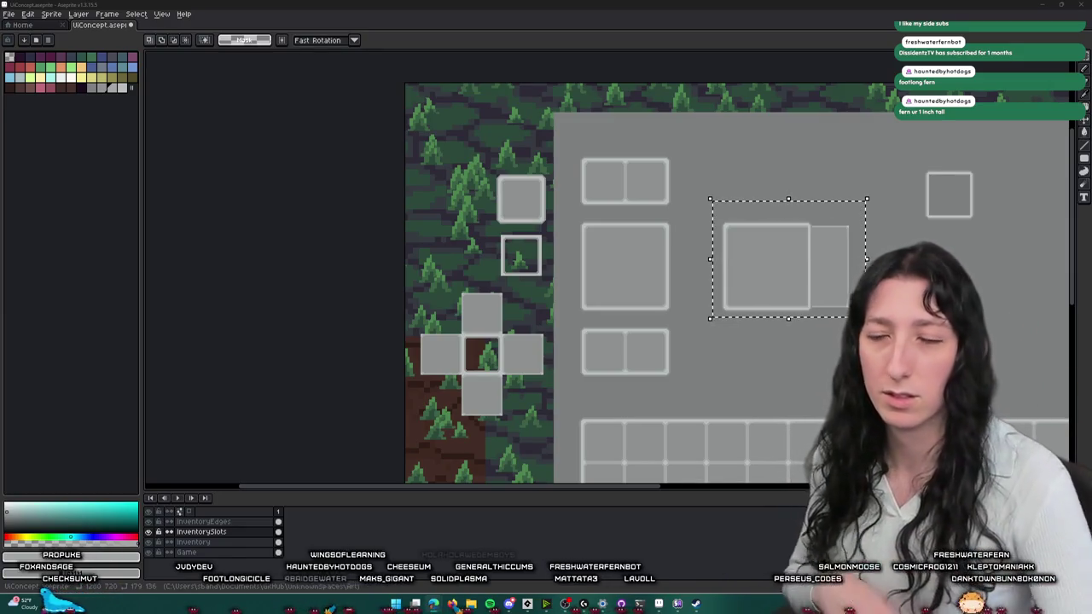
- Click inside the marquee around the moved slot and wide rectangle to enter transform mode
click(802, 270)
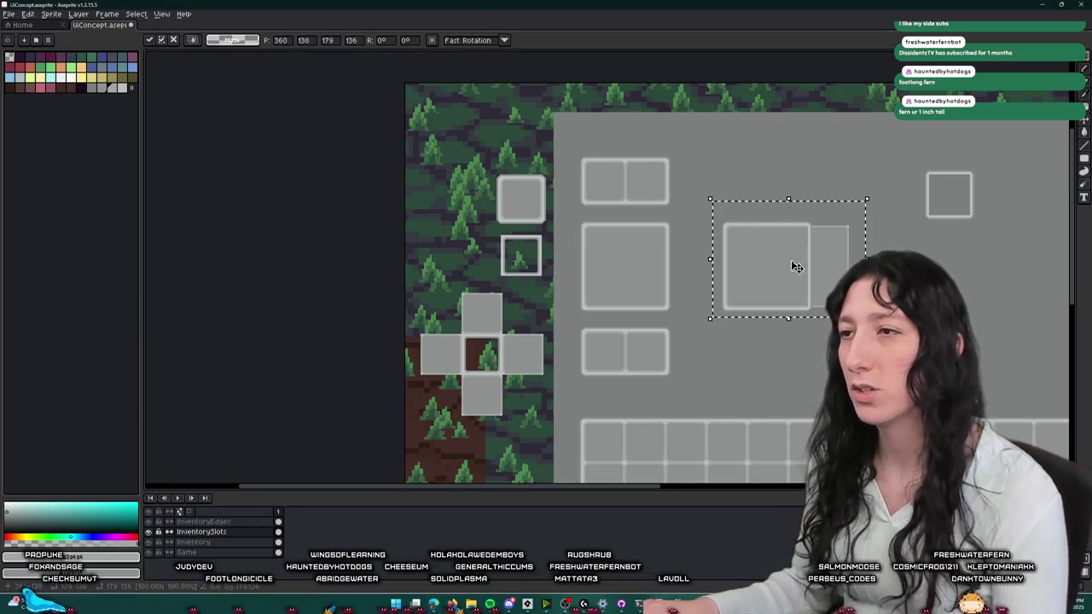
- Slide the selected area left on the slots layer, undoing an accidental Inventory-layer move
click(230, 542)
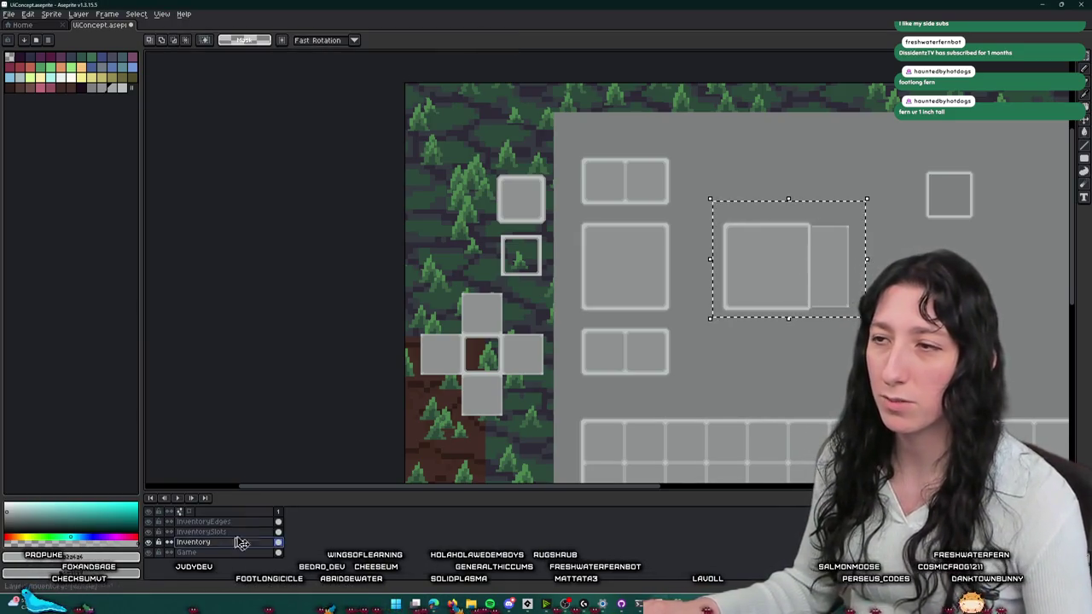
scroll(751, 218, up, 1)
drag(768, 266, 583, 256)
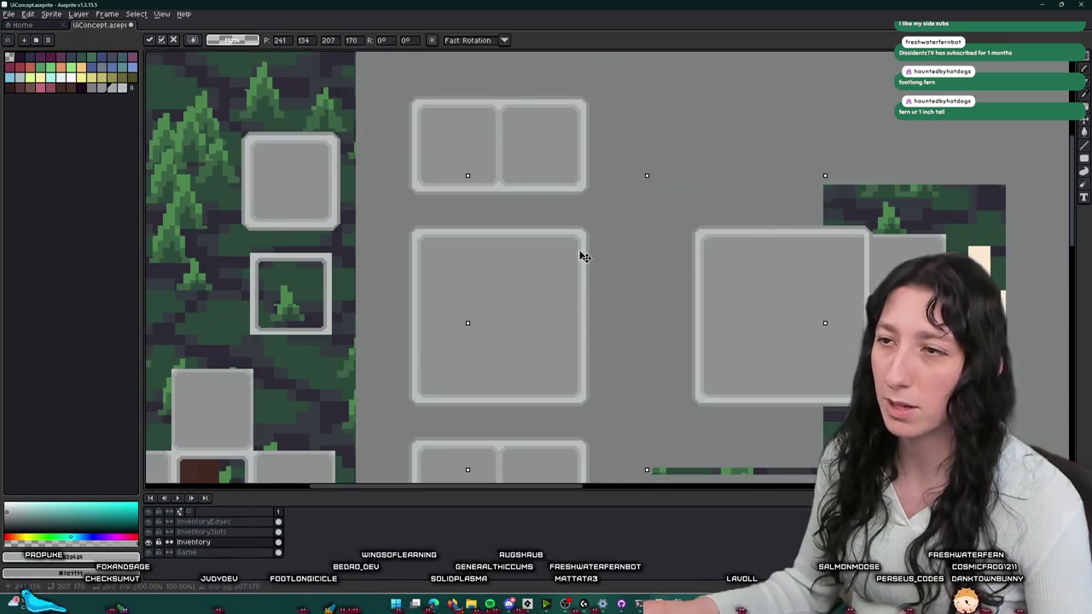
key(ctrl+z)
drag(759, 363, 571, 307)
scroll(659, 333, up, 2)
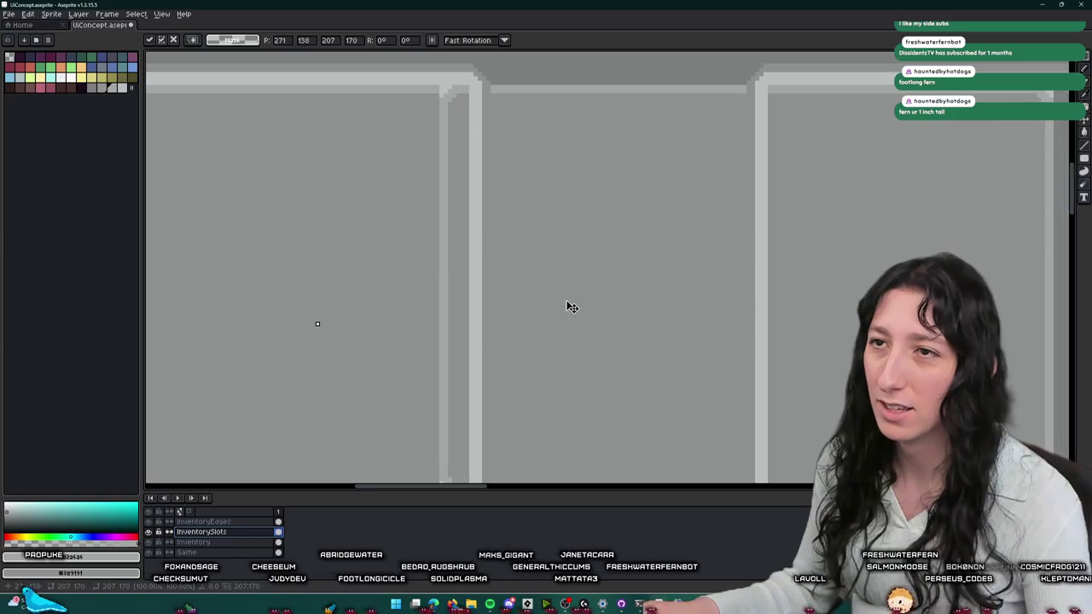
scroll(572, 307, down, 1)
- Hide InventoryEdges and shift the wide rectangle right to leave a gap beside the large slot
key(Right)
key(Right)
key(Right)
key(Right)
key(Right)
key(Right)
key(Right)
key(Right)
key(Left)
key(Left)
key(Left)
key(Left)
key(Left)
key(Left)
key(Left)
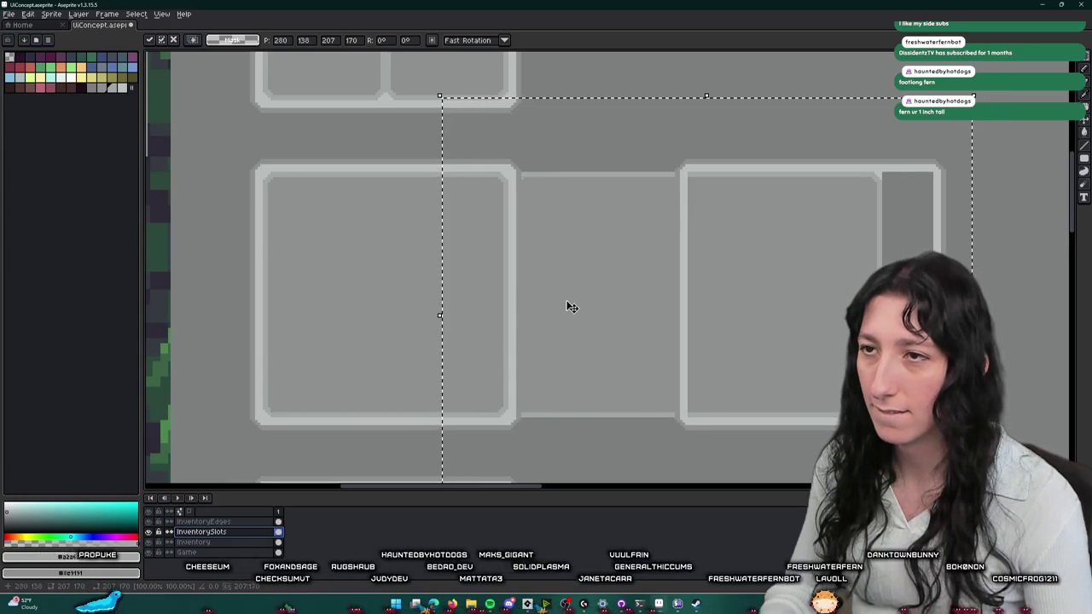
key(Right)
key(Right)
key(Right)
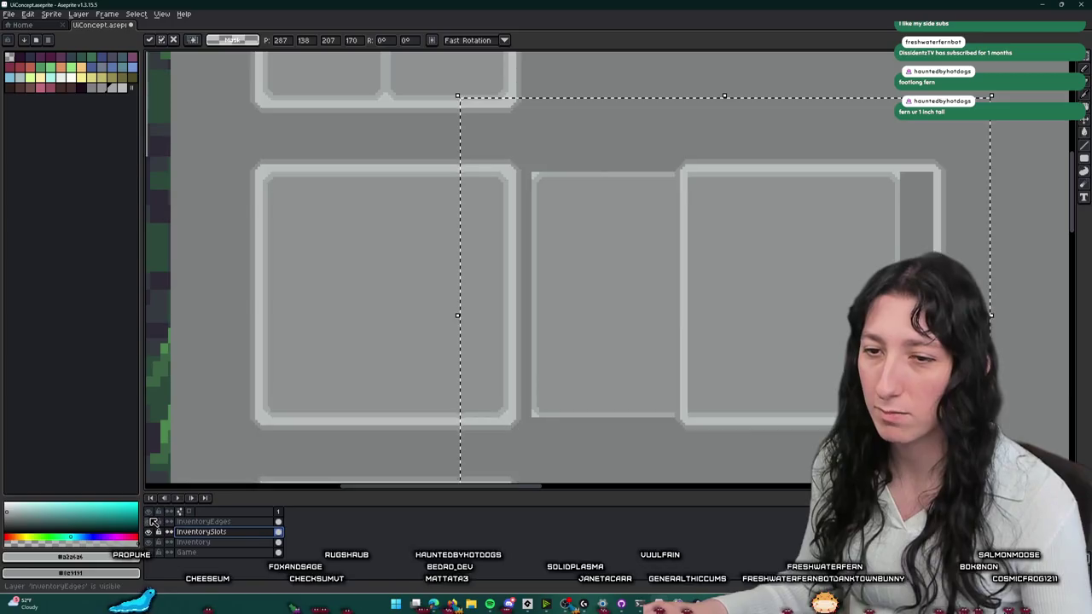
click(150, 521)
key(Left)
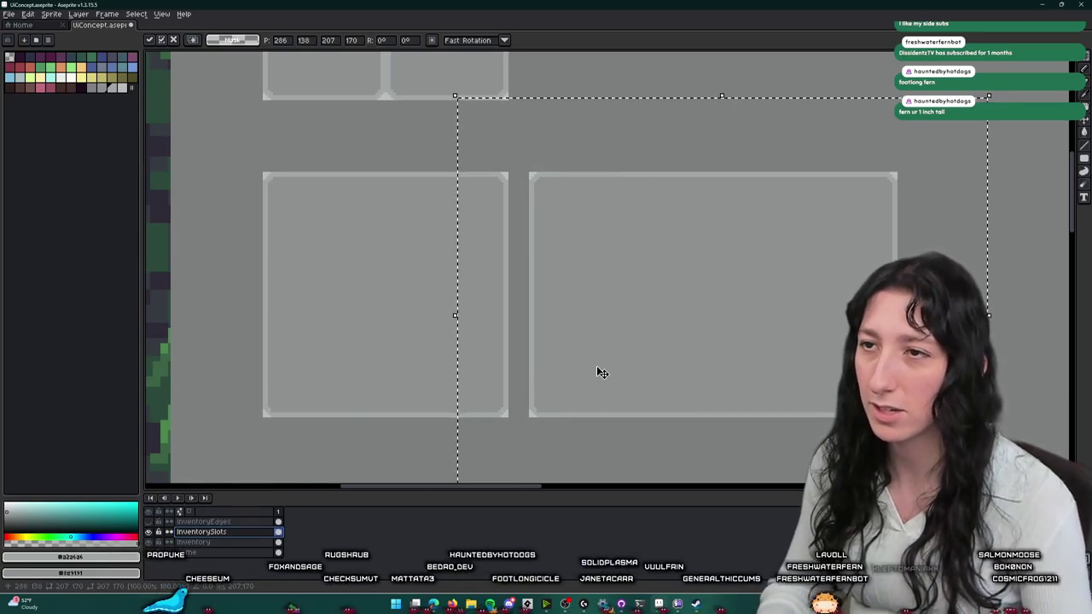
key(Left)
key(Left)
key(Left)
key(Left)
key(Left)
key(Left)
key(Left)
key(shift+Right)
key(shift+Left)
key(shift+Right)
key(shift+Right)
scroll(614, 363, down, 1)
scroll(612, 347, up, 2)
key(ctrl+d)
drag(473, 187, 637, 245)
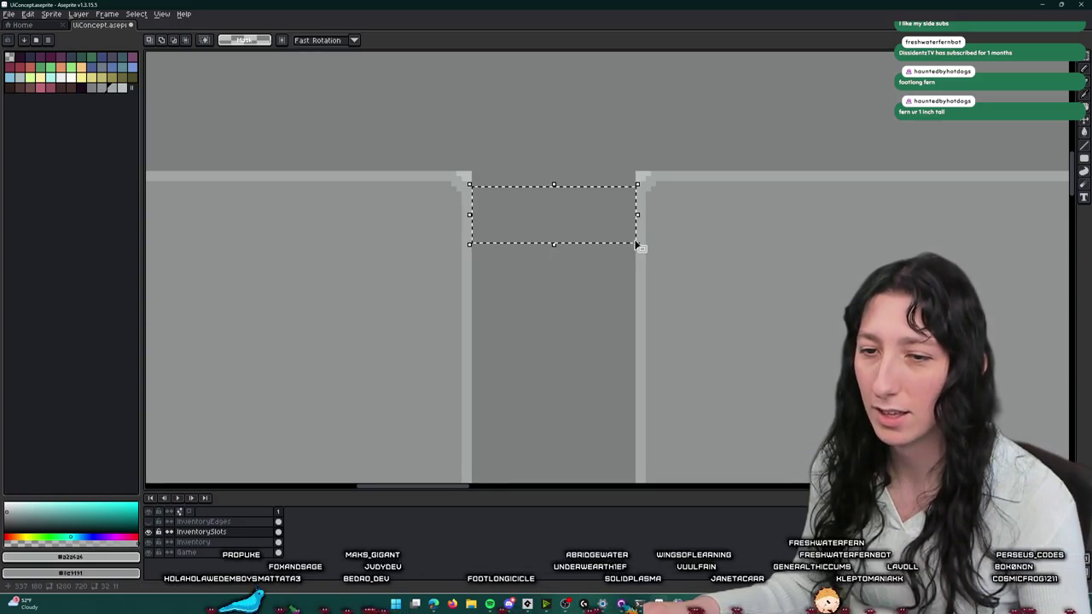
- Measure the vertical gap between slot rows and the top slot pair with marquee selections
scroll(635, 385, down, 3)
scroll(636, 375, down, 2)
scroll(614, 358, up, 3)
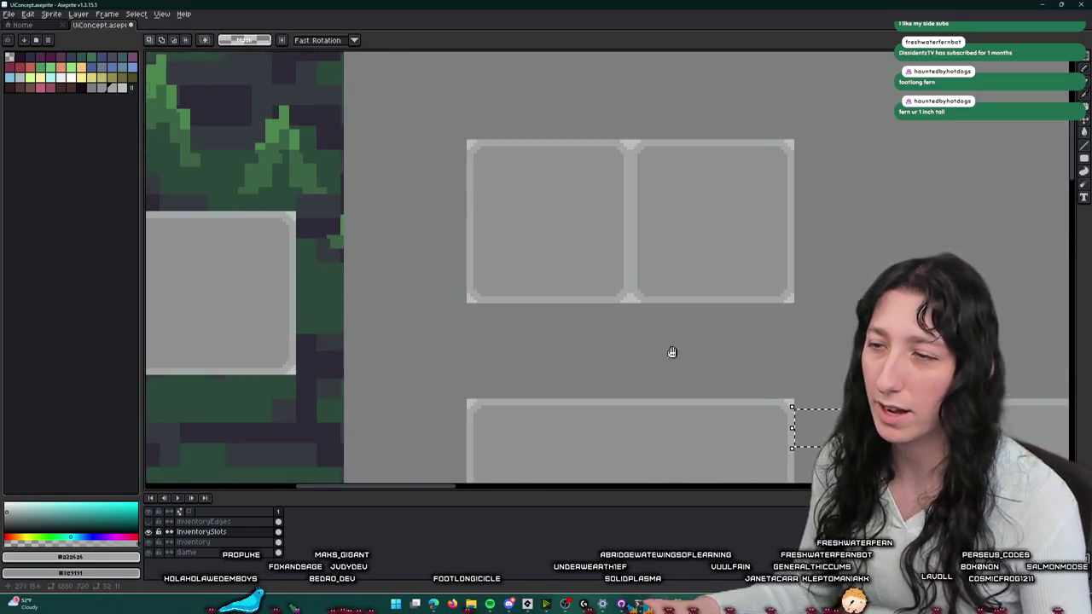
scroll(503, 210, down, 1)
scroll(503, 210, up, 1)
drag(541, 291, 546, 305)
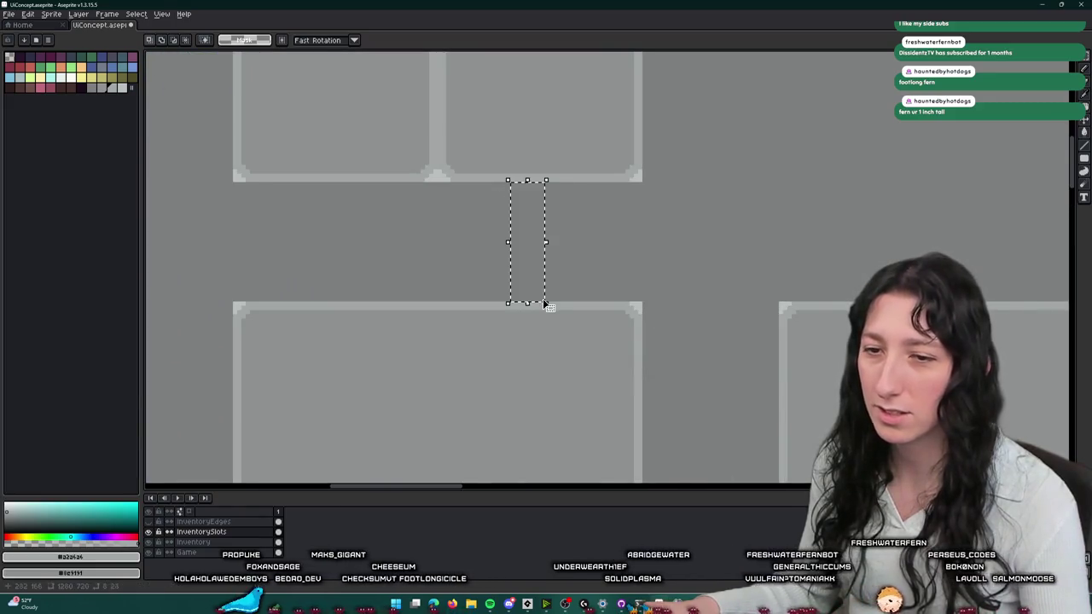
scroll(550, 305, down, 3)
drag(609, 256, 404, 163)
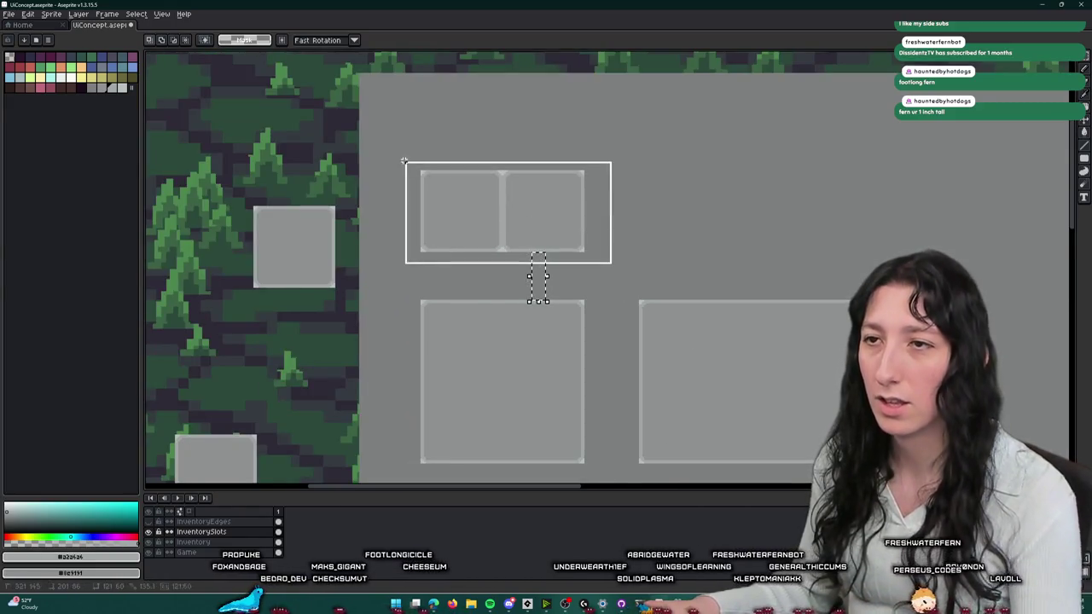
scroll(494, 271, down, 1)
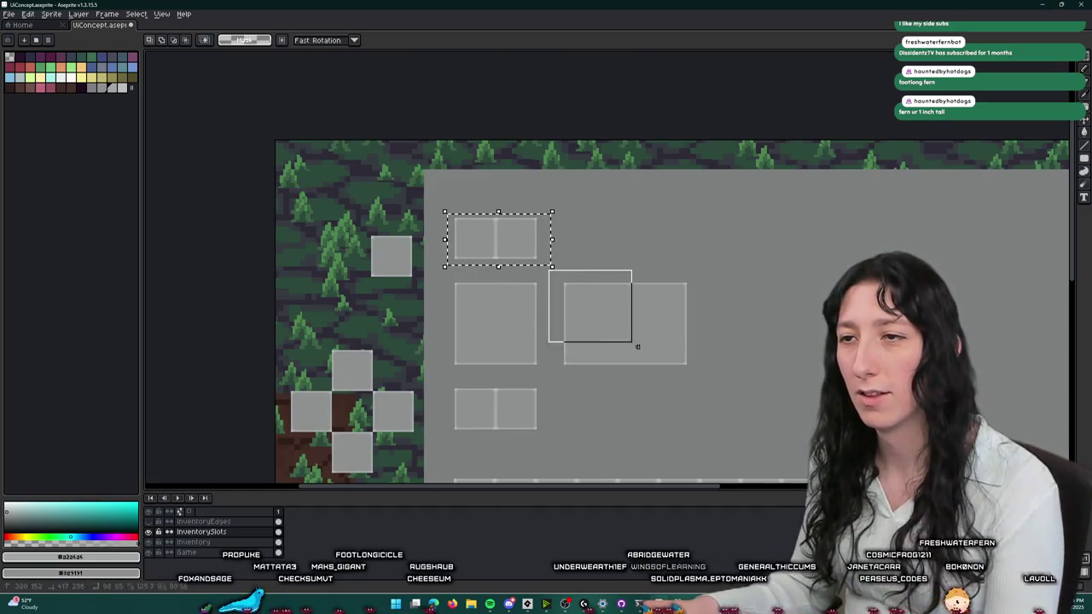
- Nudge the wide rectangle about 4 px left, then toggle InventoryEdges to check the spacing
key(Left)
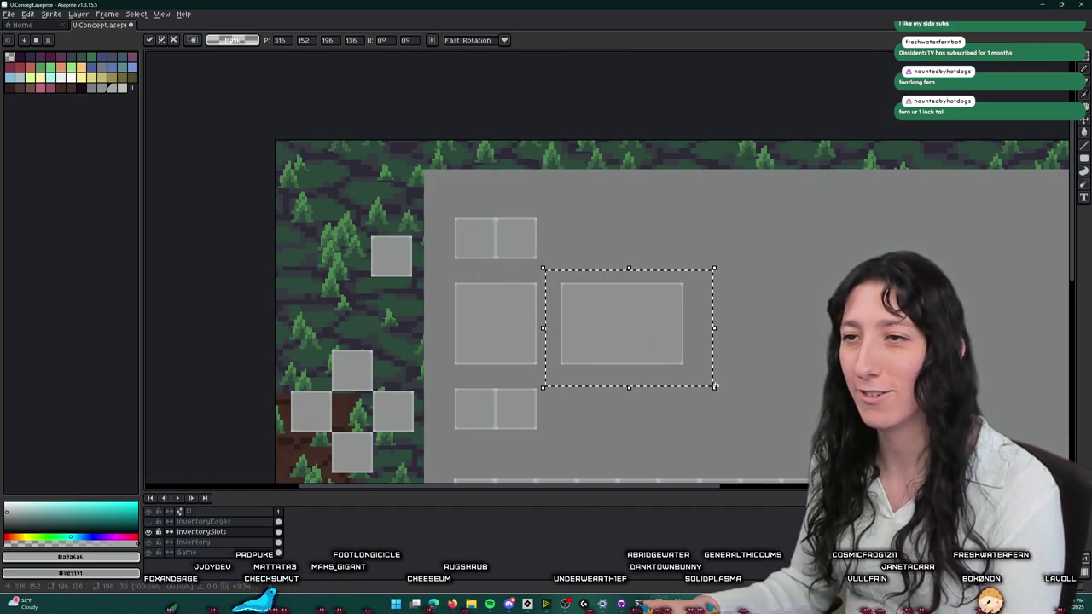
click(715, 414)
click(158, 526)
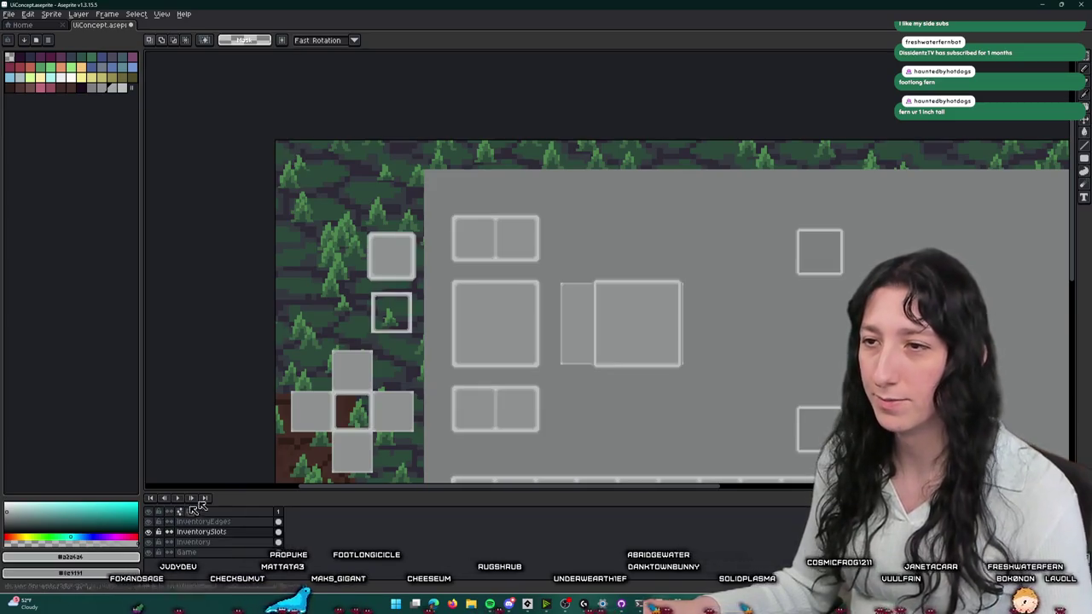
click(159, 524)
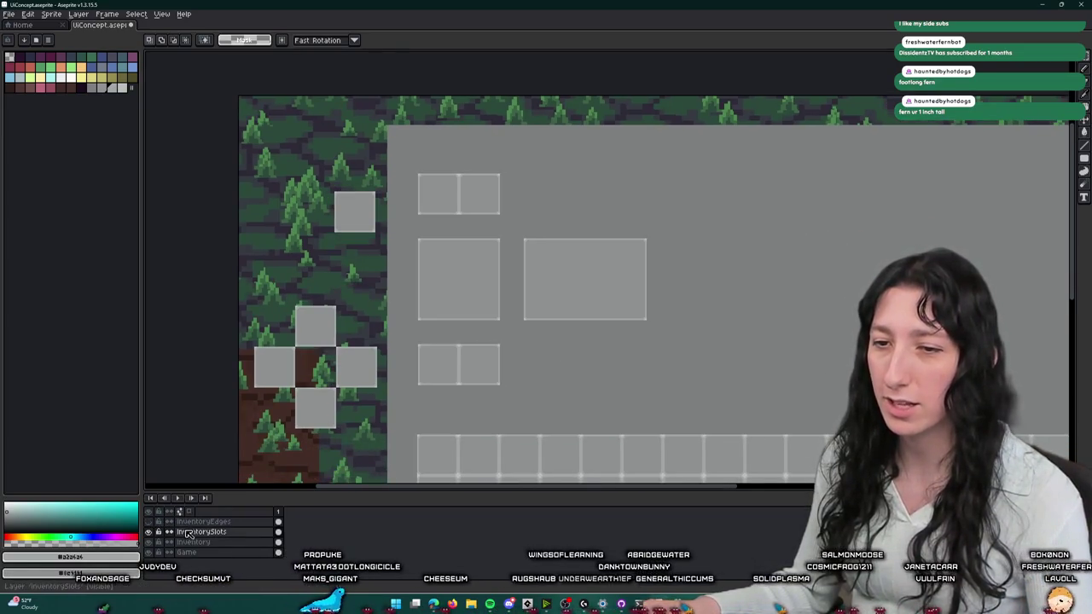
- Select the wide rectangle and shift it right with three Shift+Right nudges
drag(700, 334, 519, 220)
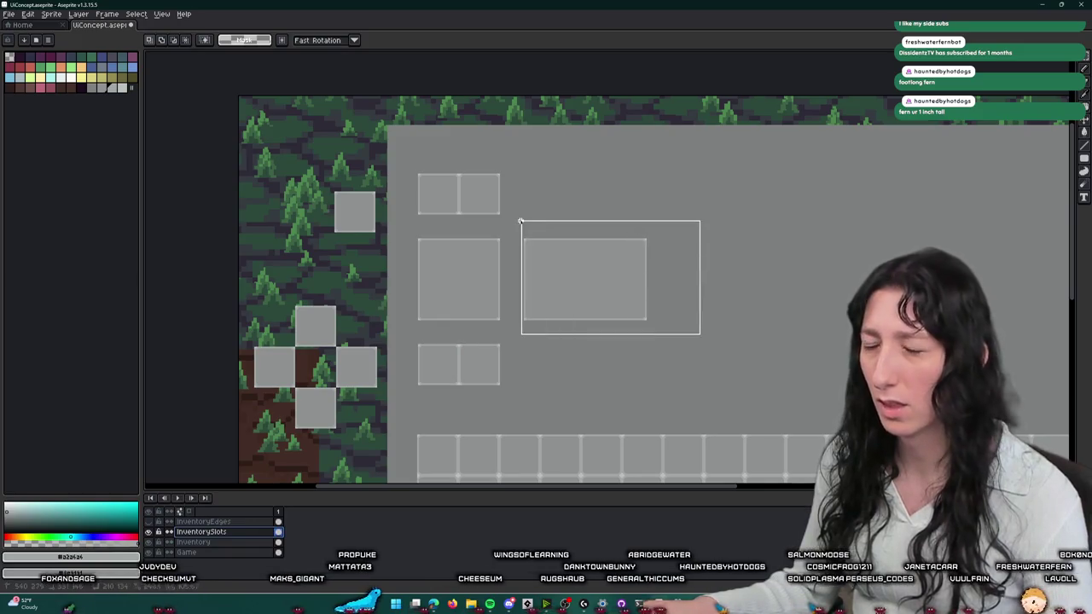
drag(713, 190, 701, 202)
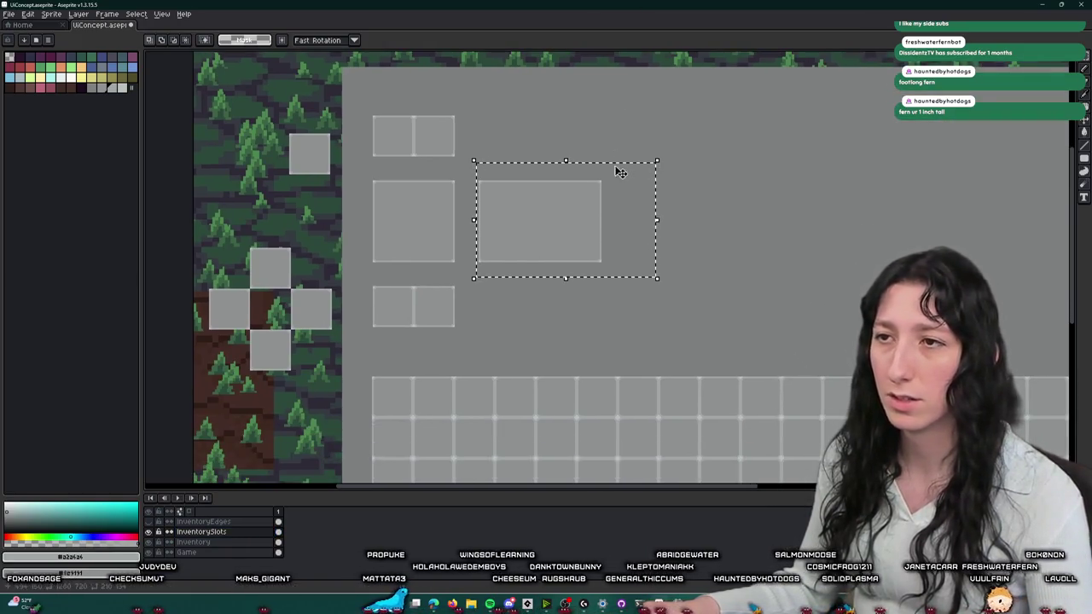
drag(564, 157, 556, 219)
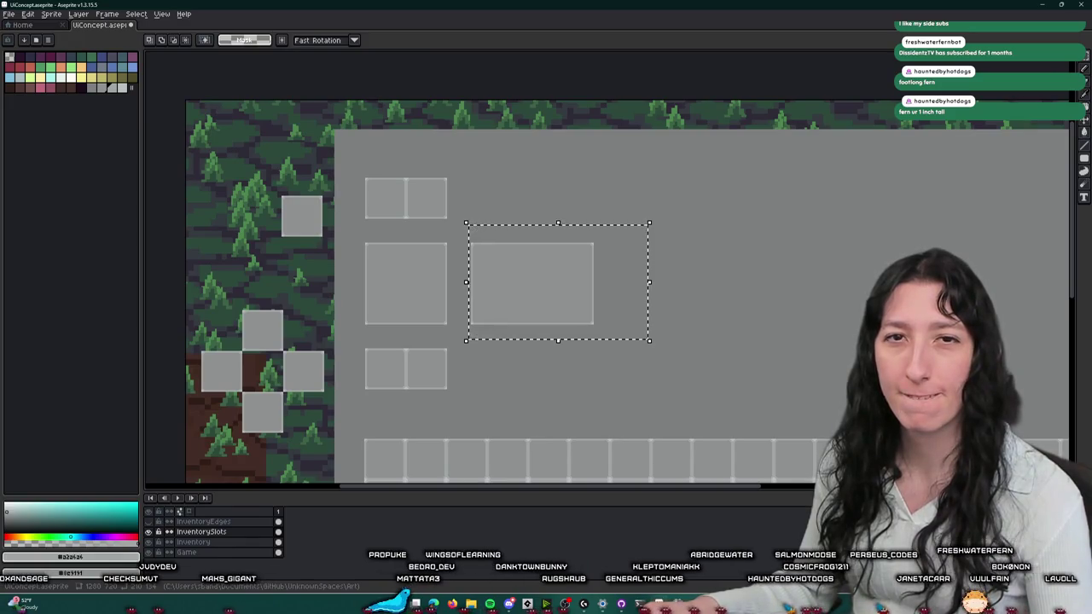
drag(654, 245, 562, 245)
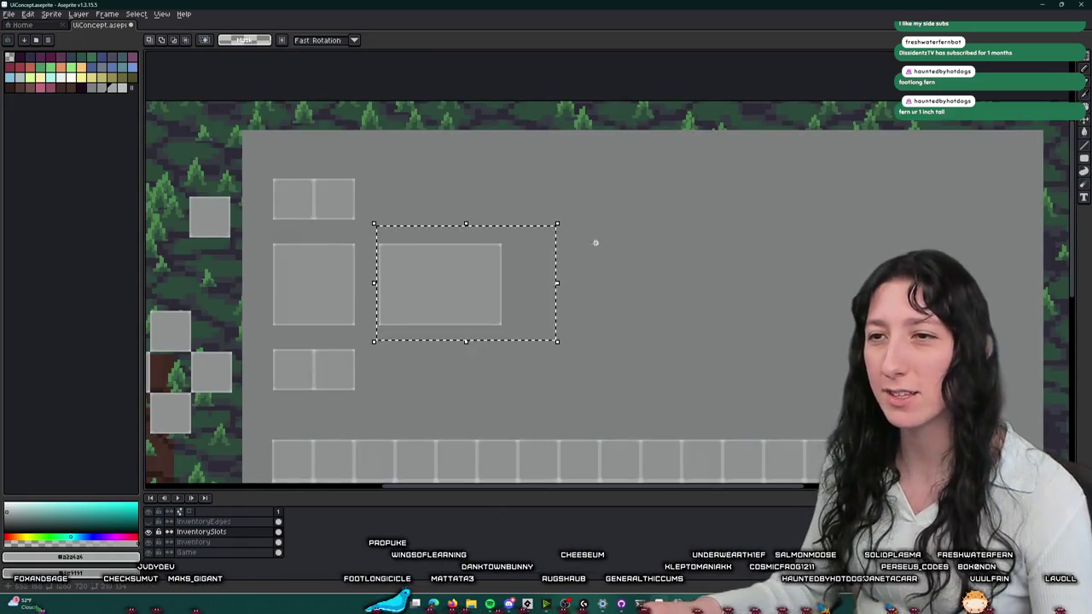
scroll(563, 245, down, 2)
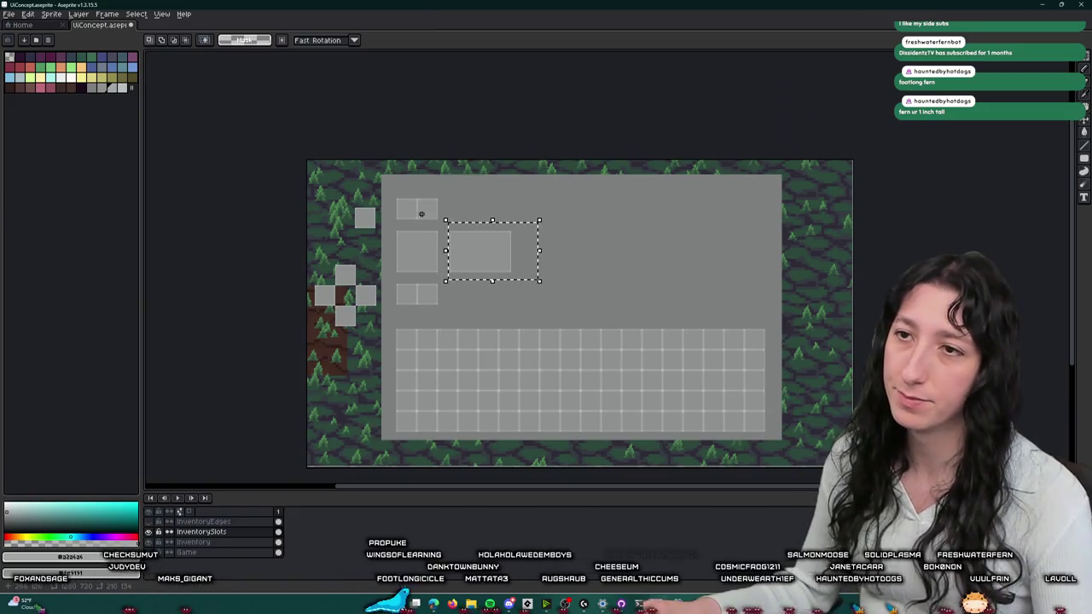
scroll(407, 222, up, 2)
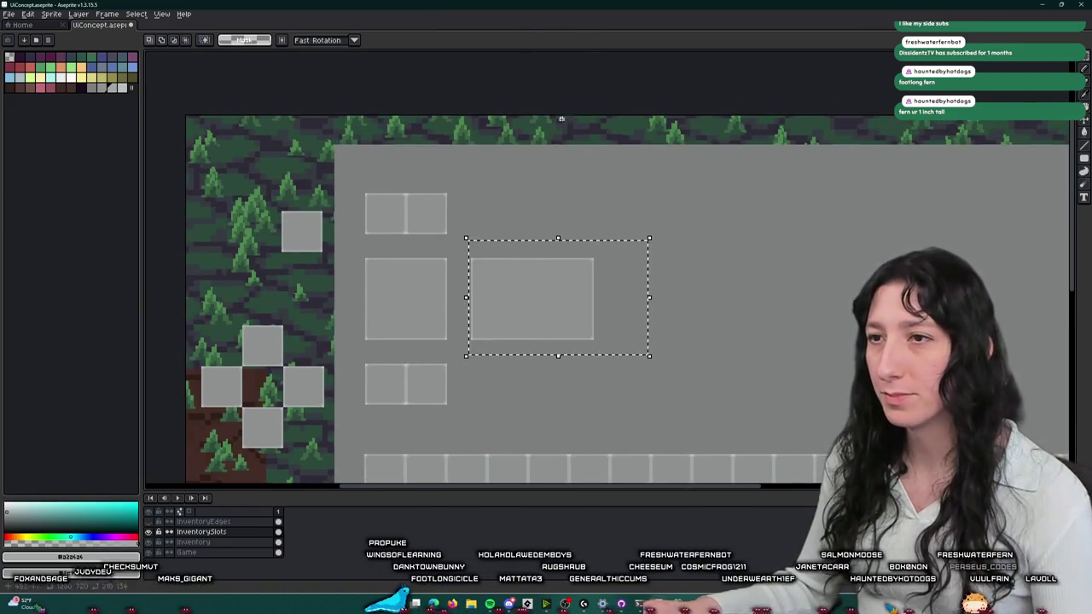
drag(526, 315, 434, 218)
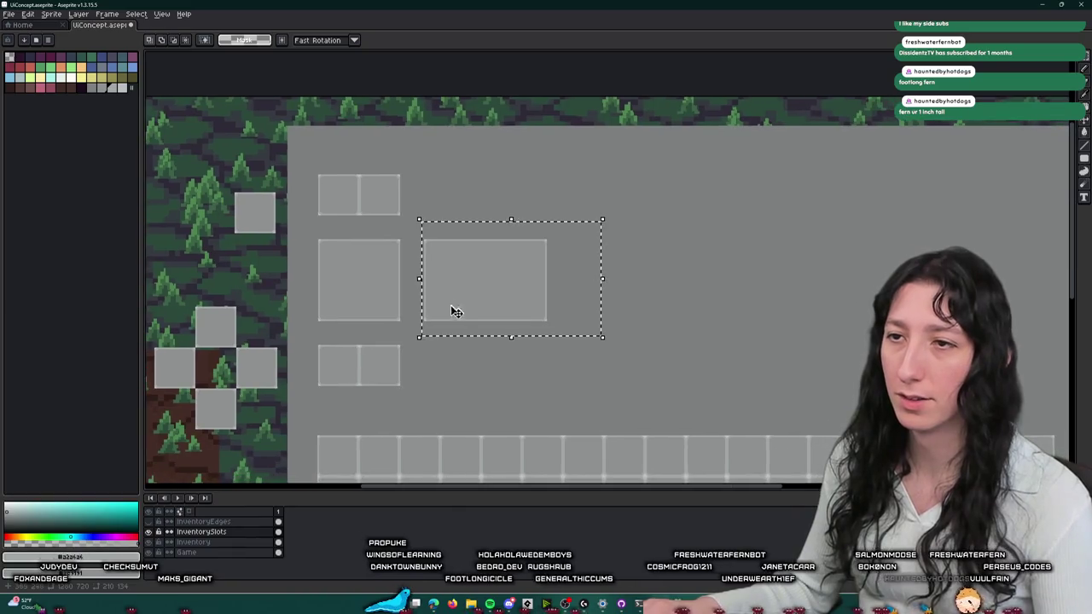
scroll(434, 219, down, 2)
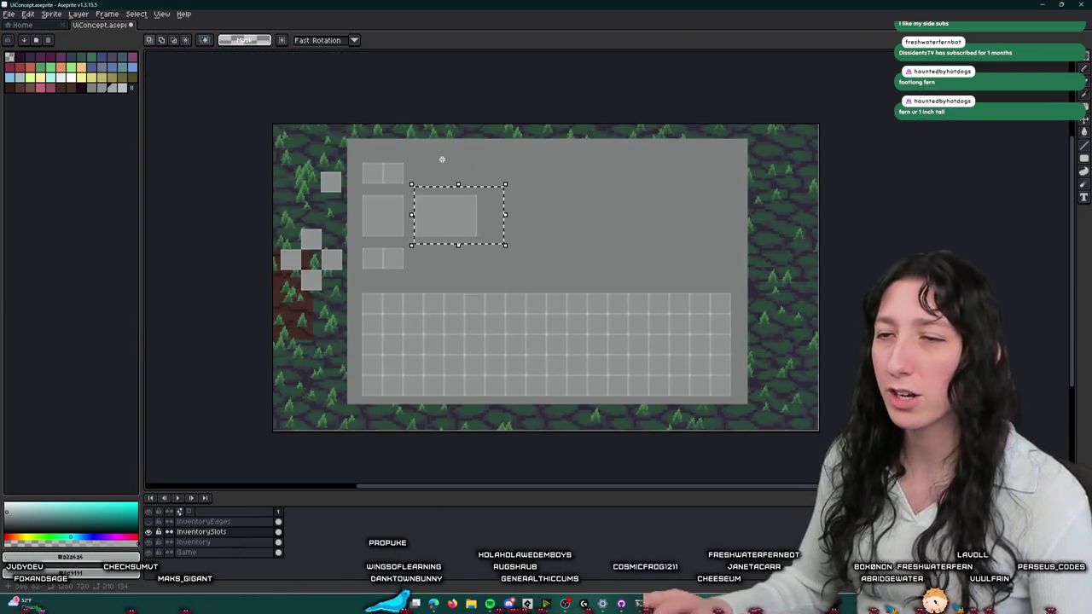
key(shift+Right)
key(shift+Right)
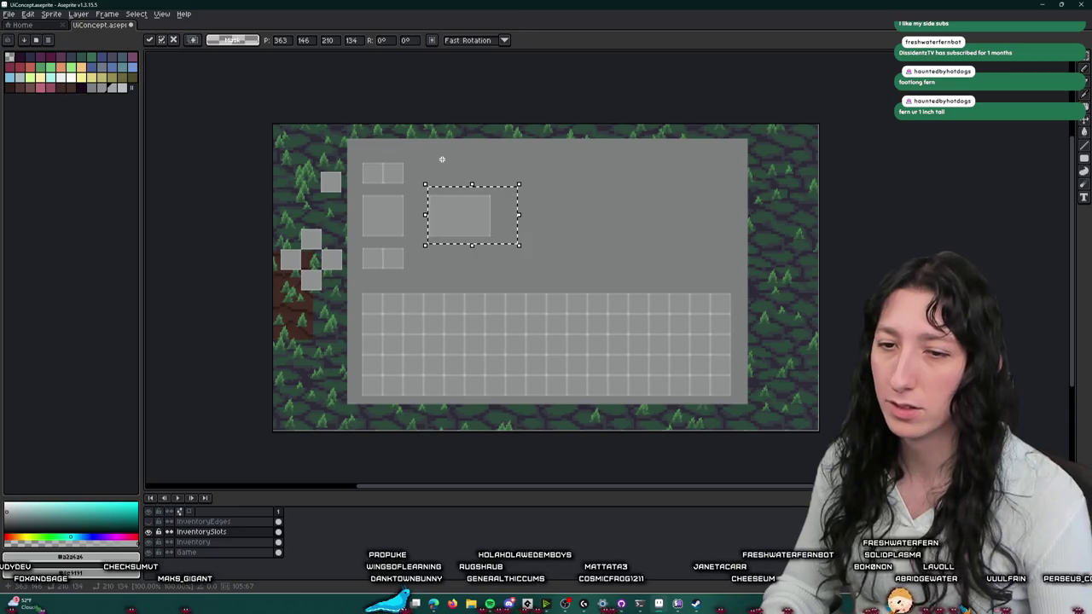
key(shift+Right)
key(shift+Right)
key(shift+Right)
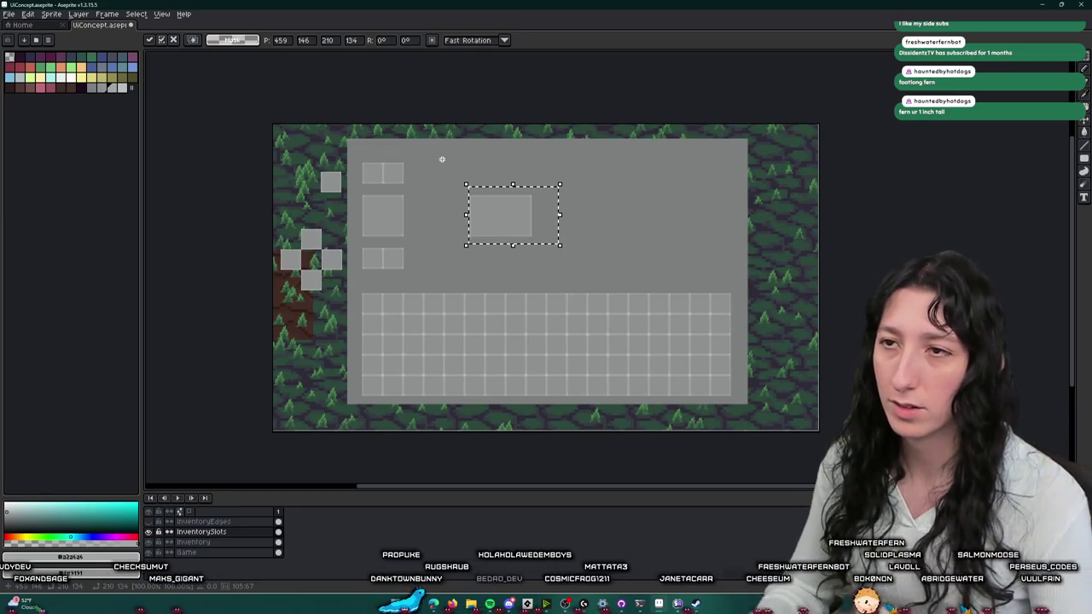
key(shift+Right)
- Open the spr_character image in GameMaker, then commit the moved rectangle at x 459 in Aseprite
key(alt+Tab)
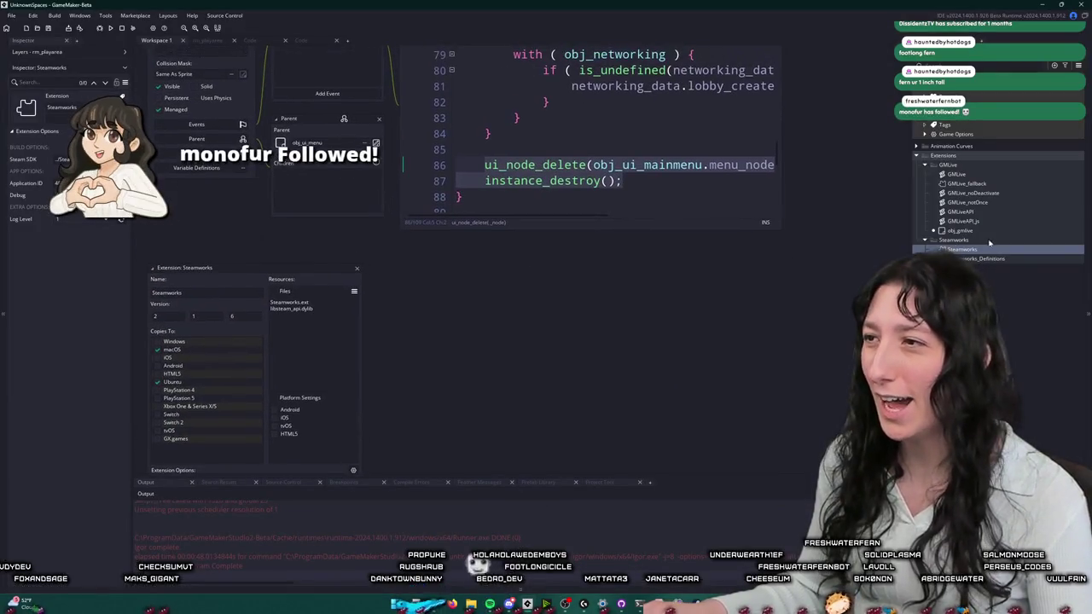
double_click(1024, 334)
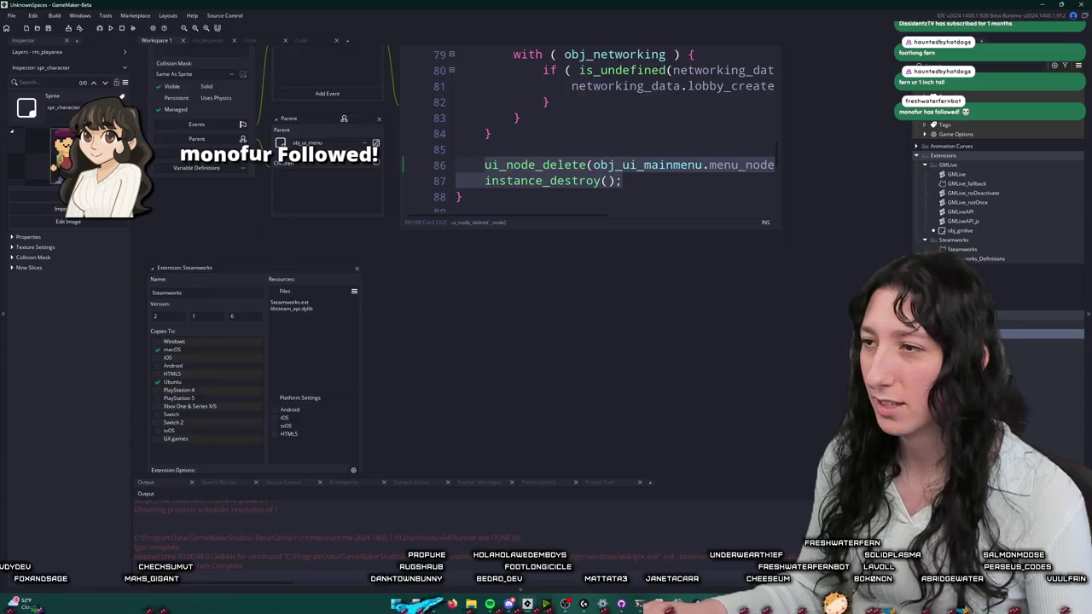
double_click(418, 256)
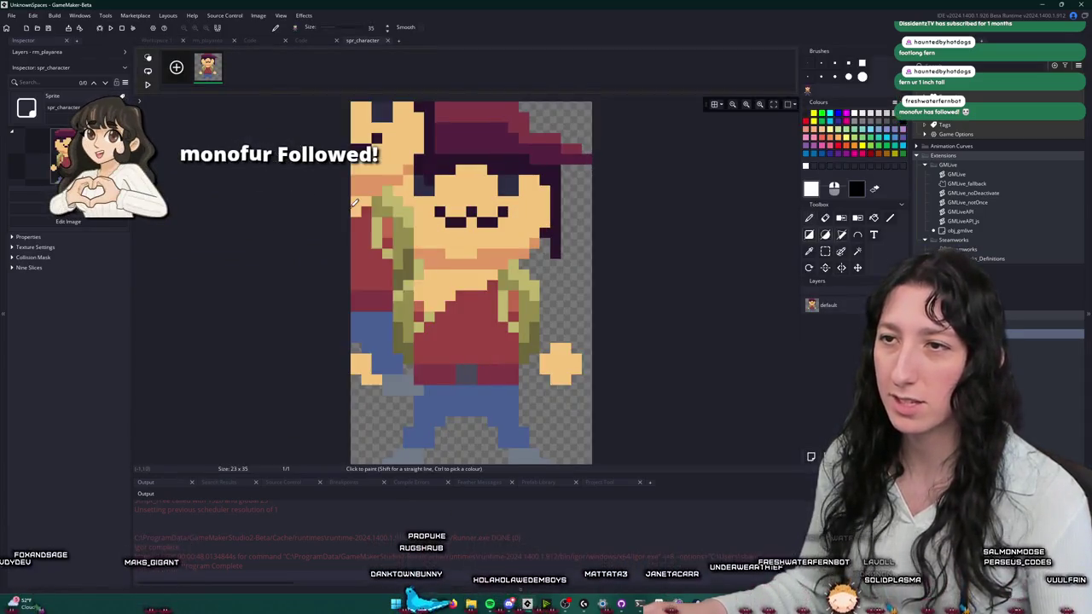
key(alt+Tab)
key(ctrl+d)
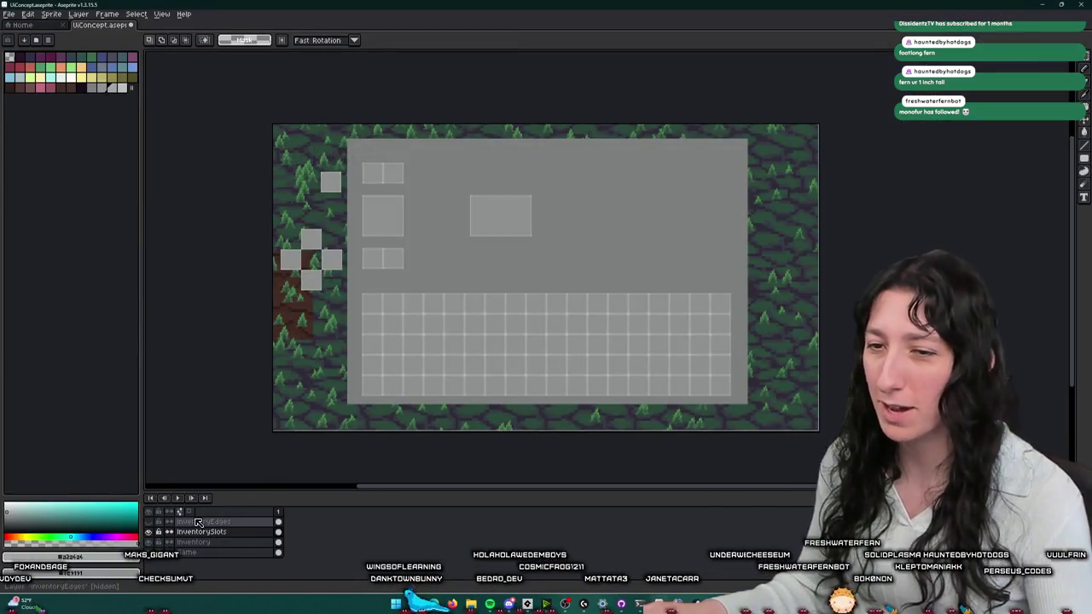
- Create a layer named 'Inventory Character' and paste the 23x35 character sprite onto it
key(shift+n)
double_click(203, 542)
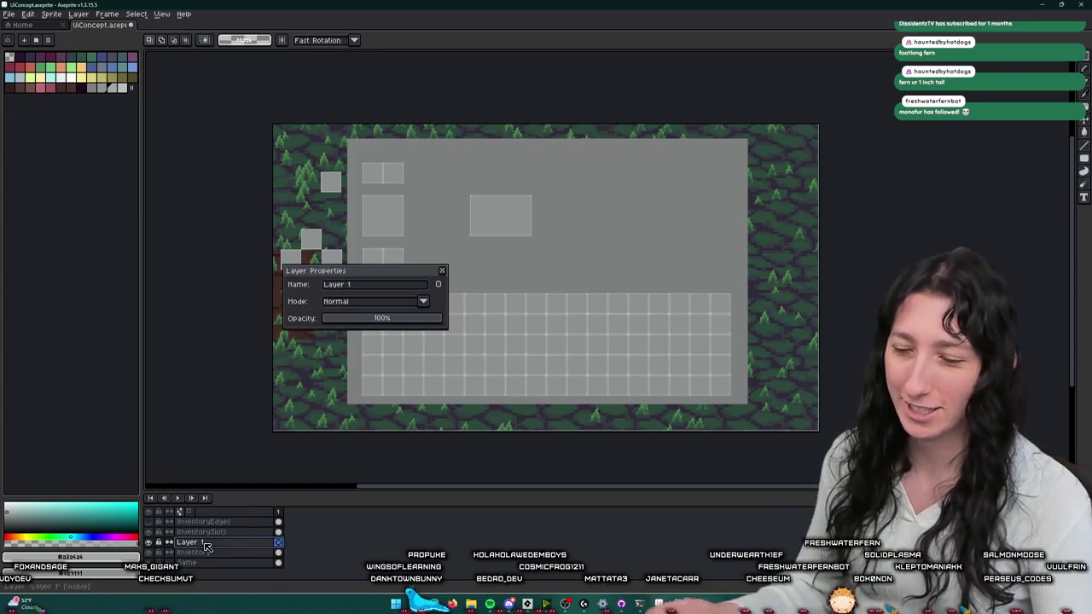
text(In)
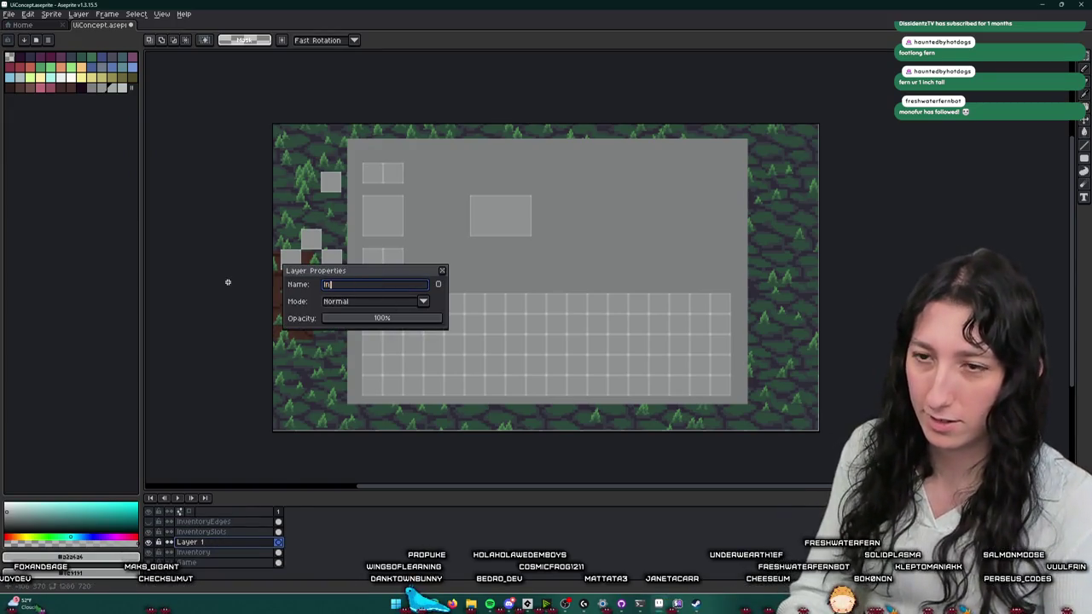
text(ter)
key(Return)
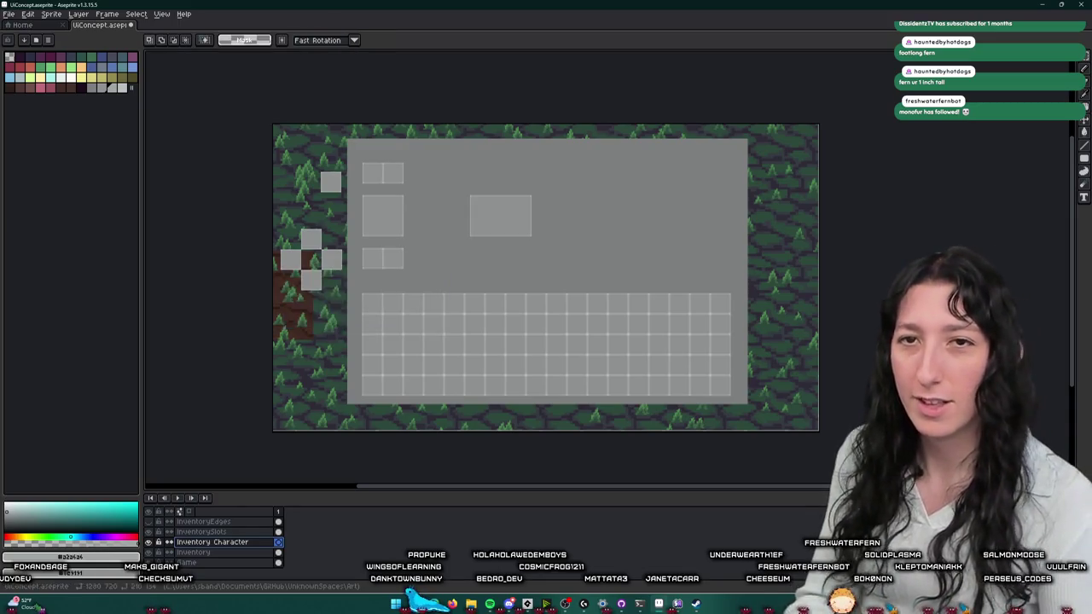
key(ctrl+v)
scroll(434, 175, up, 3)
scroll(675, 244, down, 3)
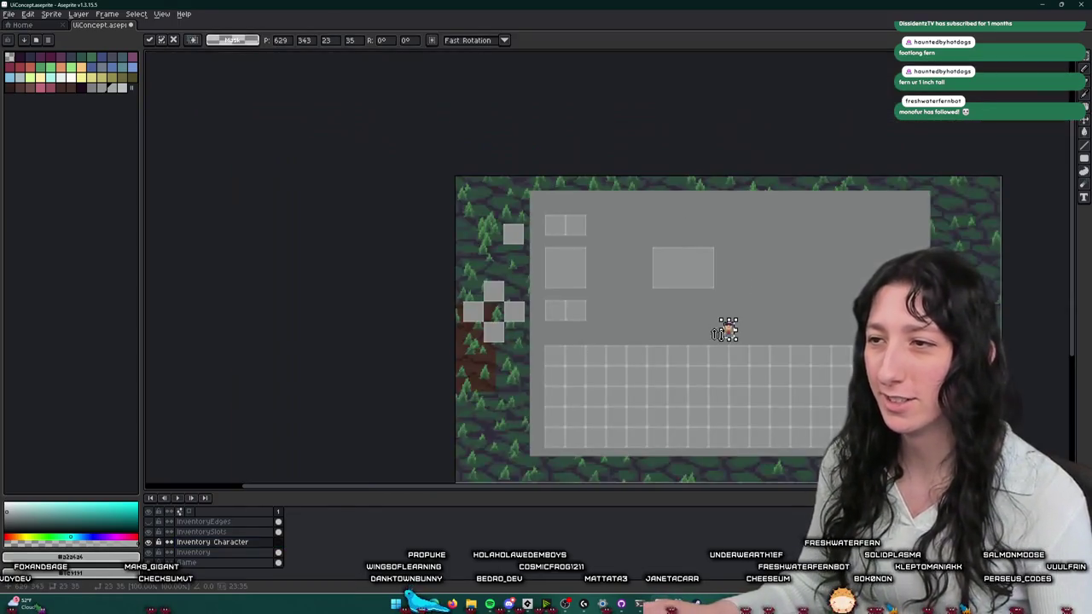
- Scale the pasted character to about double size and set it between the slots
key(Left)
key(Left)
scroll(636, 280, up, 3)
drag(642, 273, 579, 273)
drag(593, 221, 651, 152)
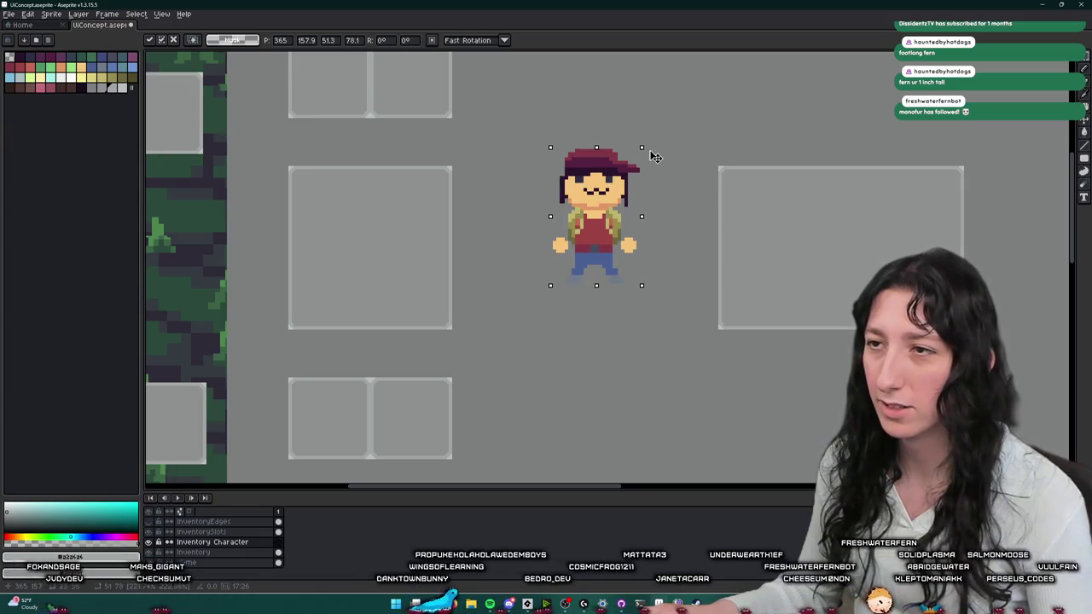
drag(616, 211, 596, 245)
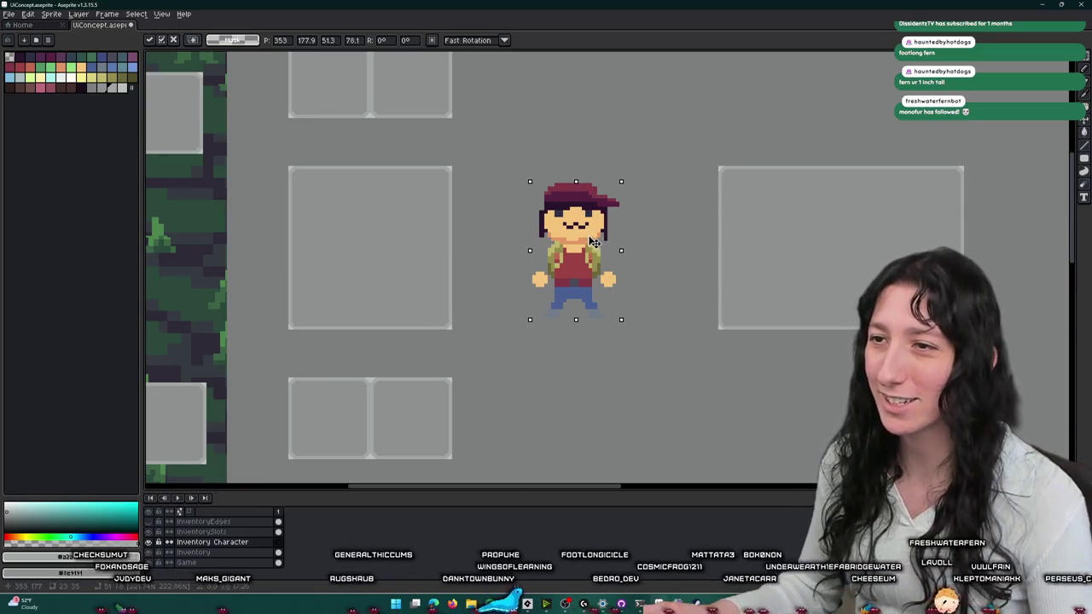
scroll(600, 239, down, 3)
scroll(604, 229, up, 2)
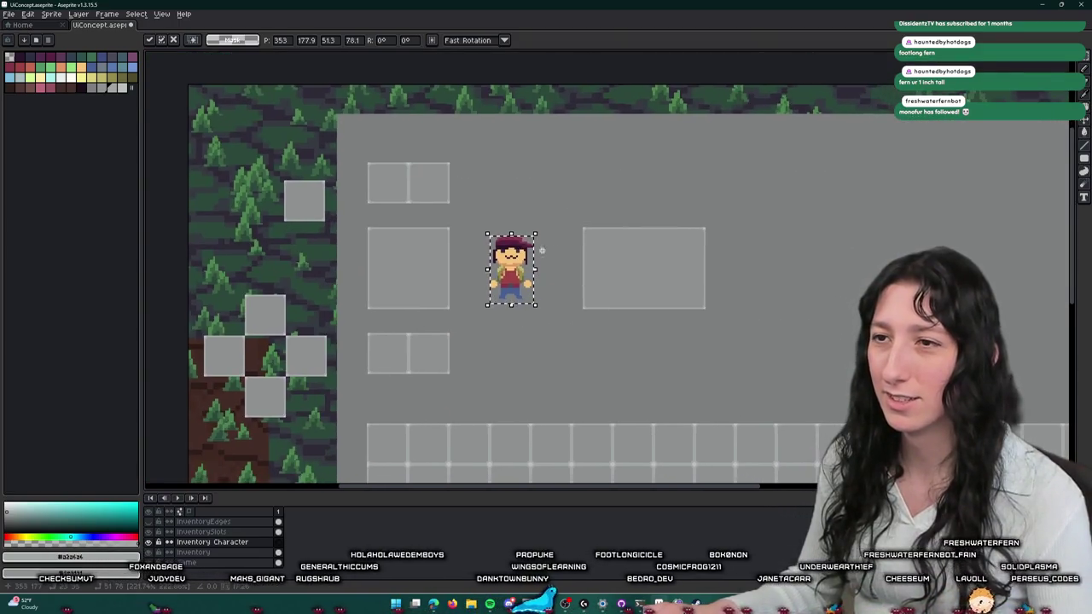
scroll(508, 285, up, 2)
drag(504, 281, 508, 283)
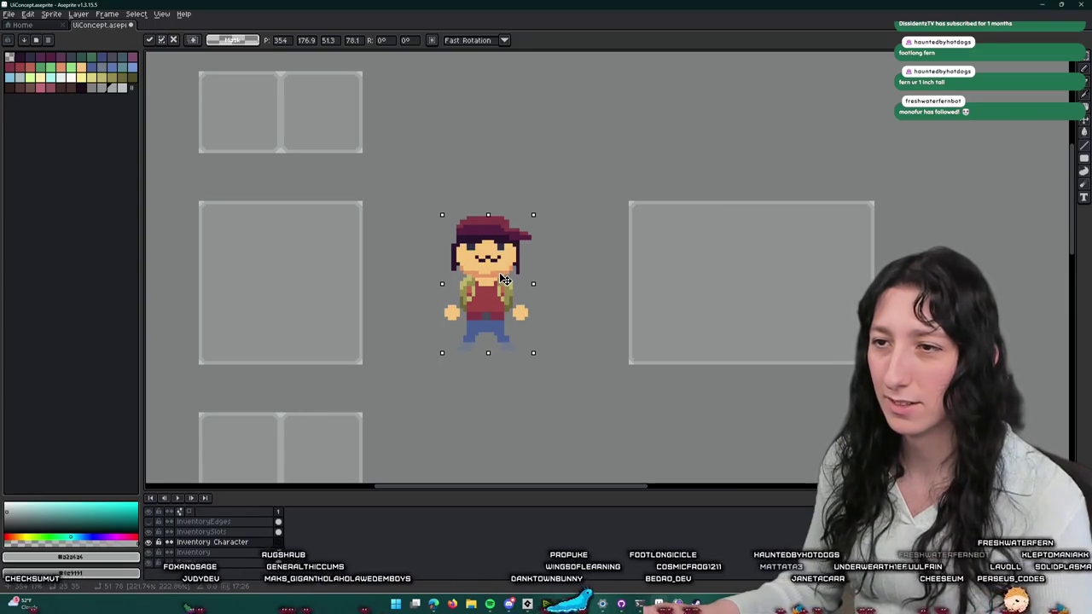
key(Return)
- Toggle the Inventory layer's visibility to check the placement, then select the character sprite
drag(575, 354, 461, 216)
scroll(461, 217, down, 1)
scroll(569, 145, down, 1)
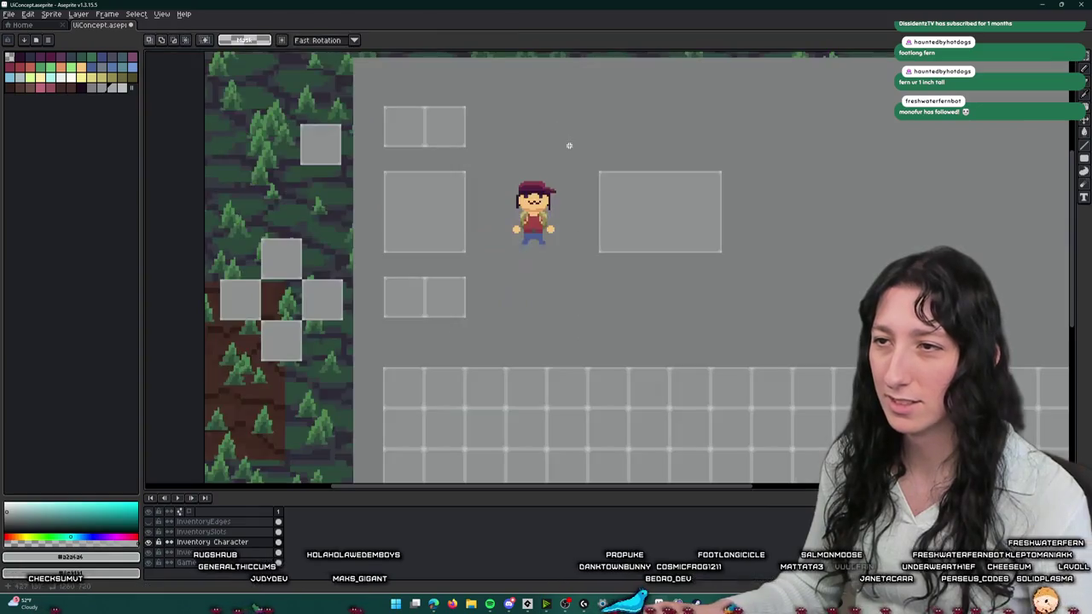
click(152, 554)
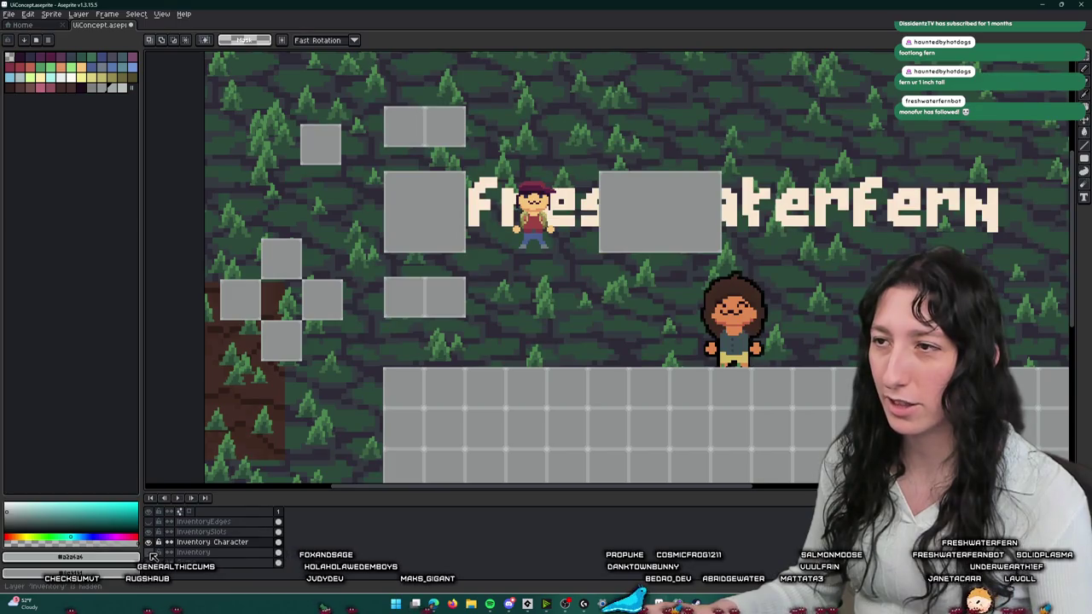
click(152, 554)
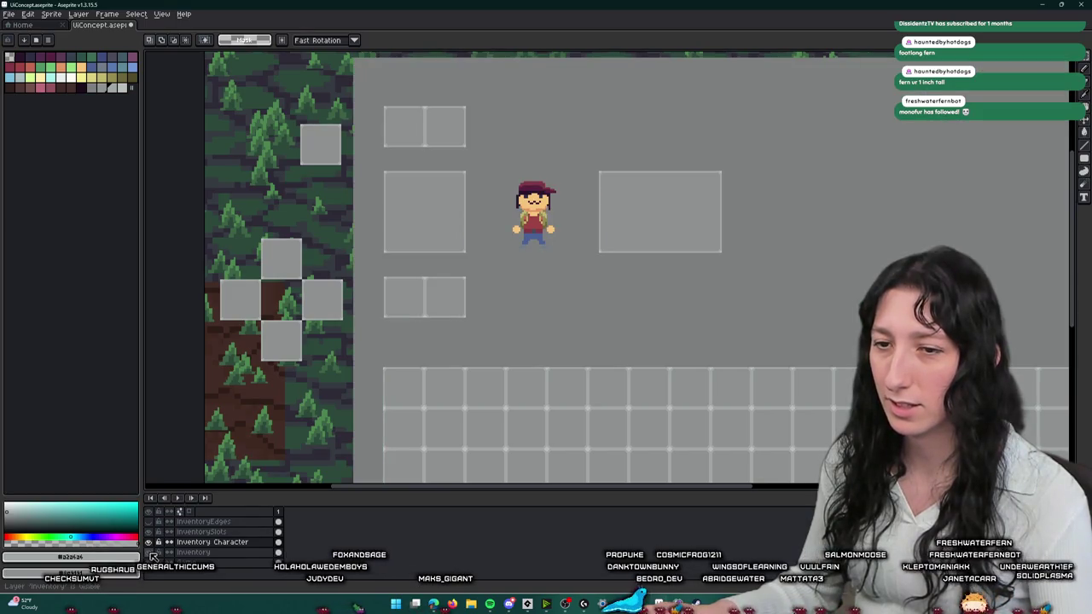
drag(463, 310, 484, 282)
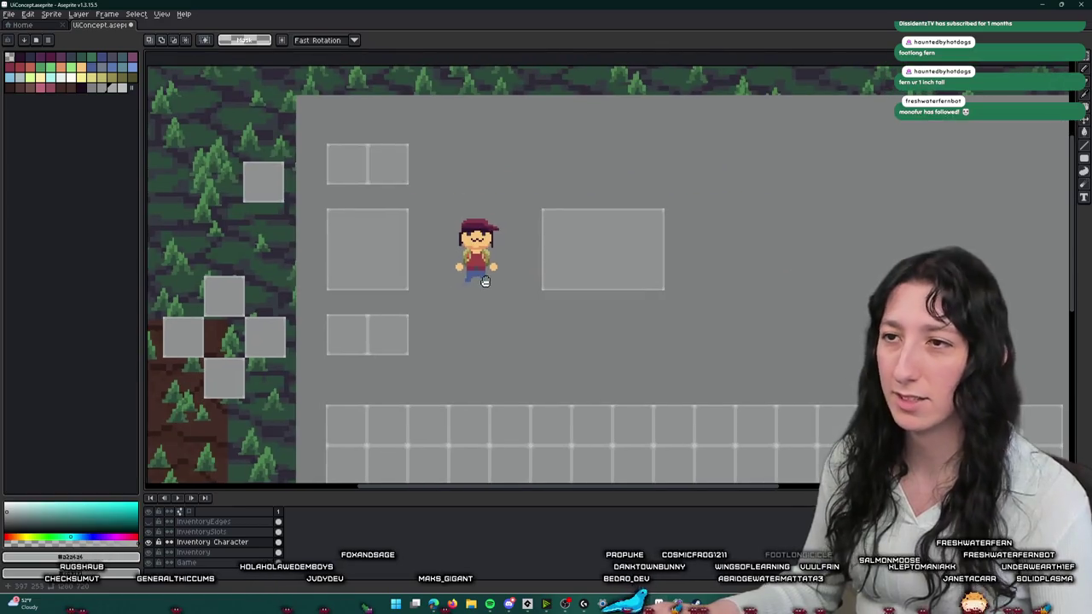
scroll(463, 234, up, 2)
click(468, 244)
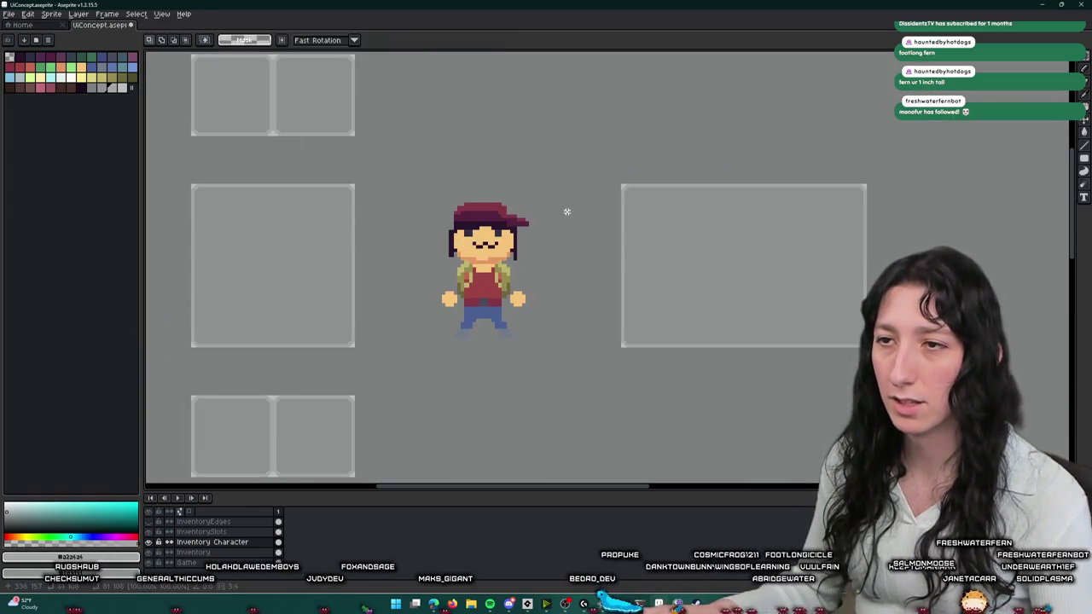
scroll(567, 212, down, 2)
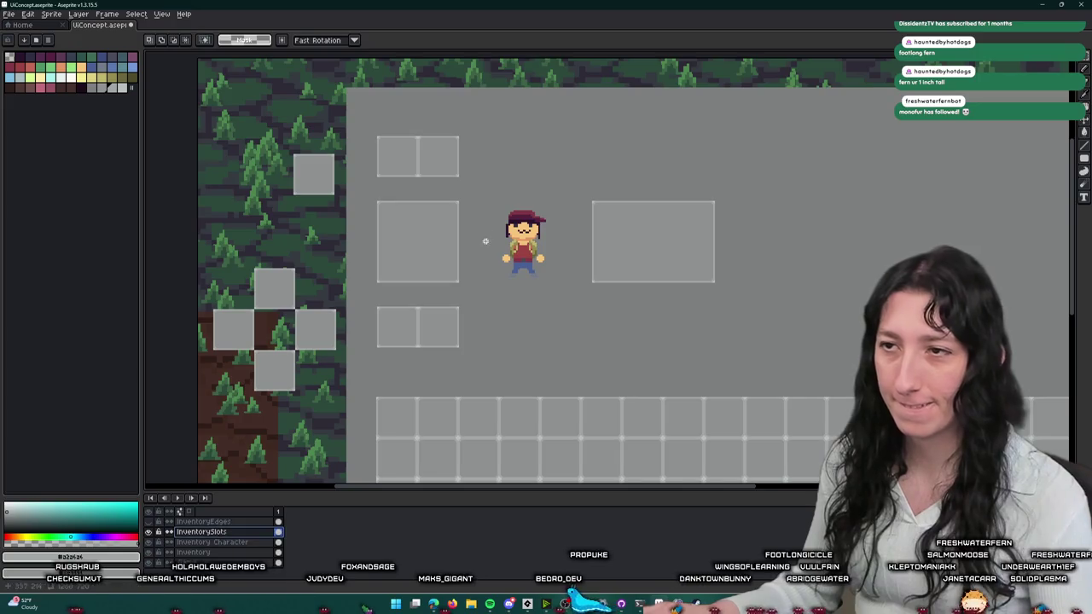
scroll(493, 225, up, 2)
- Choose a dark slate drawing colour on the Inventory layer, testing it with an undone pencil line
key(i)
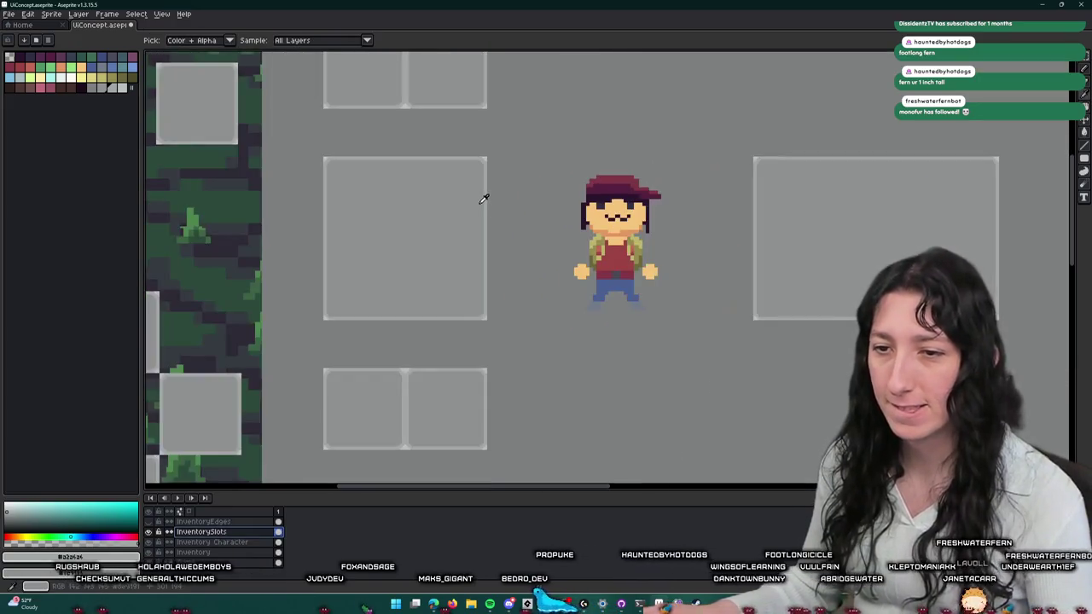
scroll(509, 175, up, 2)
scroll(487, 208, right, 2)
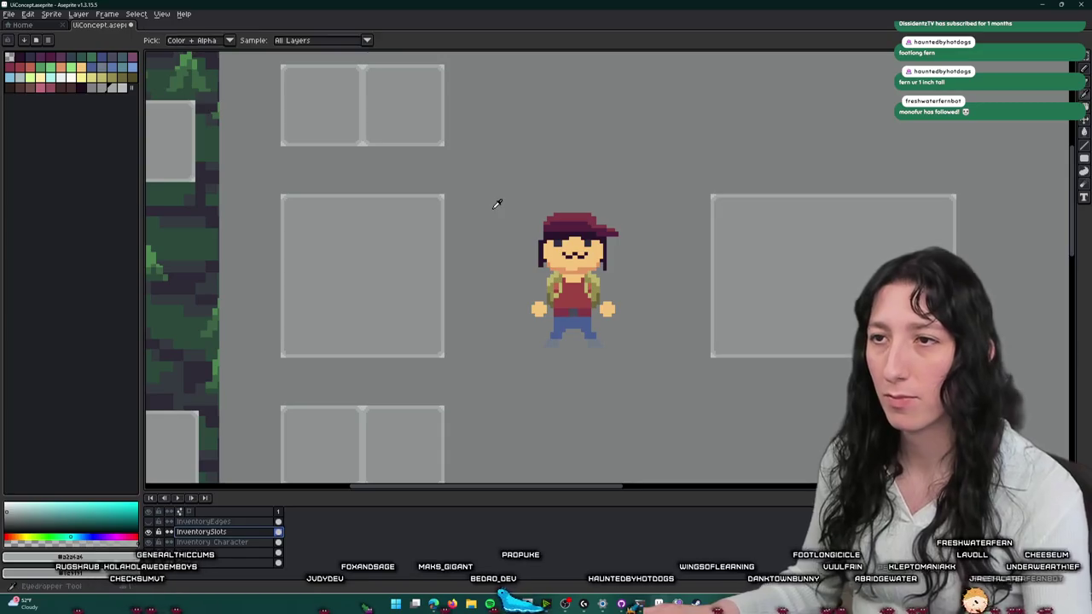
click(568, 302)
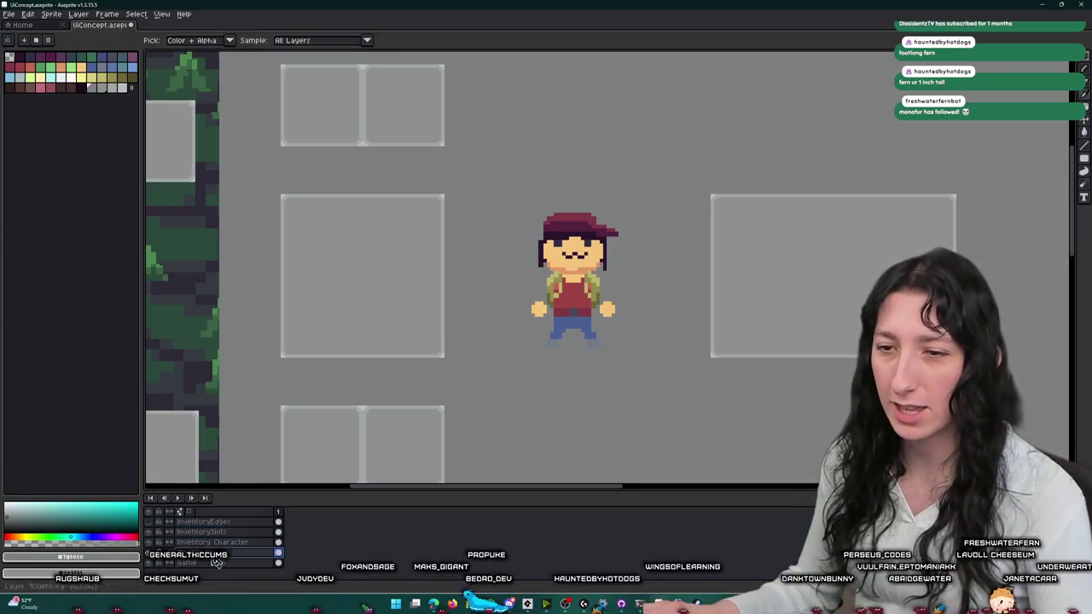
click(213, 84)
click(254, 88)
key(b)
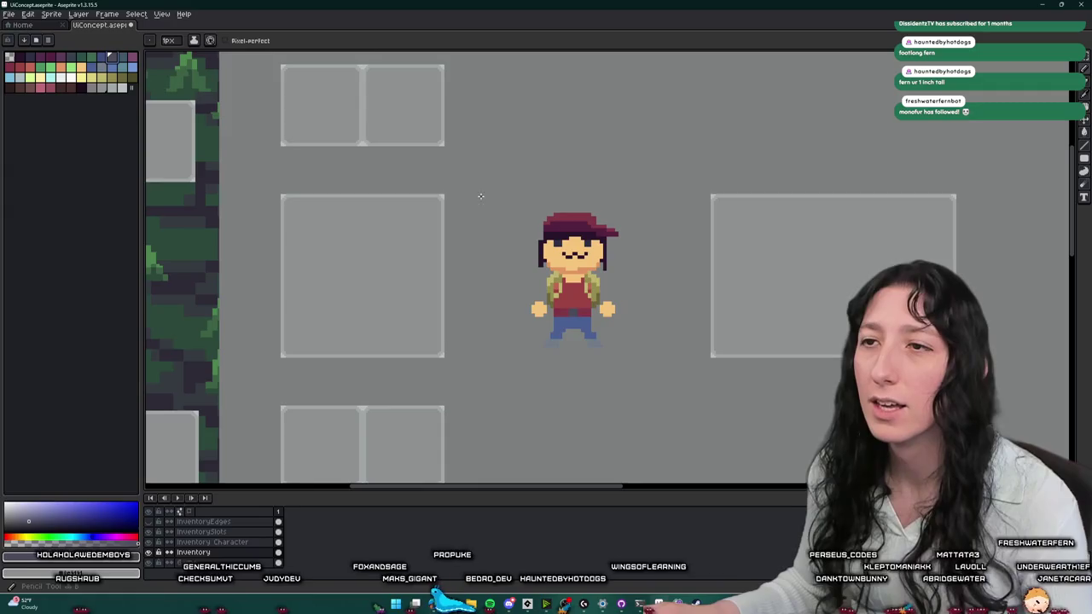
scroll(482, 191, up, 1)
drag(482, 191, 482, 423)
key(ctrl+z)
- Marquee a rectangle around the character and fill it dark slate with the Paint Bucket
key(m)
mouse_move(489, 287)
mouse_down()
mouse_move(466, 122)
mouse_move(485, 103)
mouse_up()
key(f)
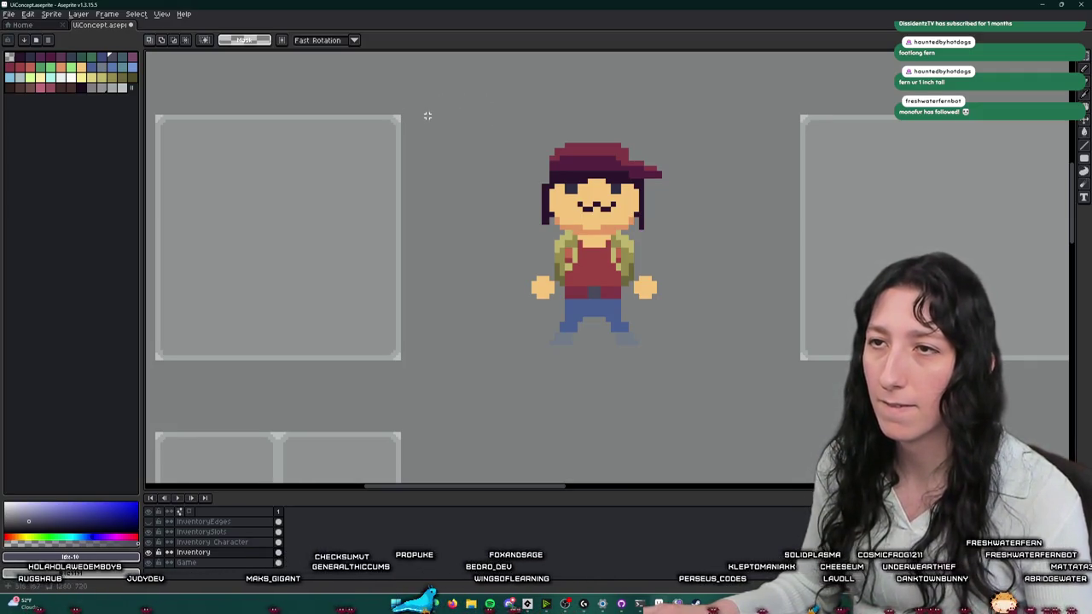
drag(445, 115, 740, 358)
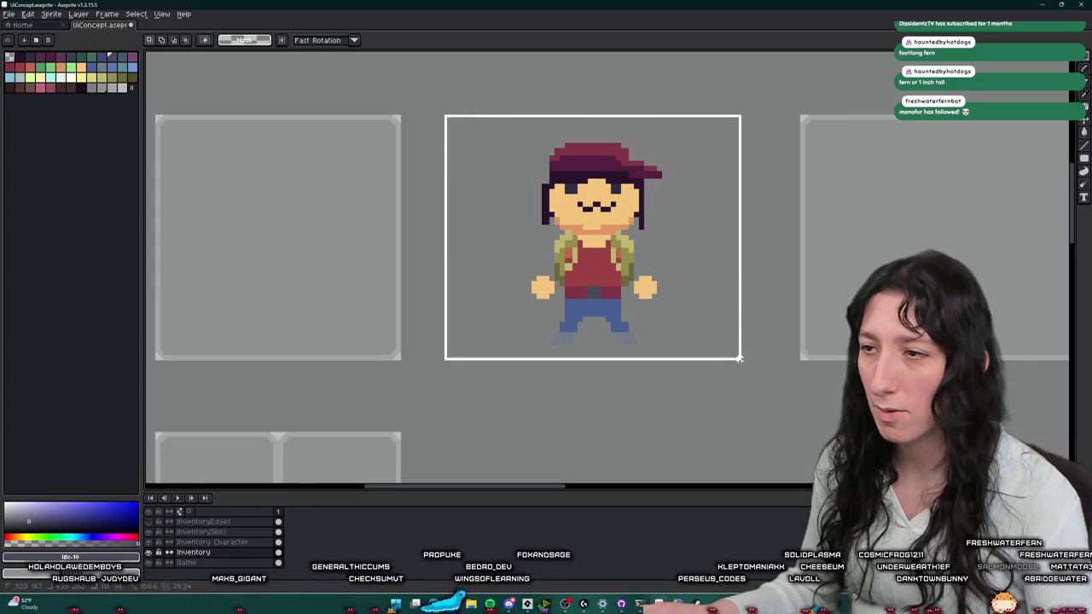
key(g)
click(741, 358)
scroll(741, 358, down, 3)
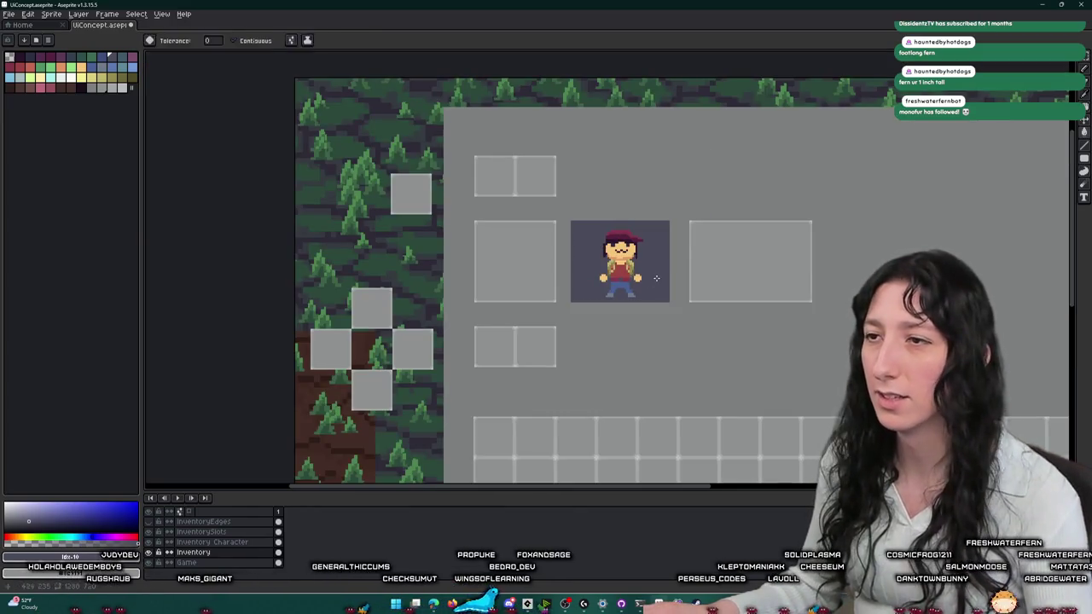
scroll(657, 277, up, 2)
key(b)
scroll(683, 188, up, 2)
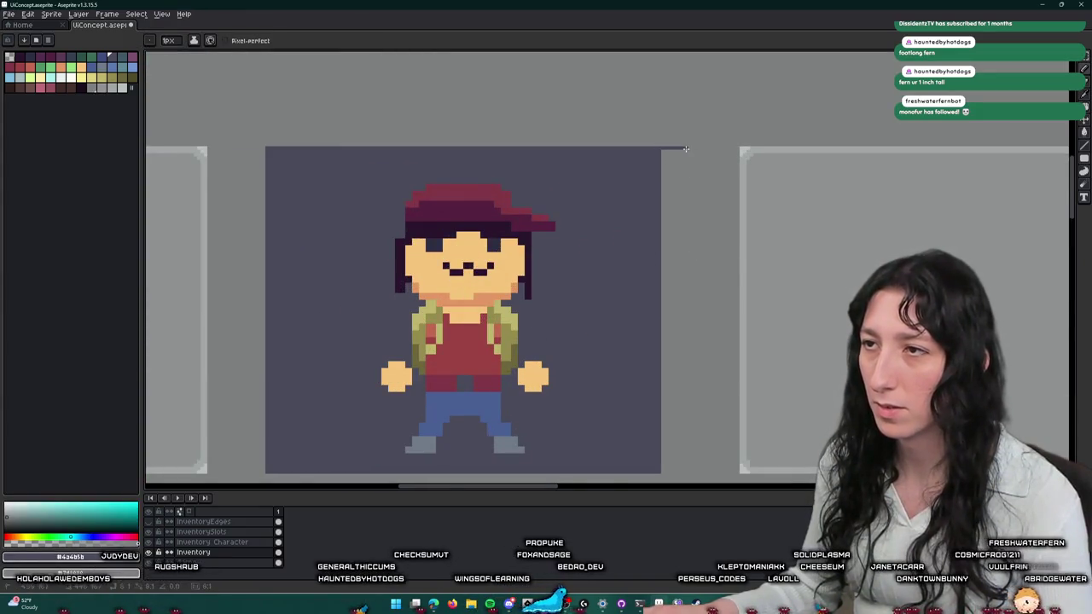
scroll(690, 312, down, 3)
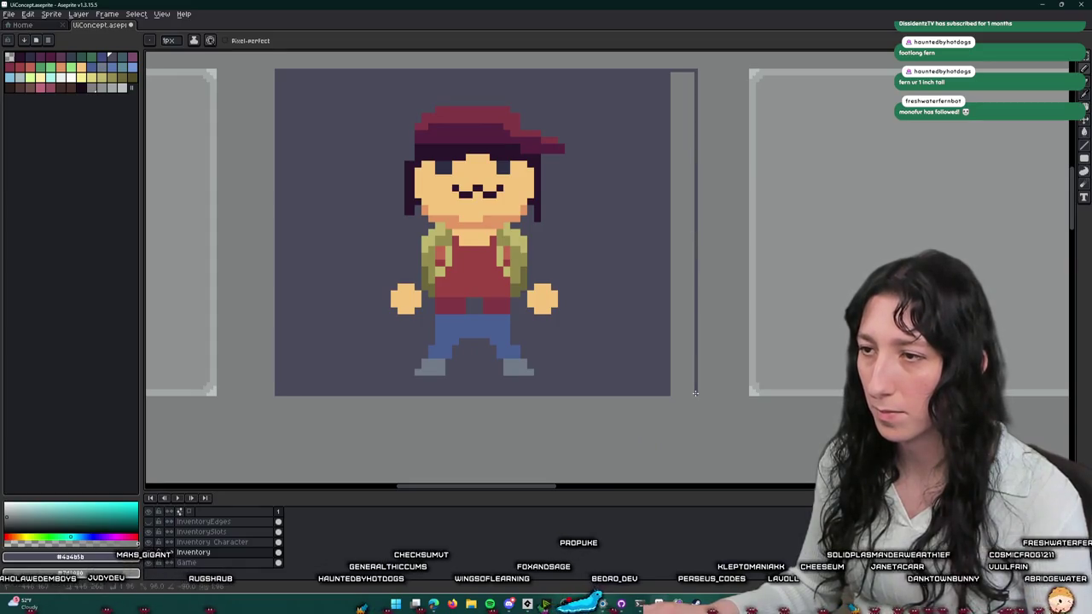
key(m)
scroll(679, 363, down, 2)
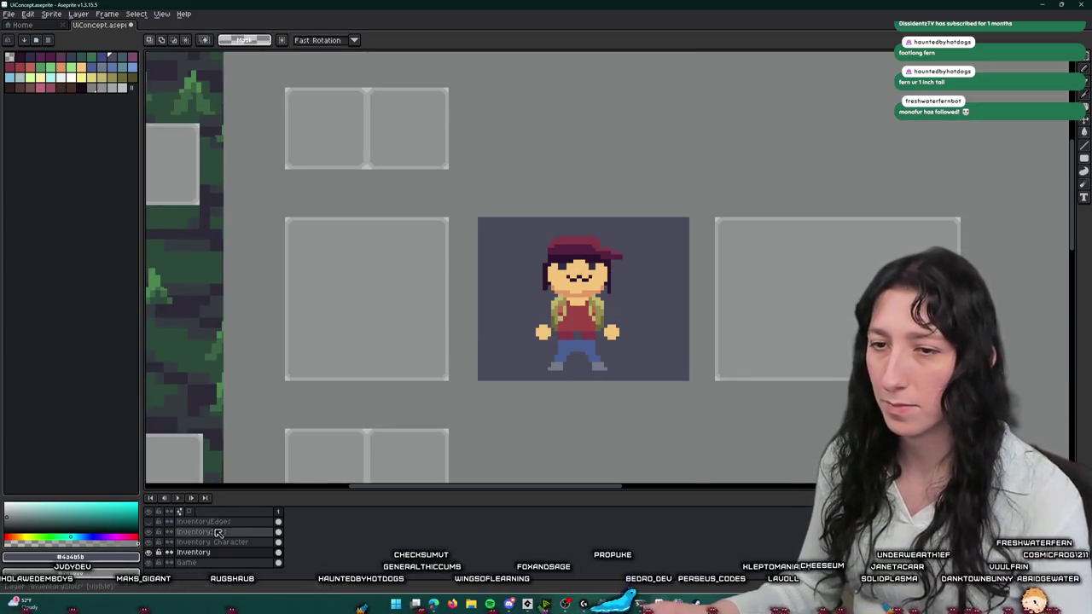
- Scale the Inventory Character sprite up again so it fills the dark box, feet on its bottom edge
click(270, 543)
drag(510, 211, 674, 380)
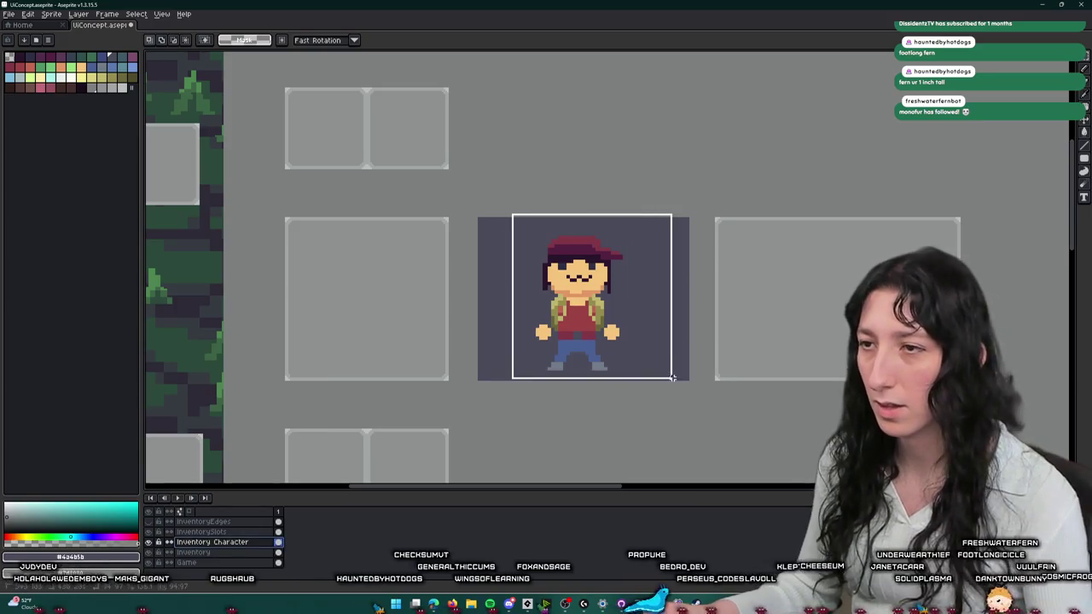
key(Right)
key(Right)
key(Right)
key(Right)
key(Right)
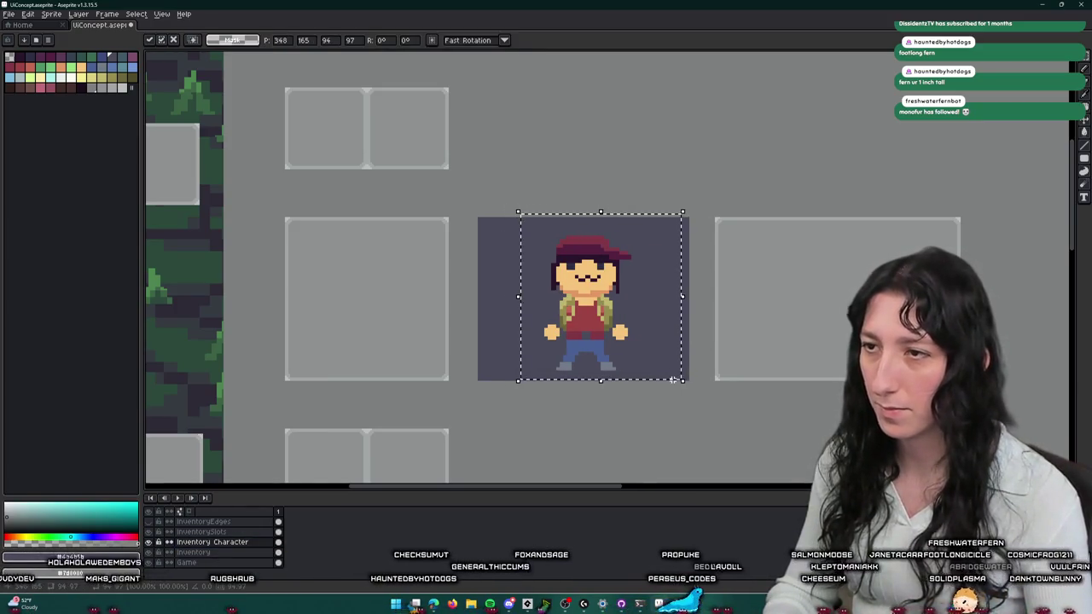
key(Right)
key(Left)
key(Left)
drag(524, 210, 491, 170)
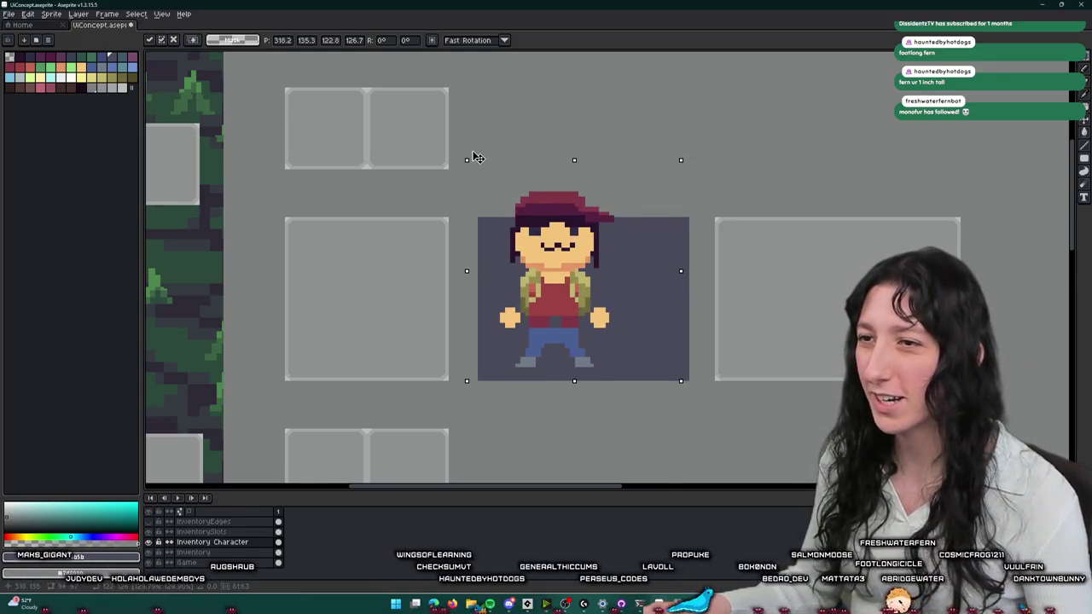
drag(491, 171, 453, 141)
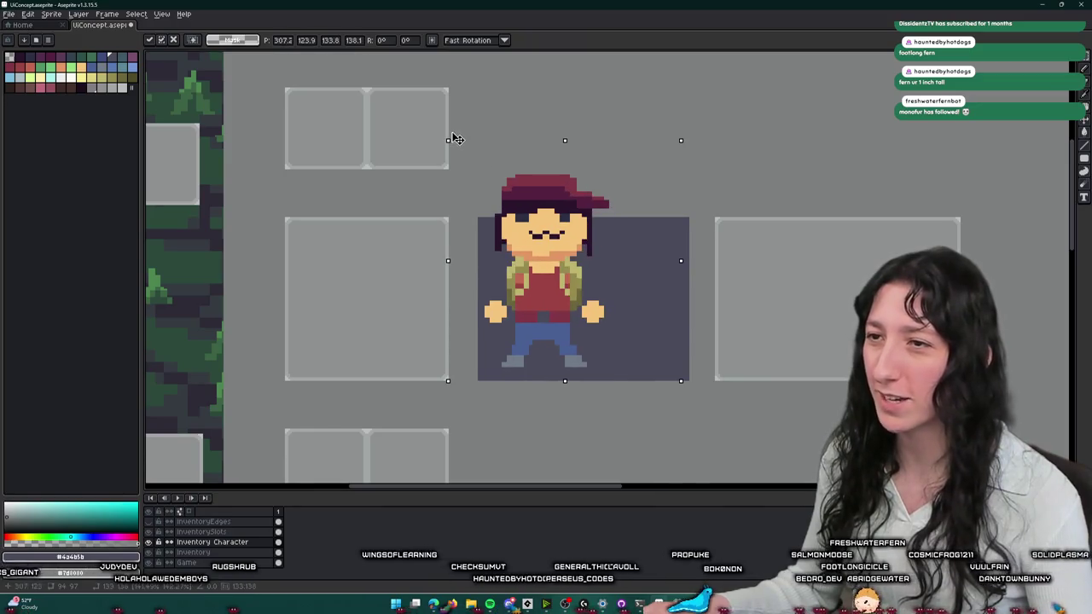
drag(573, 260, 599, 280)
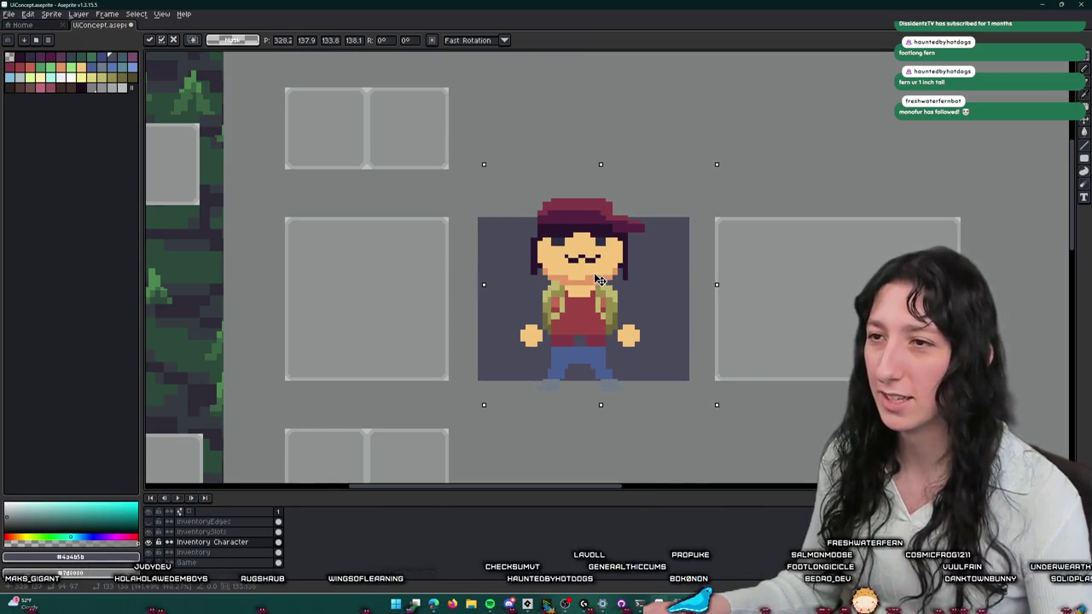
key(Return)
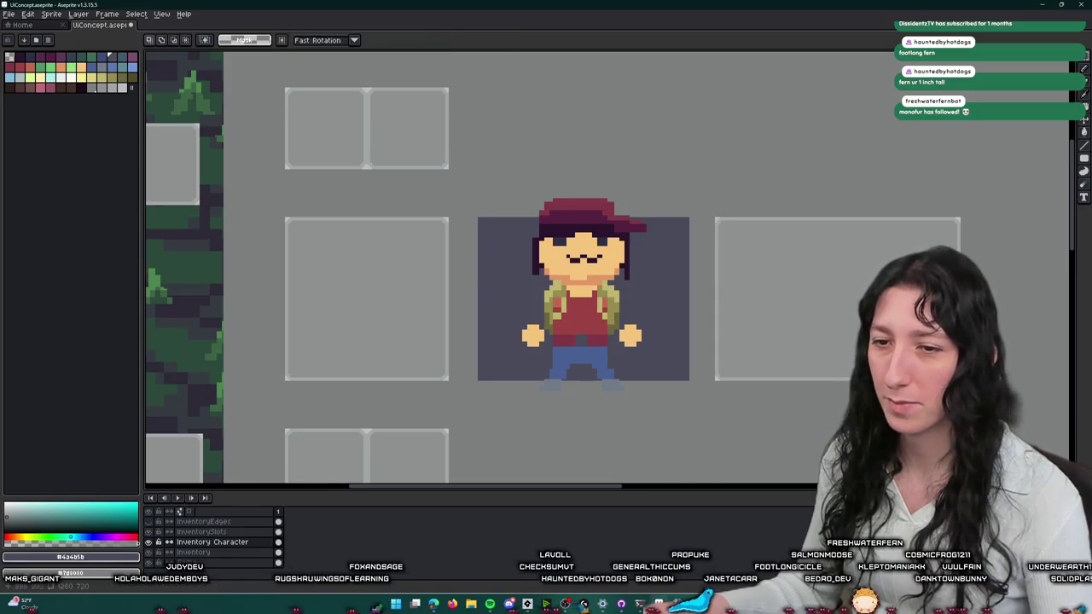
key(alt+Down)
scroll(480, 214, up, 2)
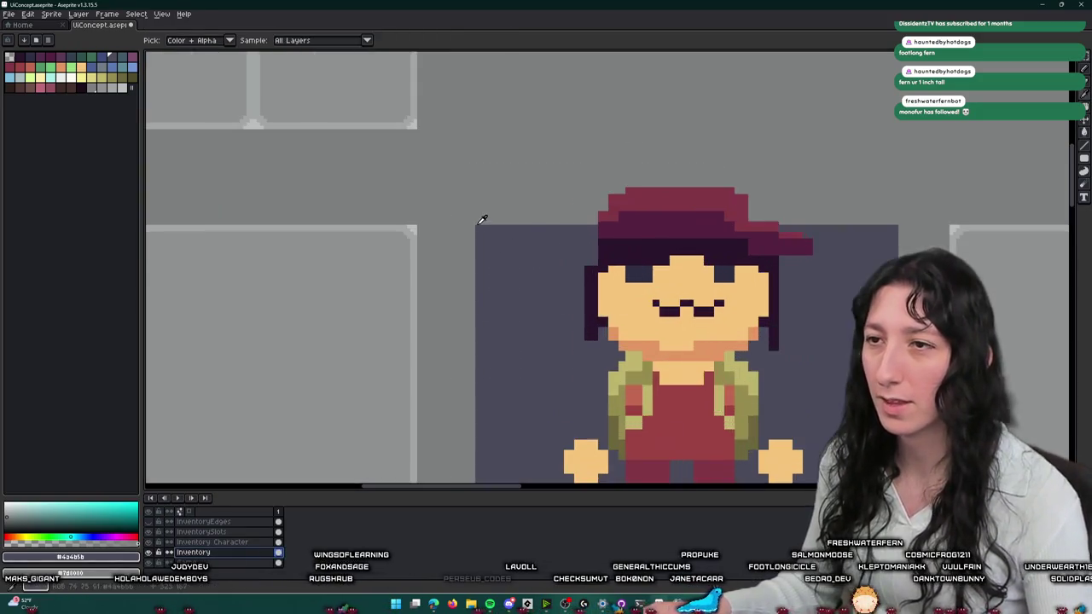
- Fill a dark strip above the panel and stretch it across the panel top
drag(477, 227, 898, 126)
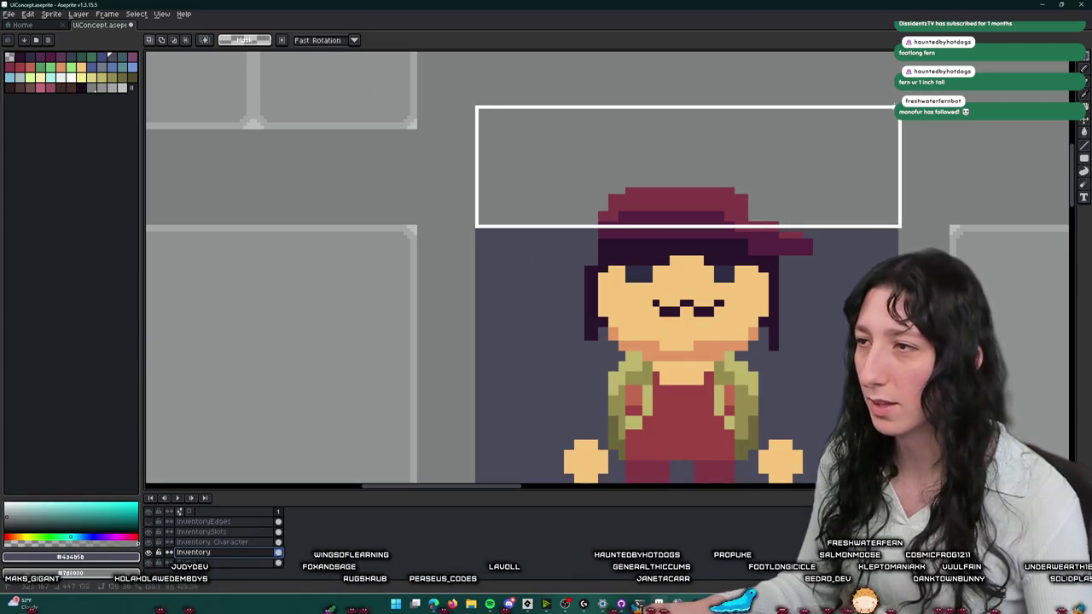
key(g)
key(m)
scroll(844, 162, down, 3)
scroll(725, 155, up, 1)
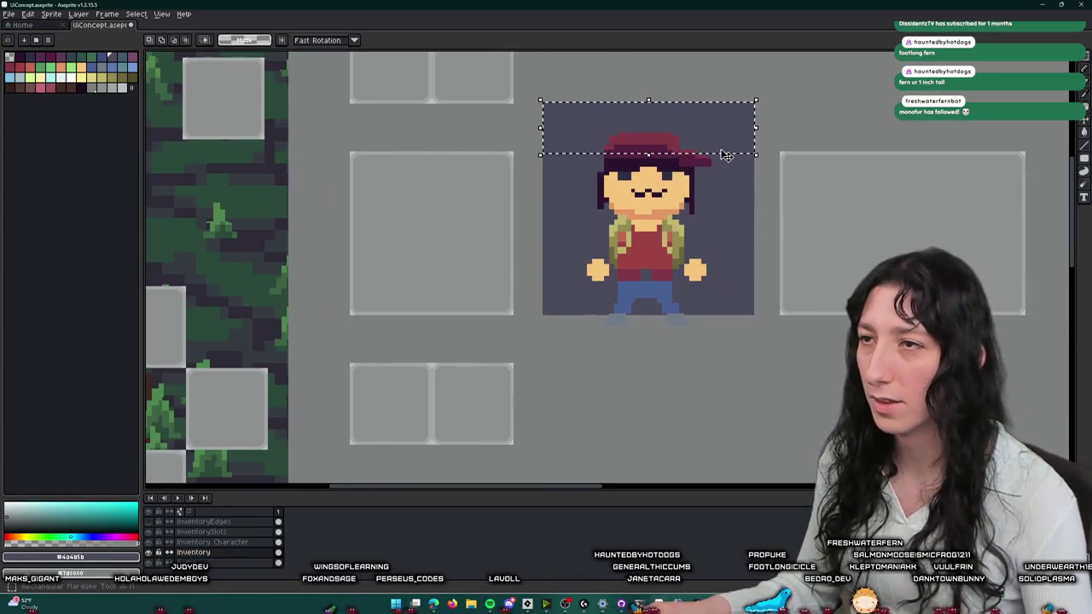
click(713, 143)
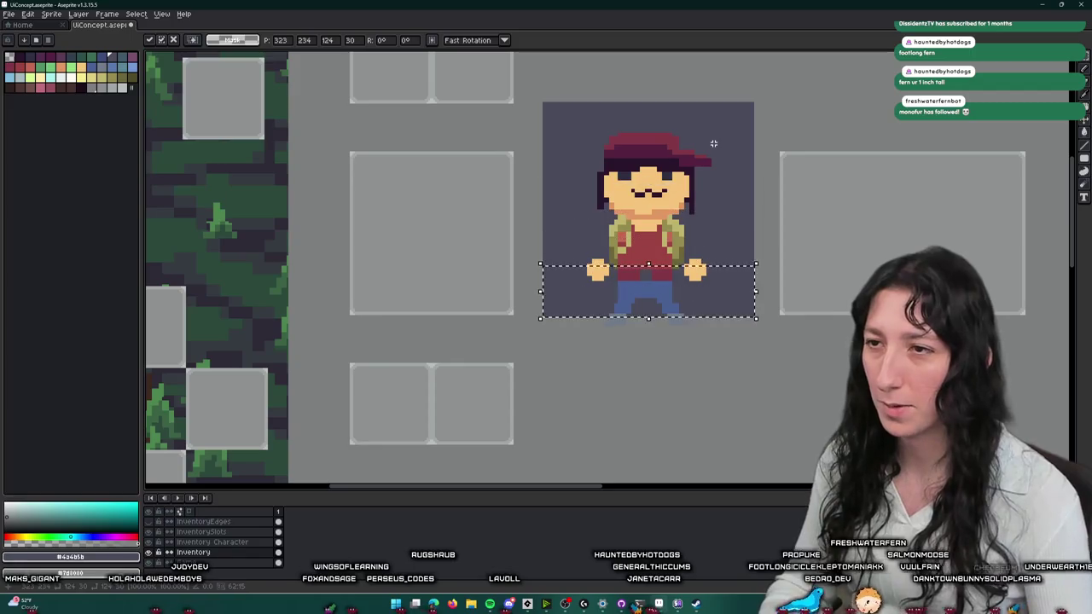
key(Down)
key(ctrl+d)
scroll(714, 143, down, 1)
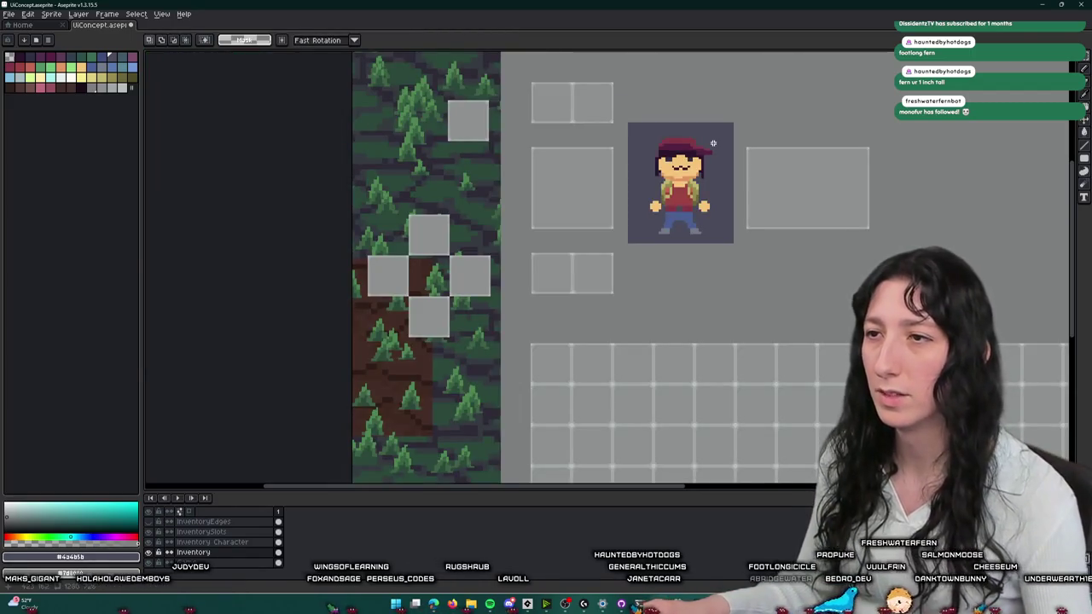
scroll(713, 143, up, 1)
scroll(446, 108, up, 2)
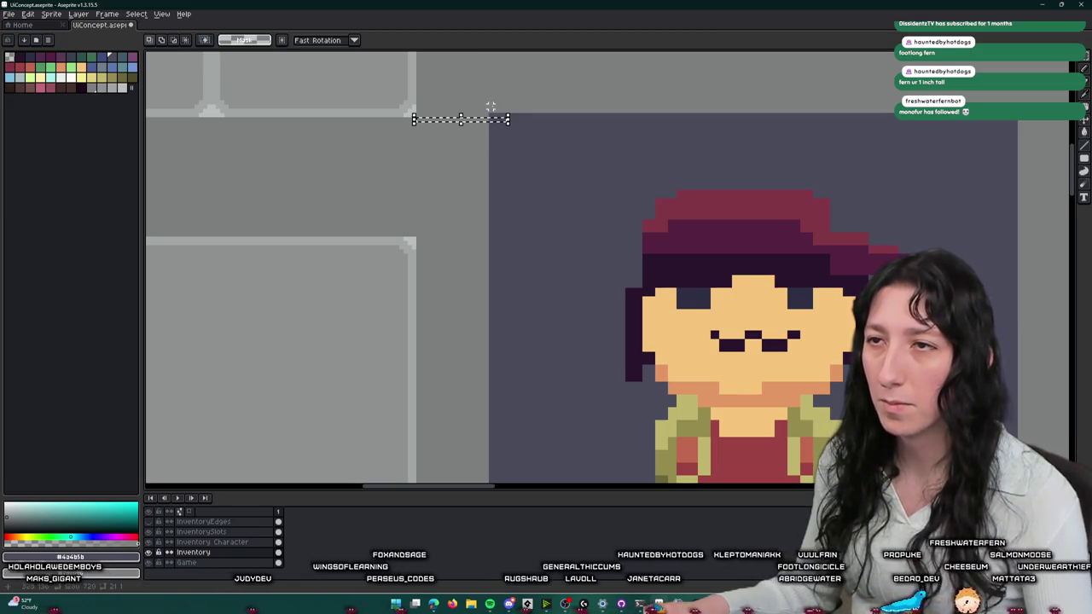
mouse_move(508, 118)
mouse_down()
mouse_move(1028, 124)
mouse_move(928, 169)
mouse_up()
key(ctrl+d)
- Darken the panel's edge with a straight pencil line after undoing an overflowing fill
key(i)
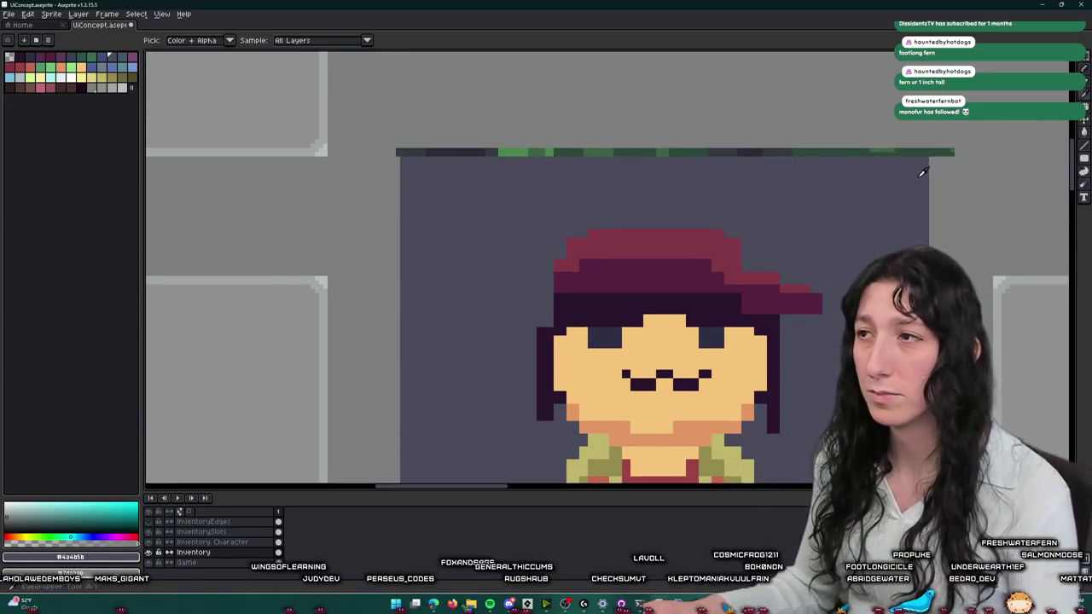
key(g)
scroll(964, 161, down, 2)
drag(714, 477, 556, 358)
scroll(529, 308, up, 1)
click(473, 233)
key(ctrl+z)
key(b)
click(511, 237)
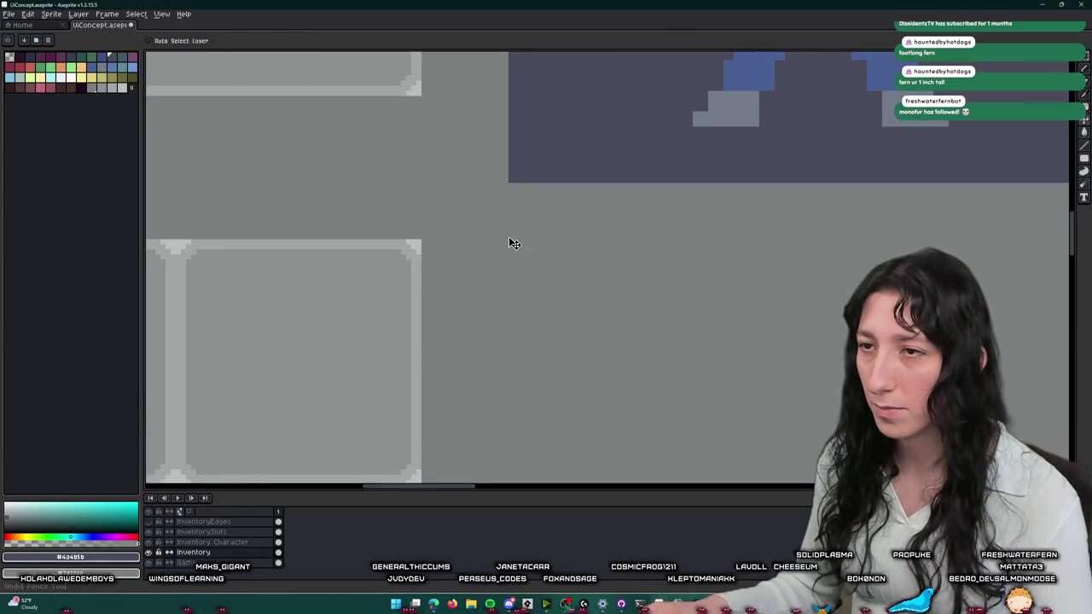
shift+click(511, 185)
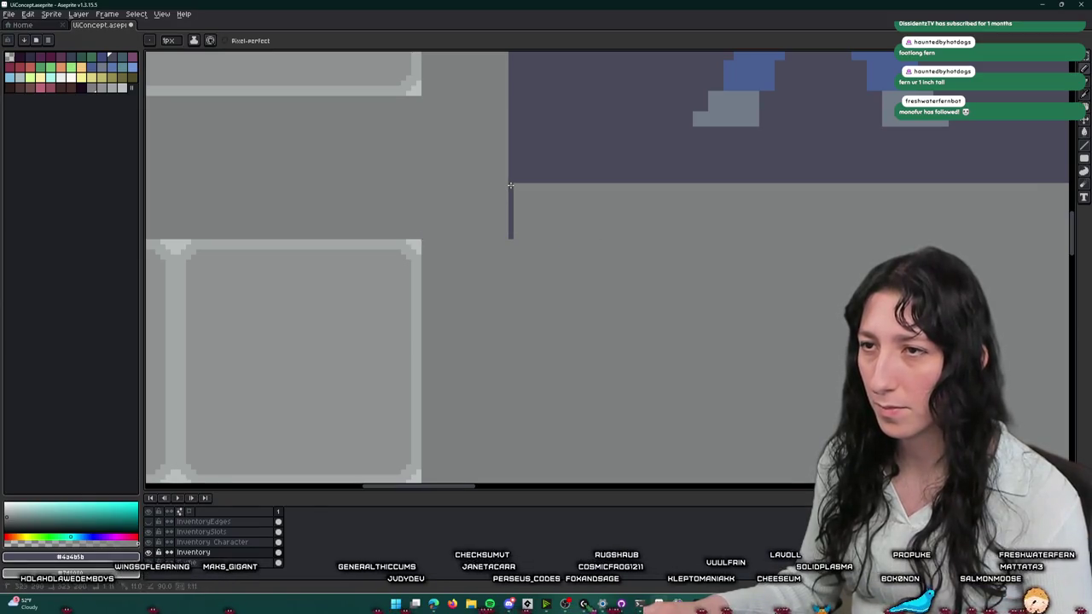
scroll(514, 236, down, 2)
scroll(828, 210, up, 1)
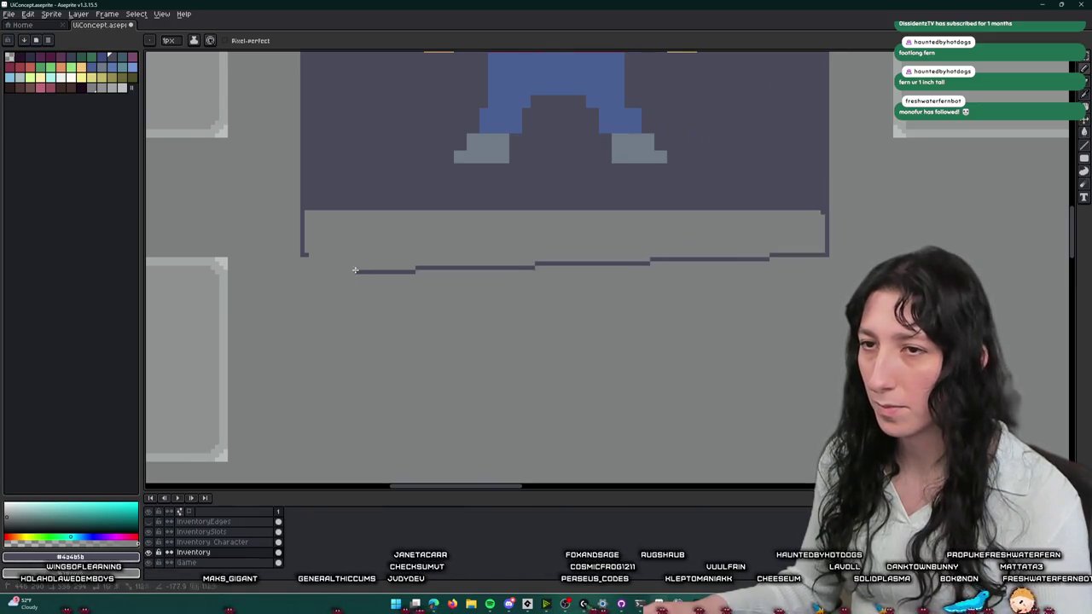
- Fill the grey band under the character's feet with the dark slate colour
key(g)
click(378, 234)
scroll(378, 235, down, 4)
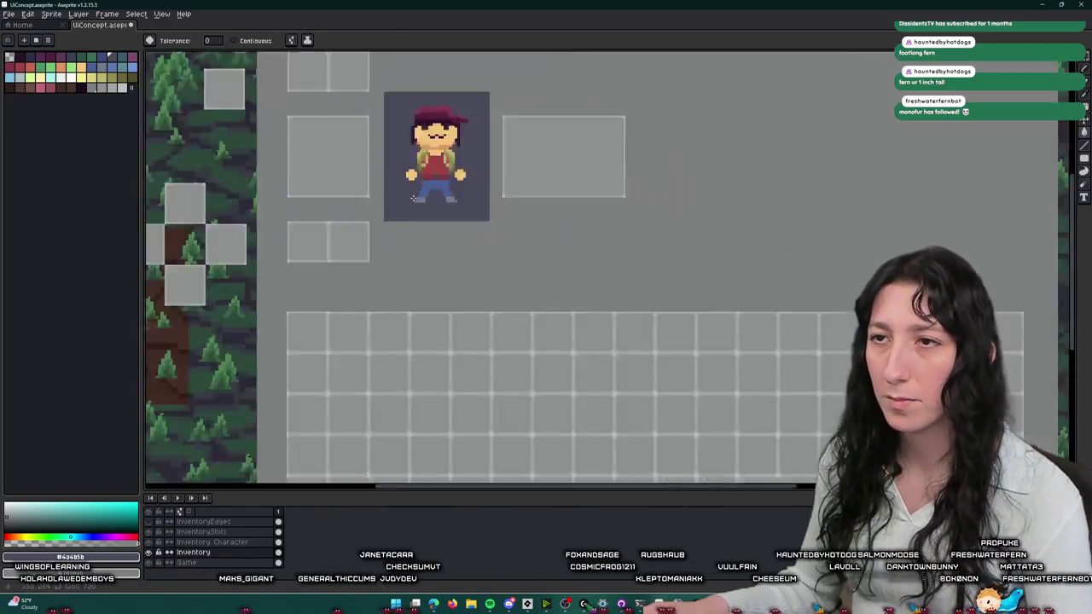
scroll(512, 299, down, 2)
scroll(597, 350, up, 3)
scroll(613, 356, down, 1)
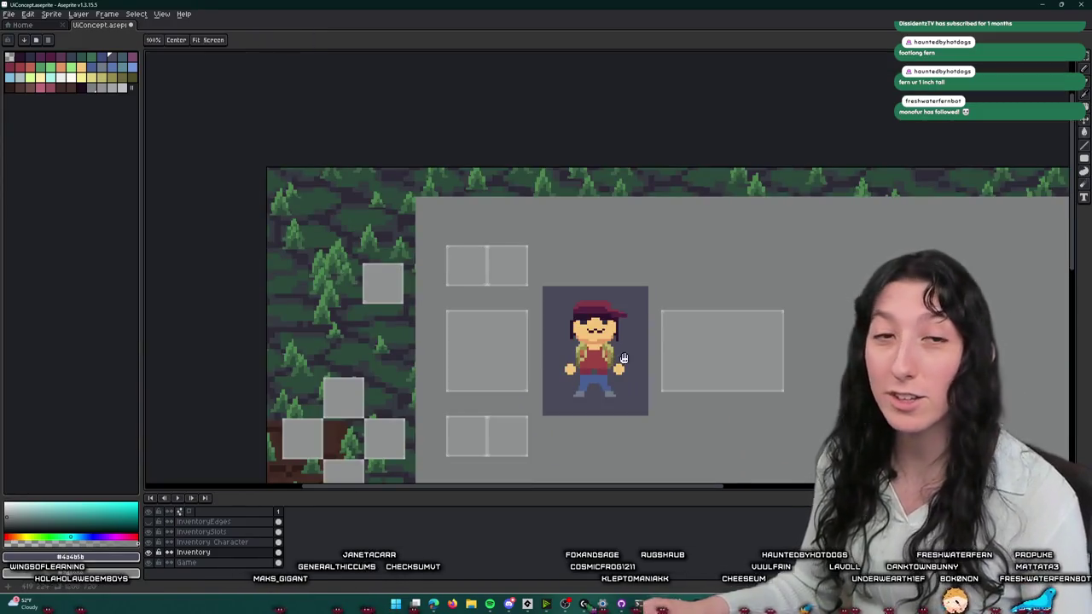
key(i)
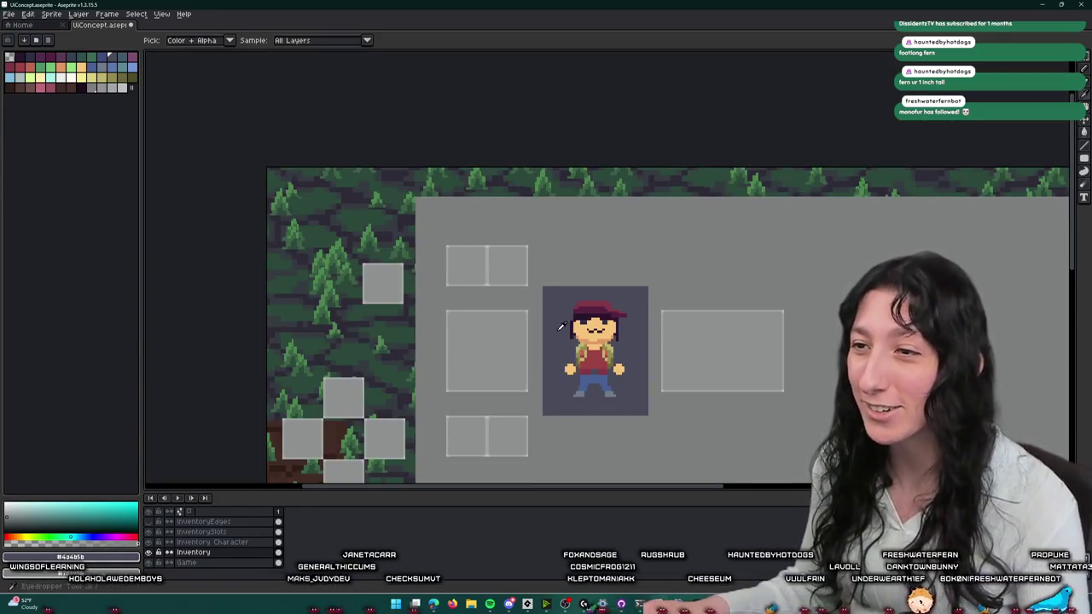
scroll(560, 318, up, 3)
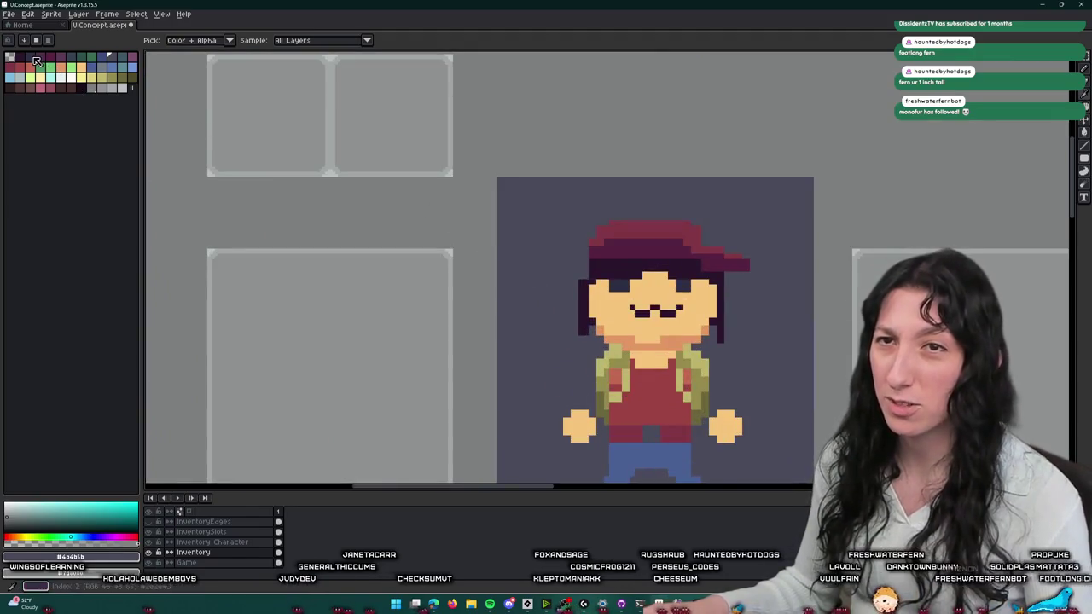
- Pick a dark palette colour and pencil two dark pixels at the panel corner
click(36, 60)
key(b)
scroll(510, 180, up, 2)
click(524, 176)
scroll(526, 177, up, 1)
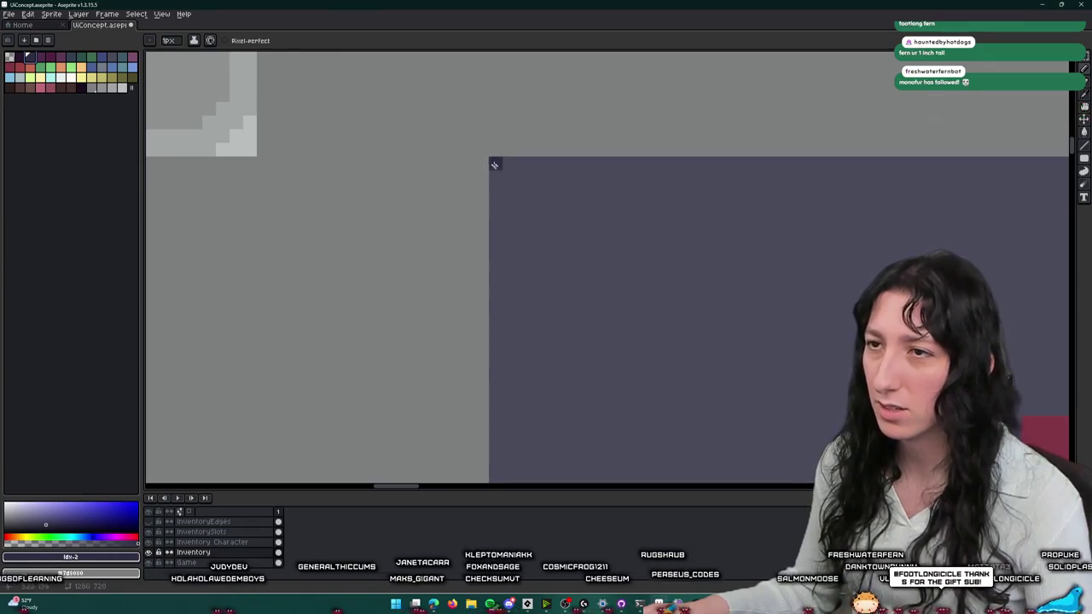
click(524, 197)
scroll(526, 220, down, 2)
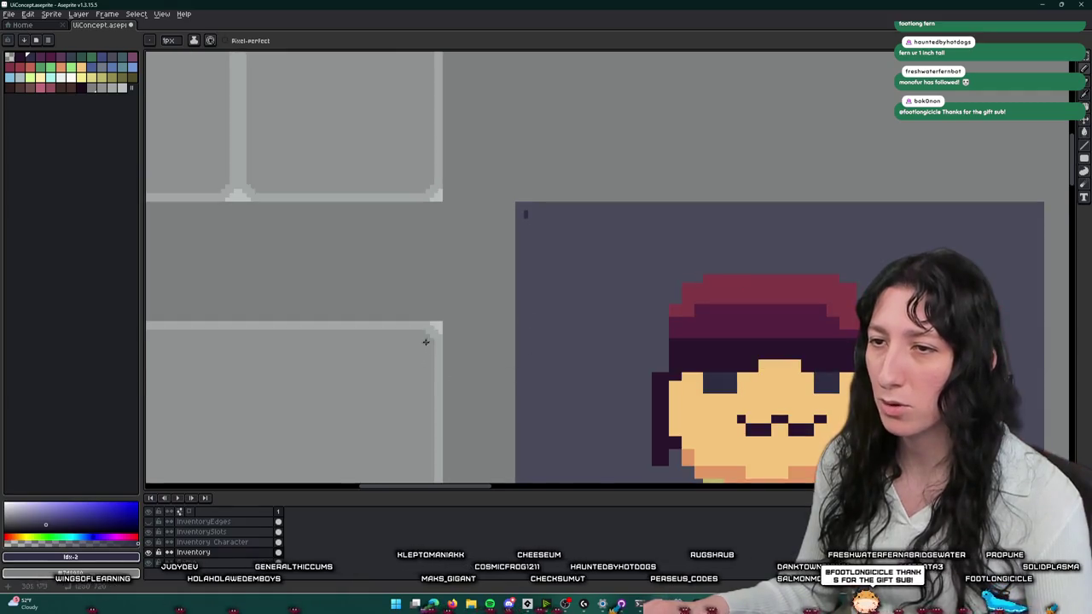
scroll(424, 343, up, 1)
scroll(433, 358, up, 1)
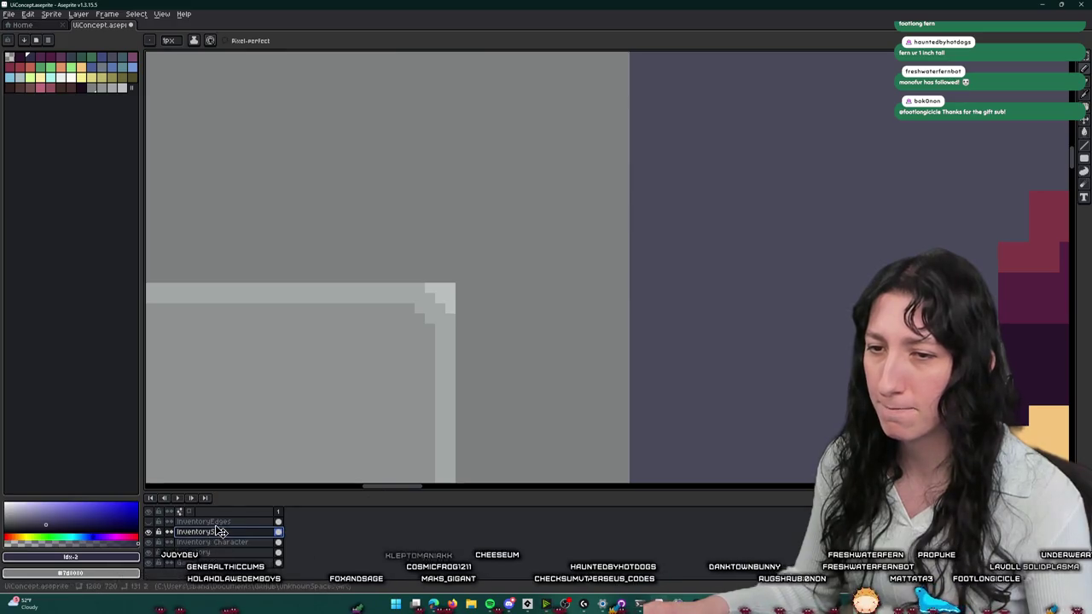
scroll(585, 110, down, 1)
scroll(517, 222, down, 1)
scroll(545, 163, up, 3)
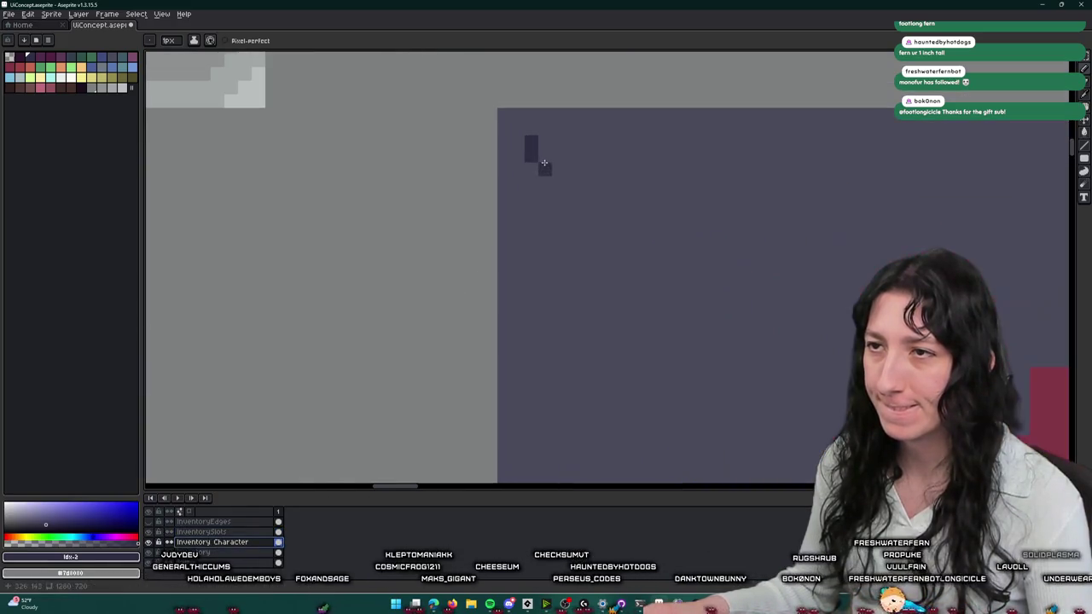
scroll(543, 140, down, 1)
scroll(541, 142, down, 2)
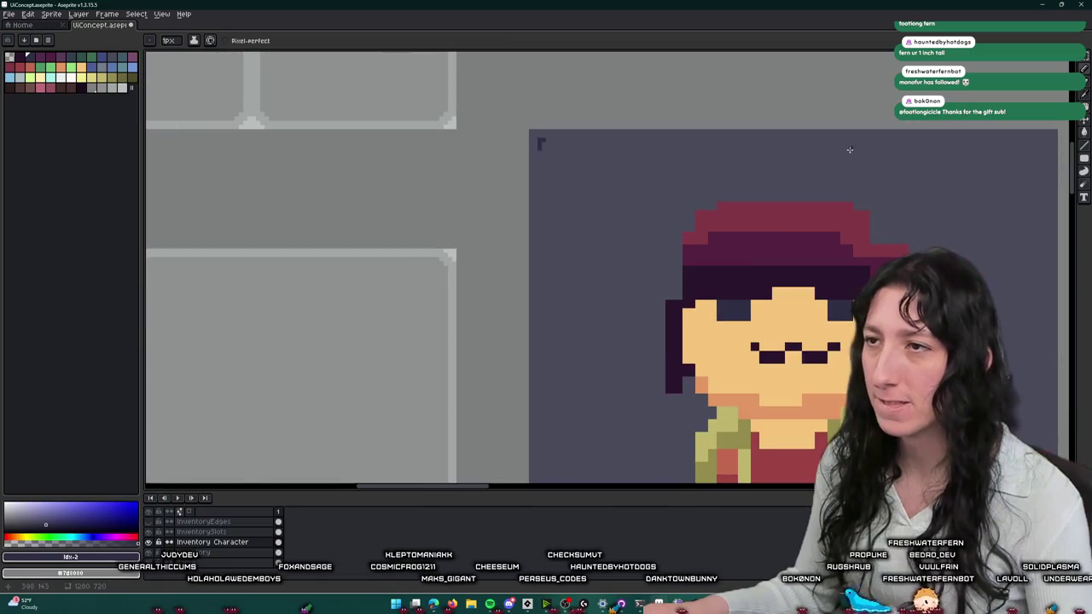
- Marquee the area around the character, commit the moved panel piece, and deselect
key(m)
scroll(383, 113, down, 1)
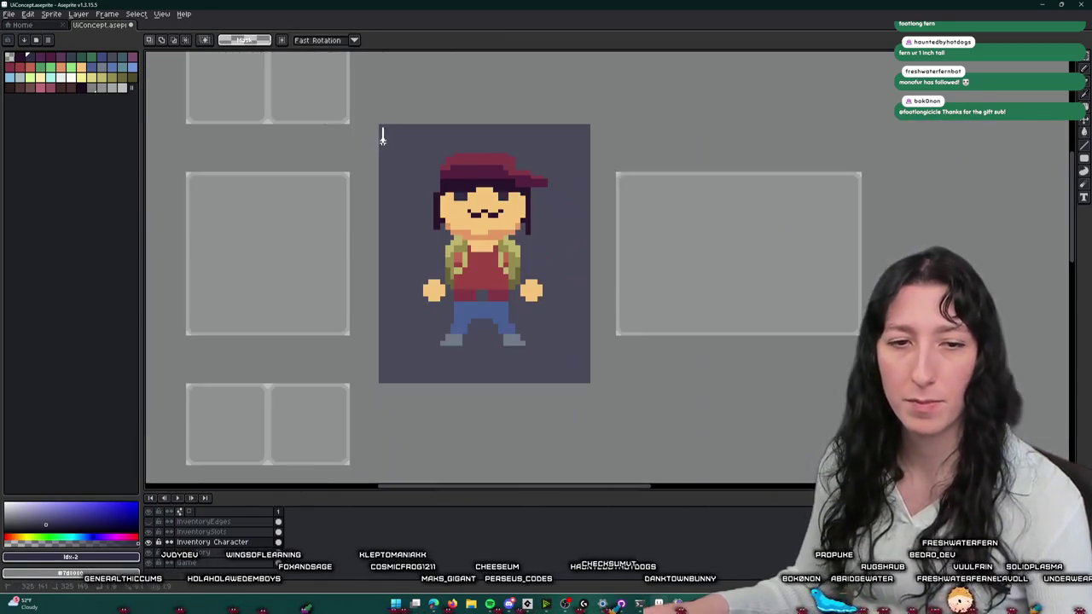
drag(388, 131, 463, 199)
scroll(286, 406, up, 2)
scroll(341, 419, up, 2)
mouse_move(341, 419)
mouse_down()
mouse_move(585, 385)
mouse_move(573, 378)
mouse_up()
key(w)
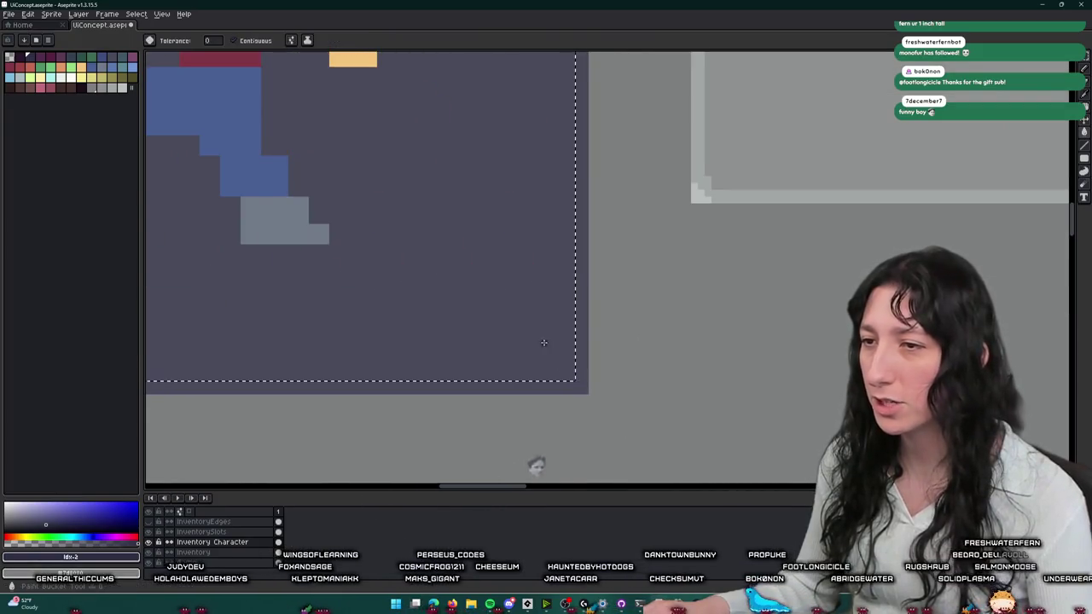
scroll(535, 332, down, 2)
key(ctrl+d)
scroll(535, 332, down, 1)
scroll(512, 256, down, 1)
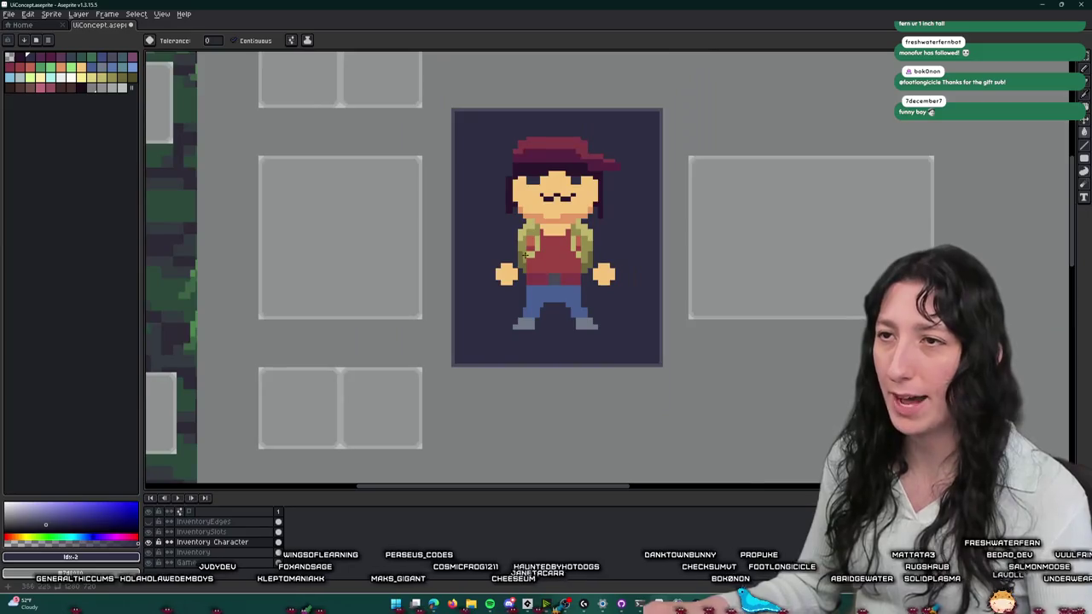
- Sample a colour from the canvas and return to the Pencil, zoomed on the panel
key(i)
scroll(469, 124, up, 1)
scroll(444, 98, up, 1)
key(b)
scroll(442, 95, up, 1)
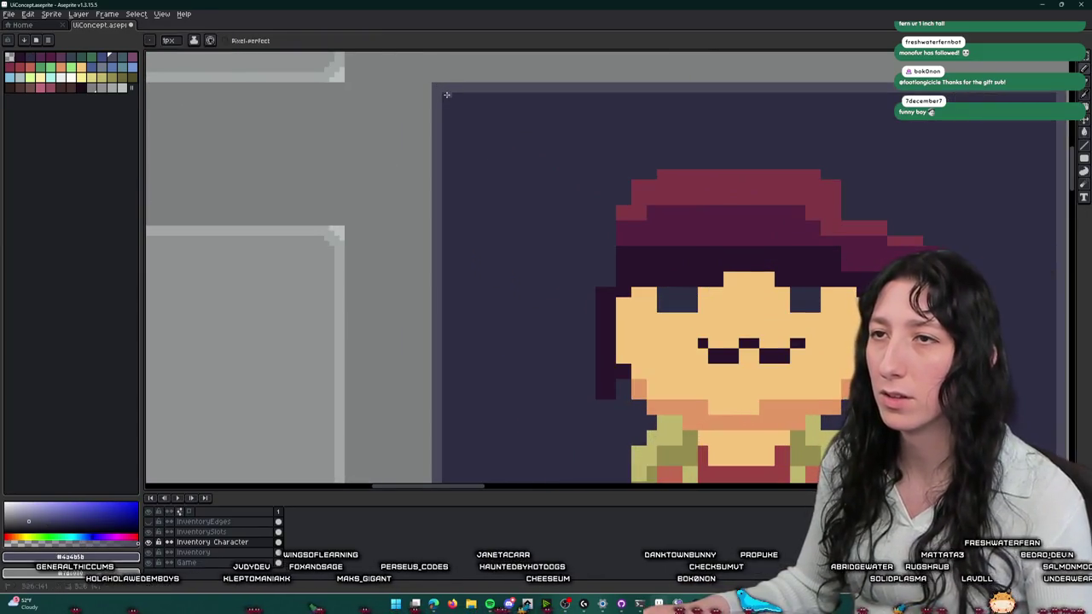
- Paint the dark panel's top-right corner steps with the dark colour
scroll(450, 94, up, 1)
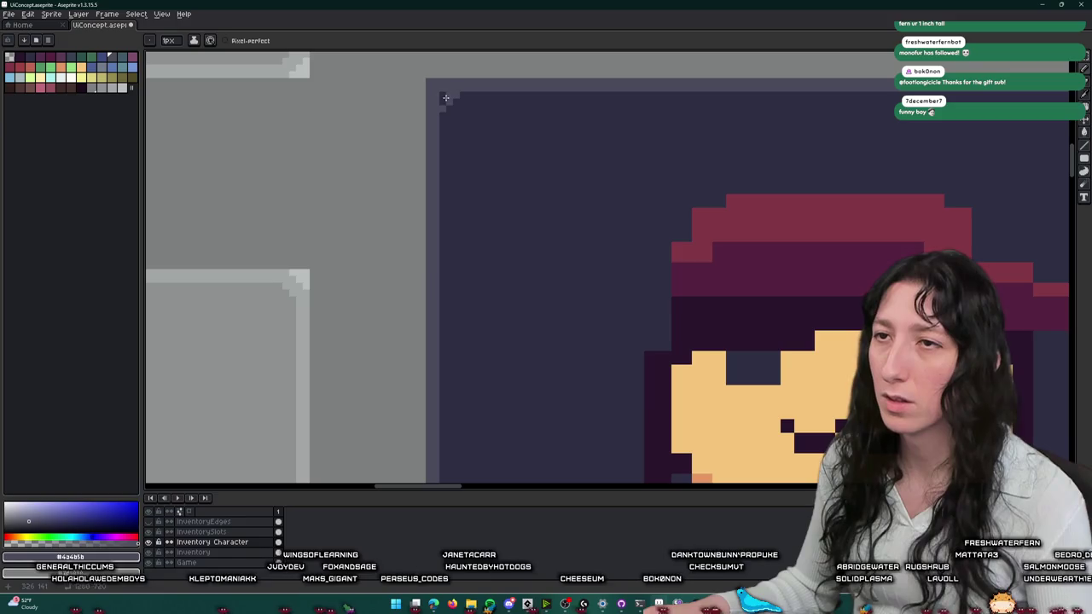
scroll(453, 100, down, 1)
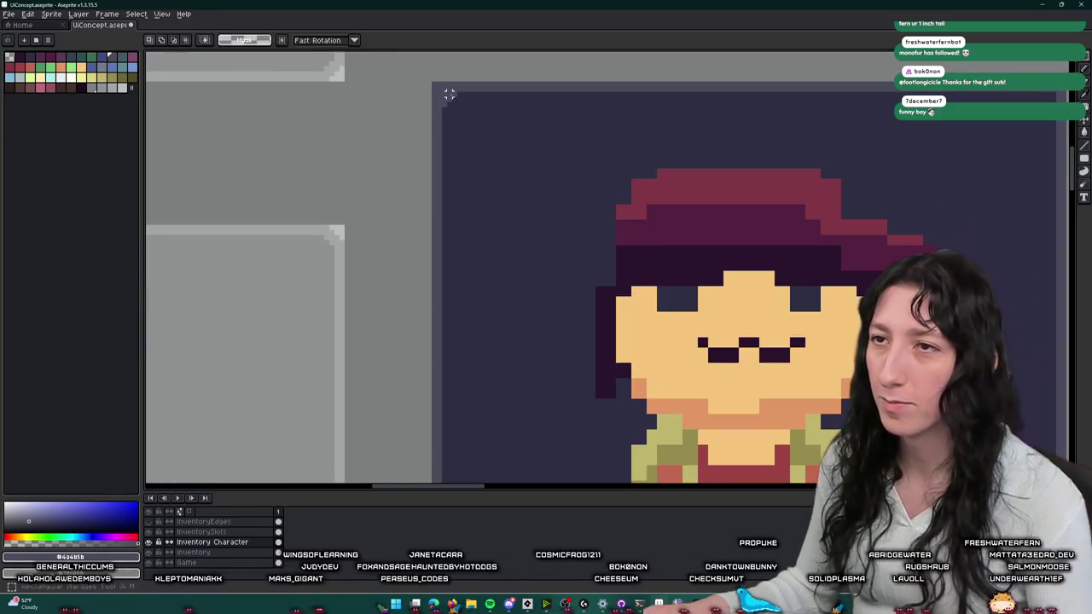
scroll(512, 162, down, 1)
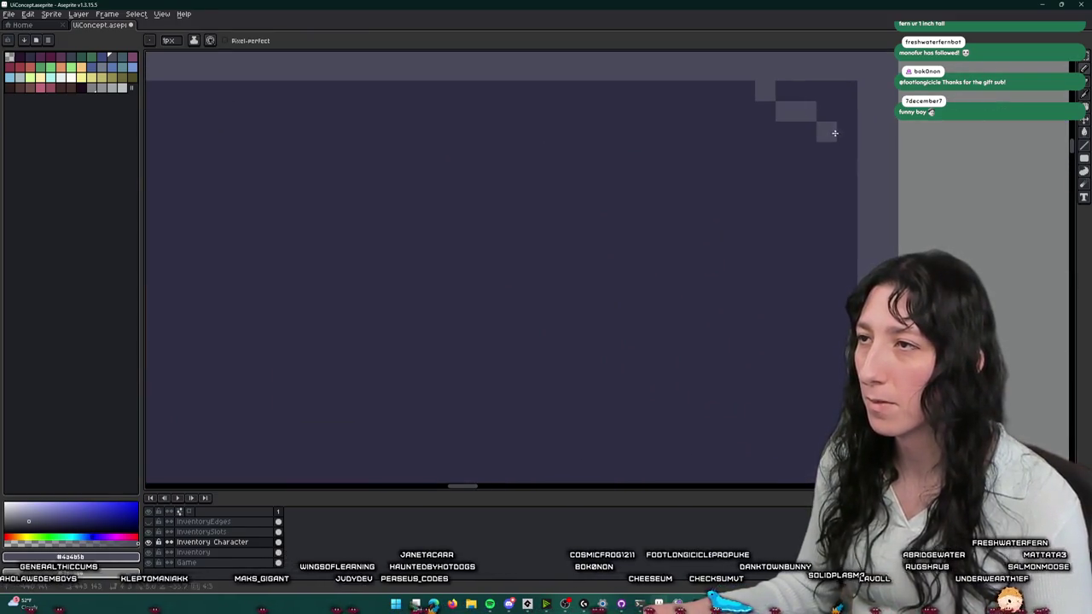
drag(850, 150, 785, 110)
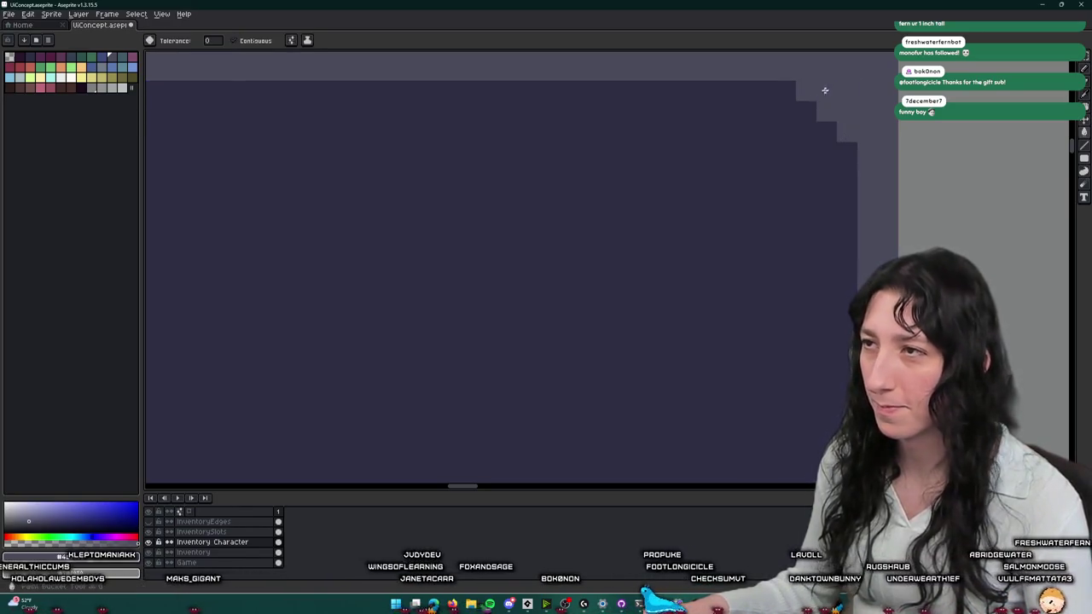
- Marquee-select the strip running across the top of the panel
key(b)
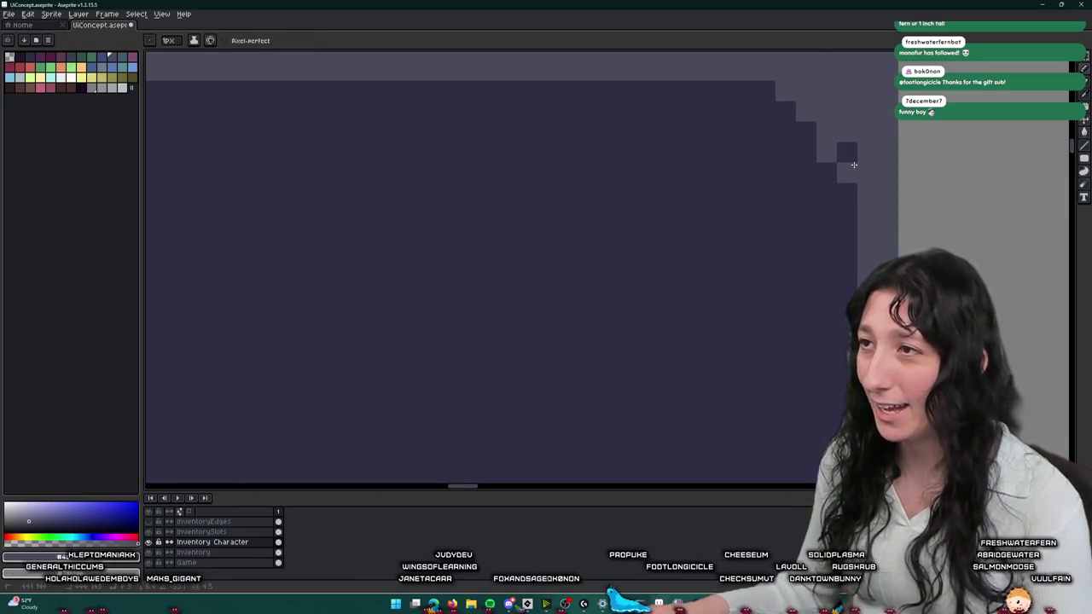
scroll(847, 153, down, 1)
scroll(683, 128, down, 1)
key(m)
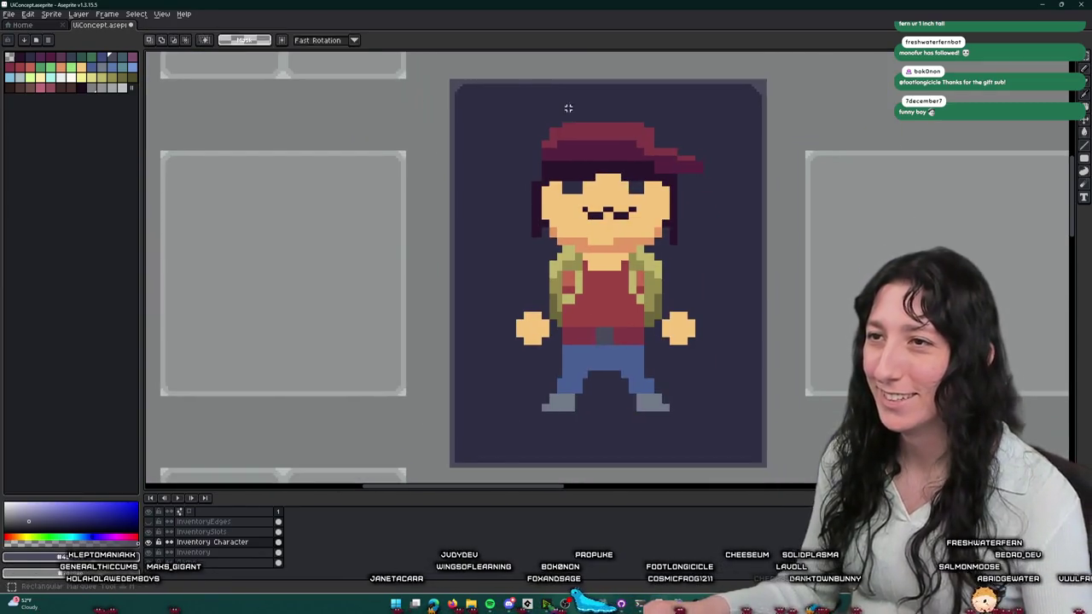
mouse_move(435, 62)
mouse_down()
mouse_move(778, 100)
mouse_move(664, 86)
mouse_up()
- Nudge the panel's top strip down and bottom strip up, committing each move
key(Down)
key(Down)
key(Down)
key(Return)
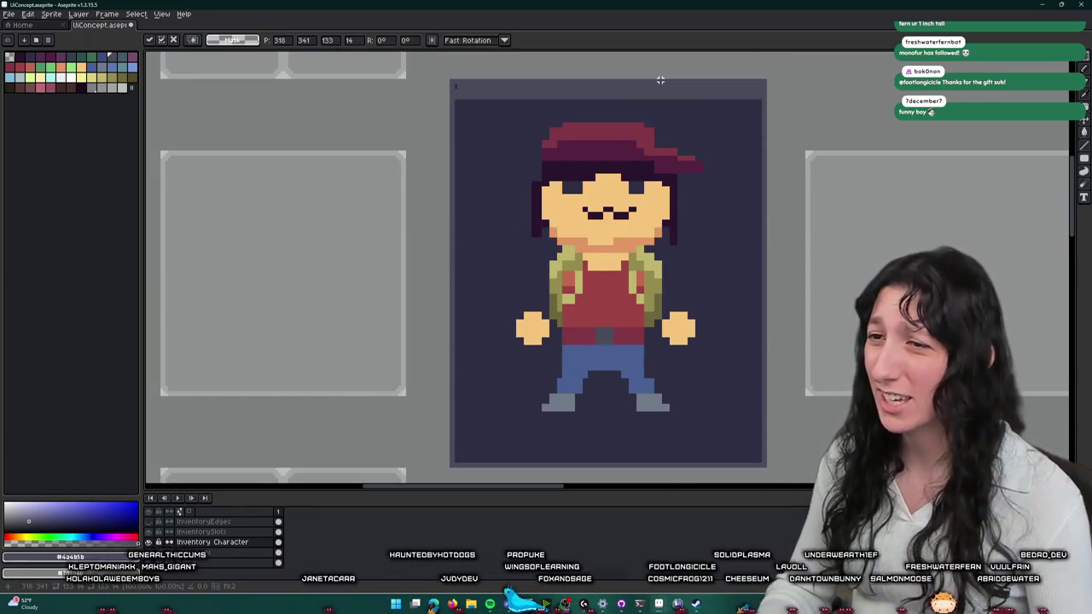
key(Up)
key(Up)
key(Up)
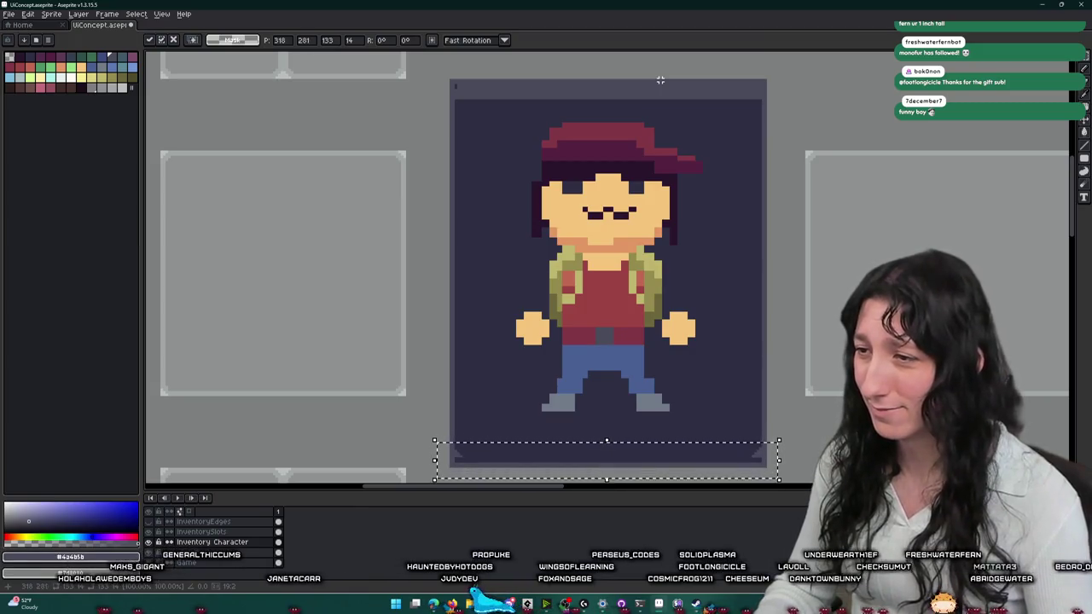
key(Return)
scroll(532, 118, up, 2)
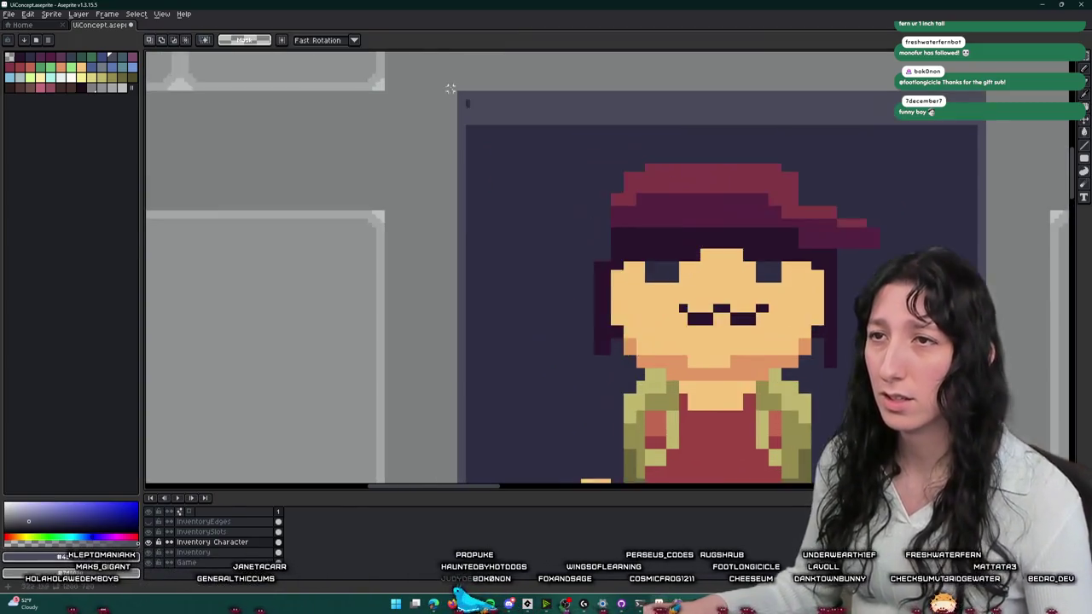
- Select the rounded top strip by colour, reposition it as the bottom edge, then switch to GameMaker
key(w)
click(587, 151)
scroll(587, 151, down, 2)
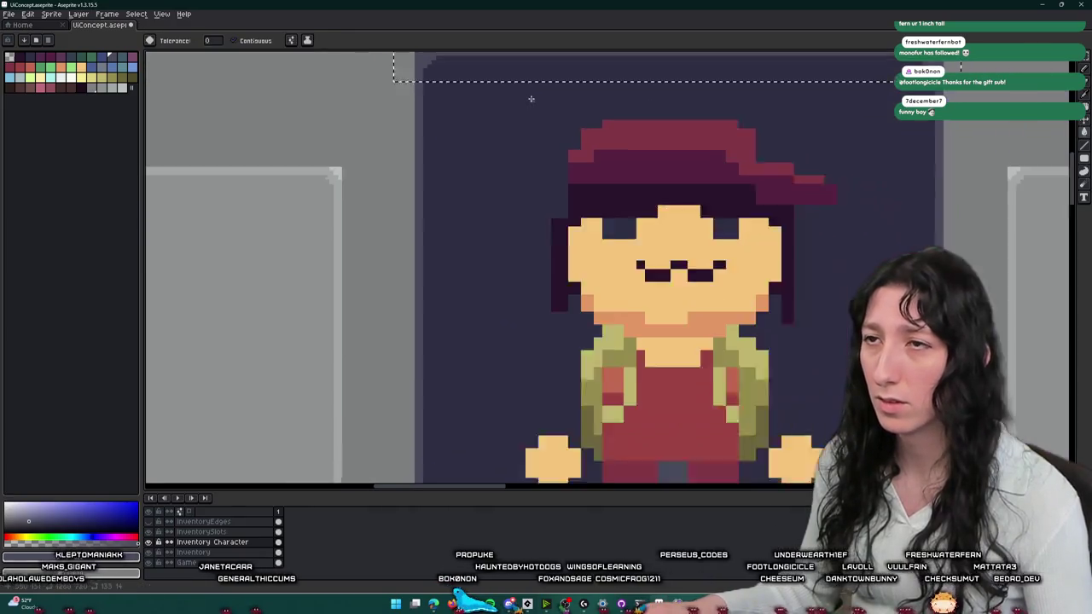
scroll(537, 77, down, 1)
key(m)
key(Down)
key(Down)
key(Down)
key(Down)
key(Down)
key(Down)
key(Down)
key(Down)
key(Down)
key(Down)
key(Down)
key(Down)
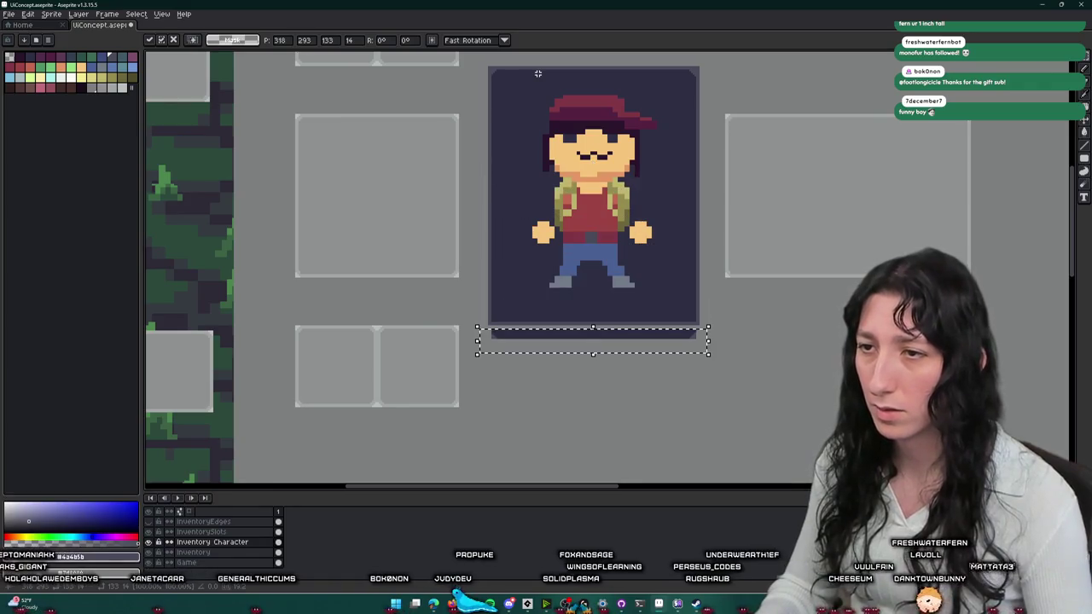
key(Up)
key(Up)
key(Up)
key(Up)
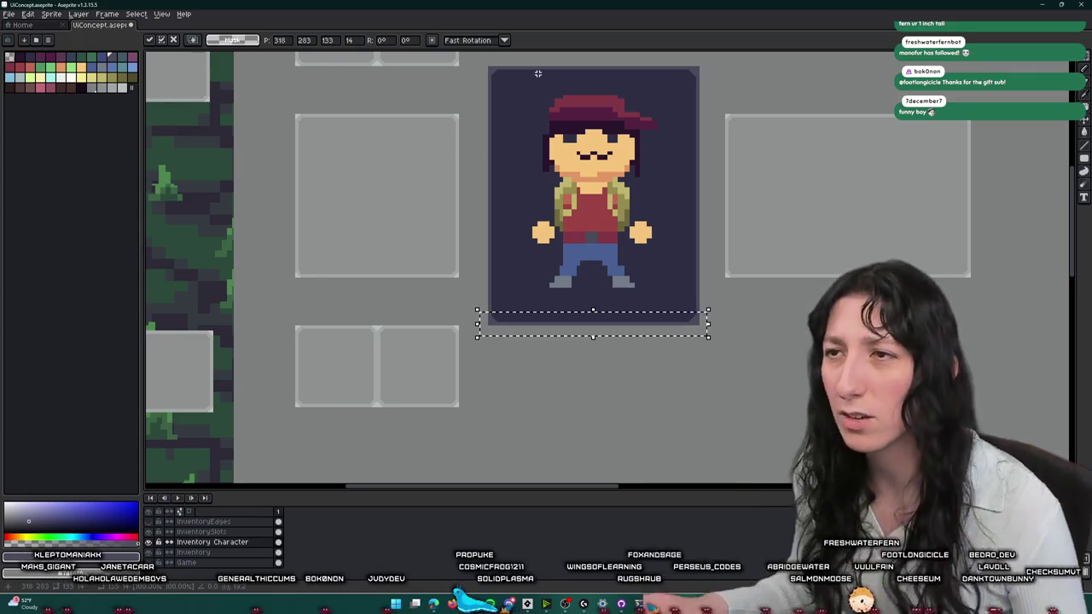
key(ctrl+d)
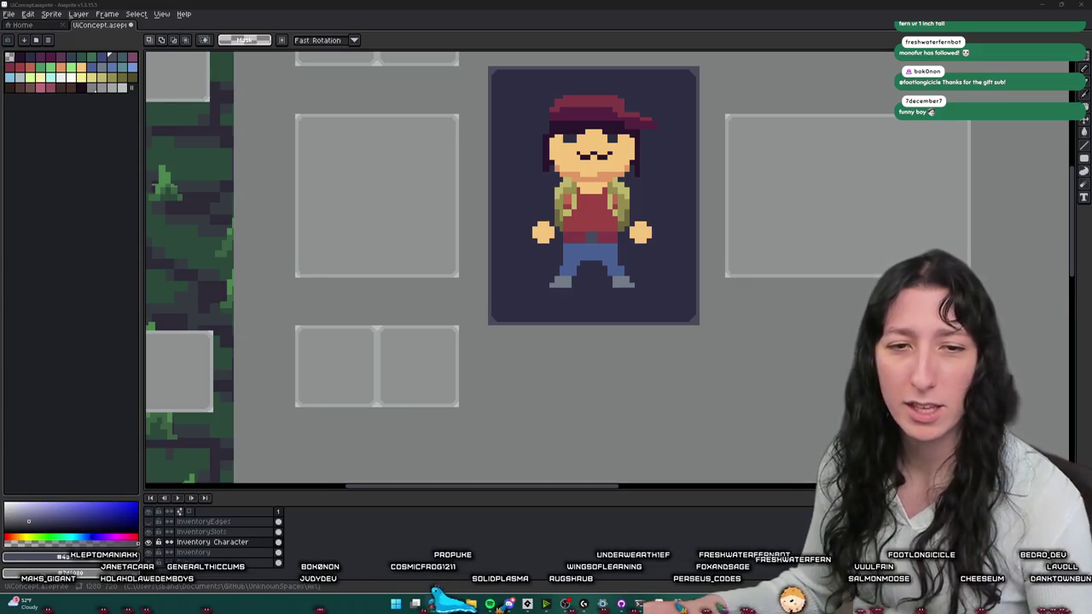
drag(635, 195, 616, 218)
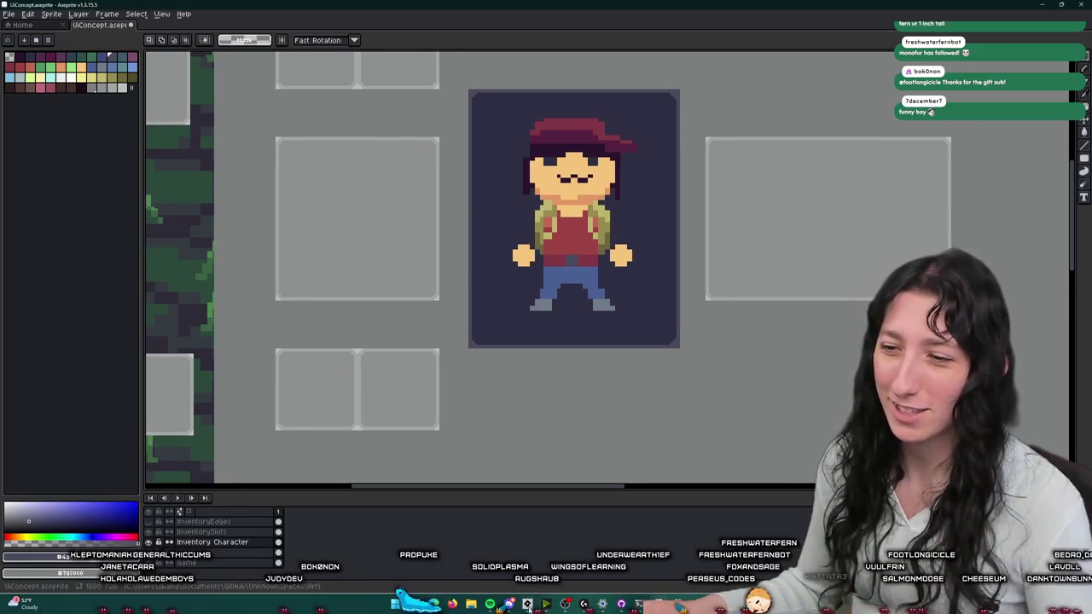
click(527, 604)
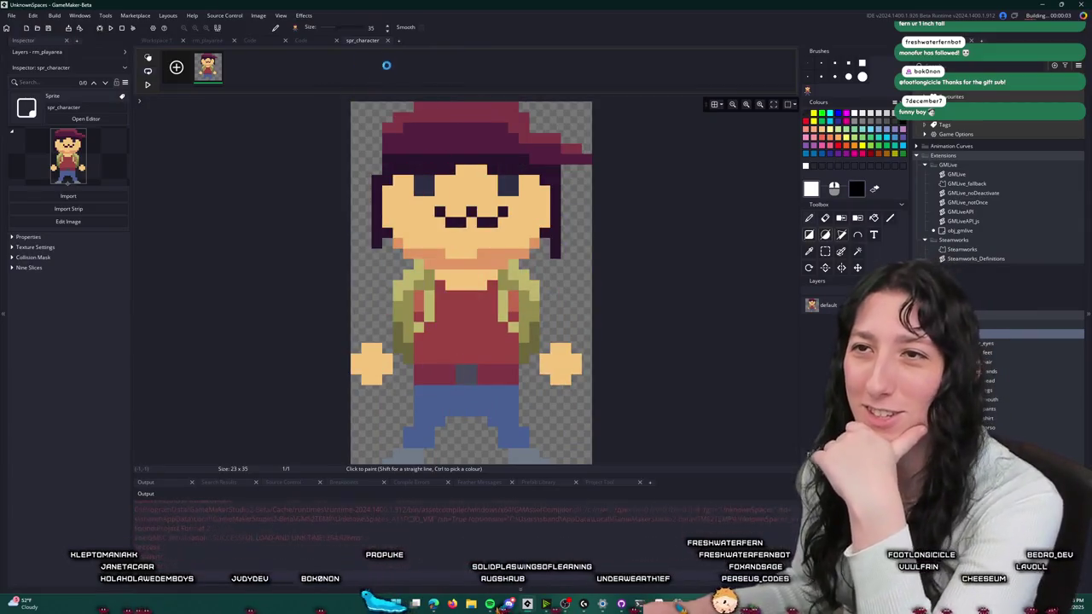
- Close the character sprite editor, run the game, and maximize the game window
click(388, 40)
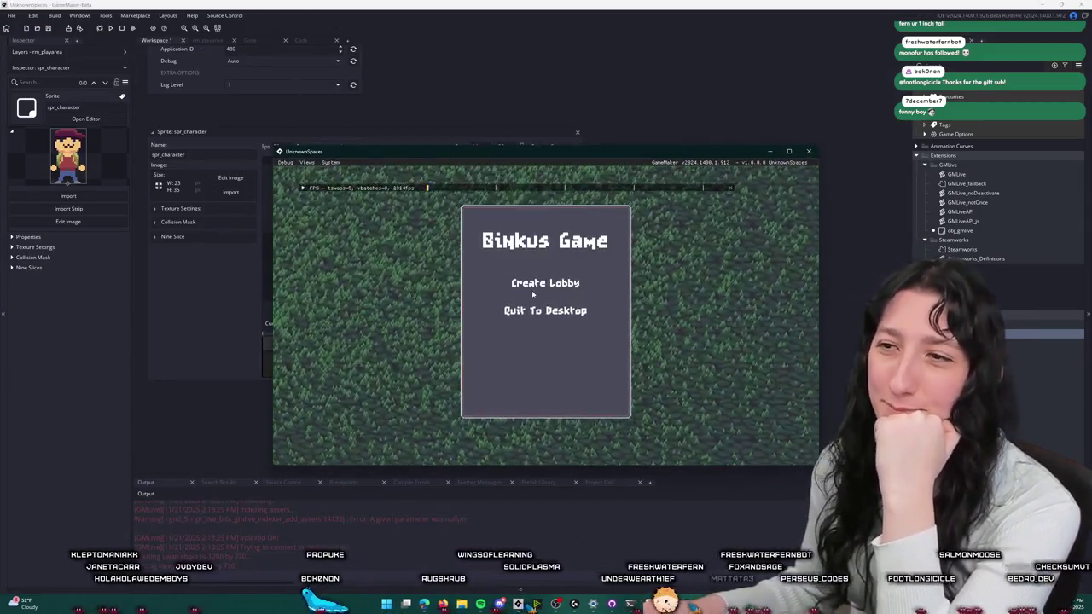
click(537, 285)
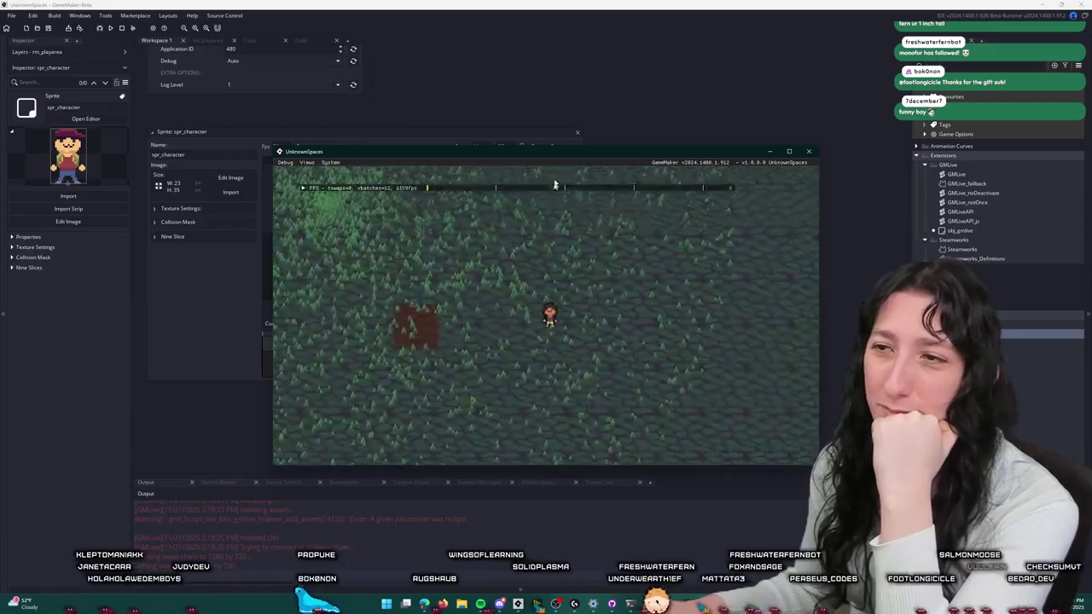
double_click(492, 151)
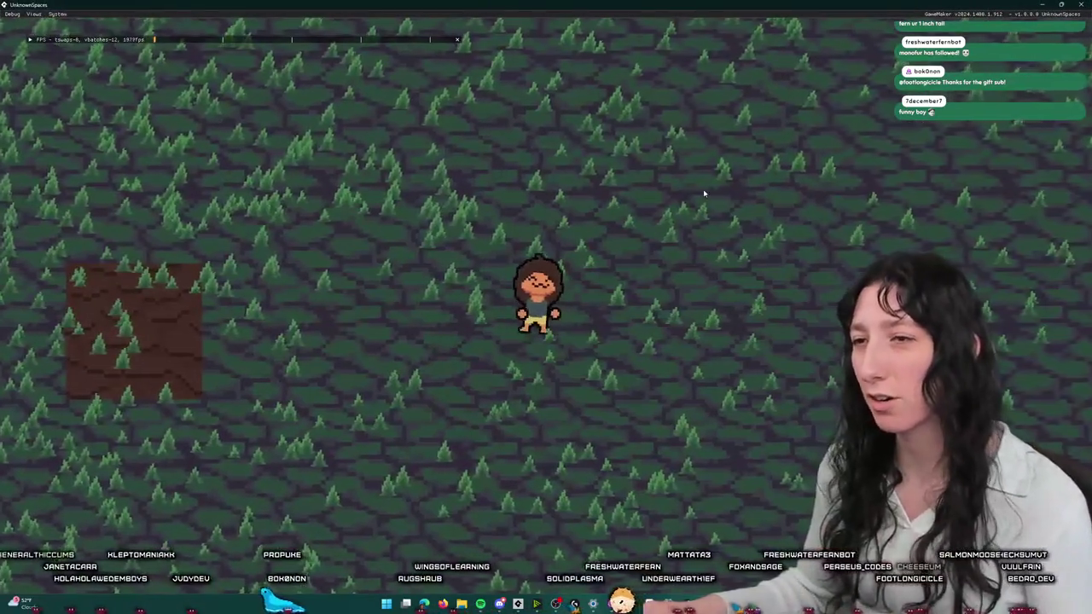
- Walk the character around the forest with the arrow keys, then return to Aseprite
key(Left)
key(Up)
key(Left)
key(Up)
key(Right)
key(Down)
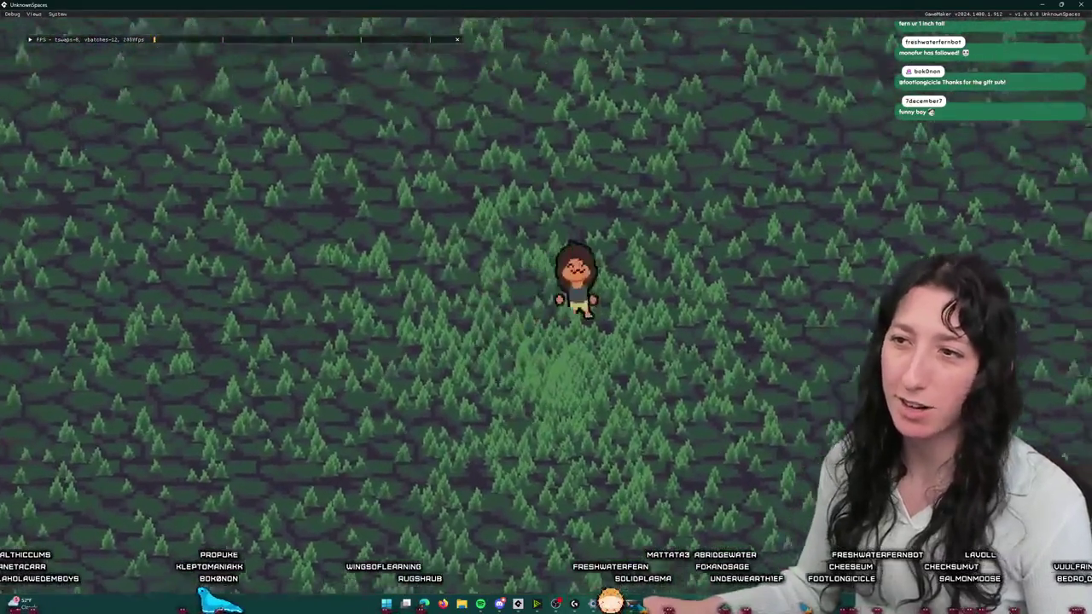
key(Left)
key(Up)
key(Right)
key(Down)
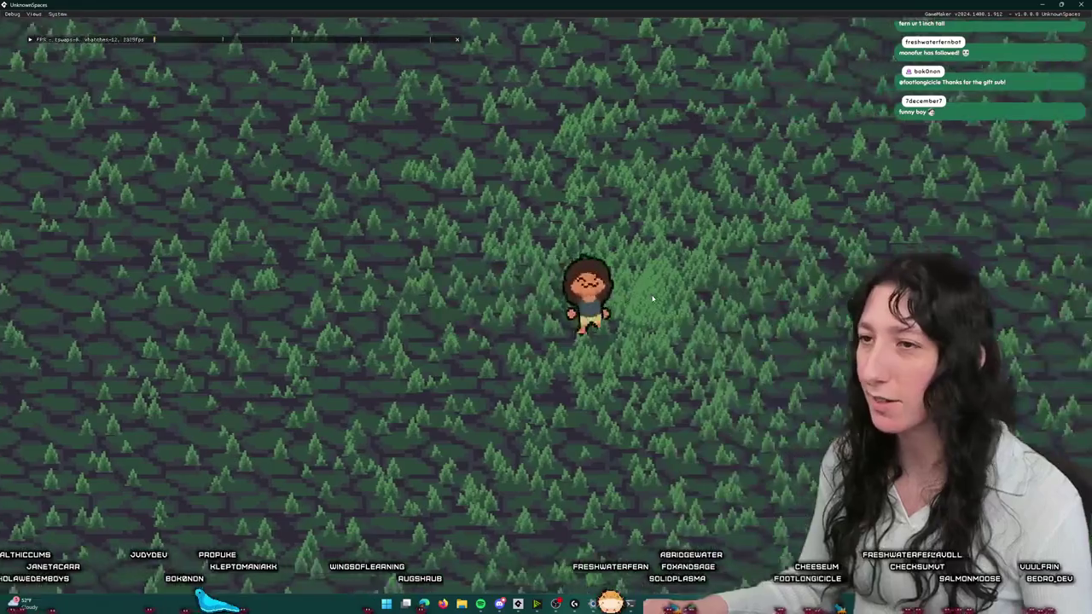
key(Down)
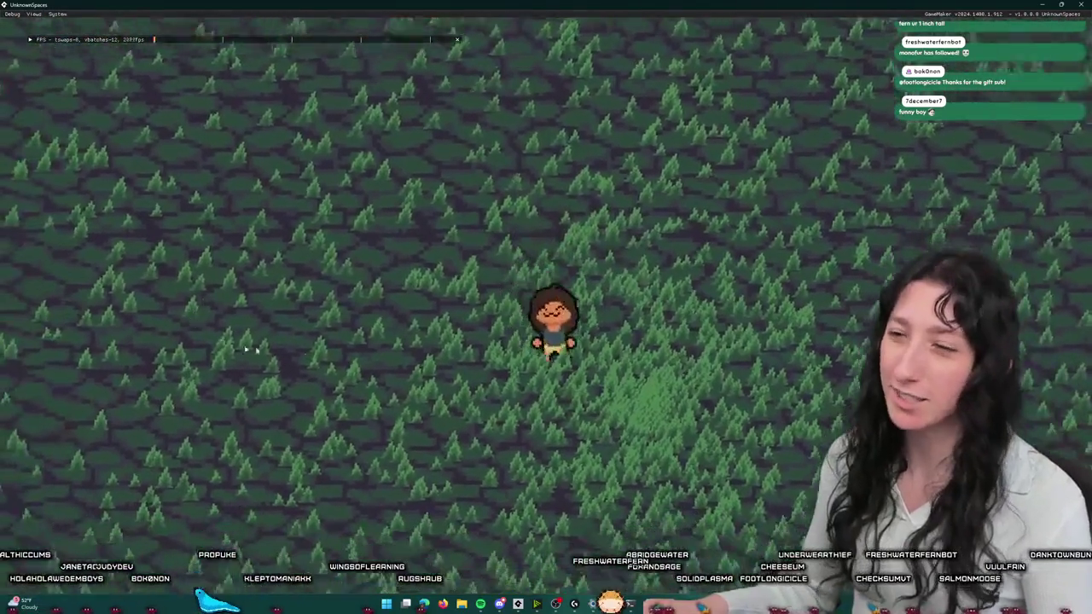
key(Up)
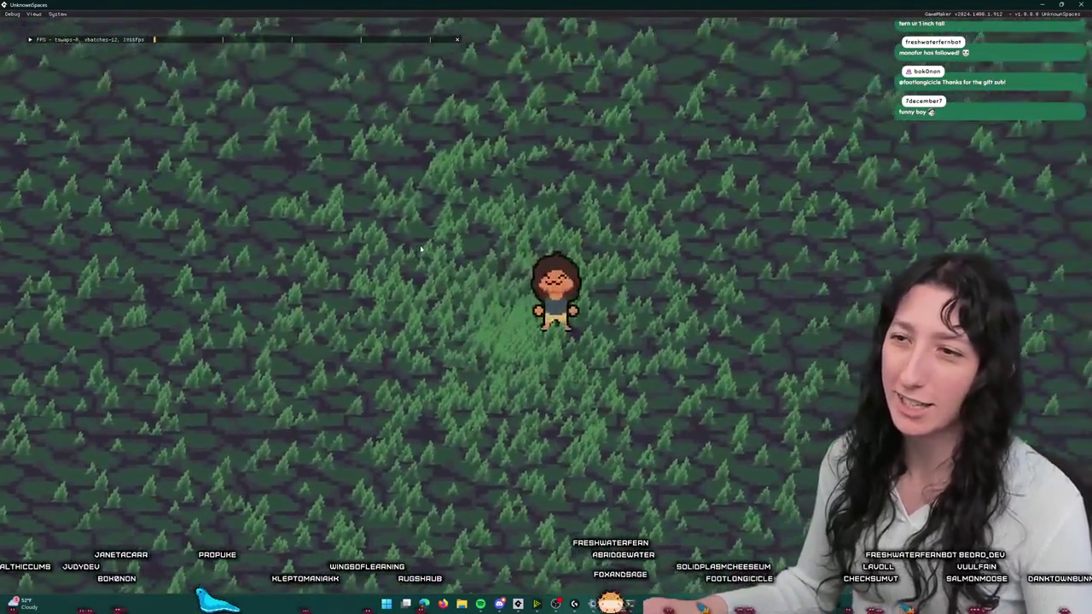
key(Left)
key(Down)
key(Right)
key(Up)
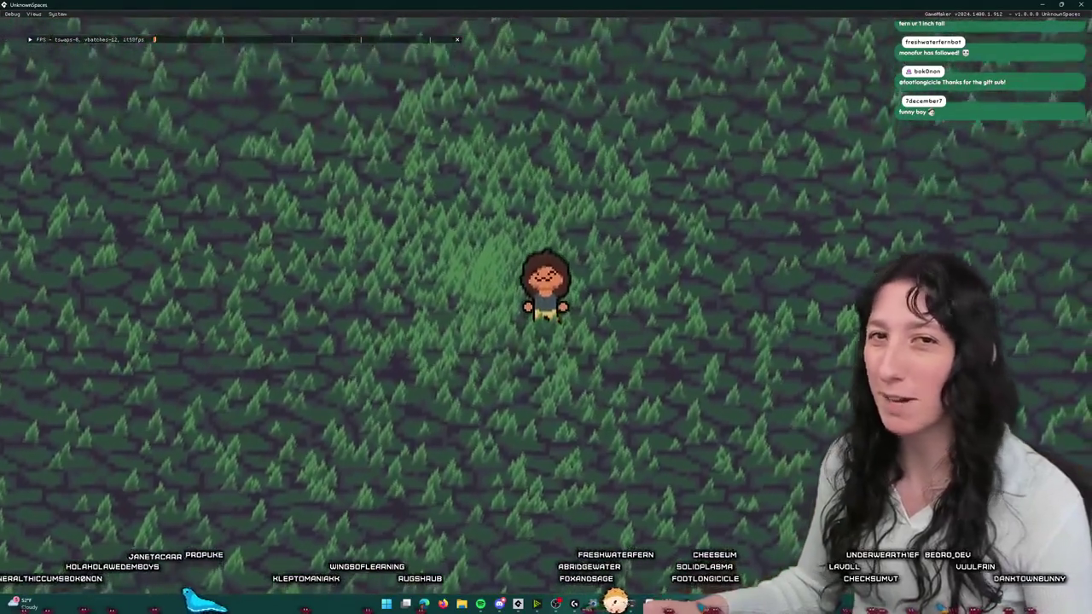
key(Right)
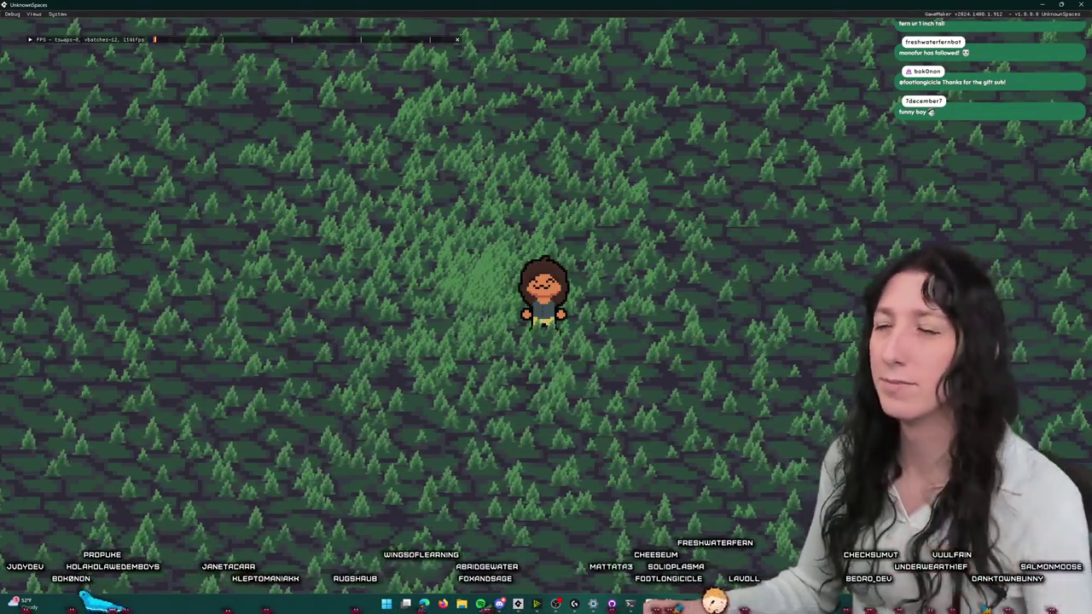
key(alt+Tab)
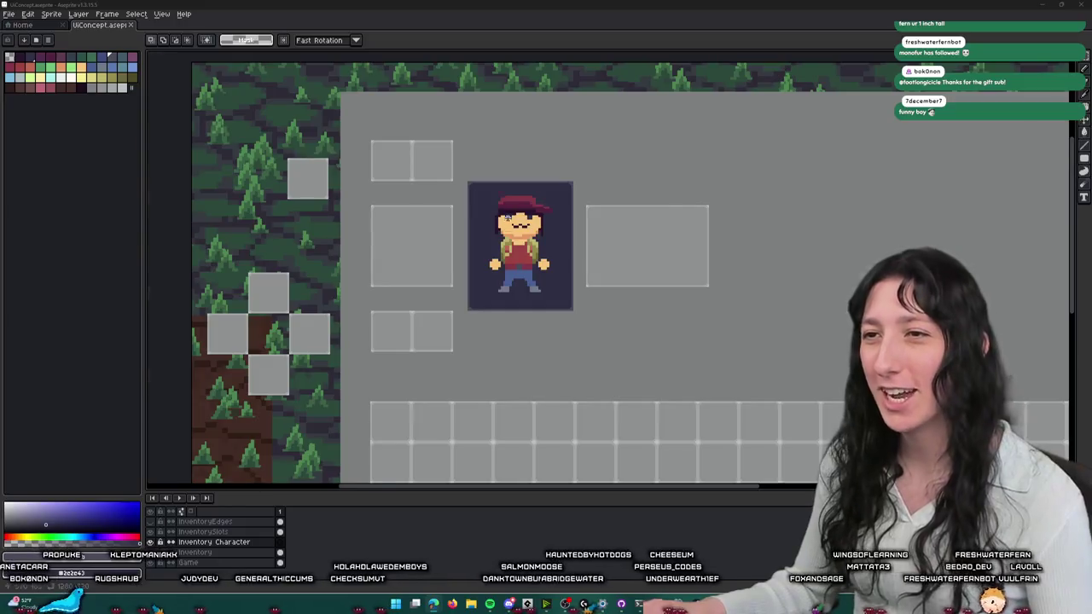
scroll(507, 192, up, 2)
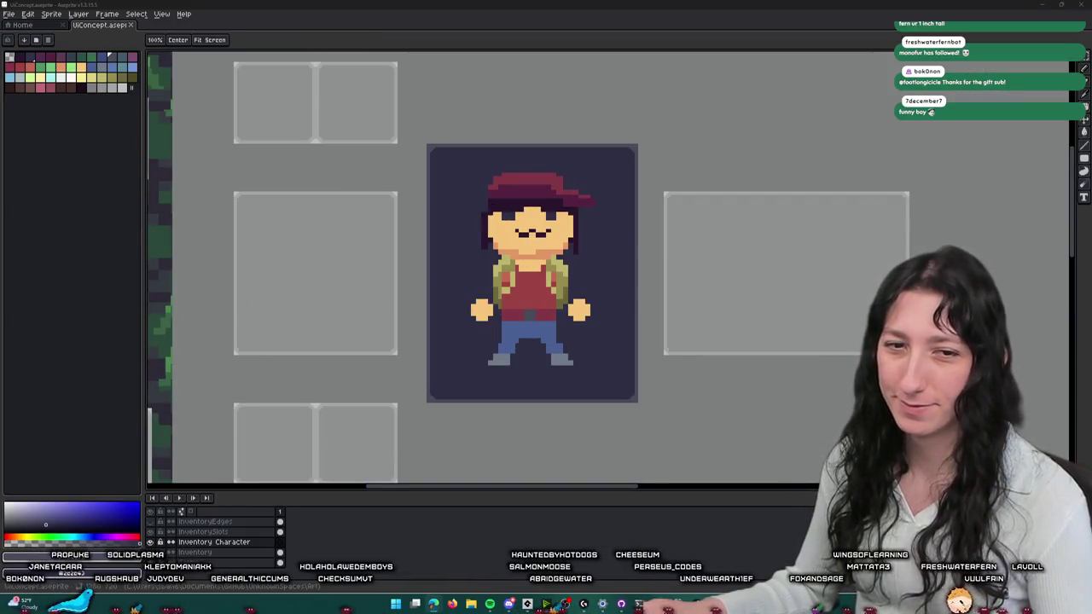
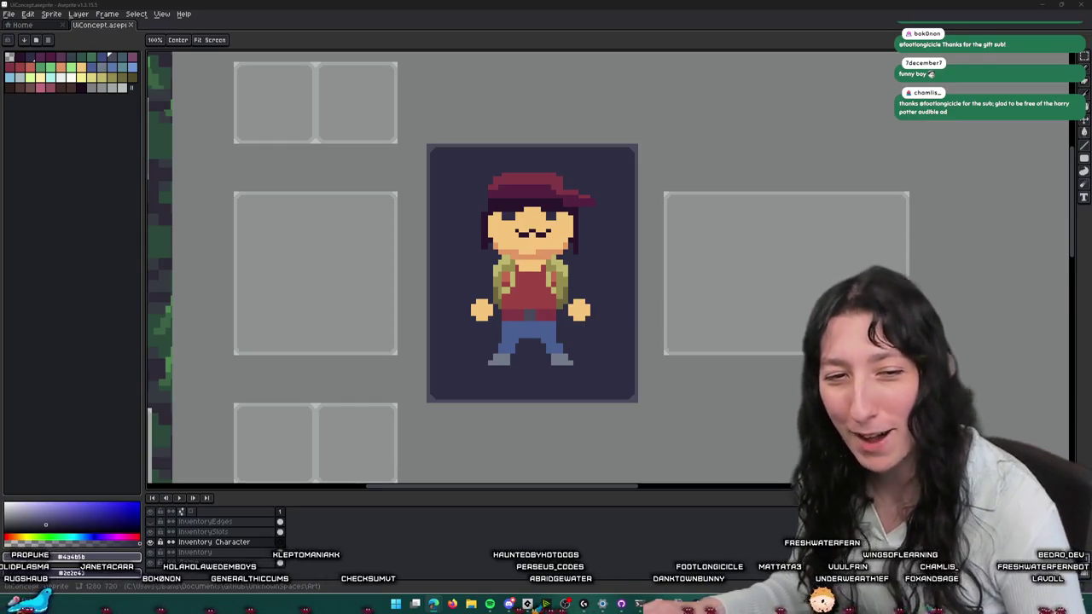
- Select a rectangle around the character, redoing the selection until it fits
key(m)
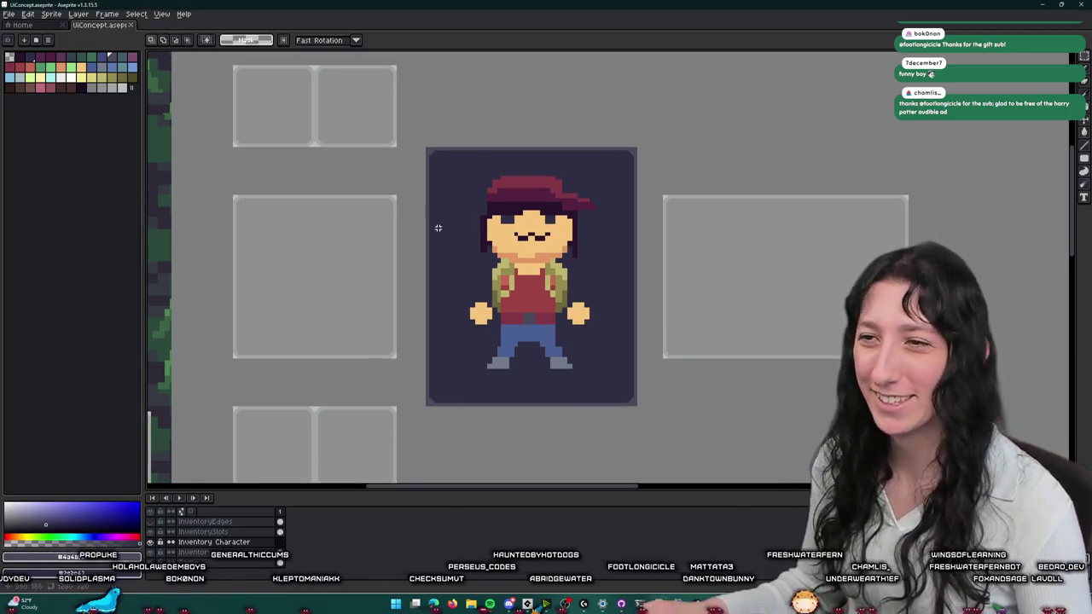
scroll(494, 265, down, 2)
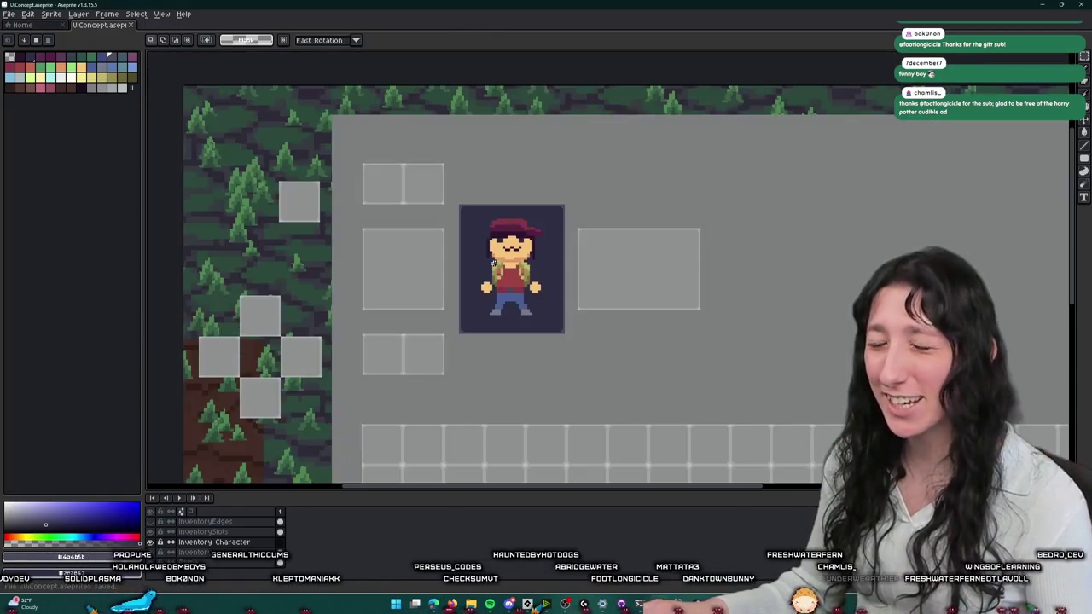
scroll(475, 219, up, 3)
key(i)
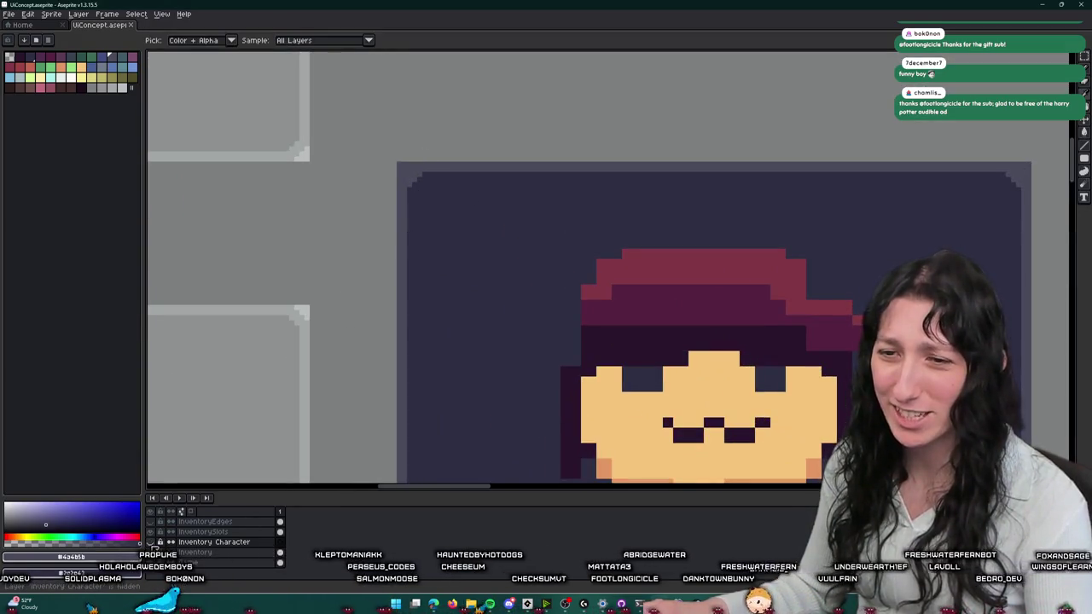
key(ctrl+z)
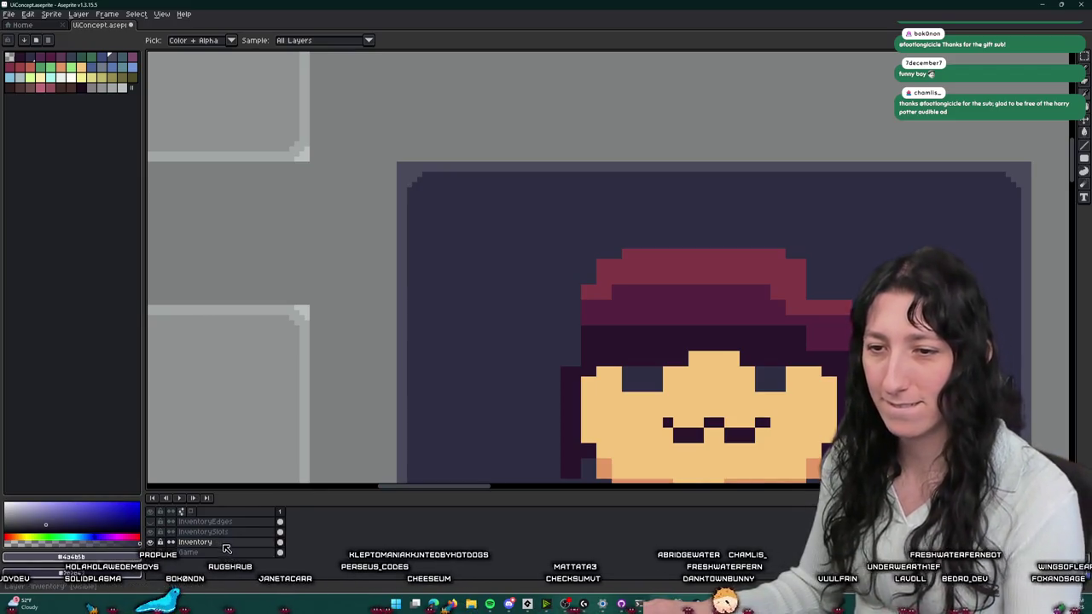
scroll(401, 145, down, 1)
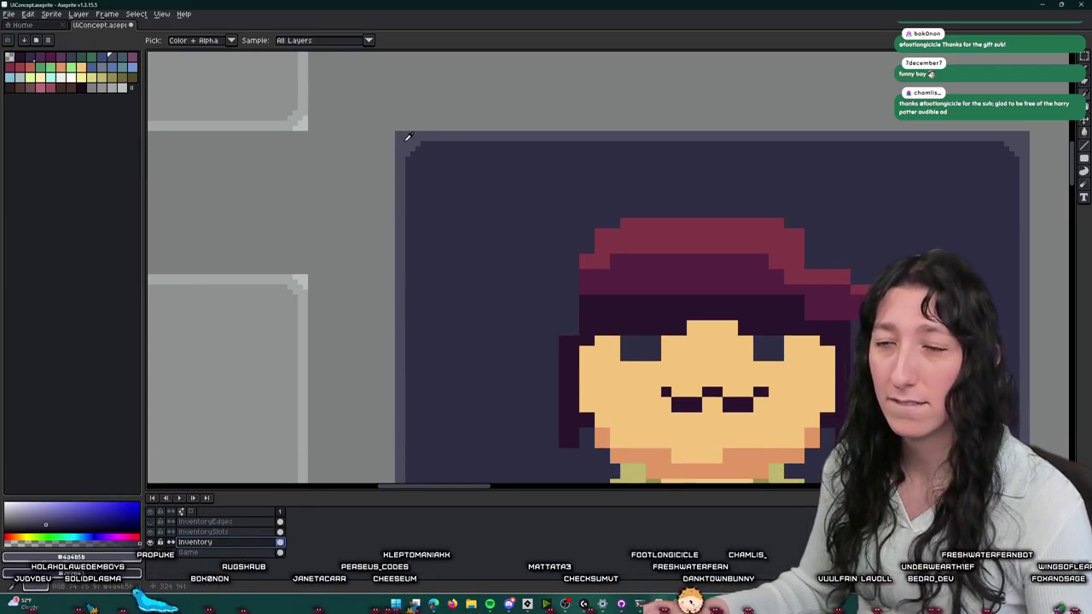
scroll(409, 162, down, 1)
scroll(443, 188, down, 1)
key(m)
drag(460, 189, 580, 398)
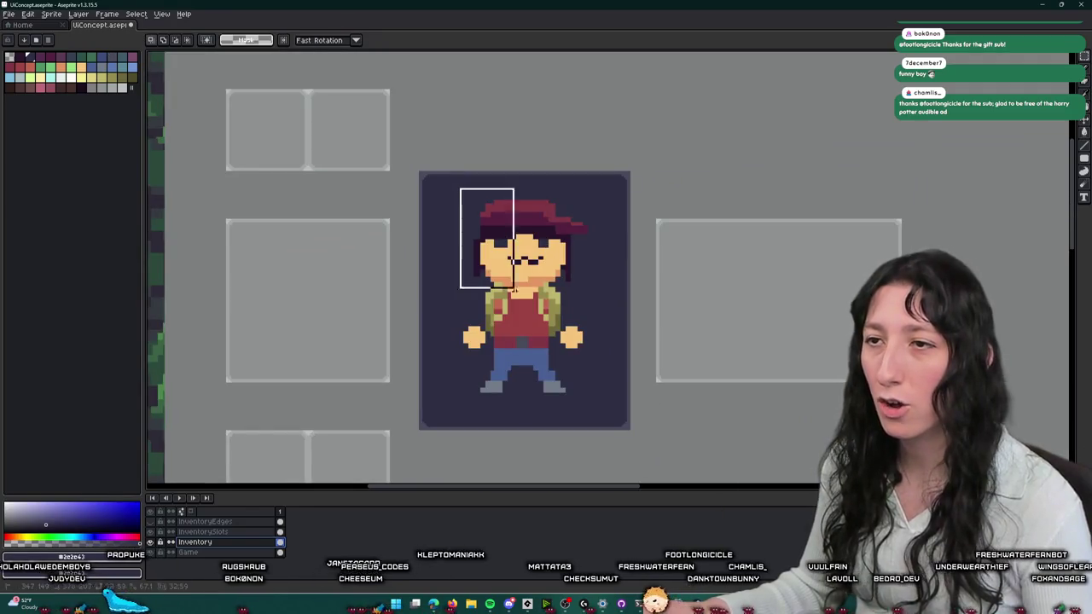
key(ctrl+z)
key(ctrl+y)
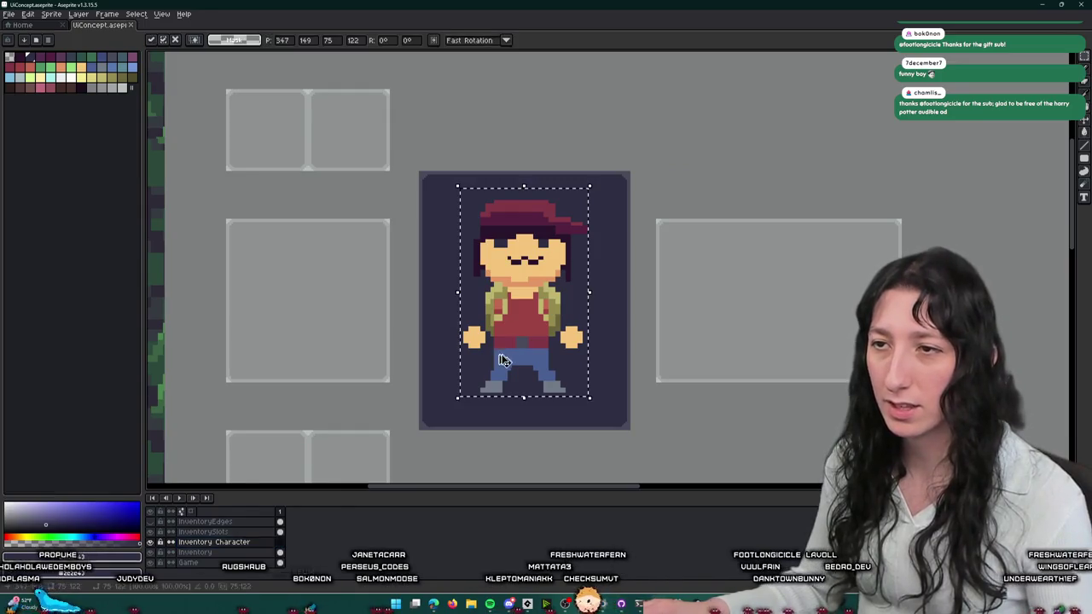
key(ctrl+d)
key(Down)
drag(454, 193, 597, 407)
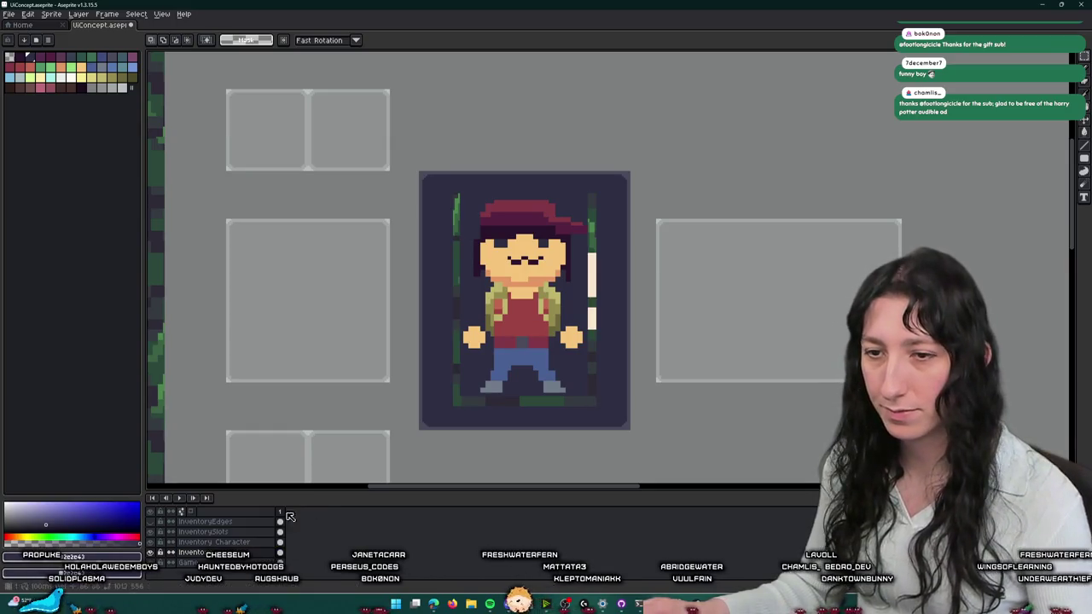
- Refill the area around the character dark on the Inventory Character layer
click(242, 542)
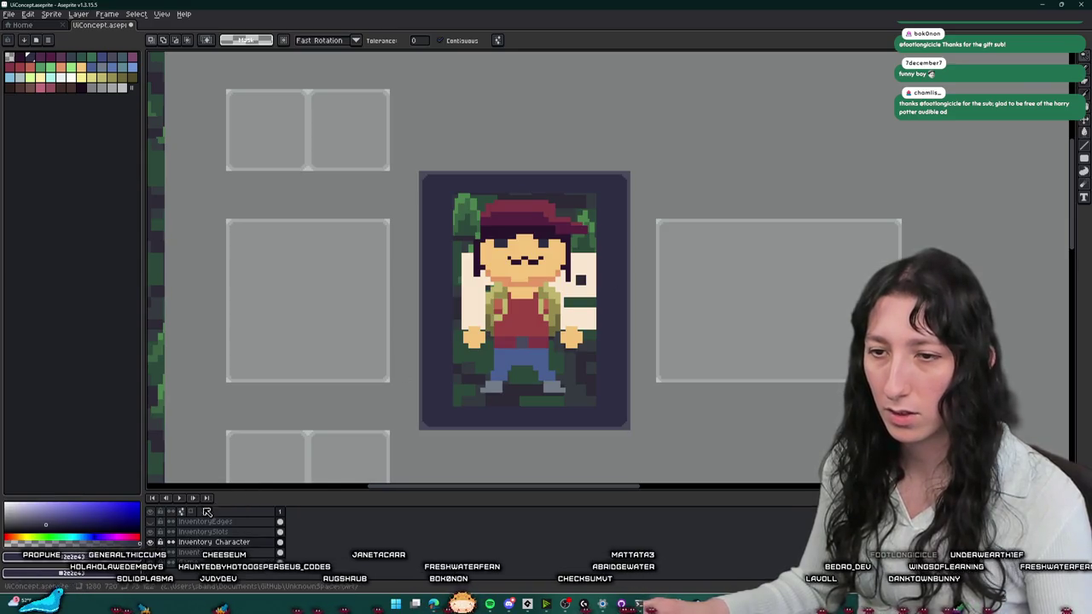
key(g)
click(468, 352)
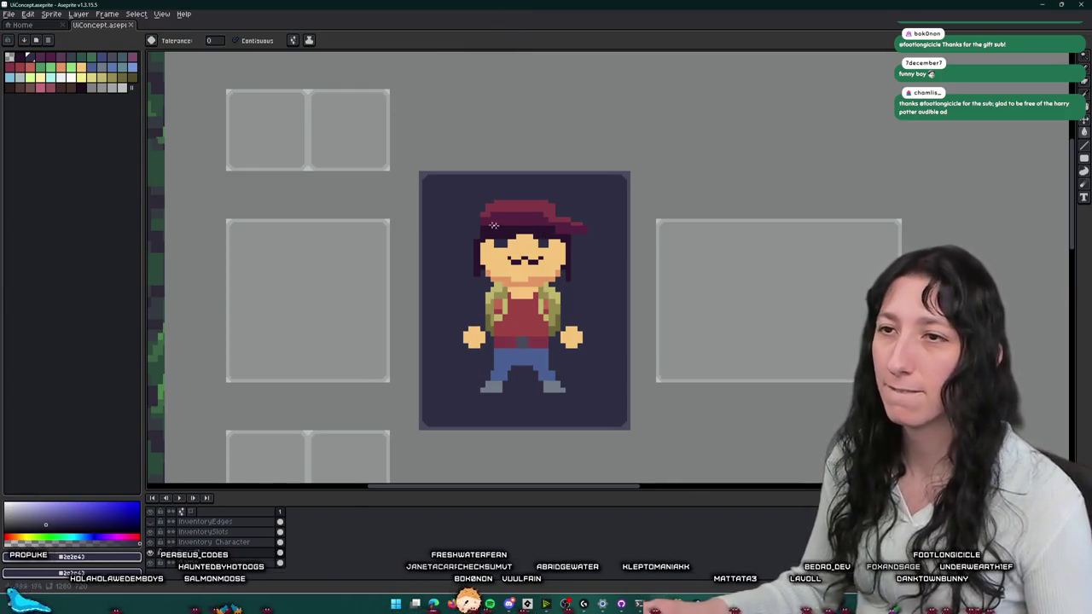
- Sample the portrait frame's grey-blue border colour with the Eyedropper
key(i)
scroll(393, 222, up, 2)
scroll(396, 273, up, 1)
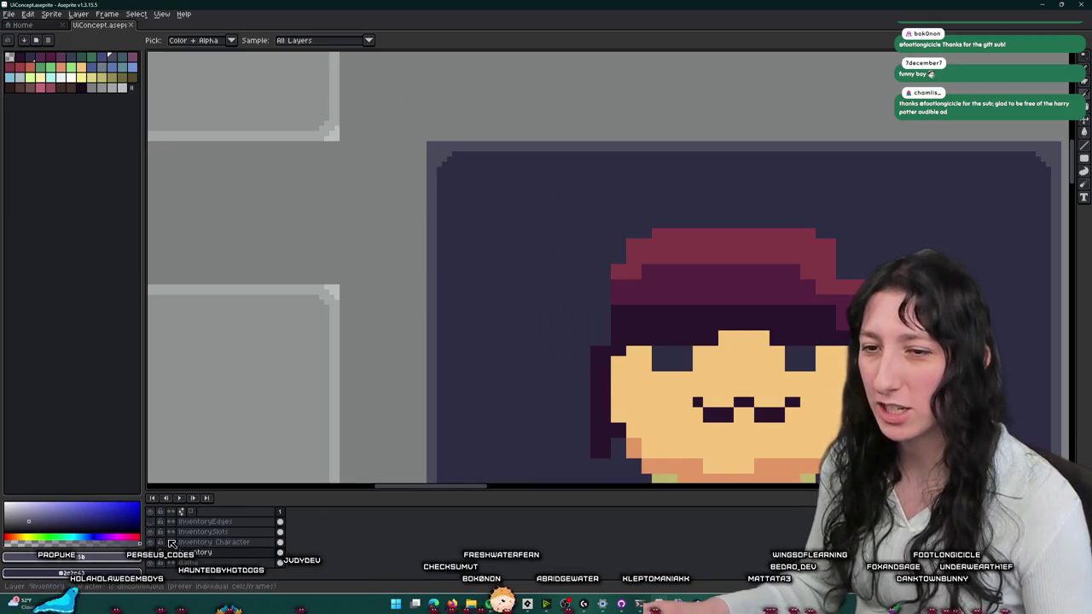
scroll(490, 171, up, 1)
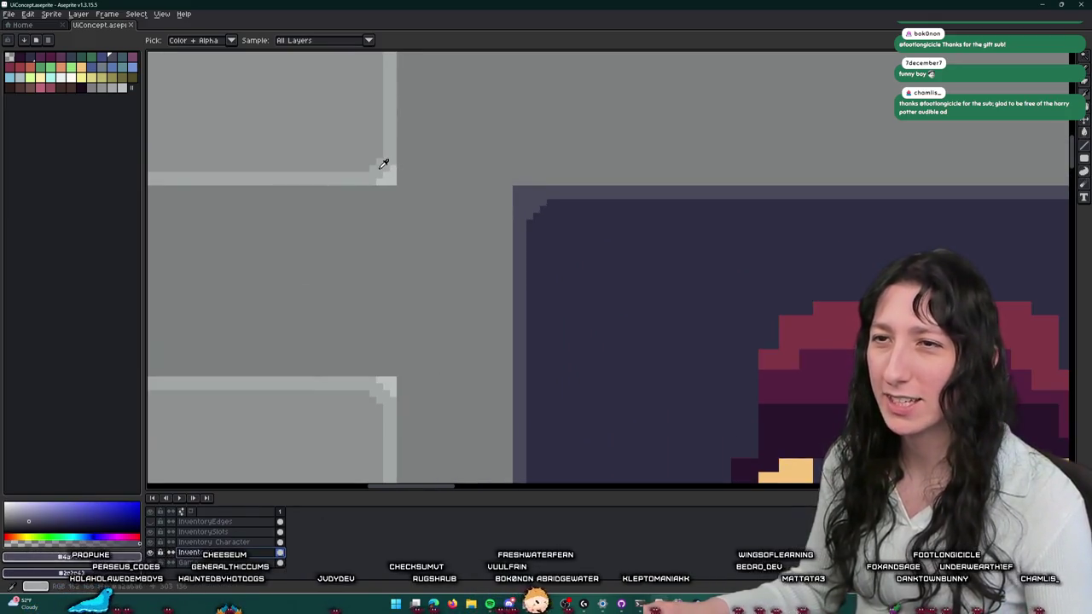
click(391, 170)
scroll(503, 186, up, 1)
click(527, 188)
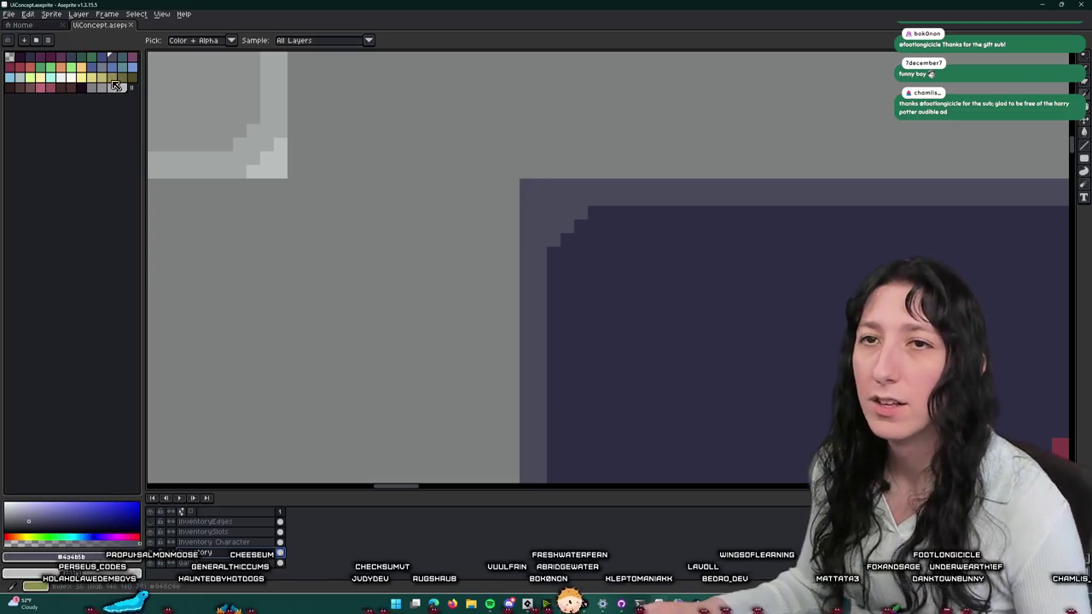
scroll(359, 195, down, 2)
scroll(398, 200, down, 1)
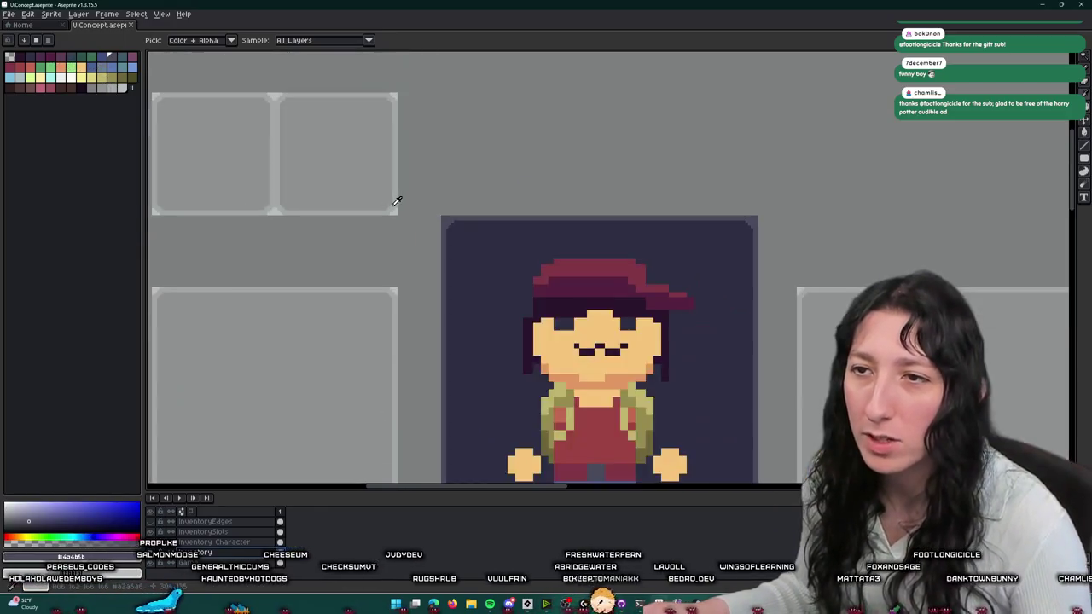
scroll(366, 196, down, 3)
- Show and then hide the InventoryEdges layer to compare the slot outlines
click(152, 522)
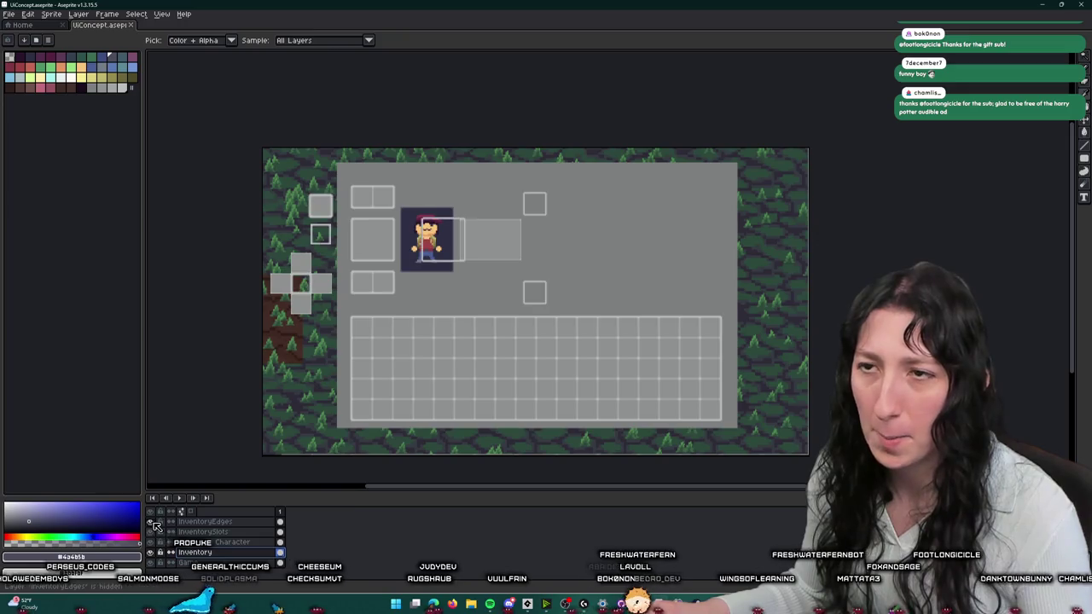
scroll(490, 261, up, 2)
scroll(477, 279, up, 1)
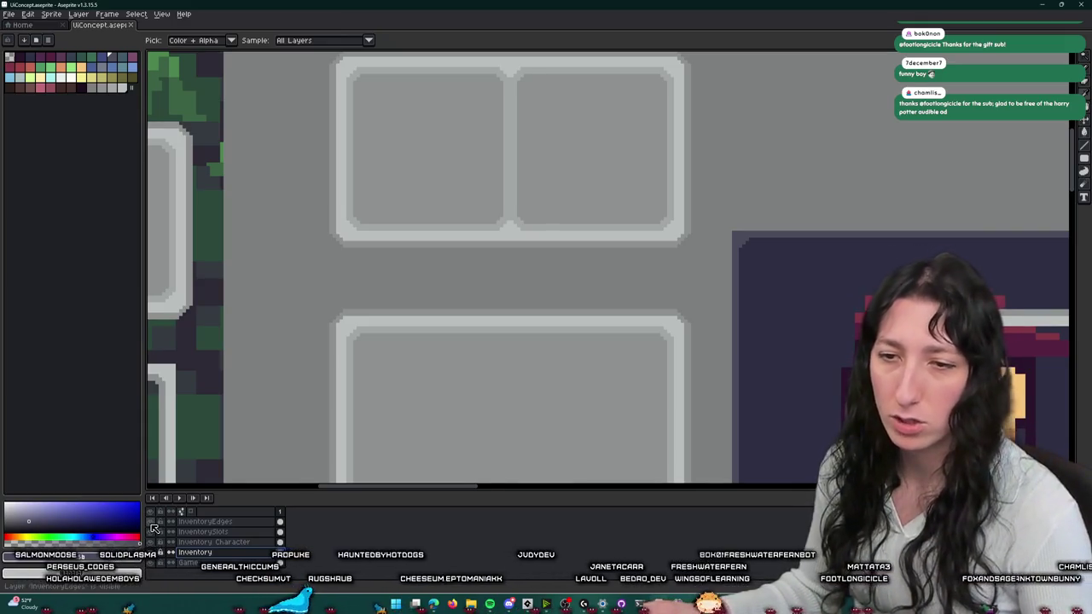
click(152, 523)
scroll(452, 358, right, 3)
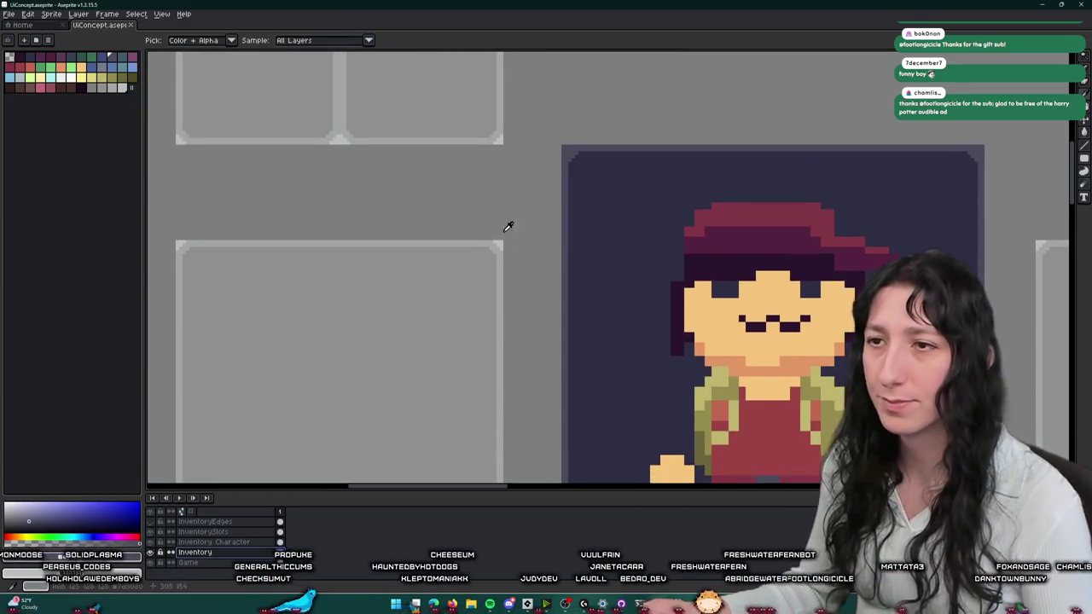
scroll(510, 224, up, 1)
scroll(499, 226, up, 1)
scroll(554, 171, up, 1)
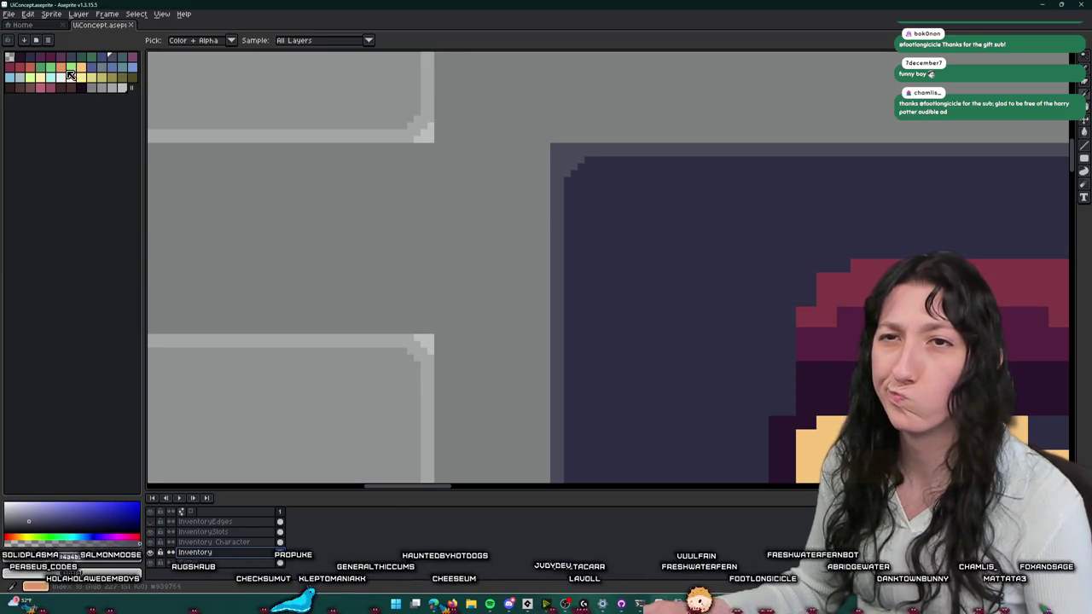
scroll(554, 143, up, 1)
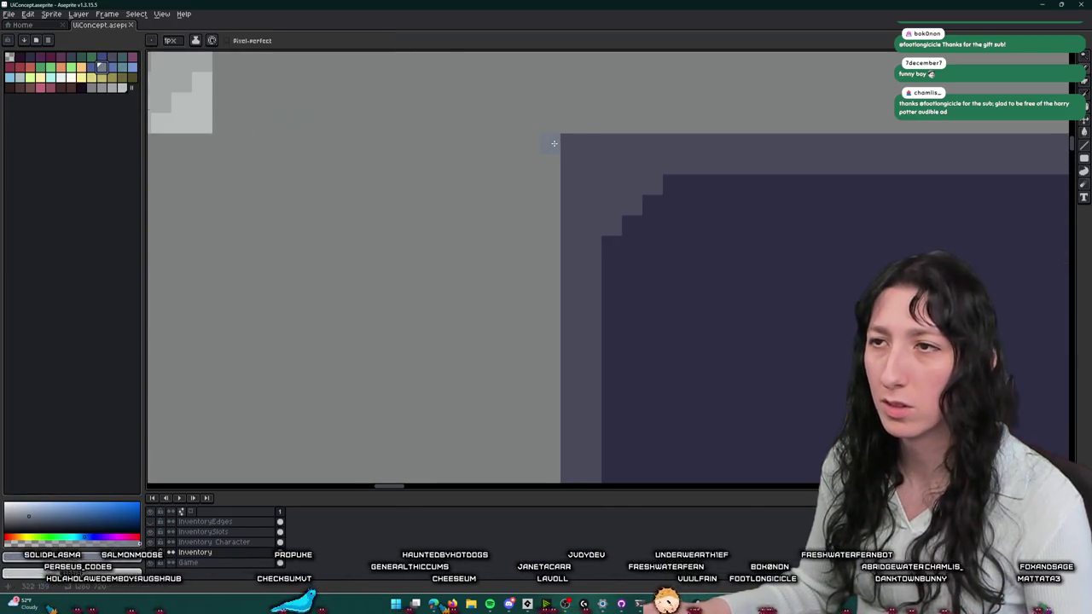
scroll(552, 126, down, 2)
scroll(552, 125, down, 2)
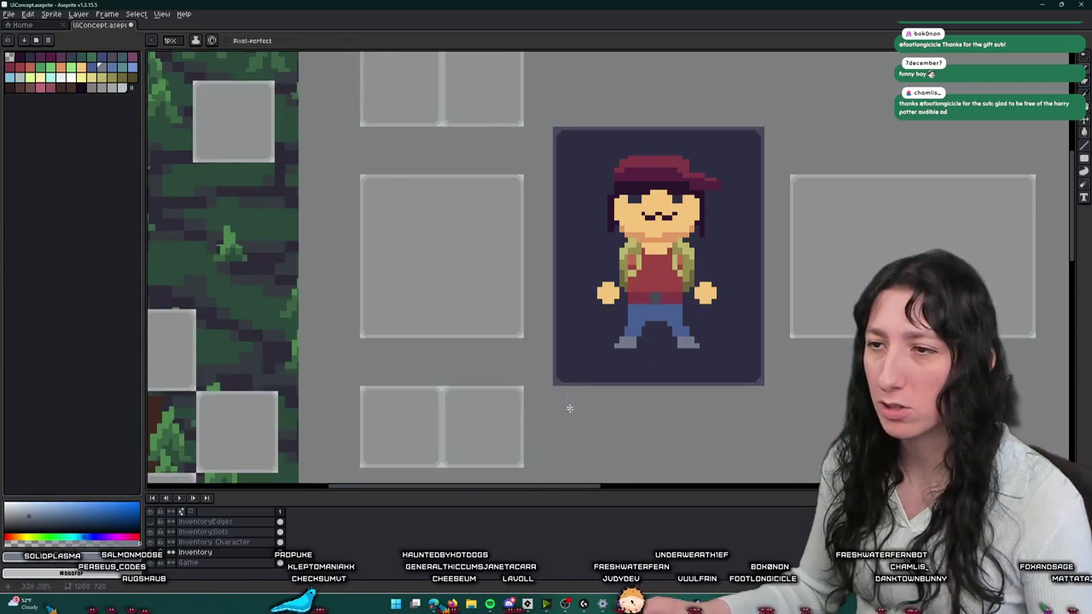
scroll(565, 390, up, 2)
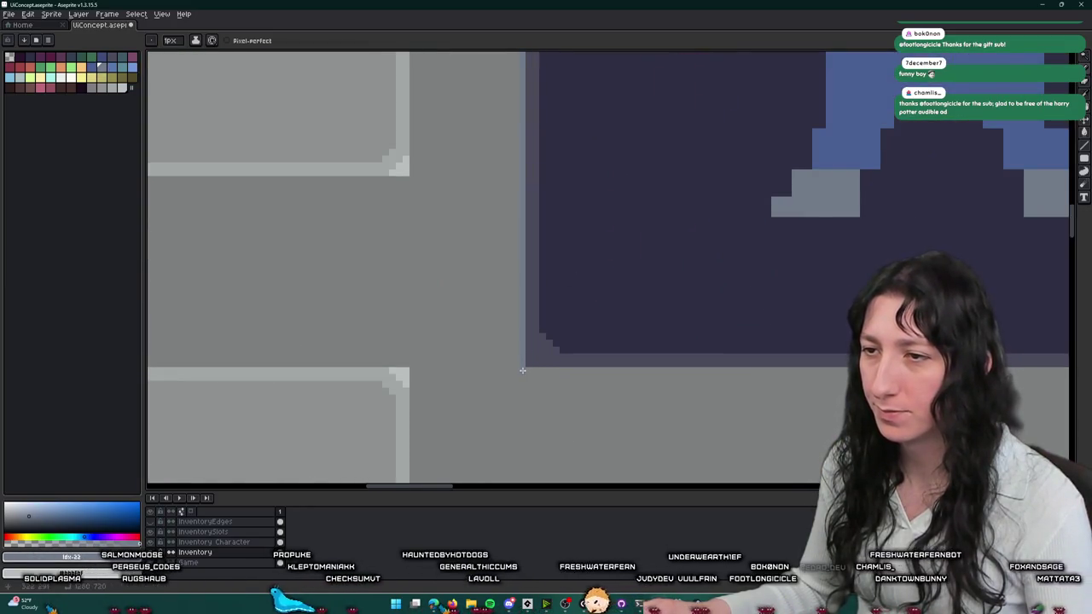
scroll(522, 370, up, 2)
key(m)
scroll(504, 324, down, 2)
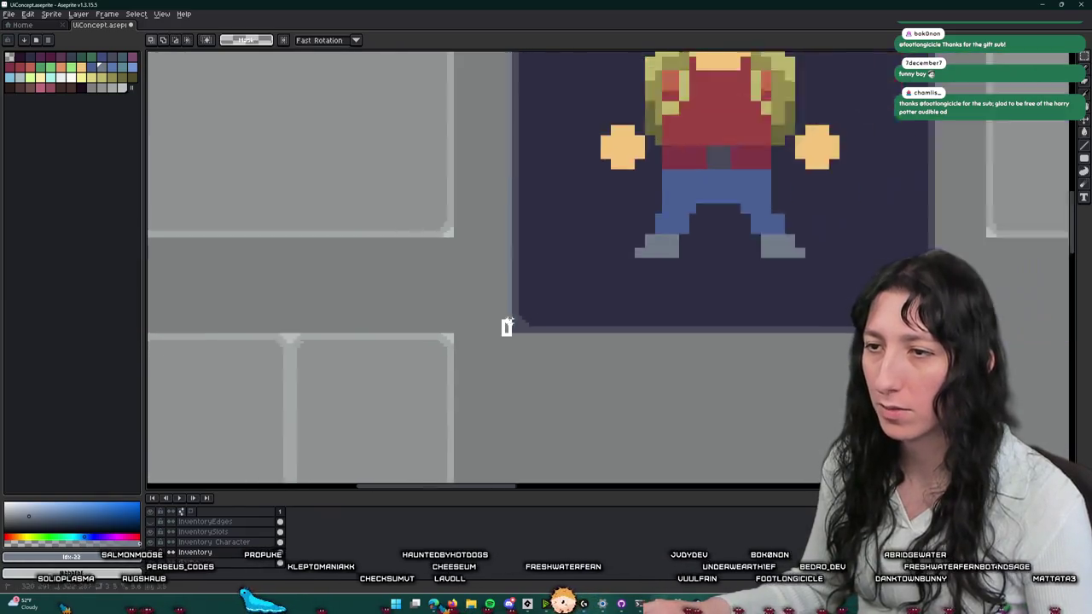
- Flood-fill the narrow strip beside the frame with grey-blue
scroll(504, 324, down, 2)
scroll(506, 231, up, 3)
scroll(506, 231, up, 2)
key(g)
click(477, 211)
- Select a strip along the frame's top and try painting beside the corner, then undo it
key(m)
scroll(499, 196, up, 1)
mouse_move(488, 172)
mouse_down()
mouse_move(510, 211)
mouse_move(717, 188)
mouse_up()
scroll(511, 204, down, 3)
scroll(621, 215, up, 3)
scroll(733, 202, up, 1)
scroll(700, 192, down, 2)
scroll(674, 171, up, 2)
scroll(732, 135, up, 1)
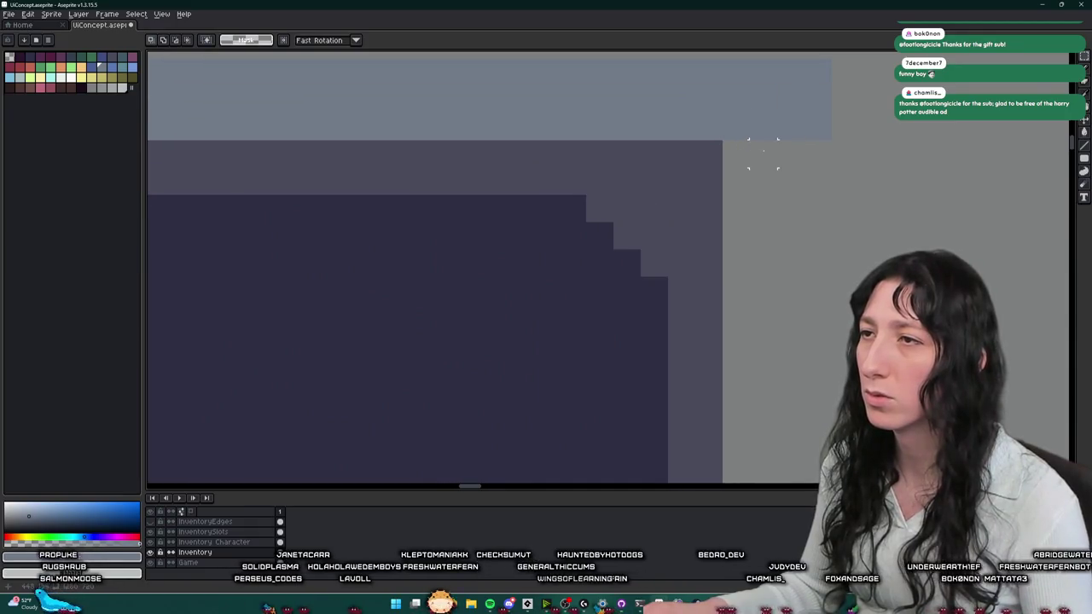
drag(817, 154, 817, 74)
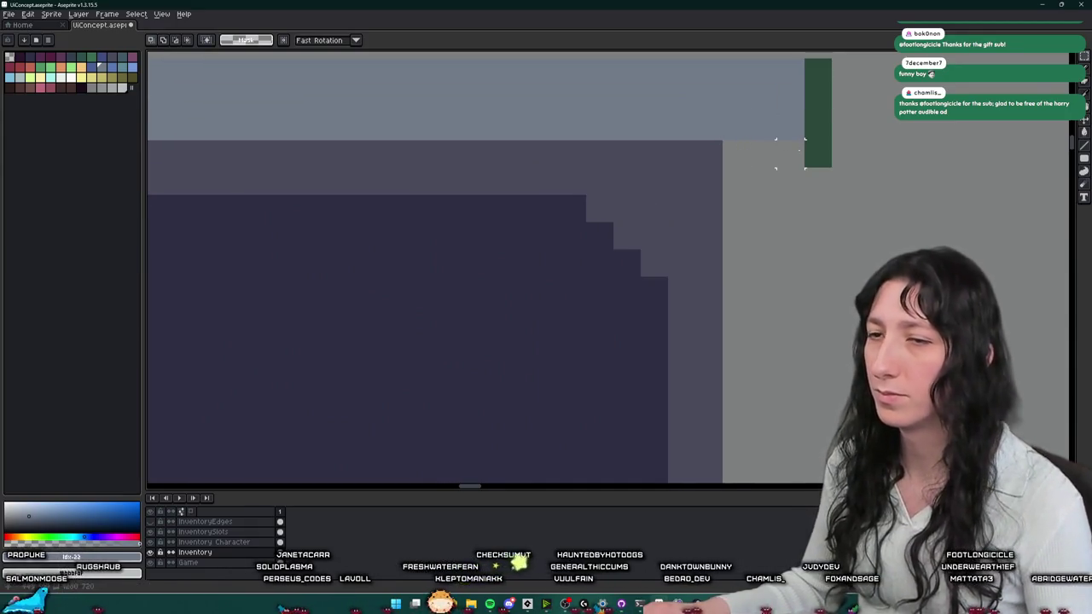
key(ctrl+z)
- Select the strips beside and below the portrait frame, then clear the selection
scroll(687, 128, down, 3)
key(w)
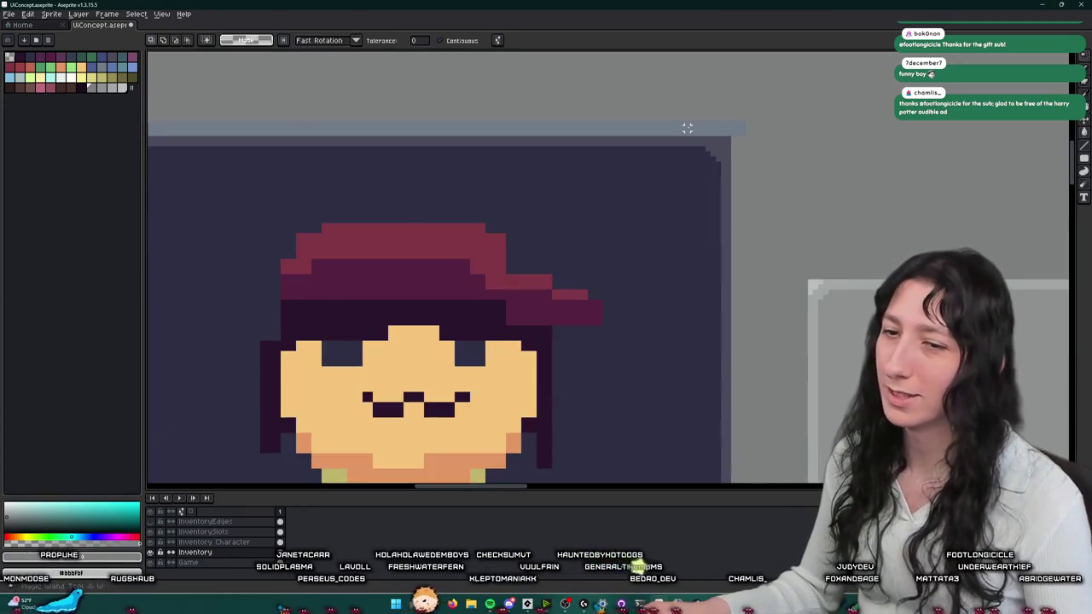
scroll(691, 135, up, 1)
key(m)
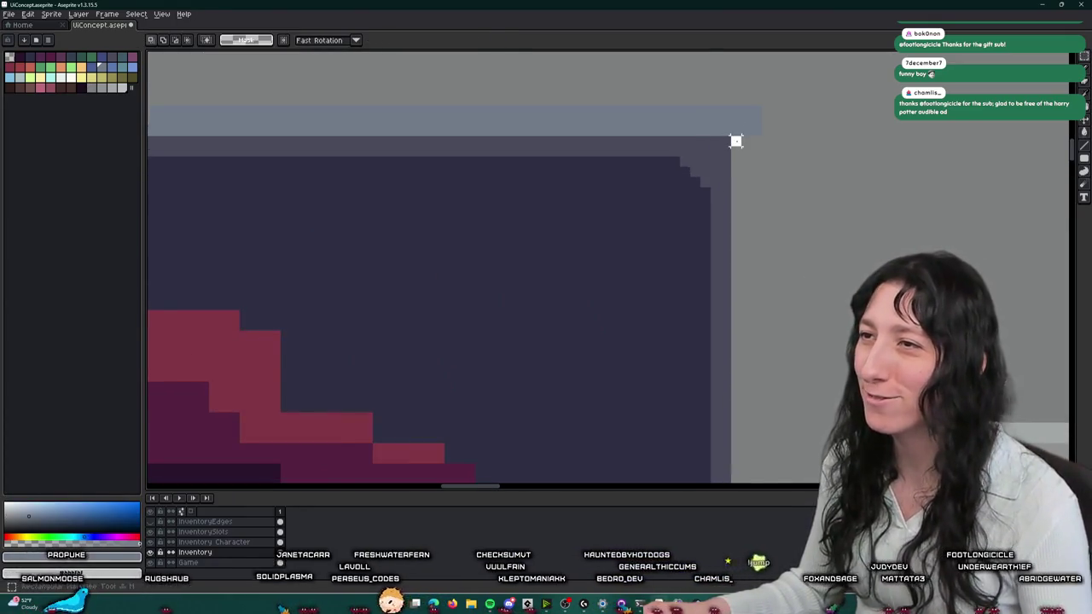
scroll(735, 141, down, 1)
scroll(729, 158, down, 1)
scroll(746, 222, down, 1)
scroll(757, 358, down, 1)
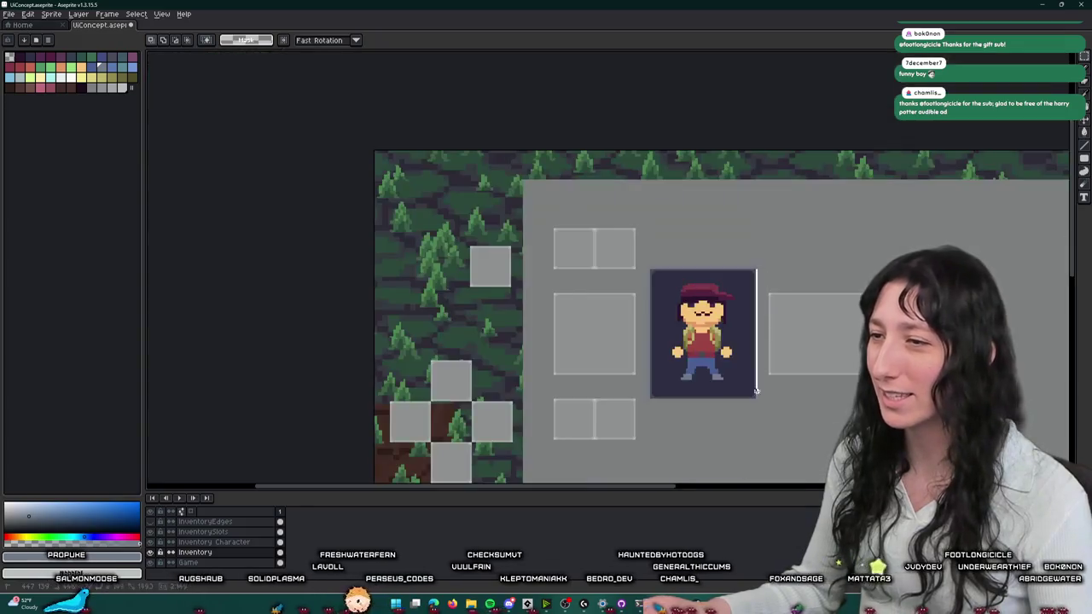
scroll(757, 388, up, 2)
scroll(757, 388, up, 1)
key(w)
click(754, 385)
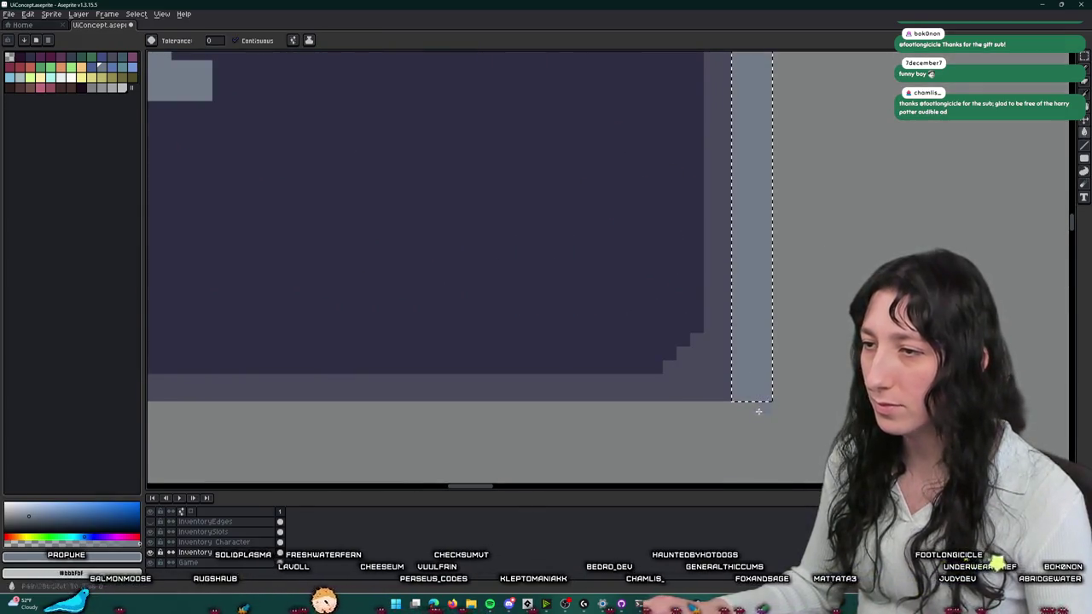
key(m)
scroll(768, 378, down, 2)
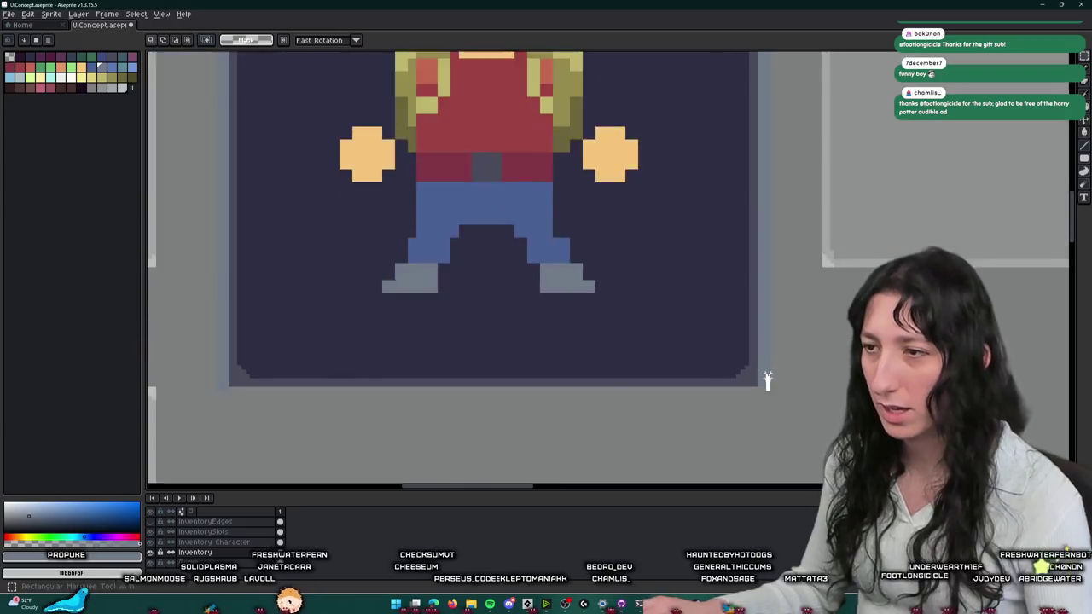
drag(748, 395, 519, 365)
scroll(519, 375, up, 3)
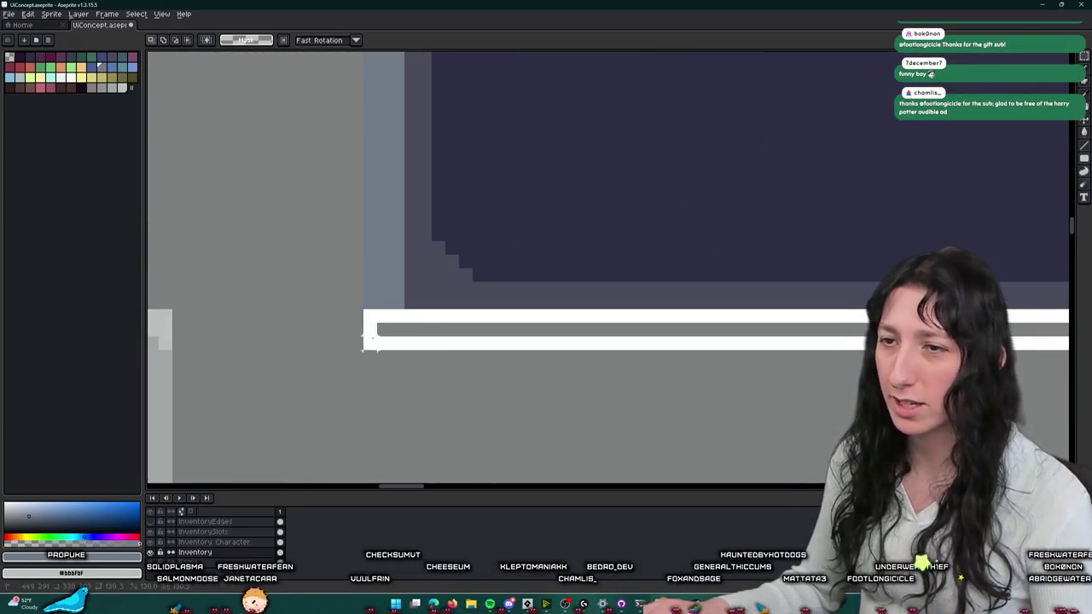
key(w)
scroll(349, 331, up, 2)
scroll(349, 331, up, 2)
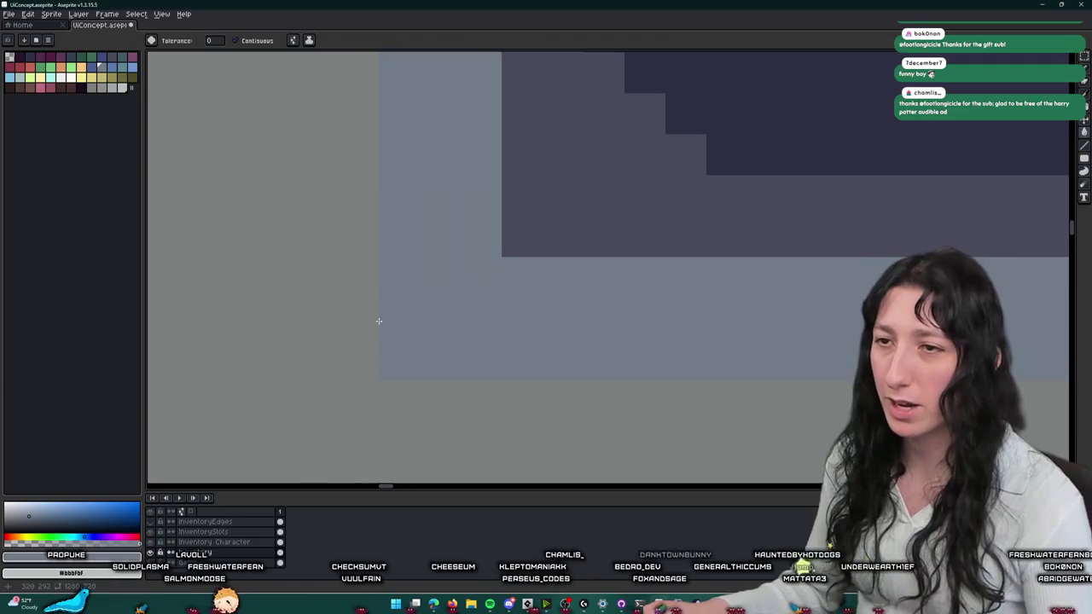
key(ctrl+d)
key(e)
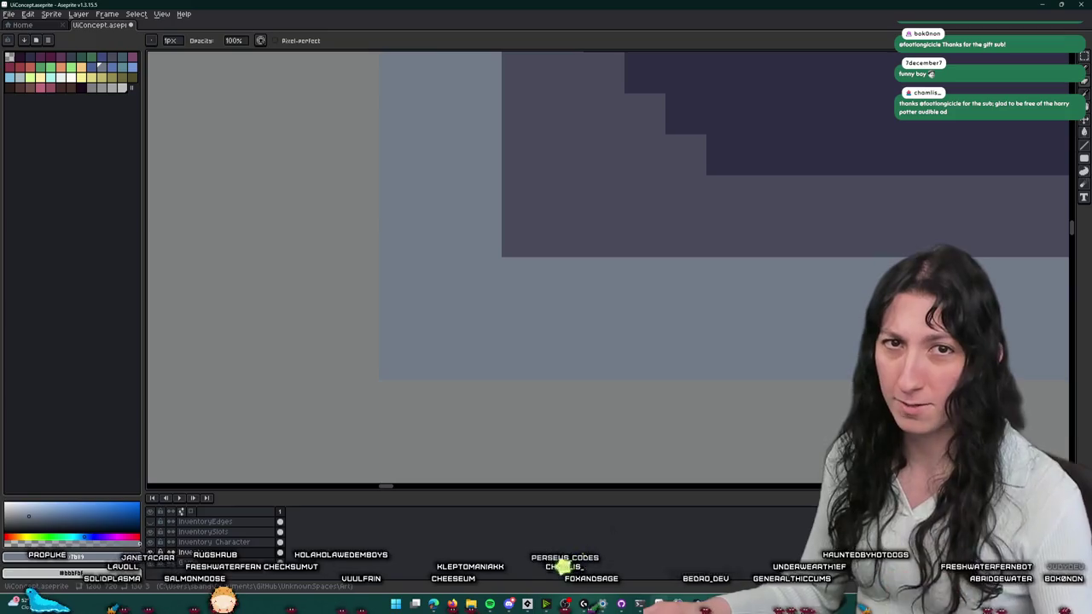
- Sample the frame border's light blue-grey, then pick a purple from the palette
scroll(521, 256, down, 2)
scroll(525, 253, down, 2)
scroll(526, 251, down, 2)
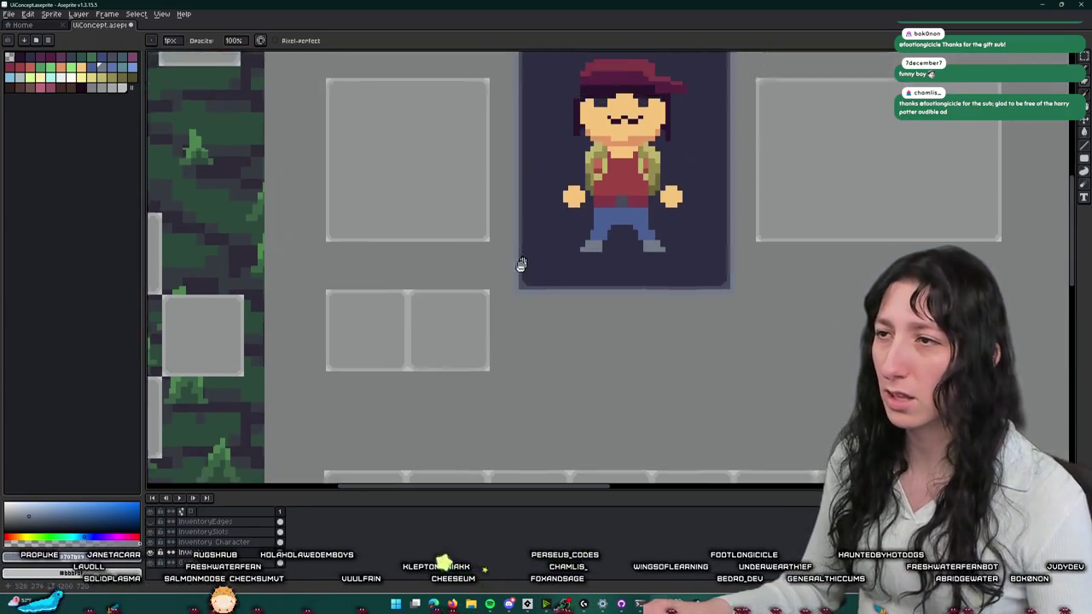
scroll(471, 346, down, 1)
scroll(455, 146, up, 1)
scroll(478, 122, up, 3)
key(i)
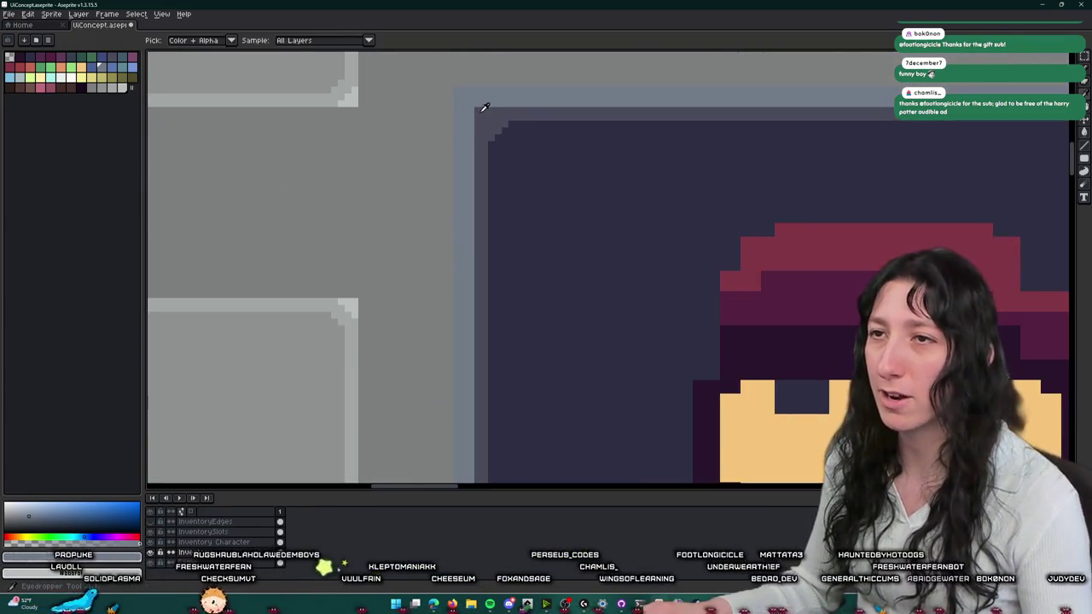
click(484, 84)
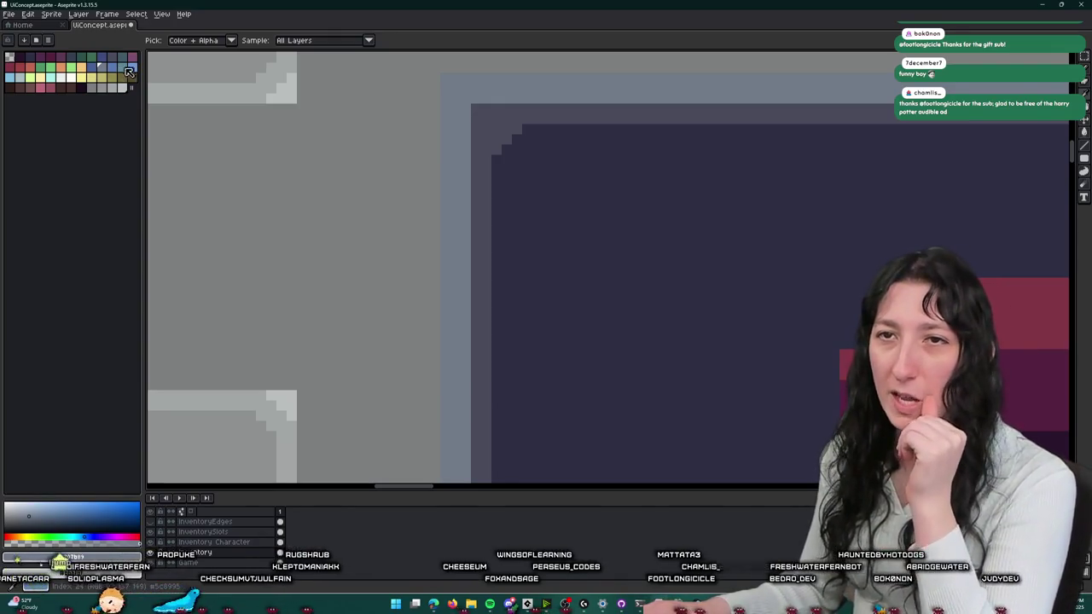
scroll(452, 131, down, 3)
scroll(461, 151, down, 1)
scroll(461, 151, up, 1)
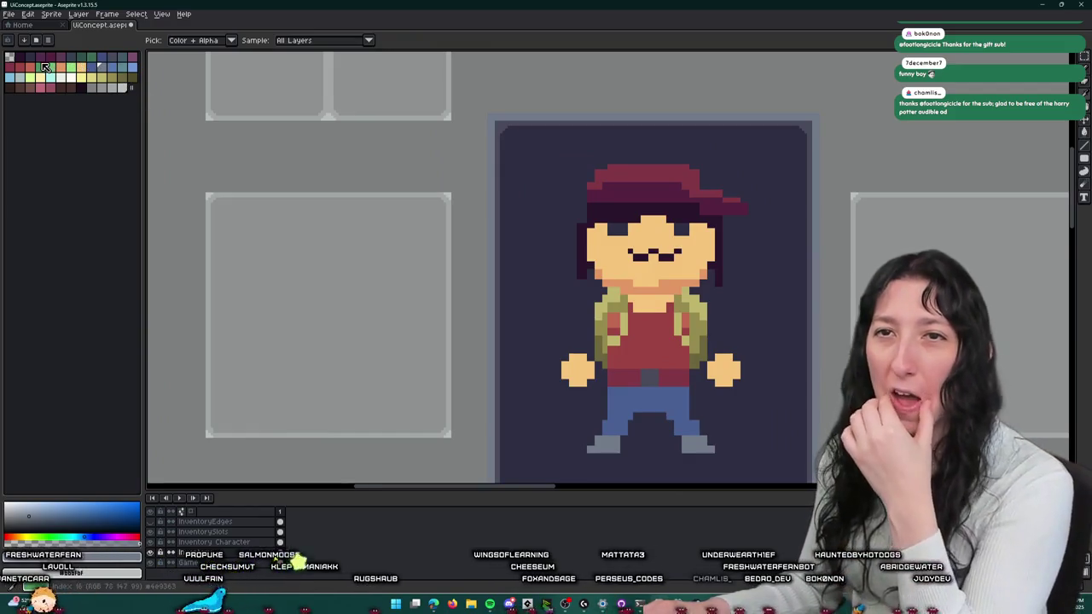
click(35, 60)
key(b)
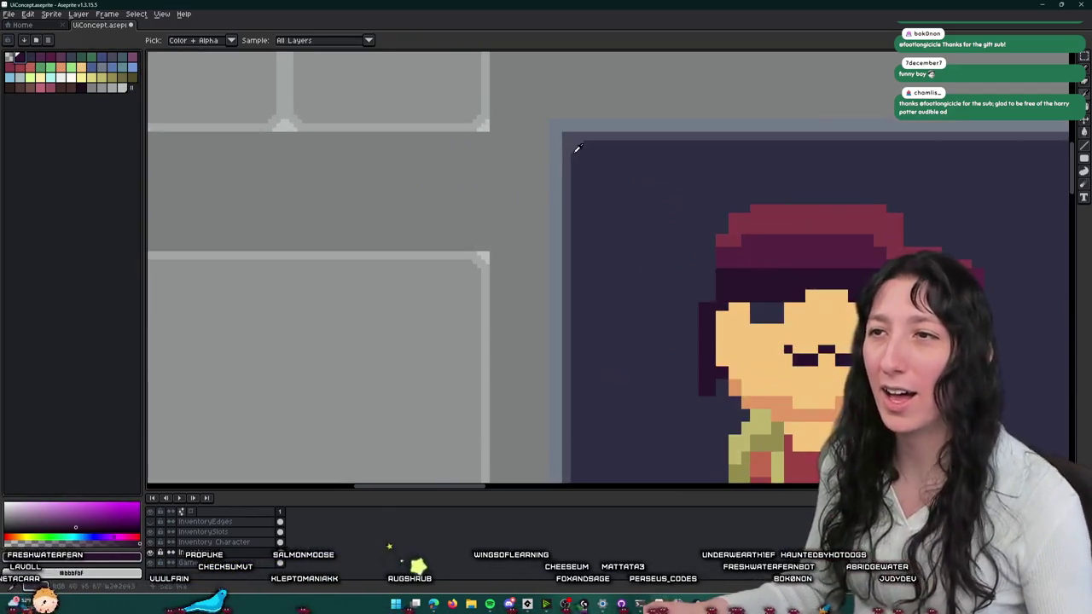
scroll(525, 85, up, 4)
key(i)
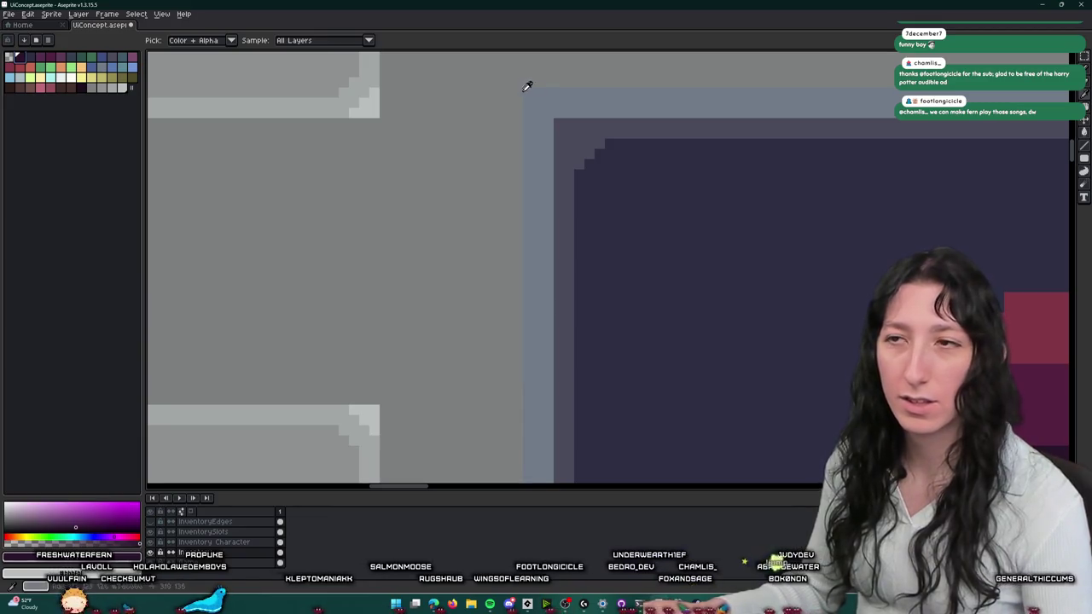
- Sample the frame's blue-grey and fill the portrait frame's border with it
click(539, 96)
key(g)
scroll(572, 124, down, 1)
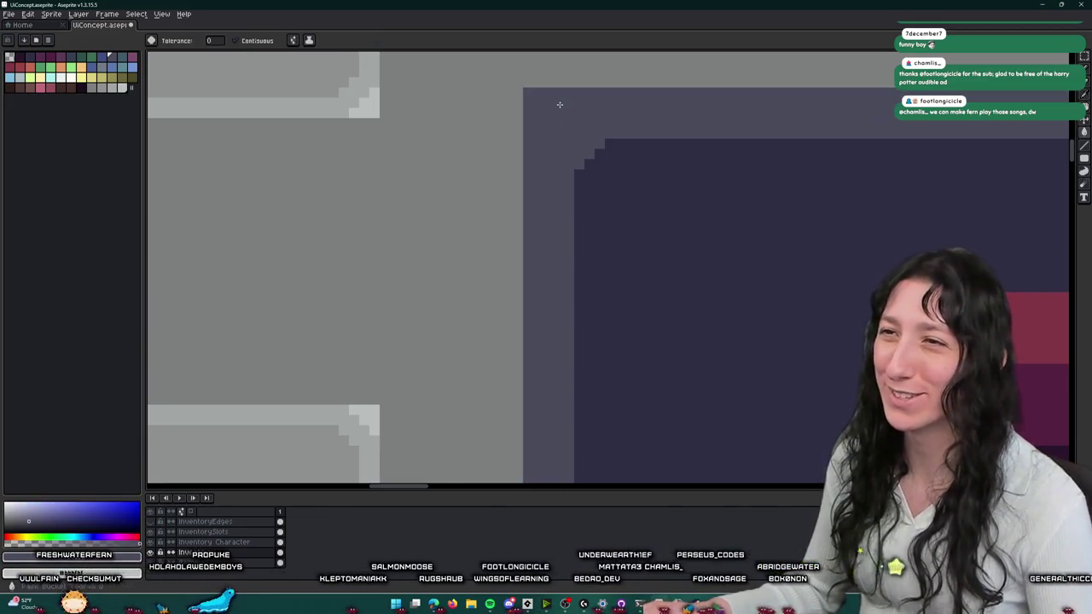
scroll(567, 115, down, 2)
scroll(559, 105, down, 1)
click(559, 106)
- Try filling the border with a dark palette colour, then undo that fill
key(v)
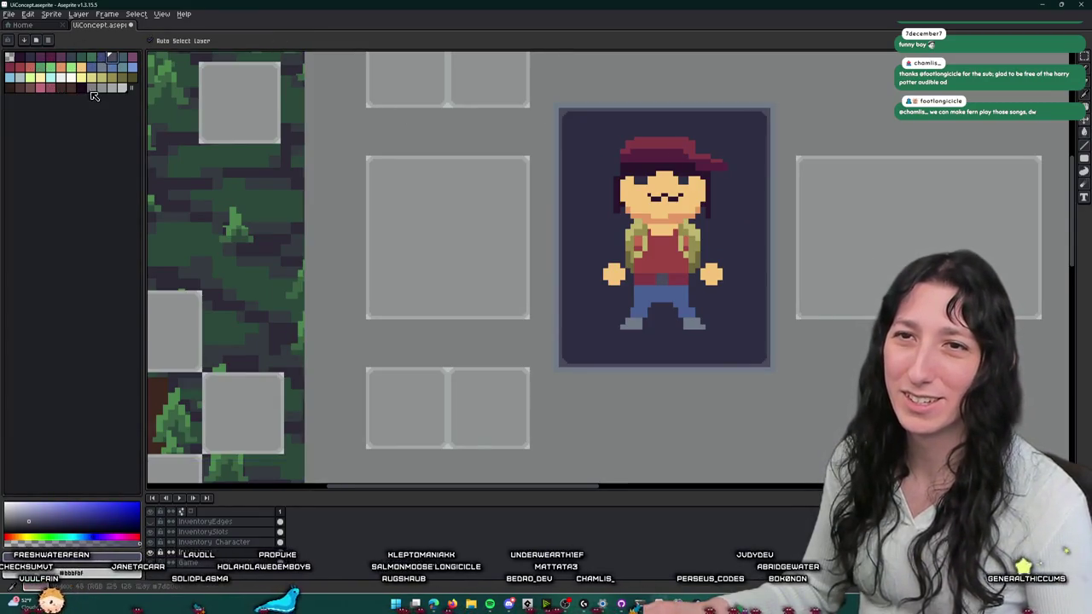
click(80, 87)
key(g)
scroll(525, 132, up, 2)
scroll(529, 134, up, 1)
click(518, 132)
scroll(518, 132, down, 2)
scroll(492, 128, down, 1)
scroll(483, 123, down, 1)
scroll(483, 123, up, 1)
scroll(483, 123, up, 1)
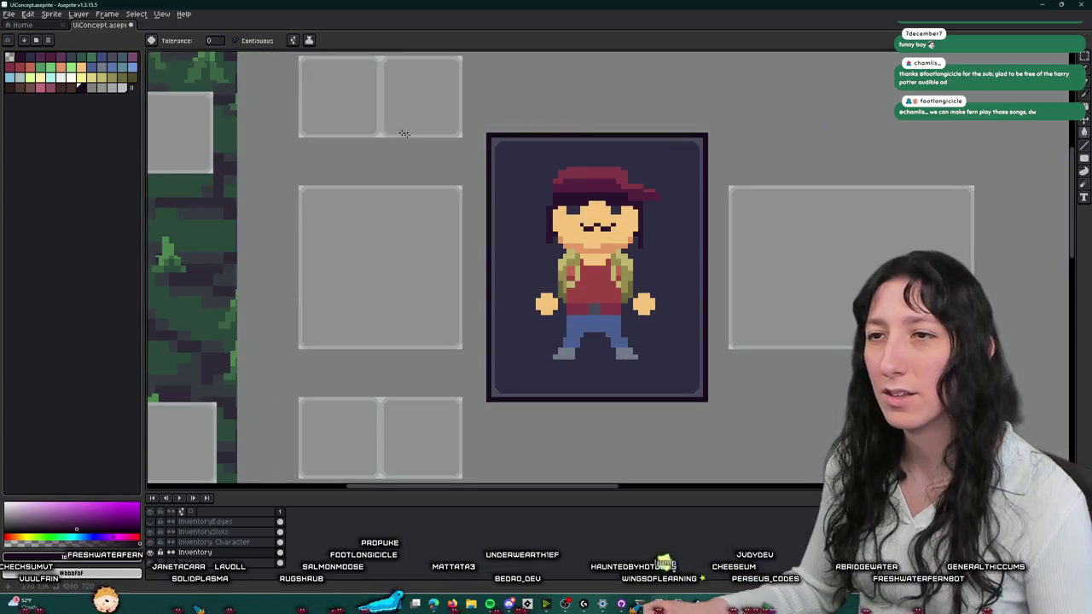
key(ctrl+z)
scroll(493, 135, up, 2)
- Lower the drawing colour's brightness in the HSV editor to a darker blue-grey, 363742
key(i)
scroll(499, 135, up, 1)
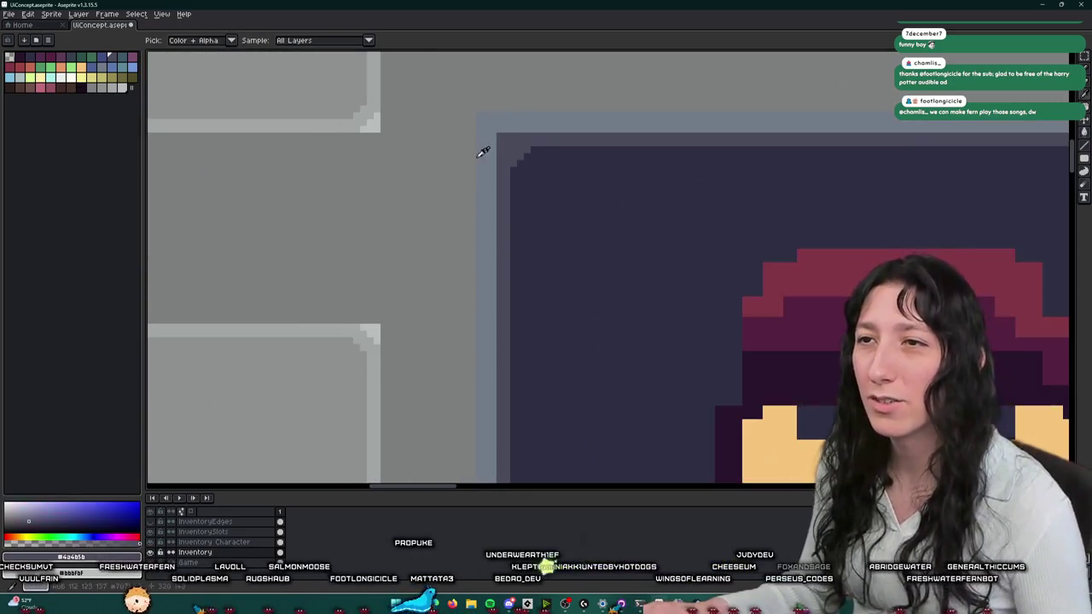
click(76, 561)
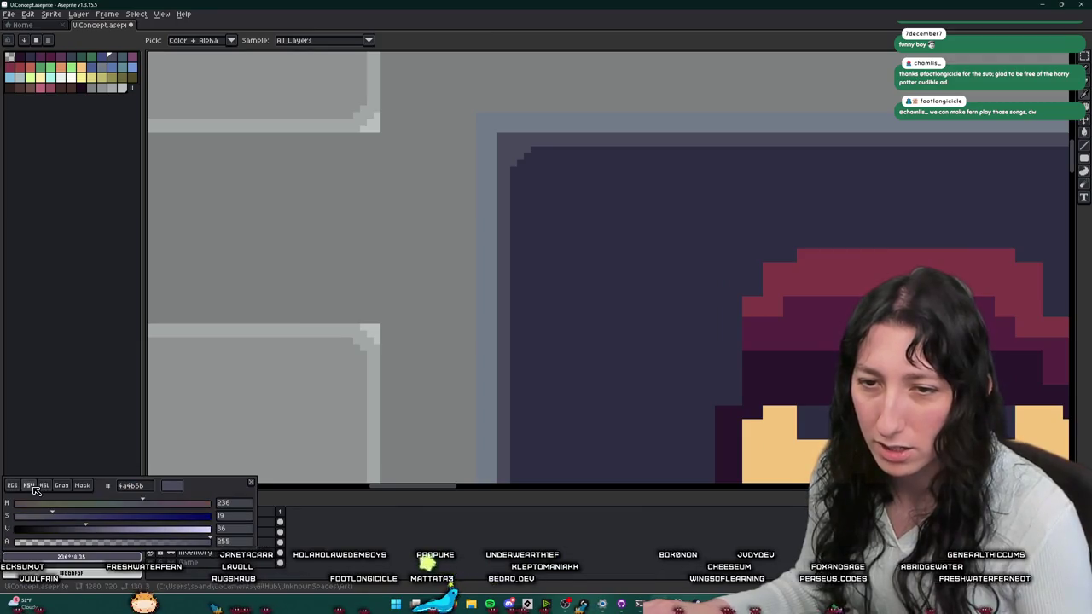
drag(75, 531, 67, 533)
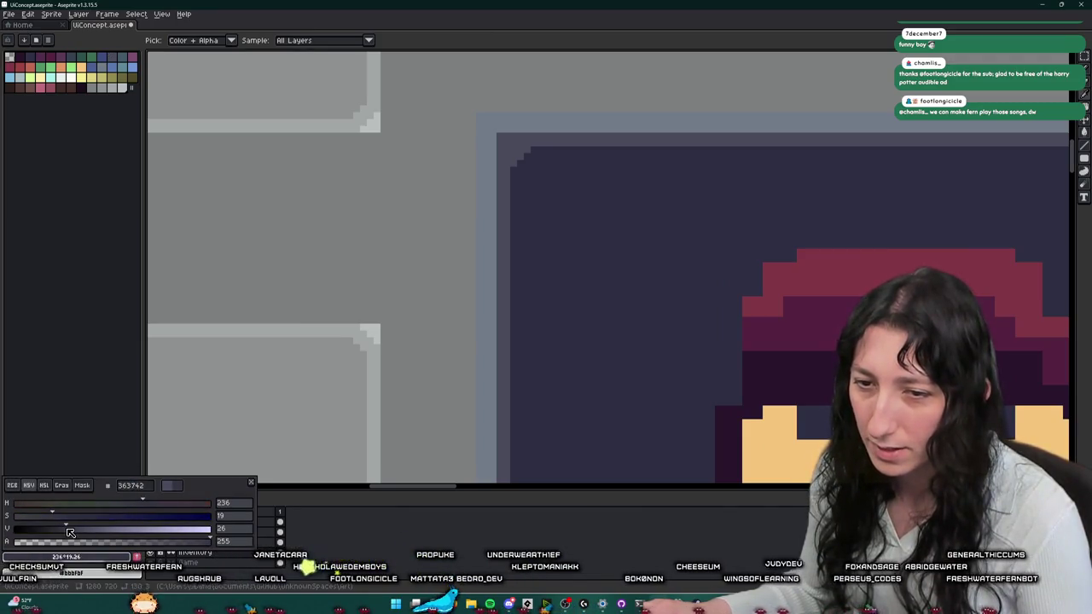
key(Escape)
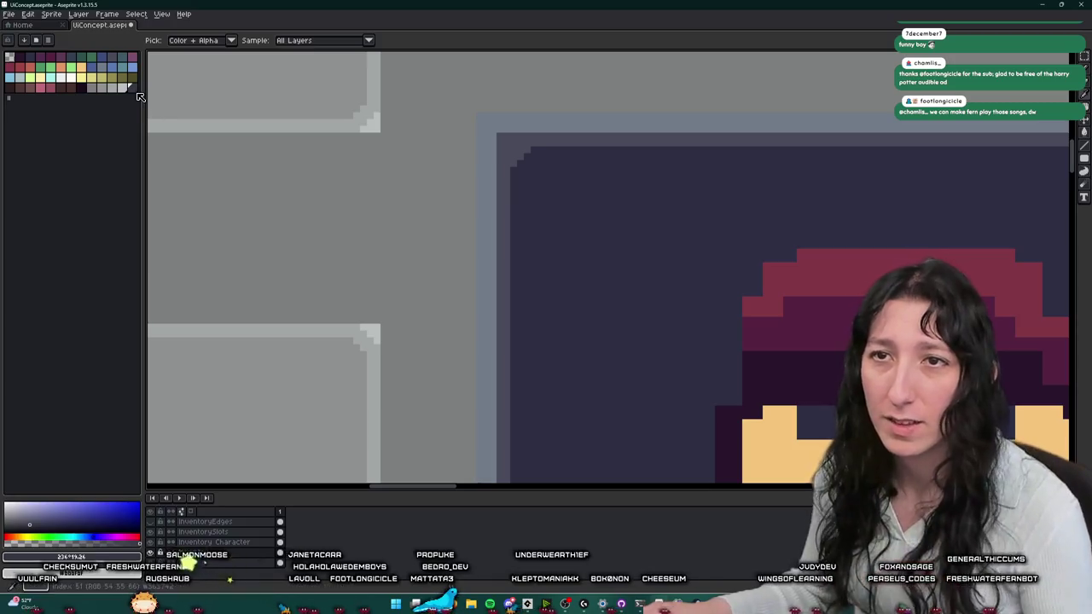
key(e)
scroll(458, 114, up, 3)
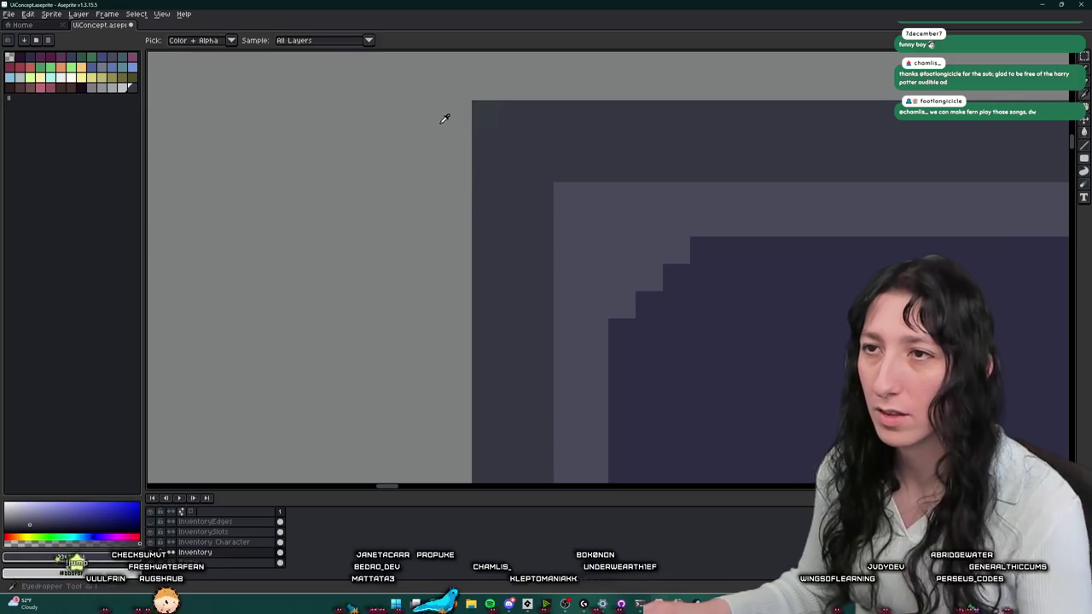
- Erase and repaint the frame's top-left corner pixels into a clean dark stepped curve
click(480, 114)
key(b)
scroll(490, 132, down, 3)
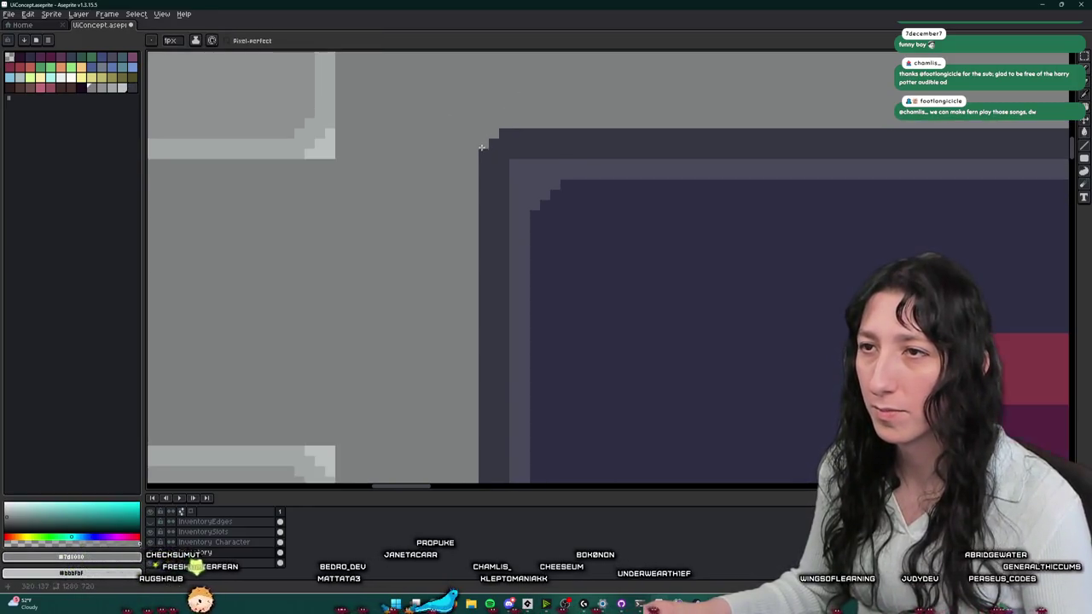
scroll(480, 153, down, 1)
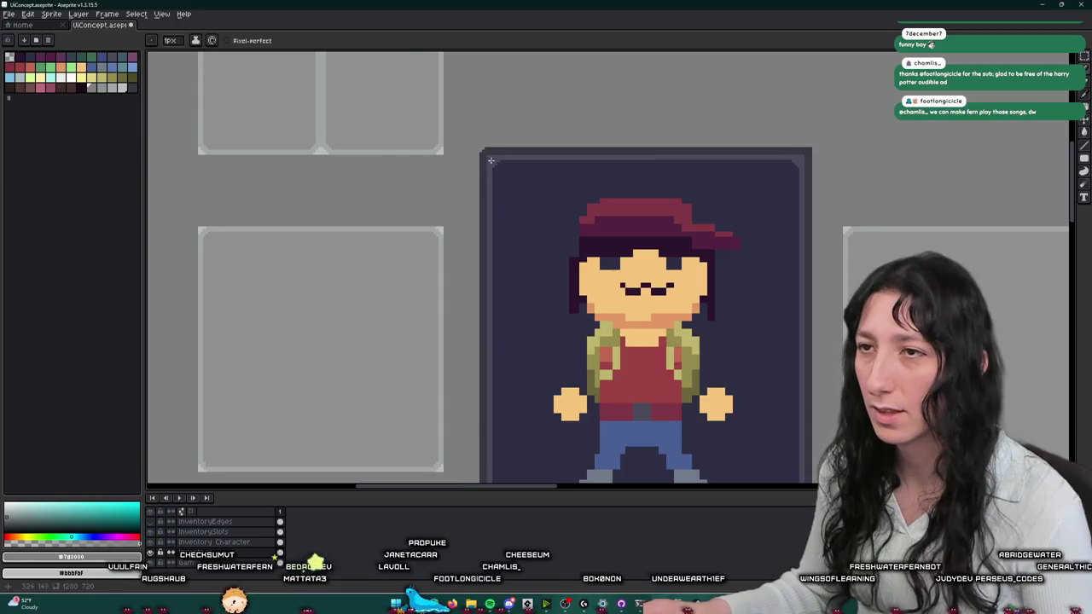
scroll(492, 161, up, 1)
scroll(495, 159, up, 1)
click(481, 182)
scroll(480, 179, down, 3)
scroll(472, 206, up, 4)
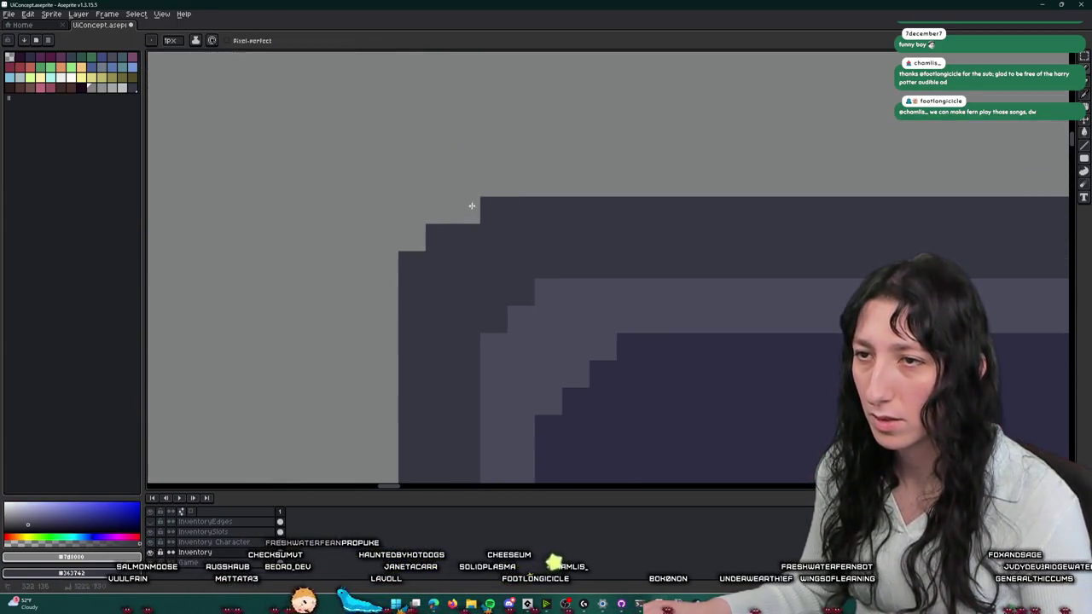
drag(471, 205, 410, 284)
key(ctrl+z)
click(400, 261)
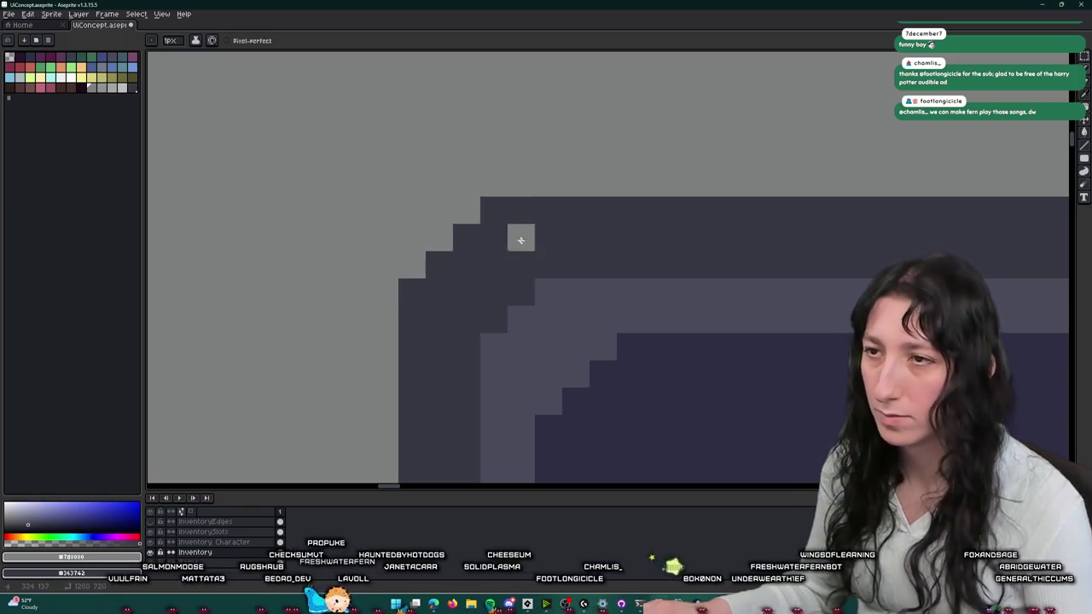
- Copy the rounded top-left corner over the card's top-right corner, covering the green mark
key(m)
scroll(435, 324, down, 2)
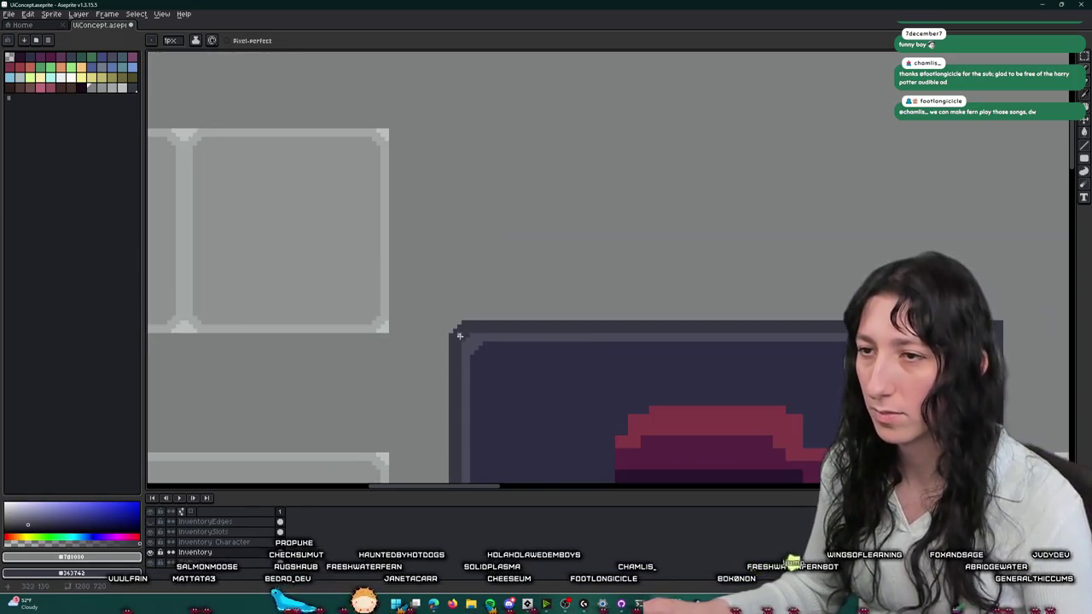
scroll(465, 226, down, 1)
scroll(459, 214, down, 1)
scroll(554, 196, up, 1)
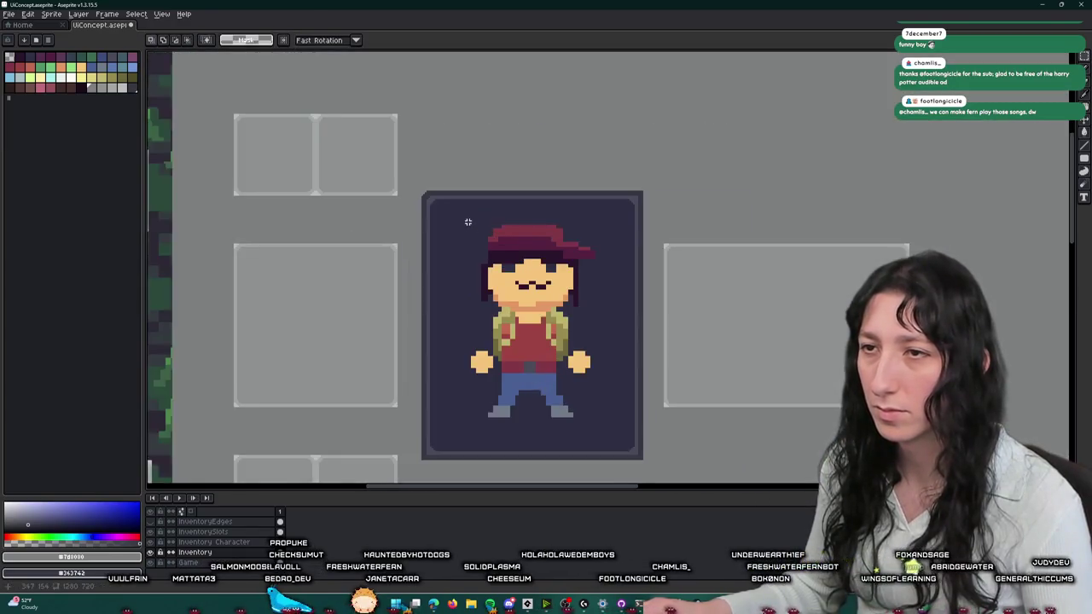
scroll(648, 175, up, 1)
scroll(724, 172, up, 1)
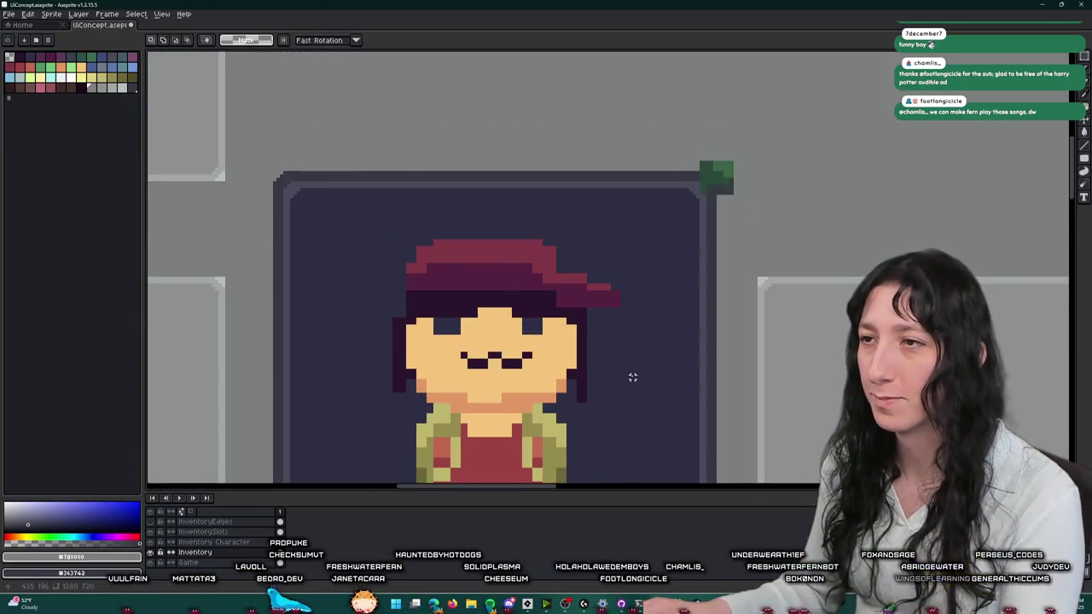
scroll(639, 136, down, 2)
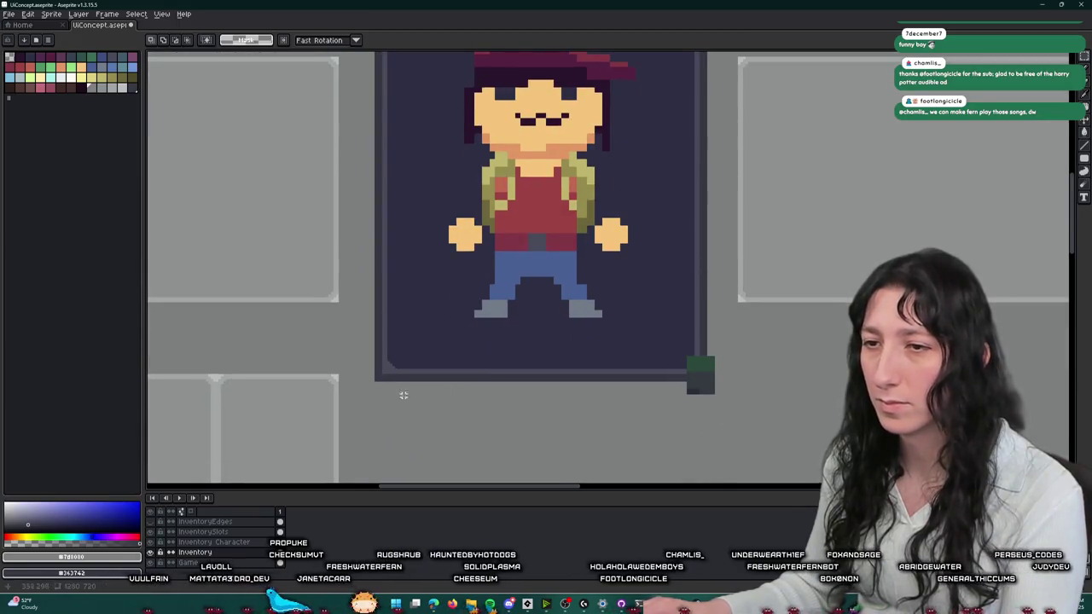
scroll(401, 316, up, 2)
scroll(361, 133, up, 3)
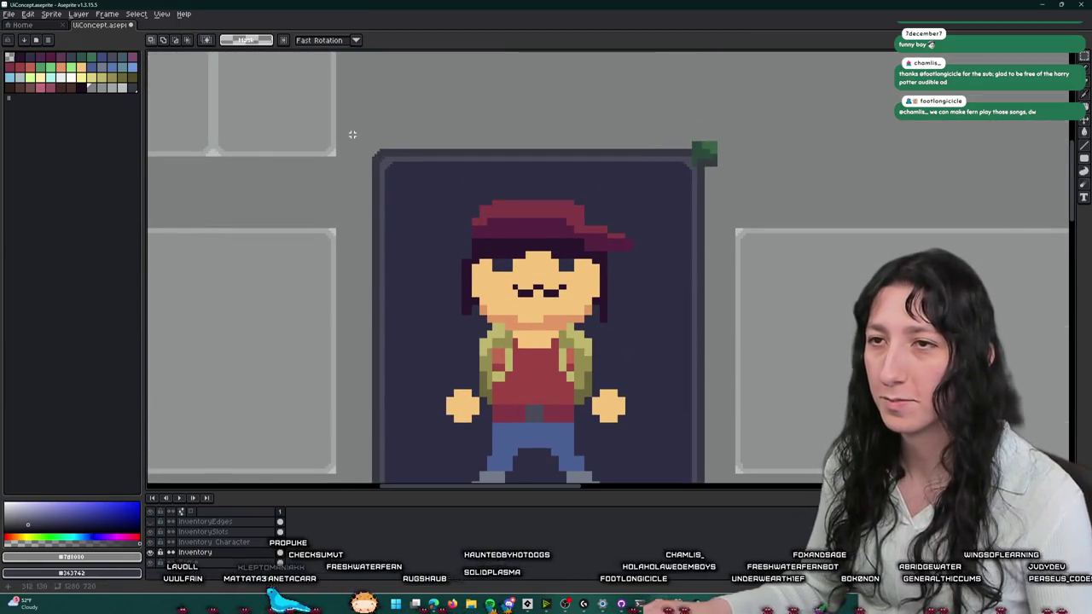
drag(381, 176, 691, 173)
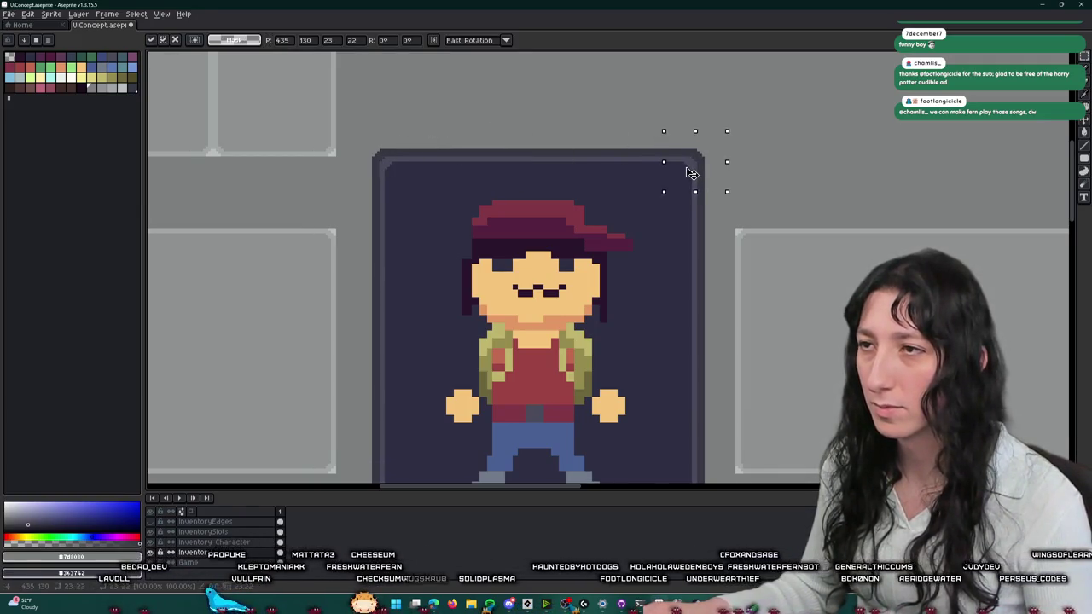
- Move a strip of dark outline down the card to form matching rounded bottom corners
scroll(688, 320, down, 2)
scroll(688, 320, down, 1)
drag(707, 84, 499, 136)
scroll(551, 92, down, 2)
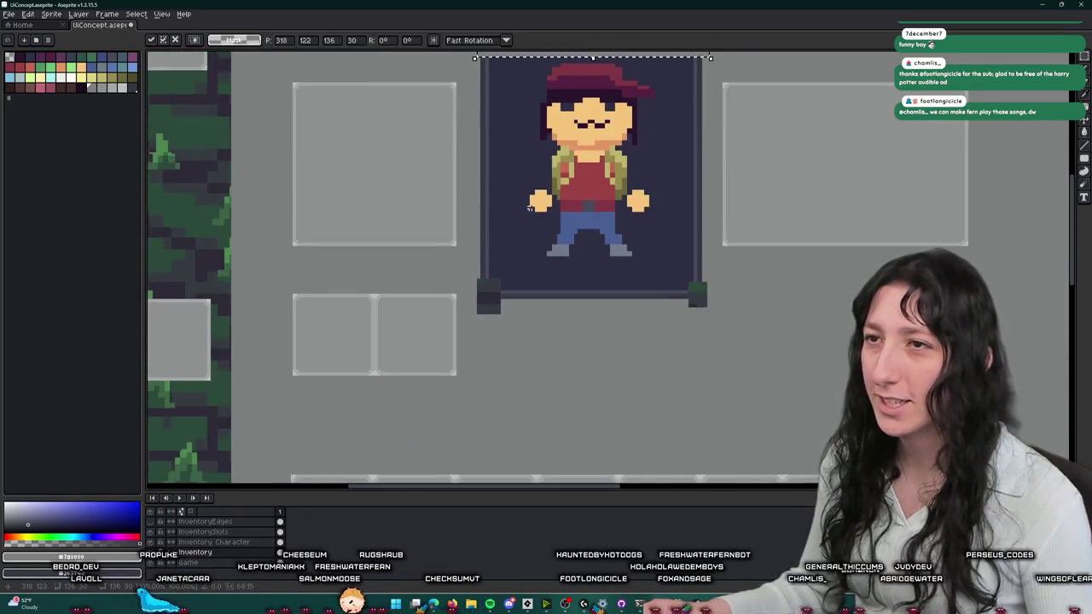
key(shift+Down)
key(shift+Down)
key(shift+Down)
key(shift+Down)
key(shift+Down)
key(shift+Down)
key(shift+Down)
key(shift+Down)
key(shift+Down)
key(shift+Up)
key(shift+Up)
key(shift+Up)
key(Up)
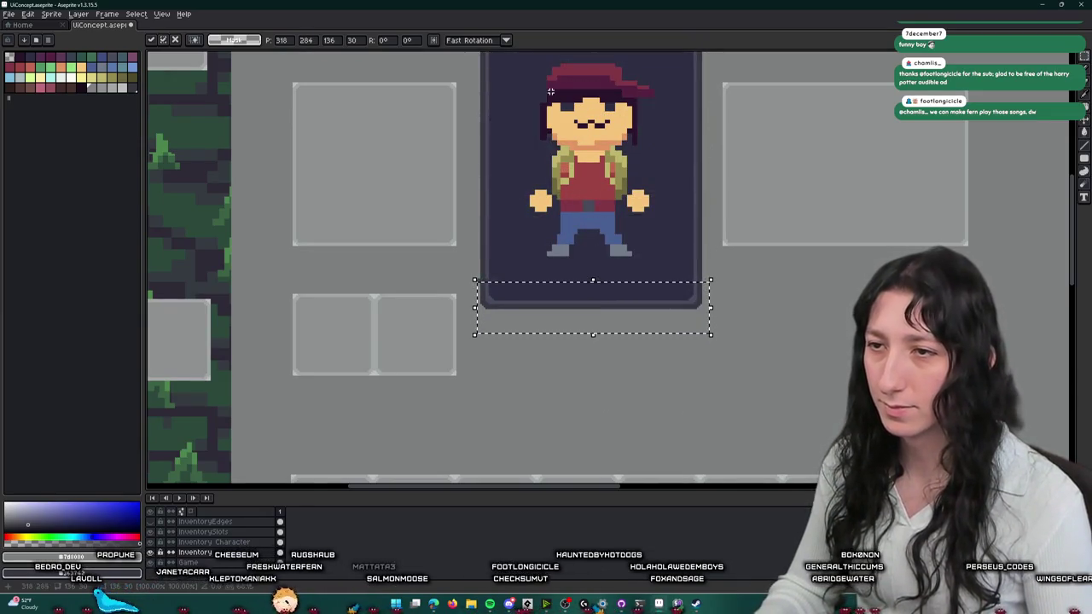
key(ctrl+d)
scroll(591, 229, down, 2)
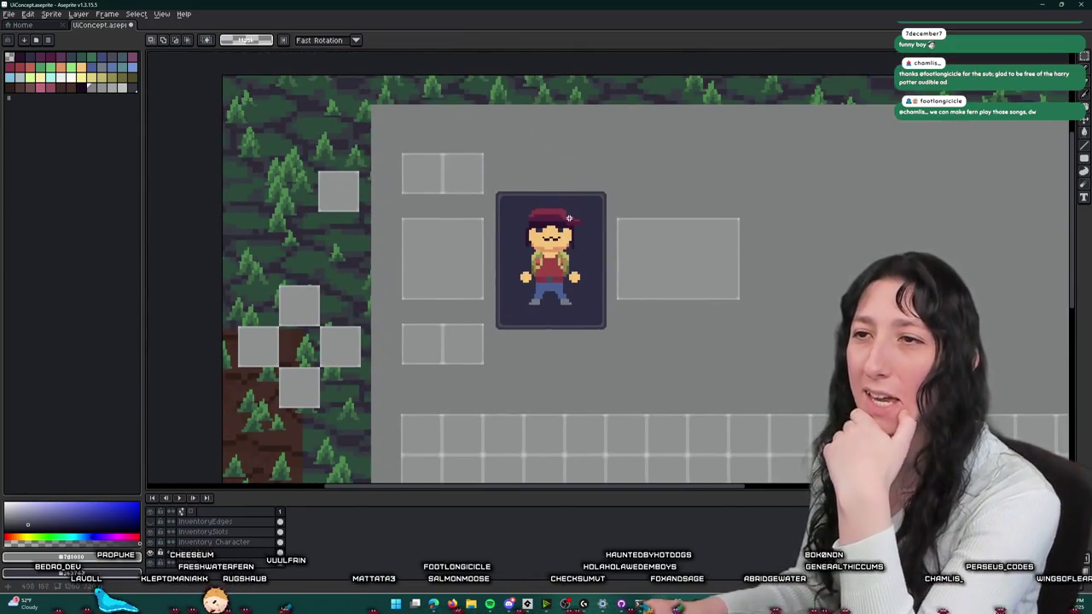
scroll(557, 354, up, 3)
scroll(557, 354, up, 1)
scroll(472, 366, up, 1)
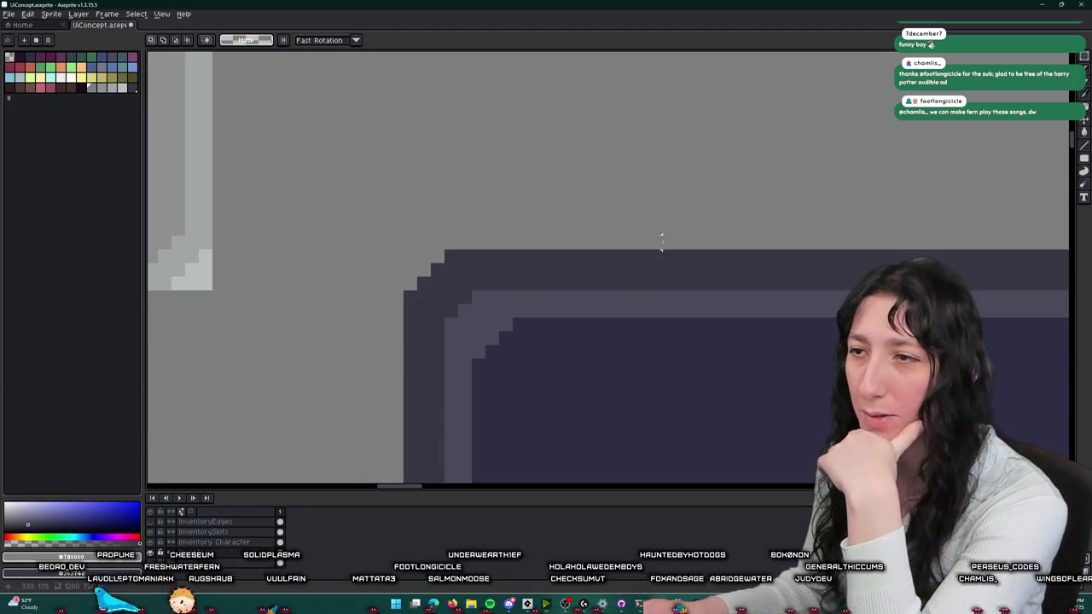
scroll(654, 256, down, 2)
scroll(666, 254, down, 1)
scroll(681, 252, up, 2)
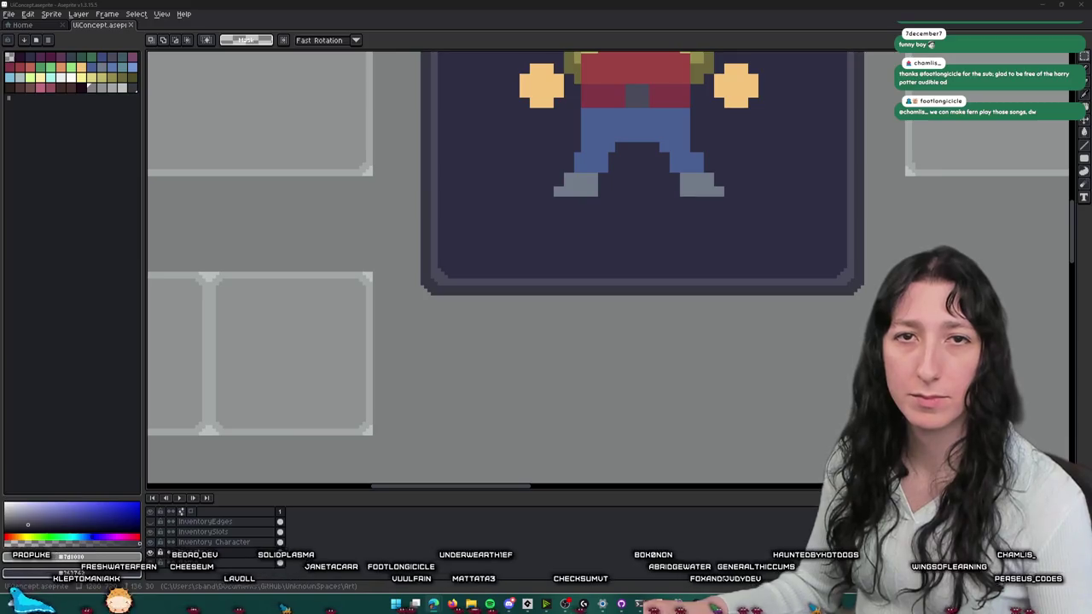
scroll(261, 168, down, 3)
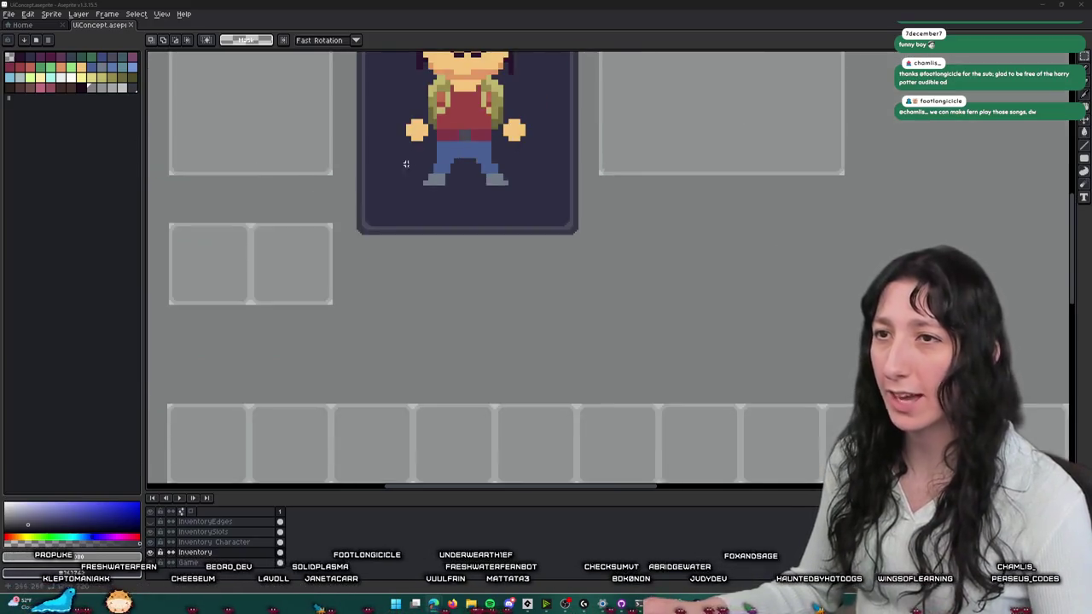
scroll(451, 299, down, 3)
scroll(434, 257, up, 1)
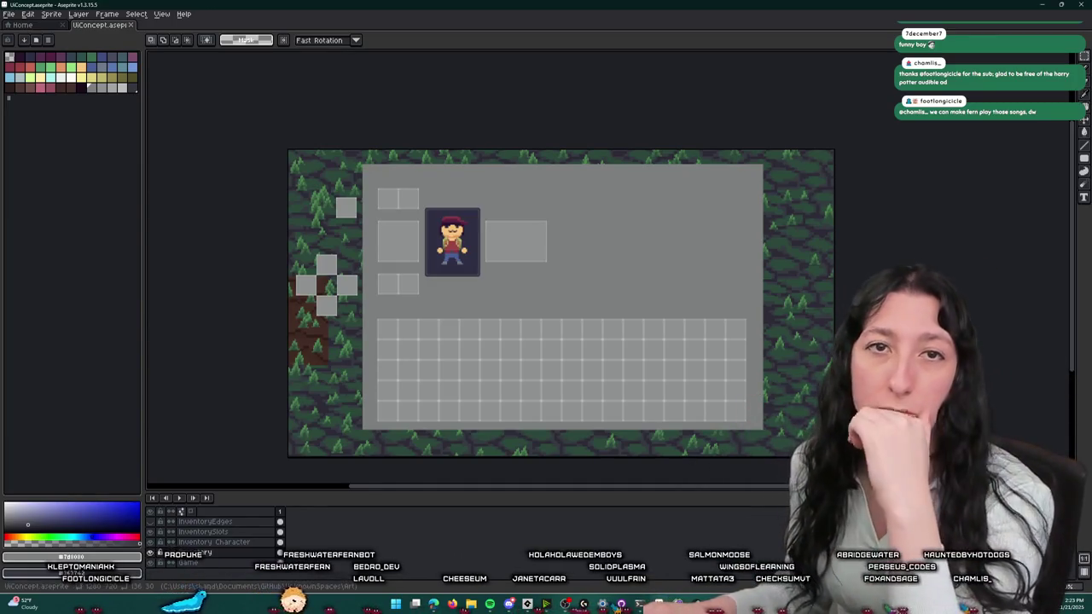
scroll(408, 233, up, 1)
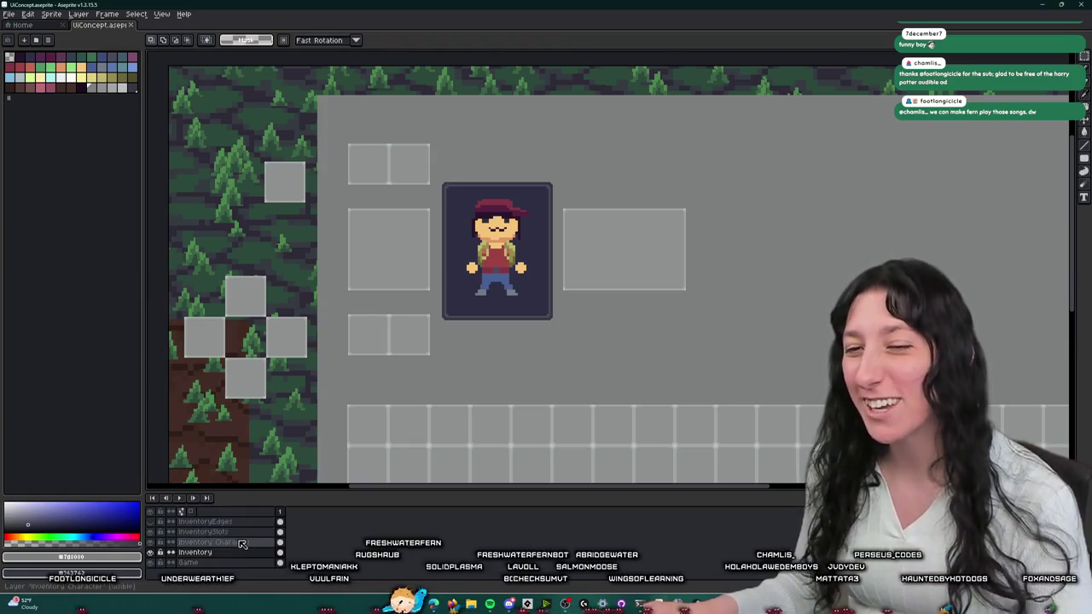
- On the InventorySlots layer, move the wide slot aside and copy the middle-left slot beside the portrait
drag(426, 452, 389, 475)
click(209, 533)
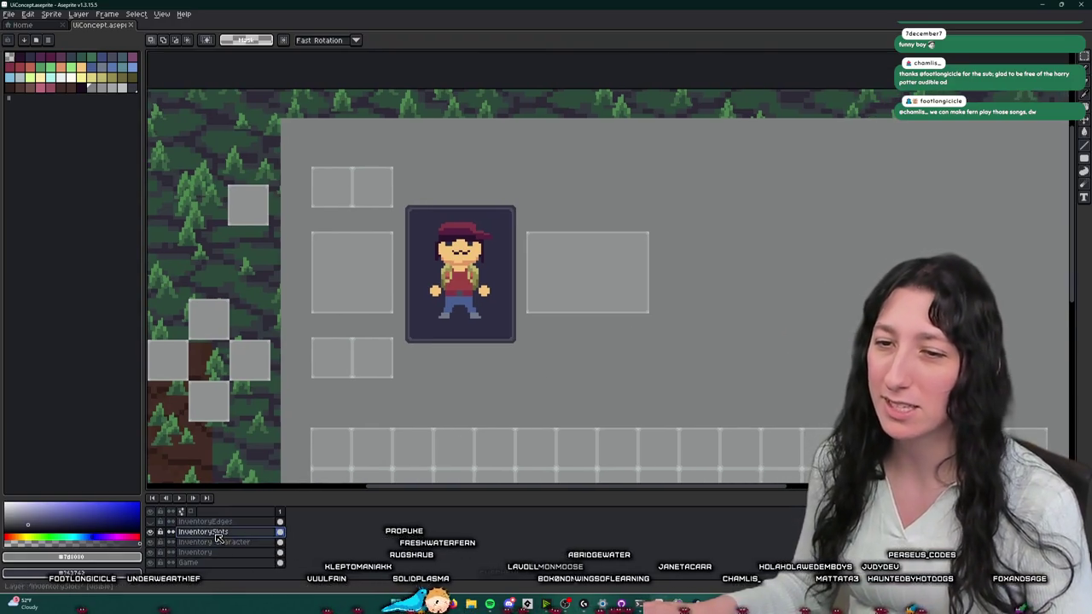
drag(525, 215, 693, 332)
drag(639, 305, 841, 285)
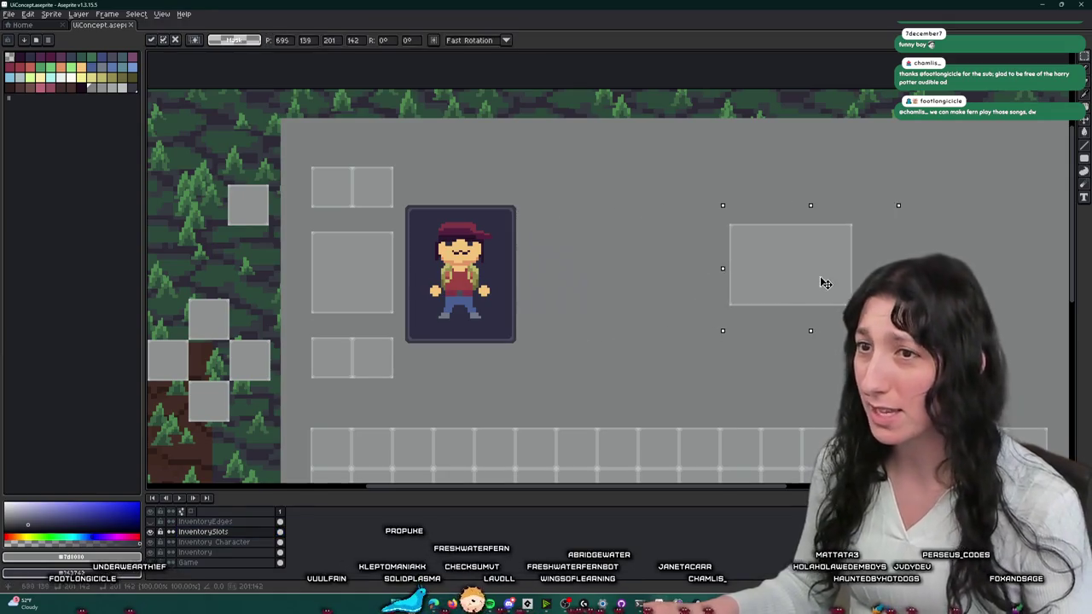
click(151, 523)
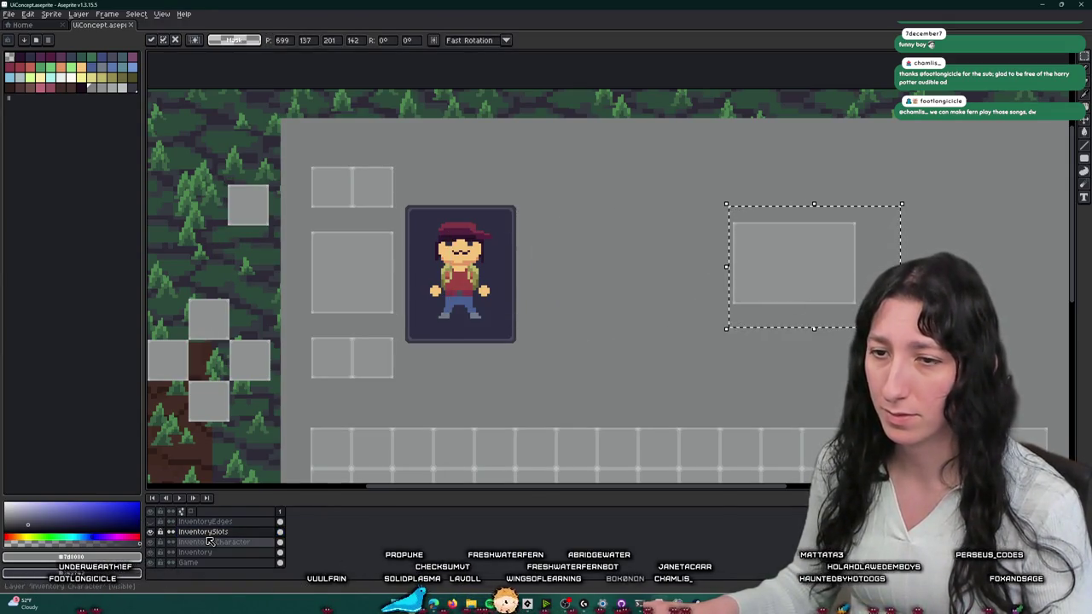
key(ctrl+d)
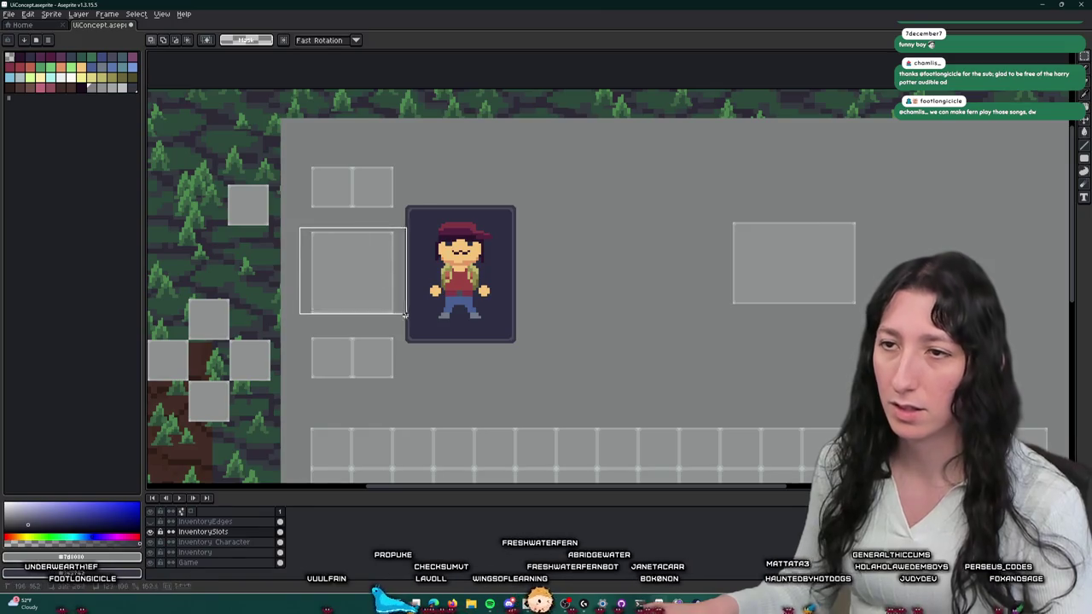
key(shift+Right)
key(shift+Right)
key(shift+Right)
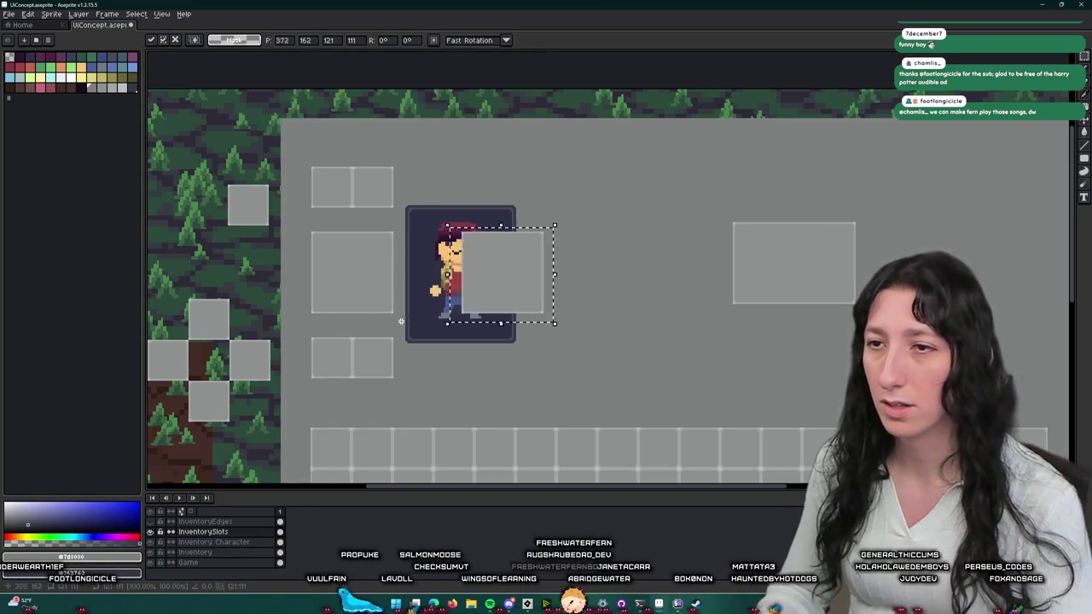
key(shift+Right)
key(shift+Right)
key(shift+Right)
key(ctrl+d)
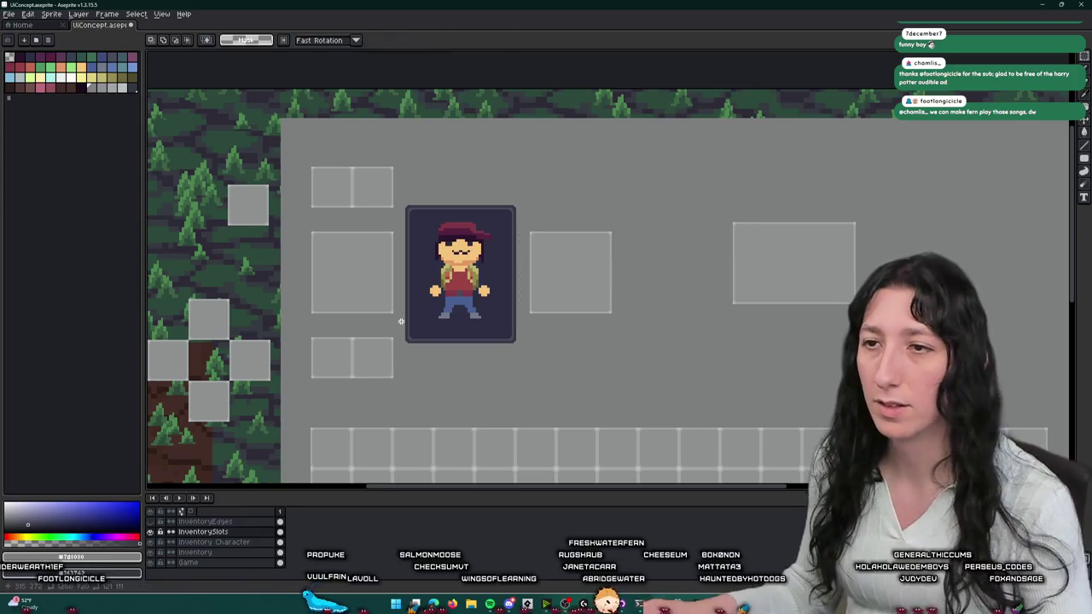
- Lift the wide slot and move it beside the newly copied slot
scroll(431, 305, down, 2)
scroll(512, 273, up, 3)
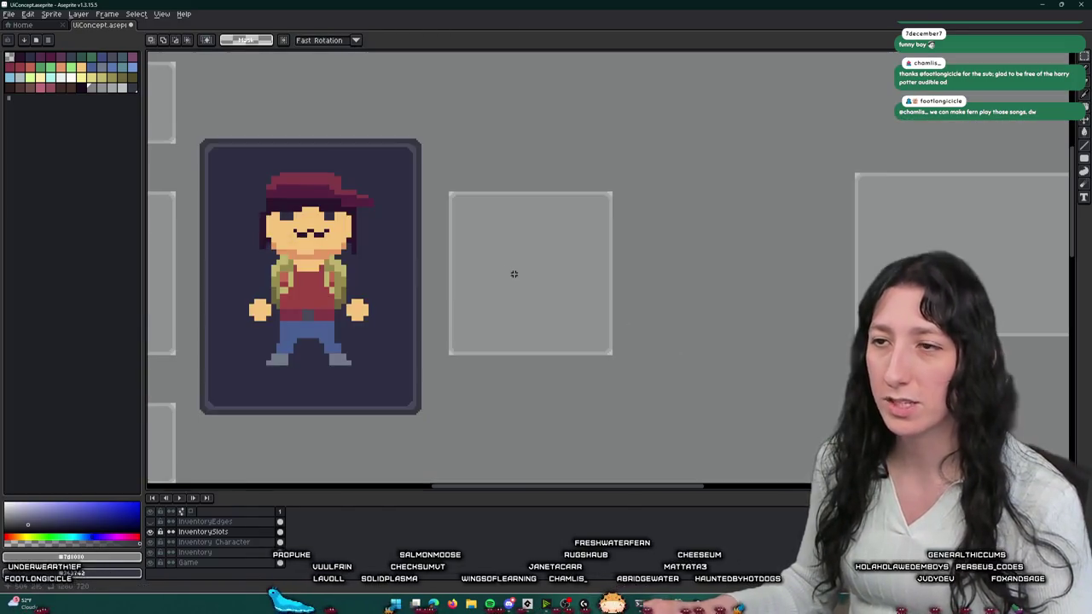
scroll(588, 208, down, 1)
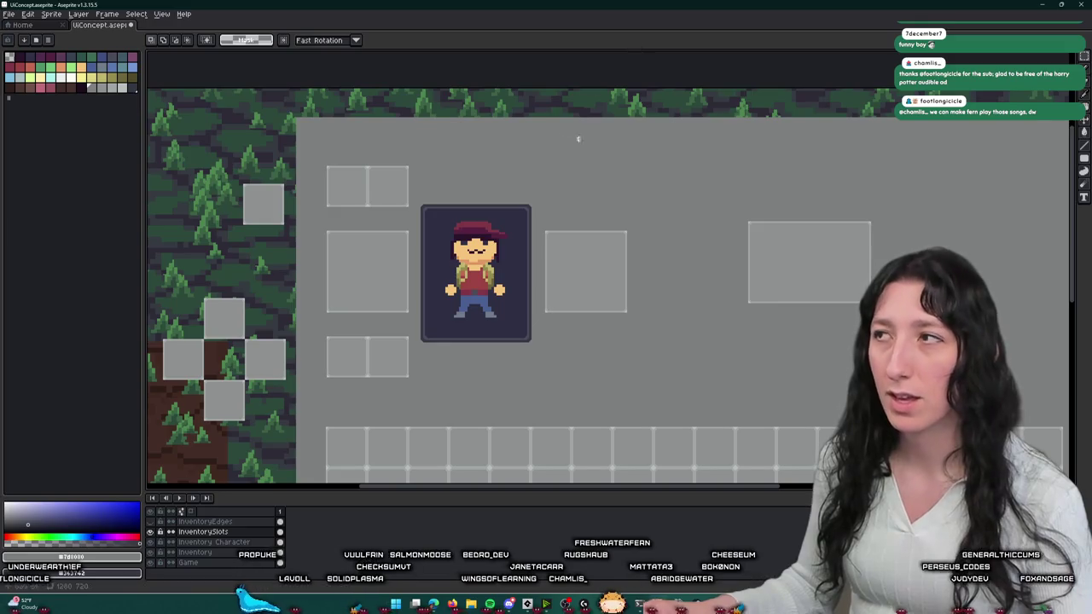
drag(709, 276, 659, 250)
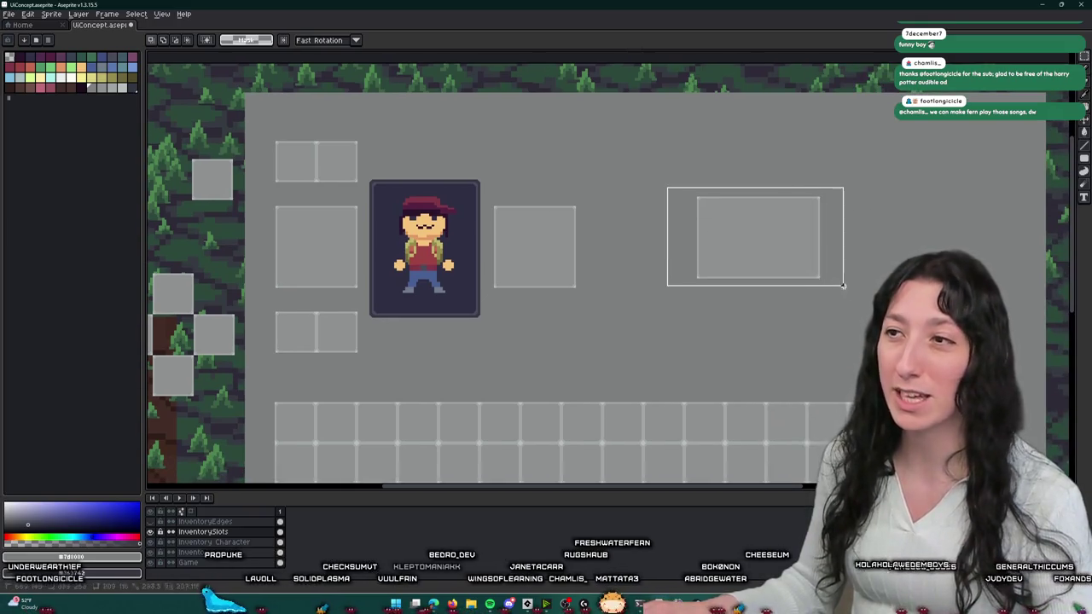
drag(765, 253, 563, 172)
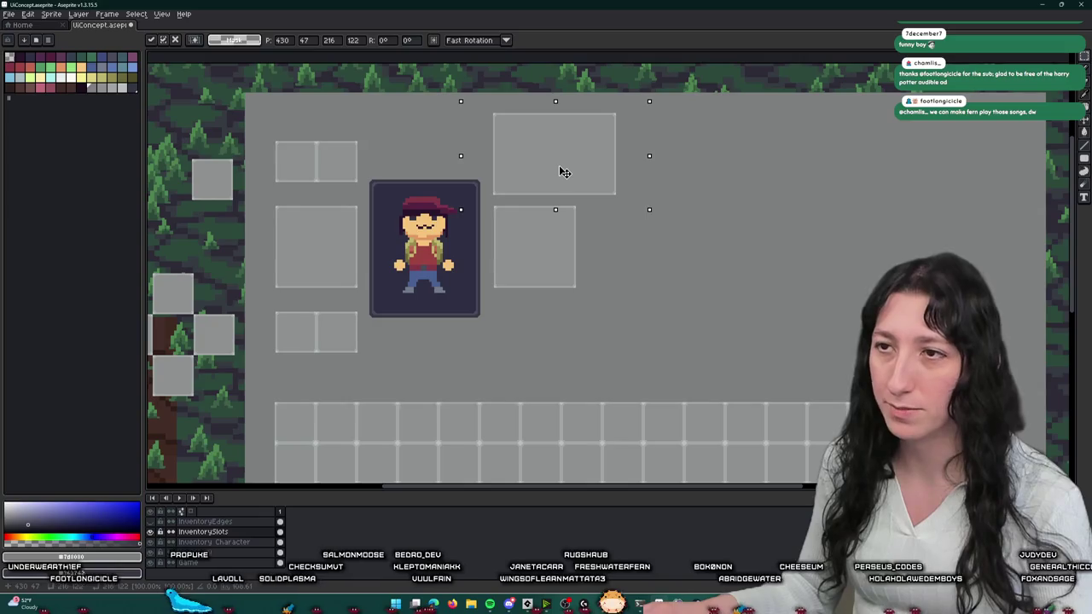
drag(563, 173, 703, 267)
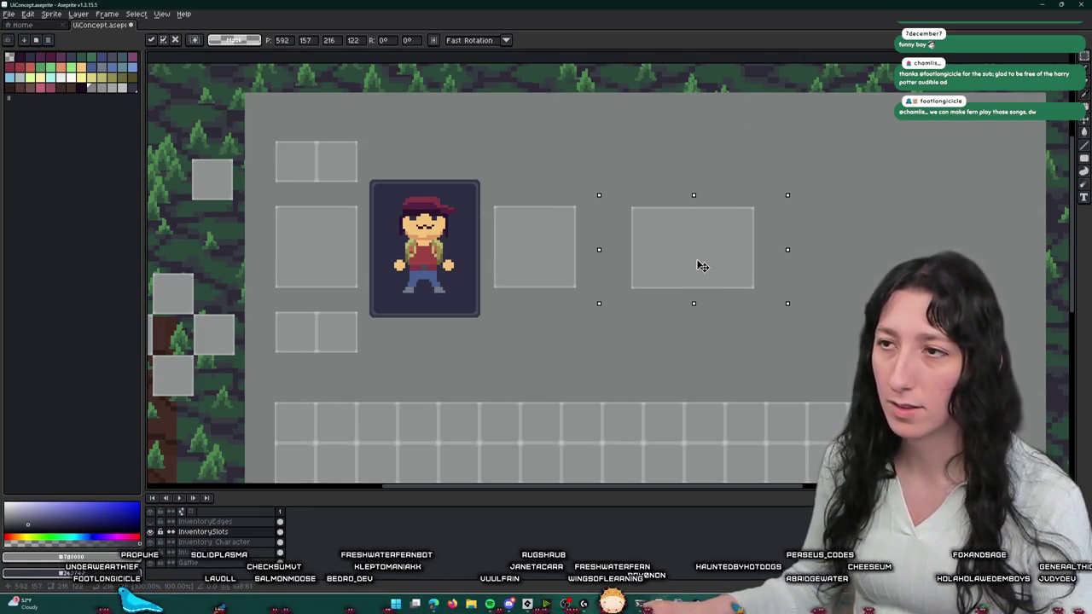
scroll(653, 158, down, 1)
scroll(592, 169, up, 1)
scroll(541, 139, up, 2)
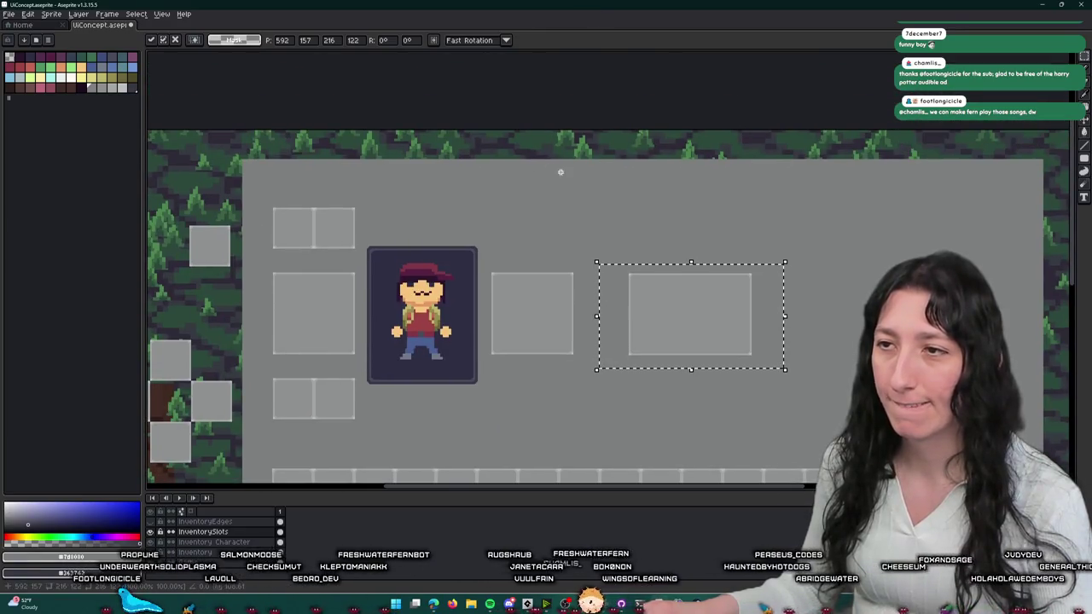
scroll(573, 340, down, 1)
scroll(561, 247, up, 1)
scroll(572, 312, down, 1)
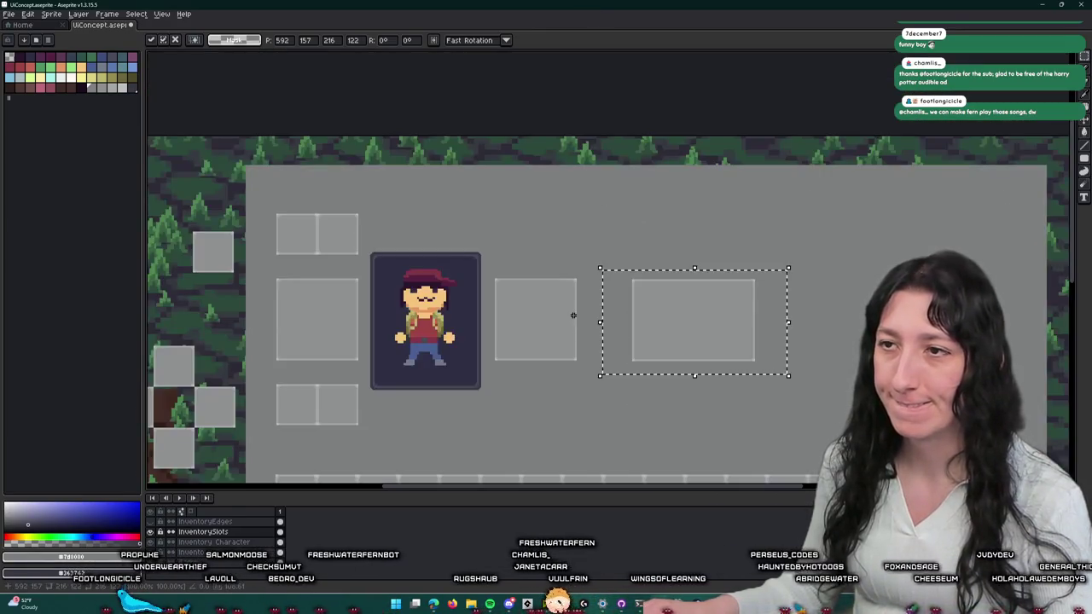
scroll(595, 252, down, 1)
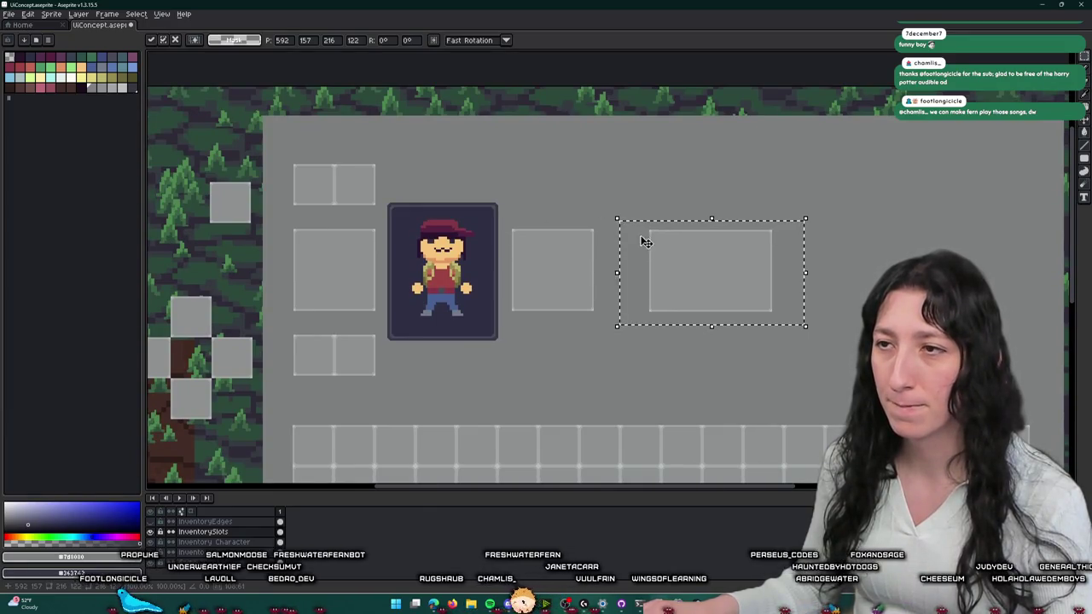
- Try the wide slot in other spots, finally placing it above the square slot
mouse_move(707, 278)
mouse_down()
mouse_move(576, 366)
mouse_move(558, 180)
mouse_up()
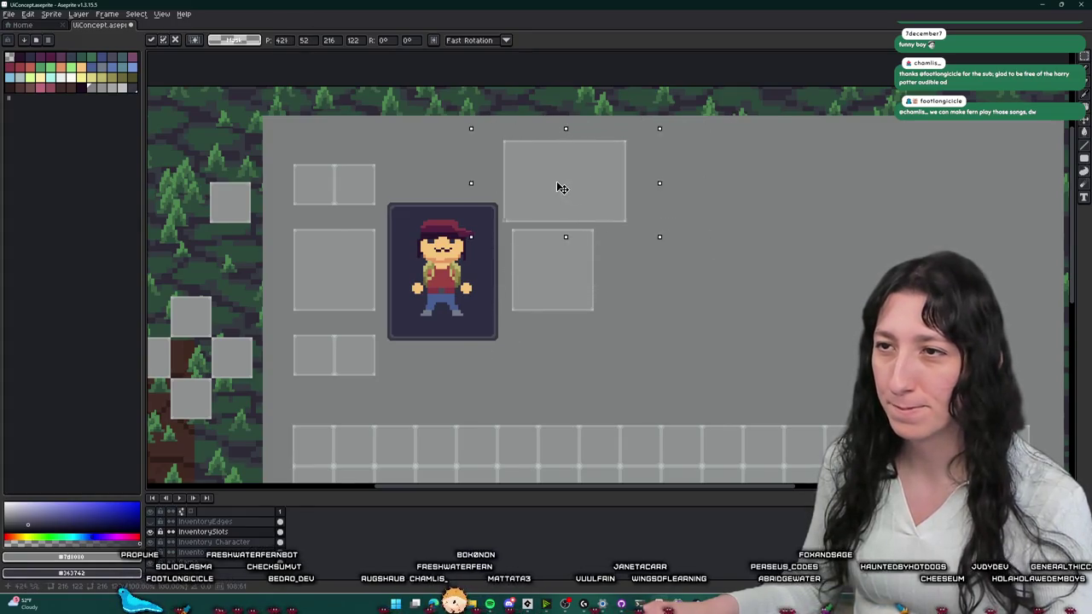
mouse_move(559, 180)
mouse_down()
mouse_move(693, 268)
mouse_move(681, 277)
mouse_move(812, 281)
mouse_move(821, 161)
mouse_move(749, 184)
mouse_up()
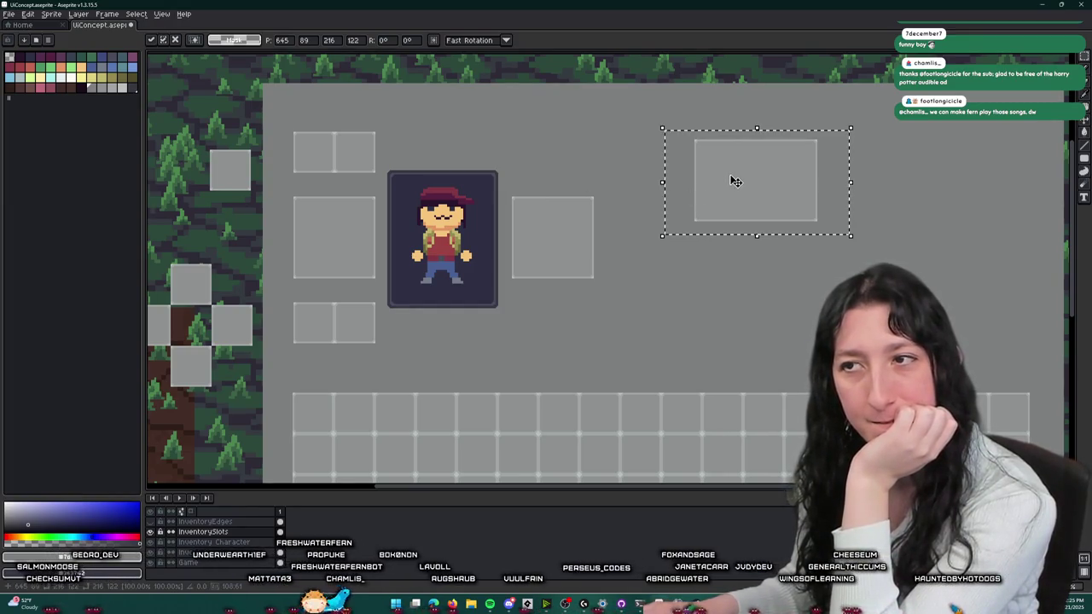
mouse_move(731, 178)
mouse_down()
mouse_move(547, 333)
mouse_move(590, 227)
mouse_move(666, 254)
mouse_move(701, 231)
mouse_up()
drag(611, 183, 548, 279)
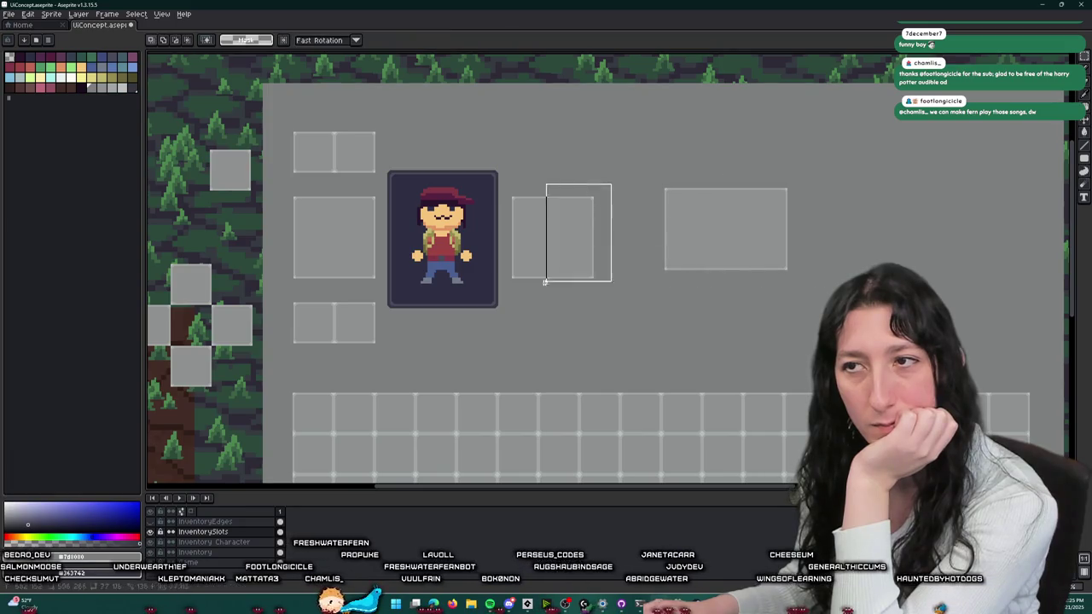
drag(604, 176, 804, 285)
mouse_move(773, 243)
mouse_down()
mouse_move(703, 224)
mouse_move(619, 162)
mouse_up()
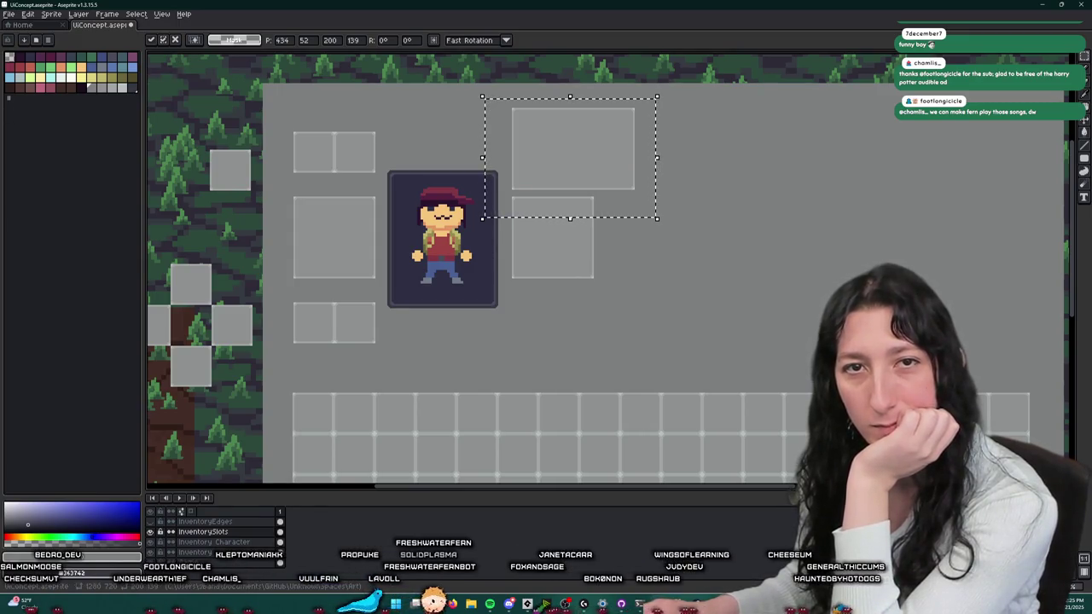
- Select the square slot area and nudge it up and left
scroll(475, 138, up, 1)
scroll(474, 138, down, 1)
drag(715, 320, 517, 107)
click(658, 192)
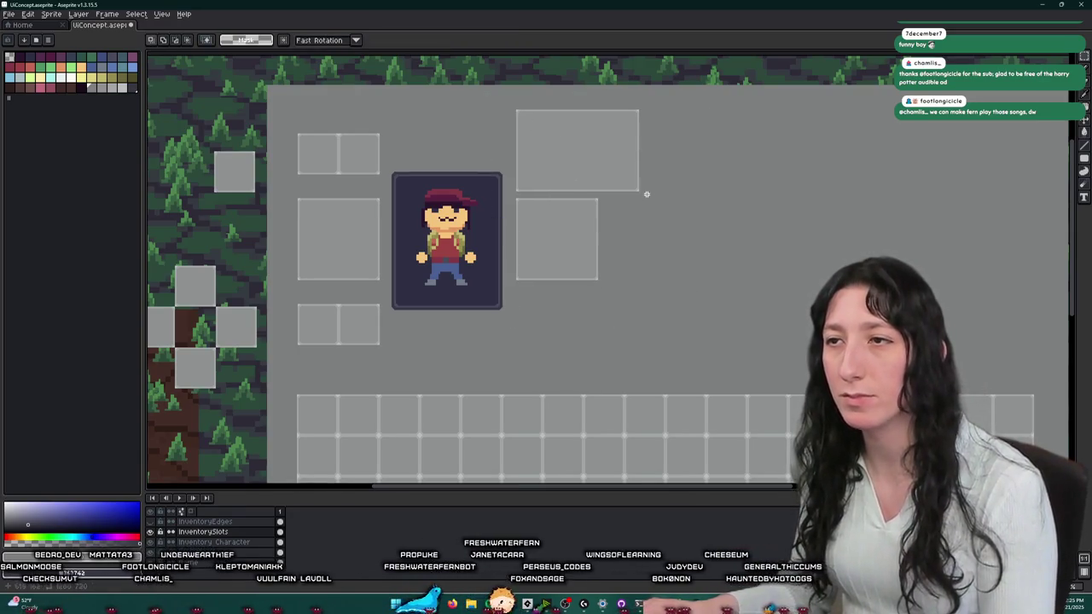
drag(592, 161, 768, 192)
mouse_move(515, 207)
mouse_down()
mouse_move(629, 322)
mouse_move(512, 192)
mouse_up()
click(678, 302)
drag(528, 261, 528, 219)
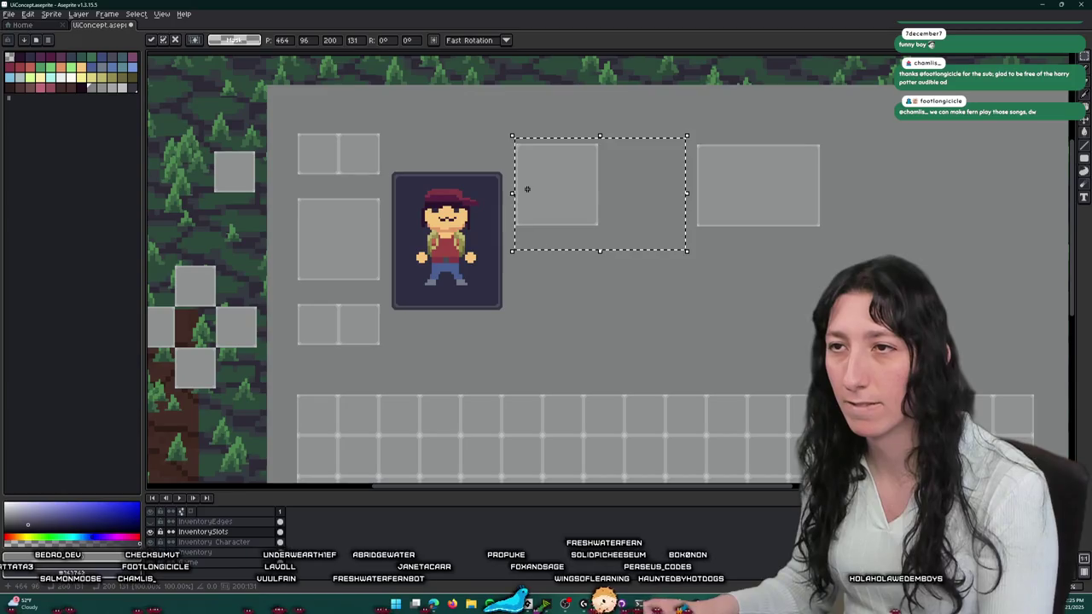
key(Up)
key(Left)
key(Left)
key(Left)
key(Left)
key(Left)
key(Left)
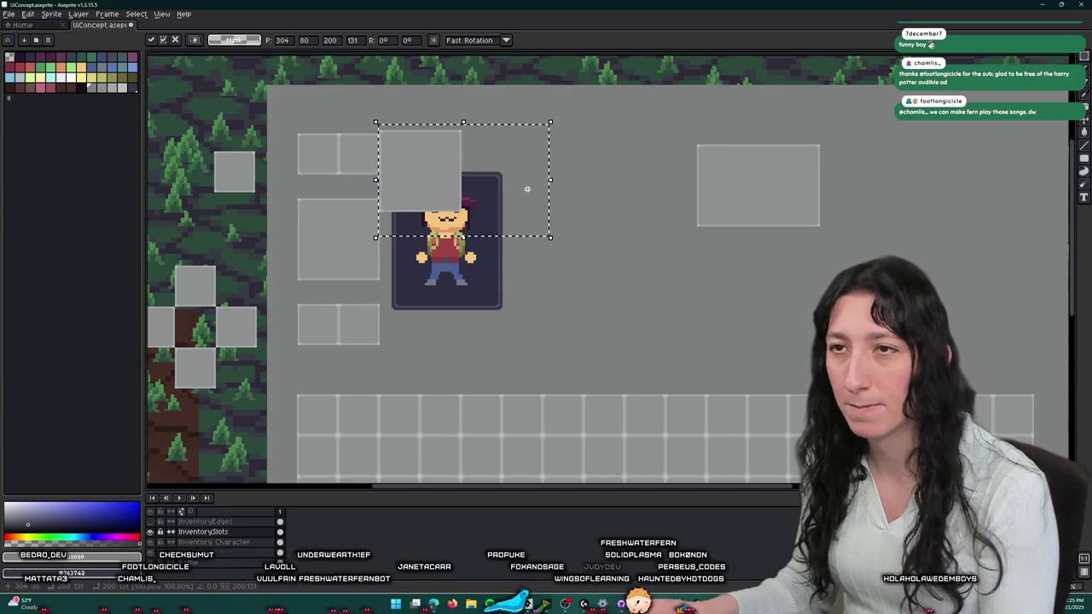
- Nudge the square slot several pixels right and commit its new position
scroll(393, 140, up, 2)
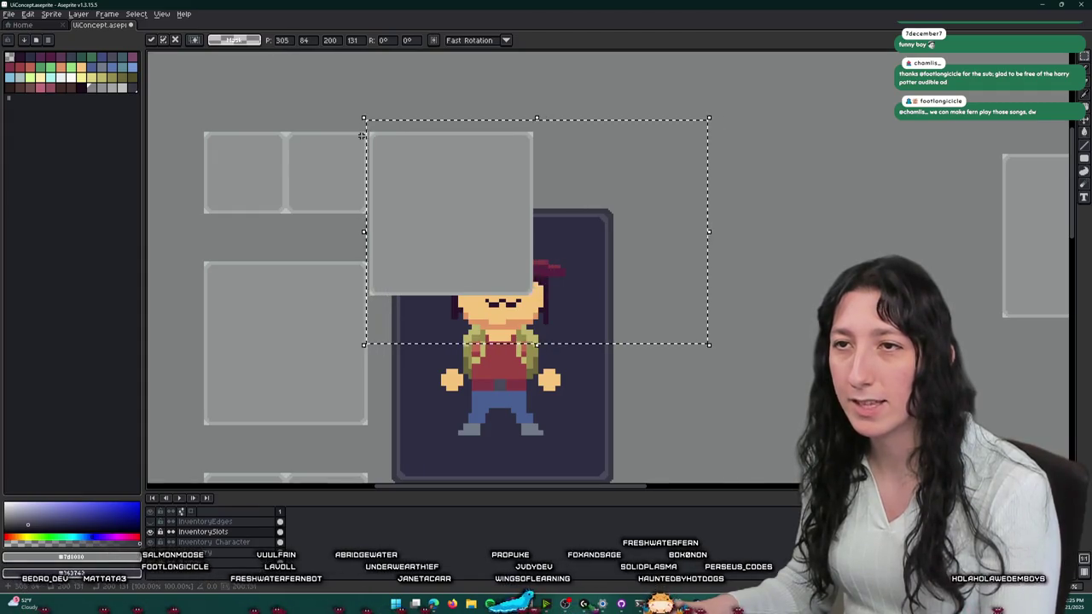
scroll(317, 134, up, 1)
key(Right)
key(Right)
key(Right)
key(Right)
key(Right)
key(Right)
key(Right)
key(Right)
key(Right)
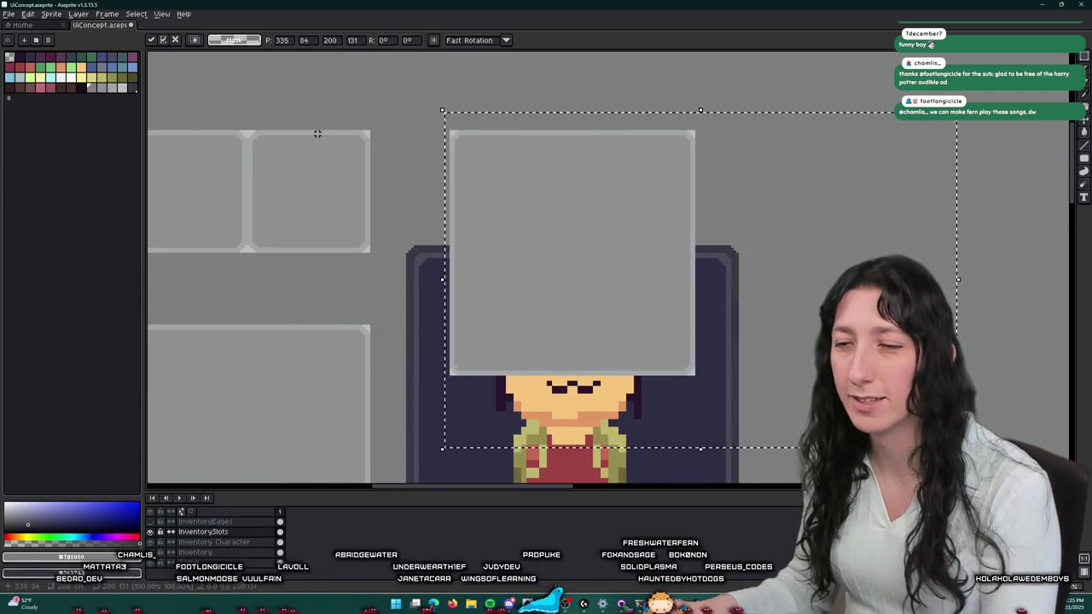
key(Right)
key(Right)
key(Right)
scroll(318, 134, down, 1)
key(Right)
key(Right)
key(Right)
key(Right)
key(Right)
key(Right)
key(Right)
key(Right)
key(Right)
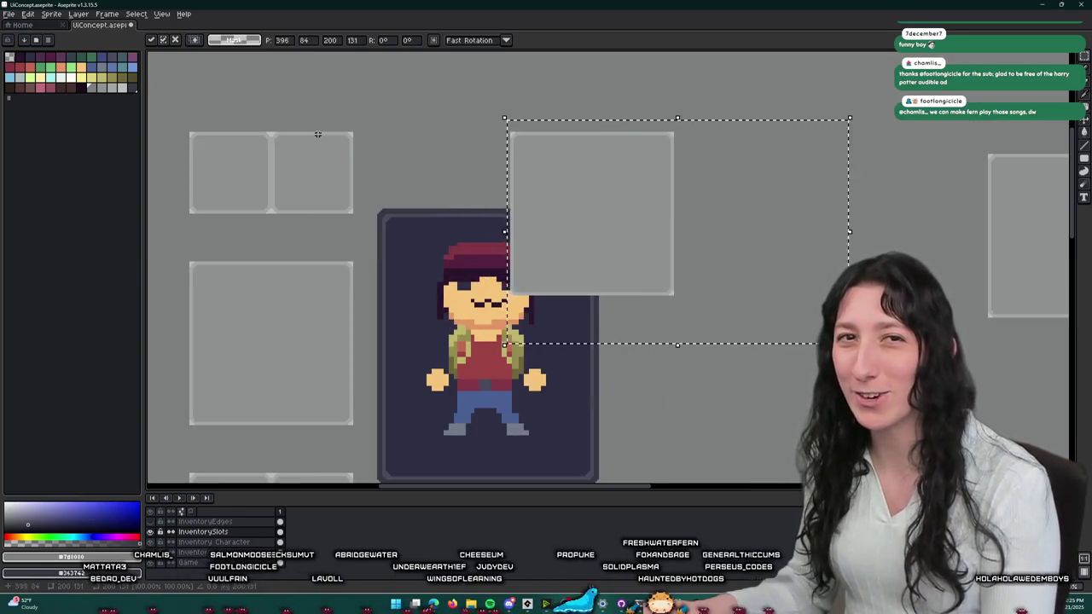
key(Right)
key(Right)
key(Right)
key(Right)
key(Right)
key(Right)
key(Right)
key(Right)
key(Right)
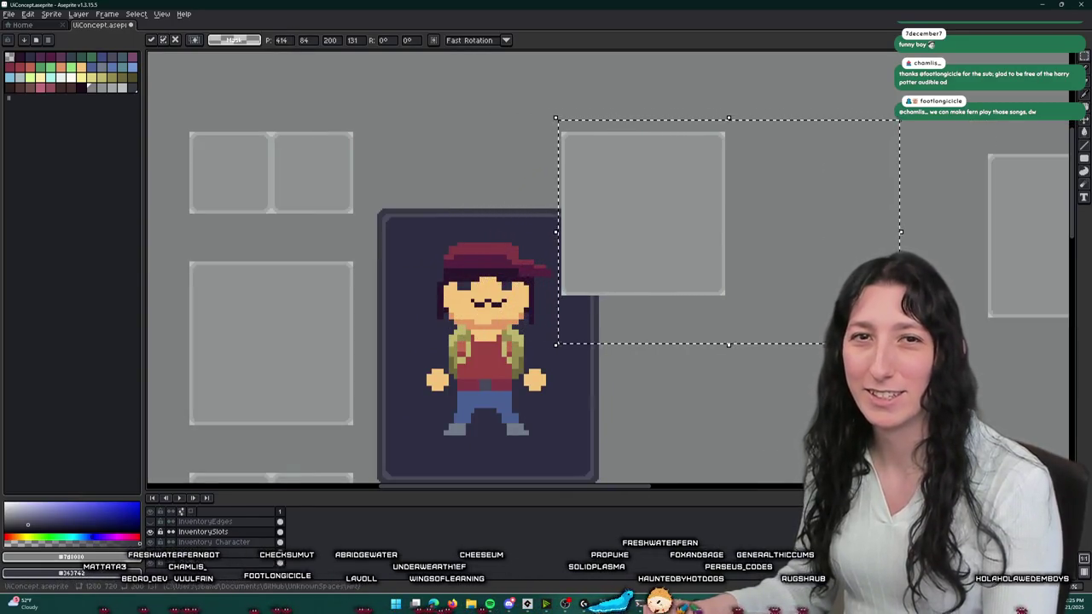
key(Right)
key(Right)
key(Right)
key(Right)
key(Right)
key(Right)
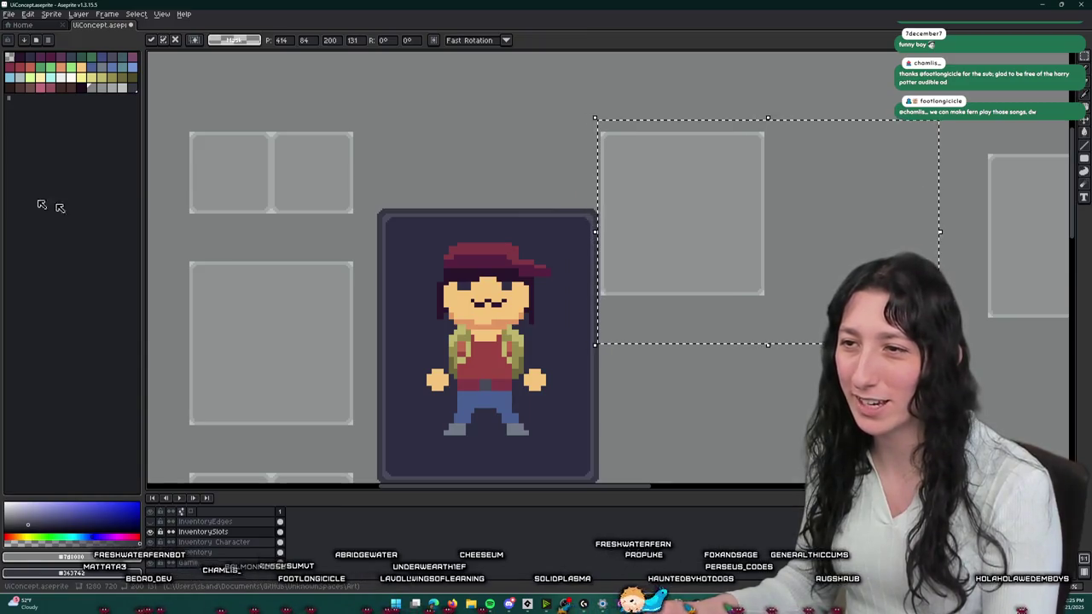
scroll(714, 330, up, 2)
scroll(421, 256, right, 3)
scroll(422, 255, down, 1)
key(Right)
key(Right)
key(Right)
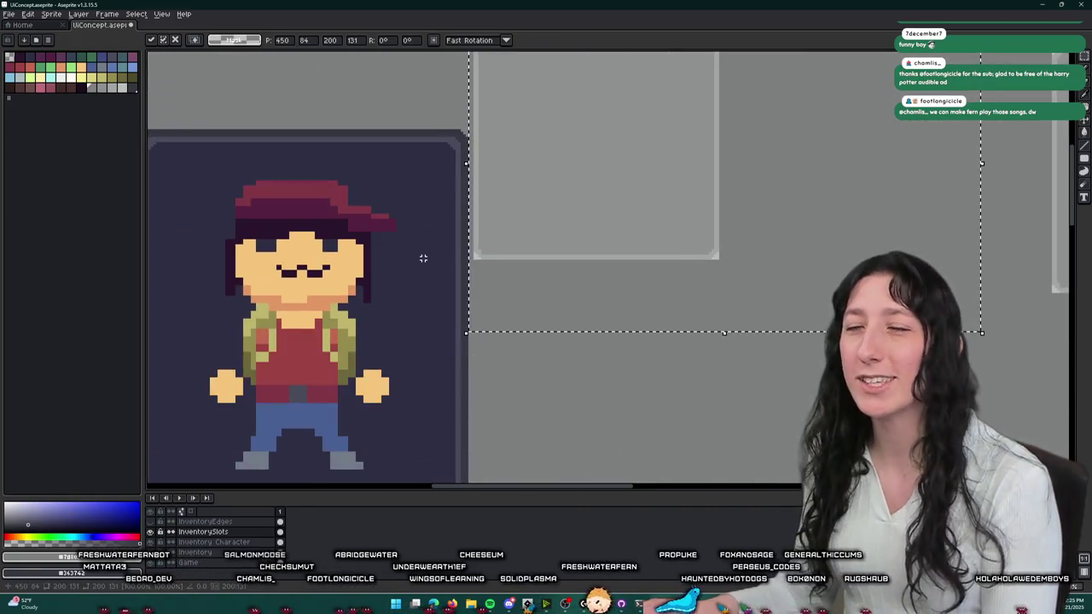
key(Right)
key(Right)
key(Right)
key(Right)
key(Right)
key(Right)
key(Right)
key(Right)
key(Right)
key(Right)
key(Right)
key(Right)
key(Right)
key(Right)
key(Right)
key(Right)
key(Right)
key(Right)
key(Right)
key(Right)
key(Right)
key(Right)
key(Right)
key(Right)
key(Right)
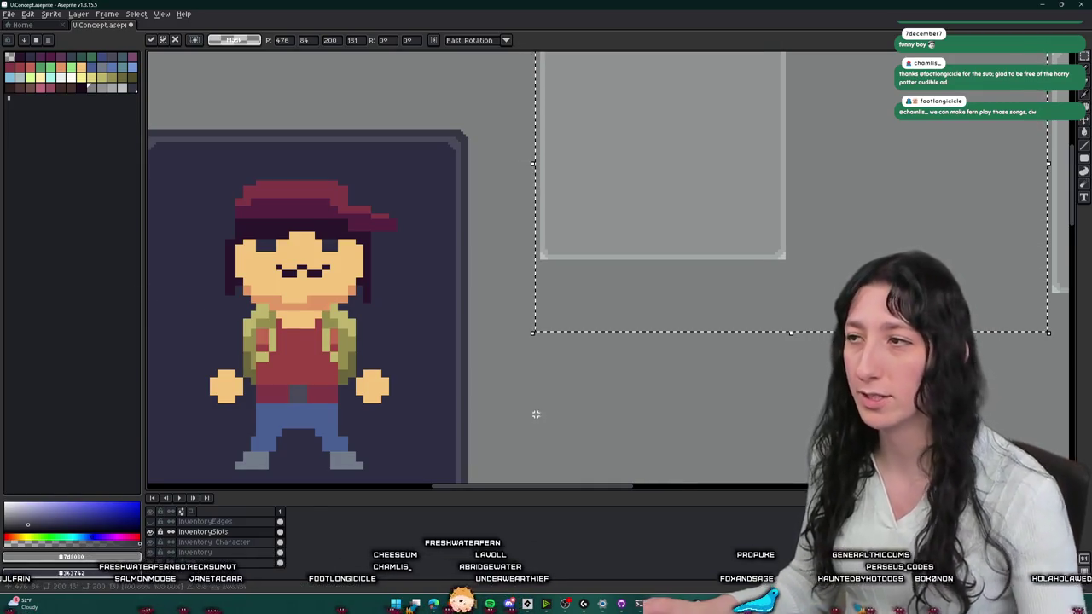
scroll(536, 414, down, 1)
key(Return)
scroll(527, 415, down, 2)
drag(527, 415, 541, 316)
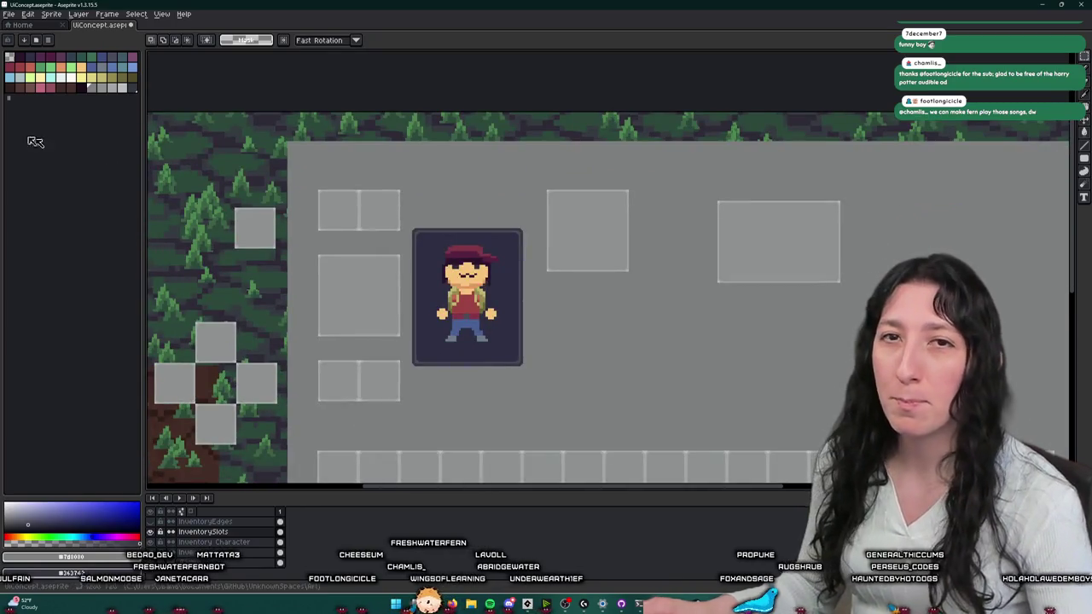
- Move the large right slot beside the portrait and nudge it down below the square slot
drag(692, 305, 884, 172)
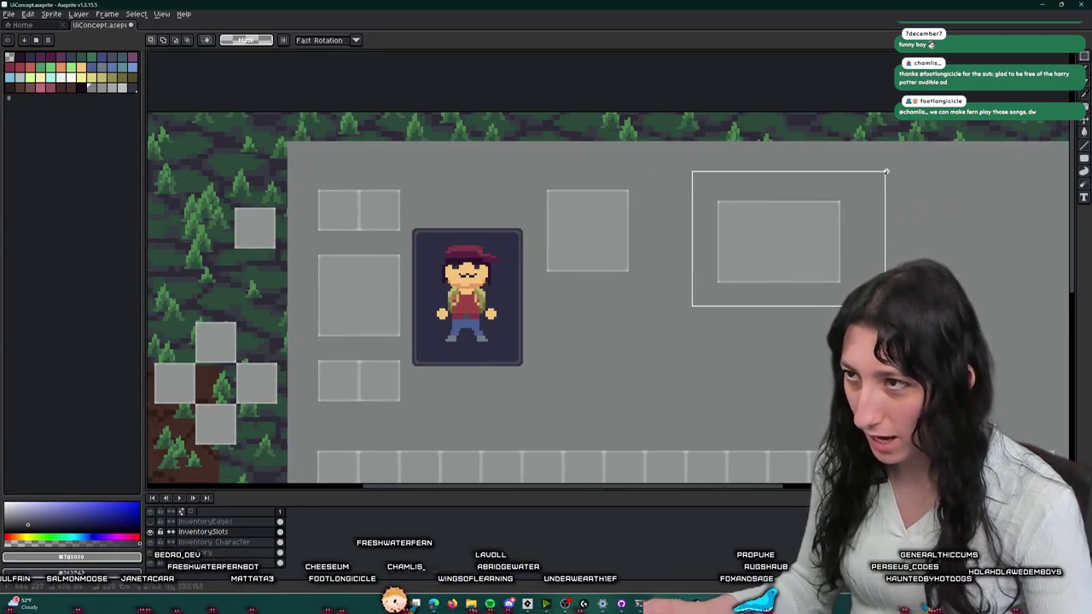
drag(721, 242, 550, 315)
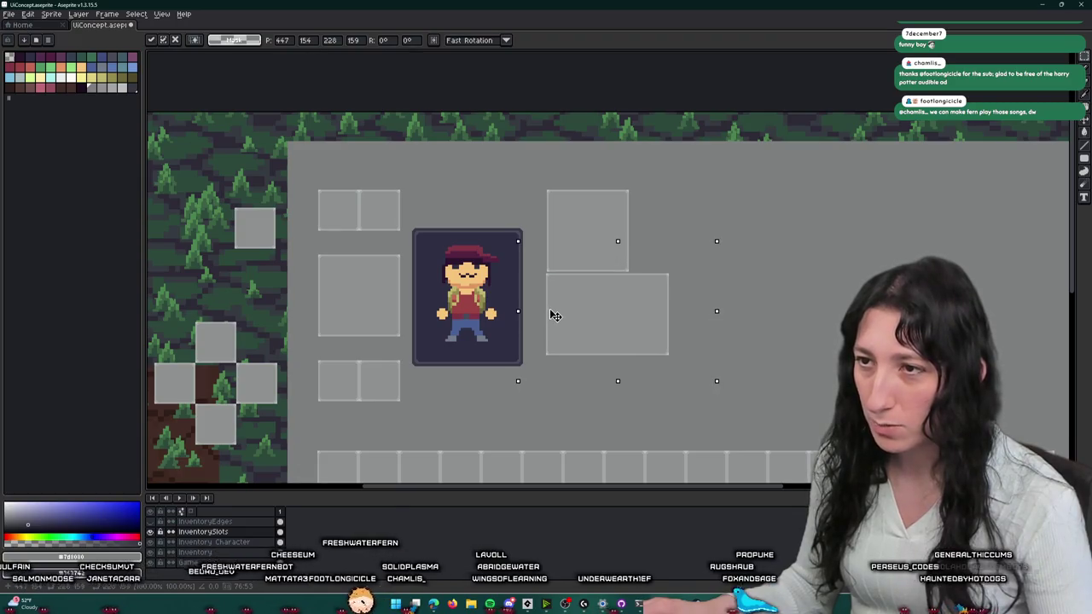
scroll(550, 315, up, 2)
drag(549, 281, 561, 270)
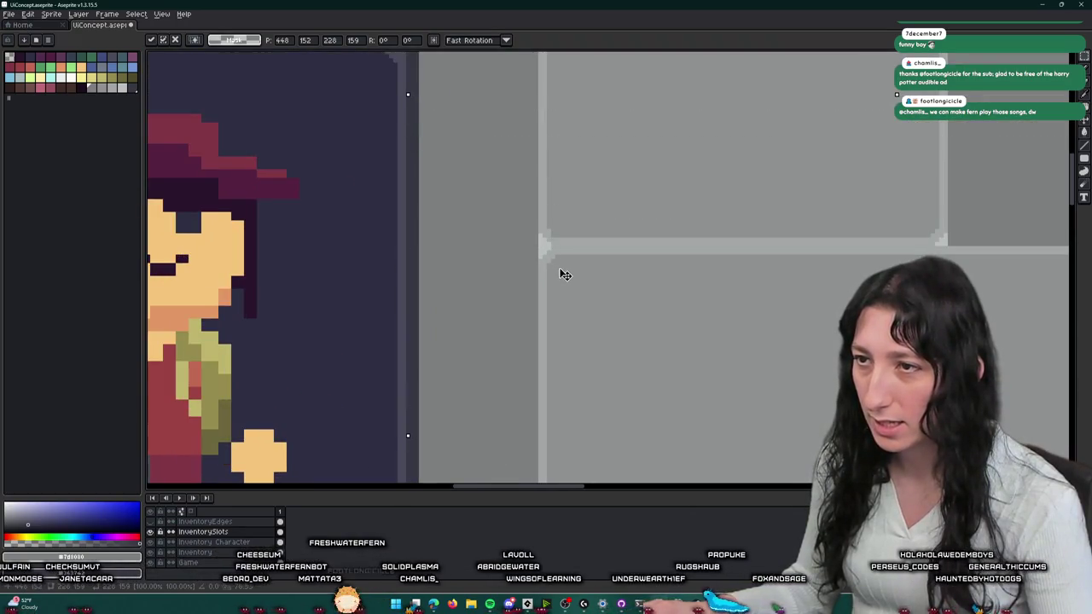
scroll(561, 270, down, 2)
scroll(563, 277, down, 2)
scroll(595, 268, up, 2)
key(Down)
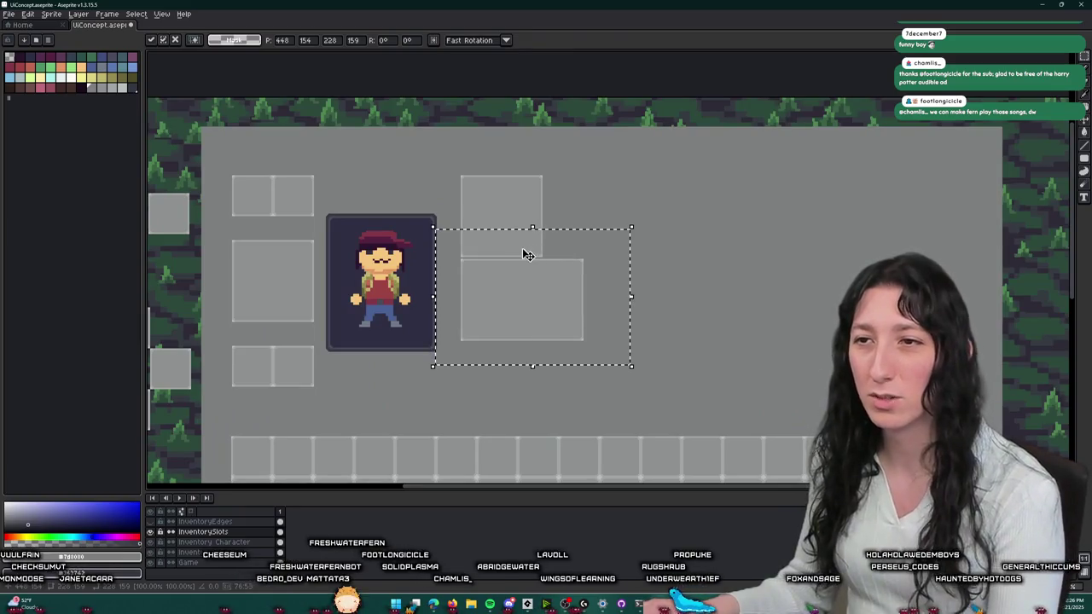
key(Down)
key(Down)
key(Down)
key(Down)
key(Down)
key(Down)
key(Down)
key(Down)
key(Down)
key(Down)
key(Down)
key(Down)
key(Down)
key(Down)
key(Down)
key(Down)
key(Down)
key(Down)
key(Down)
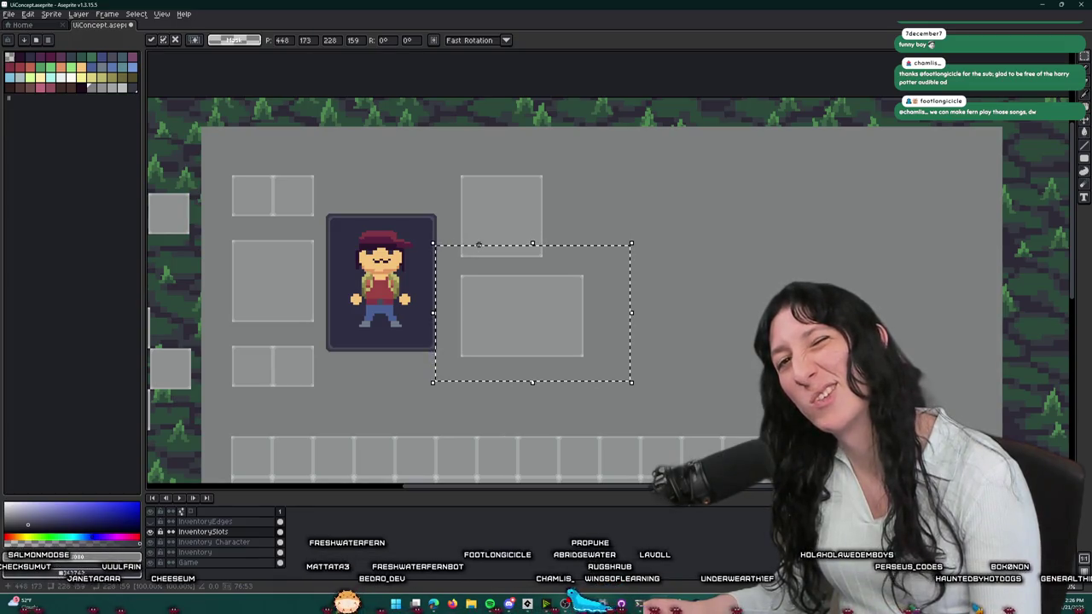
key(Down)
key(Down)
key(Down)
key(Down)
key(Down)
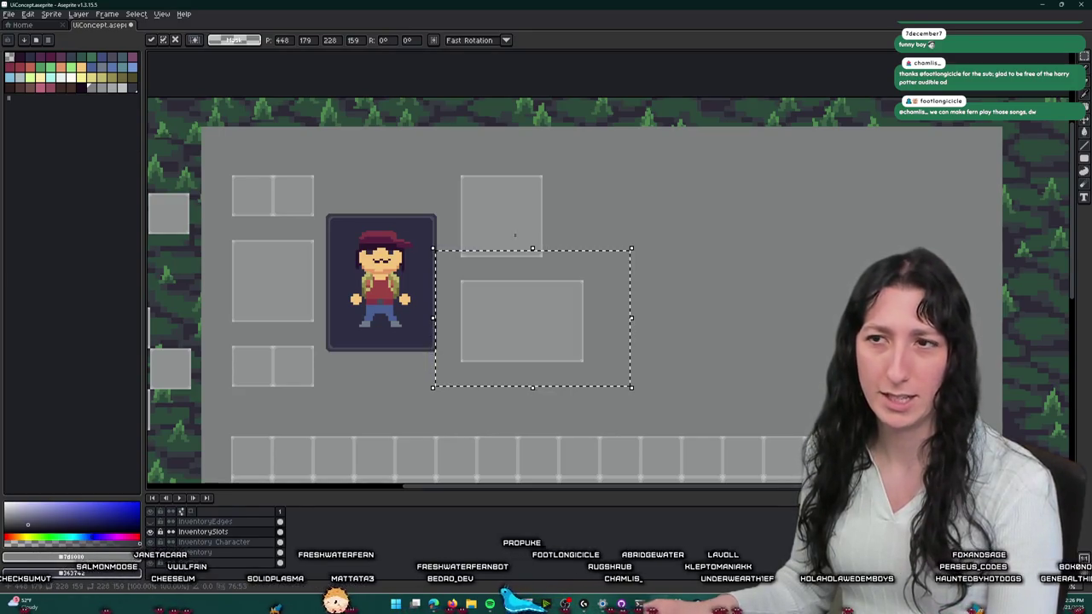
key(ctrl+d)
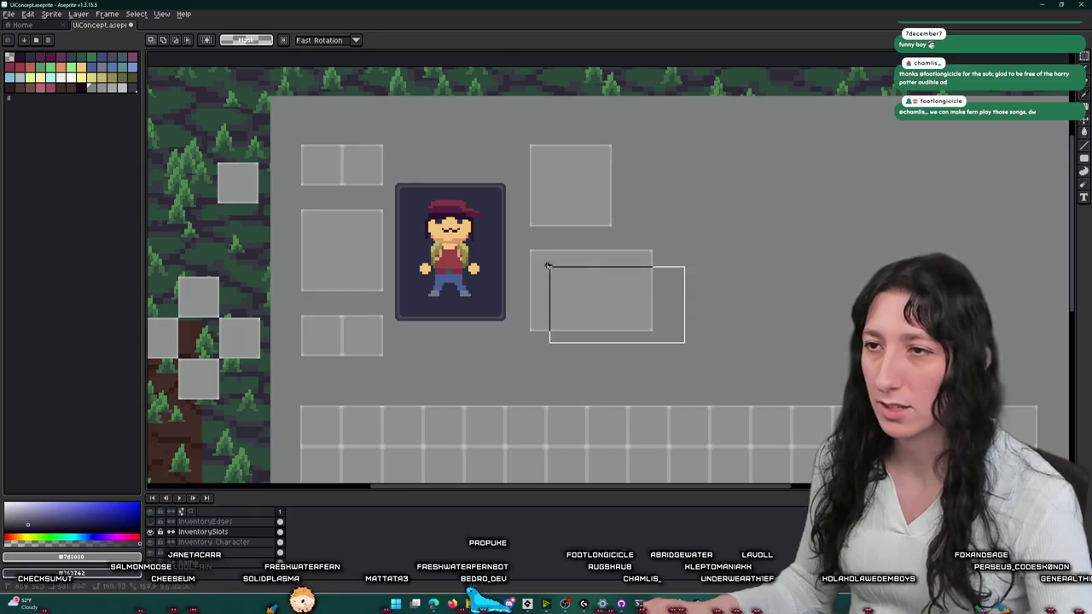
- Drag a copy of the large slot to its right, nudge it flush, and zoom out to check
drag(561, 257, 711, 257)
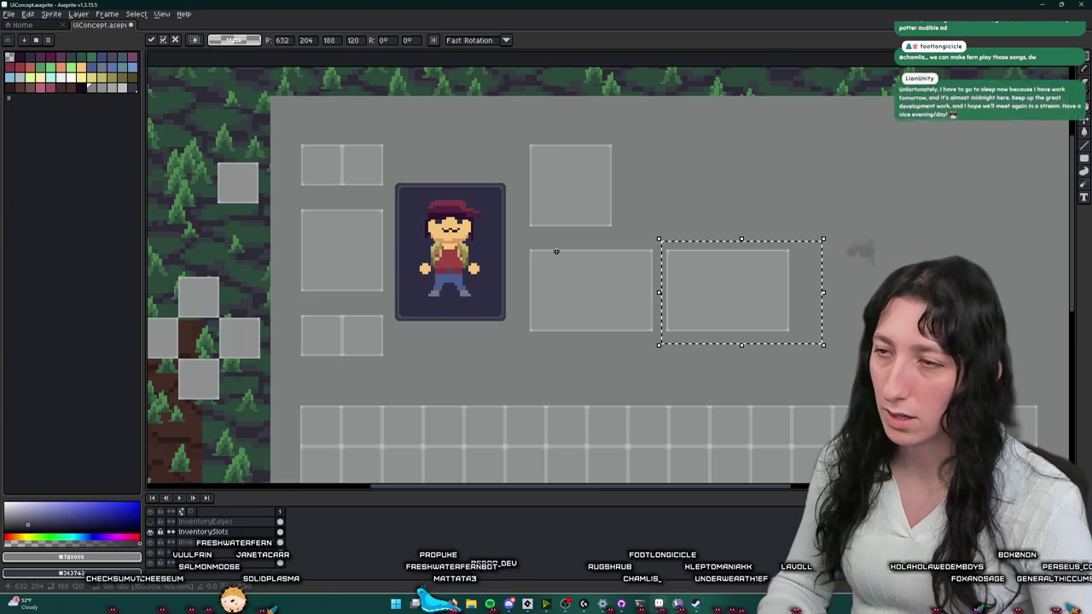
key(Left)
key(Left)
key(Left)
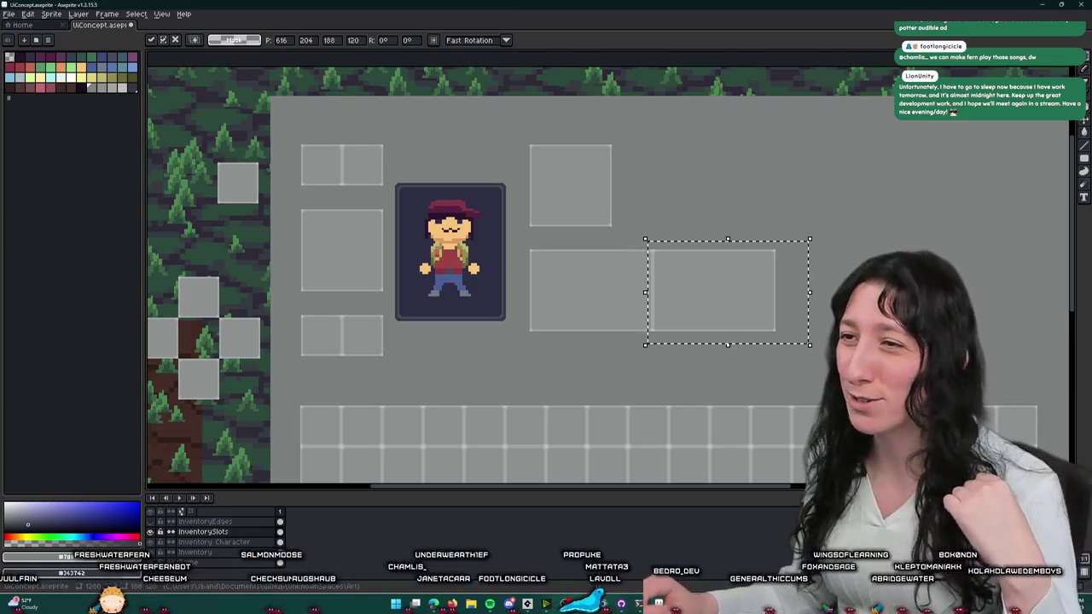
drag(731, 384, 663, 285)
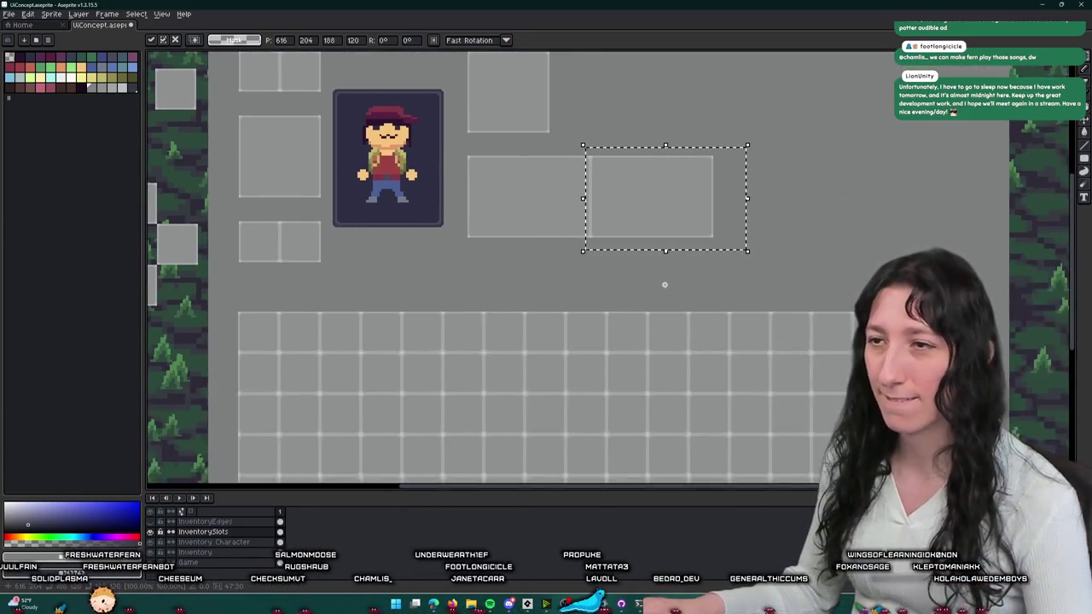
scroll(663, 284, down, 2)
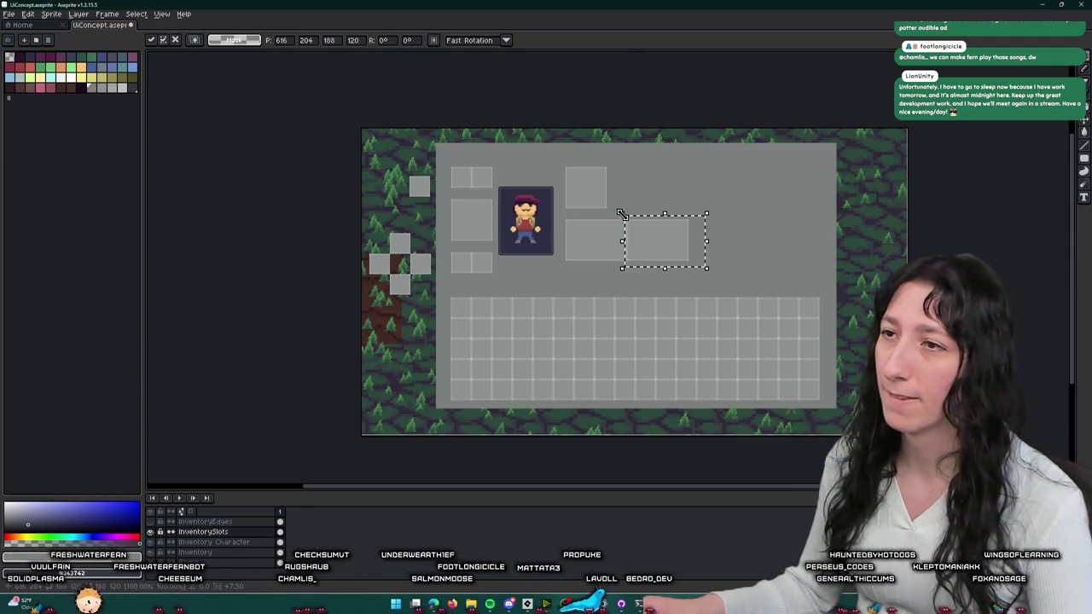
scroll(628, 228, up, 2)
scroll(628, 226, down, 2)
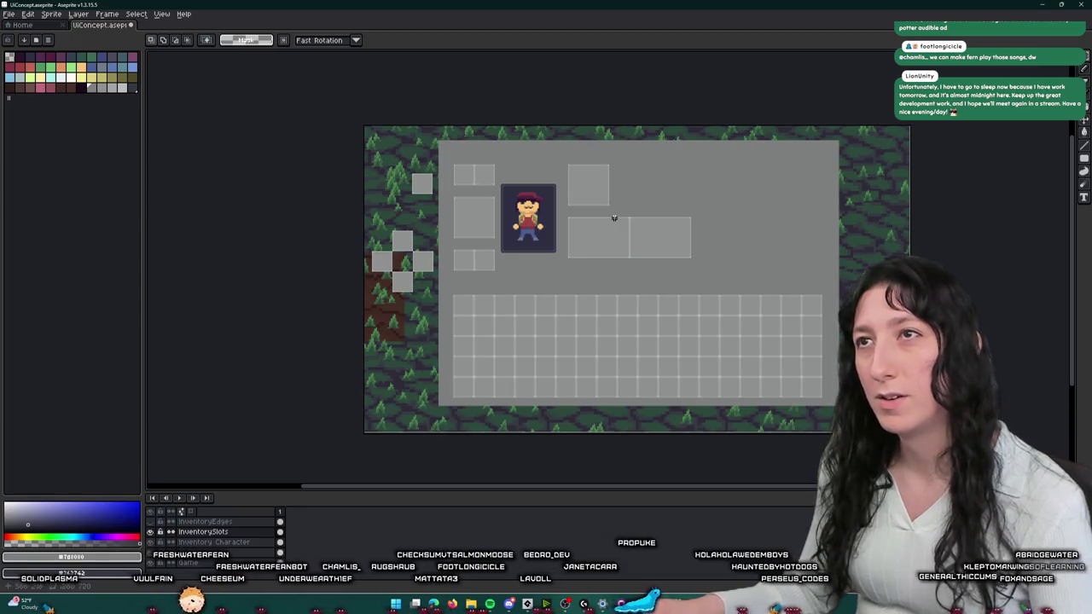
scroll(626, 229, up, 2)
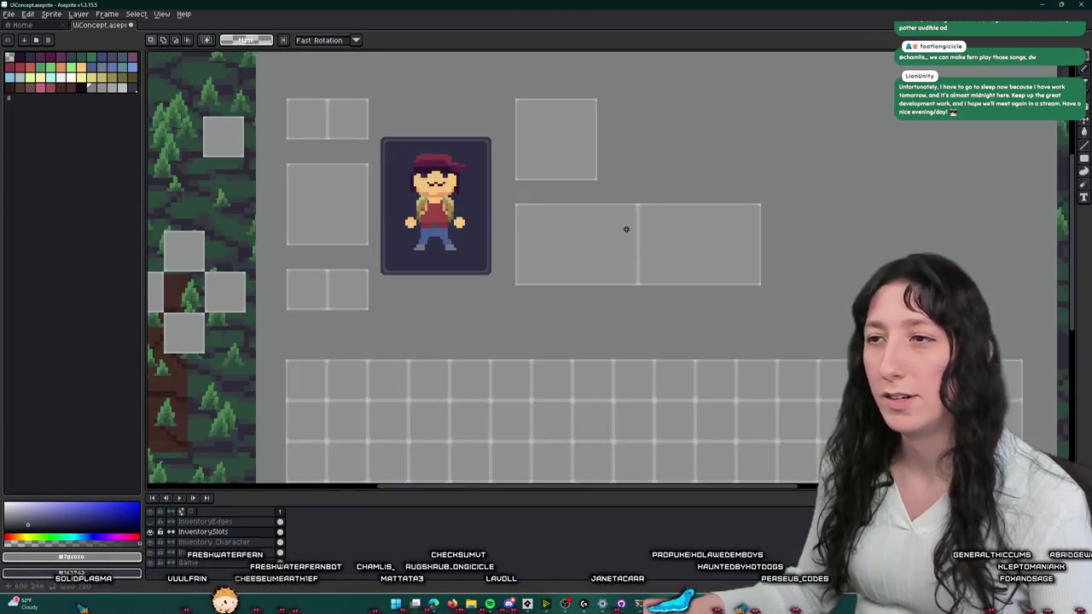
scroll(682, 244, down, 2)
scroll(621, 246, up, 2)
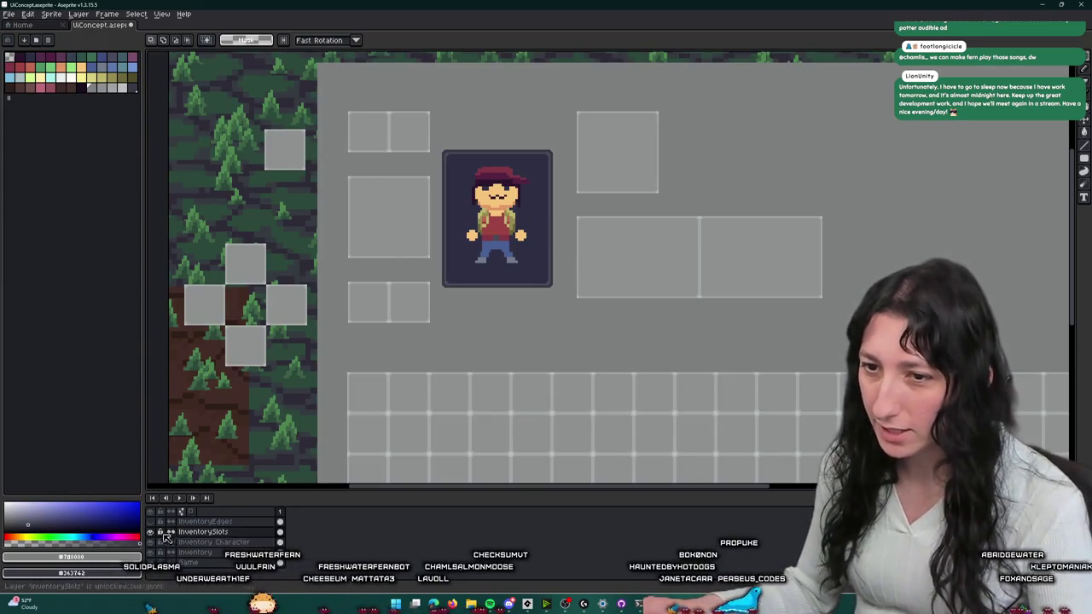
- Show and select the InventoryEdges layer, then delete the stray small square outline
click(150, 521)
click(204, 521)
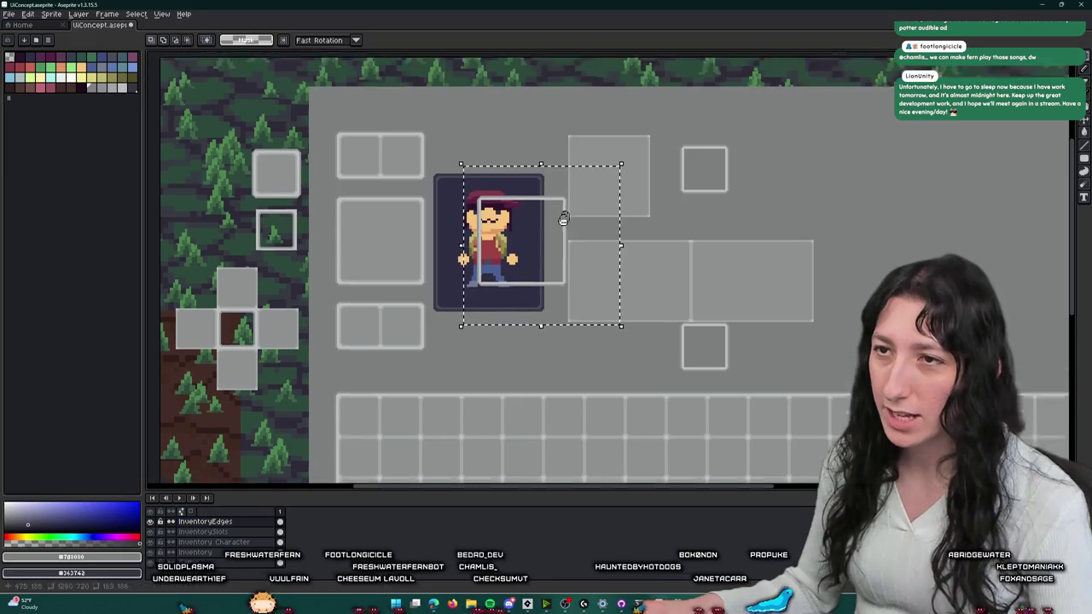
scroll(580, 240, up, 2)
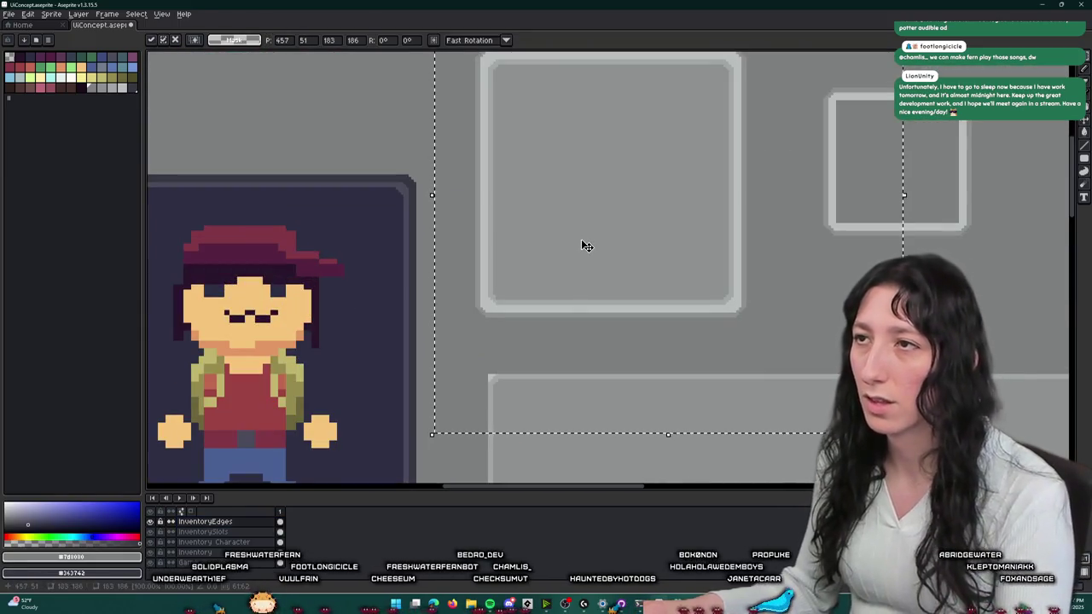
key(Return)
scroll(921, 307, down, 3)
drag(958, 303, 770, 230)
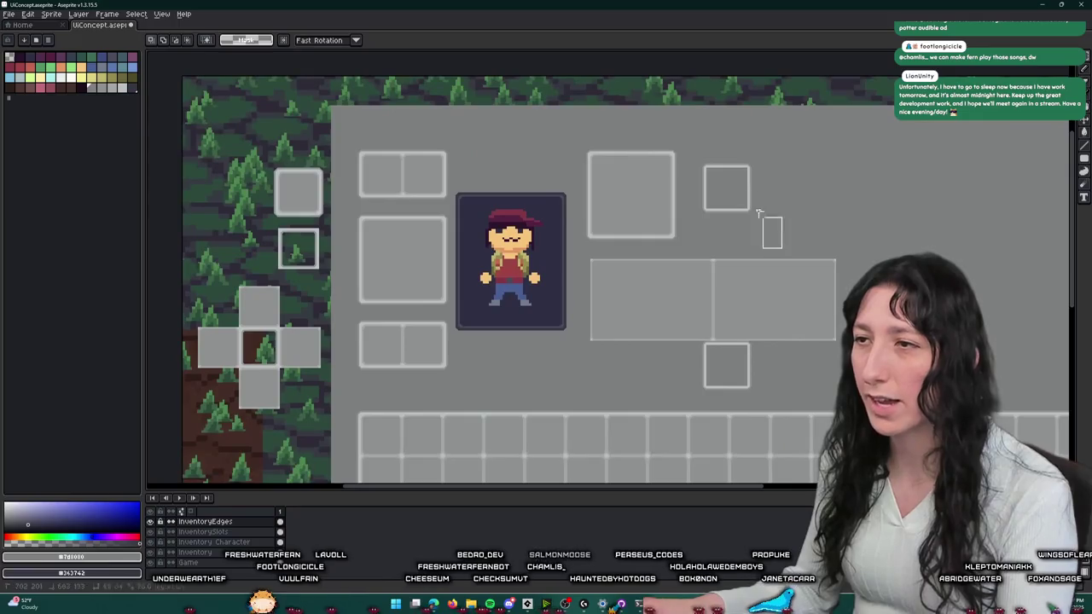
drag(765, 399, 668, 329)
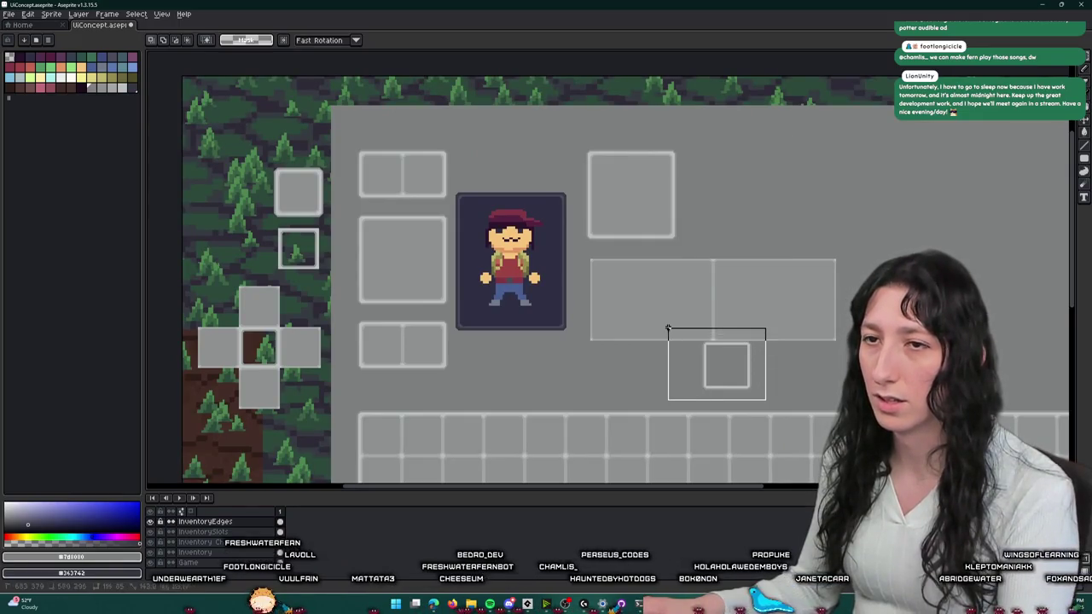
click(721, 372)
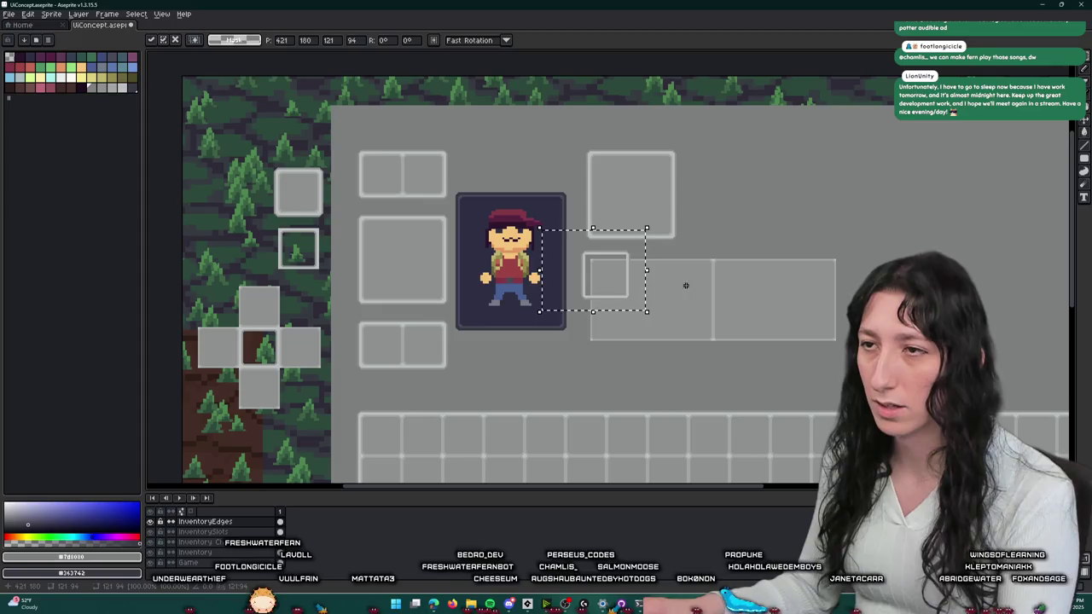
key(Delete)
- Copy the square outline down and align it over the double slot's left box
drag(706, 266, 594, 134)
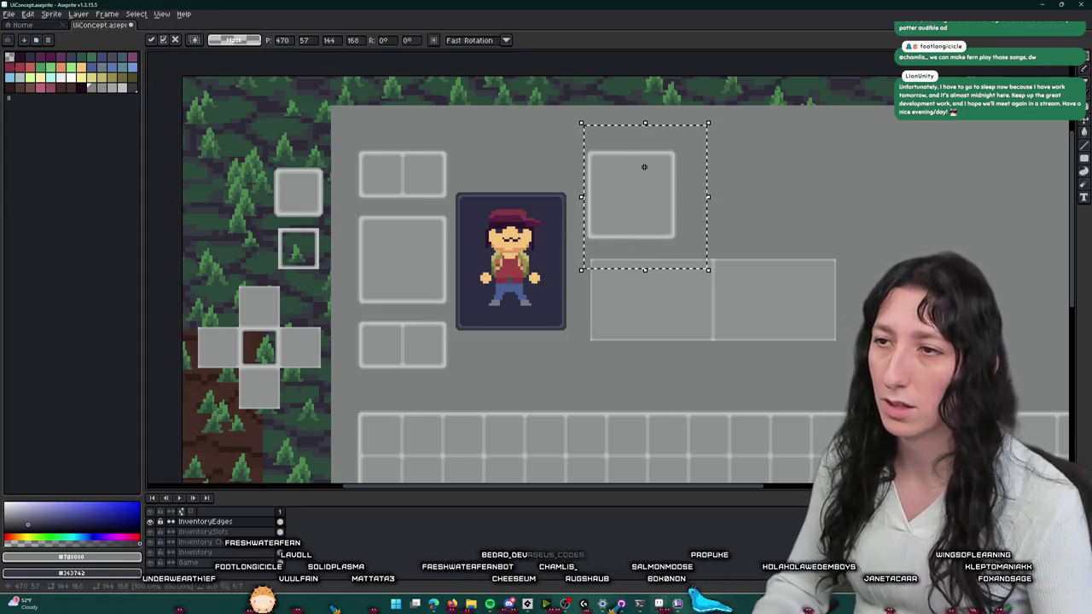
key(Down)
key(Down)
key(Down)
key(Up)
key(Up)
key(Up)
key(Left)
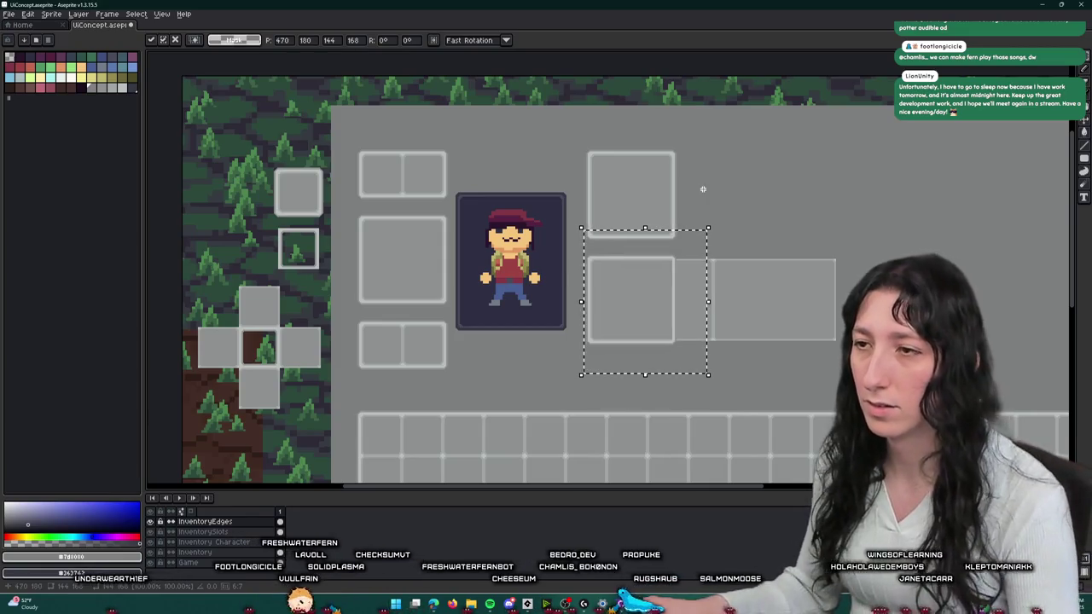
click(723, 312)
- Stretch the new outline's right edge out to the wide slot's end
scroll(698, 255, up, 3)
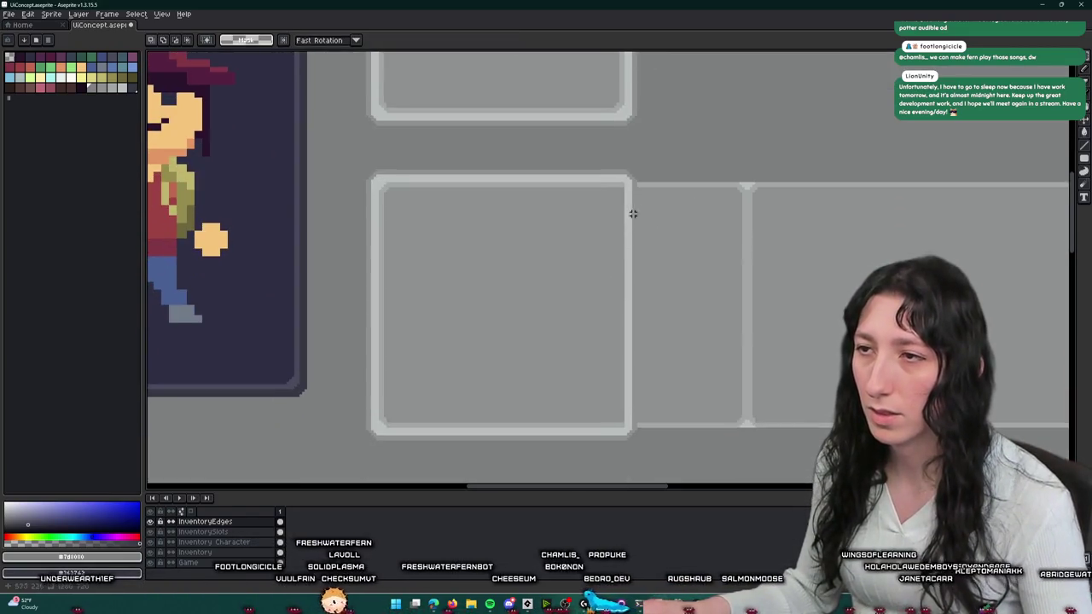
drag(614, 350, 588, 454)
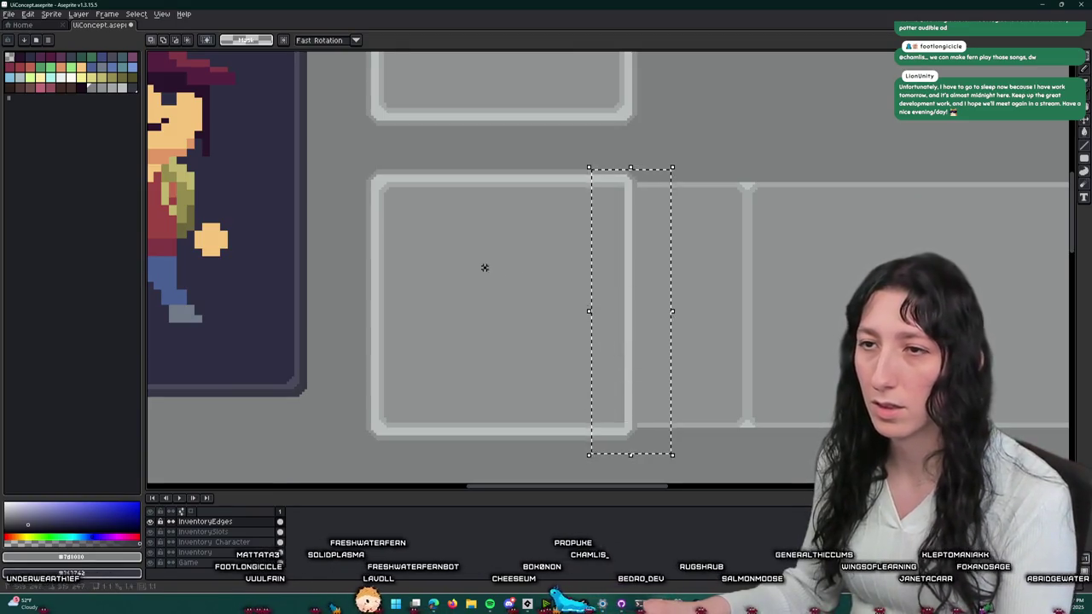
scroll(386, 243, up, 3)
scroll(394, 250, up, 2)
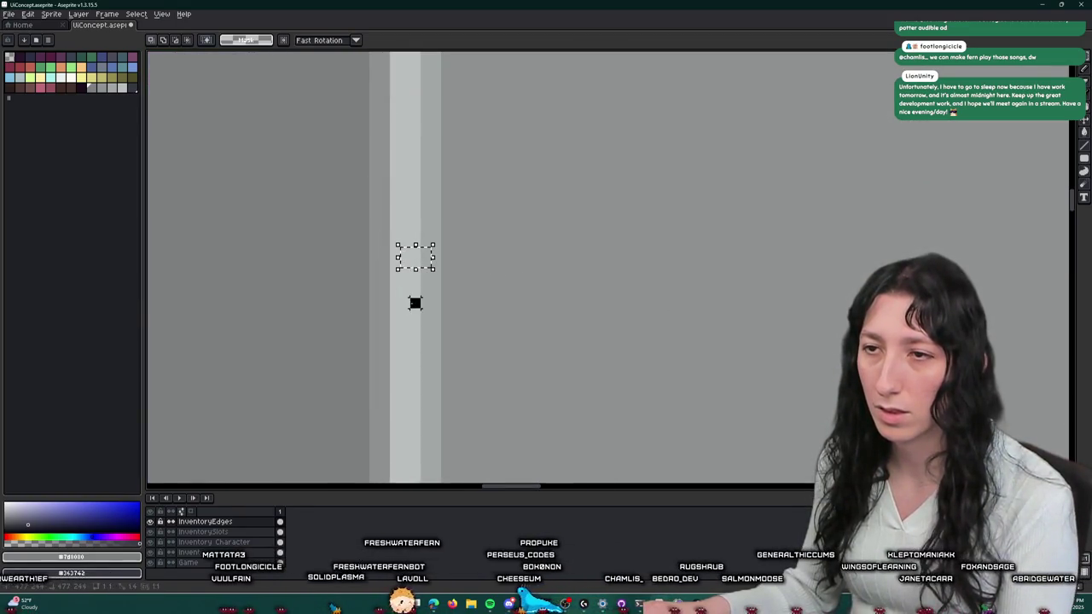
scroll(427, 290, down, 3)
scroll(524, 265, up, 3)
scroll(511, 233, up, 1)
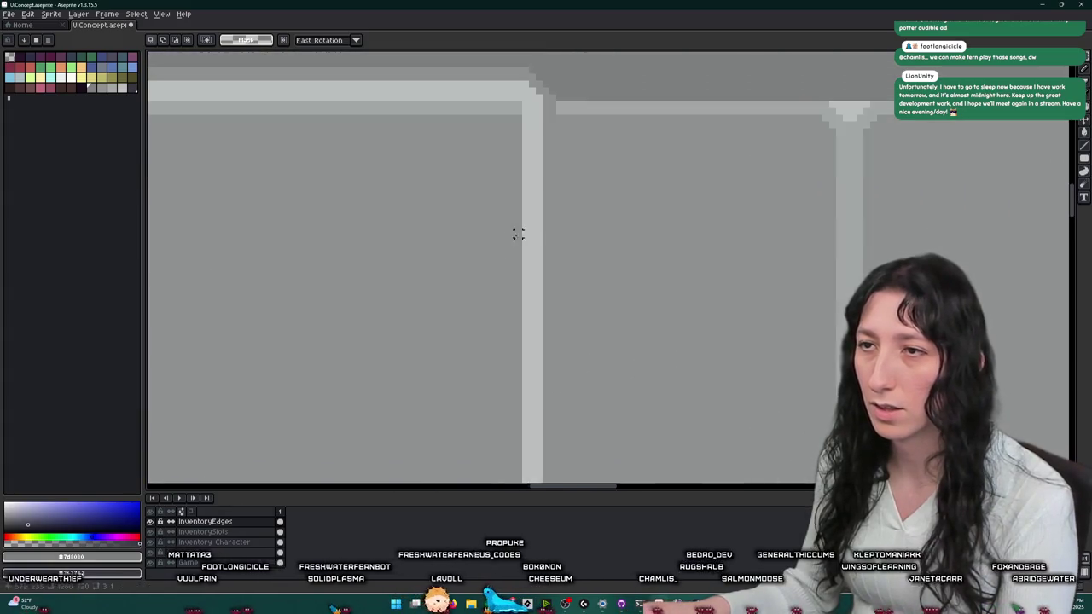
scroll(524, 234, up, 1)
scroll(550, 241, down, 2)
scroll(551, 241, down, 1)
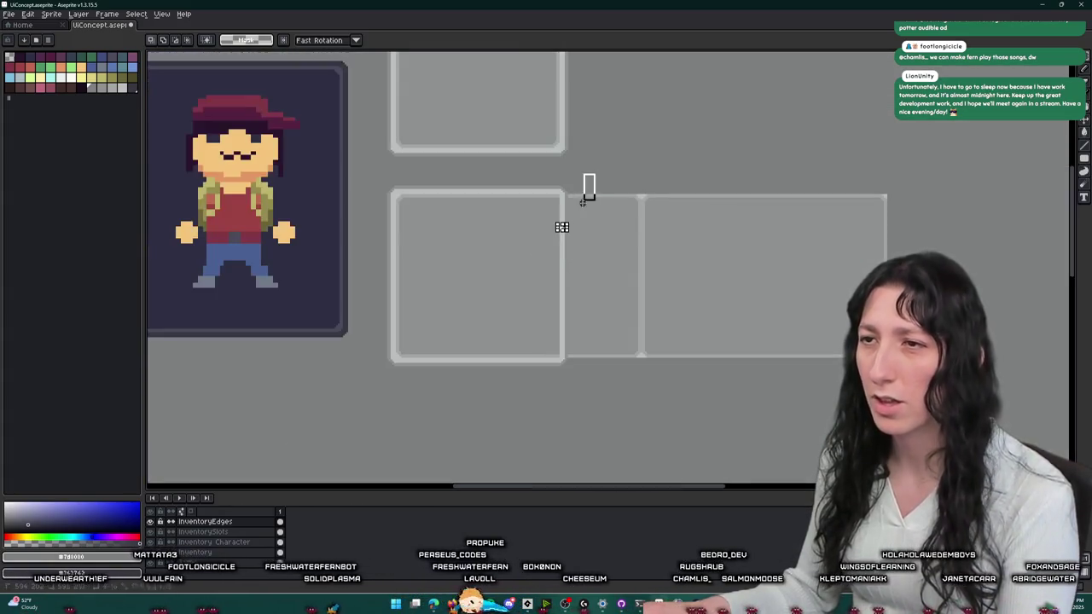
drag(539, 379, 618, 363)
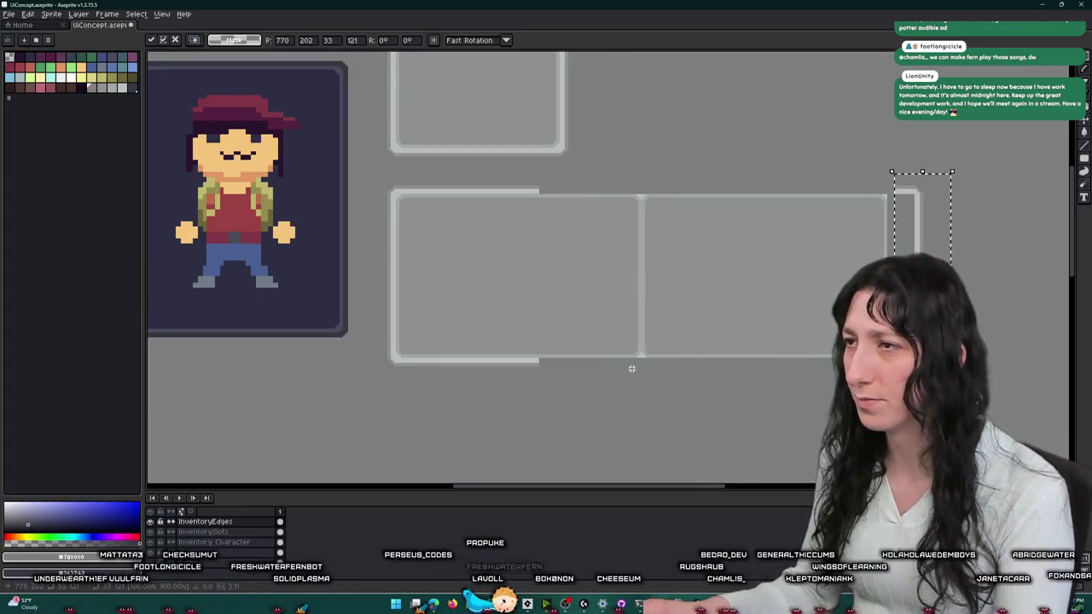
key(ctrl+d)
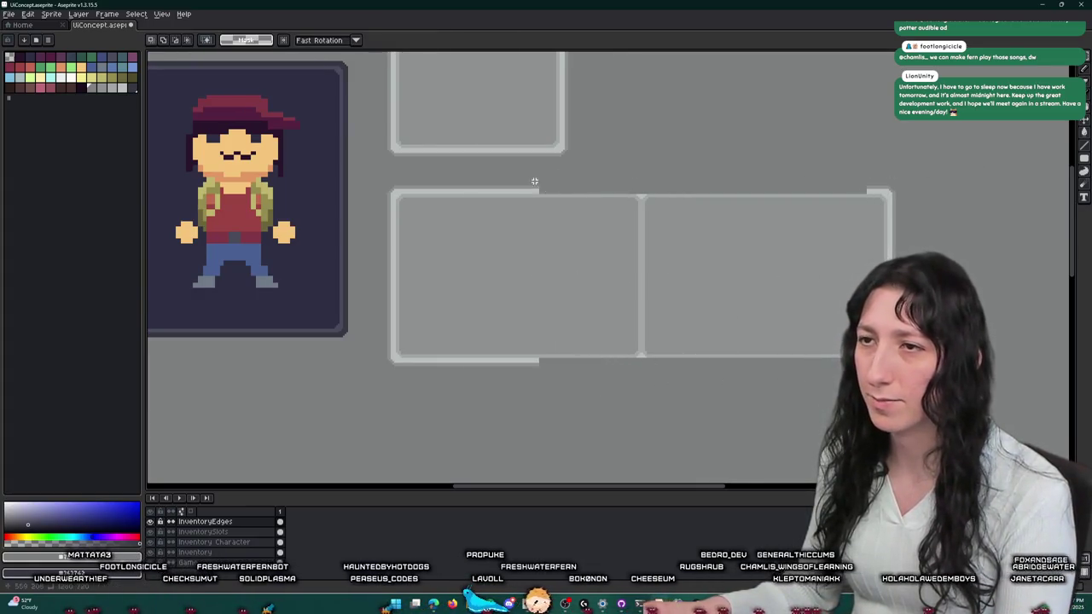
drag(551, 282, 1073, 272)
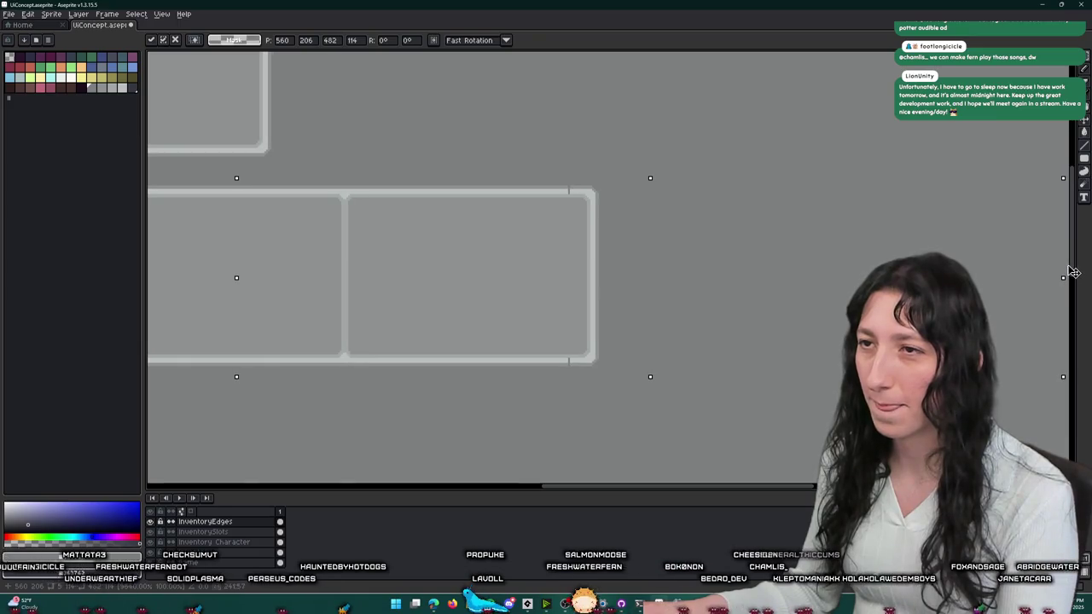
drag(1073, 272, 1035, 275)
scroll(412, 217, down, 5)
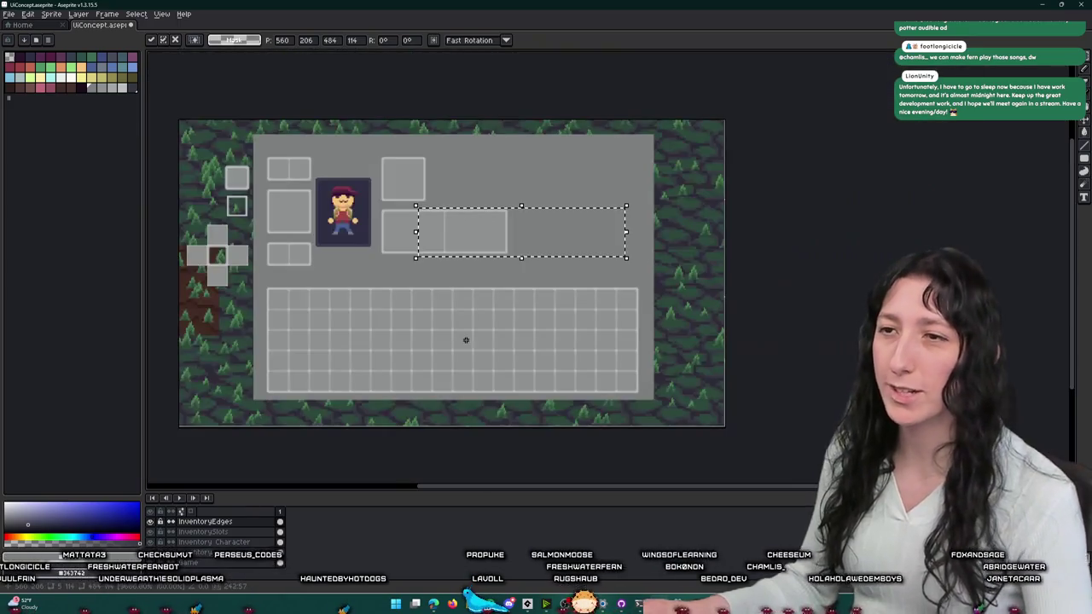
scroll(513, 302, up, 2)
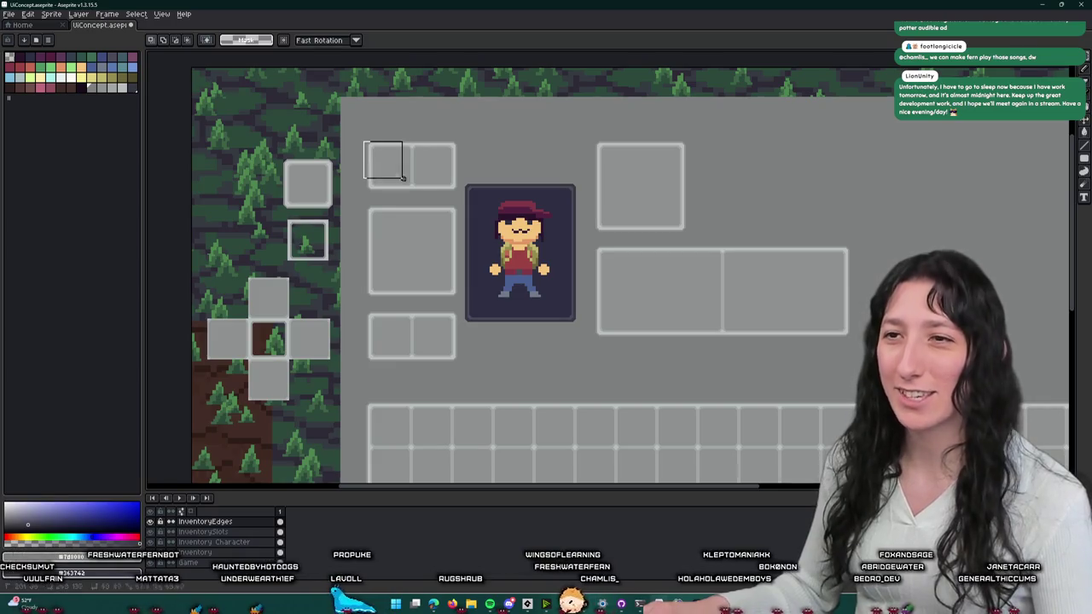
scroll(409, 195, up, 2)
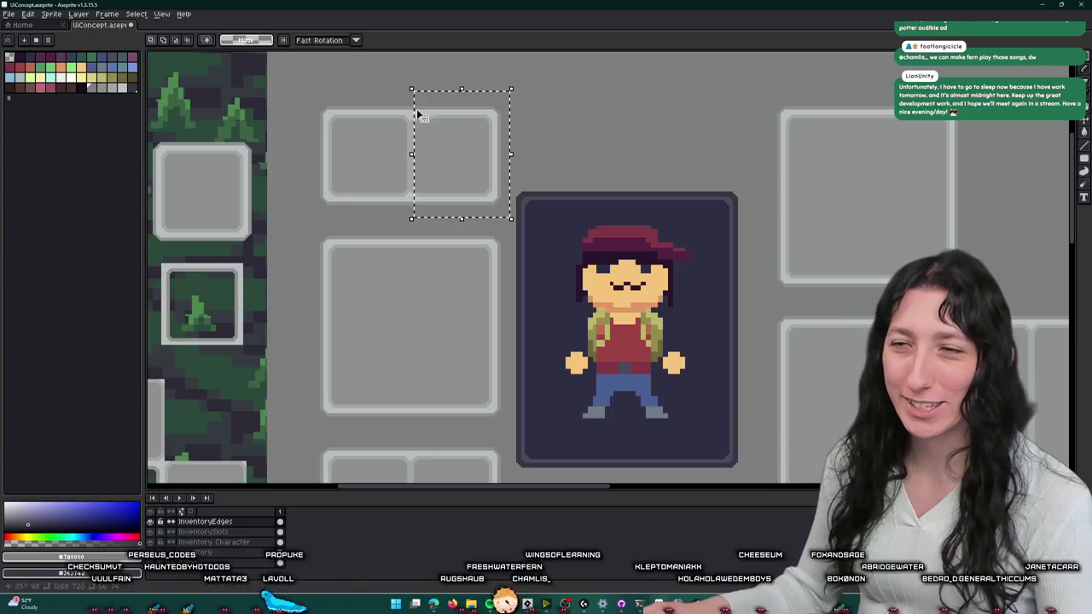
click(556, 105)
scroll(516, 186, down, 2)
scroll(473, 258, up, 2)
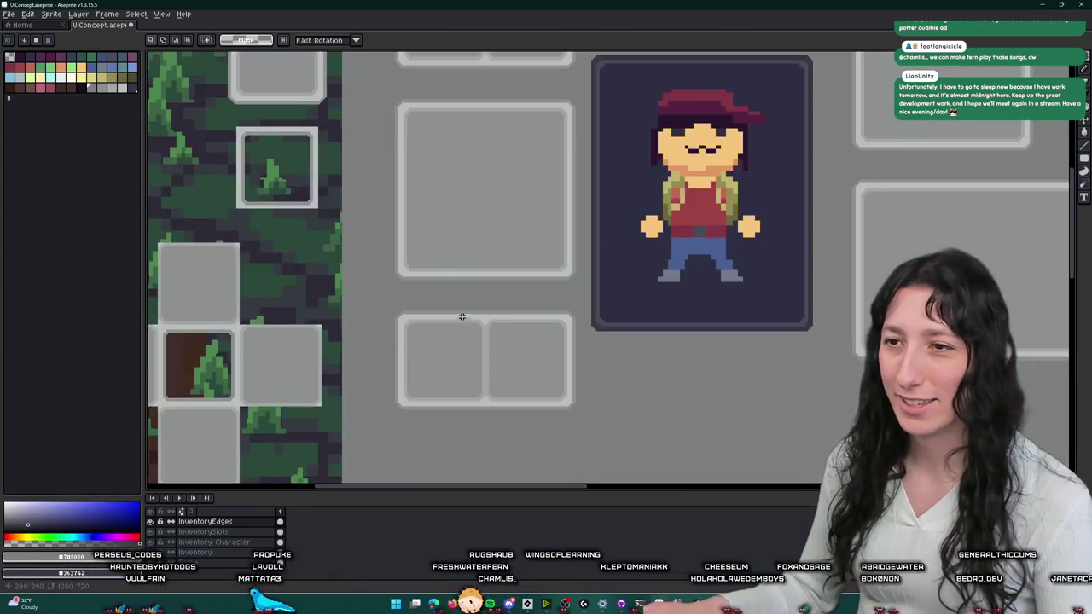
drag(368, 300, 487, 441)
drag(456, 275, 602, 396)
click(589, 392)
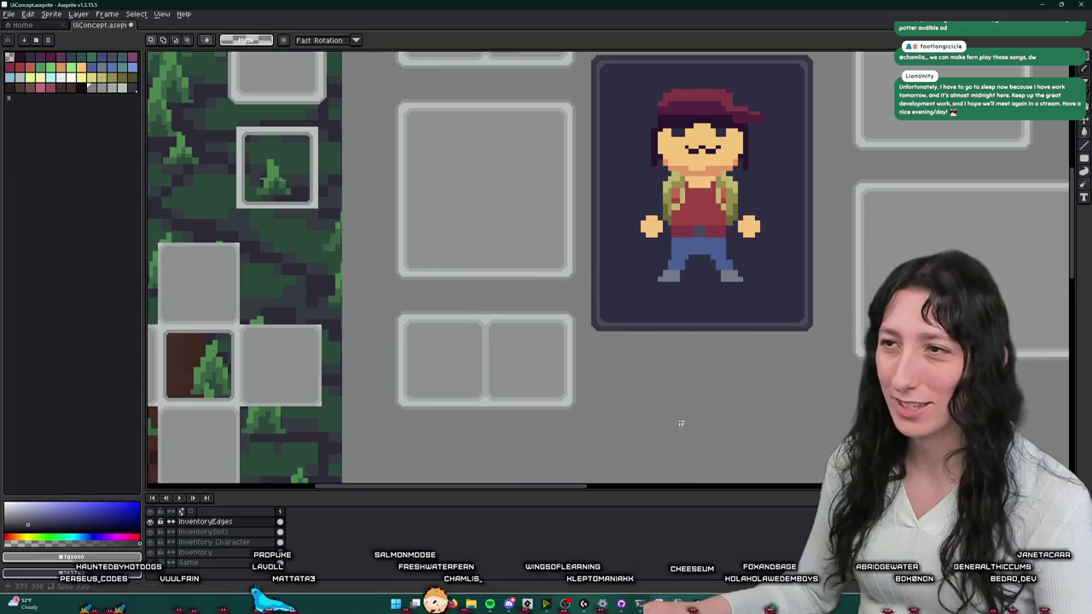
scroll(589, 391, down, 2)
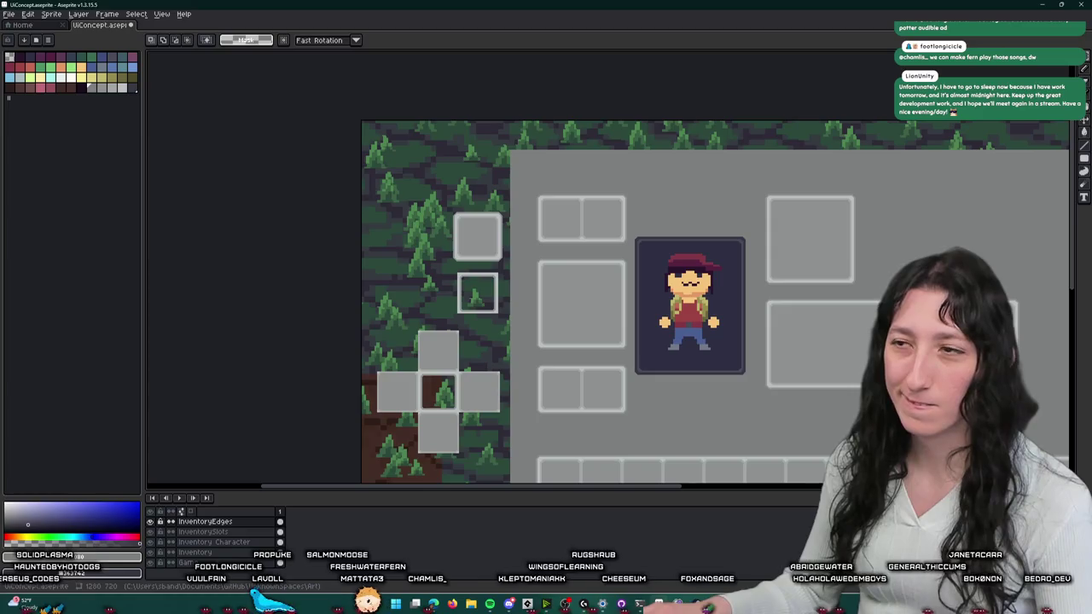
scroll(524, 182, up, 2)
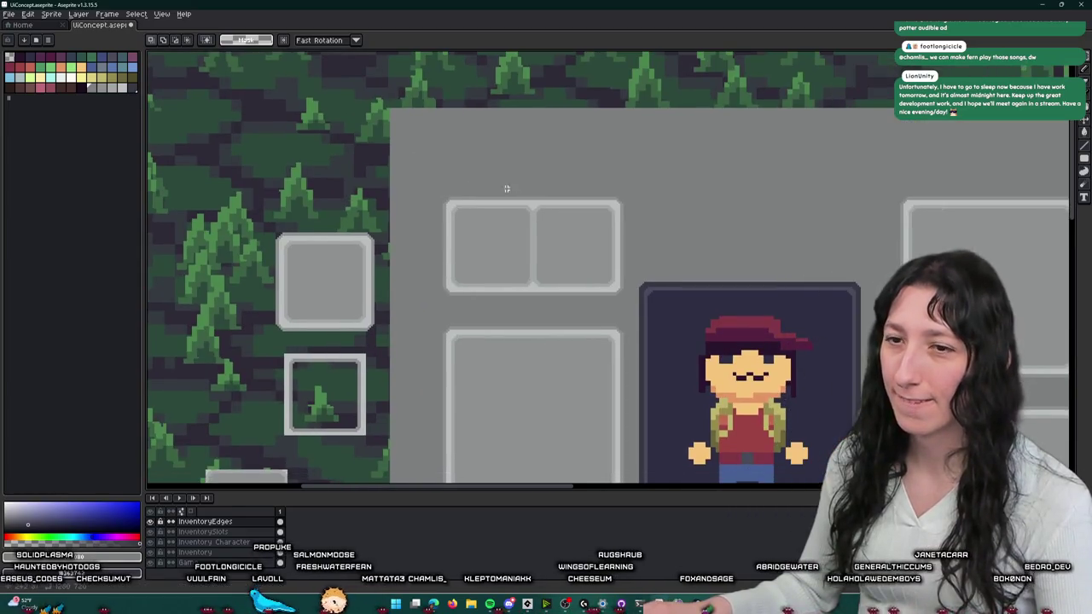
key(b)
scroll(434, 238, up, 2)
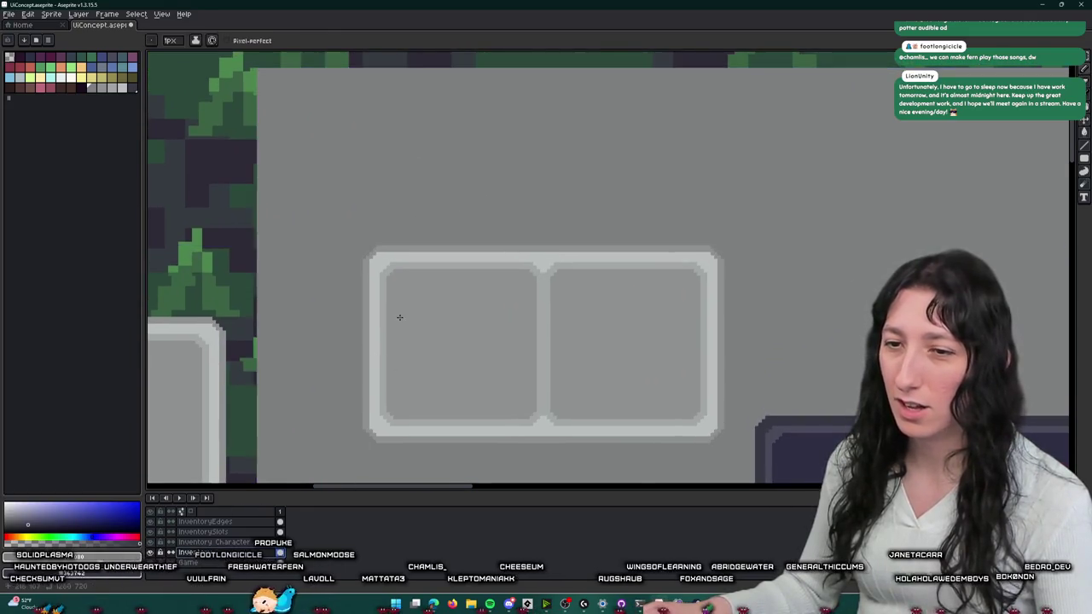
scroll(400, 315, down, 1)
scroll(403, 303, down, 1)
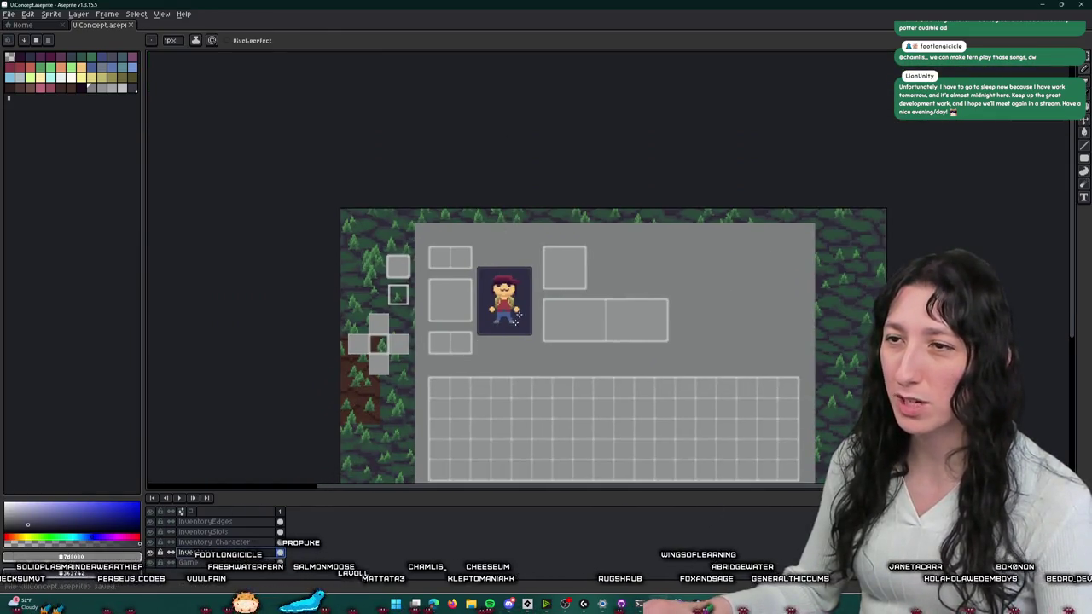
scroll(492, 218, up, 2)
scroll(431, 242, up, 2)
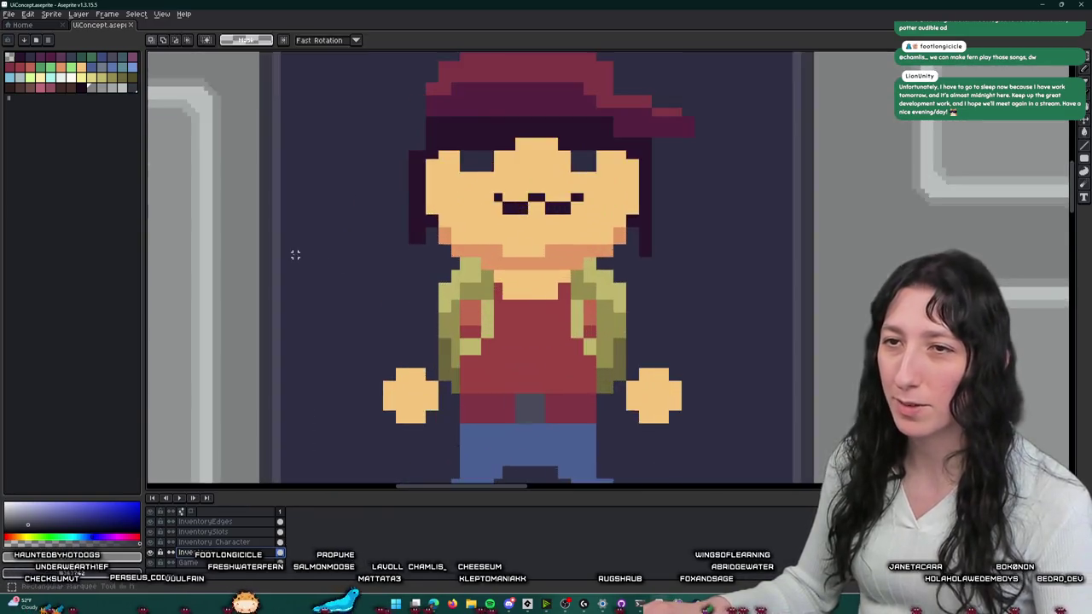
- Select the whole character portrait card and nudge it two steps to the right
scroll(431, 242, down, 4)
key(m)
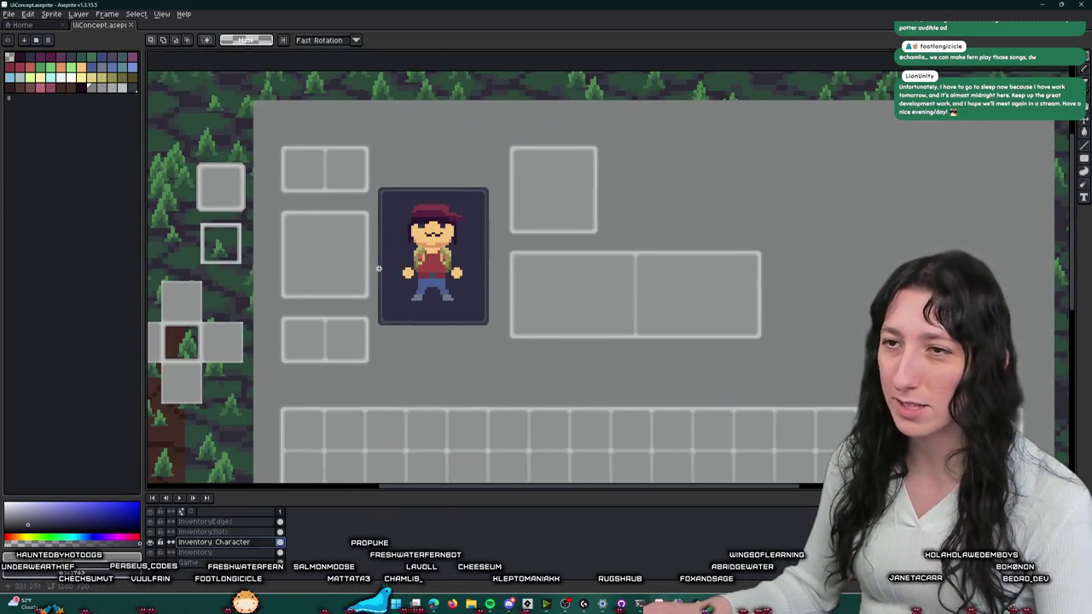
scroll(376, 247, up, 1)
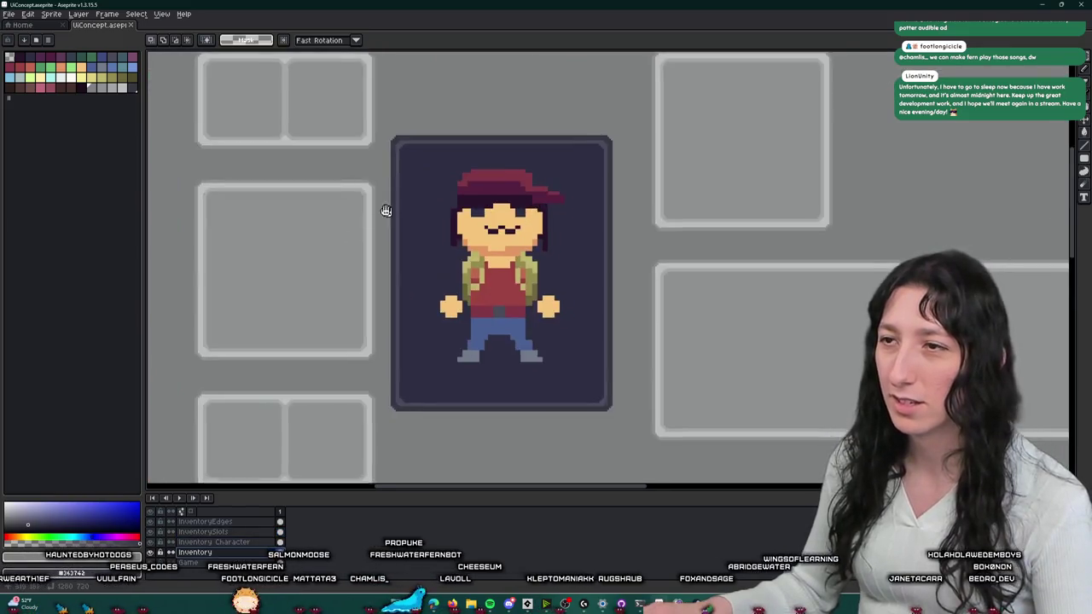
drag(357, 113, 601, 403)
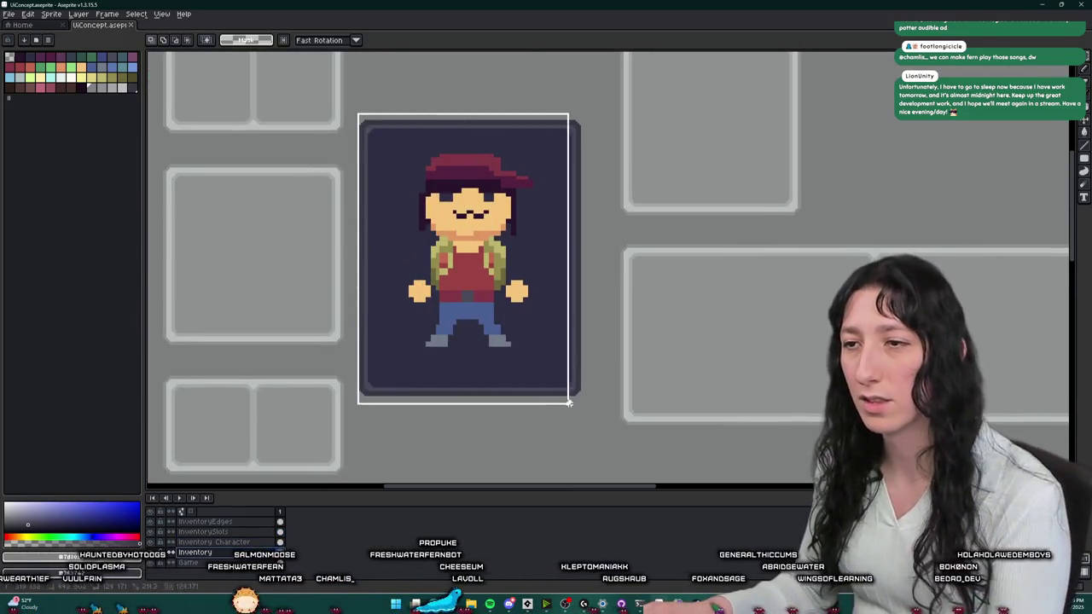
scroll(349, 283, up, 1)
scroll(342, 261, up, 1)
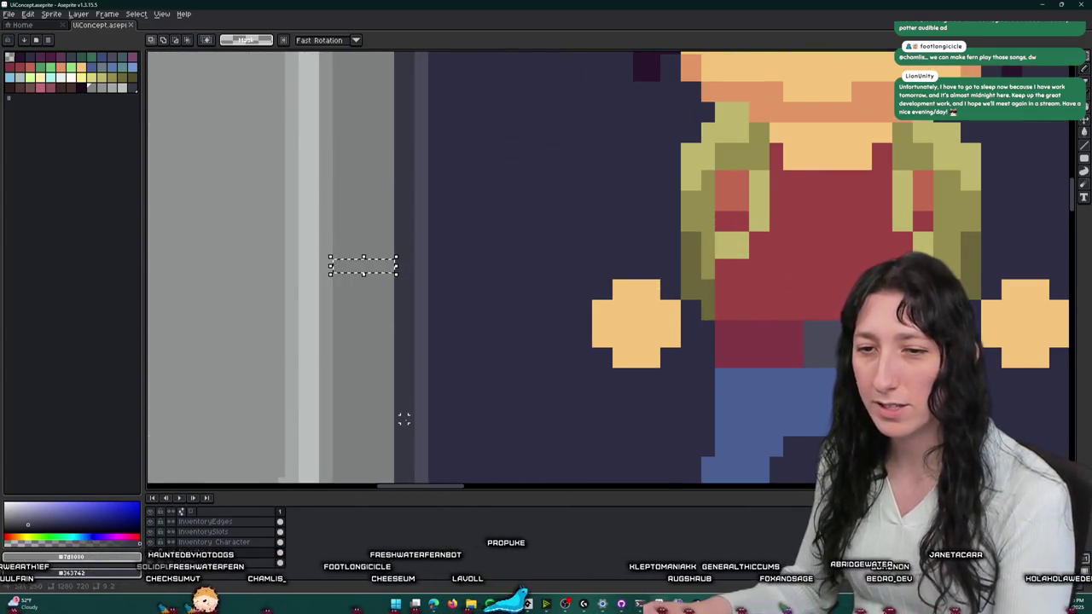
scroll(404, 418, down, 2)
scroll(390, 361, down, 2)
scroll(398, 397, up, 1)
scroll(390, 324, up, 1)
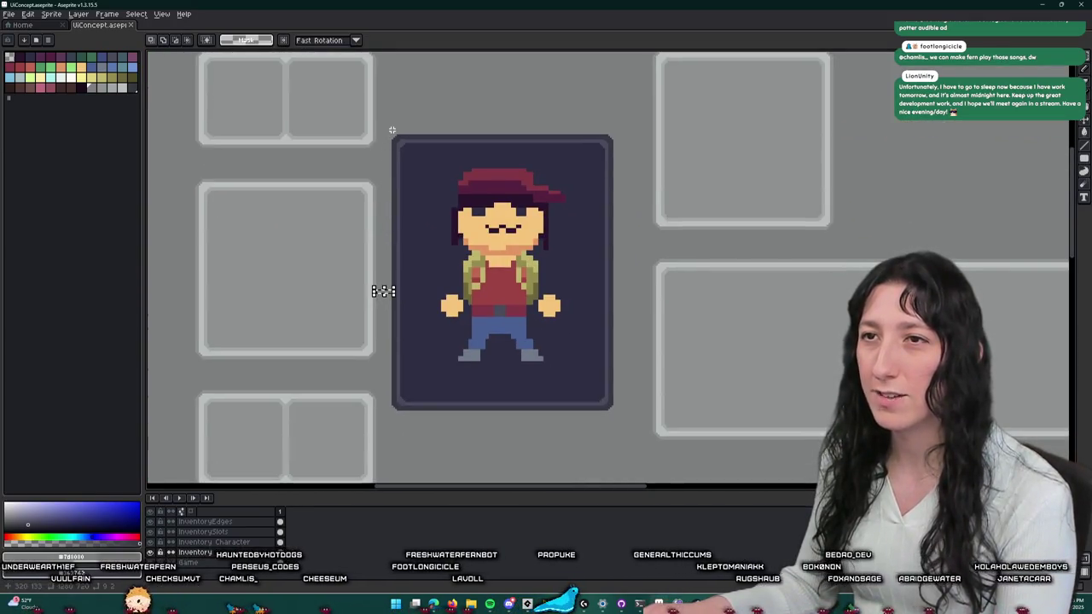
drag(415, 198, 601, 451)
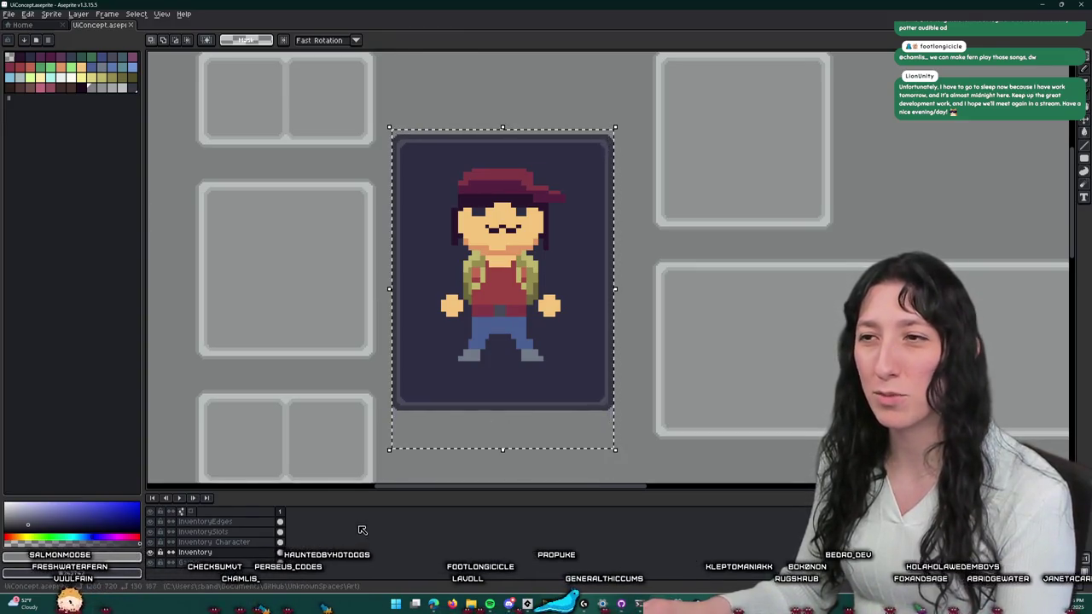
key(Right)
key(Right)
key(Right)
key(Right)
key(Right)
key(Right)
key(Right)
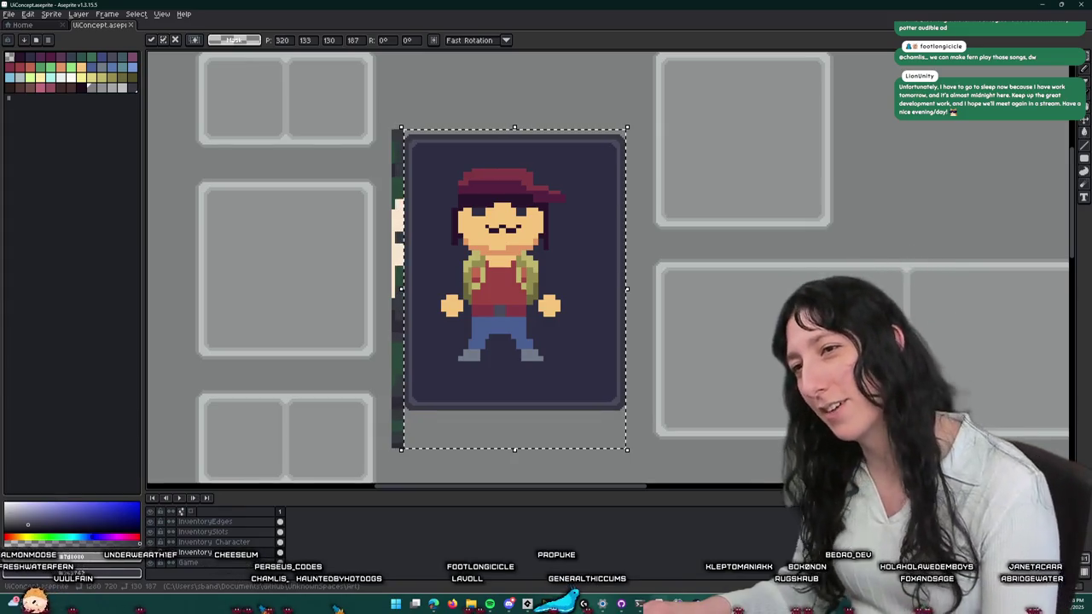
key(Right)
key(Right)
key(Right)
key(Right)
key(Right)
key(Right)
key(Right)
key(Right)
key(Right)
key(Right)
key(Right)
key(Right)
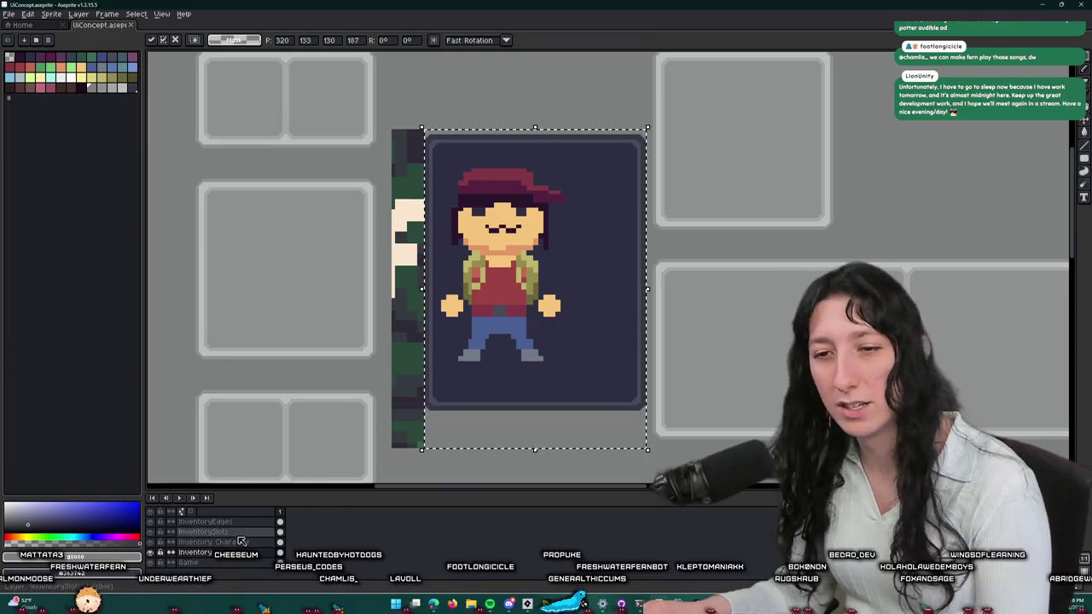
- On the Inventory Character layer, shift the character sprite right to centre it and commit
click(241, 542)
mouse_move(424, 157)
mouse_down()
mouse_move(553, 397)
mouse_move(576, 417)
mouse_move(608, 418)
mouse_up()
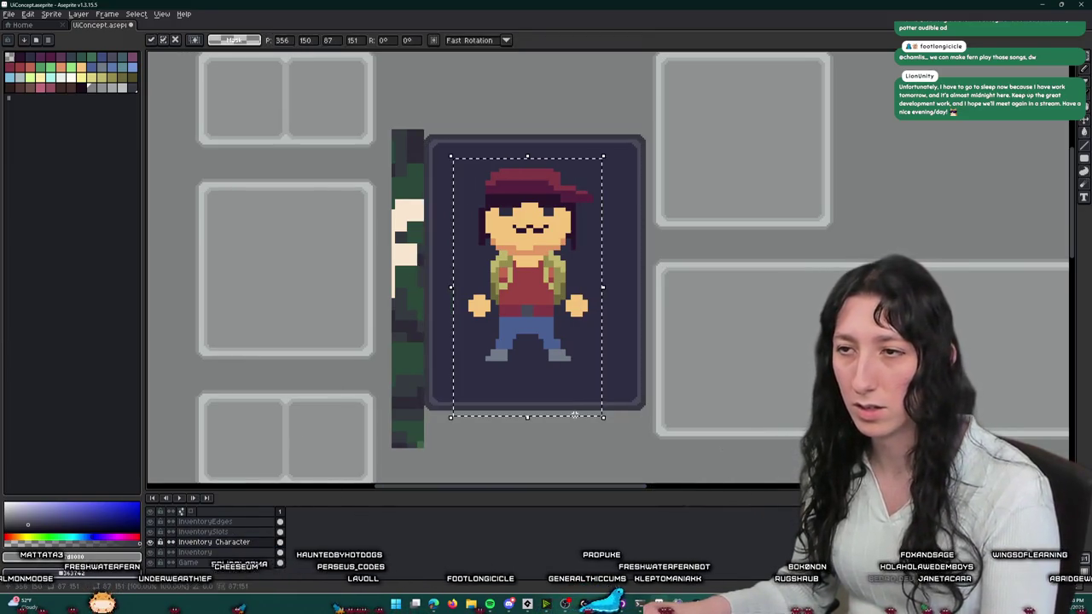
click(403, 376)
key(w)
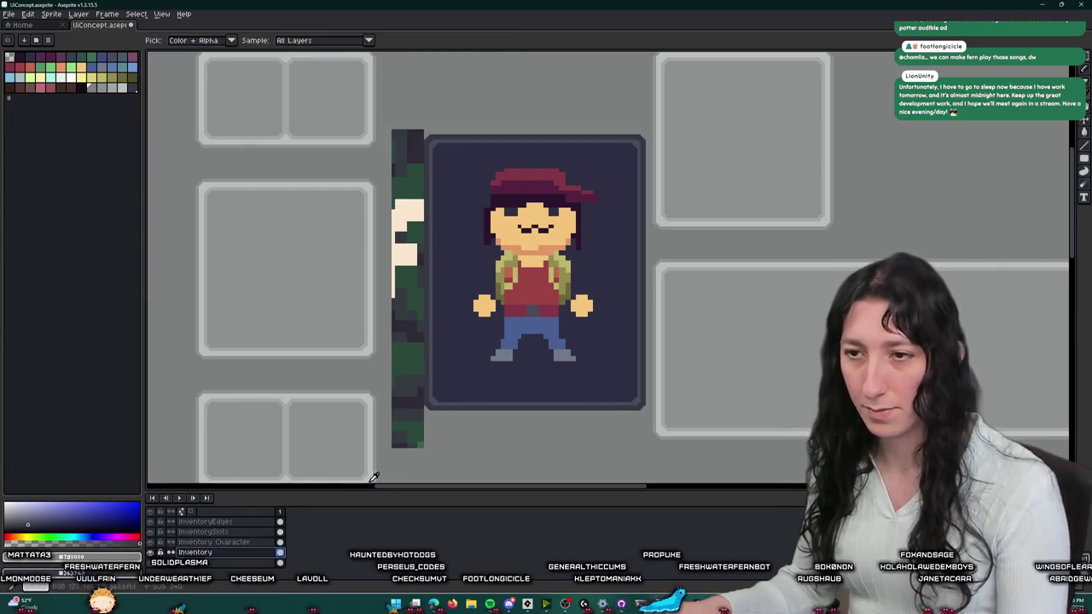
scroll(407, 419, down, 2)
click(203, 531)
- Move the right-hand slot group on InventorySlots about 19 pixels right and apply it
key(m)
mouse_move(517, 230)
mouse_down()
mouse_move(441, 145)
mouse_move(756, 369)
mouse_up()
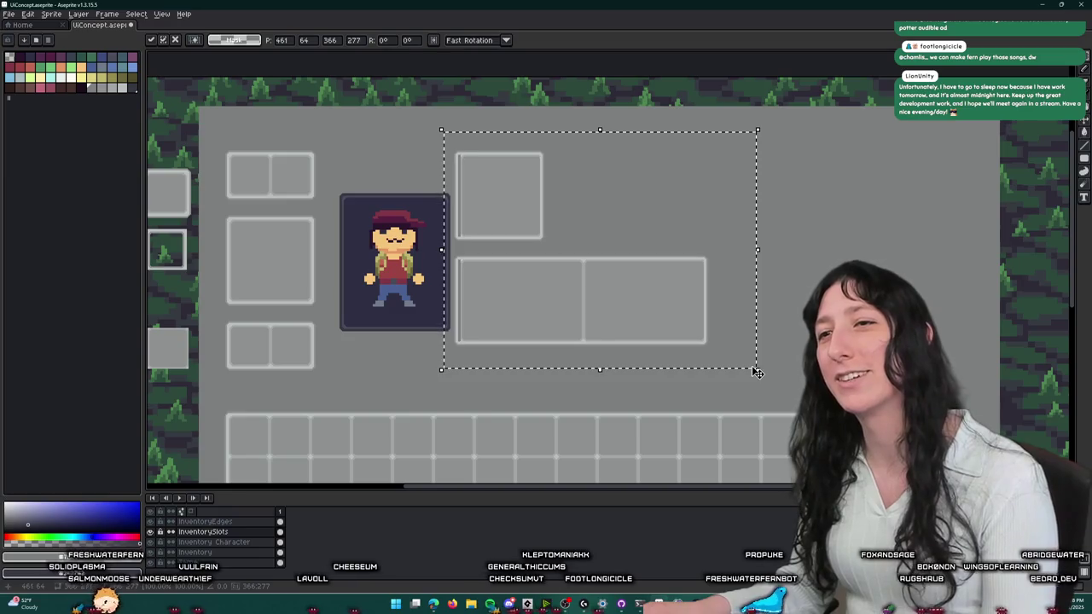
key(Left)
key(Left)
key(Right)
key(Right)
key(Right)
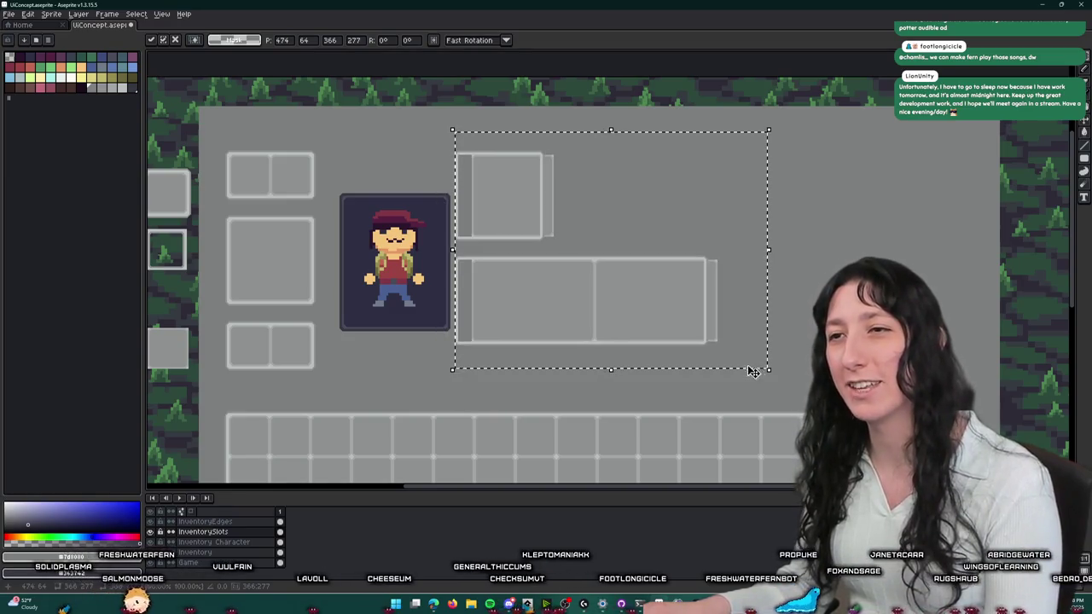
key(ctrl+d)
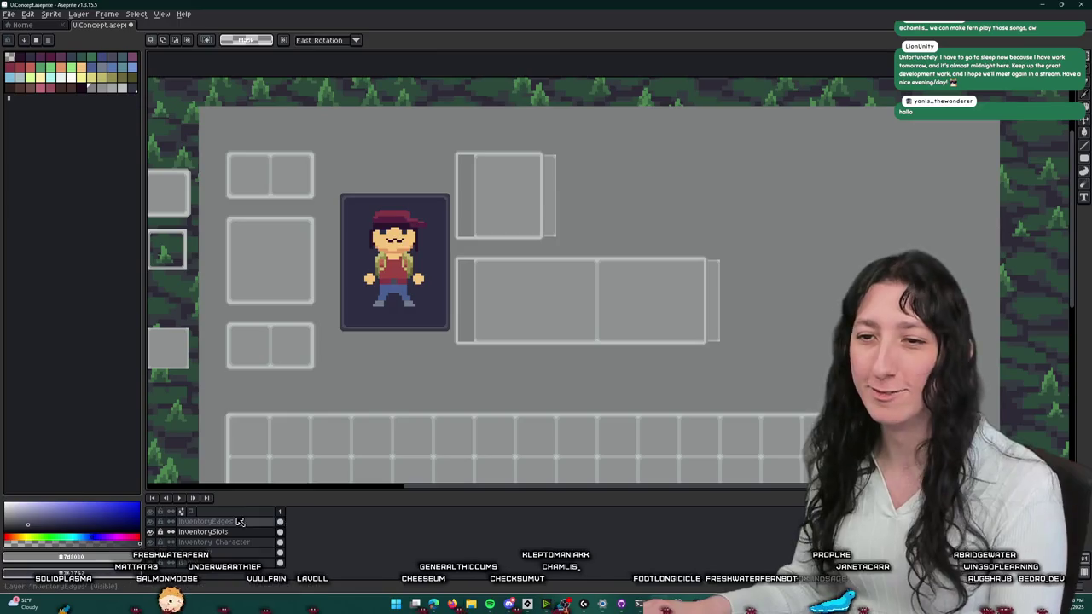
- Move the matching slot outlines right to realign them with the slots
drag(749, 381, 422, 114)
key(Right)
key(Right)
key(Right)
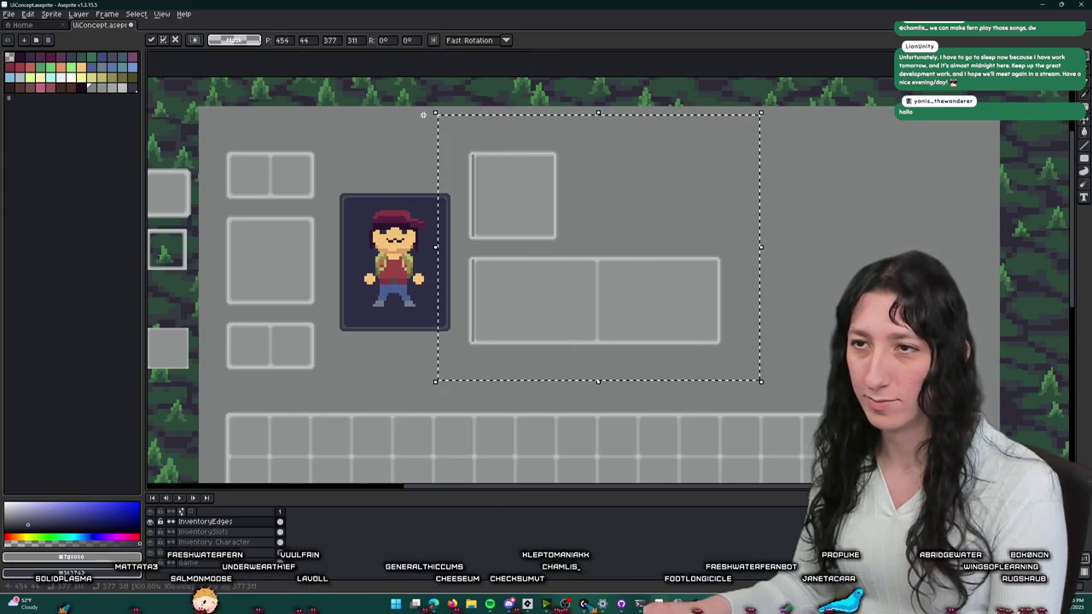
key(ctrl+d)
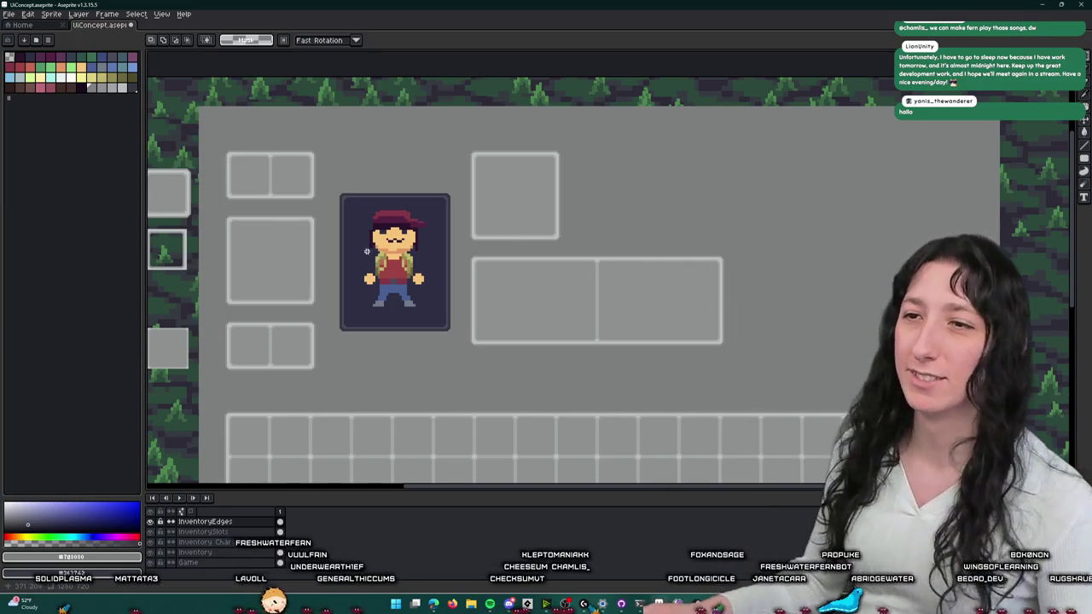
drag(482, 172, 525, 125)
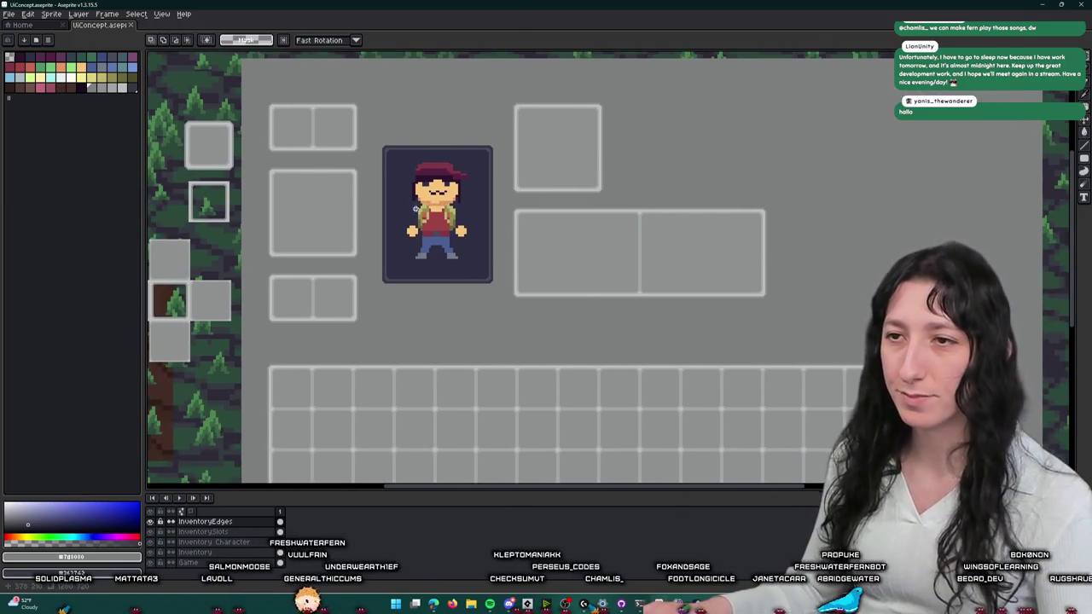
drag(451, 154, 463, 214)
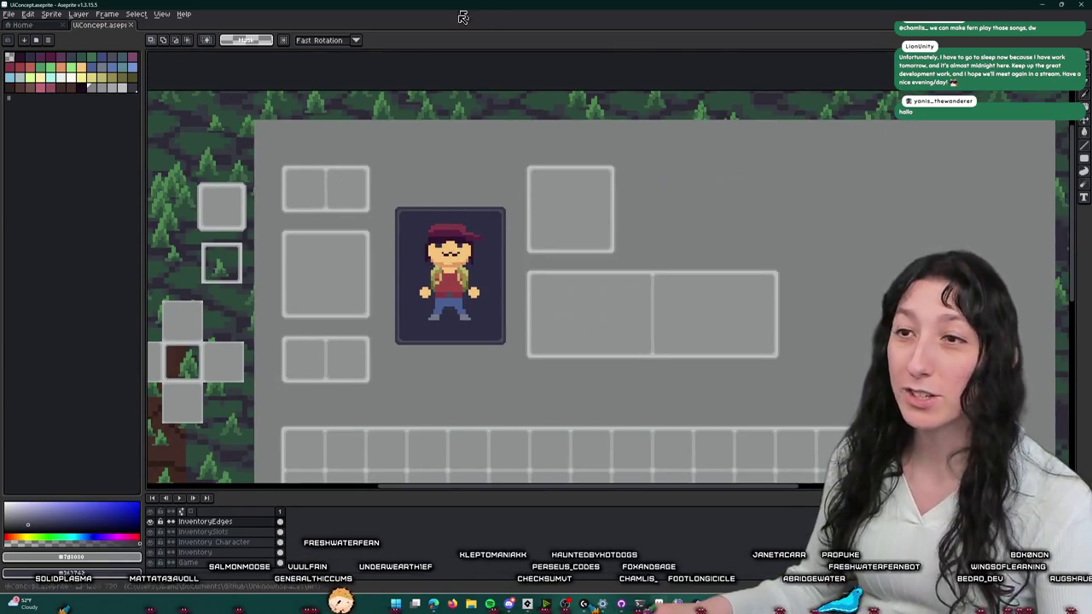
scroll(399, 314, down, 2)
scroll(400, 314, up, 2)
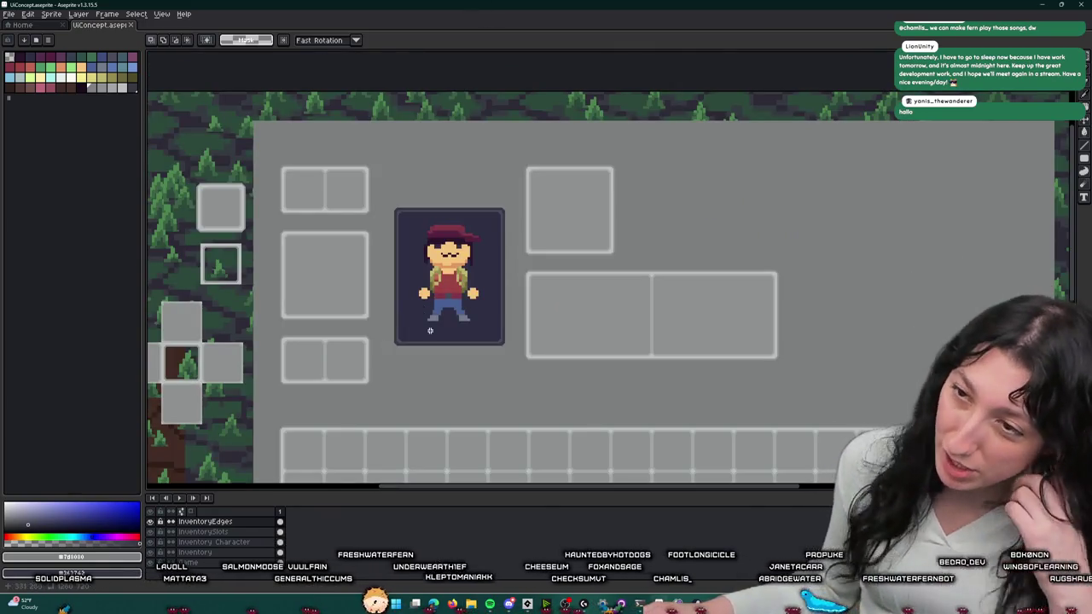
scroll(397, 306, down, 2)
scroll(398, 329, up, 2)
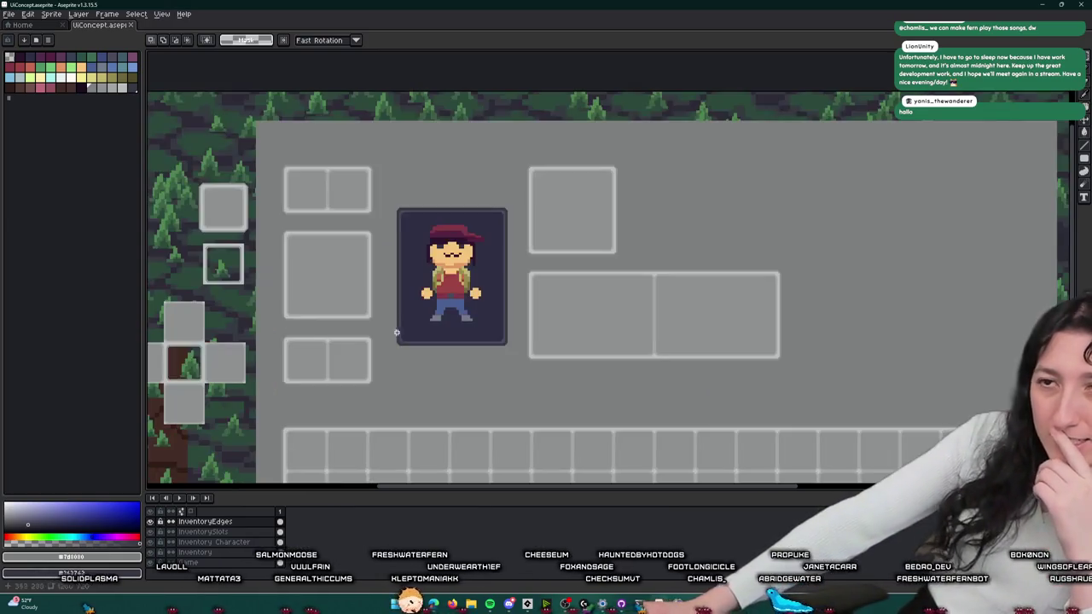
scroll(406, 324, down, 1)
scroll(415, 319, up, 1)
double_click(151, 531)
click(152, 555)
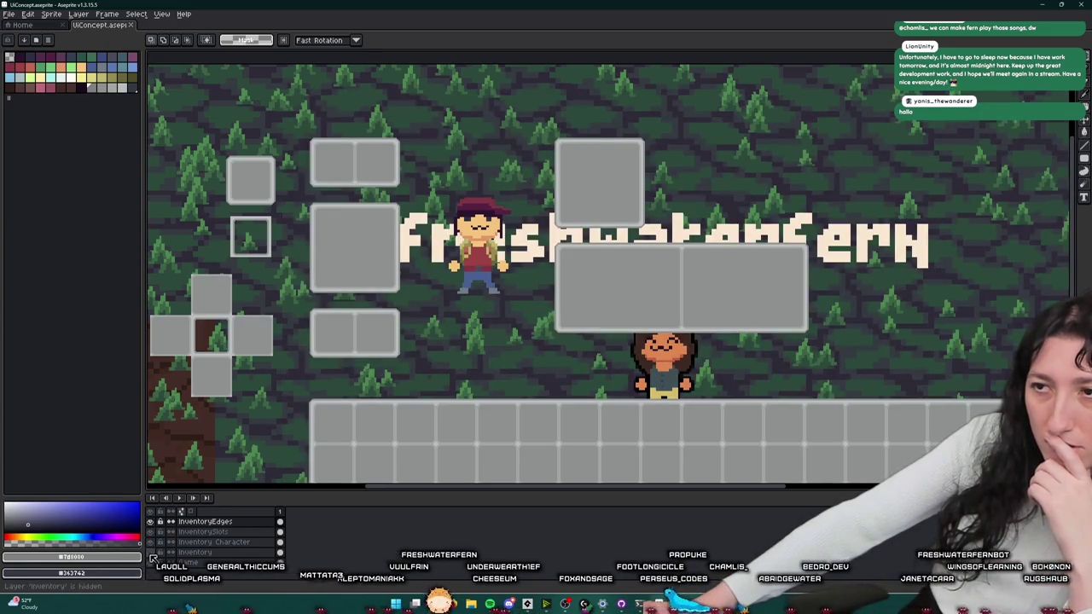
click(151, 553)
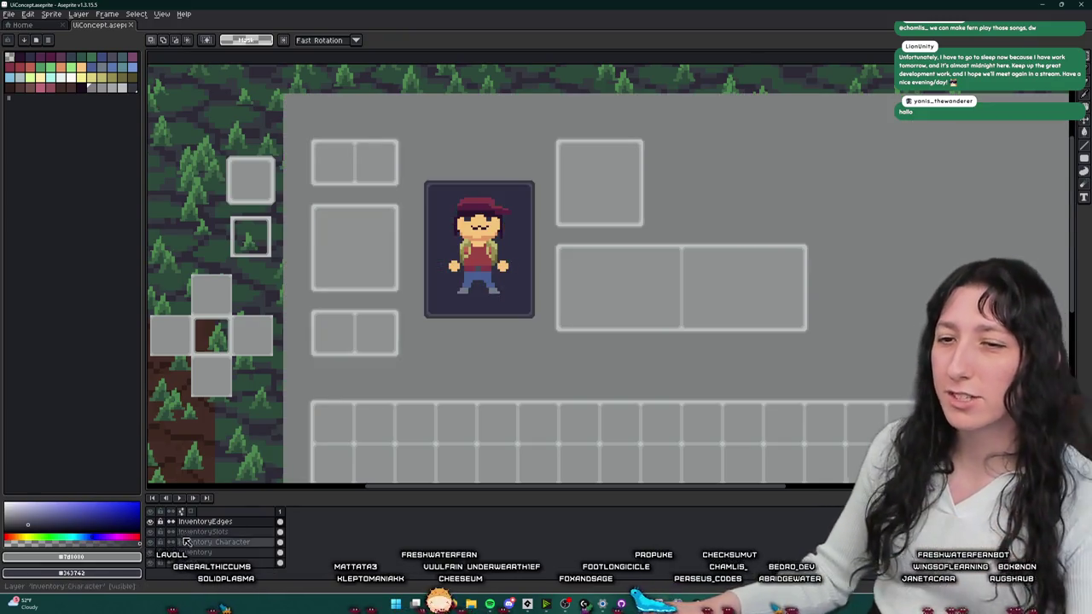
click(204, 531)
click(240, 553)
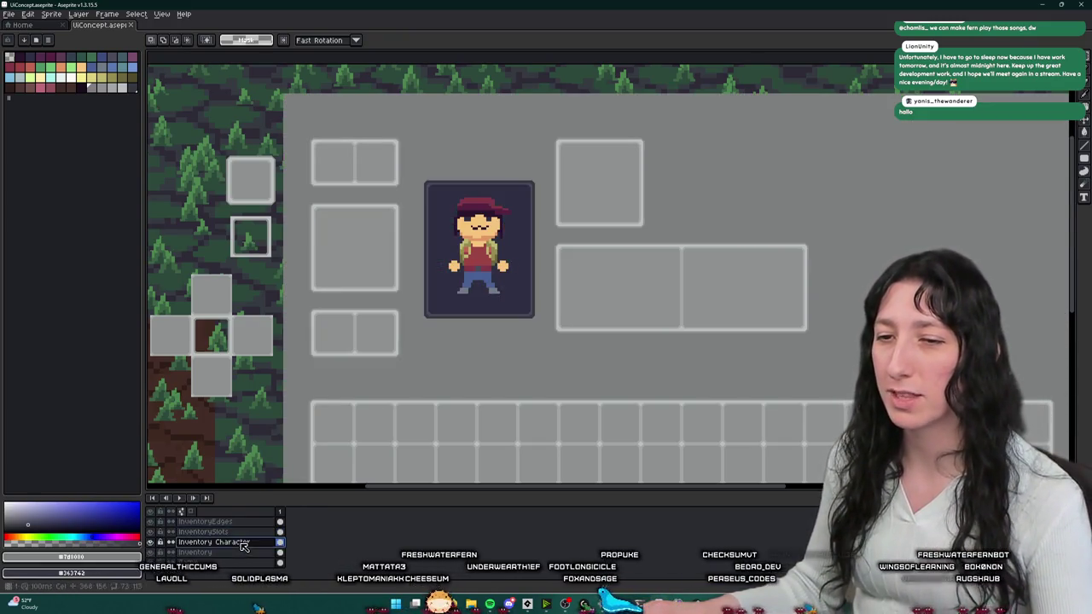
scroll(431, 160, up, 3)
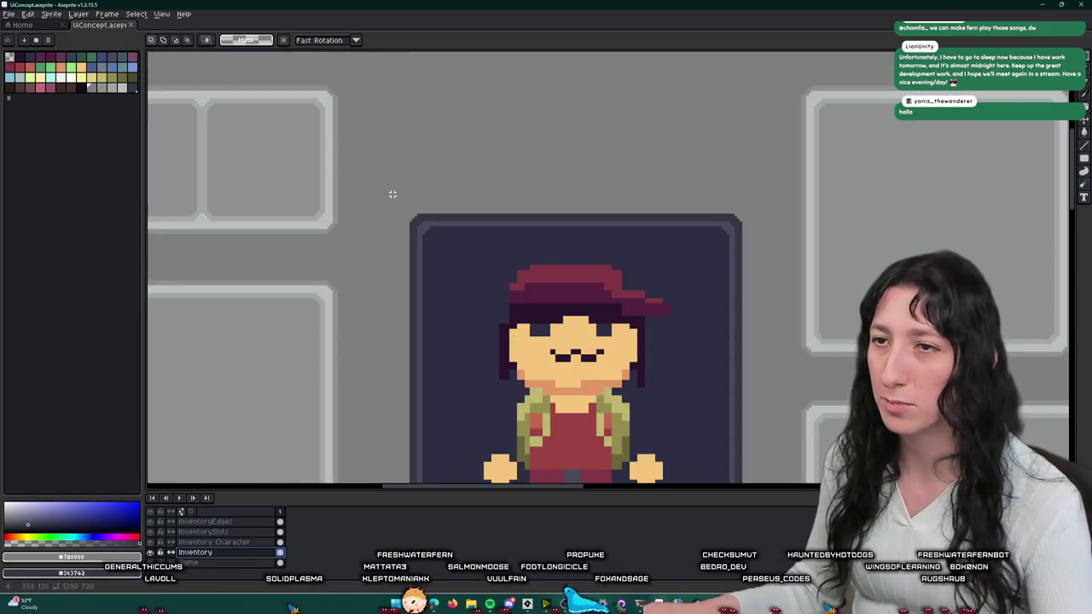
- Move the portrait frame's top band higher up and commit it
scroll(412, 212, up, 1)
scroll(414, 211, up, 1)
mouse_move(405, 216)
mouse_down()
mouse_move(643, 298)
mouse_move(871, 303)
mouse_up()
scroll(644, 298, down, 2)
drag(687, 273, 687, 252)
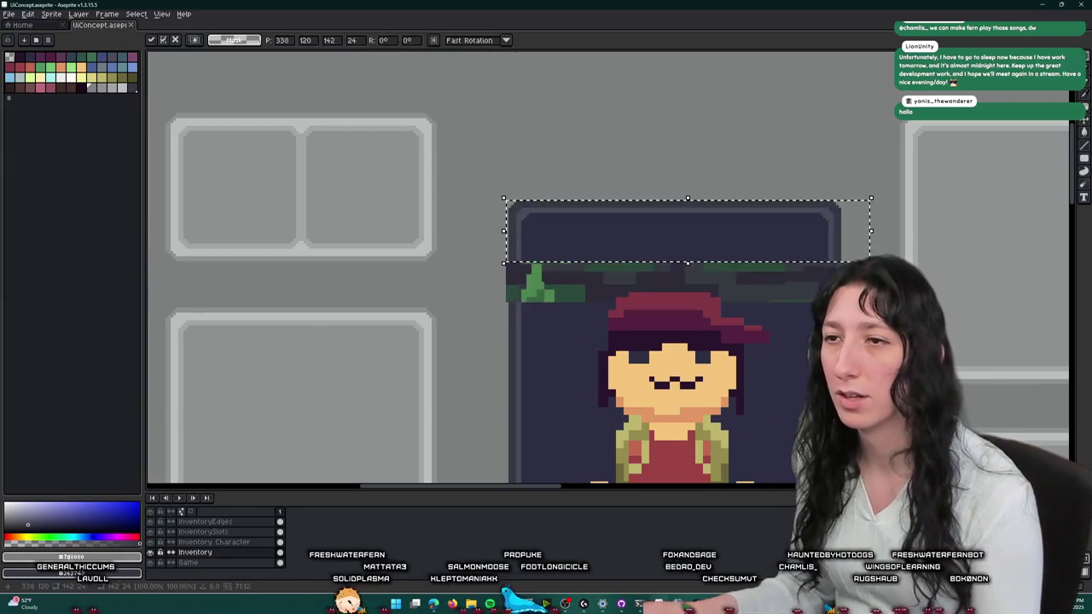
scroll(732, 351, down, 1)
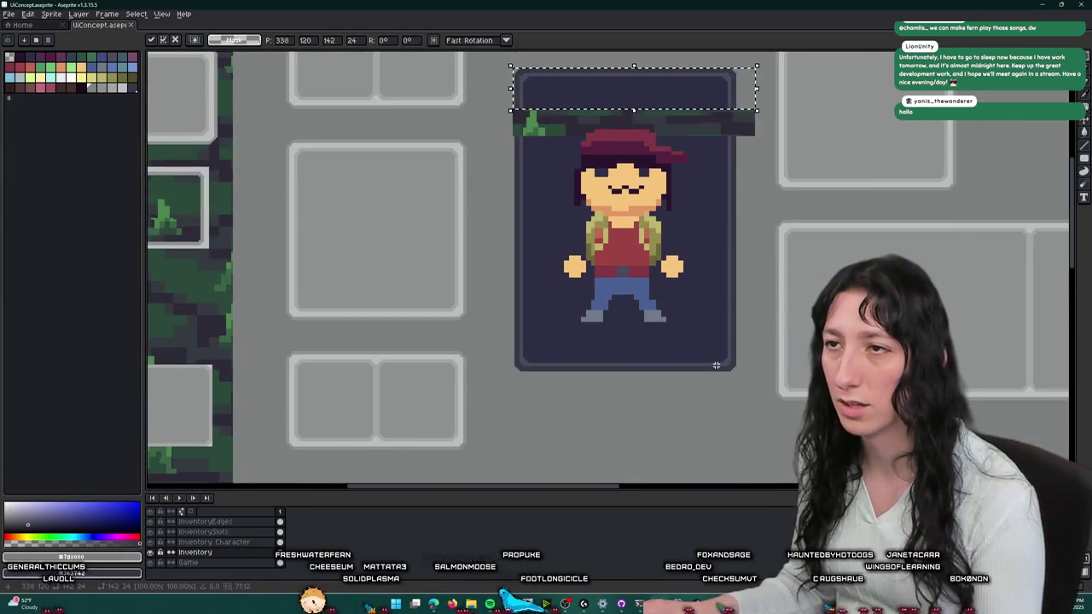
scroll(732, 351, up, 1)
scroll(733, 362, up, 2)
key(Return)
- Move the portrait frame's bottom band further down and confirm it
scroll(735, 367, down, 2)
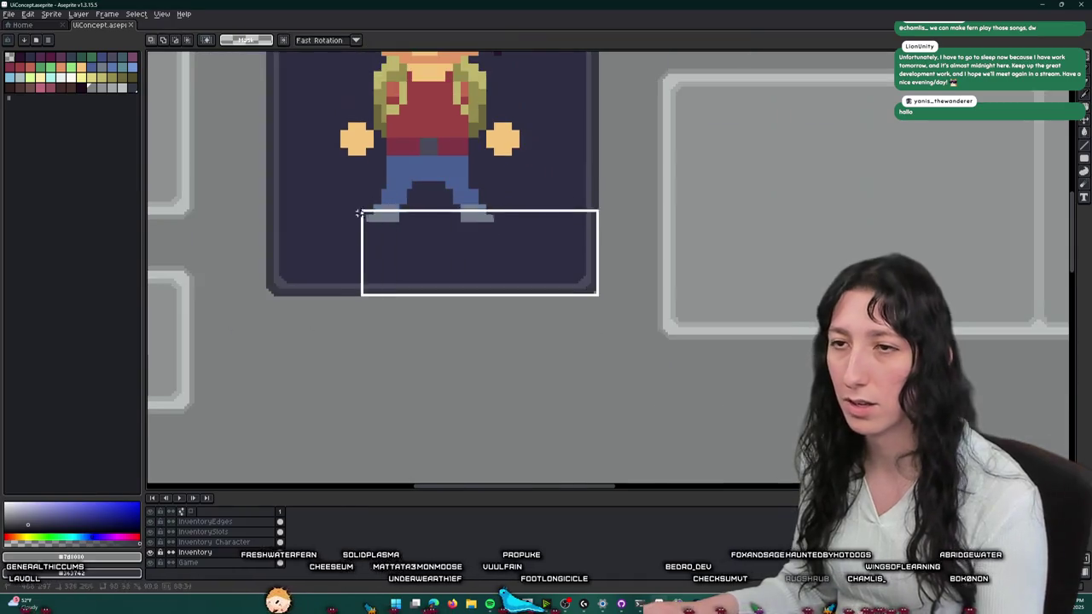
drag(600, 292, 250, 244)
drag(427, 269, 427, 307)
key(Return)
- Bucket-fill the exposed green strip grey to match the inventory panel
scroll(256, 256, up, 1)
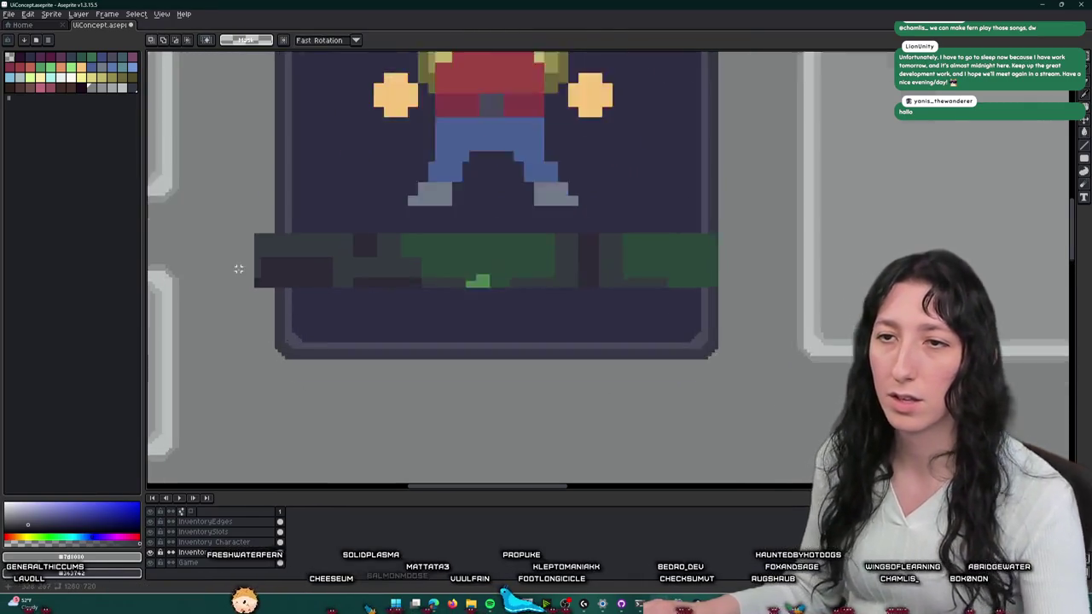
scroll(244, 256, up, 1)
key(g)
click(333, 263)
scroll(337, 248, down, 2)
scroll(341, 247, down, 1)
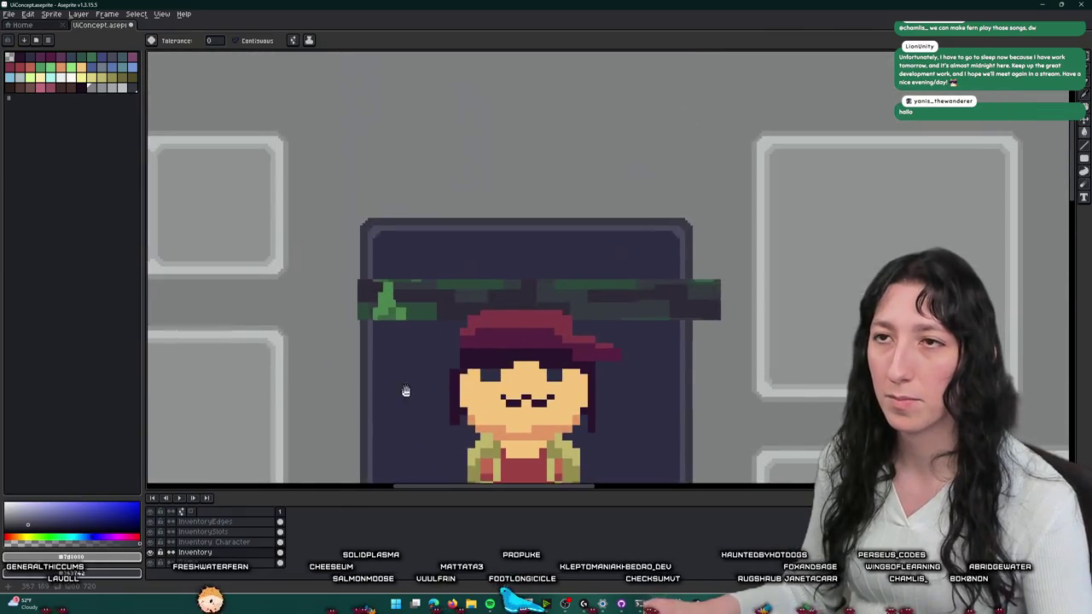
- Stretch the frame's upper and lower pieces toward each other to close the gap
key(m)
scroll(355, 256, up, 1)
scroll(355, 260, up, 1)
drag(355, 260, 1014, 239)
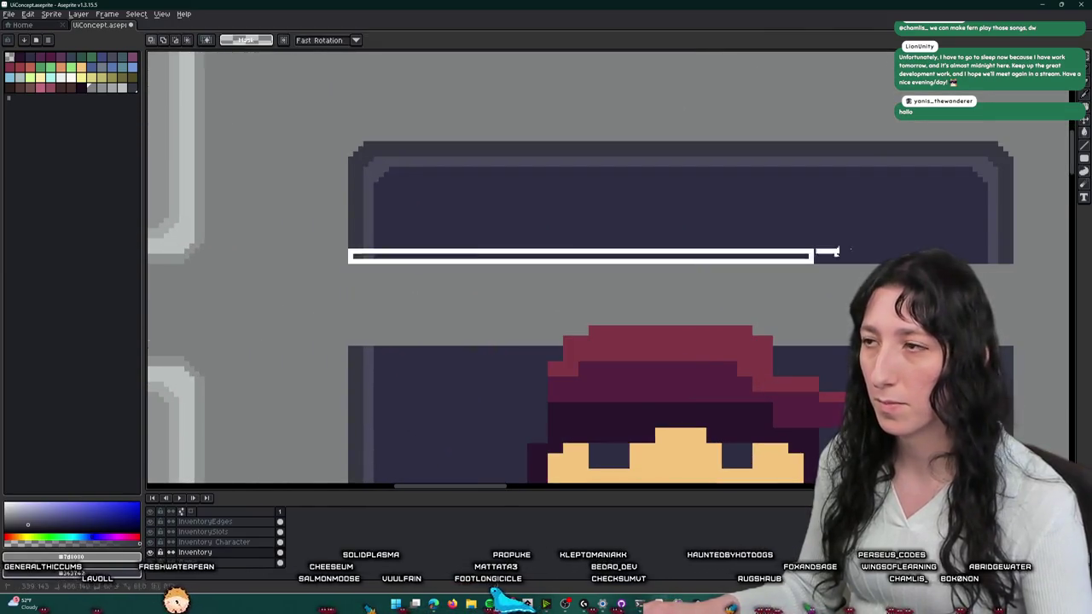
drag(679, 265, 689, 373)
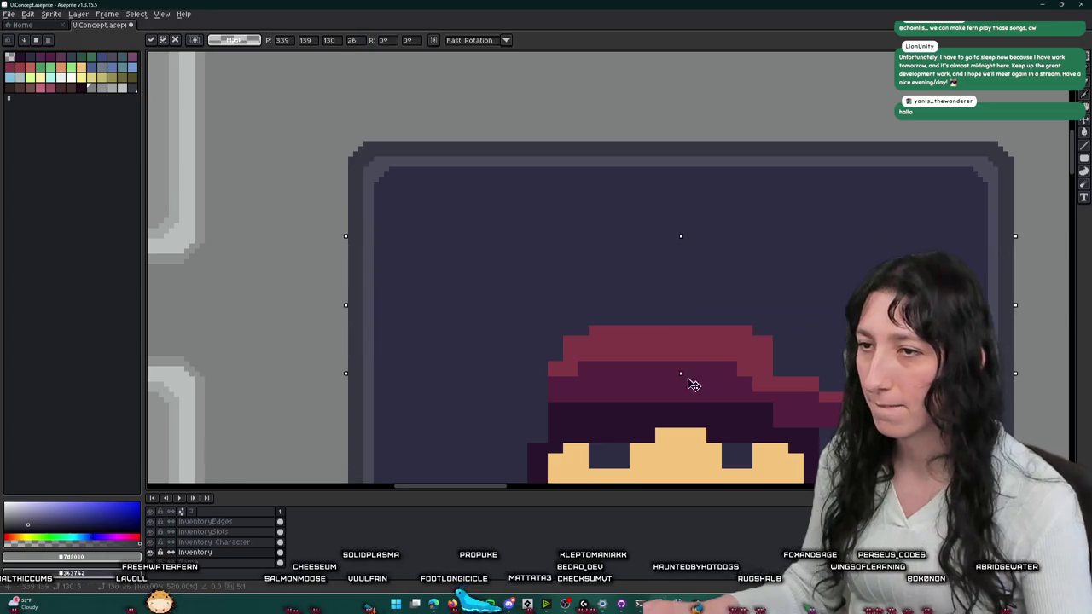
scroll(689, 373, down, 2)
scroll(737, 340, up, 1)
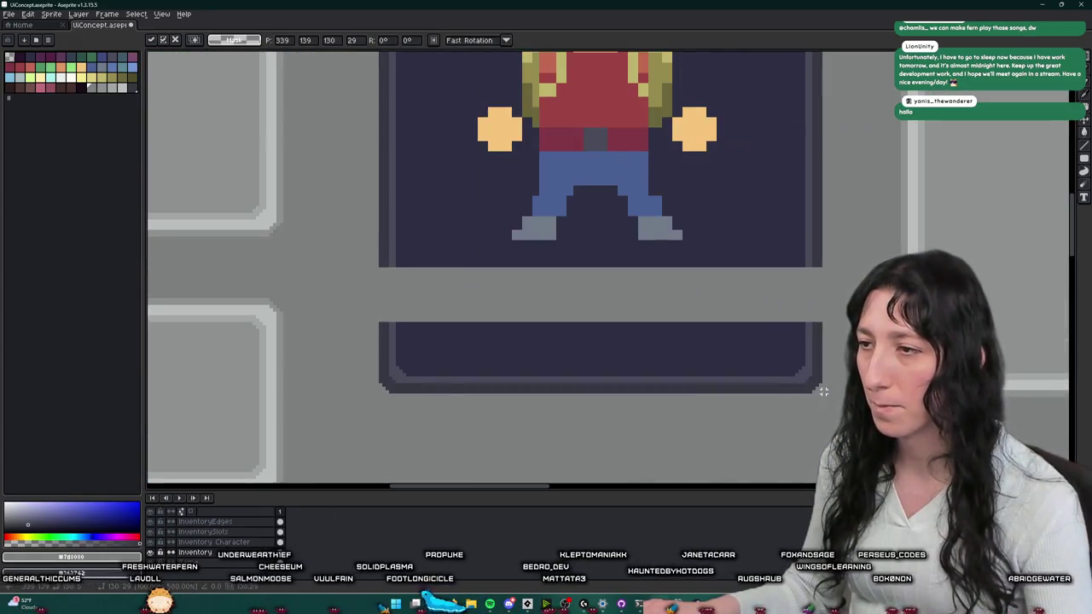
drag(819, 324, 461, 326)
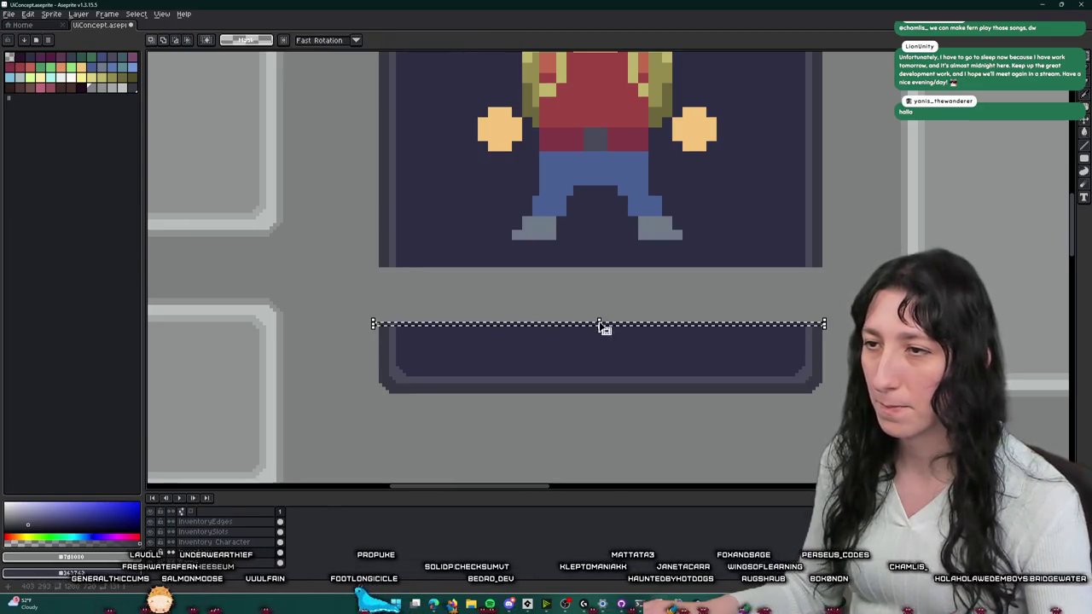
mouse_move(599, 325)
mouse_down()
mouse_move(605, 265)
mouse_move(552, 251)
mouse_up()
scroll(602, 273, down, 2)
scroll(589, 286, down, 2)
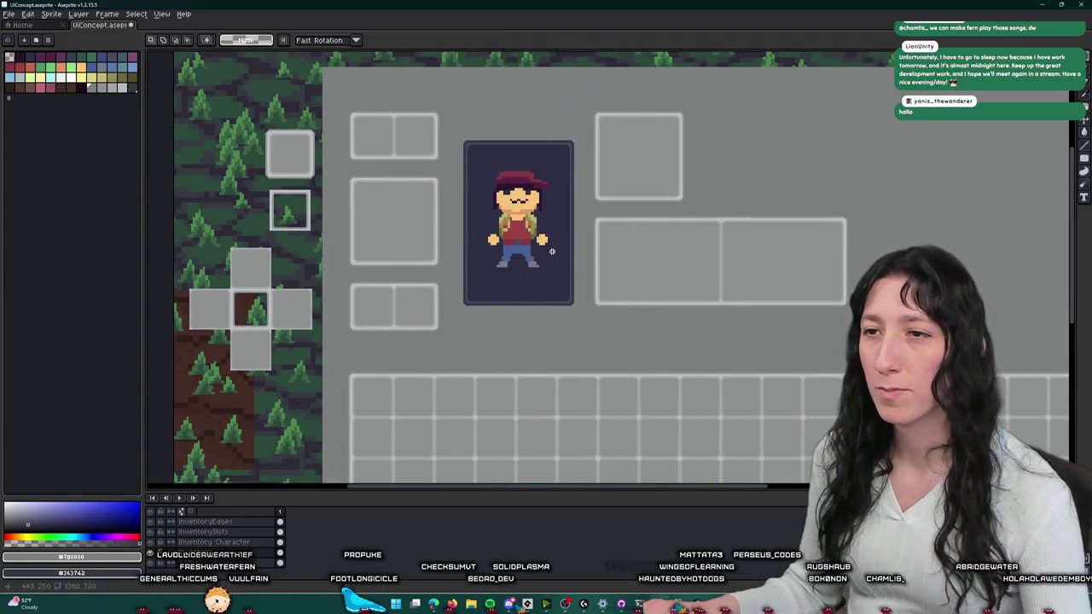
- On the Inventory layer, recentre the mockup and select a patch below the slot grid
scroll(537, 247, down, 2)
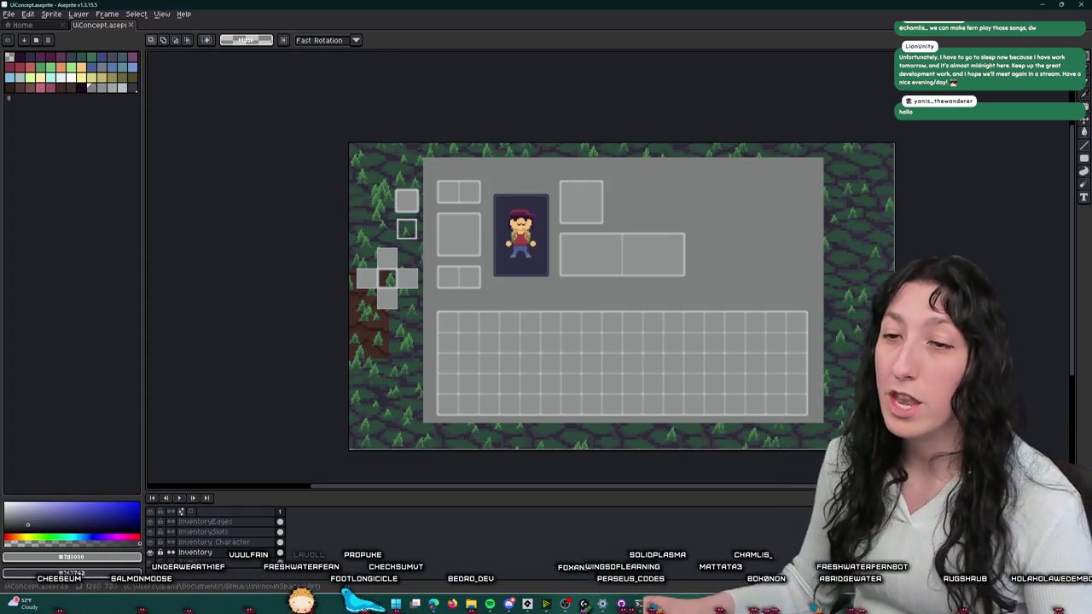
click(280, 552)
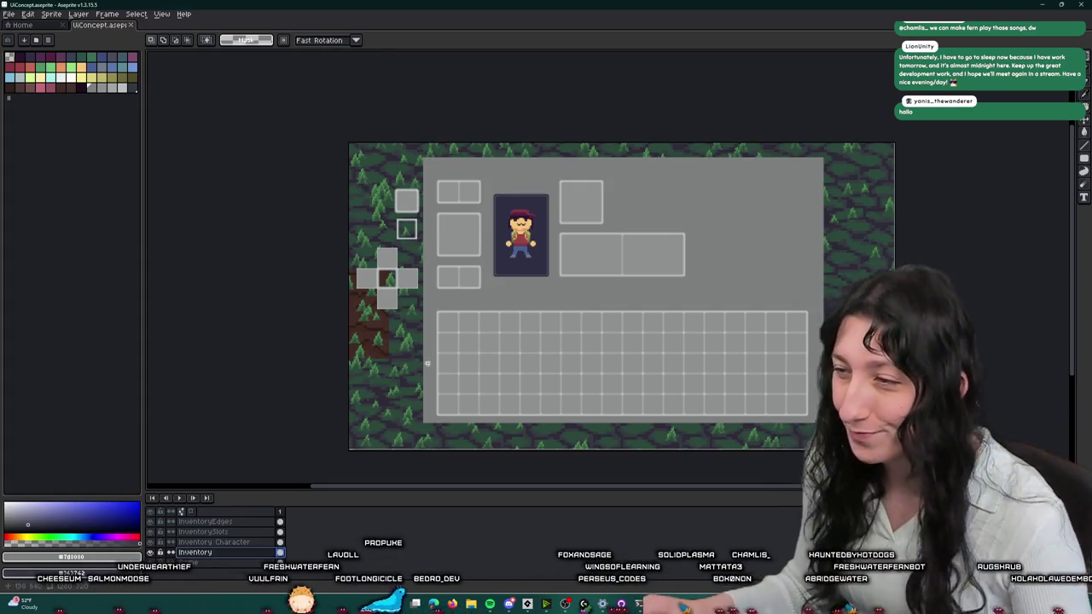
scroll(455, 235, down, 2)
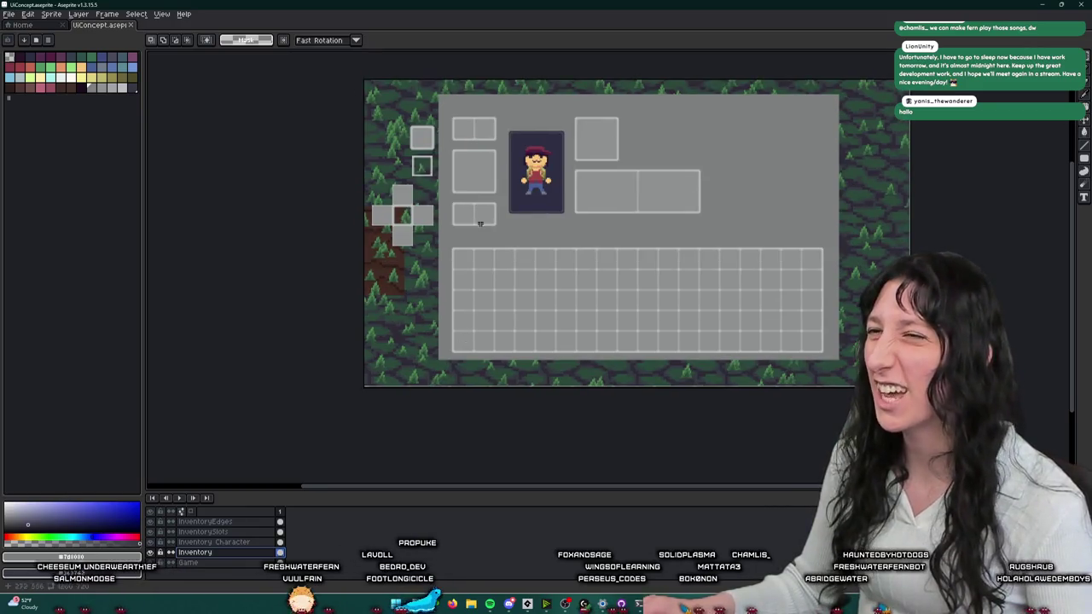
mouse_move(490, 128)
mouse_down()
mouse_move(463, 113)
mouse_move(814, 90)
mouse_up()
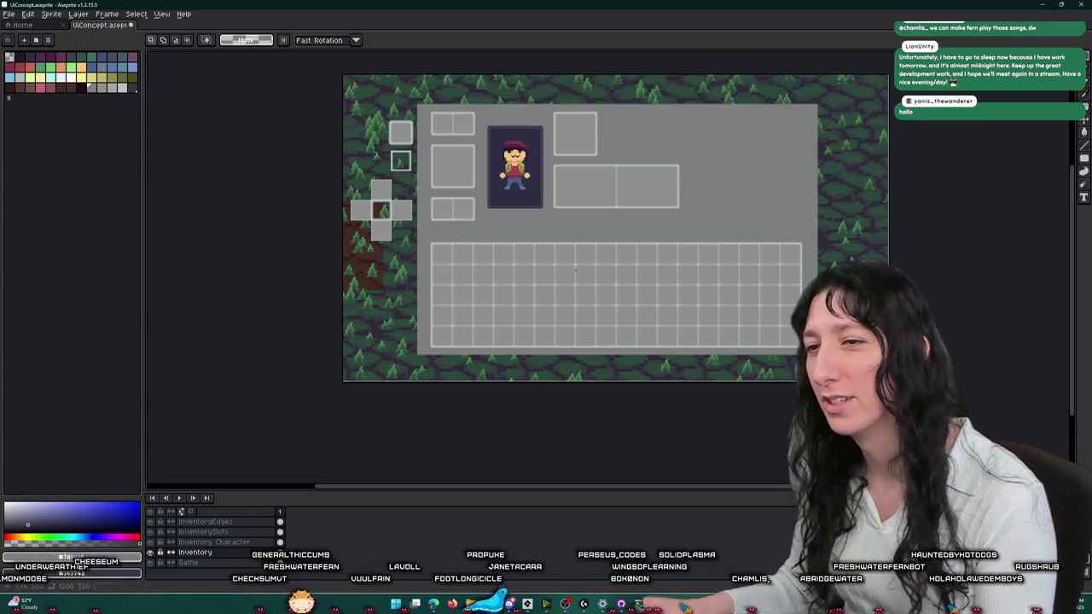
scroll(455, 341, up, 3)
scroll(357, 248, up, 2)
drag(356, 263, 438, 367)
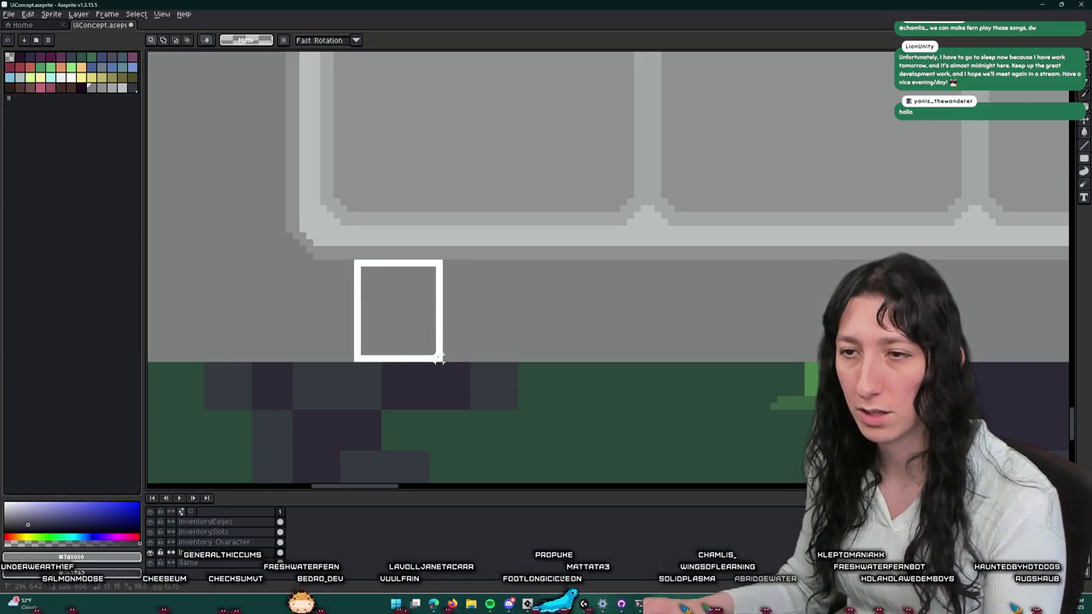
scroll(435, 362, down, 2)
scroll(324, 365, up, 2)
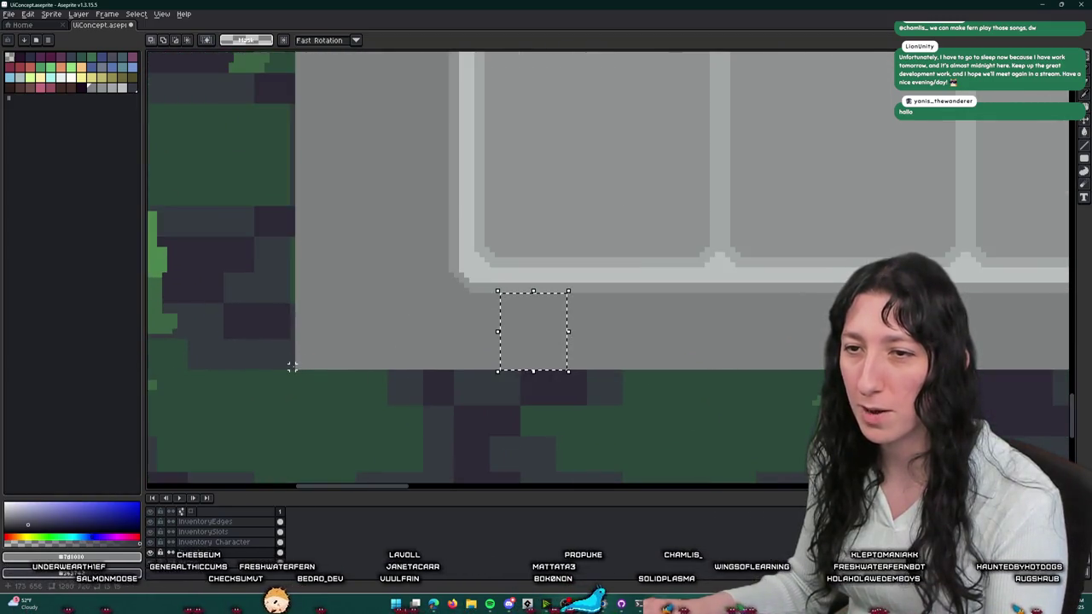
scroll(323, 359, down, 3)
scroll(597, 346, up, 3)
scroll(631, 346, up, 2)
- Select the strip along the panel's bottom edge and stretch it downward
drag(322, 359, 646, 345)
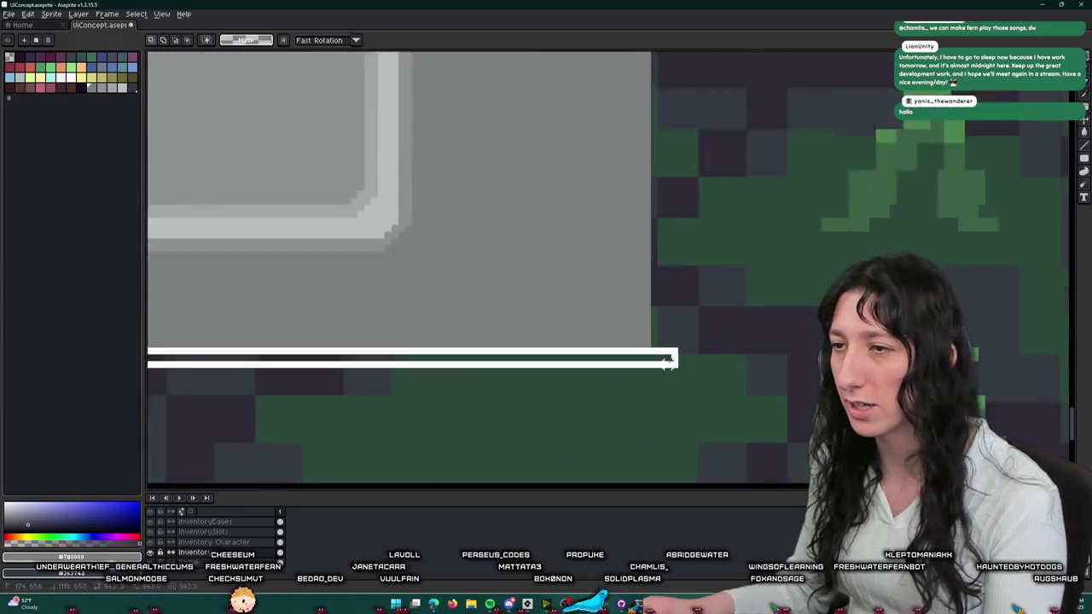
scroll(642, 350, down, 3)
scroll(446, 318, up, 1)
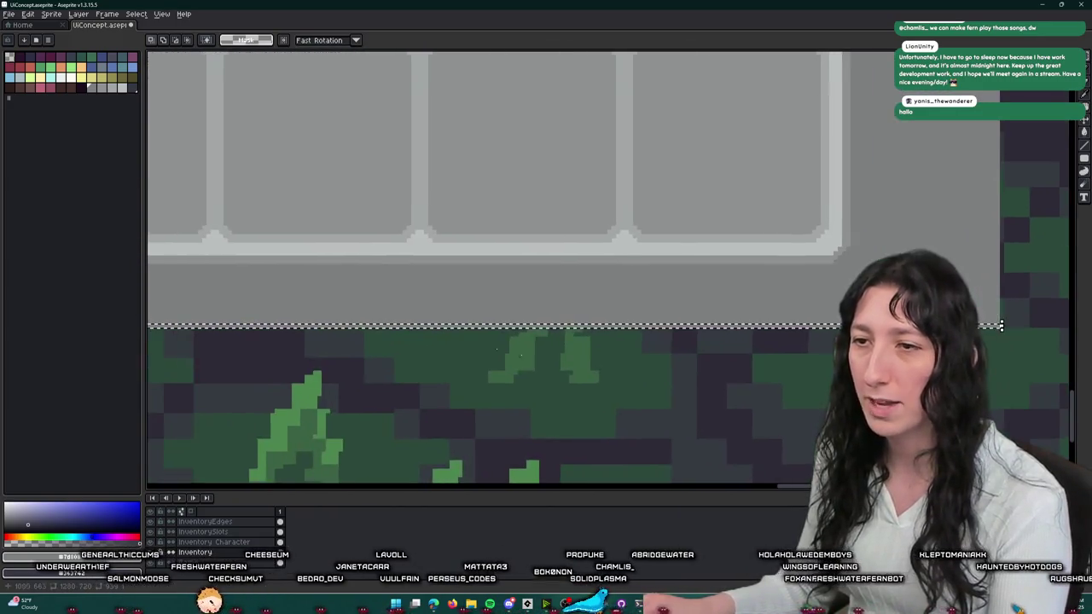
scroll(445, 318, up, 1)
scroll(446, 319, down, 2)
scroll(347, 322, up, 2)
scroll(470, 334, up, 2)
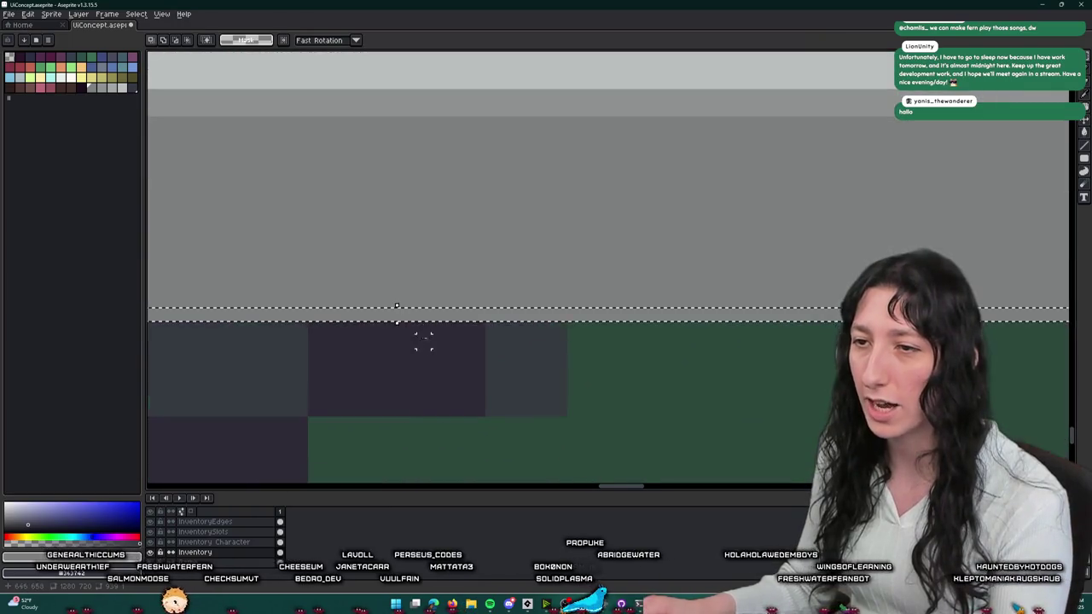
drag(391, 324, 398, 350)
scroll(419, 392, down, 1)
scroll(413, 374, down, 2)
scroll(633, 333, down, 3)
scroll(580, 210, up, 2)
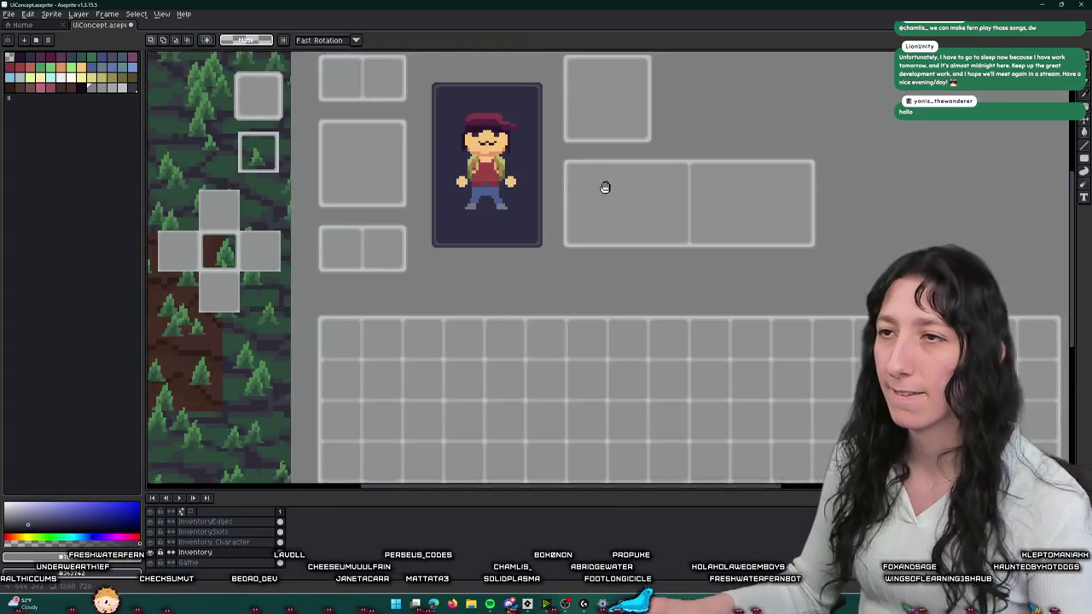
- Inspect the panel's top-left corner and top edge with small marquee selections
scroll(430, 136, up, 3)
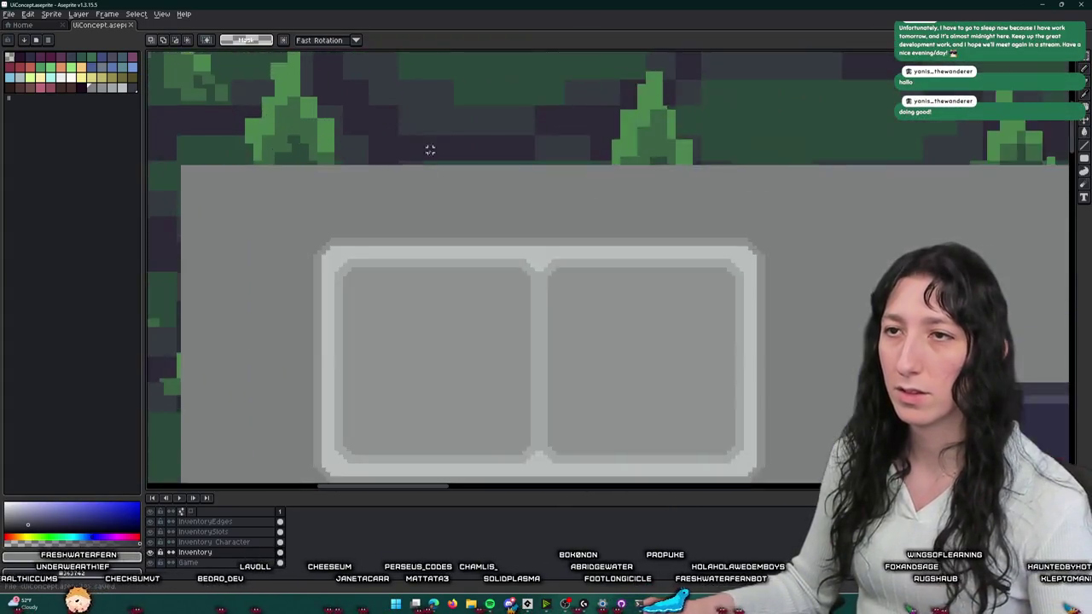
scroll(332, 176, up, 1)
scroll(780, 192, down, 2)
scroll(384, 154, down, 1)
scroll(942, 167, up, 2)
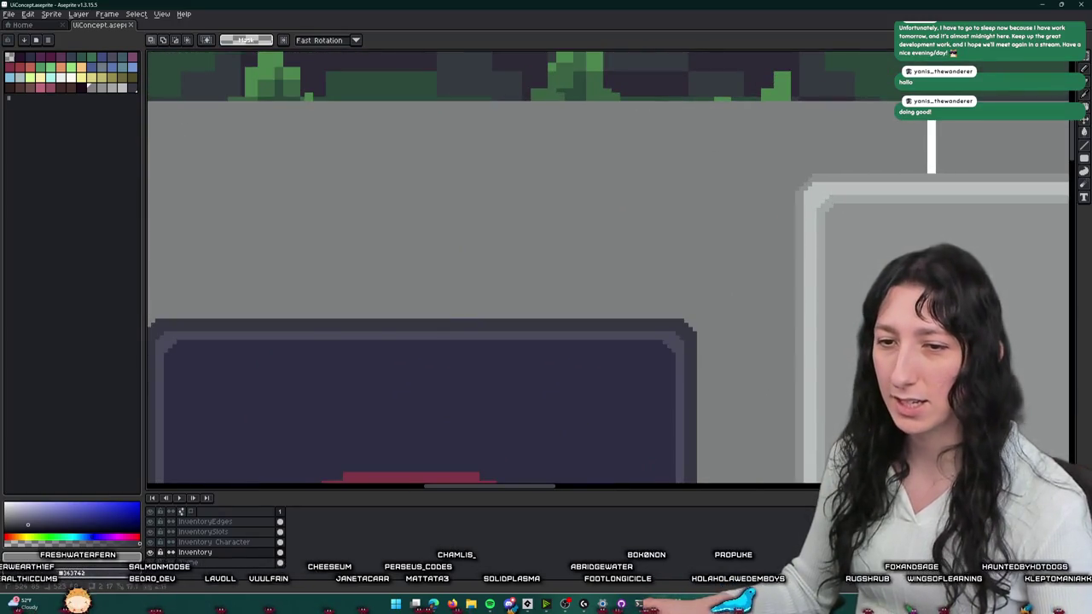
scroll(926, 121, down, 3)
scroll(692, 131, down, 1)
drag(565, 139, 575, 176)
scroll(565, 162, up, 5)
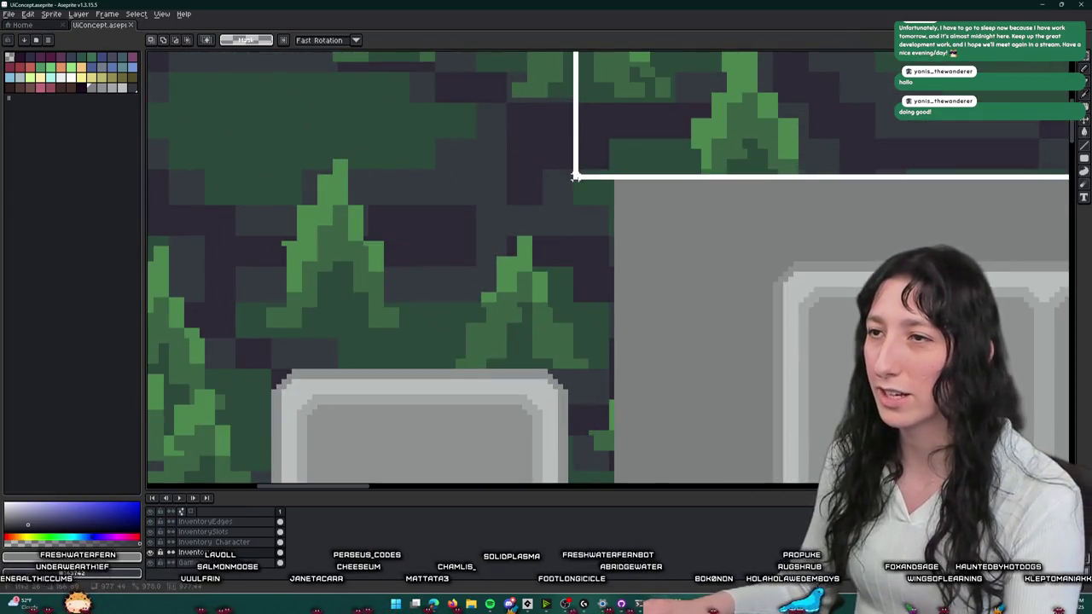
drag(580, 227, 509, 129)
scroll(597, 187, down, 1)
scroll(651, 210, up, 3)
drag(658, 210, 353, 215)
scroll(342, 414, down, 2)
scroll(342, 342, down, 1)
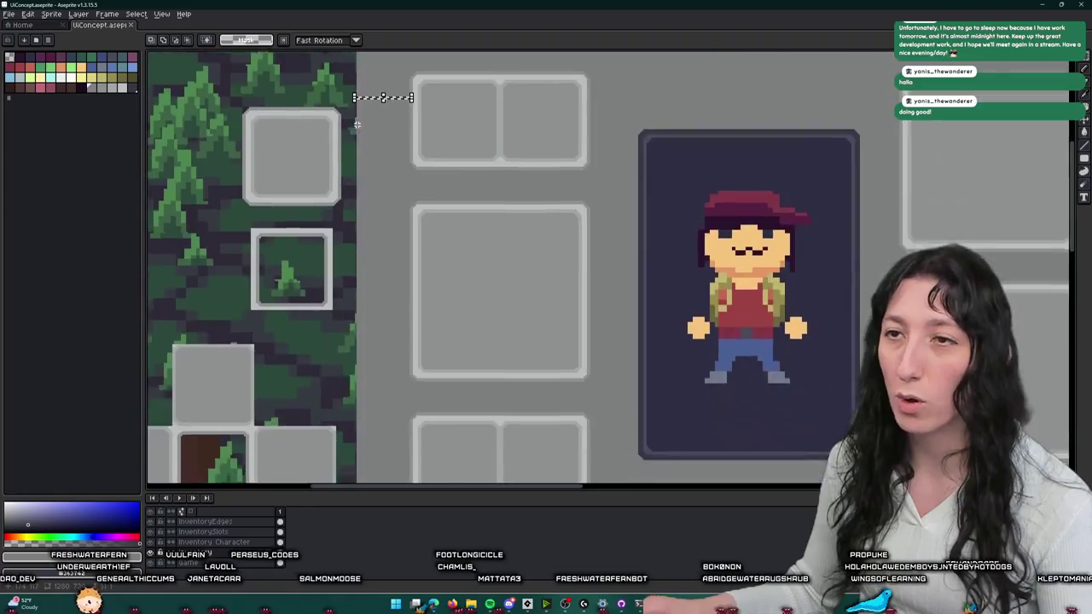
scroll(350, 171, down, 1)
scroll(350, 75, down, 1)
- Delete the stray grey strip at the panel's lower-left edge
drag(349, 75, 358, 110)
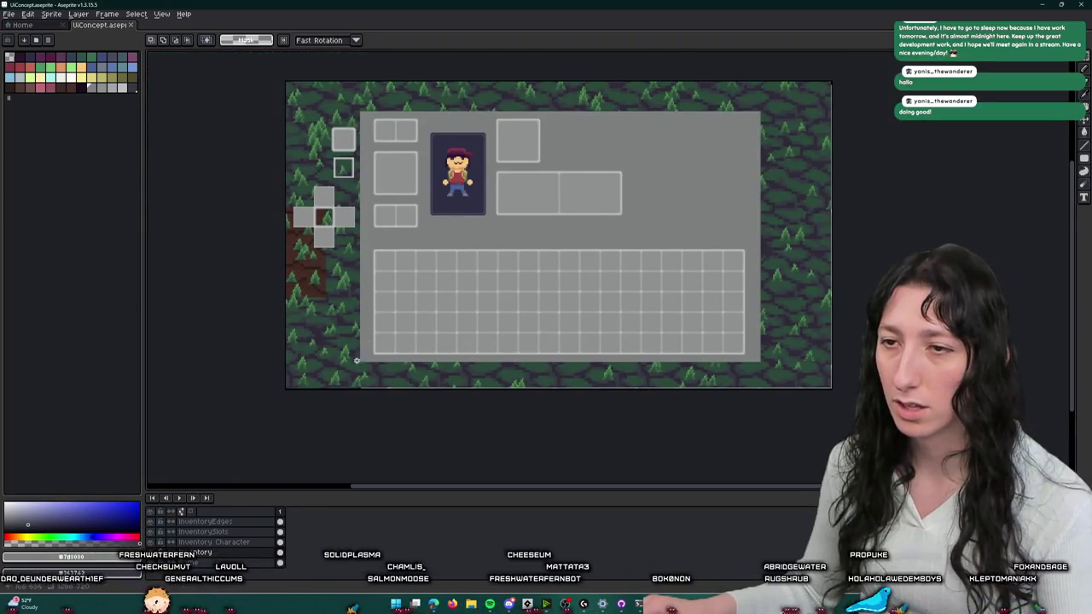
scroll(381, 91, up, 3)
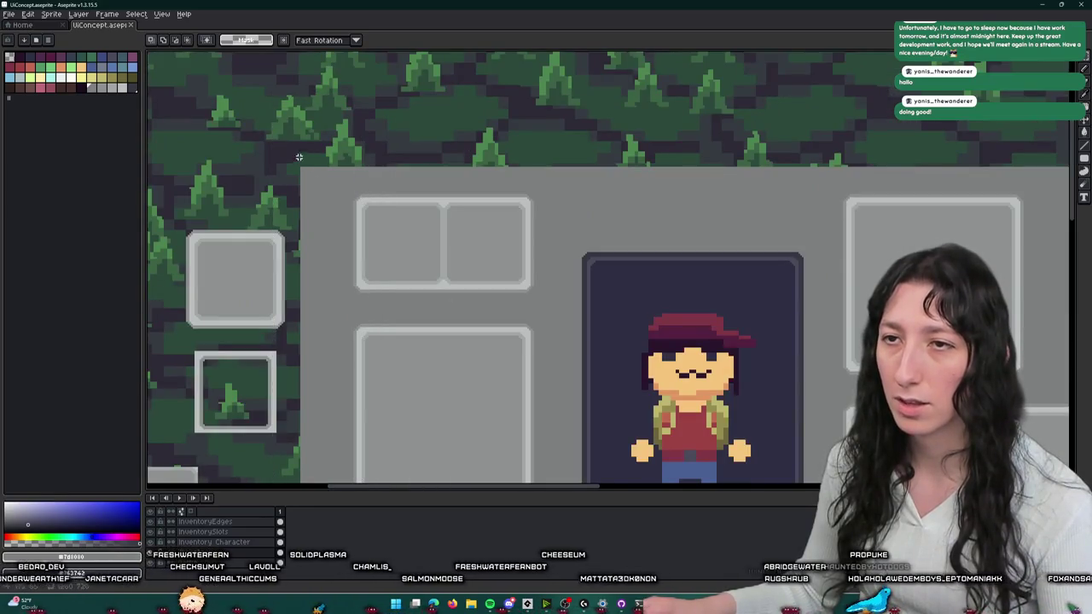
scroll(300, 161, down, 5)
scroll(306, 259, up, 2)
scroll(297, 276, up, 1)
scroll(291, 452, down, 3)
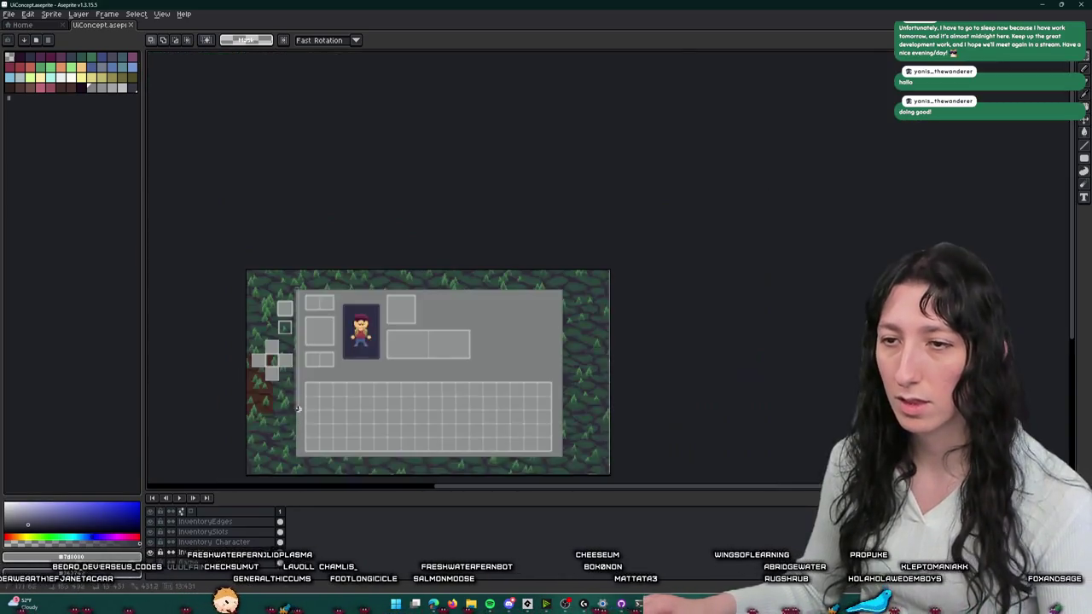
scroll(298, 441, up, 2)
scroll(297, 479, down, 2)
scroll(297, 480, down, 2)
scroll(316, 406, up, 5)
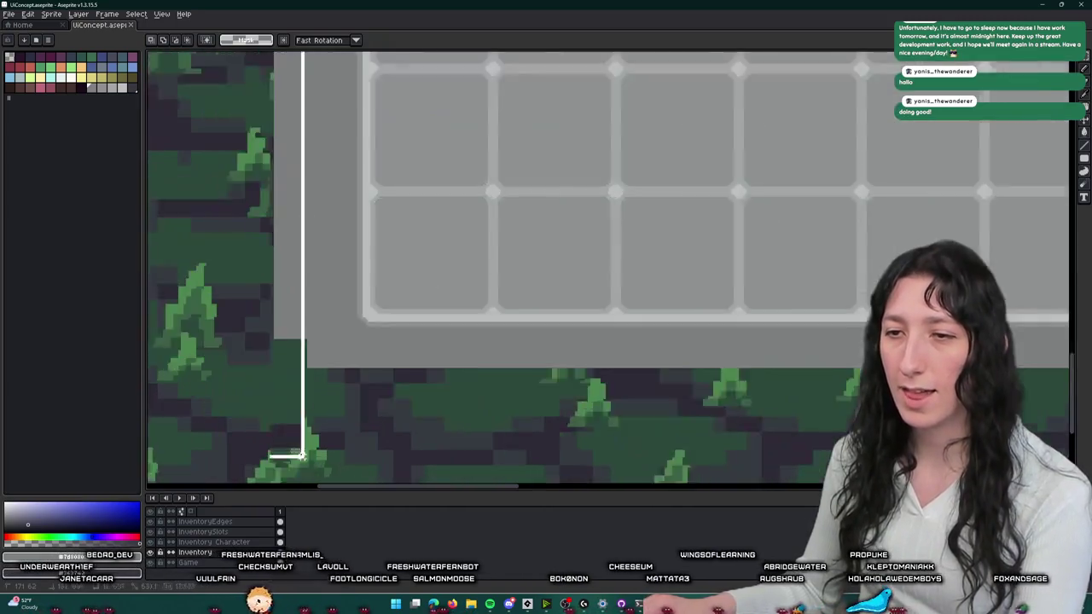
scroll(315, 406, up, 1)
drag(316, 406, 332, 410)
key(Delete)
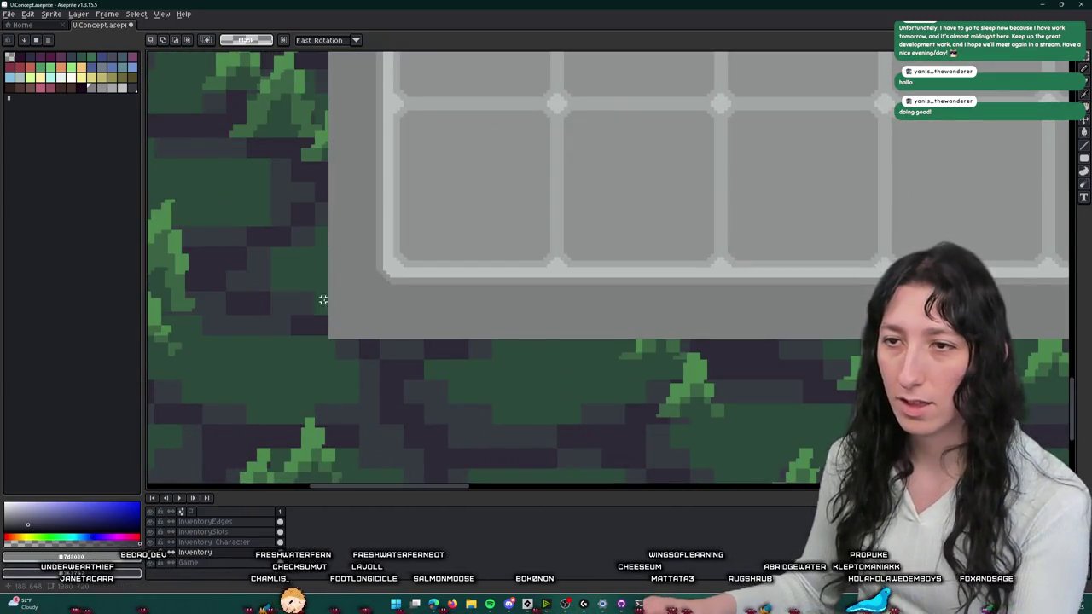
- Pan along the panel's left edge, trying the eyedropper and colour-based selection
scroll(324, 308, up, 2)
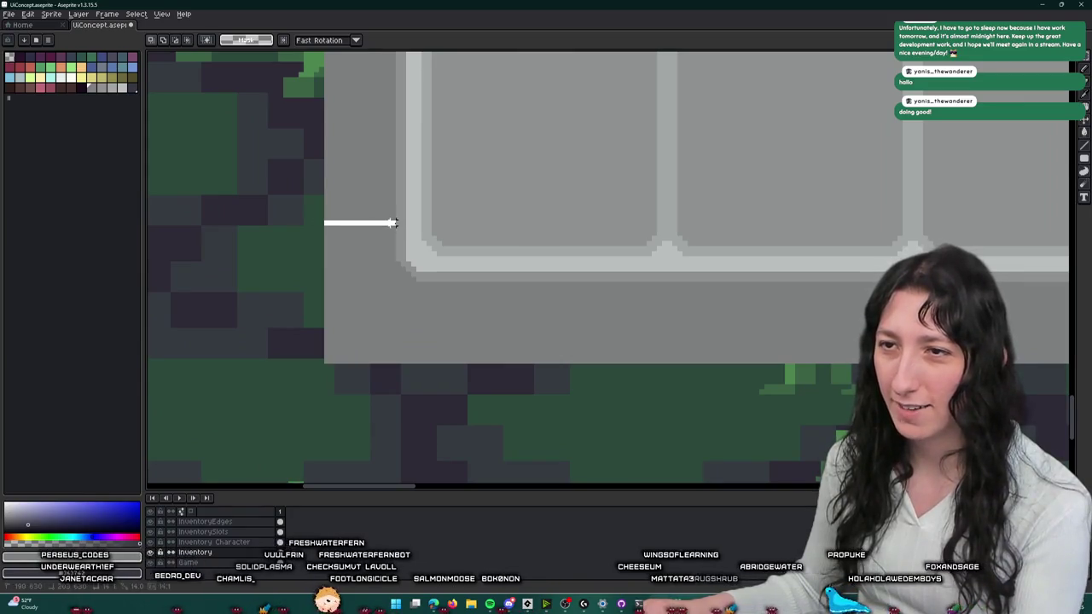
drag(347, 336, 465, 436)
key(i)
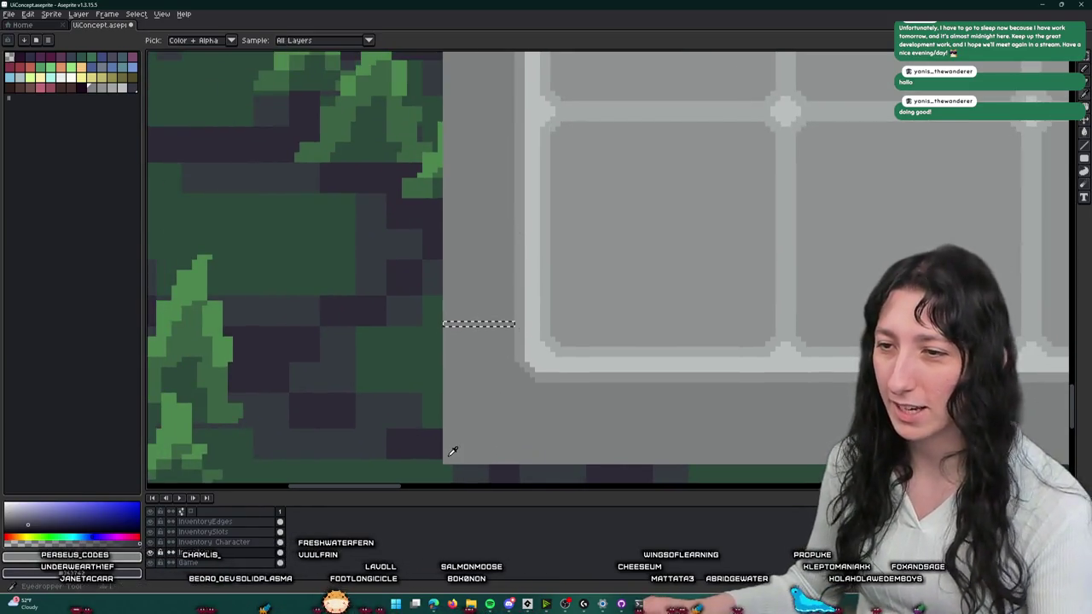
key(m)
scroll(452, 451, up, 2)
scroll(452, 451, up, 1)
scroll(426, 176, down, 5)
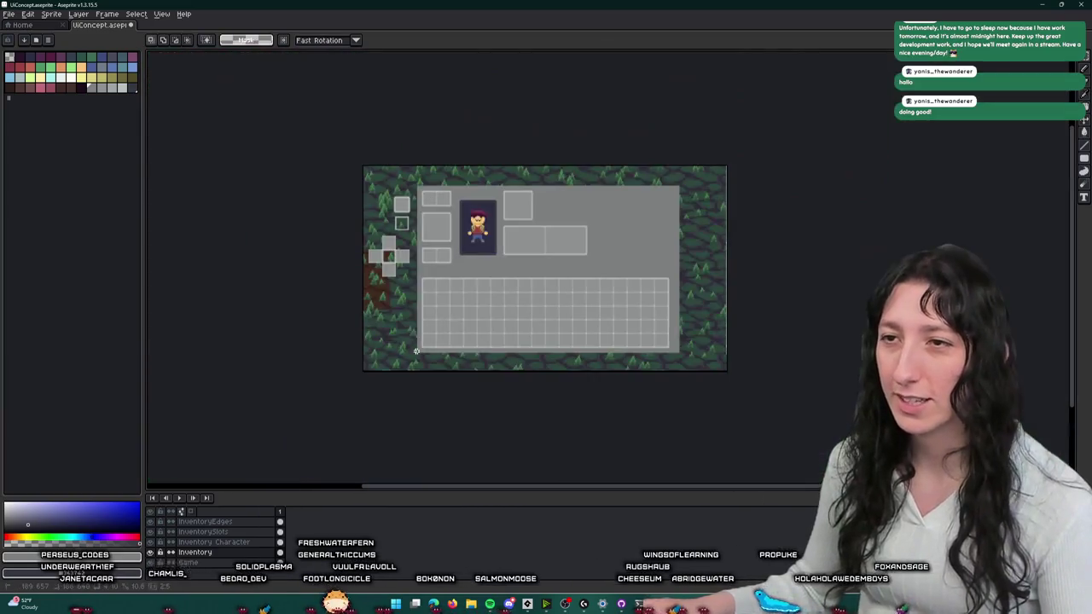
scroll(426, 175, up, 3)
scroll(426, 176, up, 1)
scroll(426, 175, up, 1)
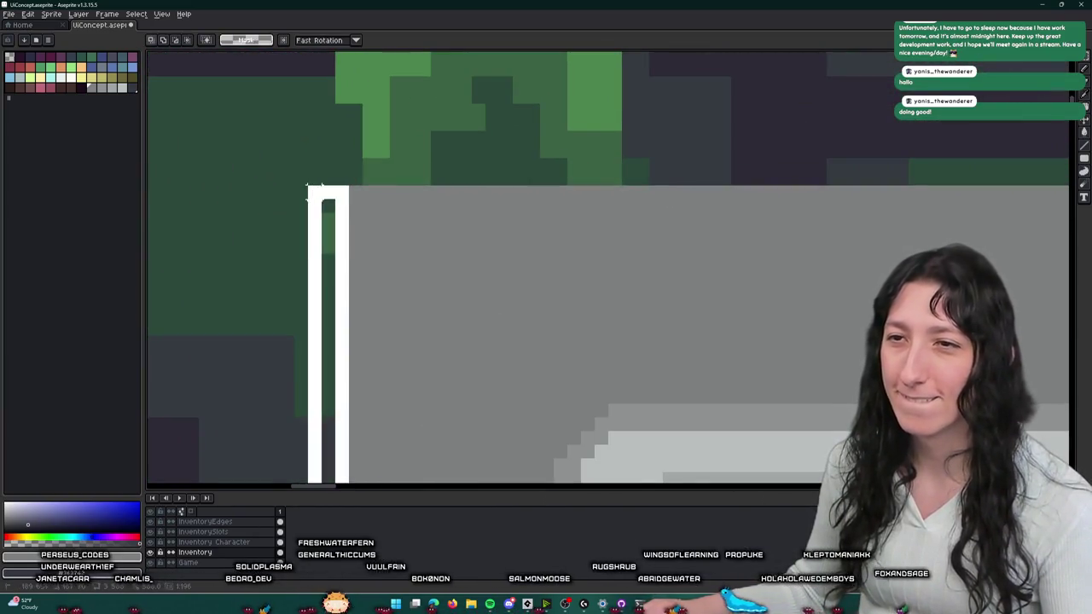
key(w)
scroll(336, 199, down, 2)
scroll(418, 239, down, 1)
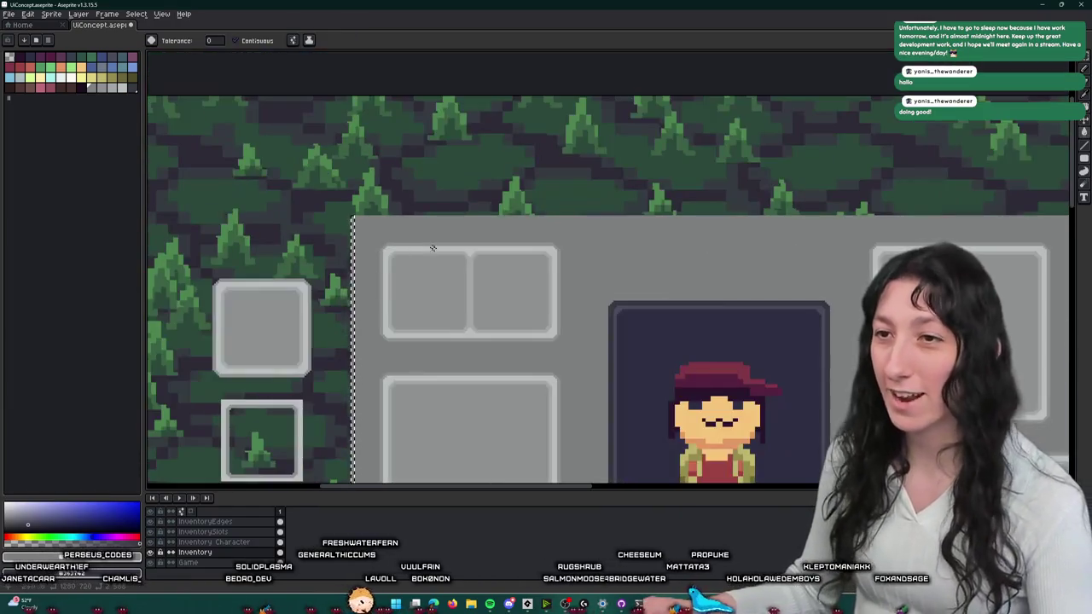
scroll(182, 173, down, 1)
- Select the thin gap between the item grid and the panel's right edge to measure it
key(m)
scroll(551, 263, down, 2)
scroll(561, 249, up, 3)
scroll(472, 268, up, 1)
scroll(469, 257, down, 1)
scroll(469, 257, down, 3)
scroll(518, 163, up, 3)
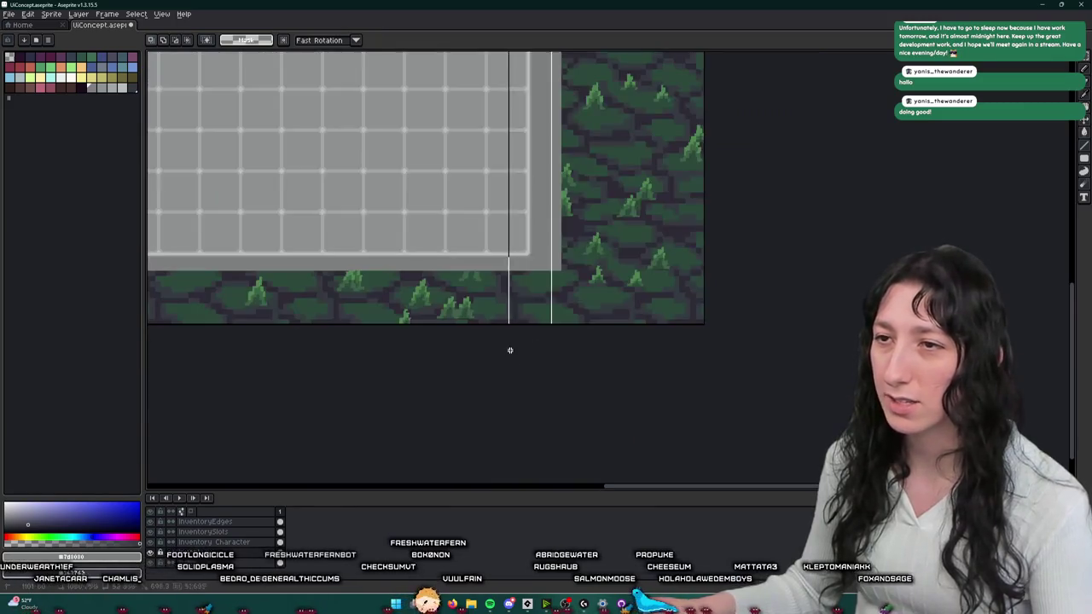
scroll(546, 237, up, 2)
scroll(403, 252, up, 1)
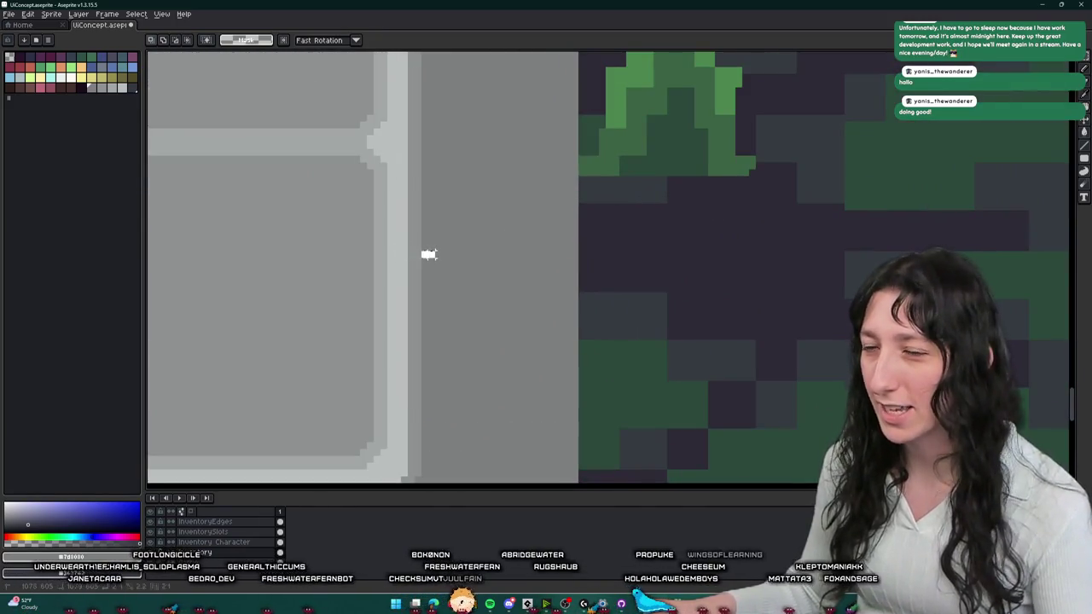
drag(424, 254, 568, 249)
scroll(572, 251, down, 3)
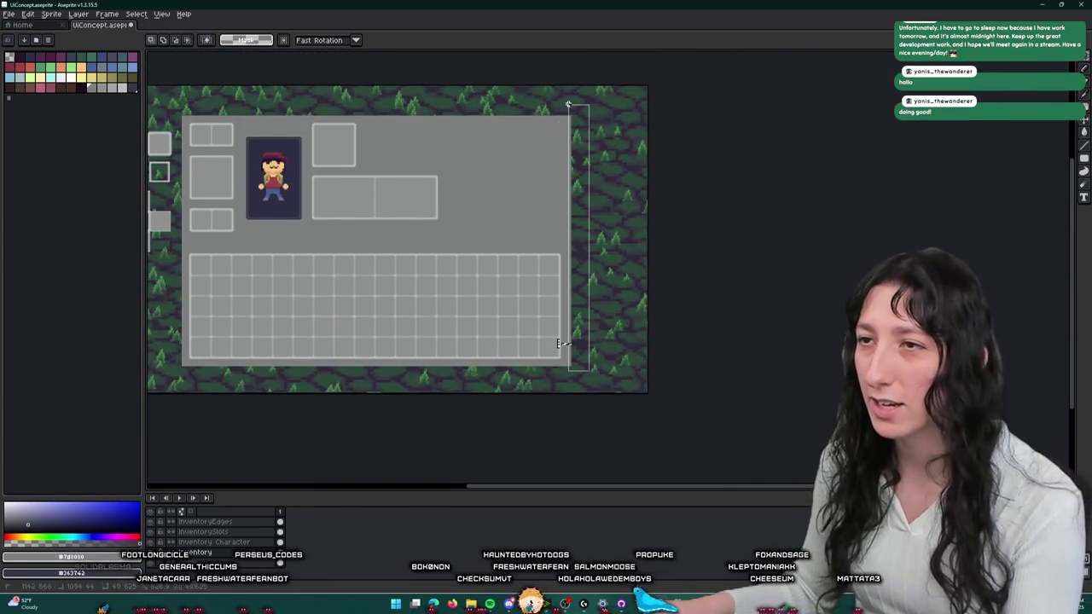
scroll(567, 341, up, 4)
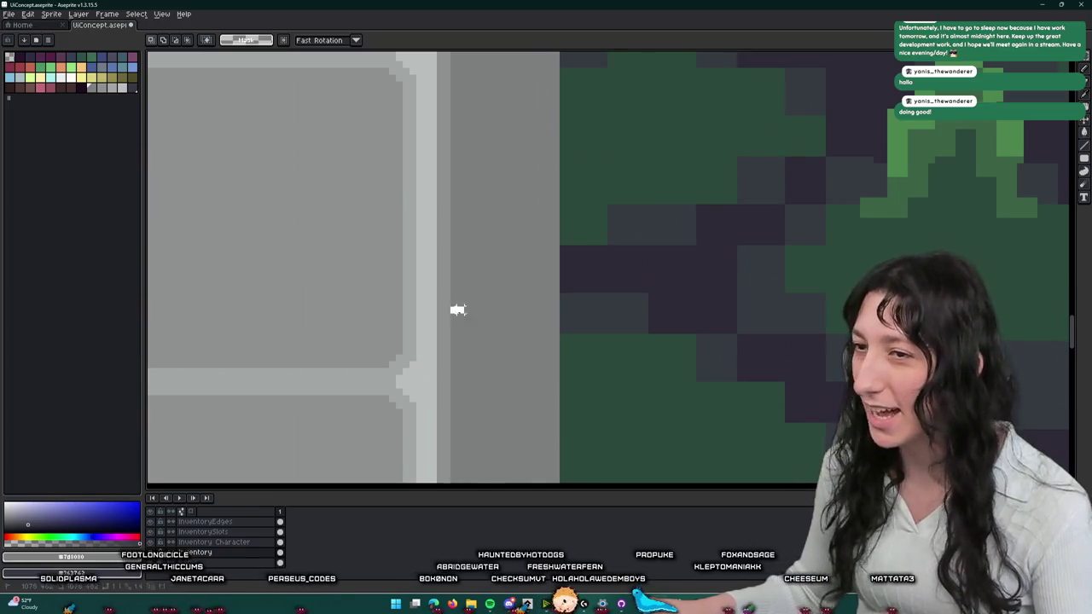
scroll(603, 377, down, 2)
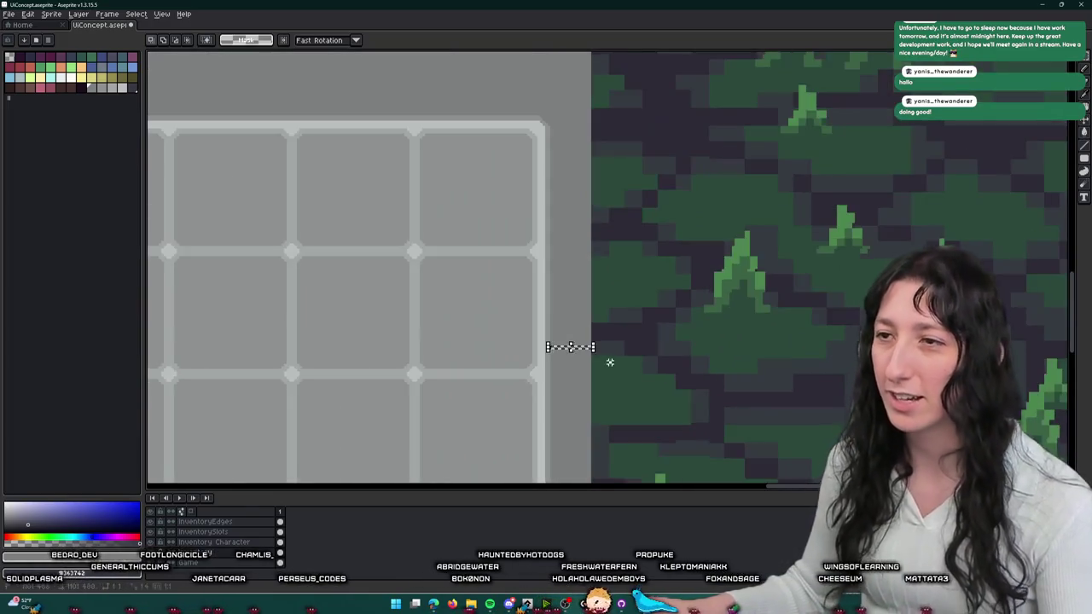
scroll(609, 361, down, 2)
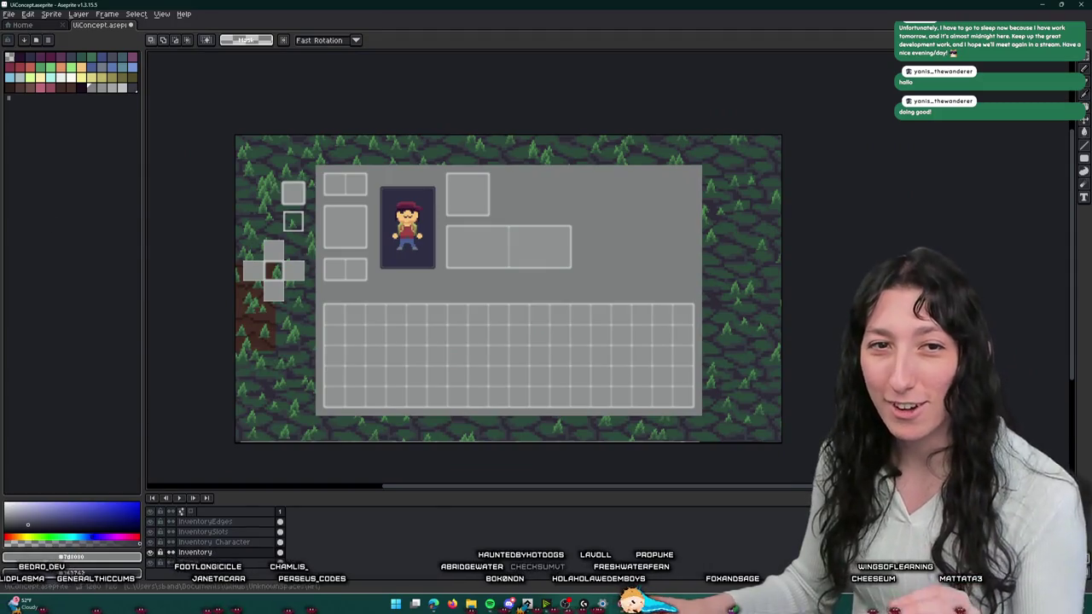
- Save the inventory mockup and compare it with the Inventory layer briefly hidden, then switch to Discord
drag(342, 226, 422, 226)
key(ctrl+s)
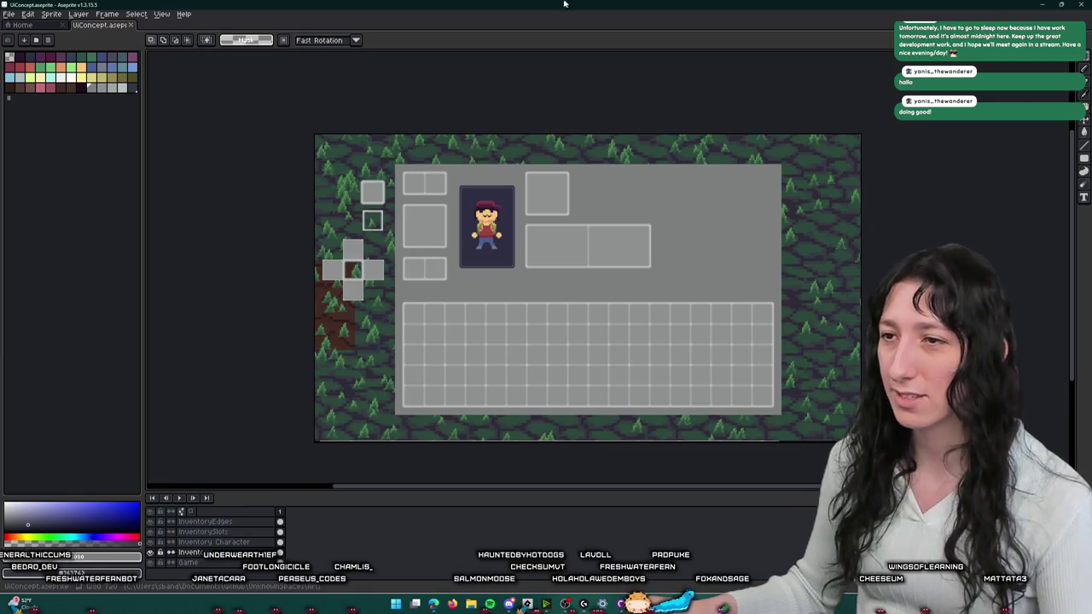
drag(585, 227, 491, 196)
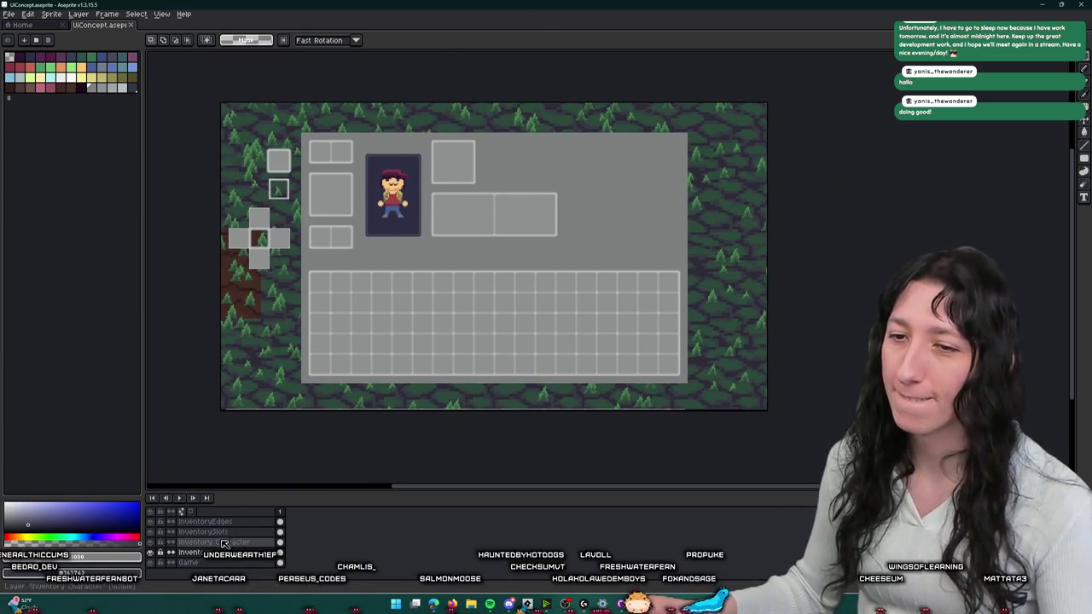
click(157, 553)
click(153, 554)
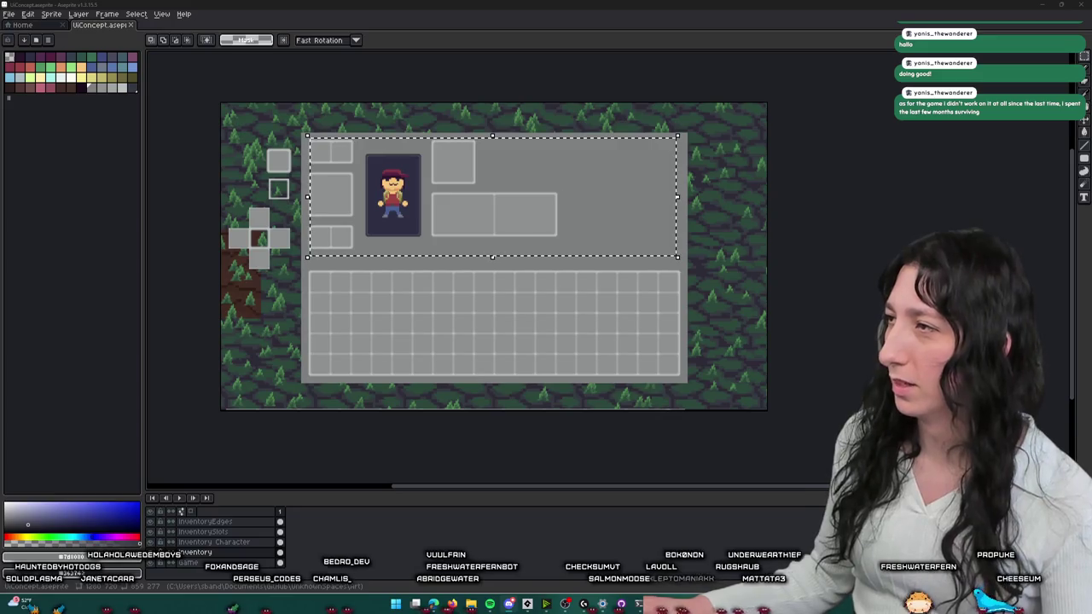
key(alt+Tab)
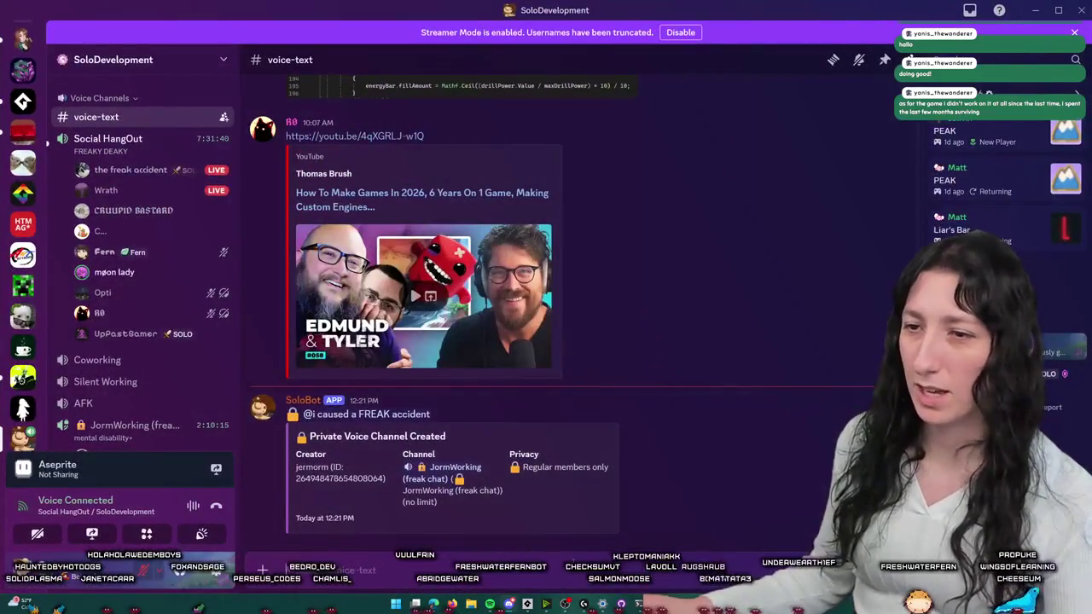
- Run the /leaderboard command to post the server's voice leaderboard
text(/leaderboard ca)
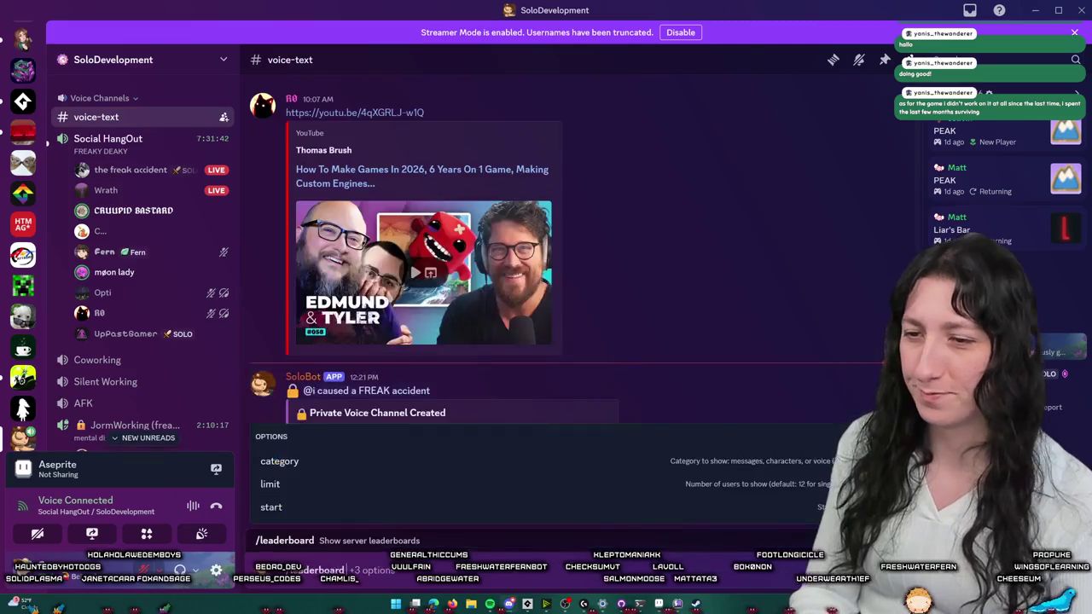
key(Tab)
key(Return)
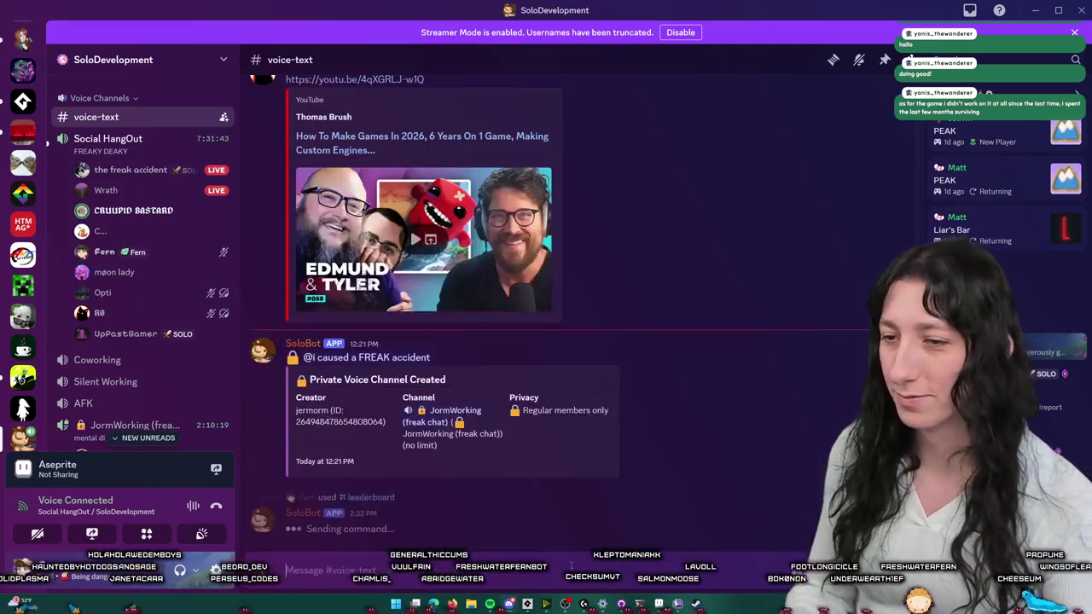
key(Return)
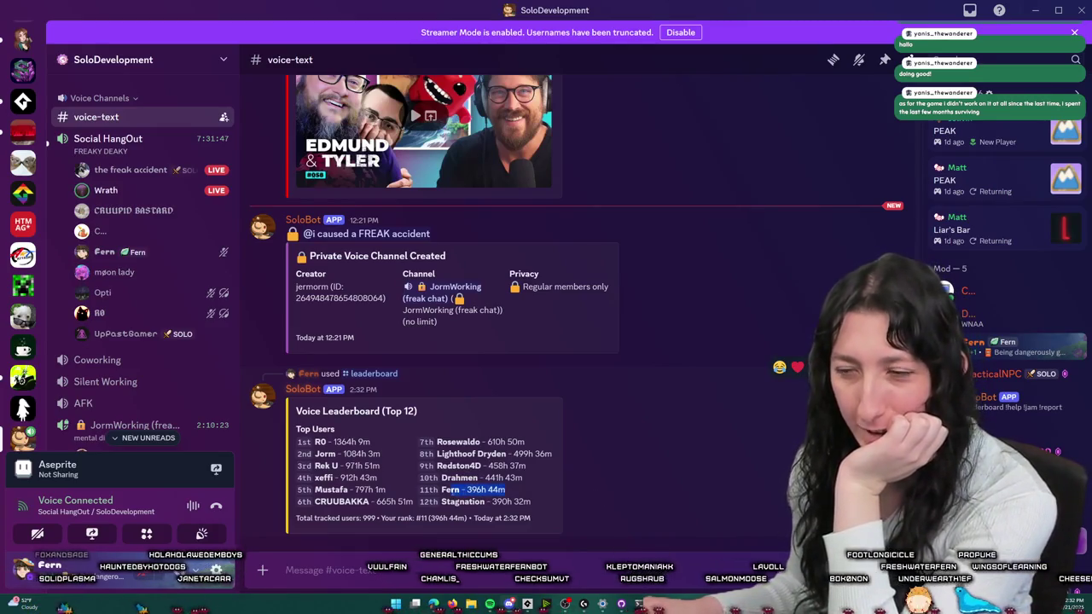
- Highlight the 11th-place row in the leaderboard reply
drag(419, 490, 523, 502)
click(524, 502)
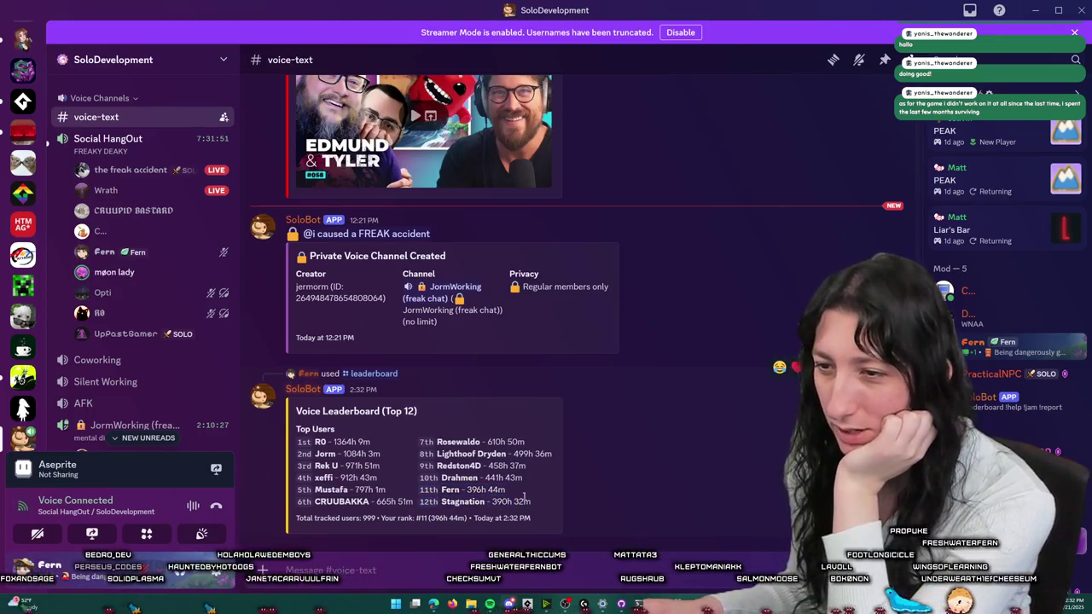
triple_click(510, 493)
click(511, 492)
drag(508, 493, 422, 490)
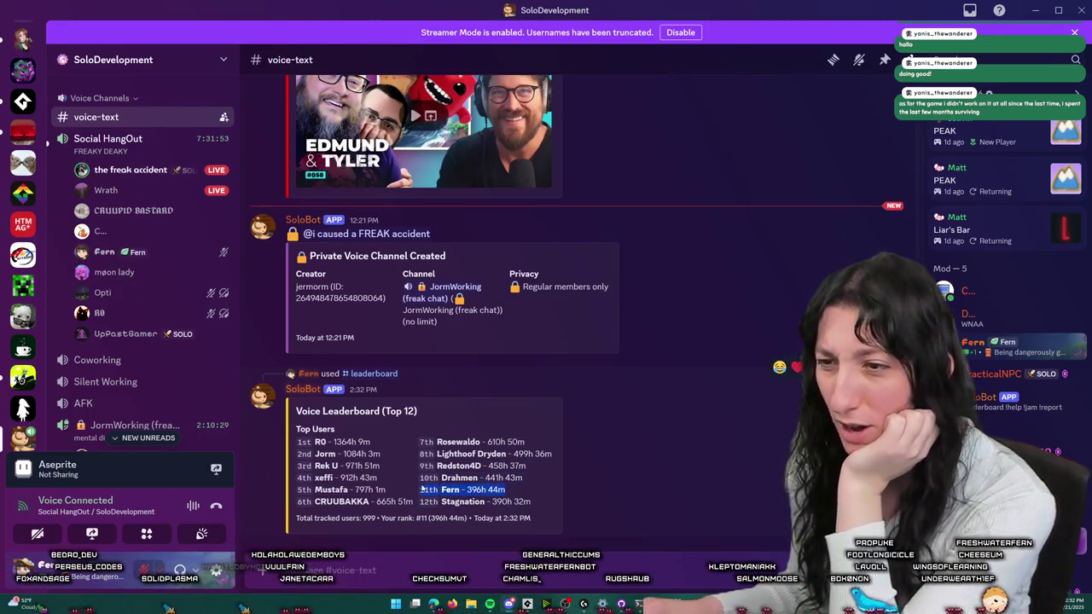
- Delete the leaderboard message, then return to Aseprite and save the mockup
right_click(625, 494)
click(657, 577)
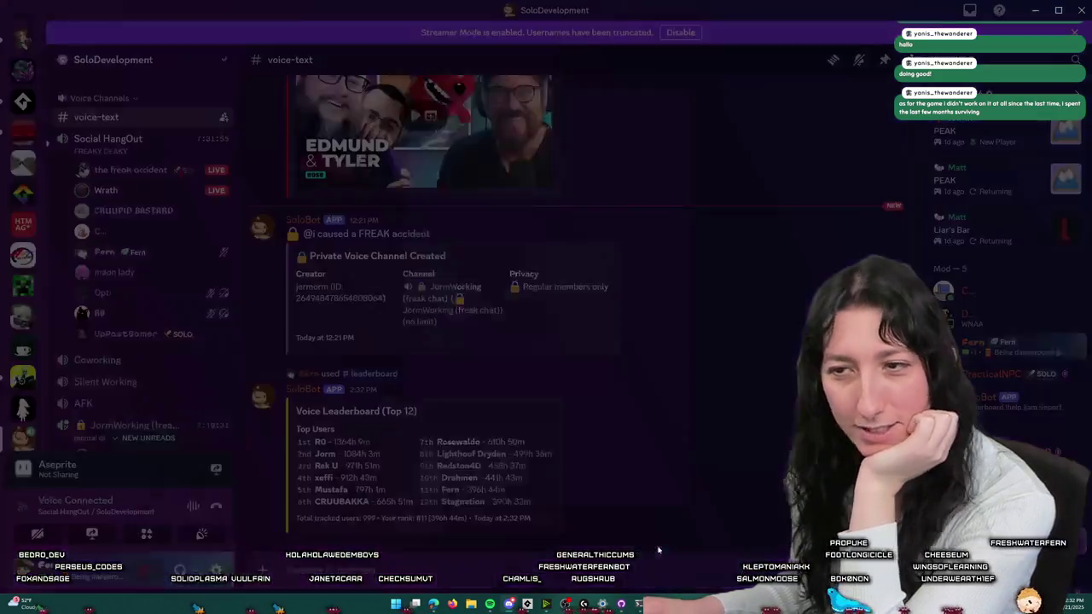
click(614, 491)
key(alt+Tab)
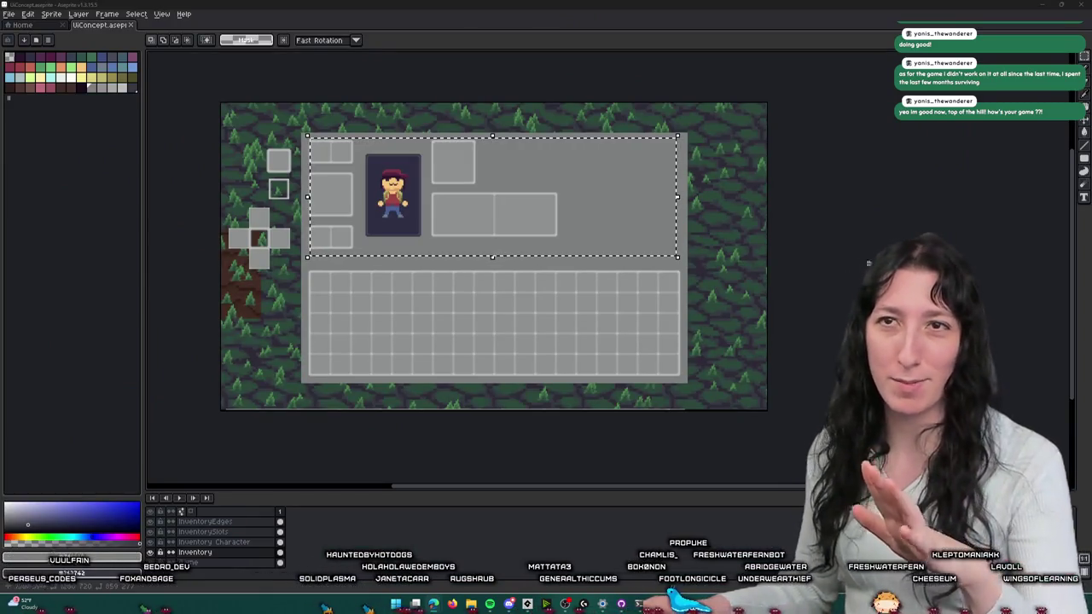
key(ctrl+s)
- Open Bring Me Hope's Steam store page with its paused teaser rewound to 0:00
key(super)
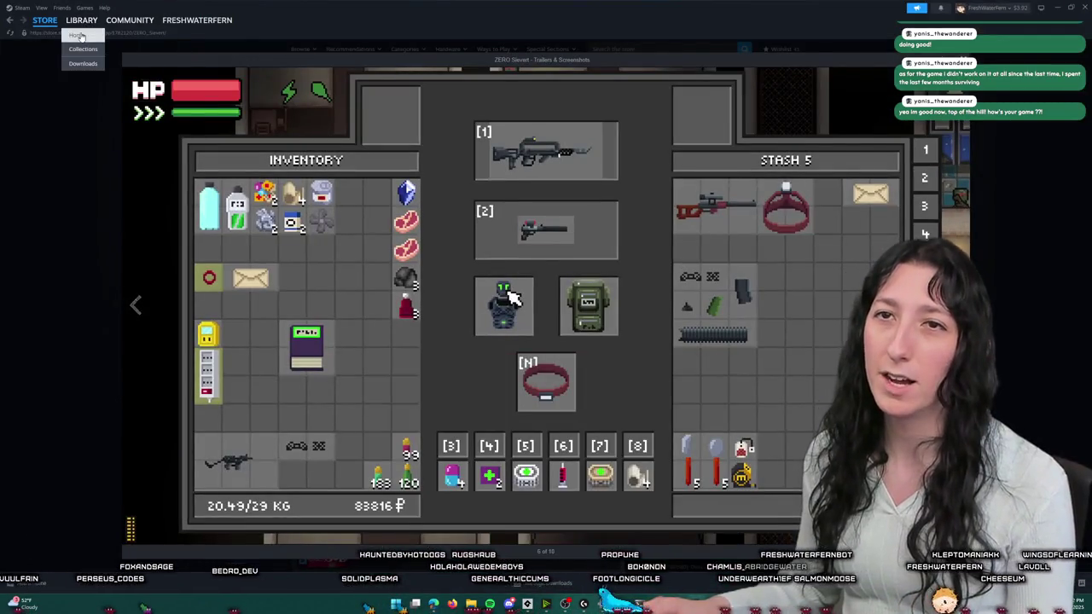
click(82, 19)
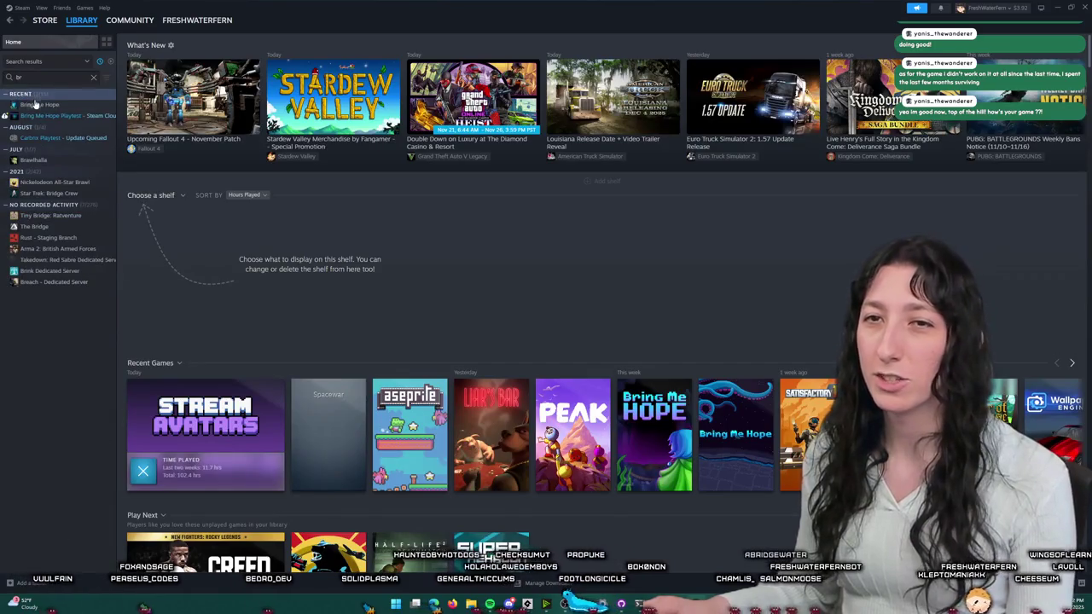
click(36, 103)
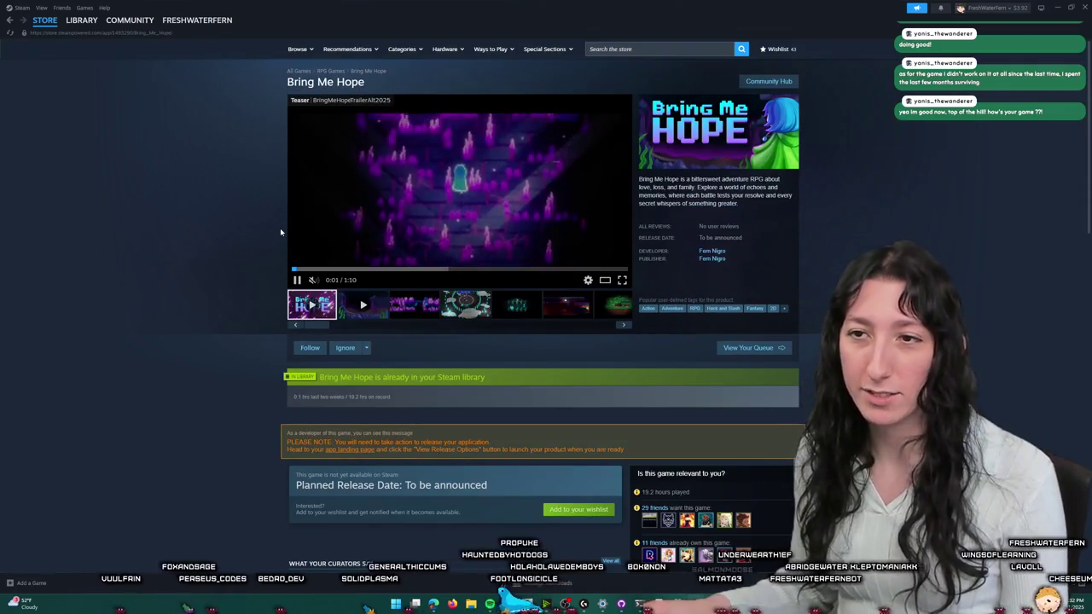
click(301, 270)
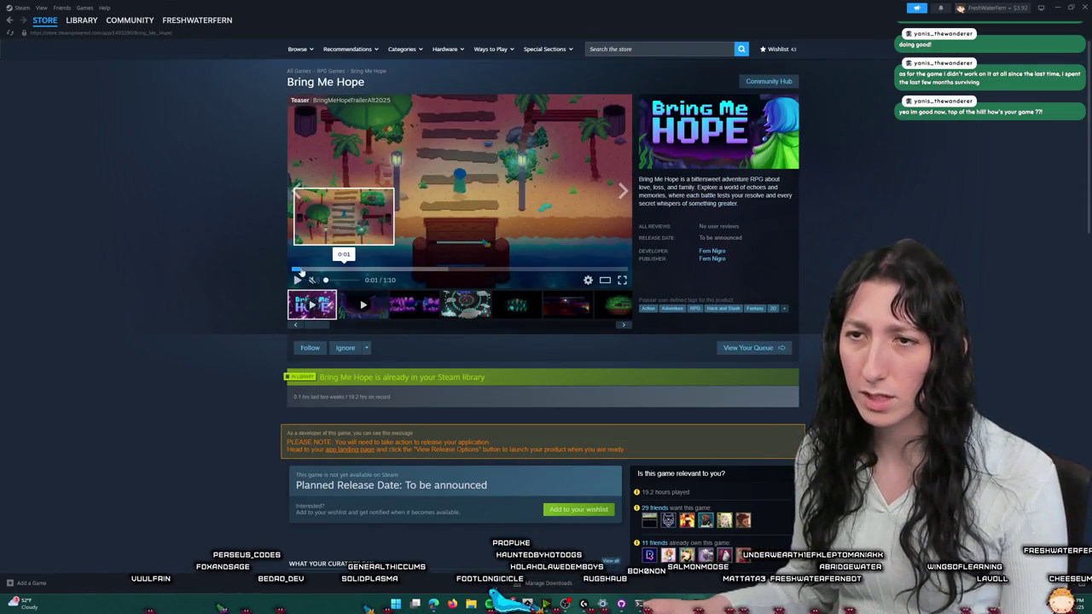
drag(300, 270, 275, 275)
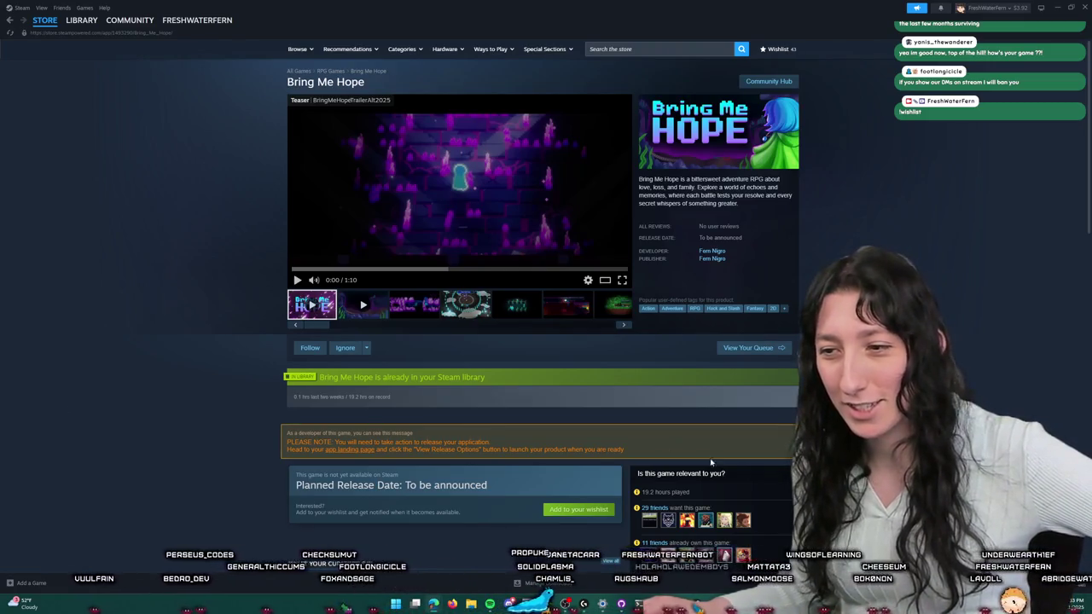
key(alt+Tab)
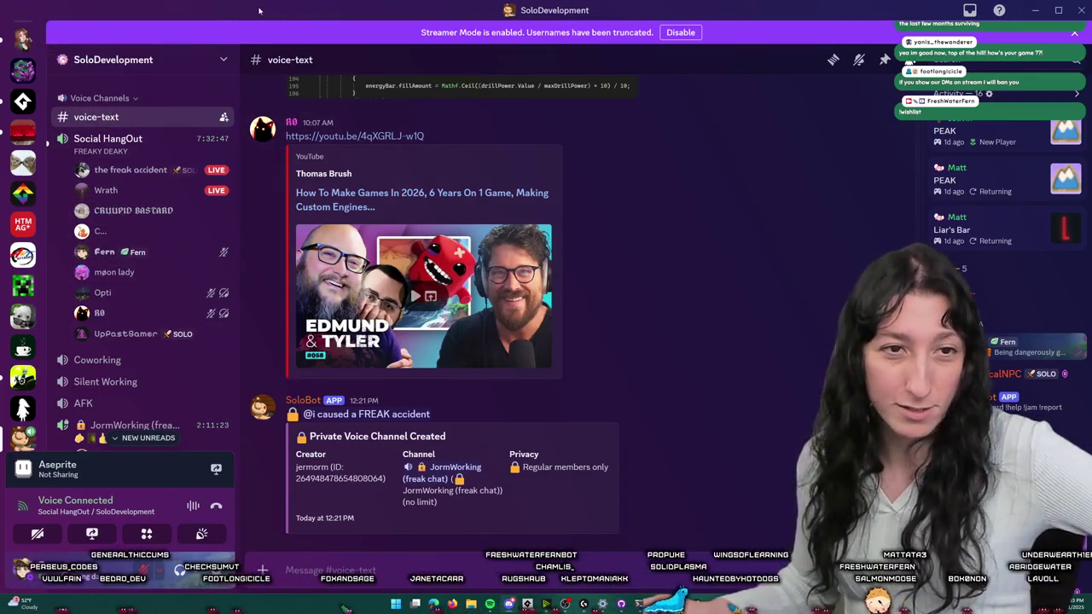
- Switch from Discord back to the Bring Me Hope store page in Steam
key(alt+Tab)
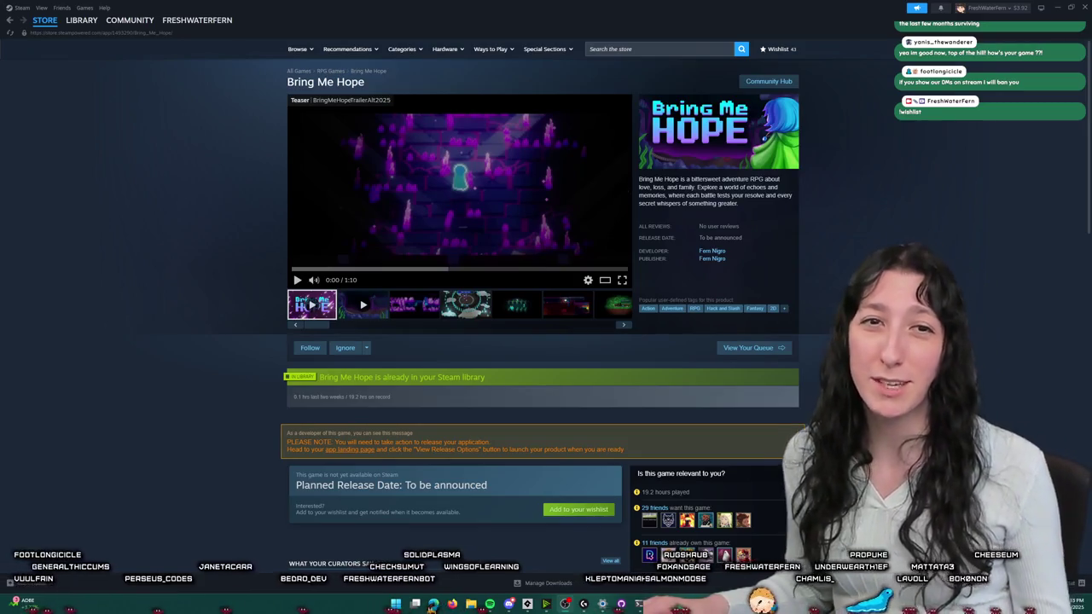
- Play the Bring Me Hope teaser full screen into the 1:13 gameplay trailer, then pause it
click(622, 280)
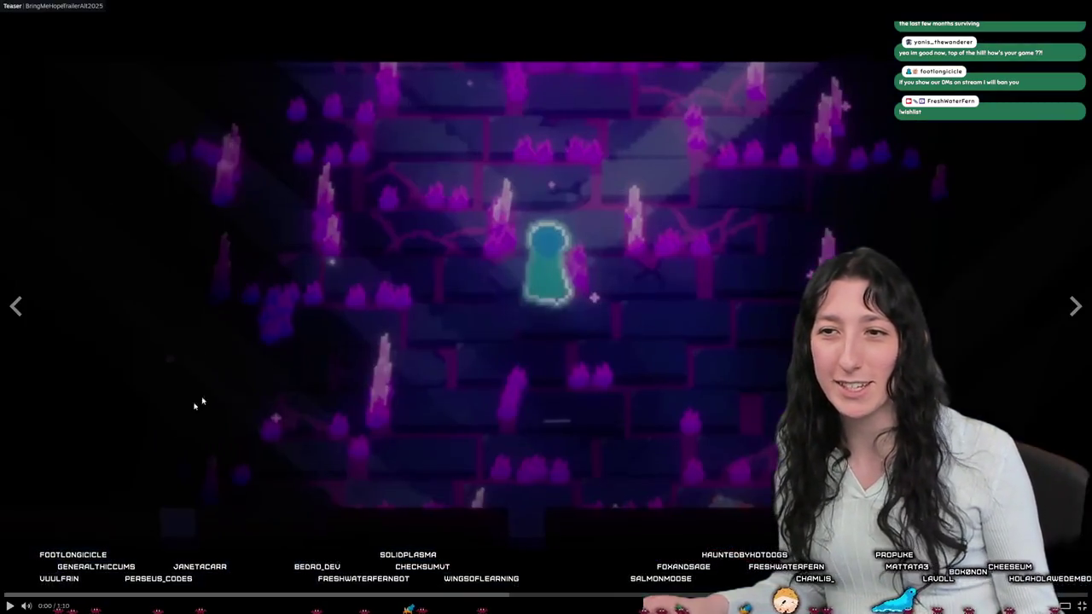
click(10, 606)
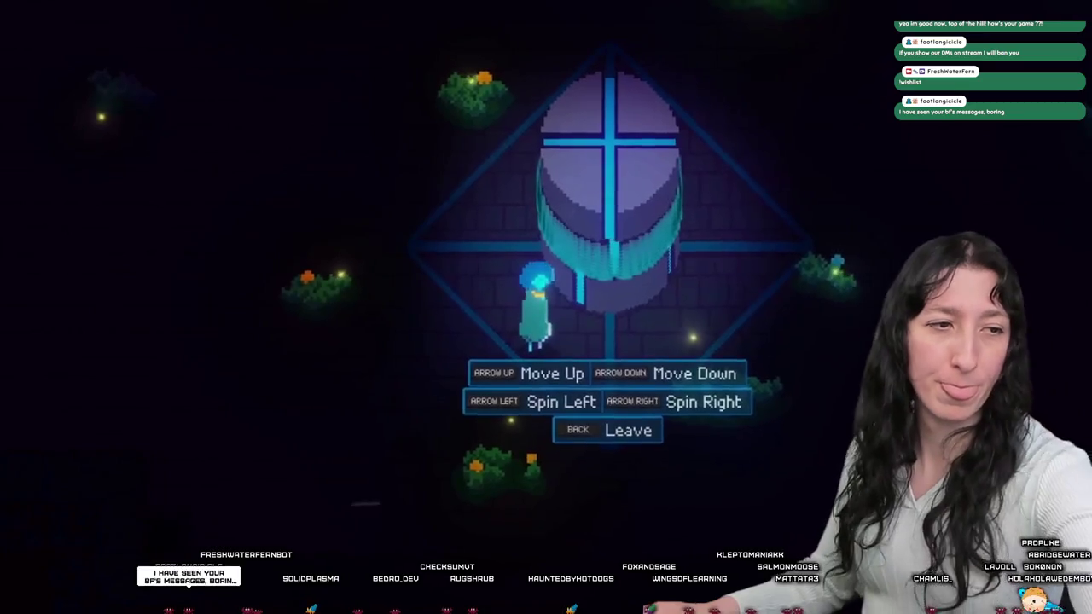
key(Right)
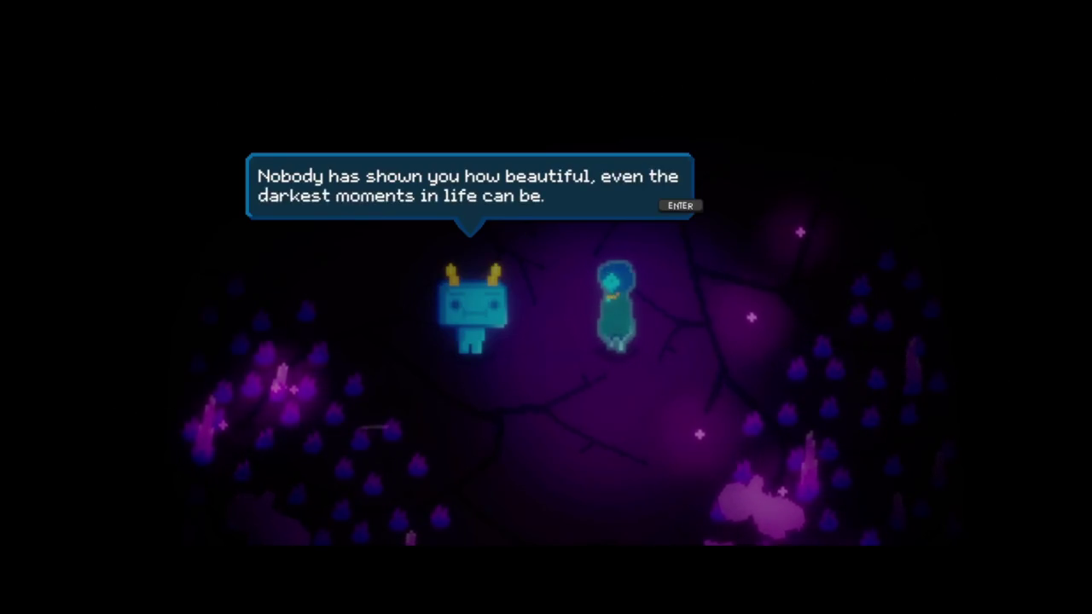
key(Return)
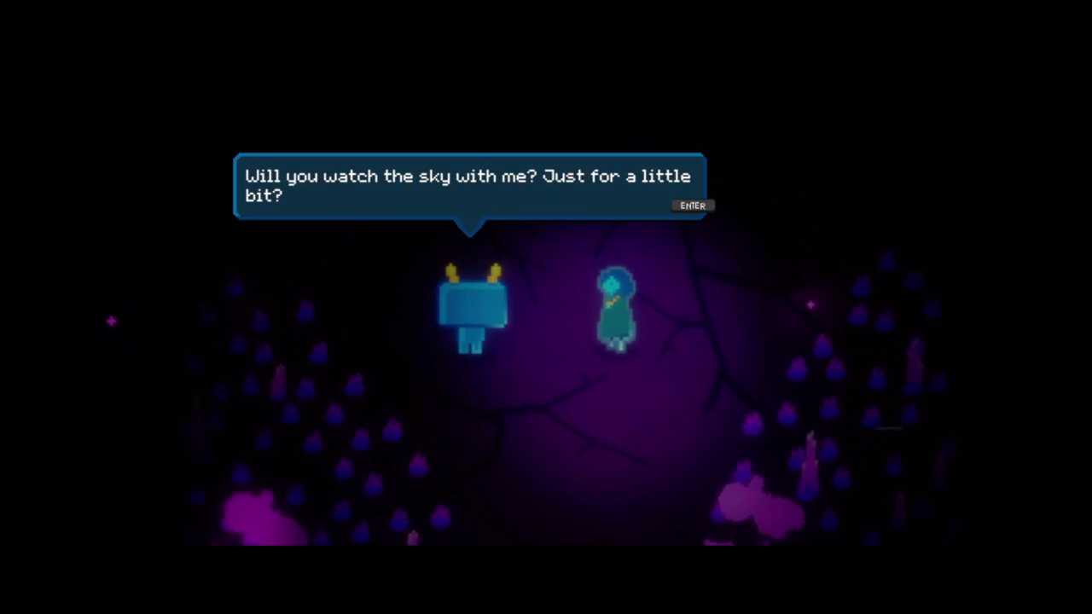
key(Return)
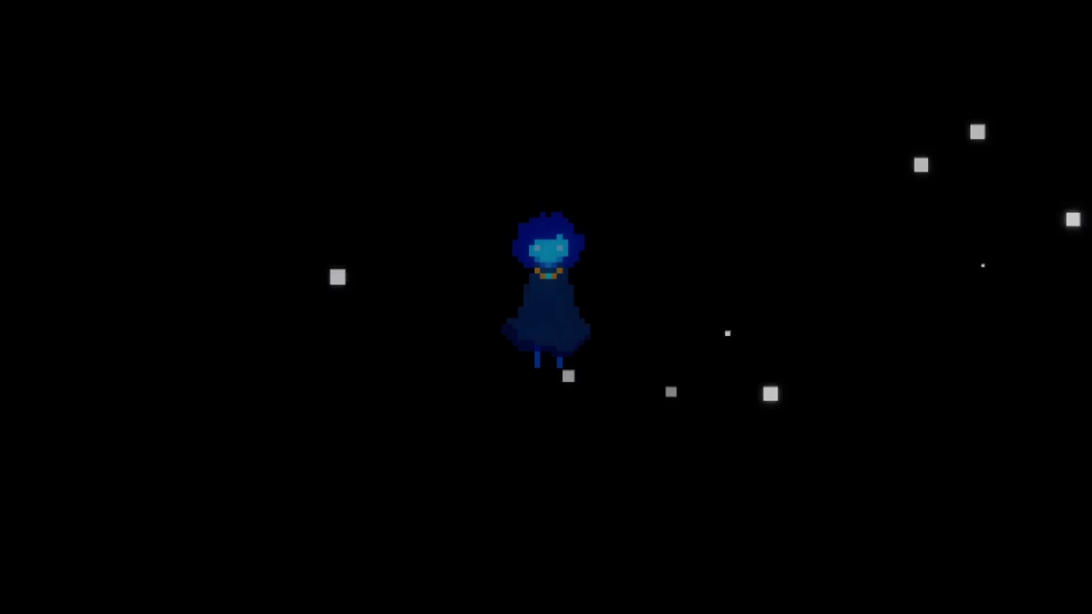
click(528, 344)
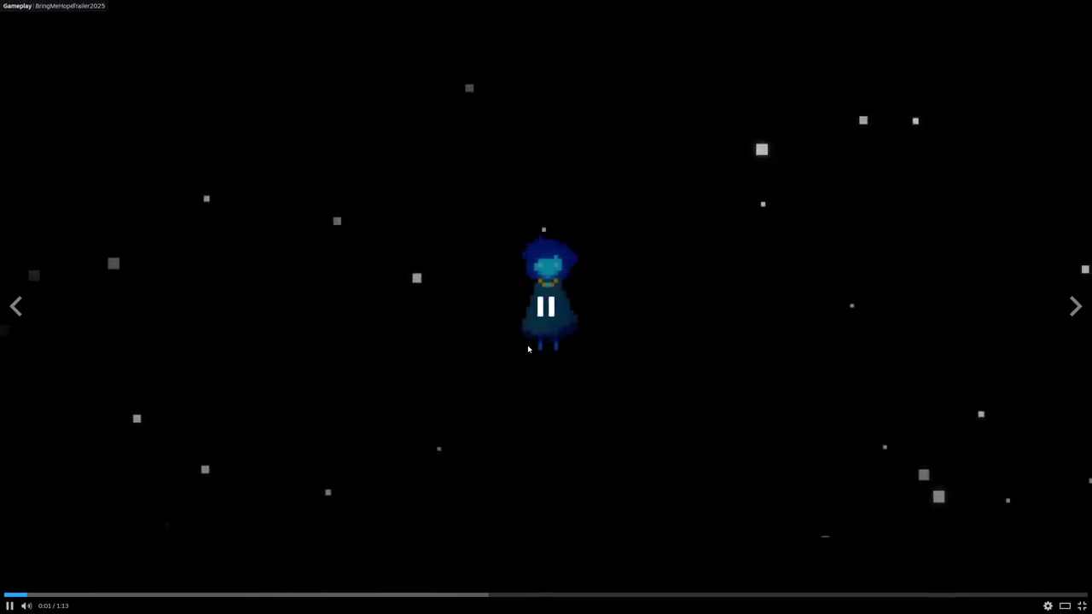
- Exit full-screen trailer playback and return to UIConcept.aseprite in Aseprite
key(Escape)
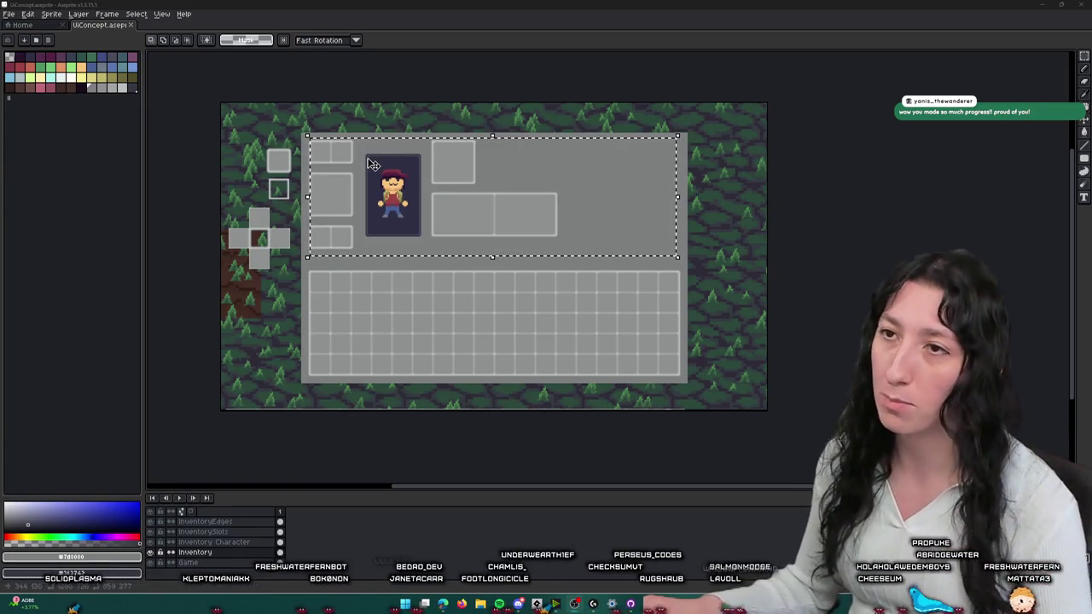
scroll(384, 156, up, 2)
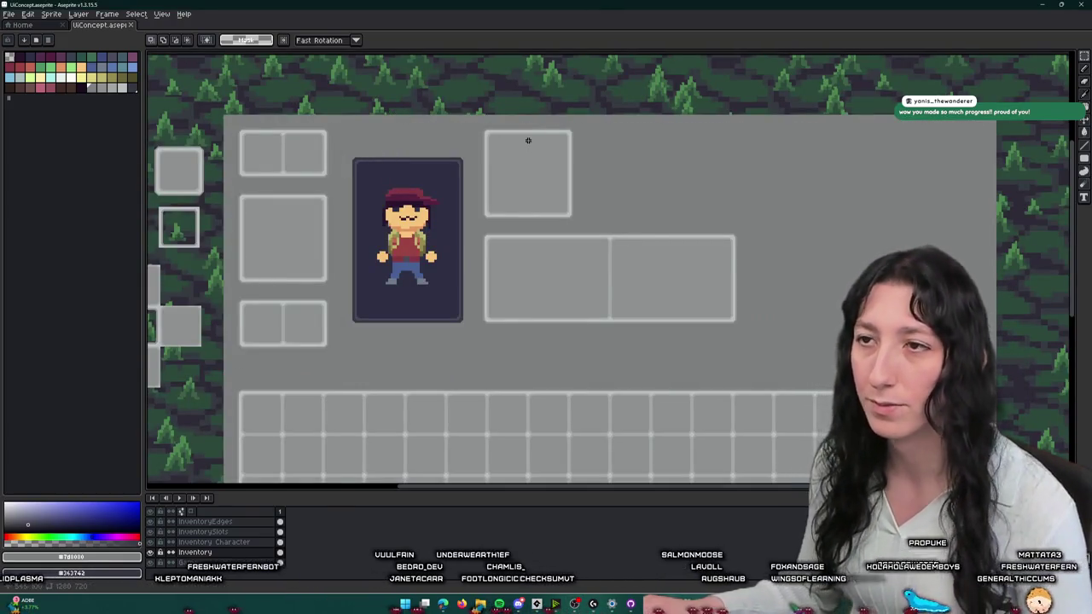
- Pan and zoom over the inventory panel's left slots, then switch to the Bring Me Hope itch.io page
drag(529, 139, 564, 174)
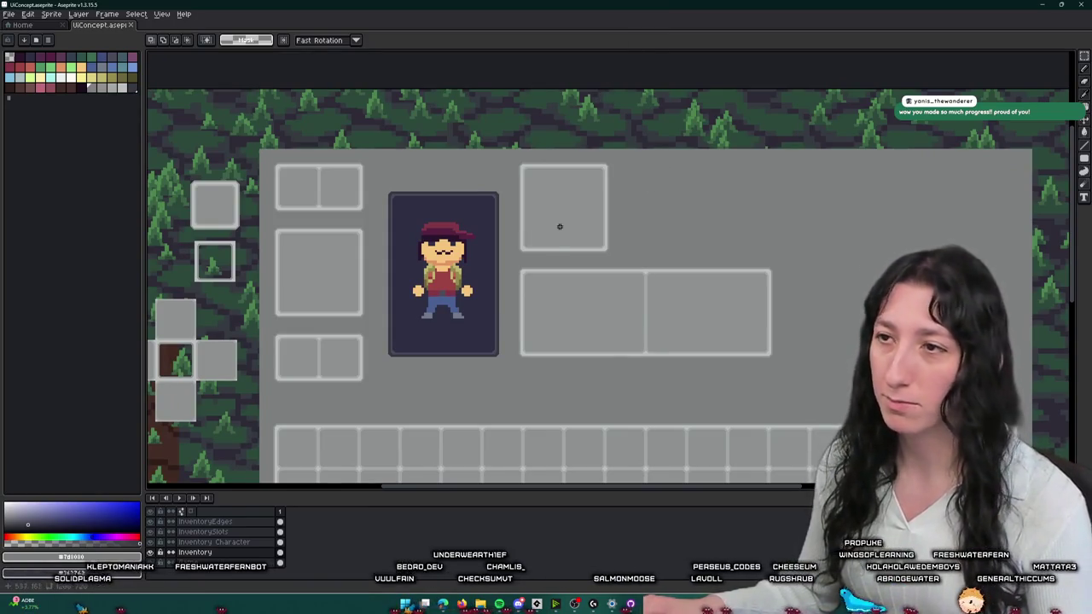
scroll(596, 227, right, 2)
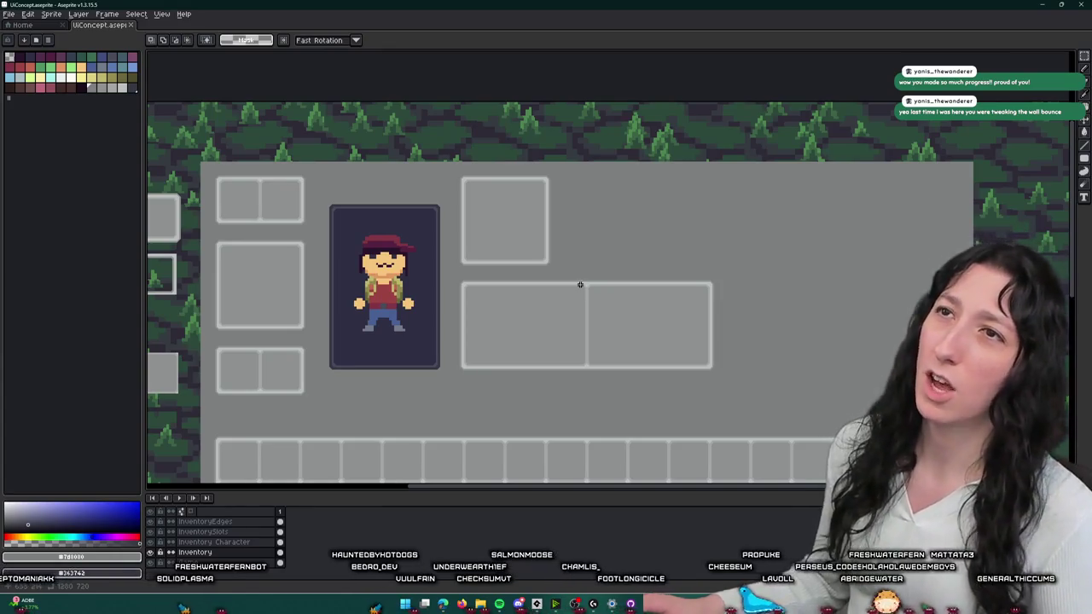
scroll(546, 230, right, 1)
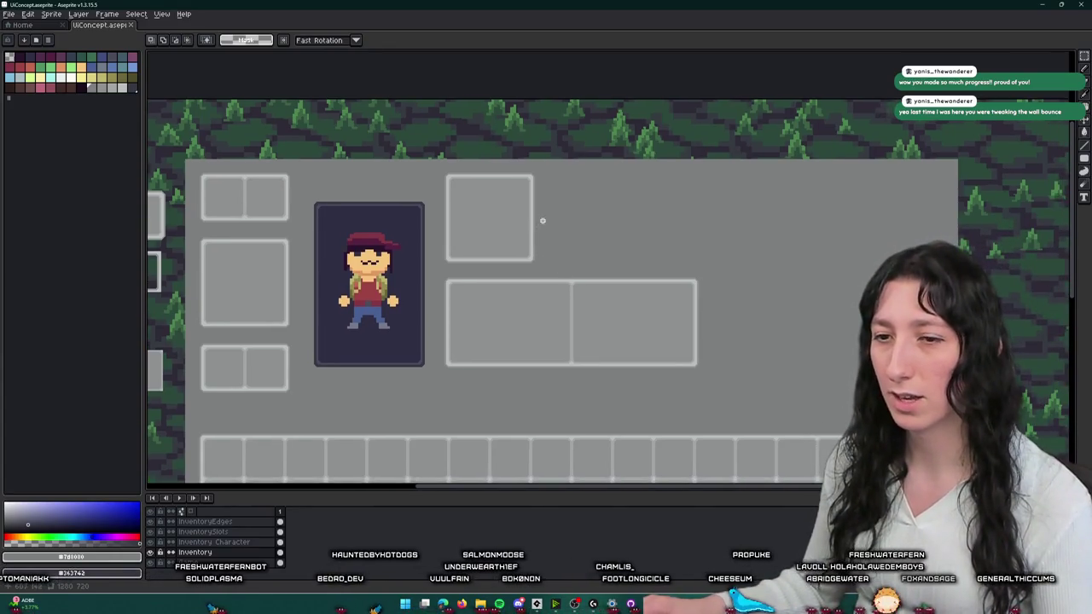
scroll(535, 223, left, 1)
scroll(575, 210, left, 1)
scroll(658, 196, down, 2)
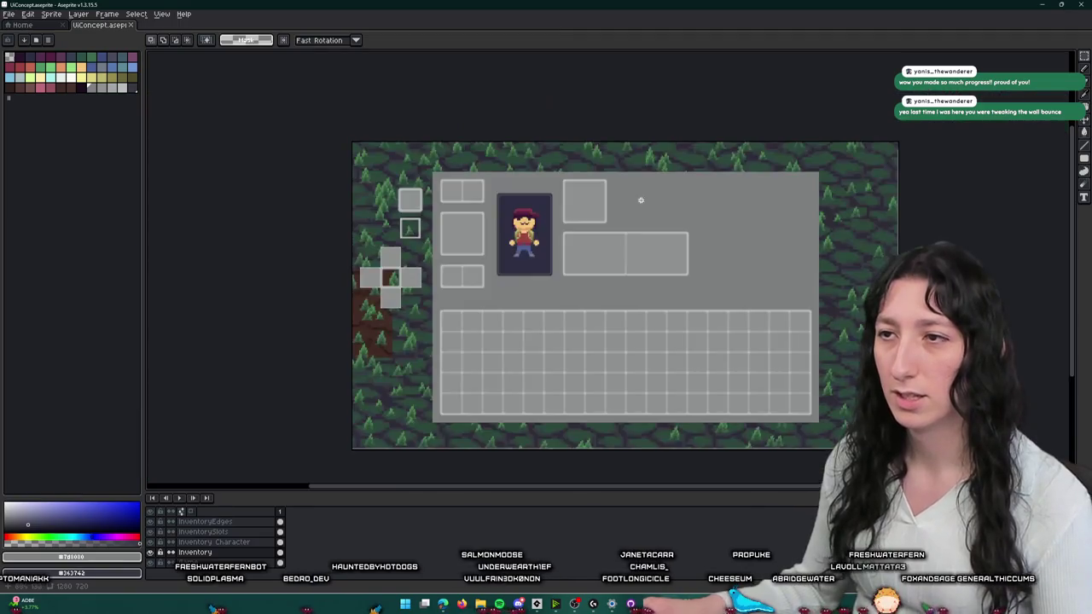
scroll(643, 197, up, 2)
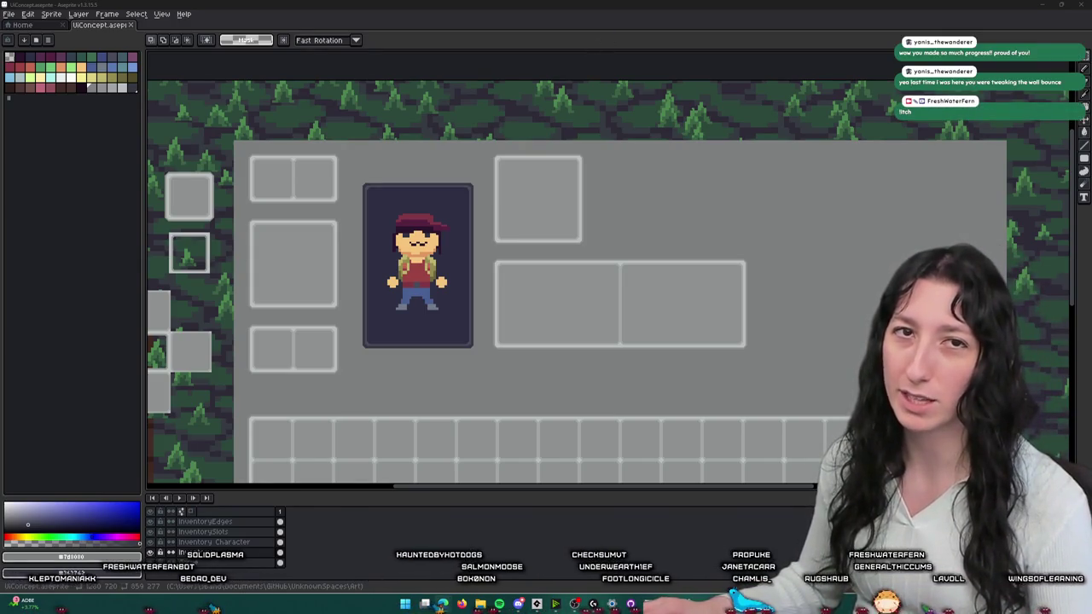
key(alt+Tab)
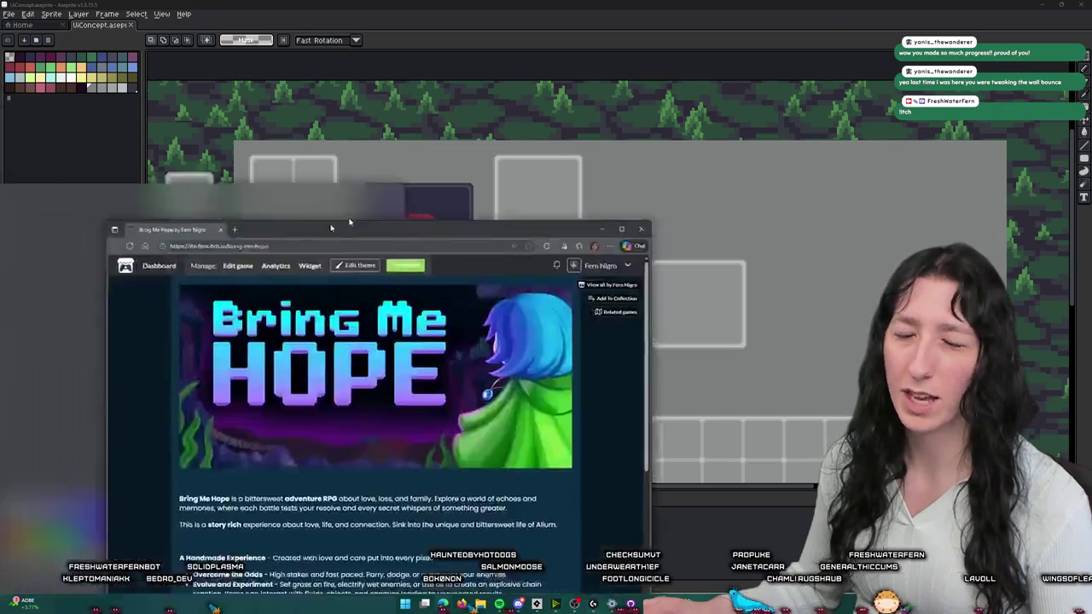
- Read the 'Uh-Oh Memory Leaks (v0.3.21)' devlog, go back to the game page, and return to Aseprite
scroll(695, 229, down, 5)
scroll(466, 376, down, 10)
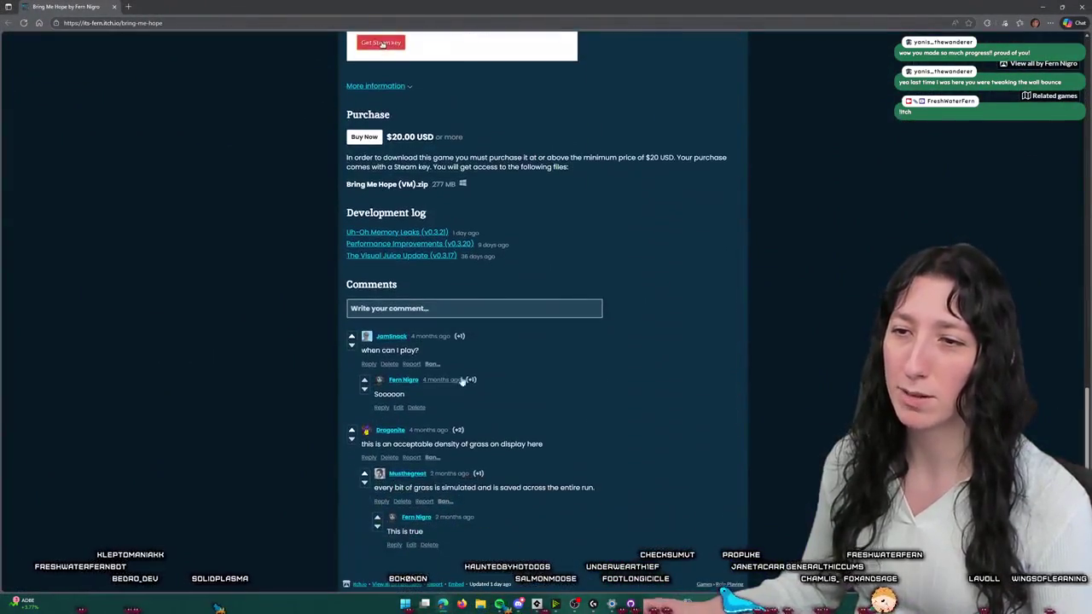
click(367, 232)
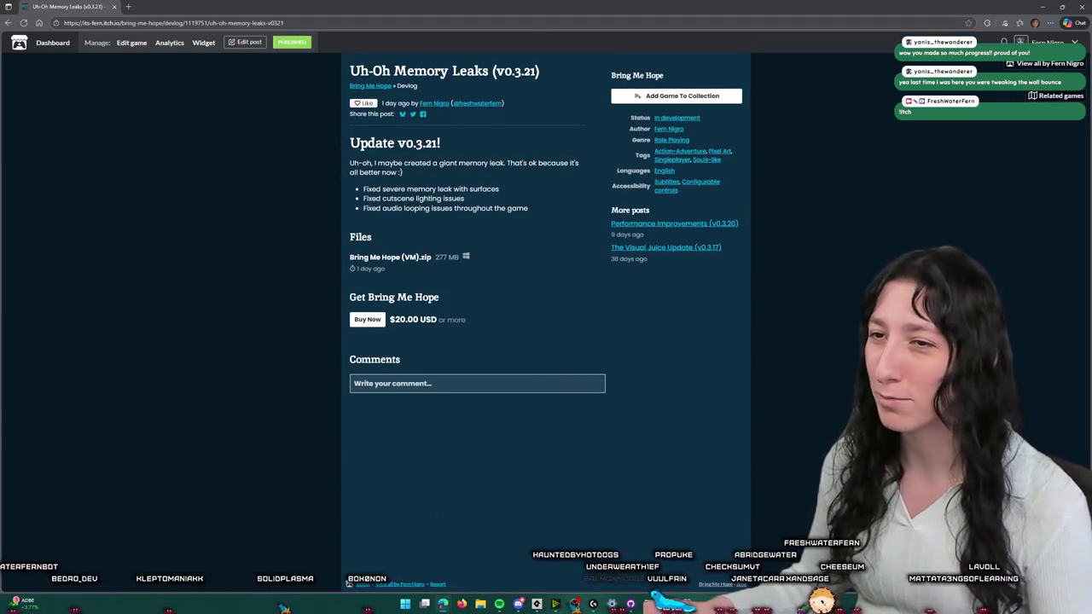
click(9, 24)
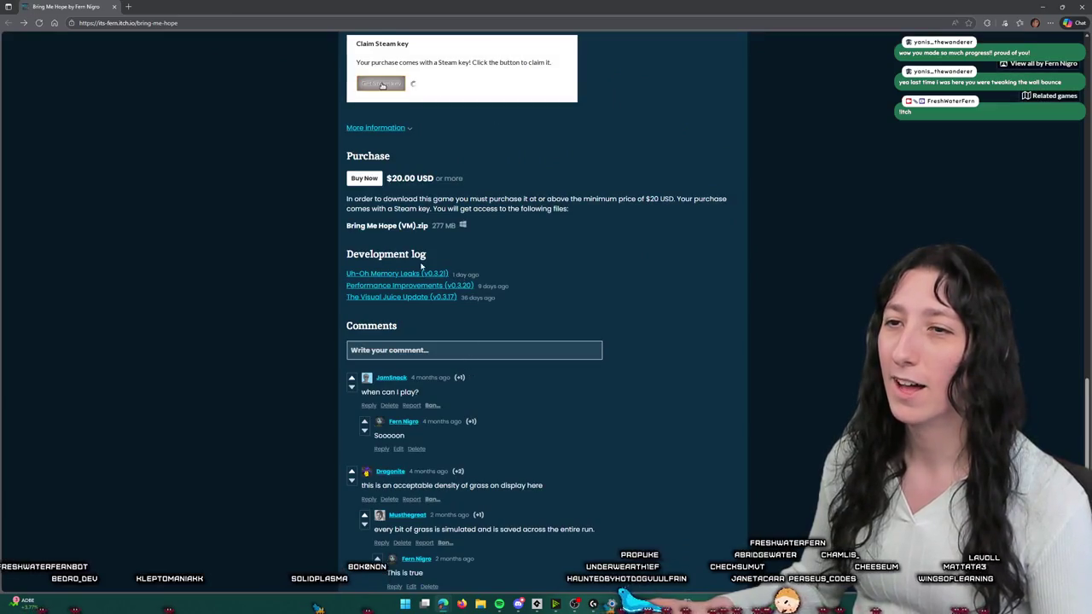
scroll(769, 161, up, 10)
key(alt+Tab)
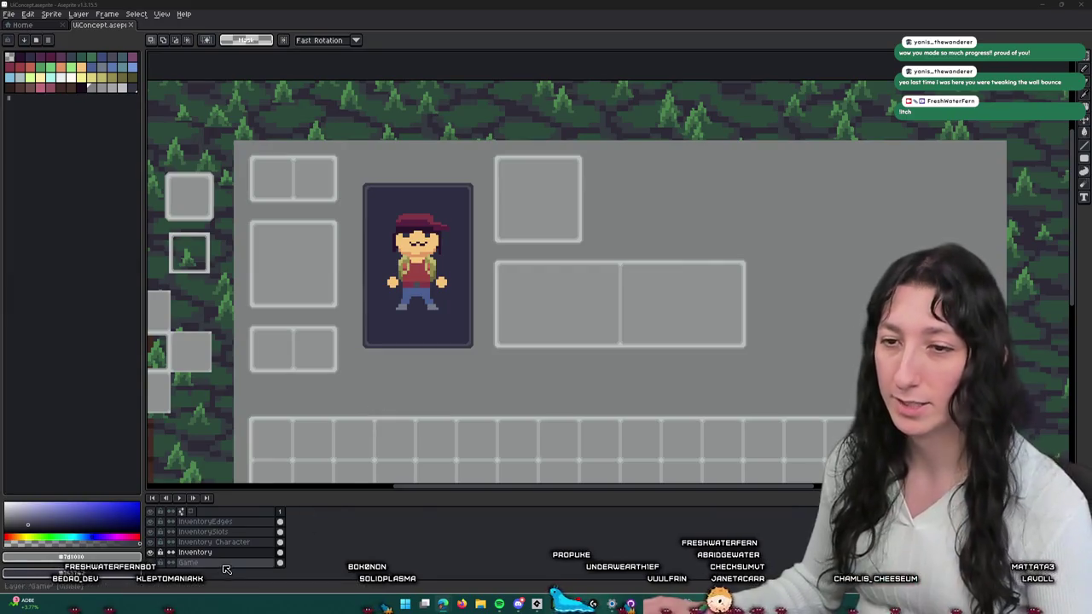
- Bring the panel's right side and d-pad slots into view and pick a grey palette colour
mouse_move(591, 303)
mouse_down()
mouse_move(534, 270)
mouse_move(421, 250)
mouse_up()
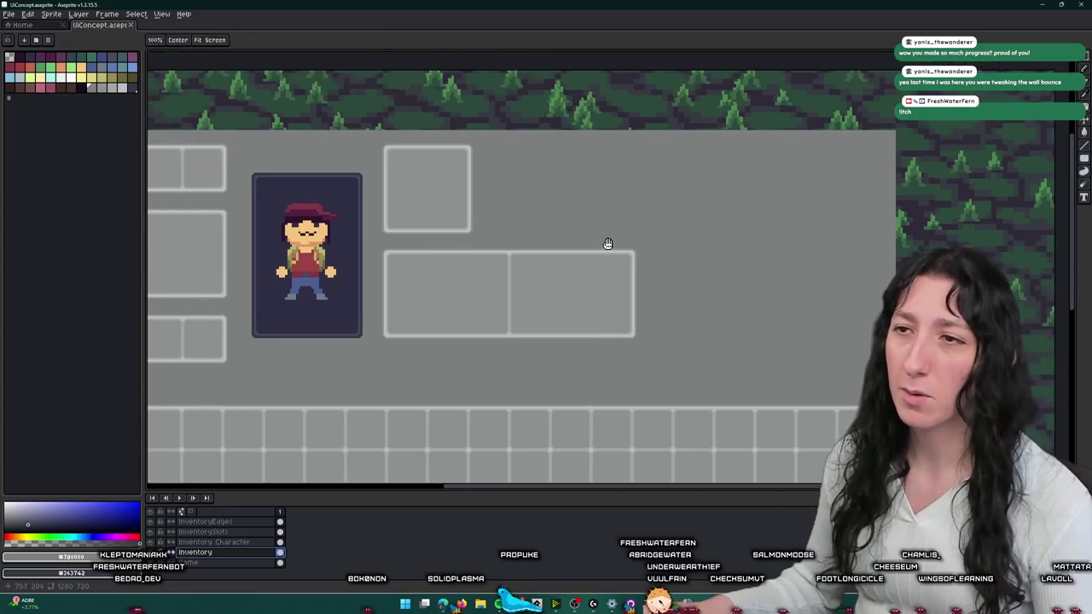
scroll(606, 241, down, 2)
scroll(597, 246, up, 2)
scroll(697, 202, down, 2)
scroll(570, 221, up, 2)
mouse_move(571, 222)
mouse_down()
mouse_move(683, 171)
mouse_move(828, 159)
mouse_up()
scroll(541, 245, down, 2)
scroll(541, 245, up, 3)
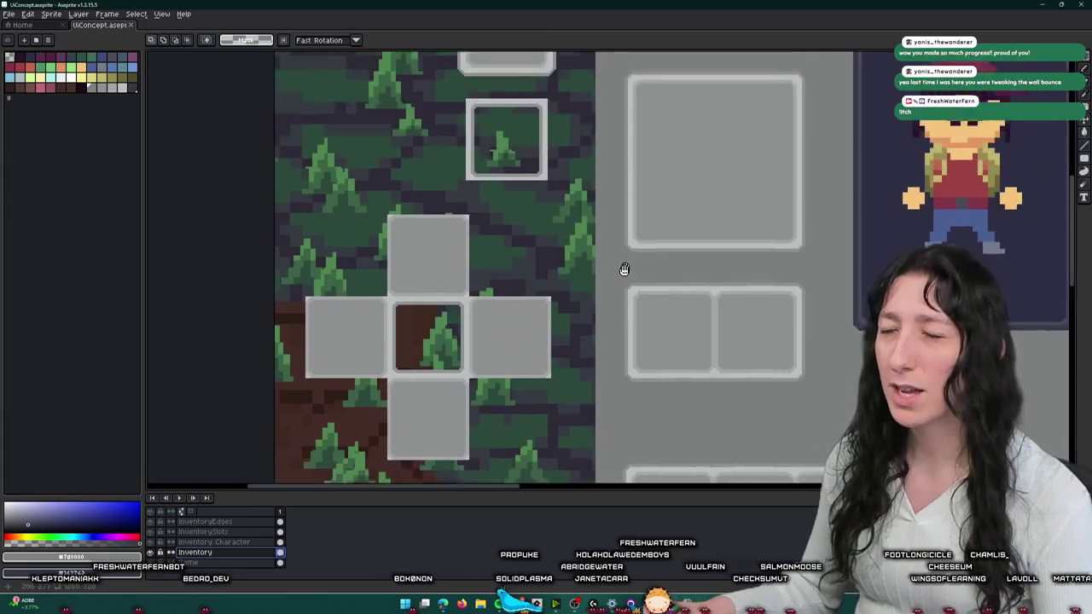
scroll(614, 213, up, 1)
key(alt)
scroll(588, 134, down, 2)
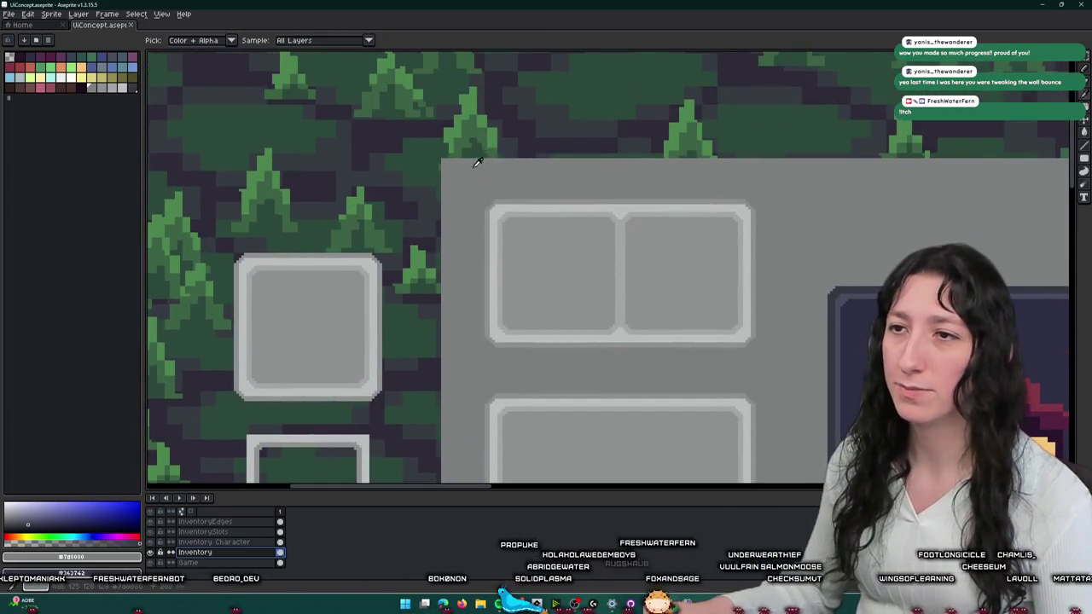
scroll(446, 163, up, 1)
scroll(451, 165, up, 1)
scroll(451, 165, up, 1)
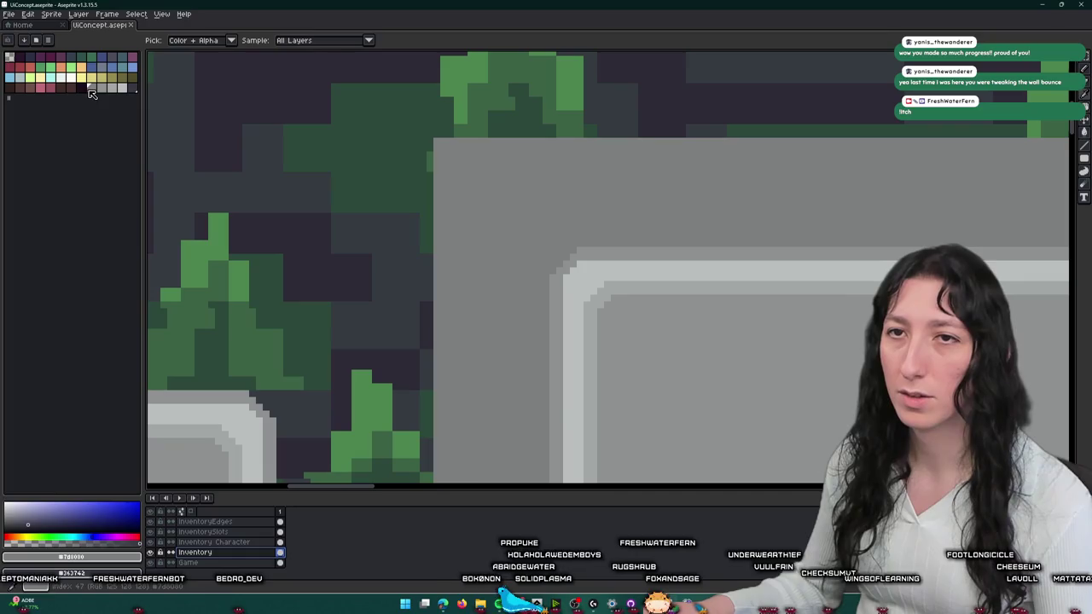
click(81, 87)
scroll(429, 140, up, 1)
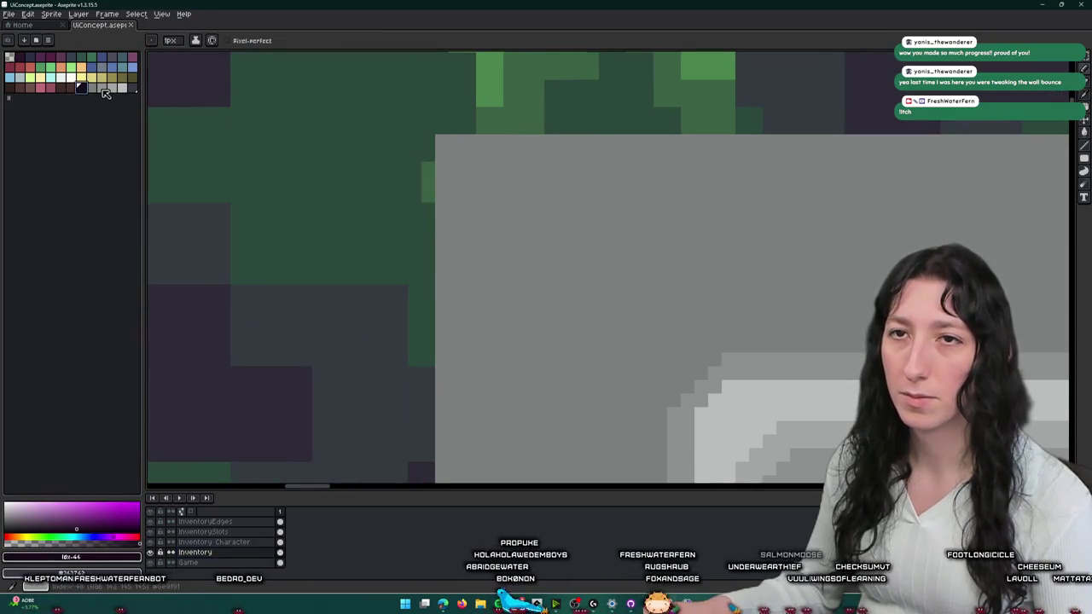
click(103, 88)
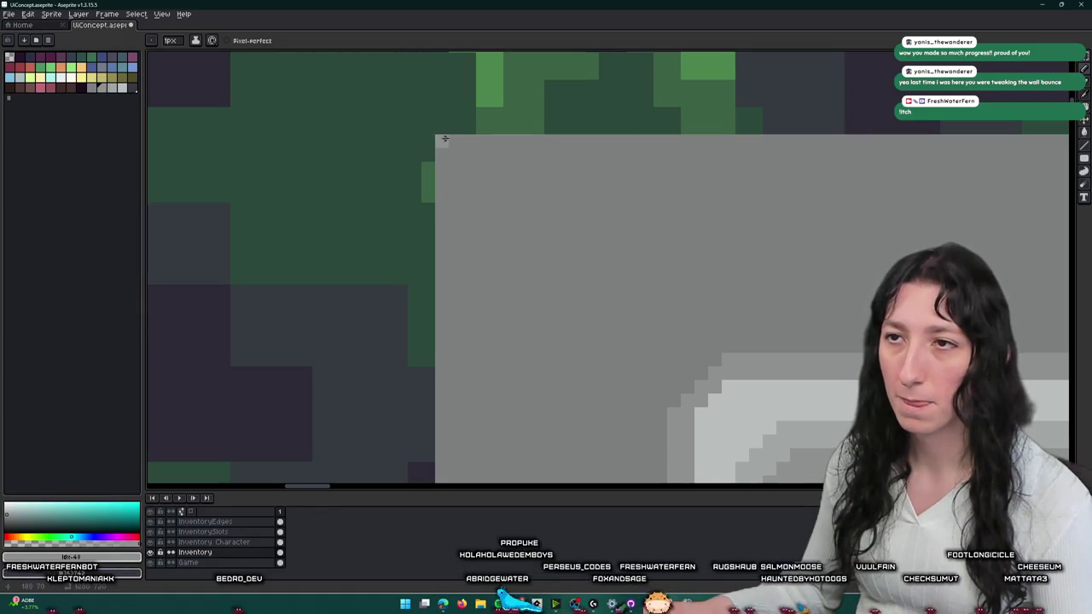
- Redraw the 1px pixels at the top-right corner of the panel's light top border
scroll(439, 137, down, 3)
scroll(440, 137, down, 2)
scroll(839, 145, up, 5)
scroll(839, 145, up, 1)
scroll(838, 162, down, 4)
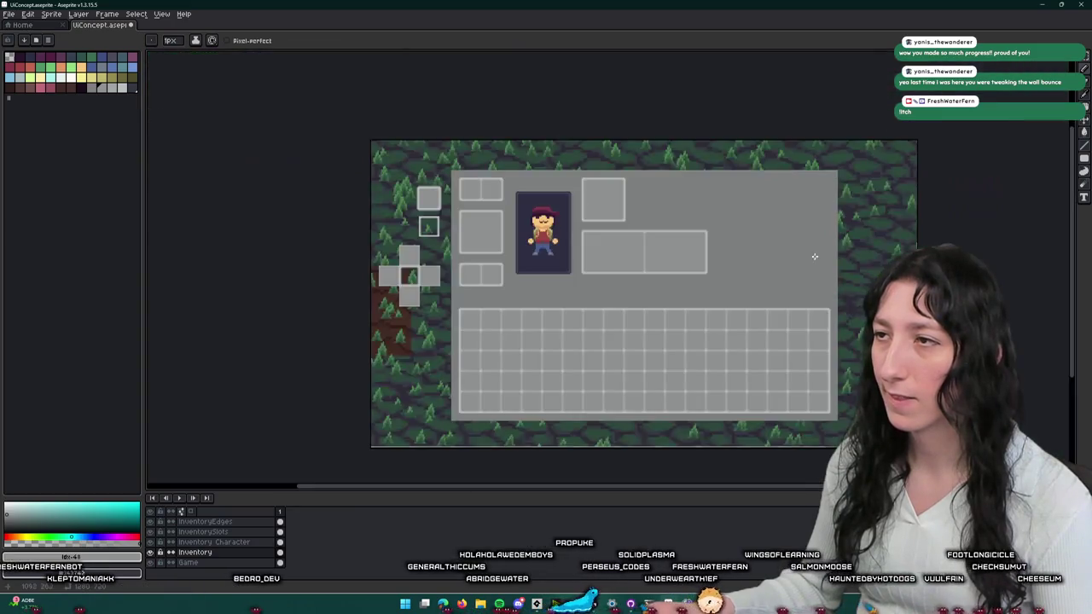
scroll(855, 351, up, 4)
scroll(743, 253, down, 2)
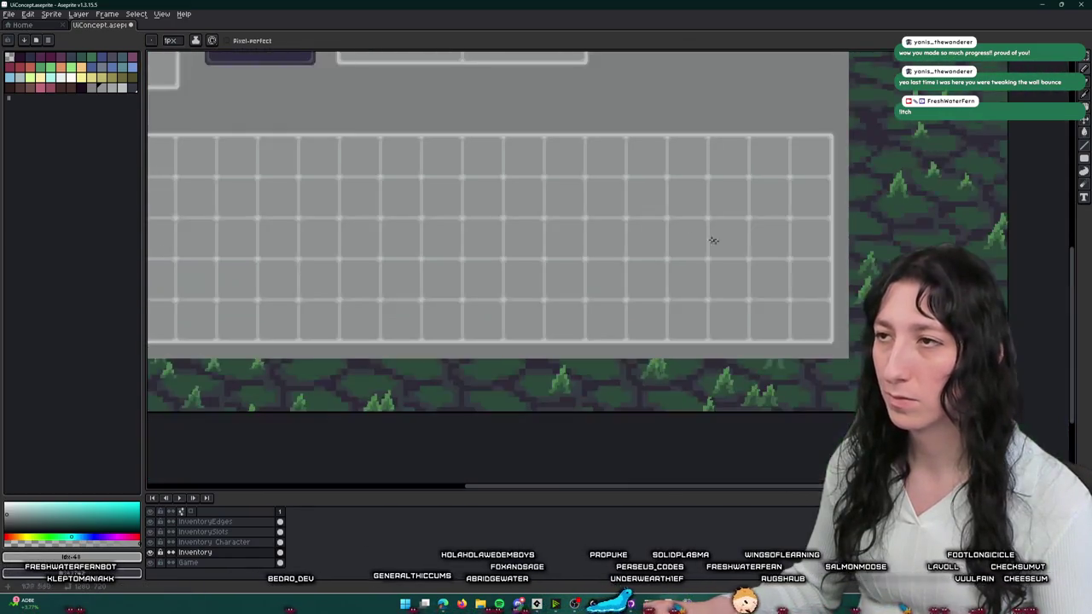
scroll(762, 259, down, 2)
scroll(464, 281, up, 2)
scroll(463, 281, up, 2)
scroll(351, 222, up, 1)
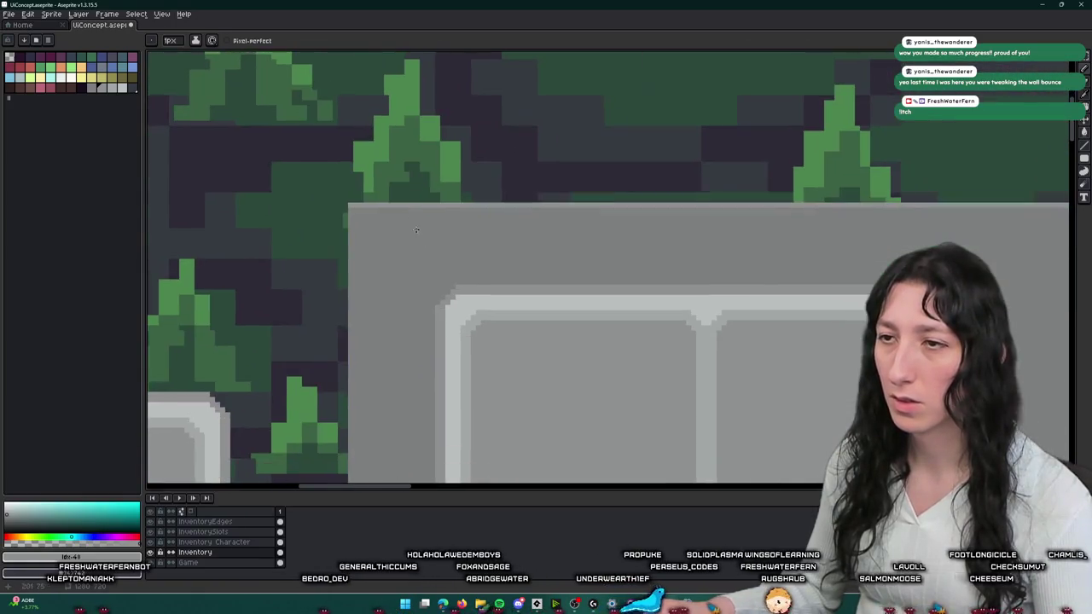
scroll(350, 231, up, 1)
scroll(354, 189, up, 1)
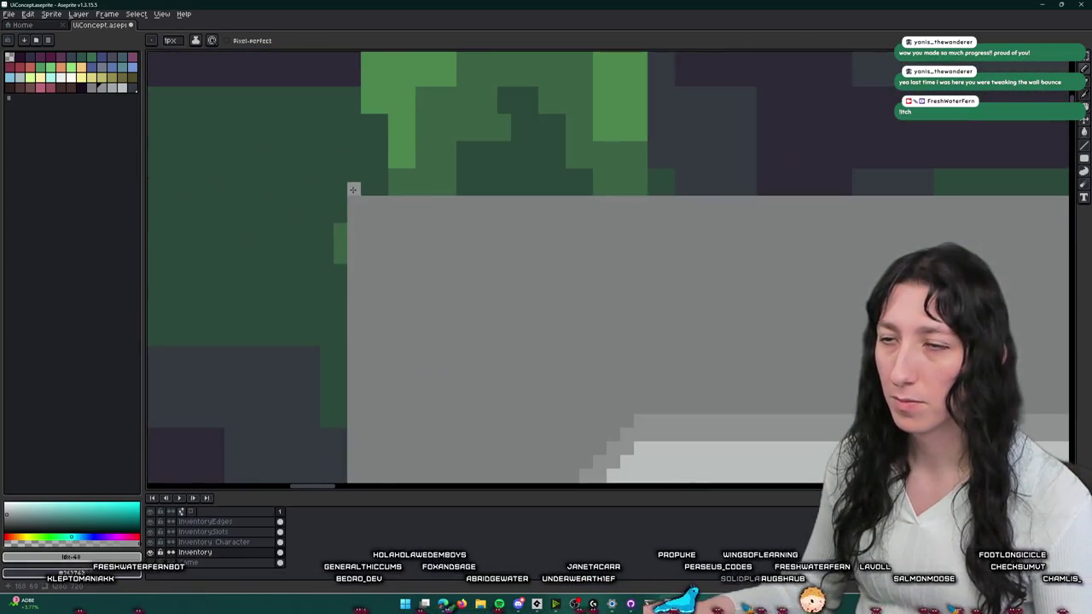
scroll(352, 189, down, 4)
scroll(731, 185, up, 4)
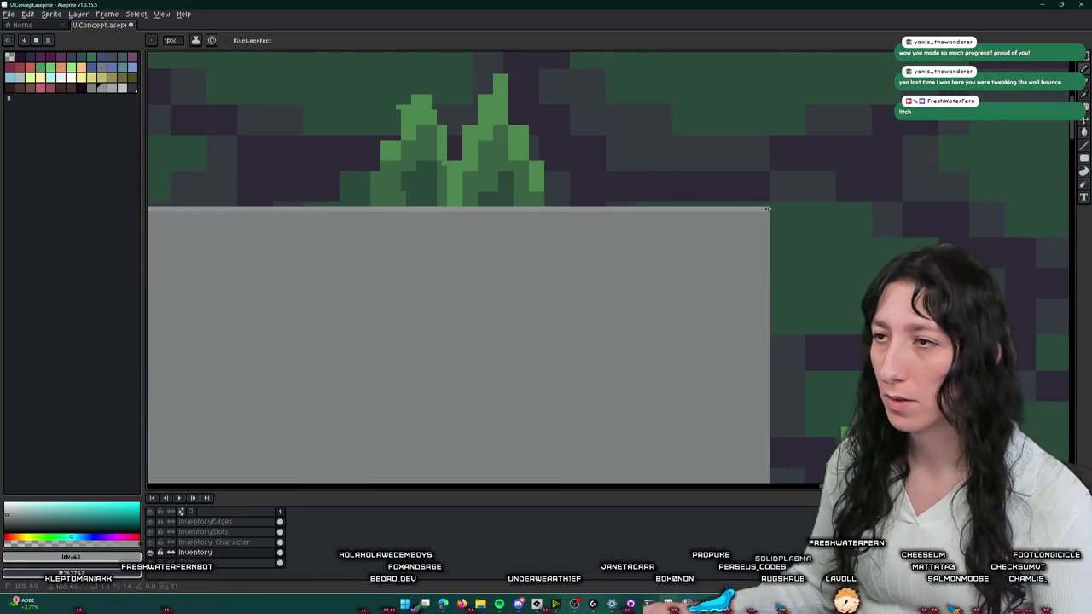
scroll(767, 204, down, 4)
scroll(453, 134, up, 3)
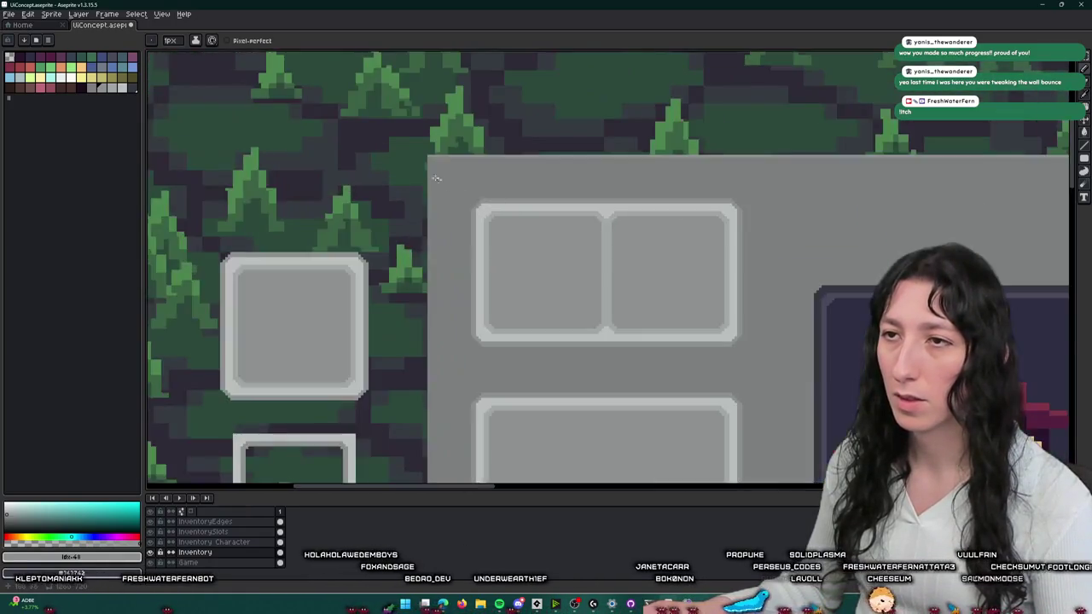
scroll(453, 135, up, 2)
scroll(453, 135, up, 1)
scroll(435, 143, down, 2)
scroll(435, 143, up, 2)
scroll(435, 144, down, 2)
scroll(453, 301, down, 1)
scroll(453, 301, down, 2)
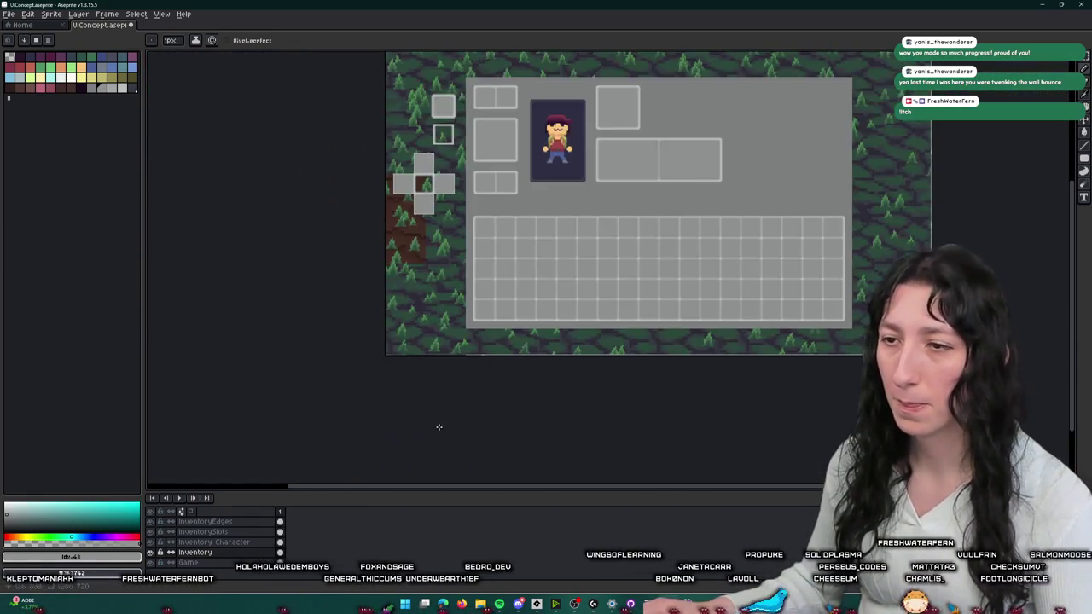
scroll(477, 350, up, 6)
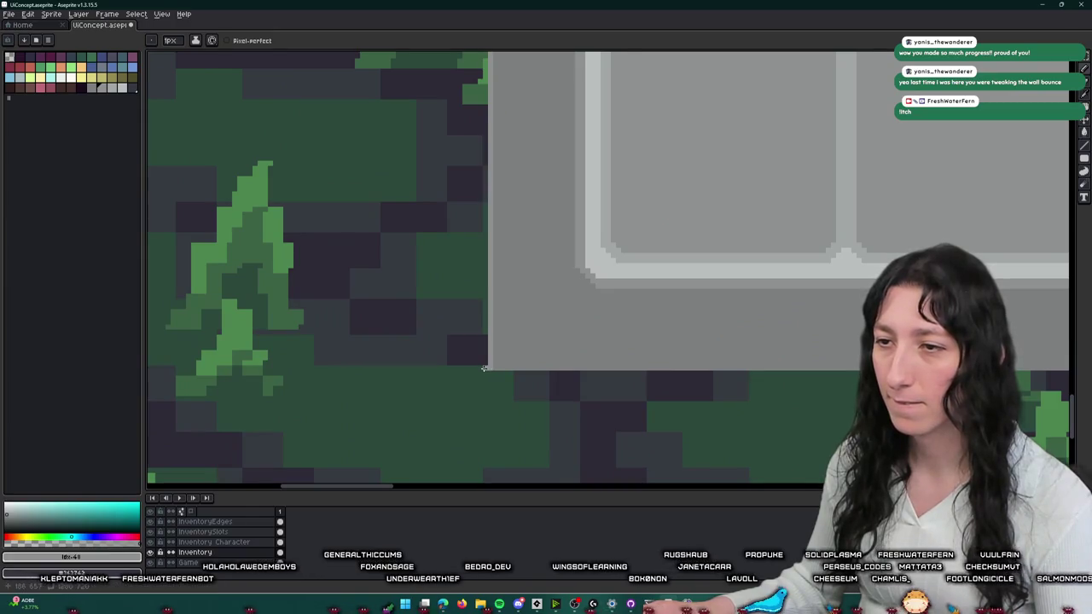
scroll(484, 369, down, 2)
scroll(484, 368, down, 1)
scroll(500, 73, up, 4)
scroll(500, 73, up, 1)
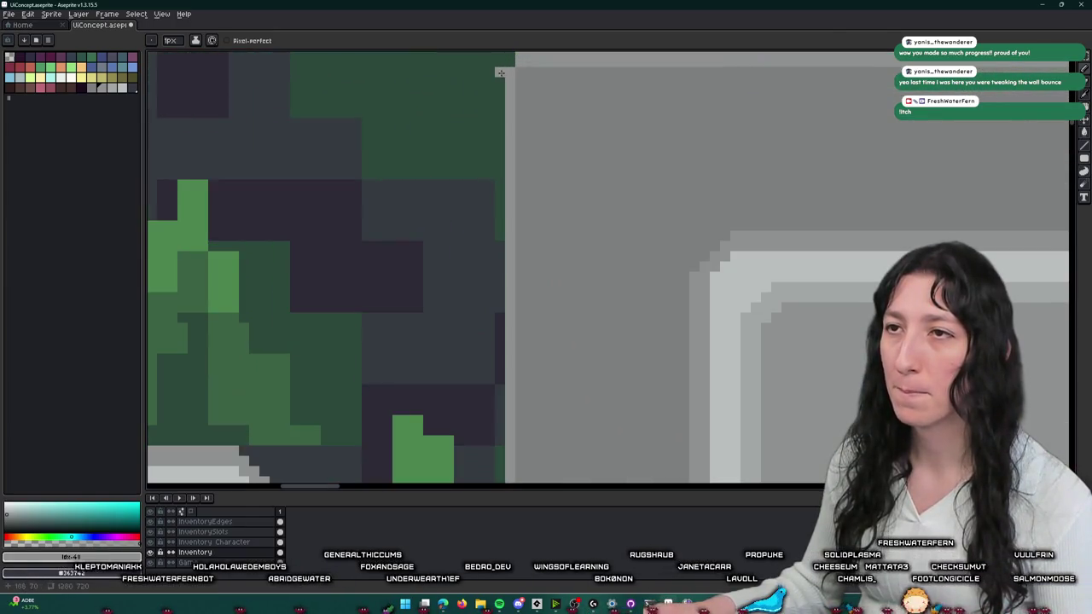
scroll(500, 73, down, 2)
scroll(505, 171, up, 2)
scroll(512, 175, down, 4)
scroll(524, 179, down, 3)
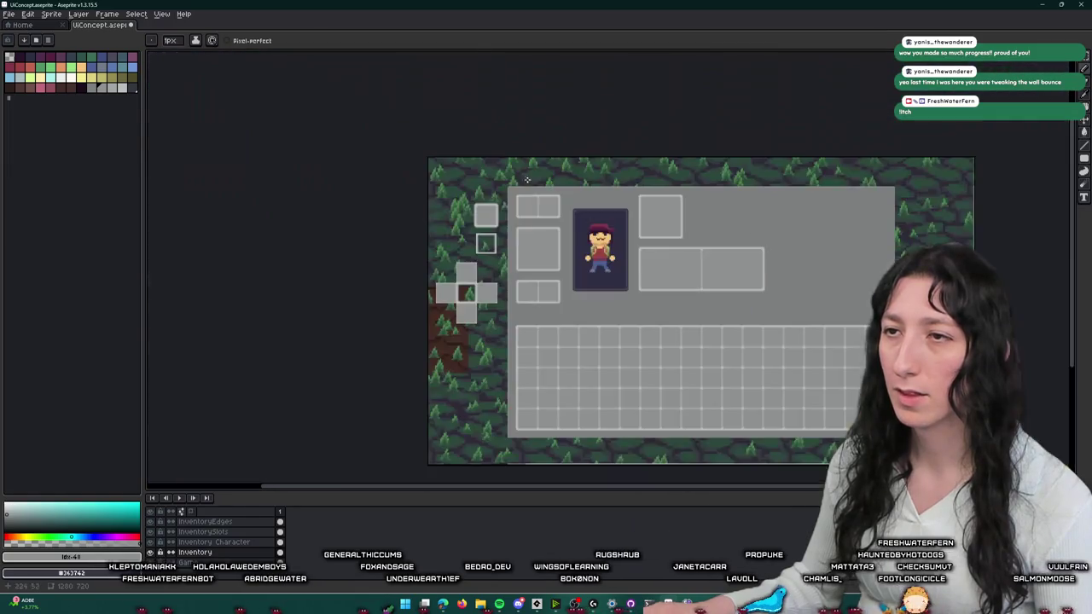
scroll(631, 175, down, 1)
scroll(748, 168, up, 5)
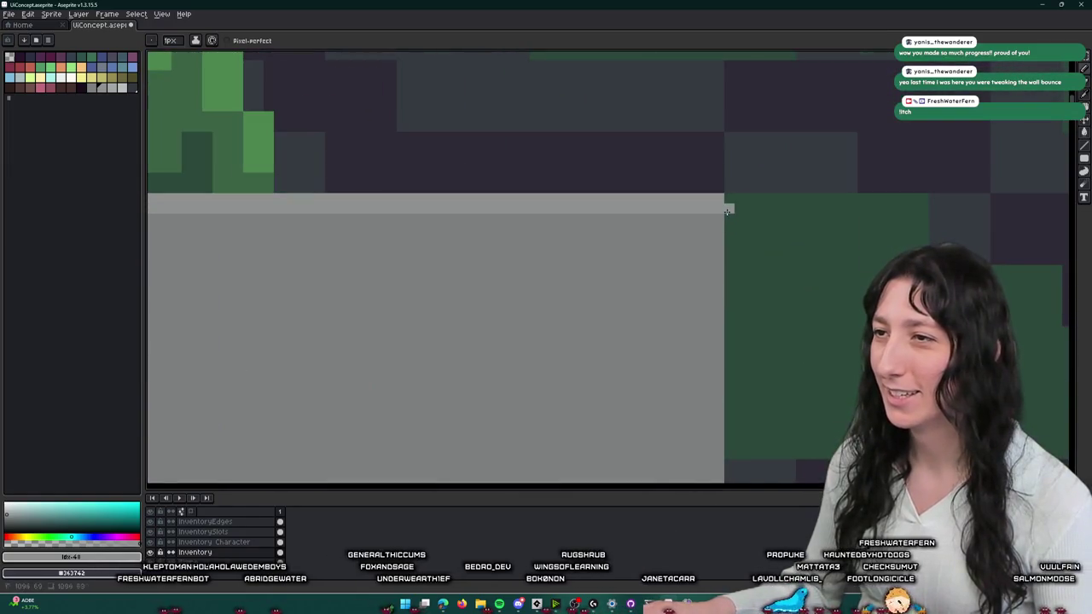
- Select a narrow strip down the panel's right edge with the Rectangular Marquee
key(m)
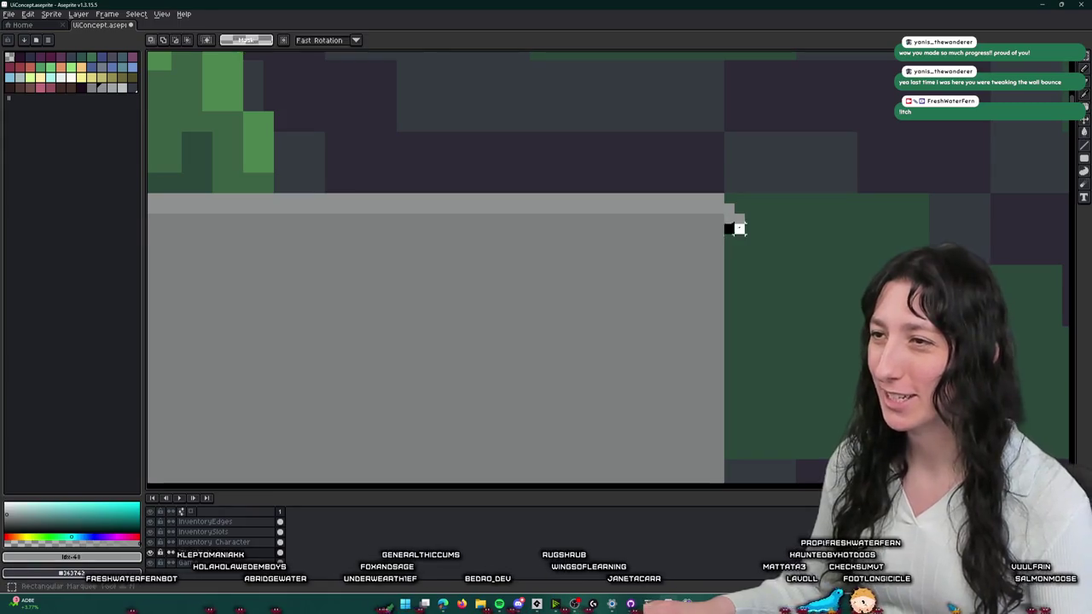
scroll(734, 225, down, 2)
scroll(734, 224, down, 2)
drag(747, 222, 724, 331)
scroll(723, 331, up, 4)
scroll(723, 331, up, 3)
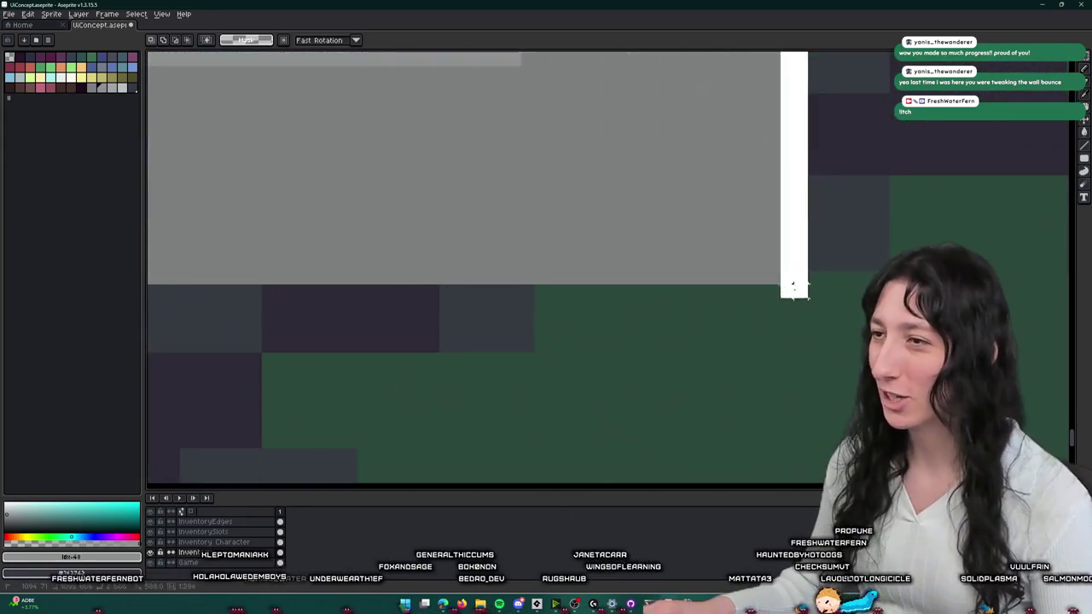
drag(793, 286, 823, 286)
scroll(853, 290, down, 3)
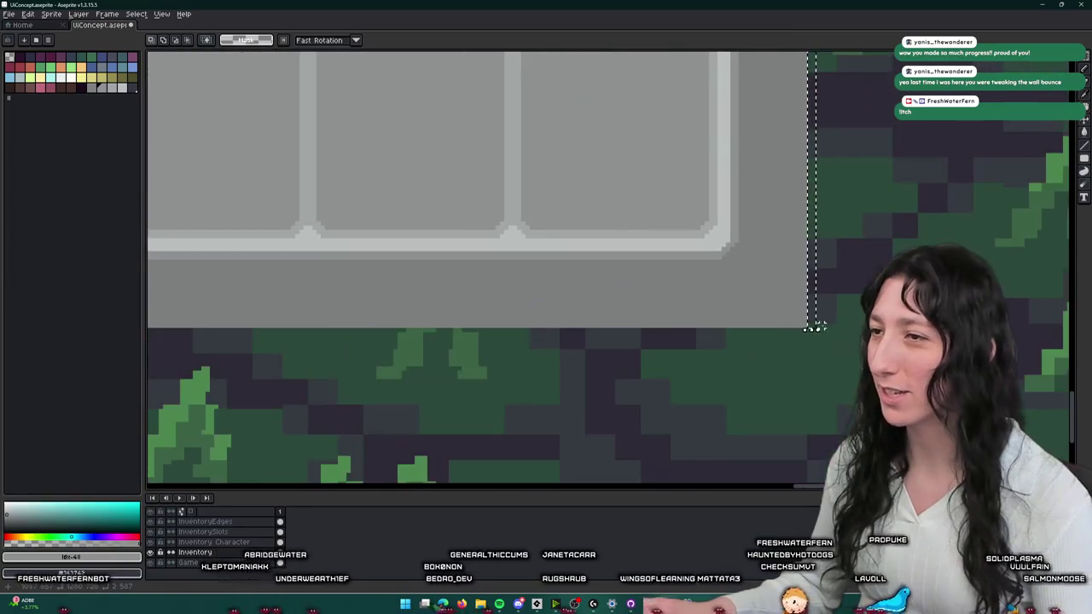
scroll(811, 325, up, 3)
scroll(814, 321, up, 1)
scroll(853, 333, down, 3)
scroll(853, 359, down, 3)
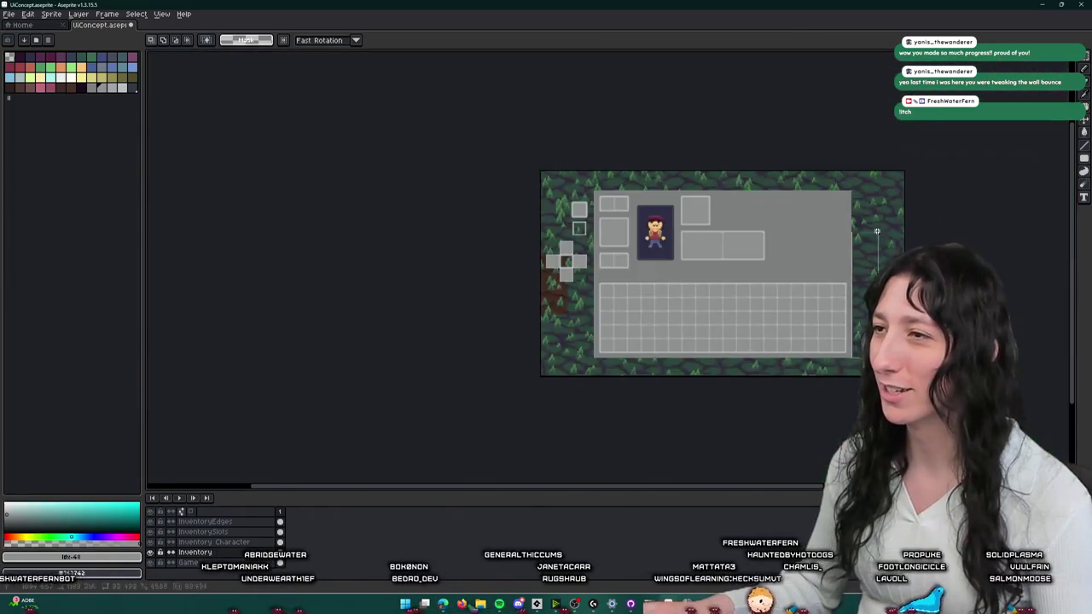
scroll(811, 192, up, 3)
scroll(815, 196, up, 2)
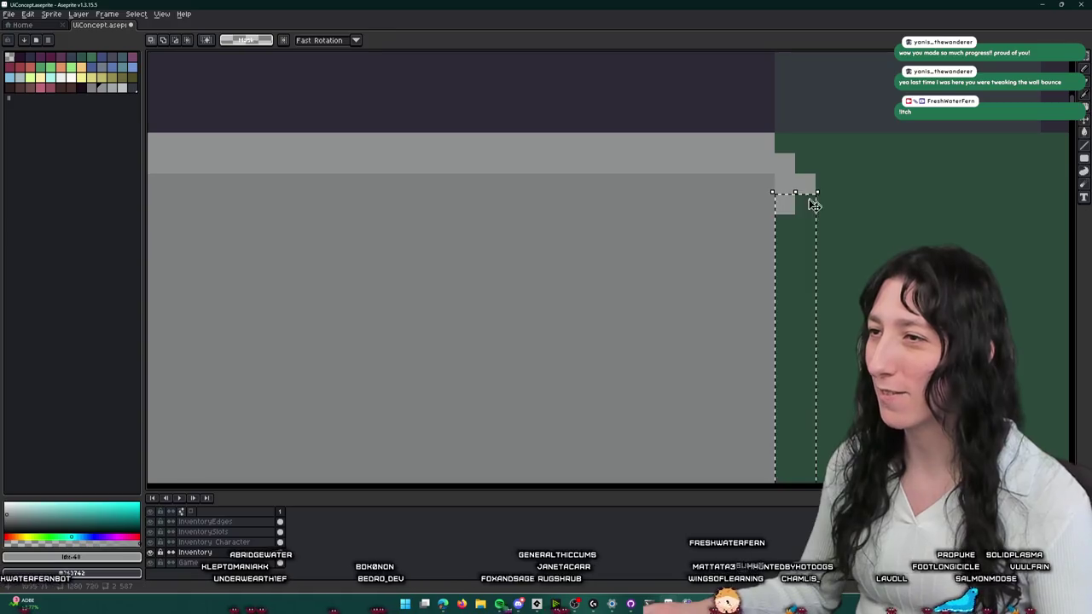
- Fill the selected edge strip with the panel grey using the Paint Bucket
key(g)
scroll(794, 220, down, 3)
scroll(748, 396, down, 2)
drag(747, 396, 798, 106)
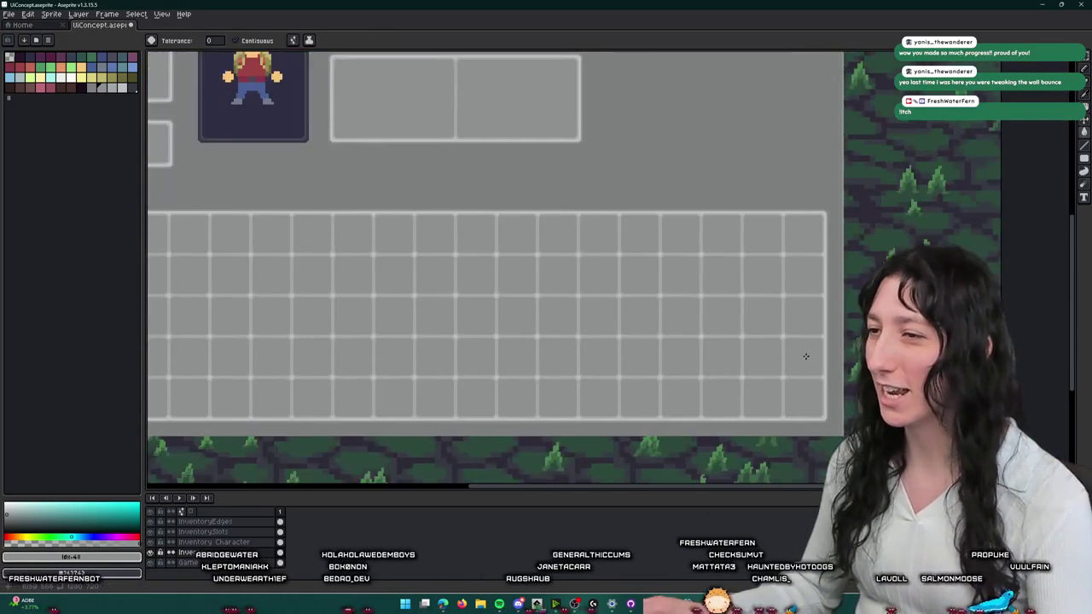
scroll(920, 221, up, 2)
scroll(920, 220, up, 2)
scroll(792, 127, down, 2)
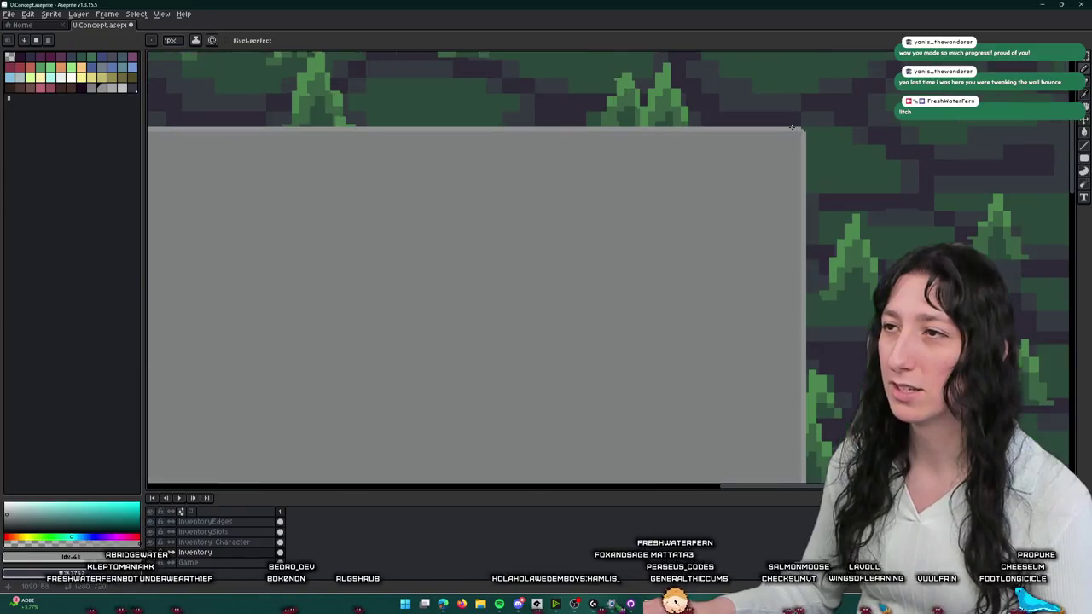
key(])
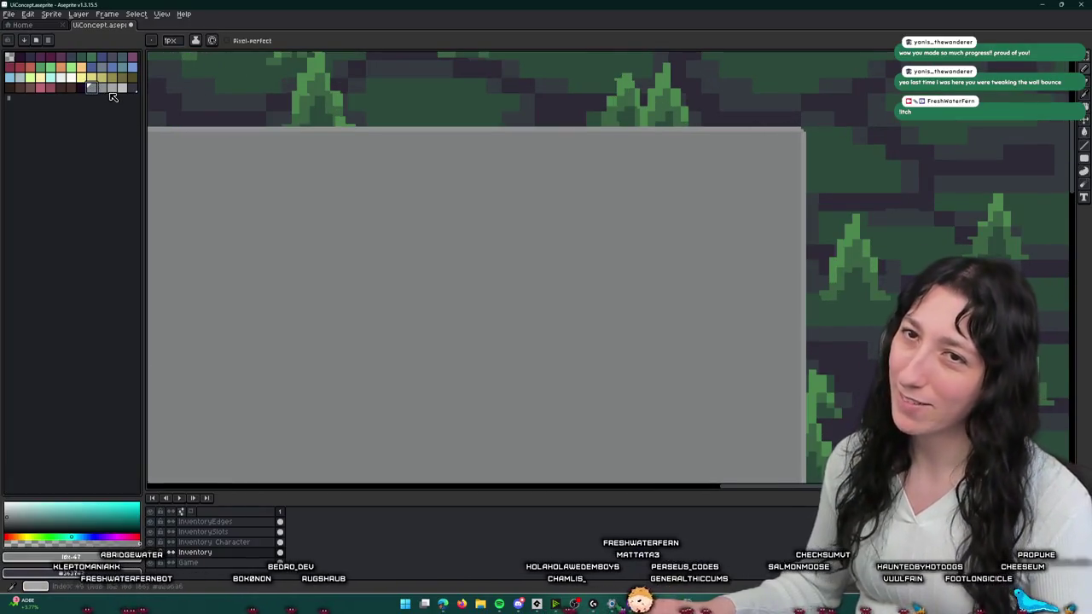
scroll(821, 162, down, 3)
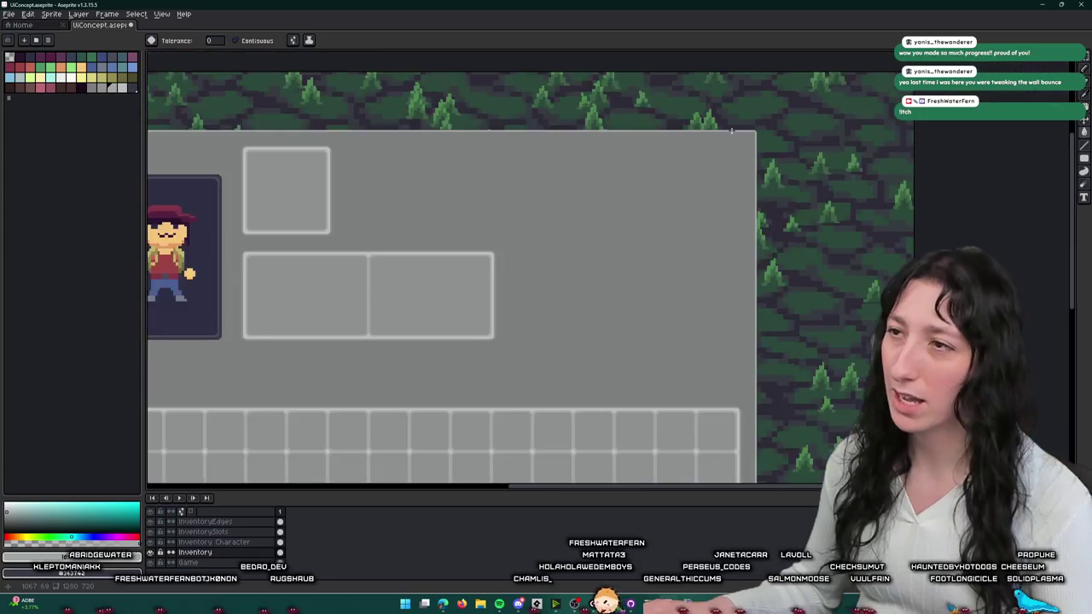
scroll(335, 119, up, 3)
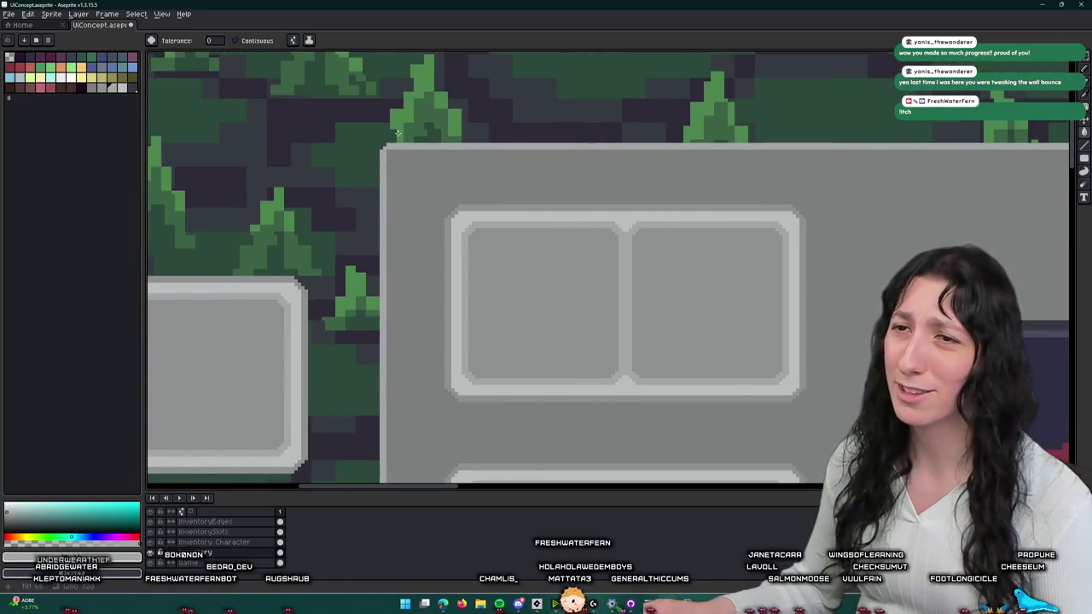
scroll(391, 139, down, 1)
- Apply an outline to the grey panel on its top and left sides
scroll(390, 139, up, 2)
scroll(395, 138, down, 2)
key(shift+o)
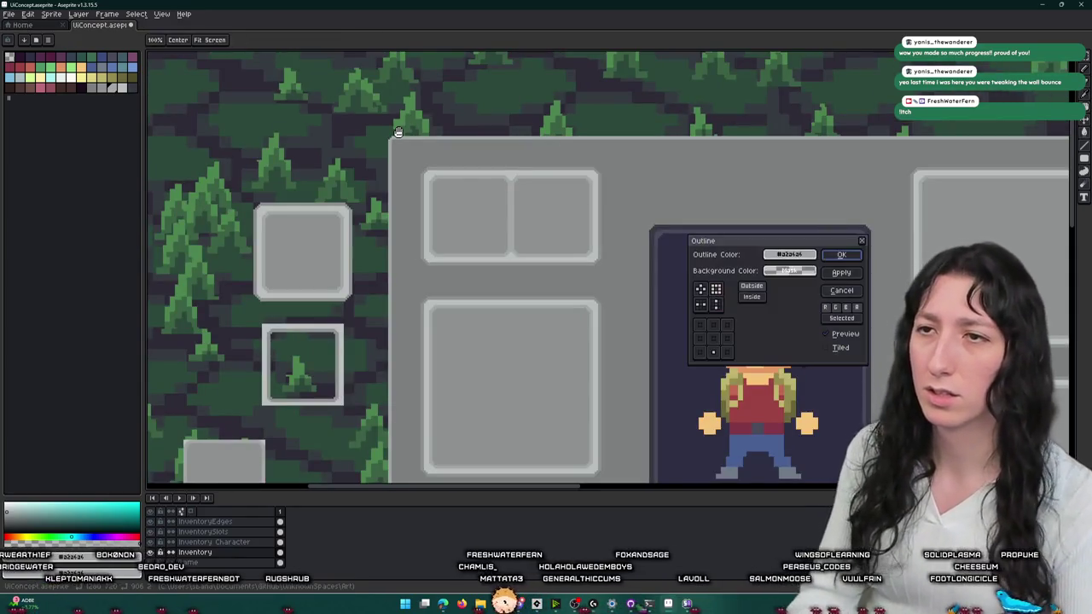
click(713, 325)
click(699, 339)
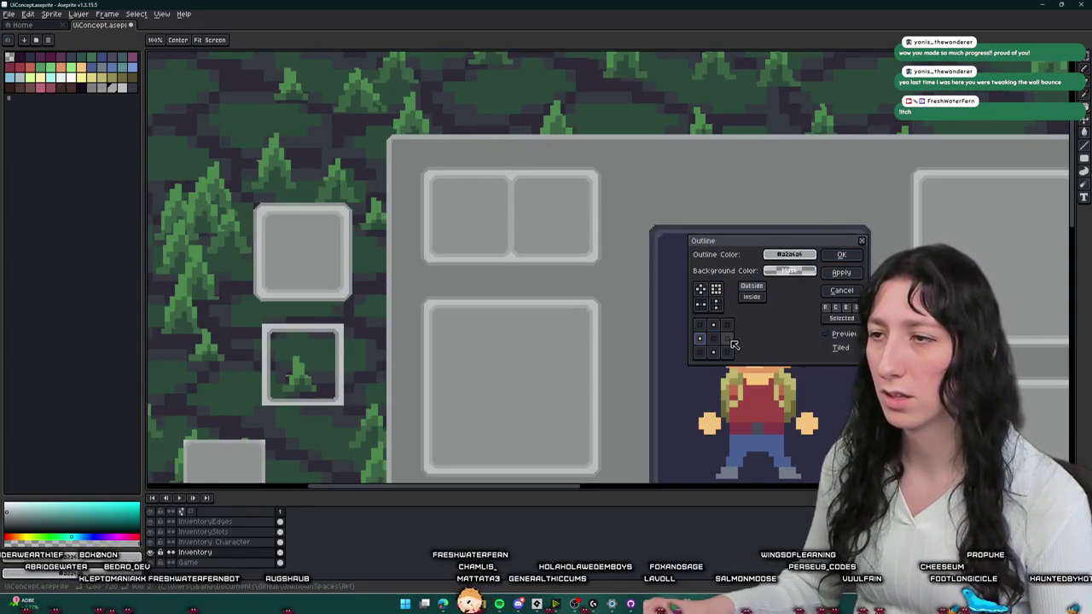
click(853, 254)
- Zoom to inspect the new outline, then pan to the left-side slots and portrait
scroll(487, 208, down, 1)
scroll(487, 208, up, 2)
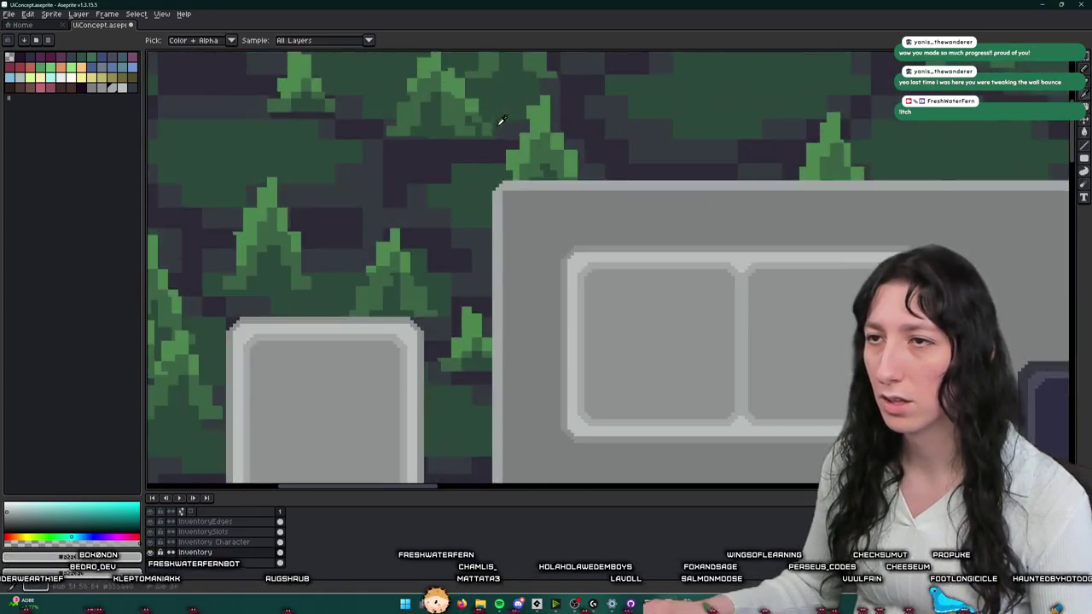
scroll(487, 208, up, 3)
scroll(530, 217, down, 3)
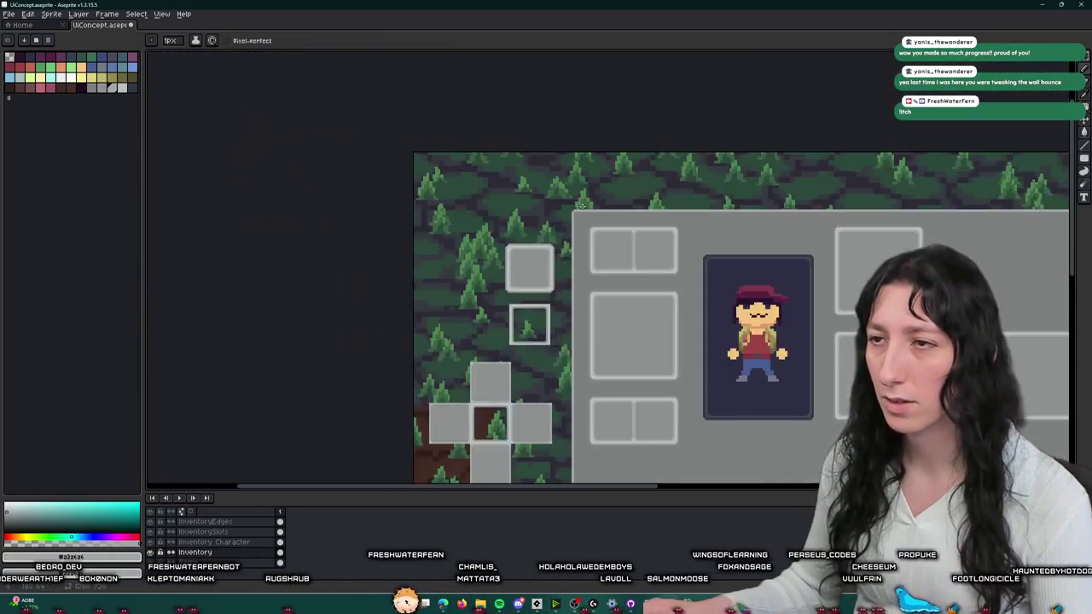
scroll(531, 217, down, 1)
scroll(666, 153, up, 1)
scroll(666, 153, up, 1)
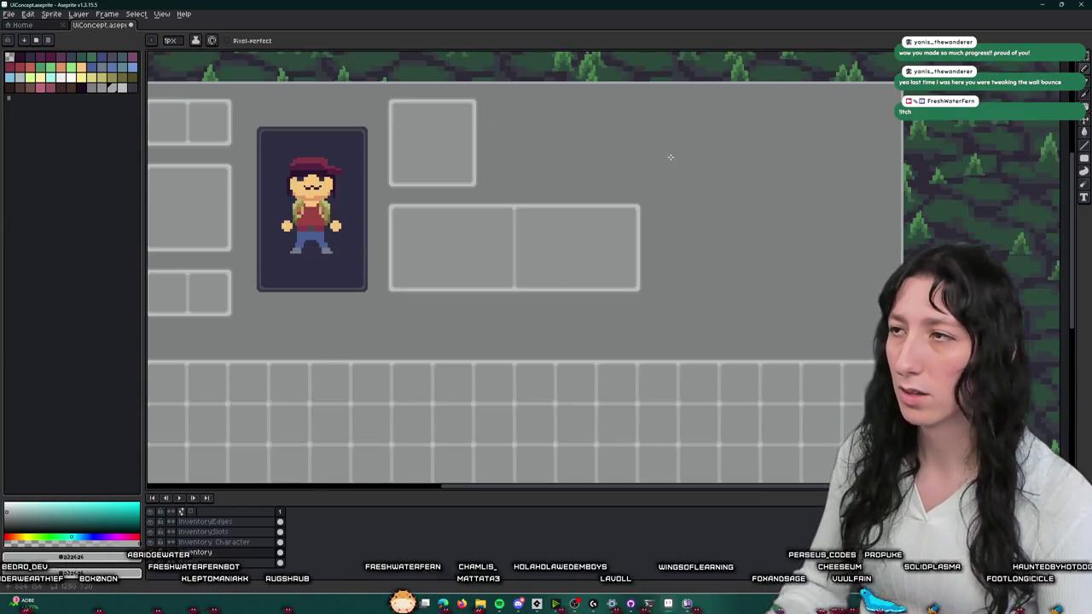
key(shift+o)
key(Escape)
scroll(907, 151, down, 1)
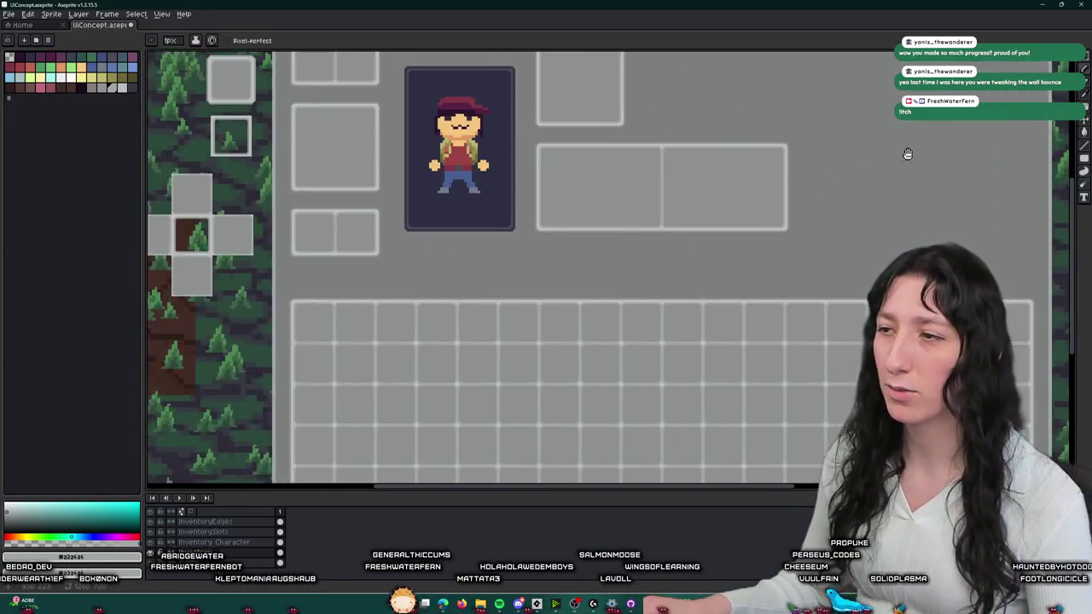
scroll(853, 149, down, 1)
drag(853, 150, 712, 173)
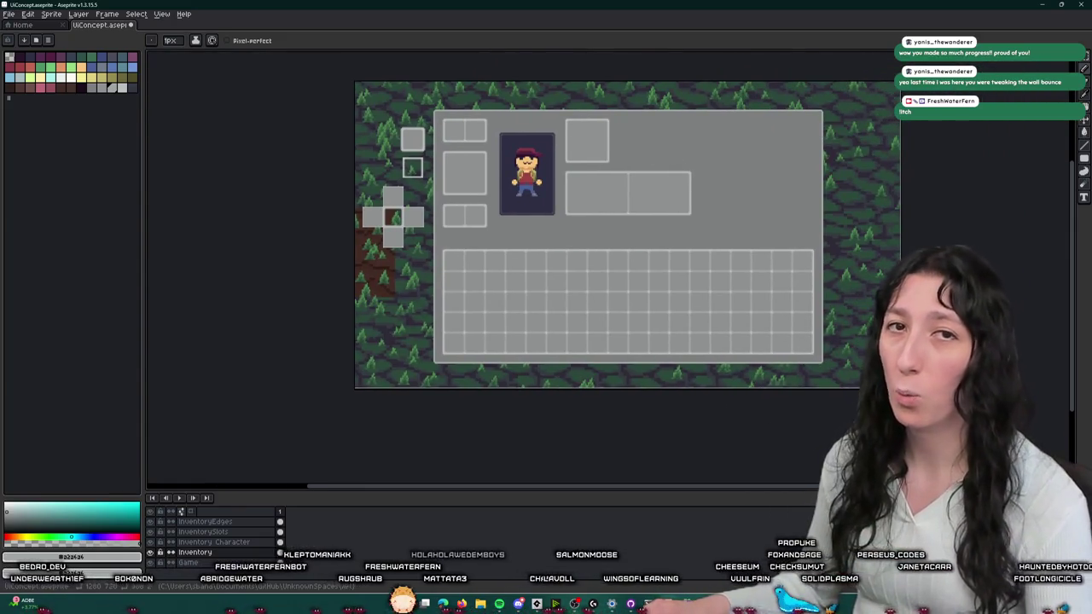
- Pick a yellow palette colour, then the dark palette colour to replace the outline
scroll(480, 117, up, 2)
scroll(484, 70, up, 1)
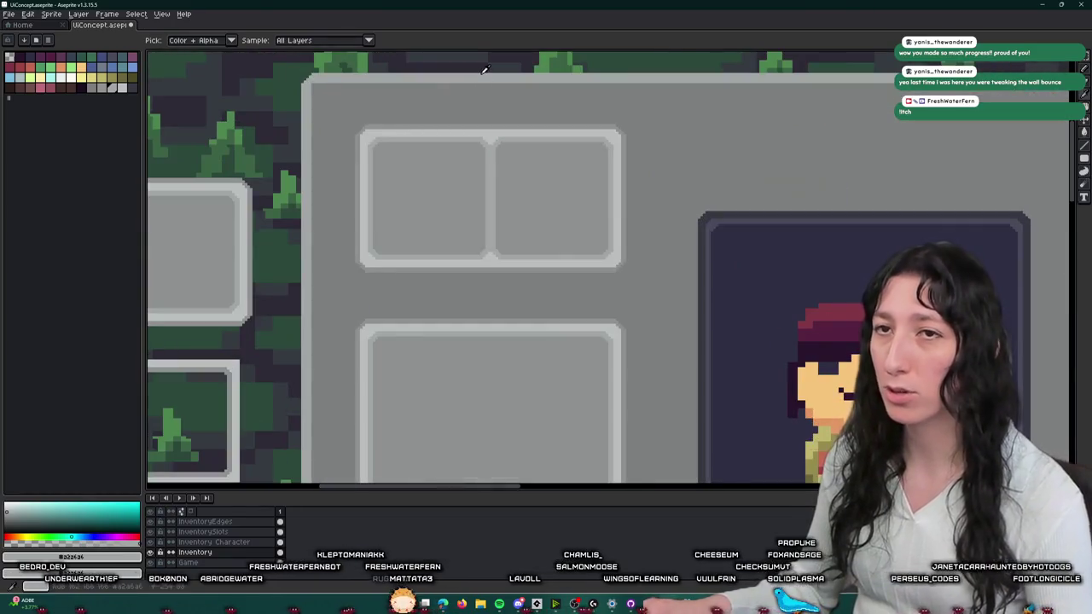
click(81, 76)
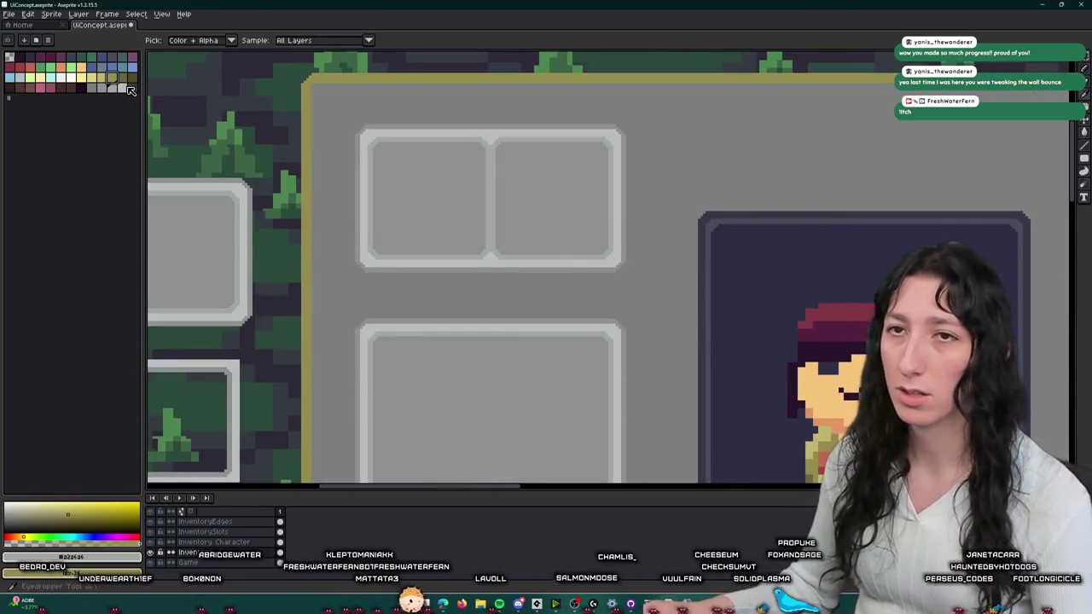
click(27, 67)
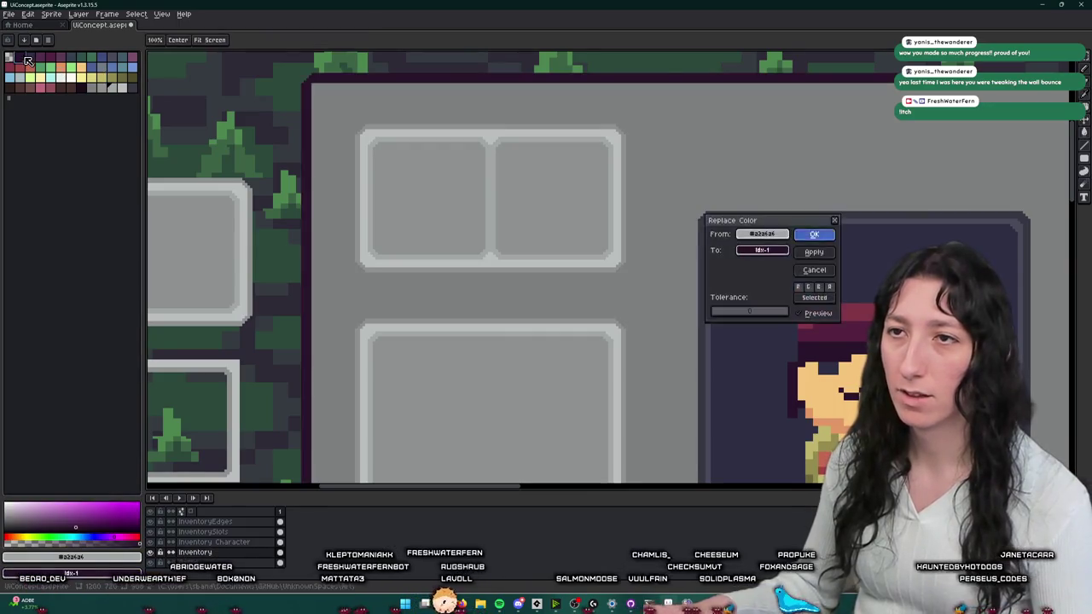
- Zoom out, switch to the rectangular marquee, and shift the mockup view slightly left
scroll(556, 188, down, 2)
scroll(470, 153, down, 2)
scroll(469, 154, down, 2)
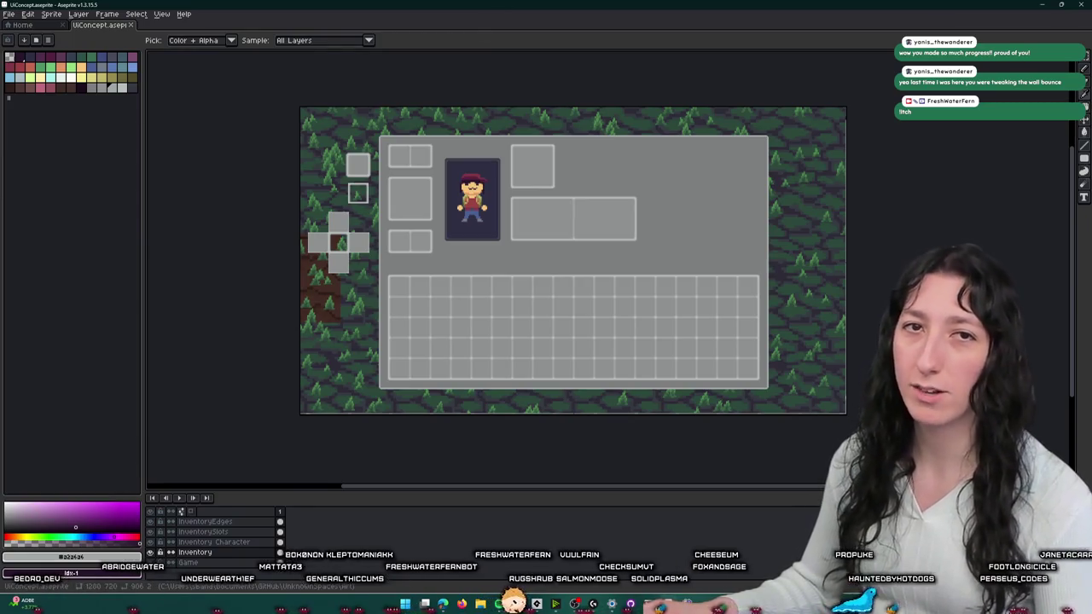
key(m)
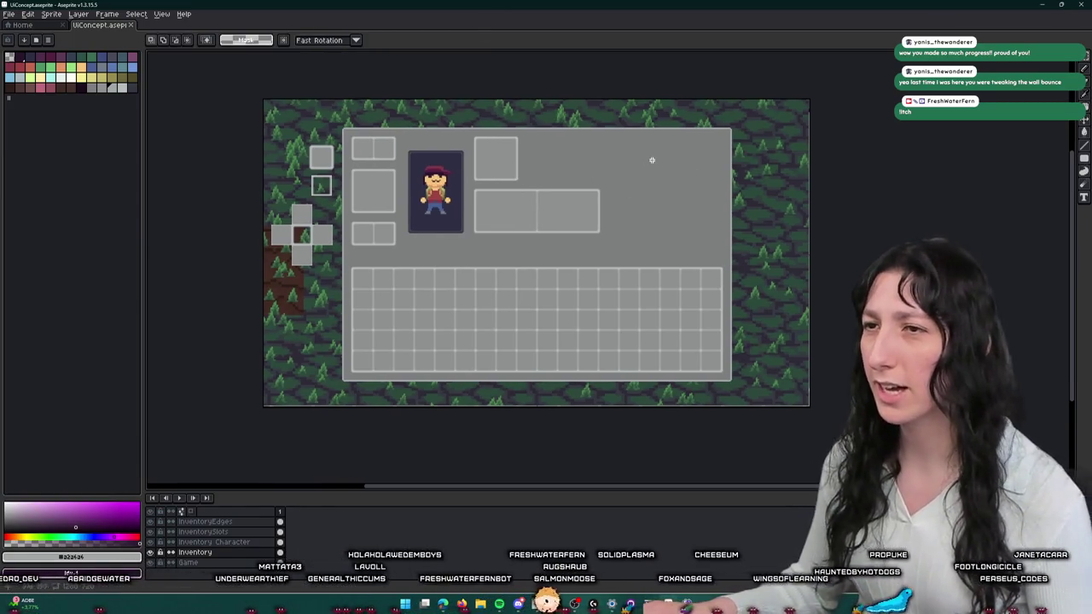
drag(632, 154, 608, 160)
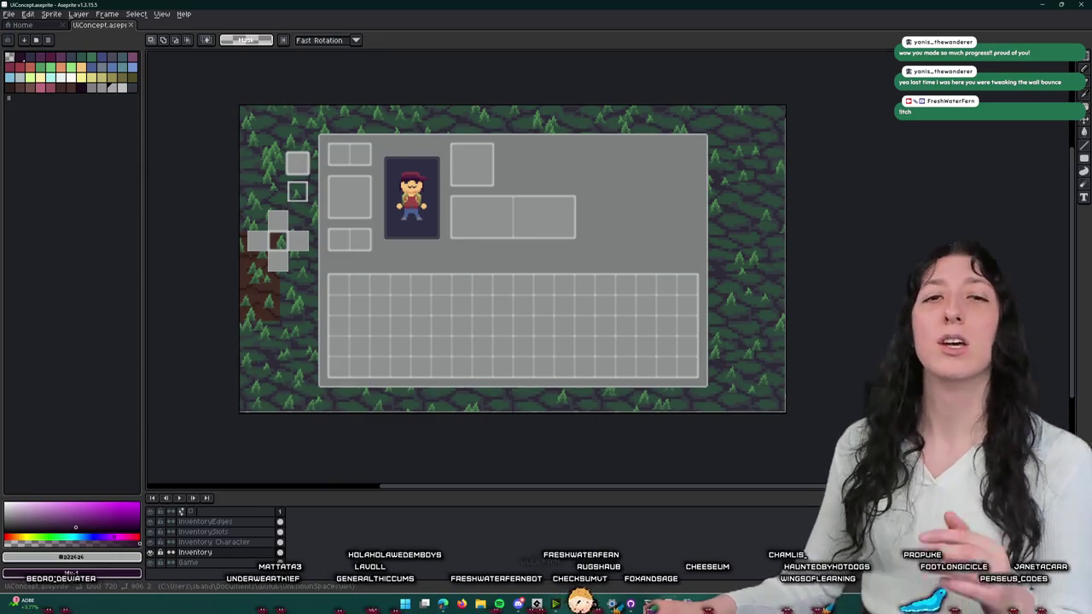
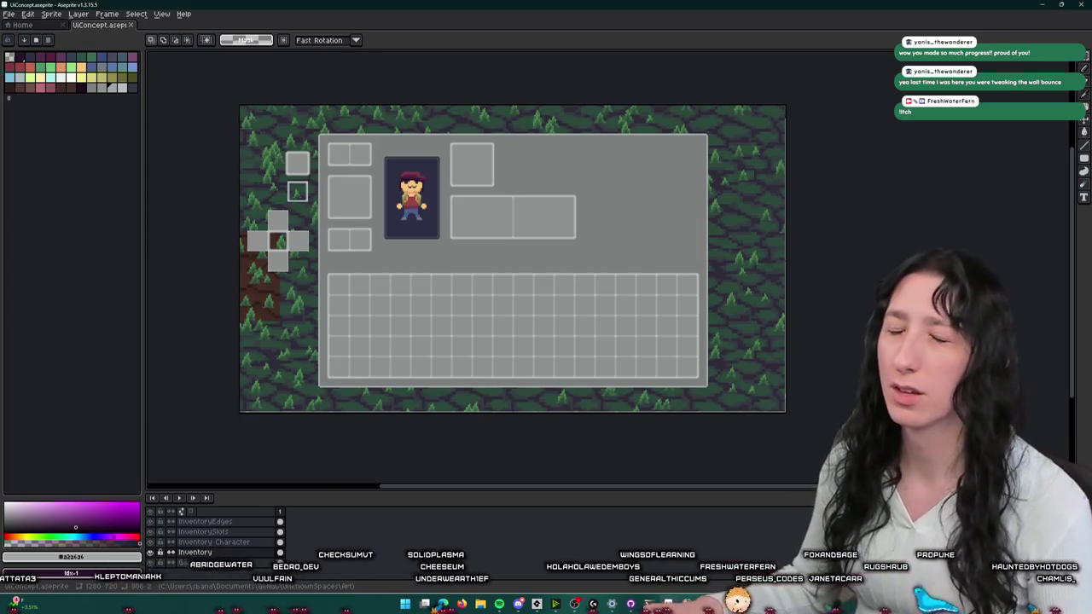
- Save the inventory mockup with Ctrl+S
drag(649, 200, 488, 214)
key(ctrl+s)
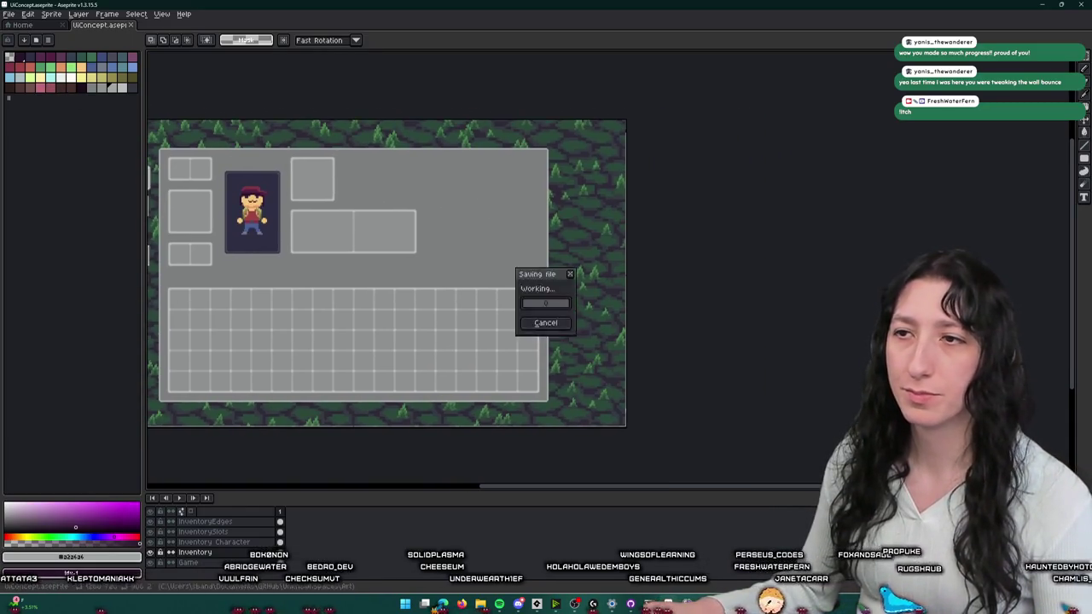
scroll(512, 214, up, 2)
- Zoom in on the character panel and marquee-select the small two-slot piece
drag(585, 207, 648, 202)
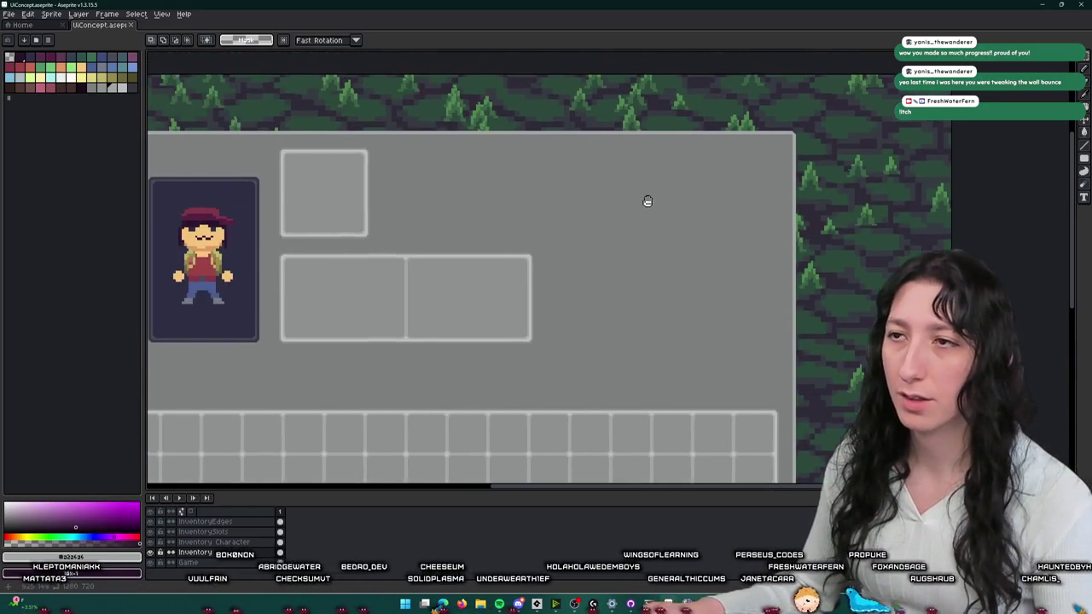
scroll(370, 146, up, 3)
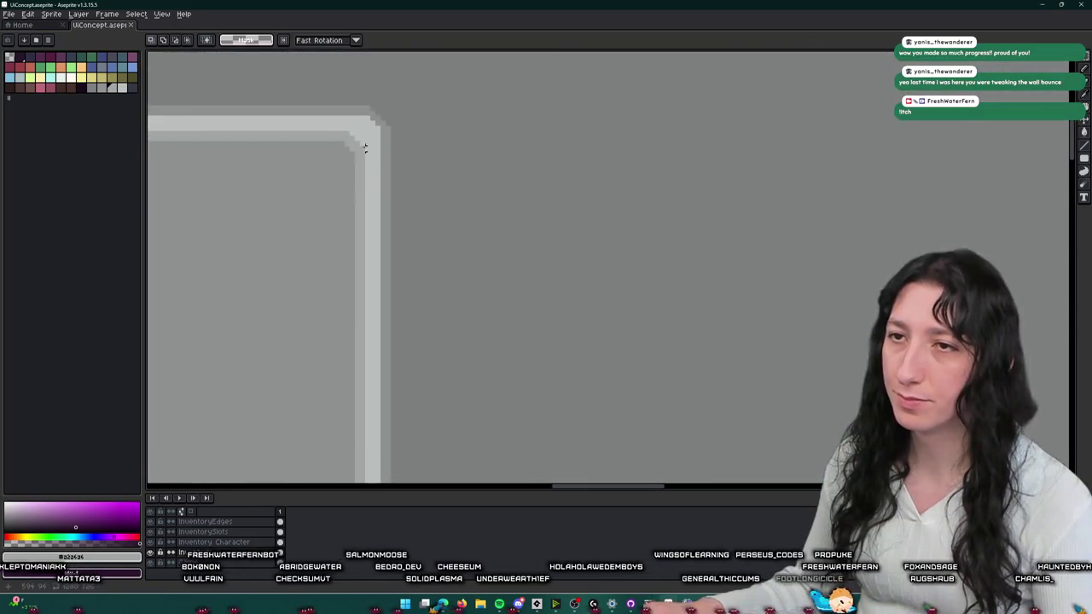
scroll(296, 111, down, 2)
drag(362, 111, 270, 282)
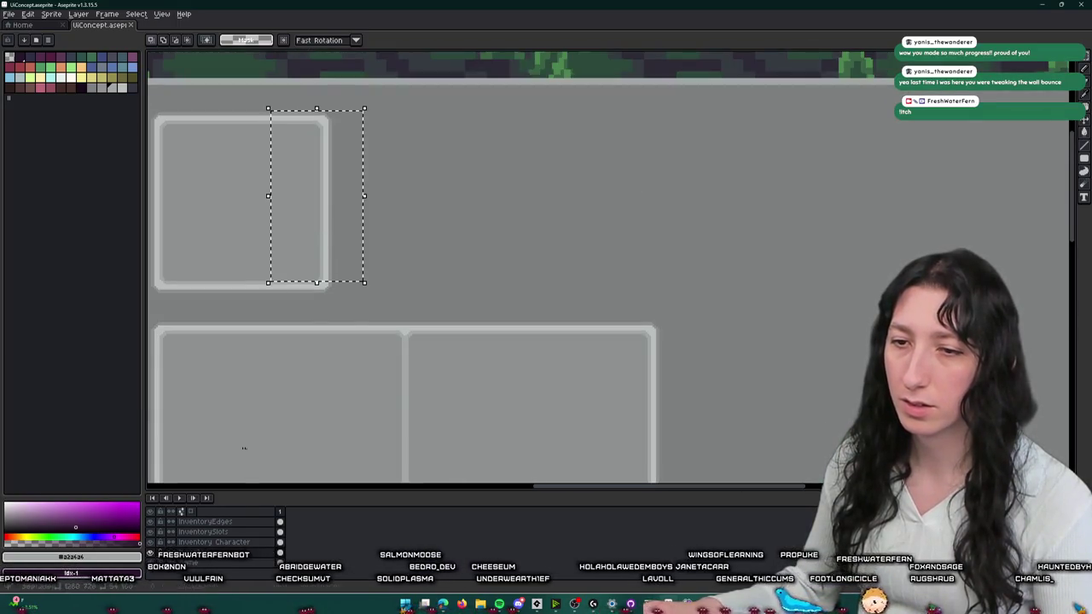
scroll(364, 293, down, 3)
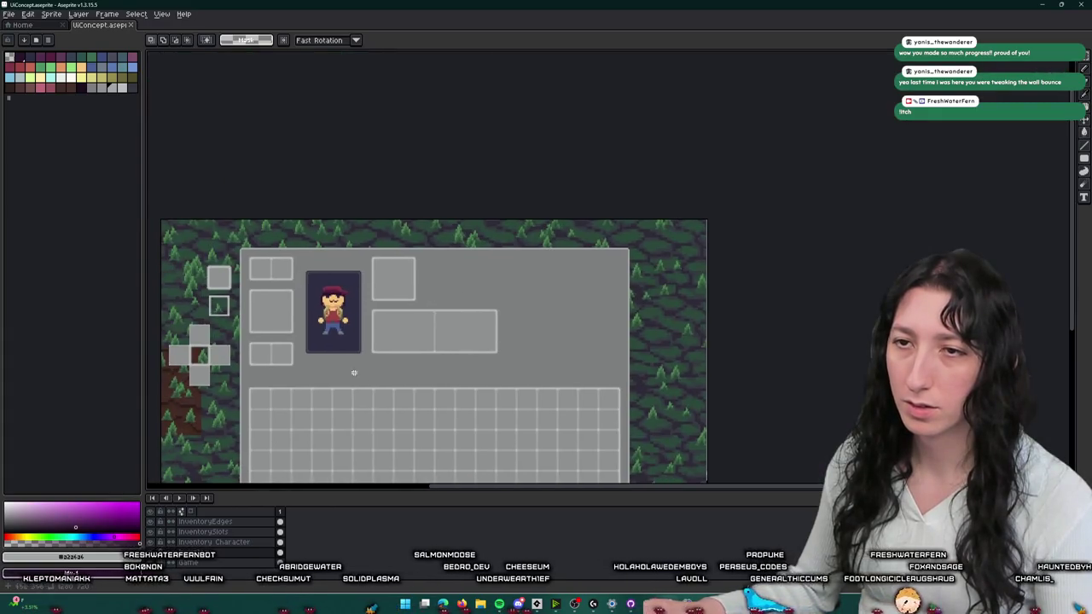
scroll(260, 311, up, 2)
mouse_move(209, 90)
mouse_down()
mouse_move(416, 213)
mouse_move(563, 201)
mouse_up()
scroll(416, 217, down, 2)
scroll(493, 205, up, 1)
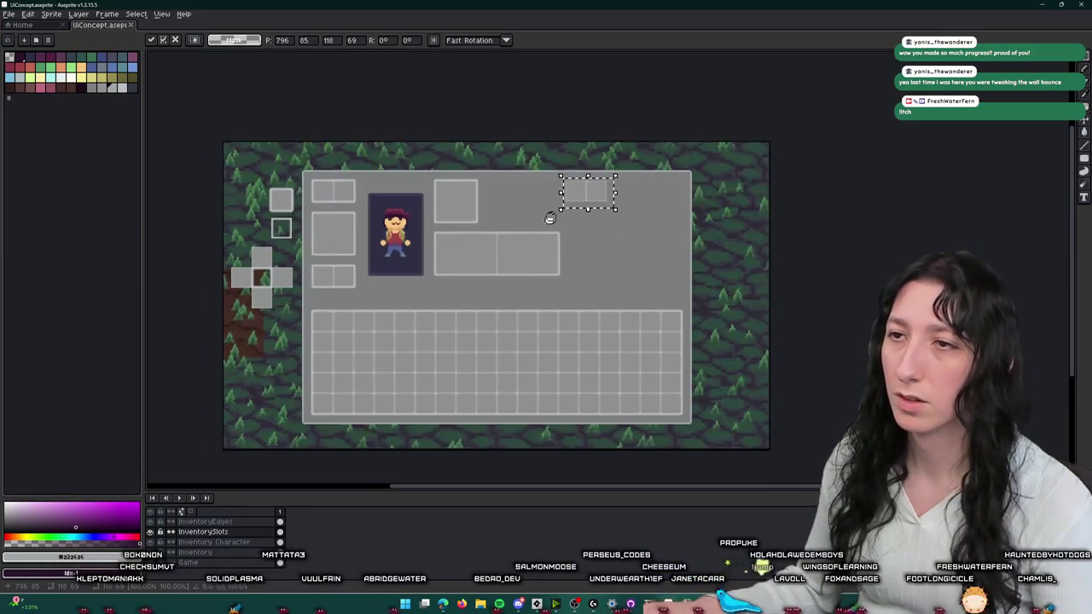
- Try placing pasted two-slot copies near the panel's top right, then undo and cancel them
scroll(456, 171, up, 1)
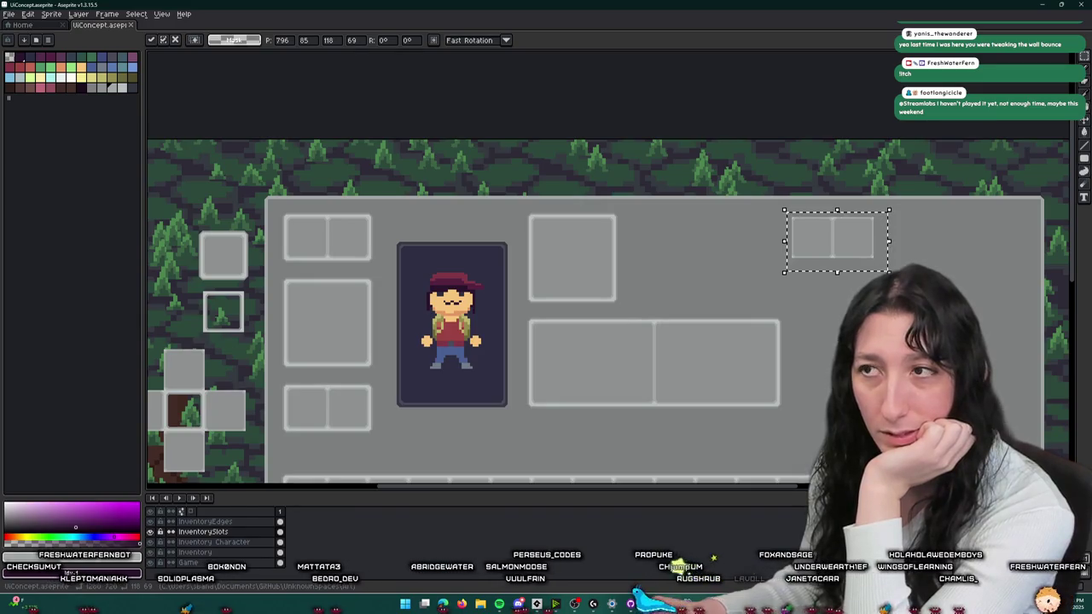
drag(758, 238, 503, 168)
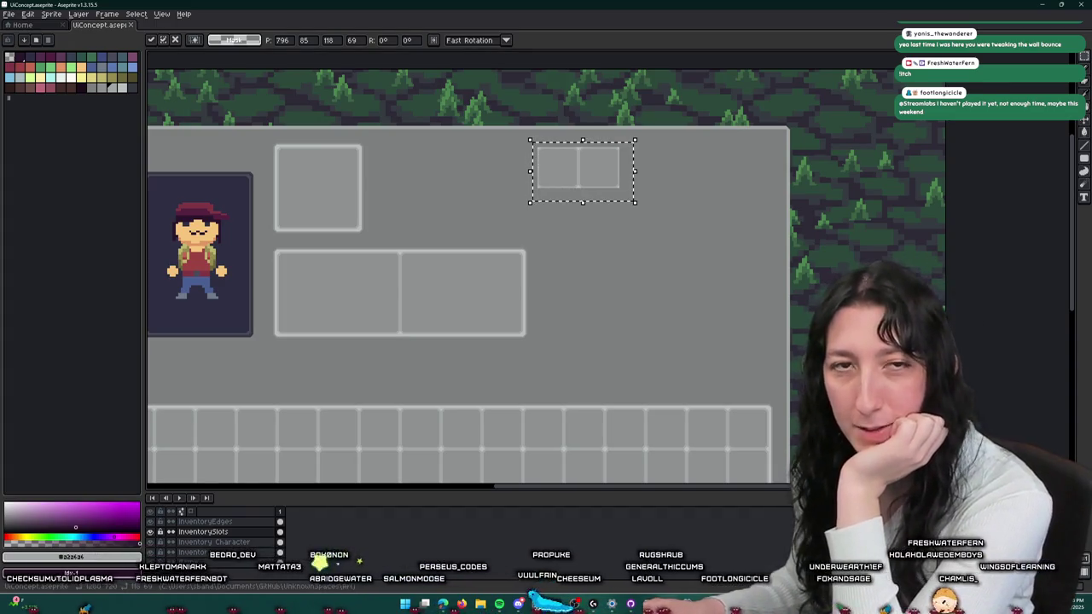
scroll(580, 203, up, 2)
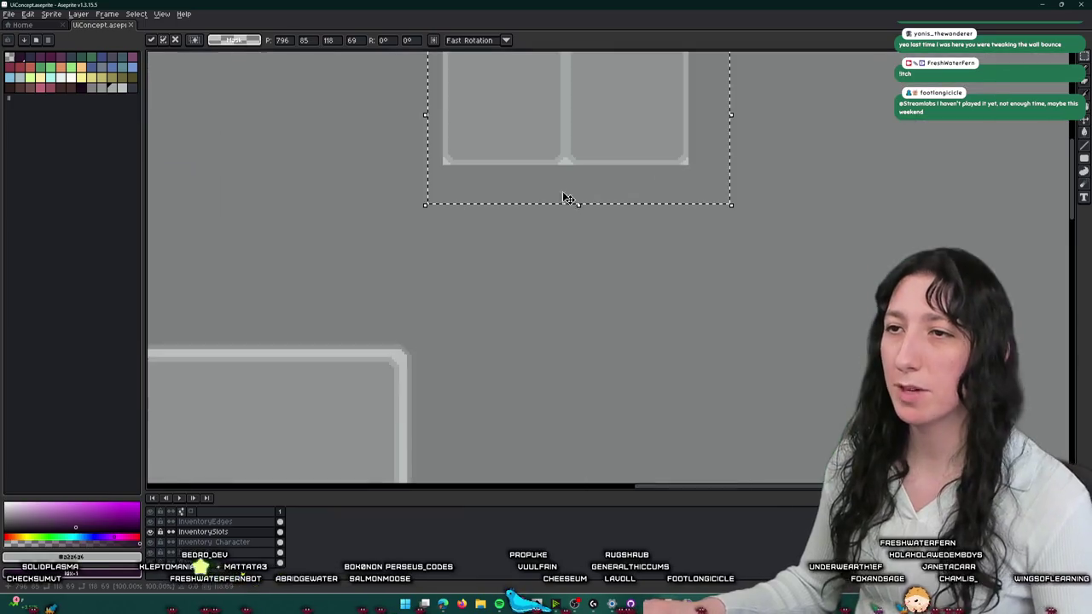
scroll(494, 141, down, 1)
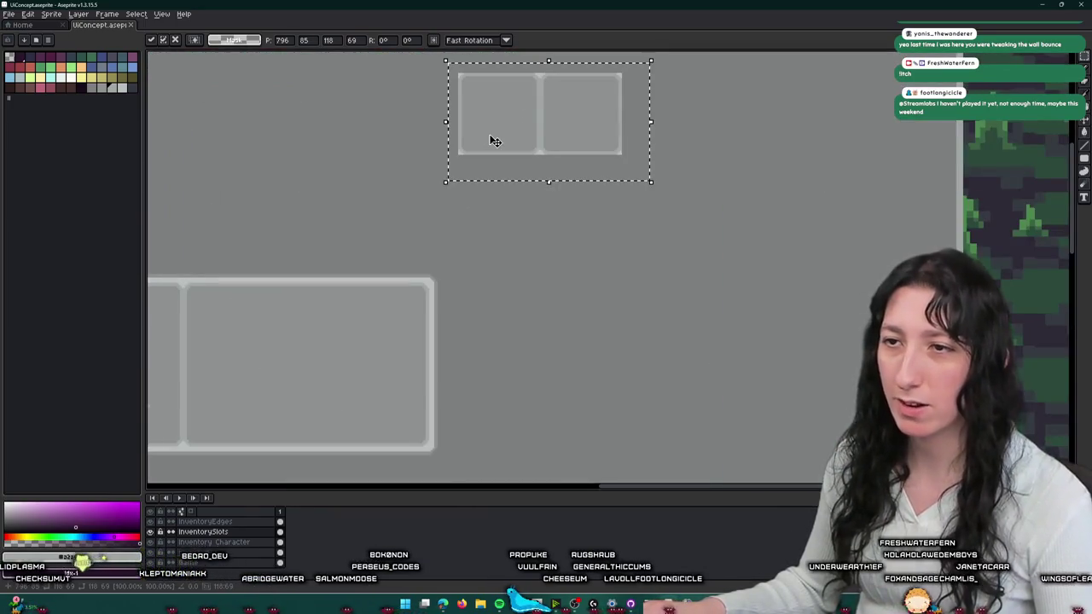
drag(493, 141, 482, 291)
key(Delete)
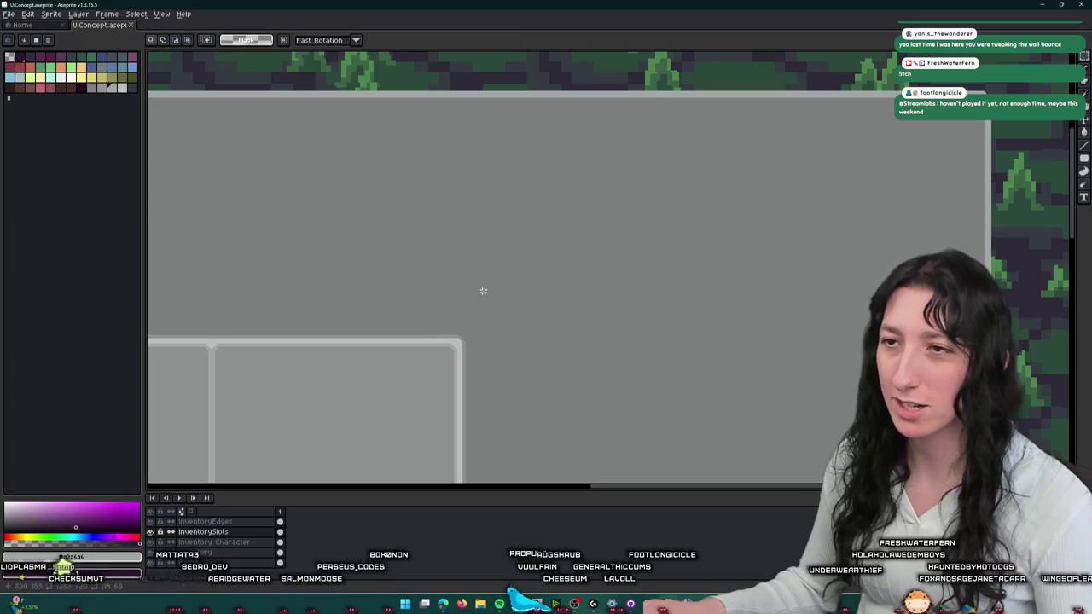
key(ctrl+z)
key(ctrl+v)
drag(500, 267, 651, 310)
key(Escape)
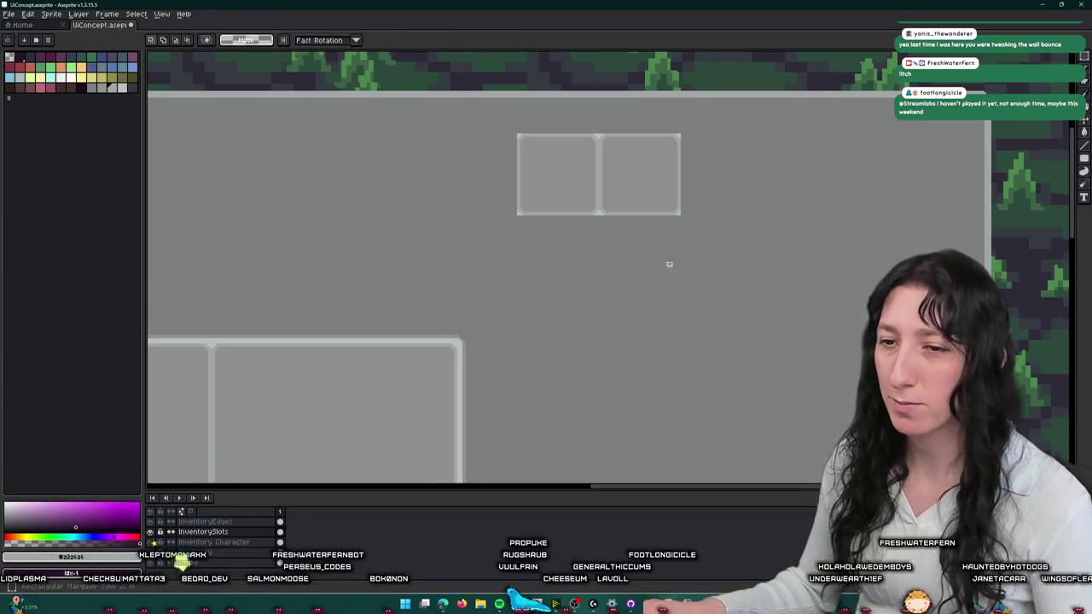
- Select the whole two-slot piece with a margin and cut it from the slots layer
scroll(493, 134, down, 2)
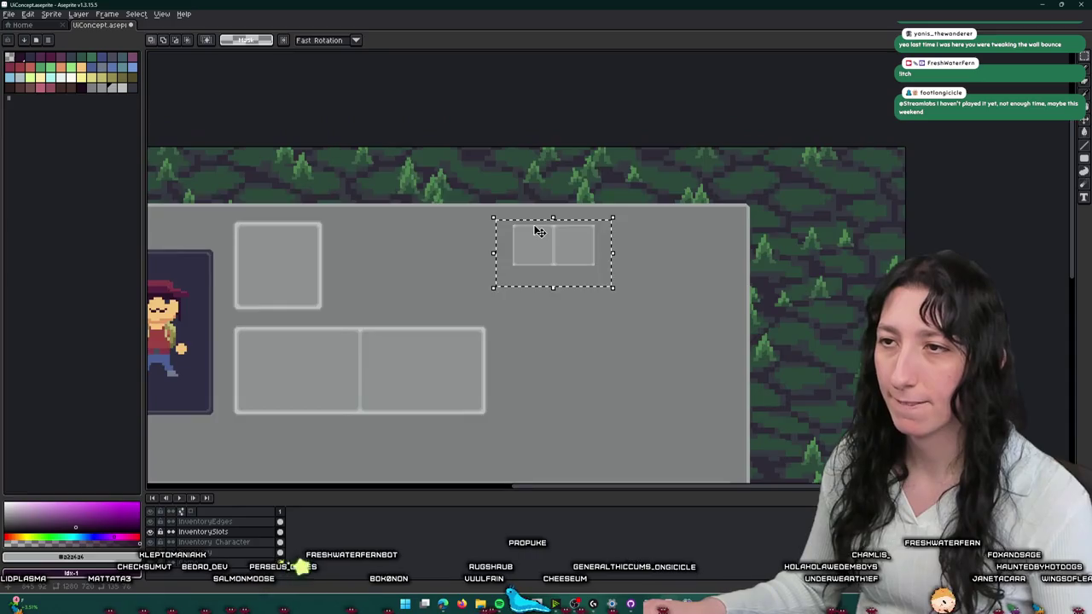
scroll(546, 236, down, 1)
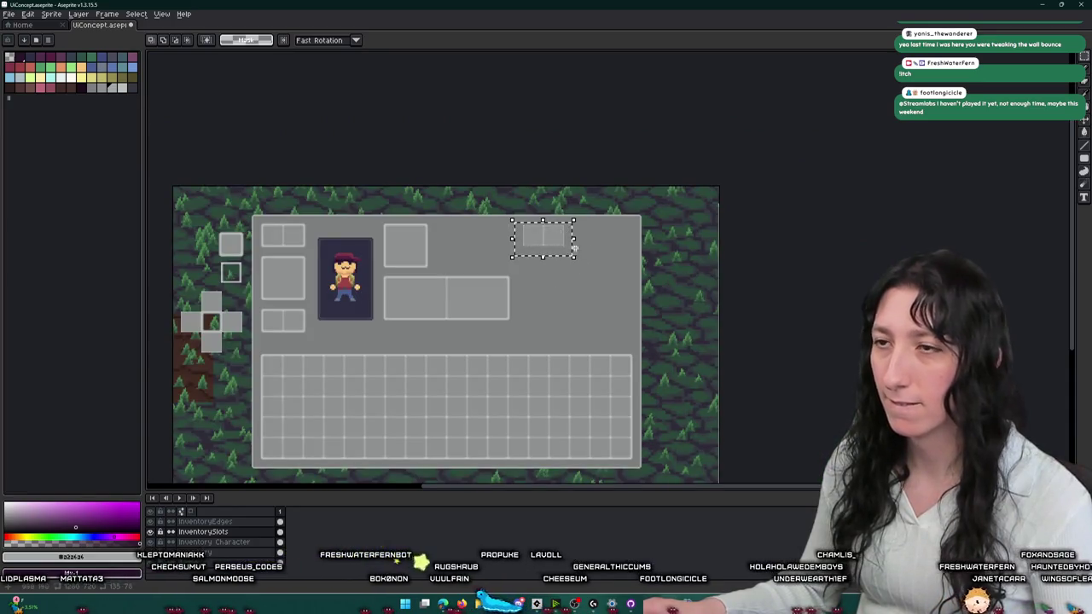
scroll(588, 243, up, 2)
scroll(556, 231, up, 1)
drag(667, 345, 334, 186)
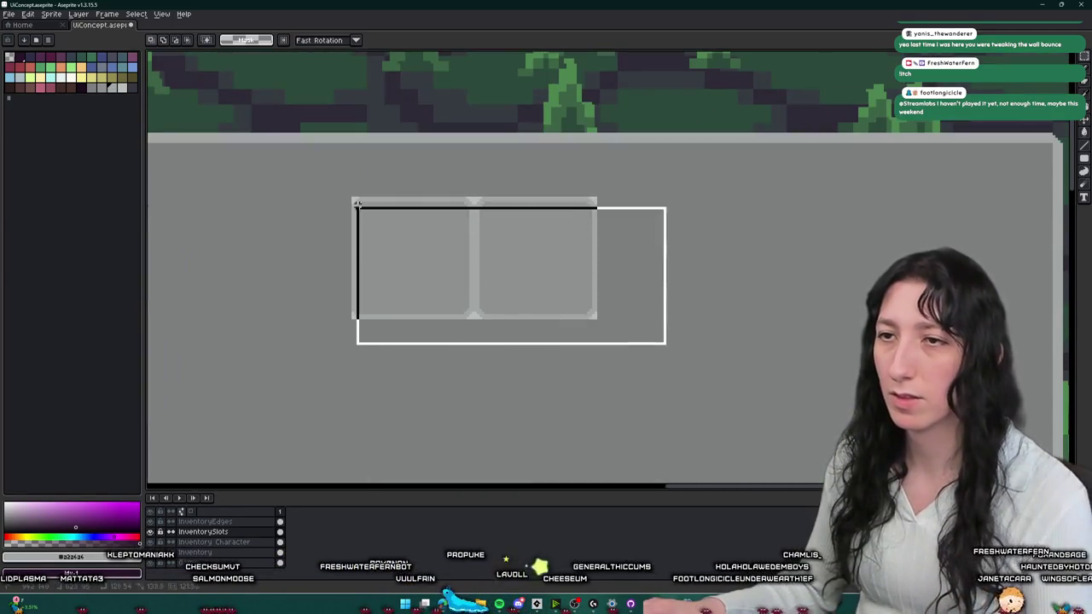
key(ctrl+x)
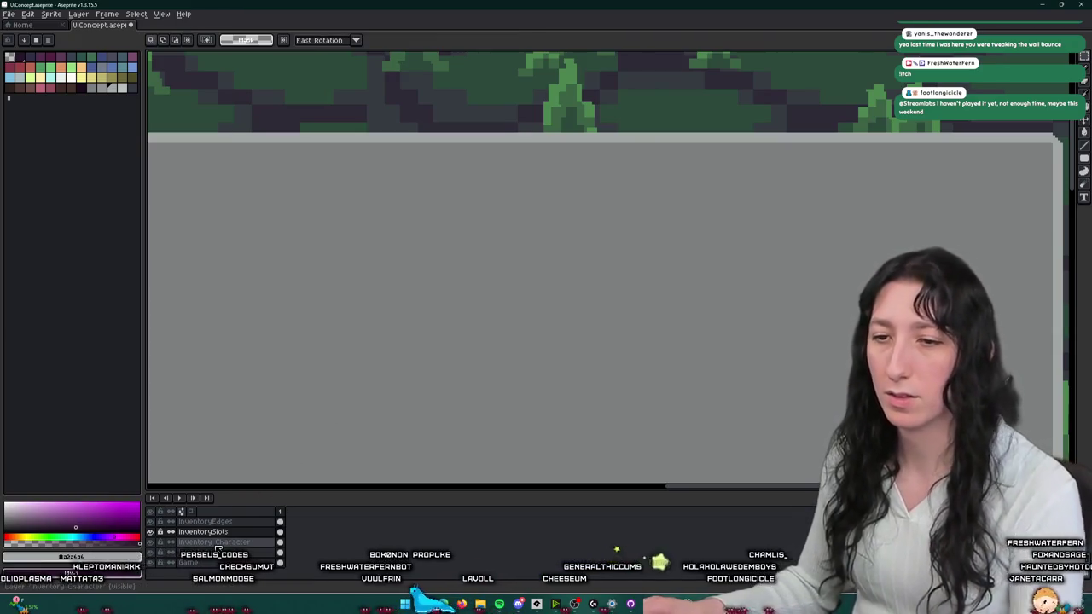
- Paste the two-slot piece onto a different layer
click(214, 553)
key(ctrl+v)
scroll(410, 273, up, 1)
- Sample the slot's grey and flood-fill the box with a plain 1px brush to remove its divider
key(i)
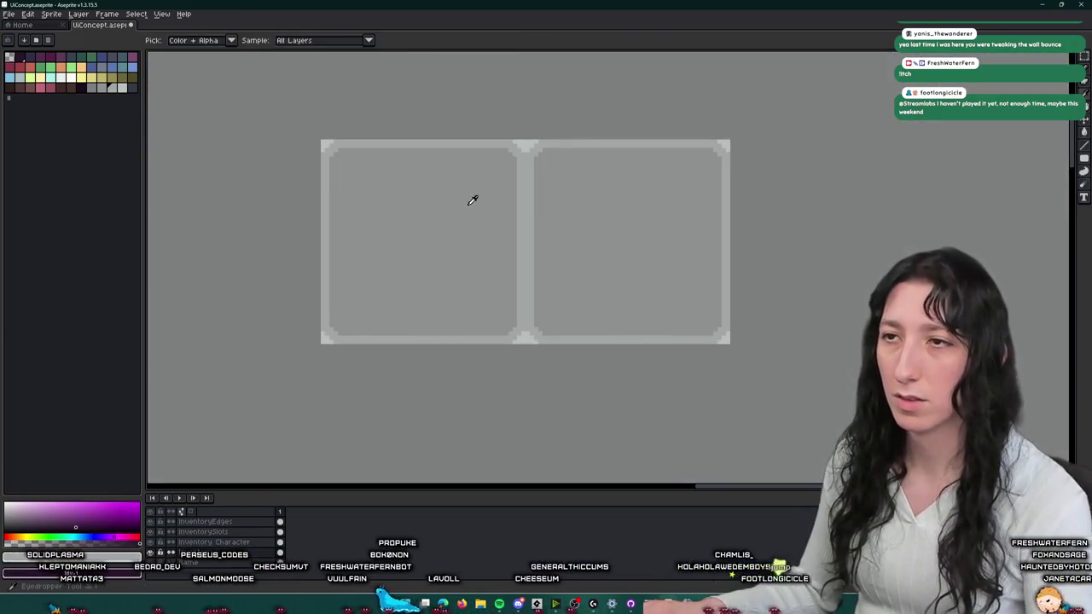
click(537, 173)
key(ctrl+b)
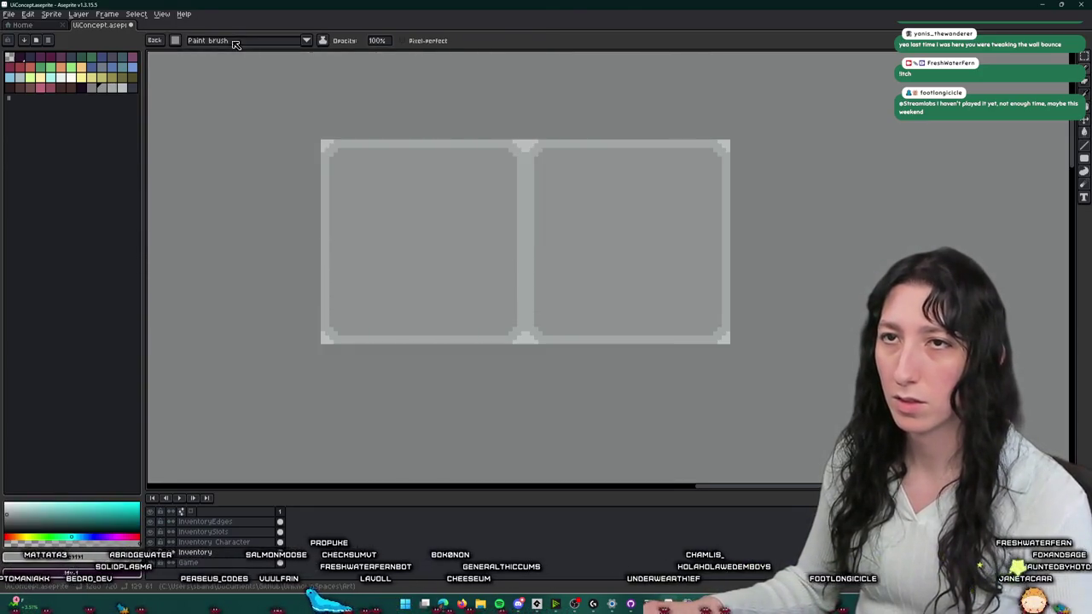
click(229, 40)
click(174, 40)
click(178, 55)
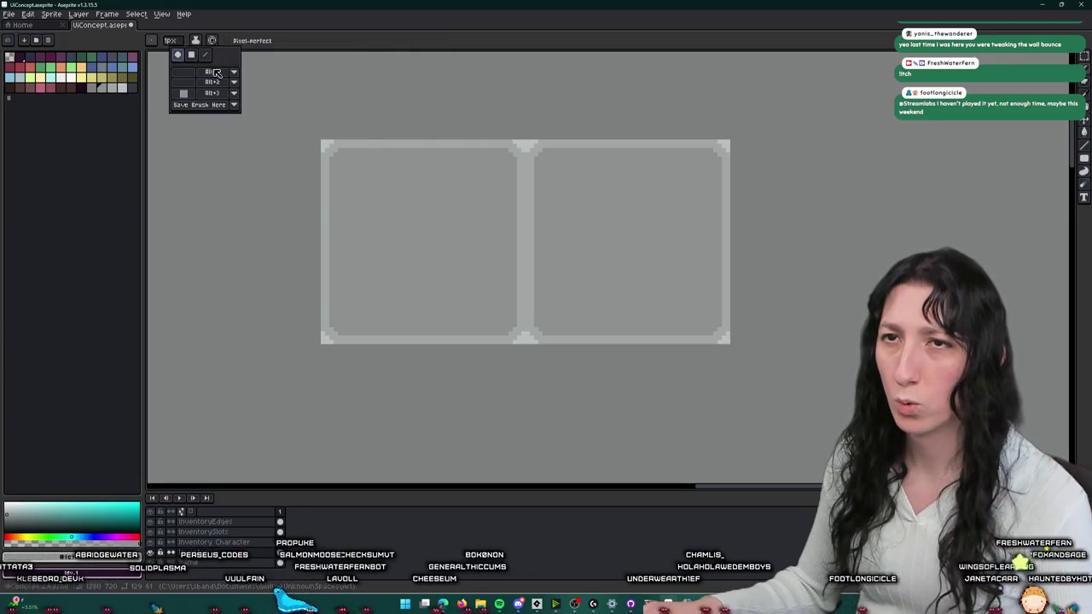
key(g)
click(519, 186)
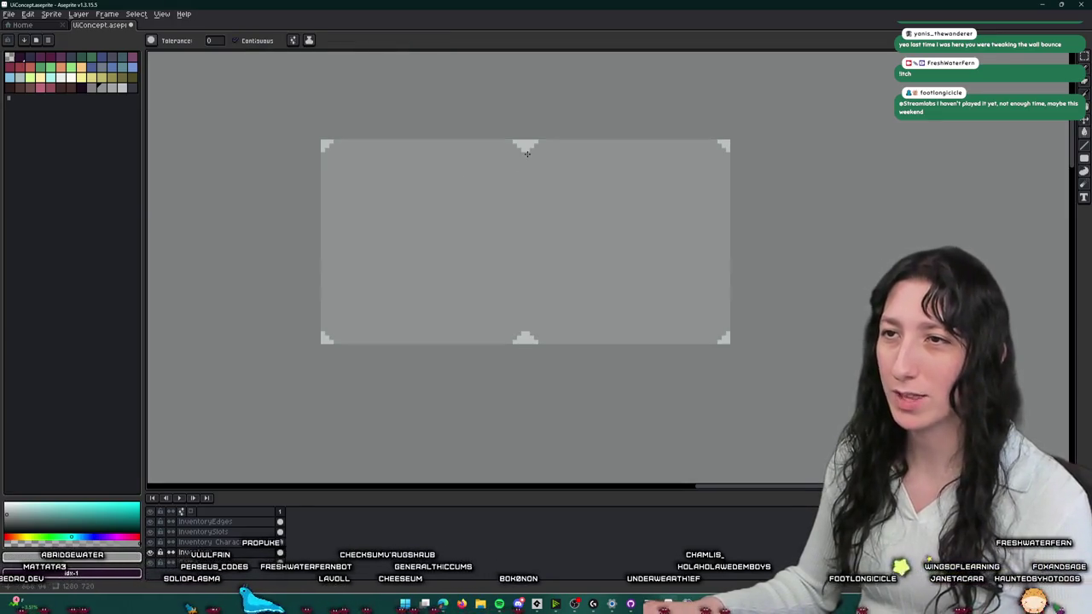
scroll(519, 339, down, 3)
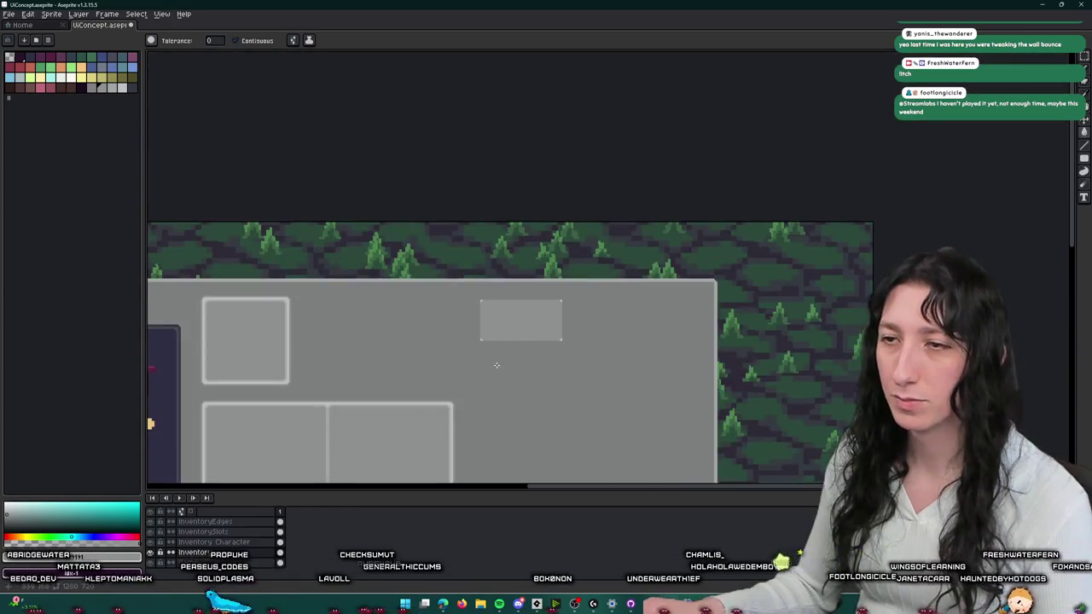
scroll(498, 364, down, 2)
- Fill the small grey box with red from the palette
click(27, 70)
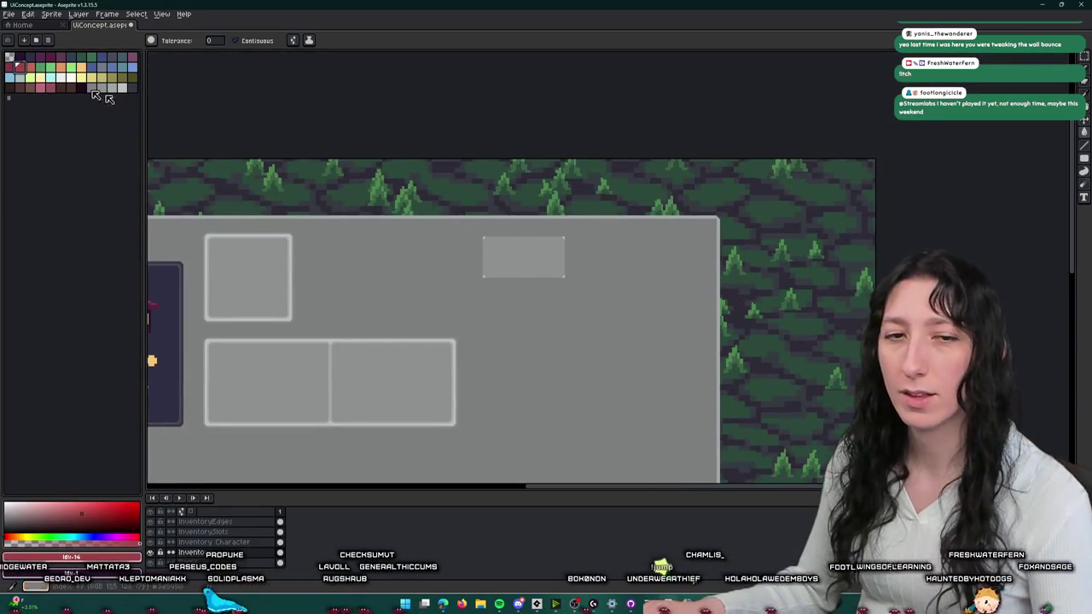
scroll(523, 264, up, 3)
click(522, 269)
scroll(522, 268, down, 2)
scroll(644, 287, up, 2)
drag(643, 287, 483, 276)
- Refill the box dark purple and centre it in the view
click(44, 90)
click(272, 217)
drag(273, 214, 549, 231)
scroll(619, 293, up, 2)
- Select the strip along the box's bottom edge and nudge it up to flatten the bar
key(m)
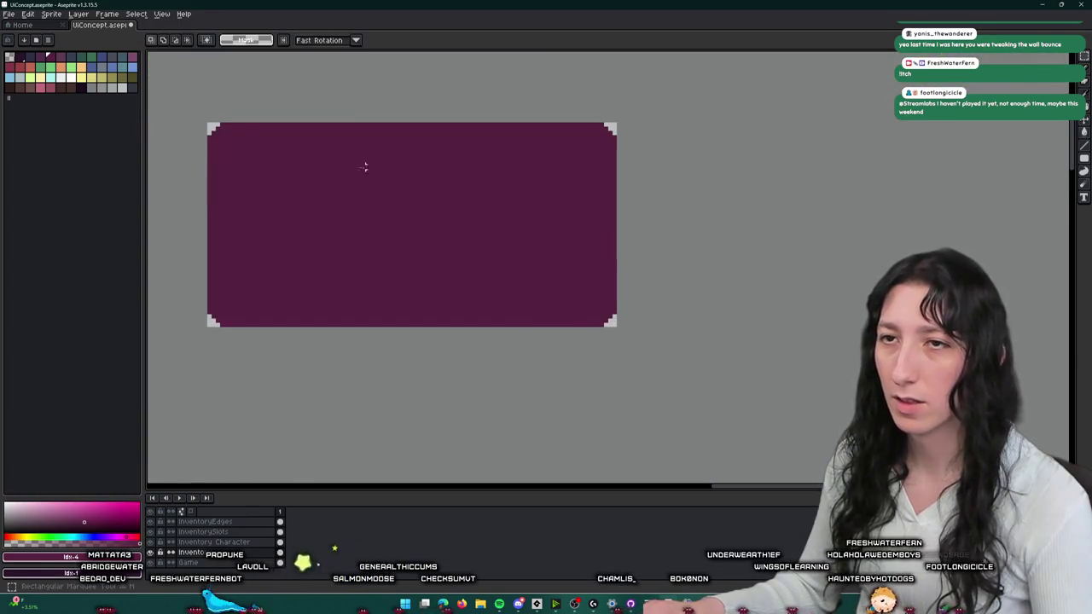
scroll(260, 207, down, 4)
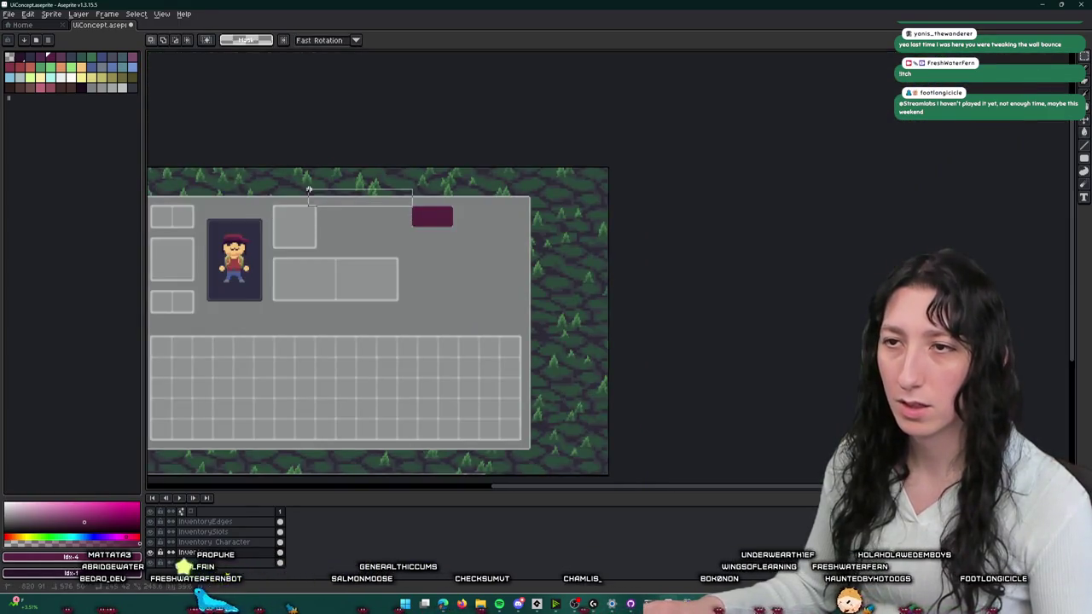
scroll(431, 211, up, 1)
scroll(429, 214, up, 2)
drag(333, 241, 419, 253)
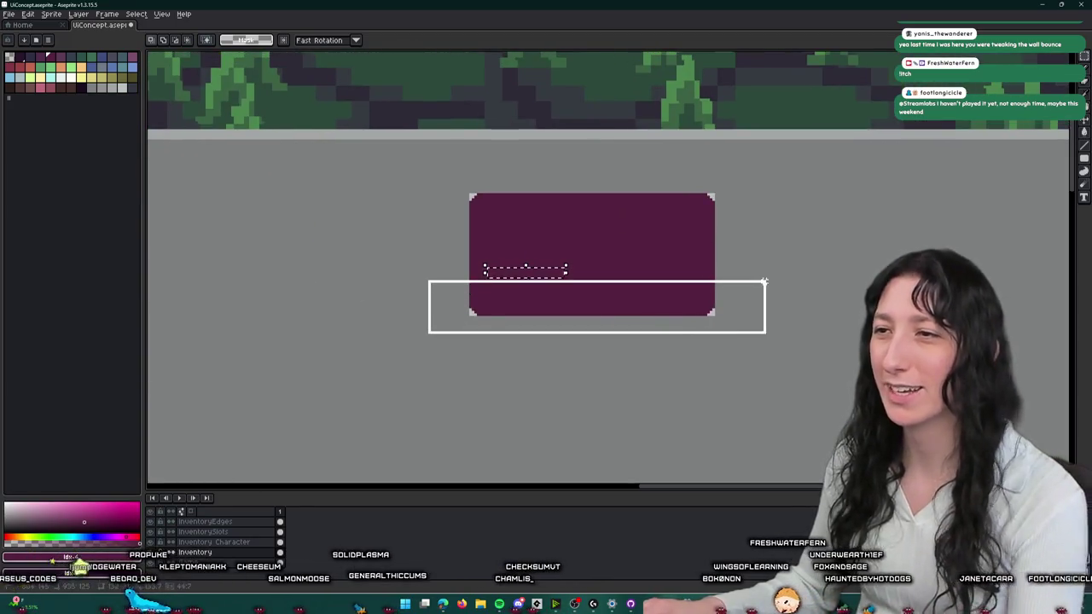
drag(428, 332, 768, 273)
key(Up)
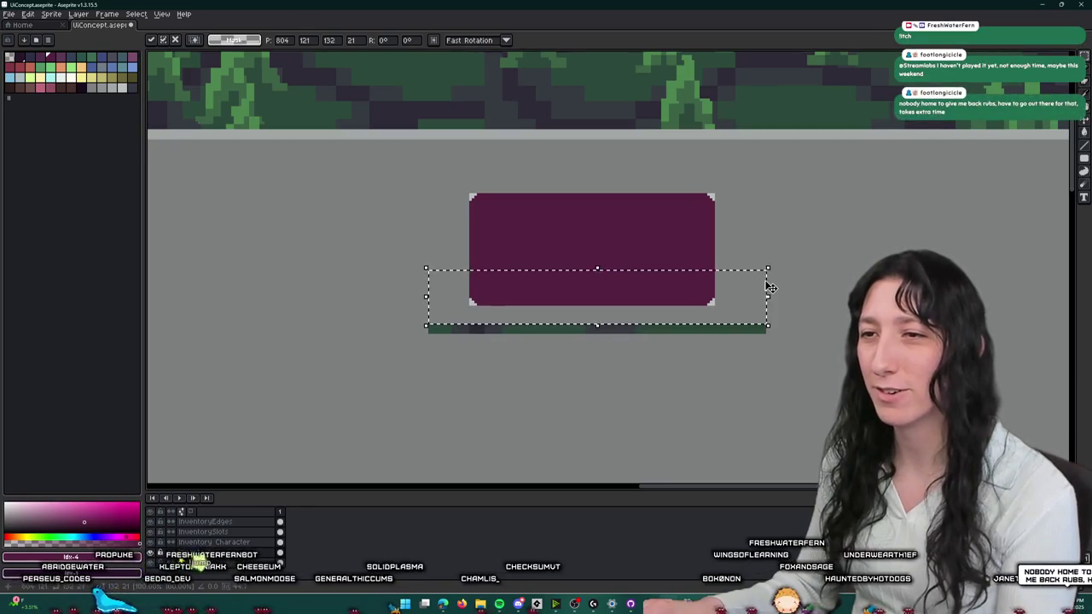
key(Up)
key(Up)
key(Up)
key(Up)
key(Up)
key(Return)
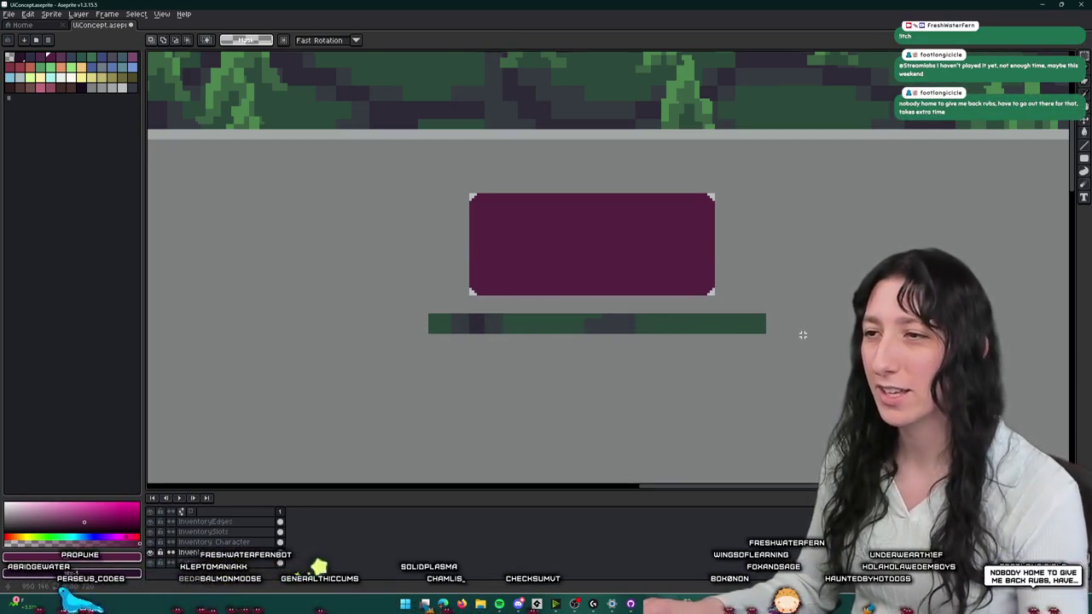
- Delete the leftover green bar below it
key(g)
key(Delete)
scroll(711, 312, down, 3)
scroll(711, 313, up, 2)
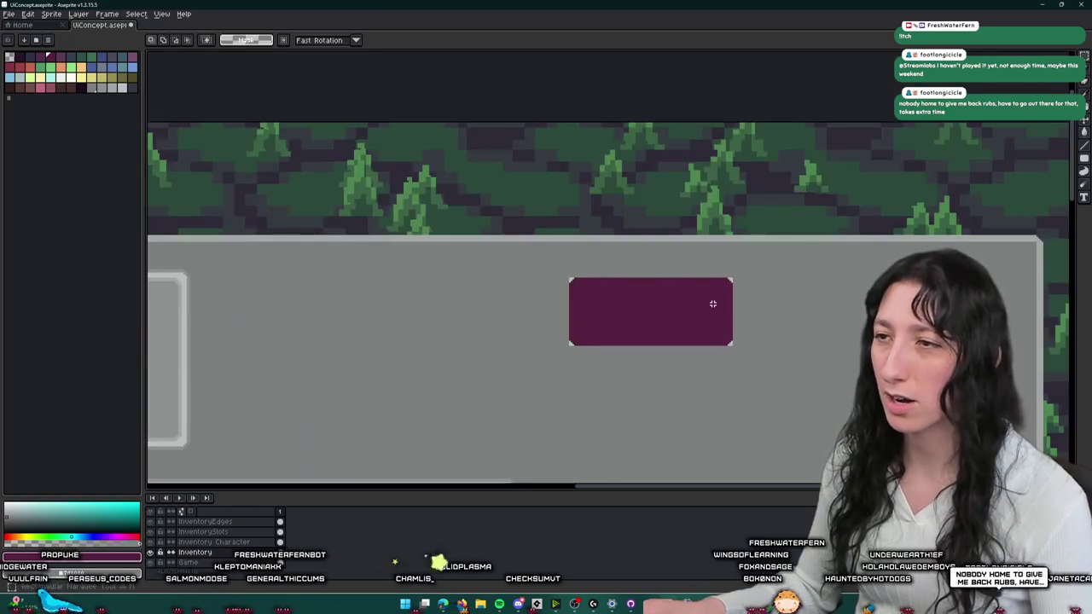
scroll(725, 290, up, 2)
- Pick a colour and flood-fill the bar's light corners, undoing an accidental purple fill
key(i)
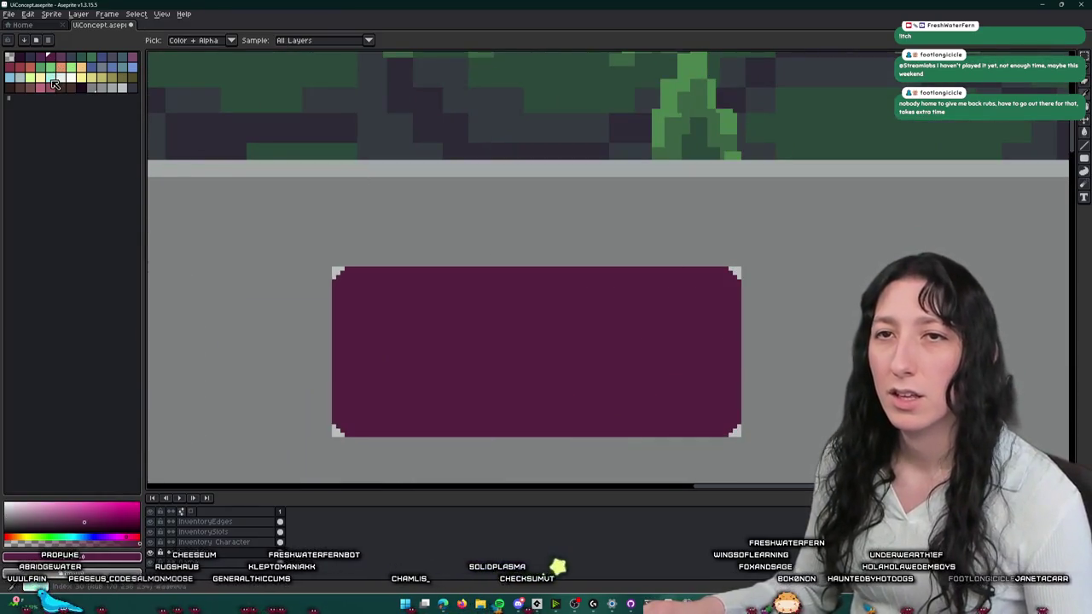
click(50, 72)
key(g)
scroll(751, 279, up, 1)
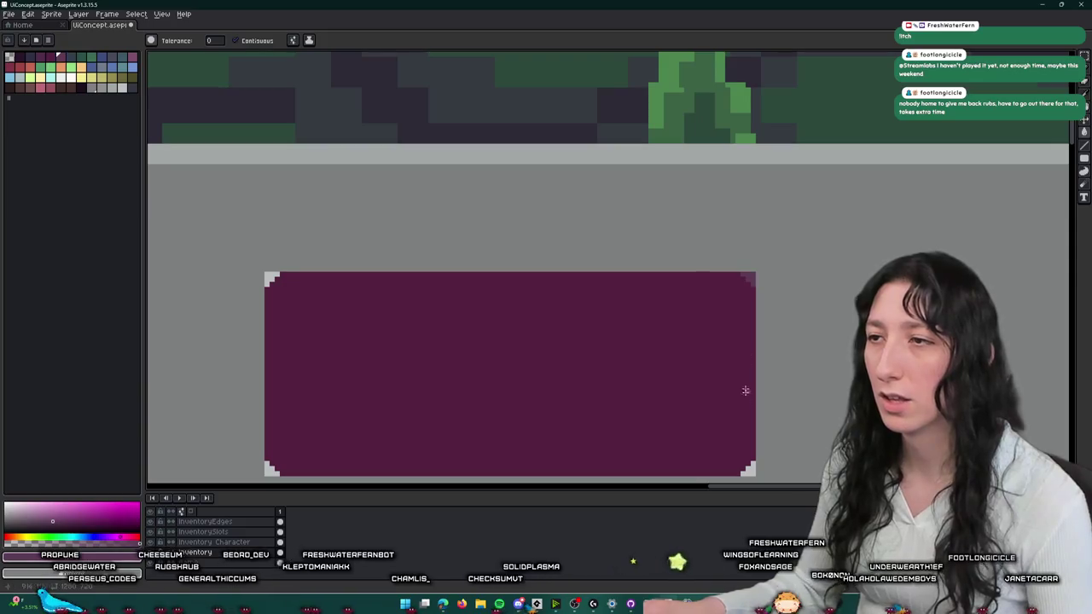
scroll(744, 378, down, 2)
alt+click(762, 171)
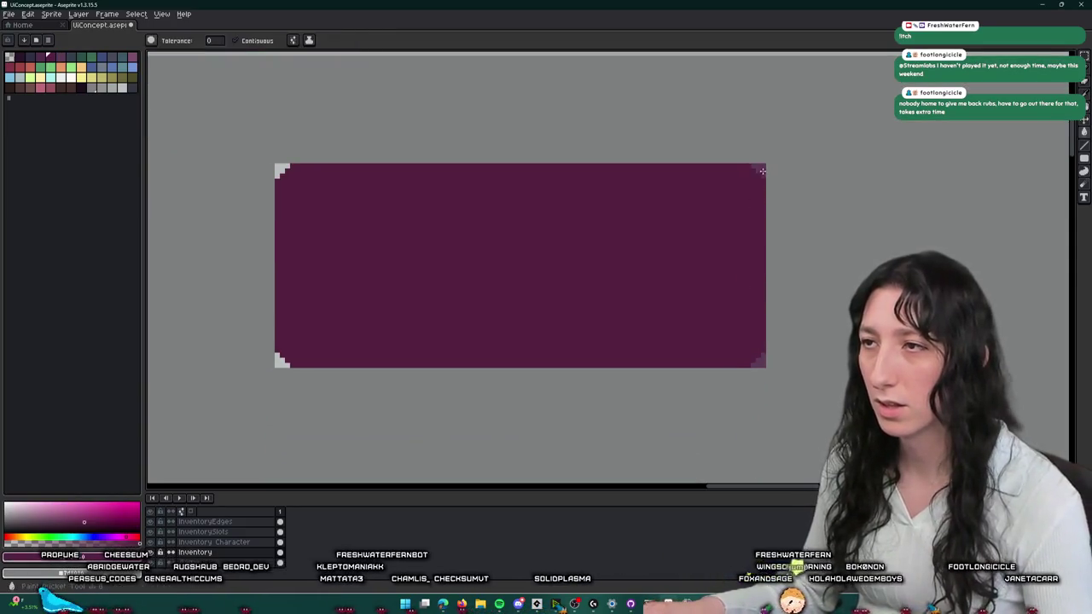
click(758, 358)
key(ctrl+z)
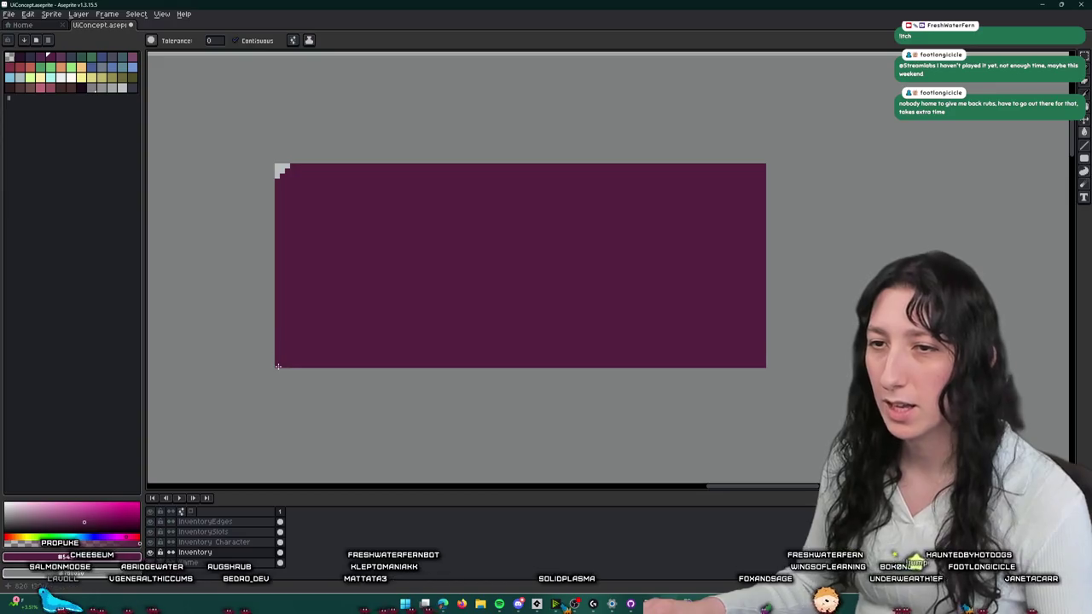
- Marquee-select the bar's right edge, stretch it further right, and deselect
key(m)
scroll(290, 198, down, 3)
scroll(495, 197, up, 2)
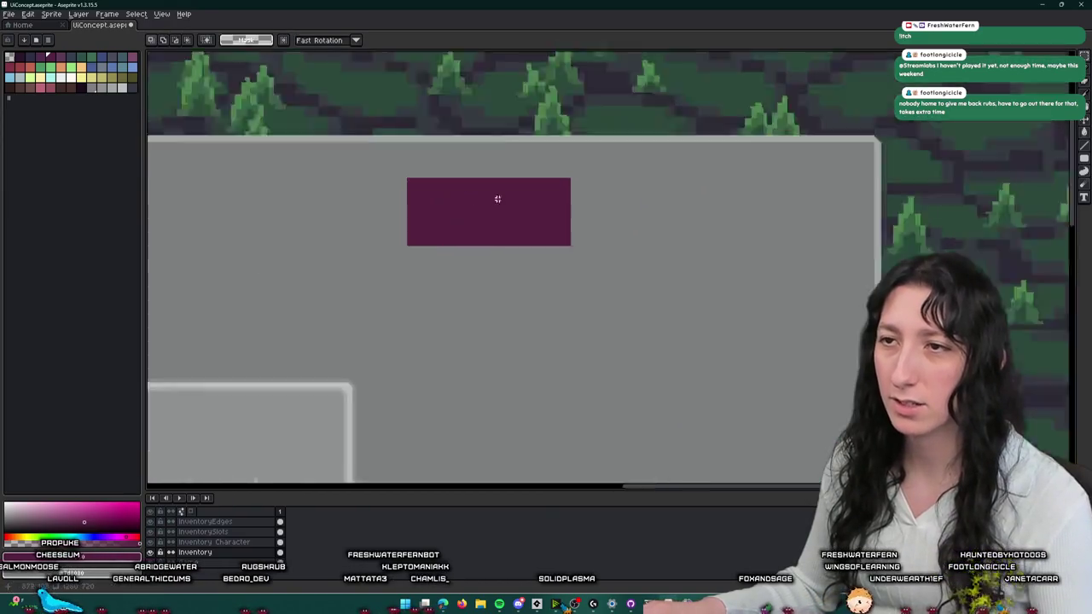
scroll(614, 158, up, 2)
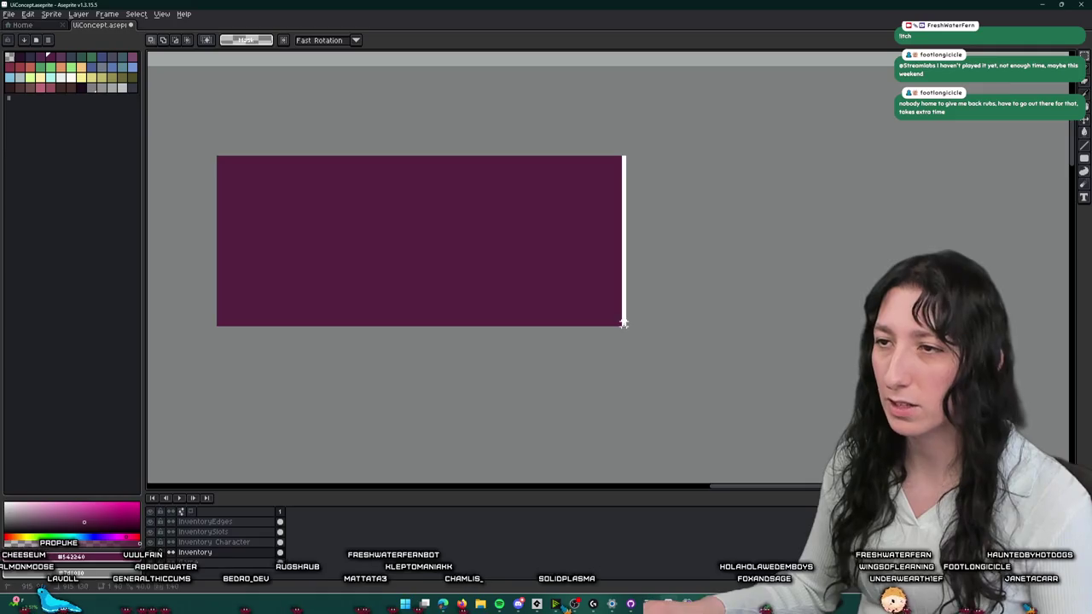
scroll(623, 323, down, 2)
scroll(629, 324, down, 2)
drag(626, 247, 740, 253)
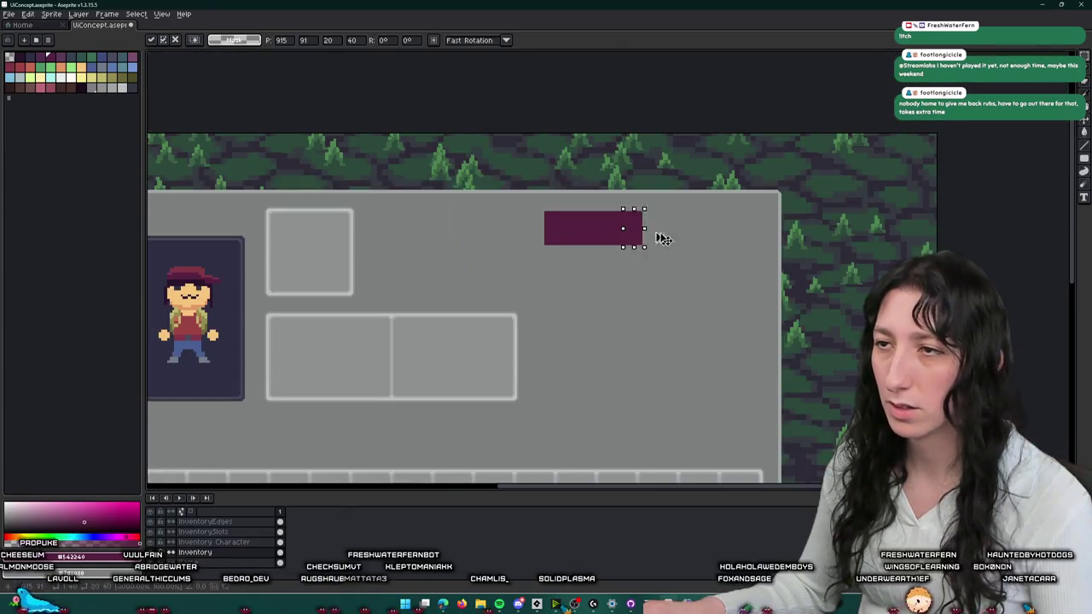
click(737, 266)
scroll(687, 256, down, 3)
scroll(677, 227, up, 2)
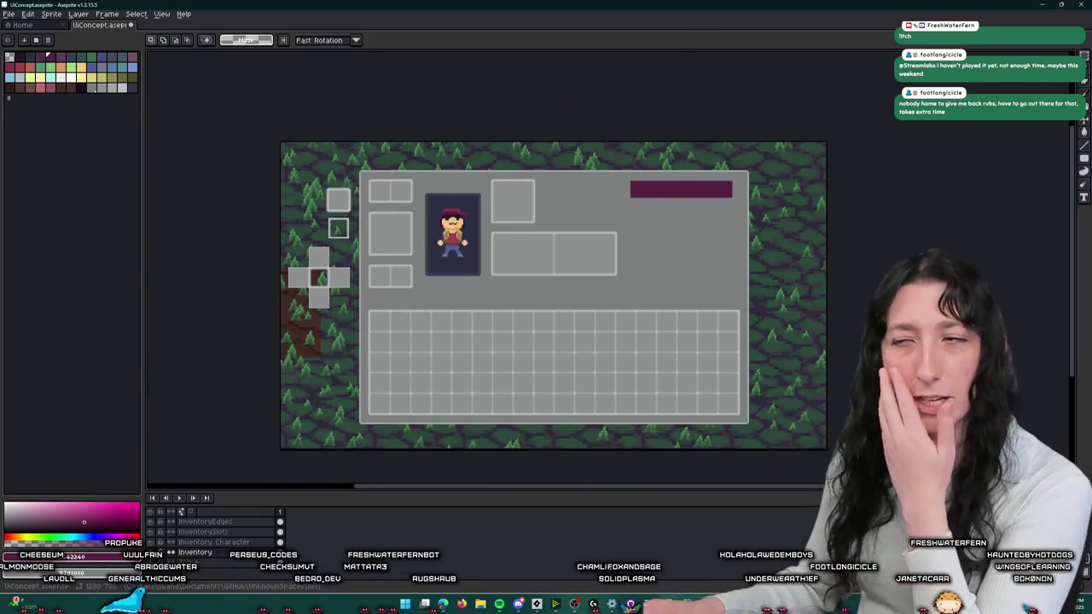
- Draw a 1-px light grey line along the stat bar's left edge with the Pencil
drag(778, 213, 756, 214)
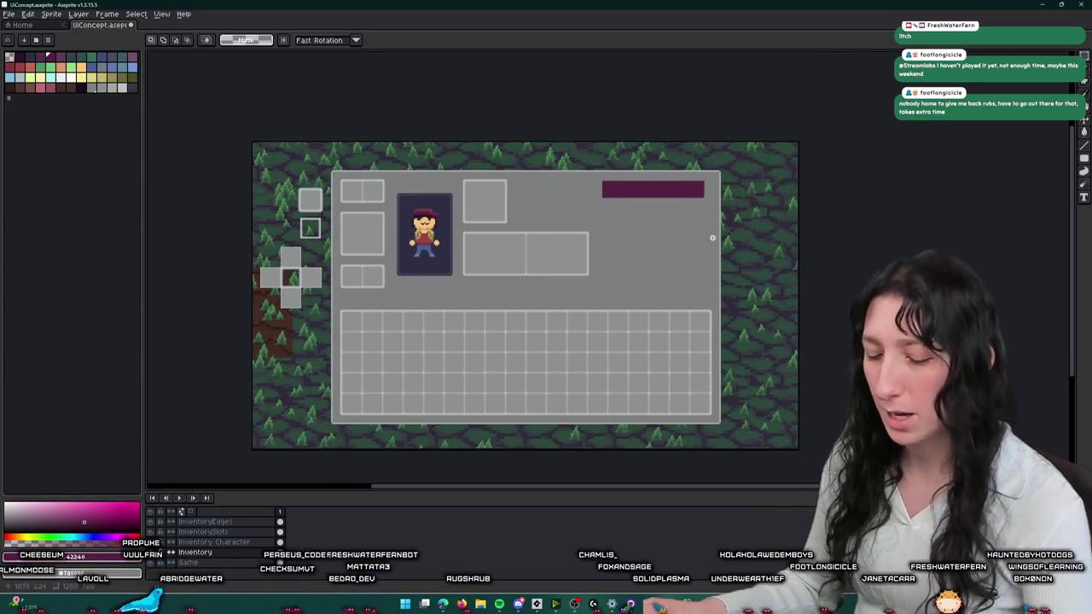
scroll(706, 234, up, 2)
scroll(700, 402, up, 2)
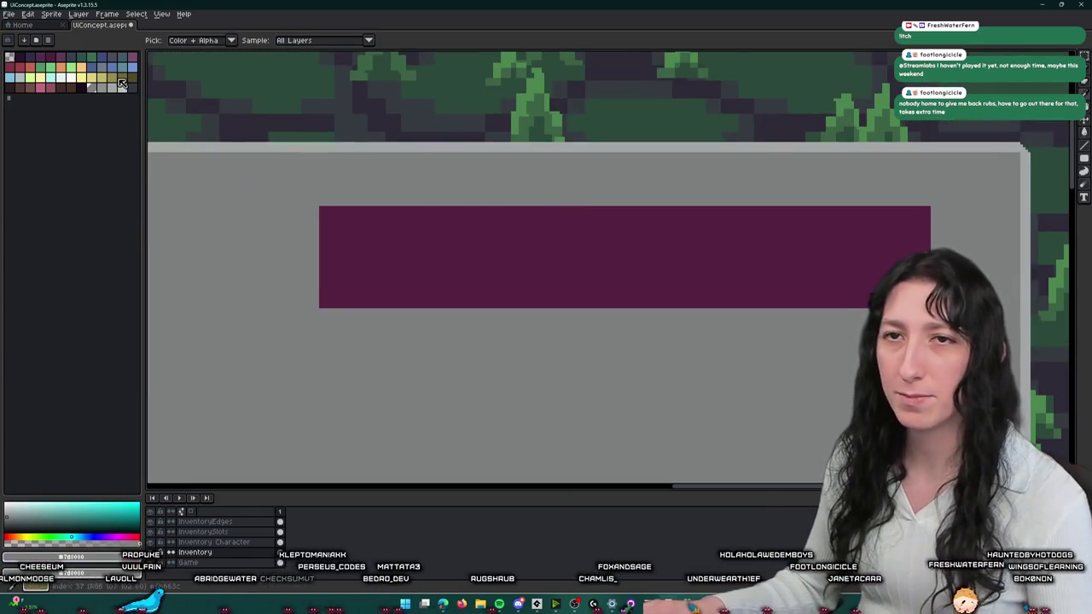
key(b)
scroll(325, 205, up, 1)
scroll(302, 205, up, 2)
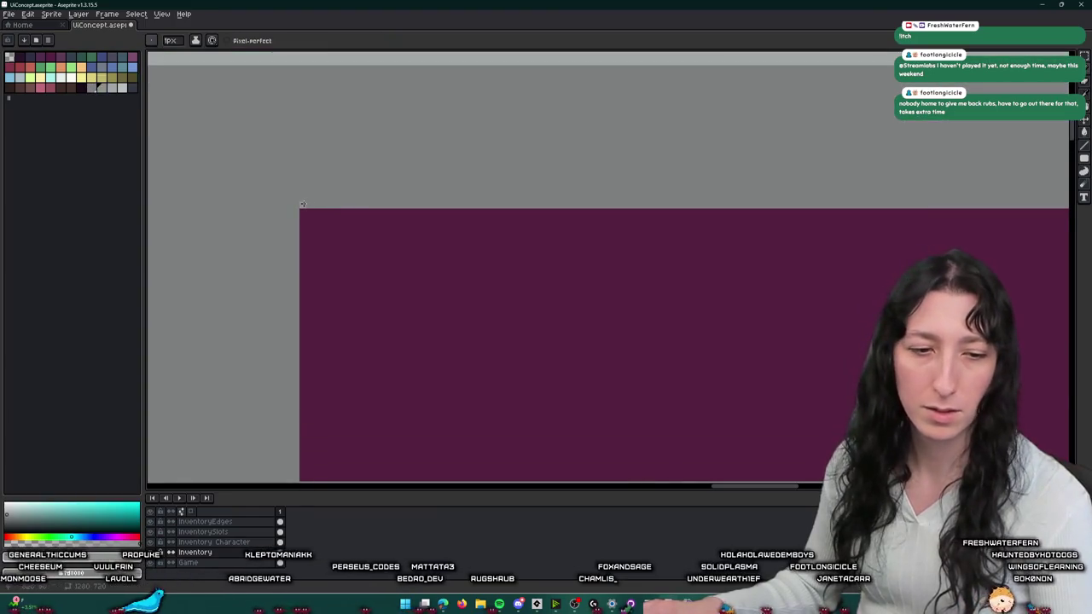
scroll(885, 219, down, 2)
scroll(785, 183, up, 1)
scroll(783, 186, up, 1)
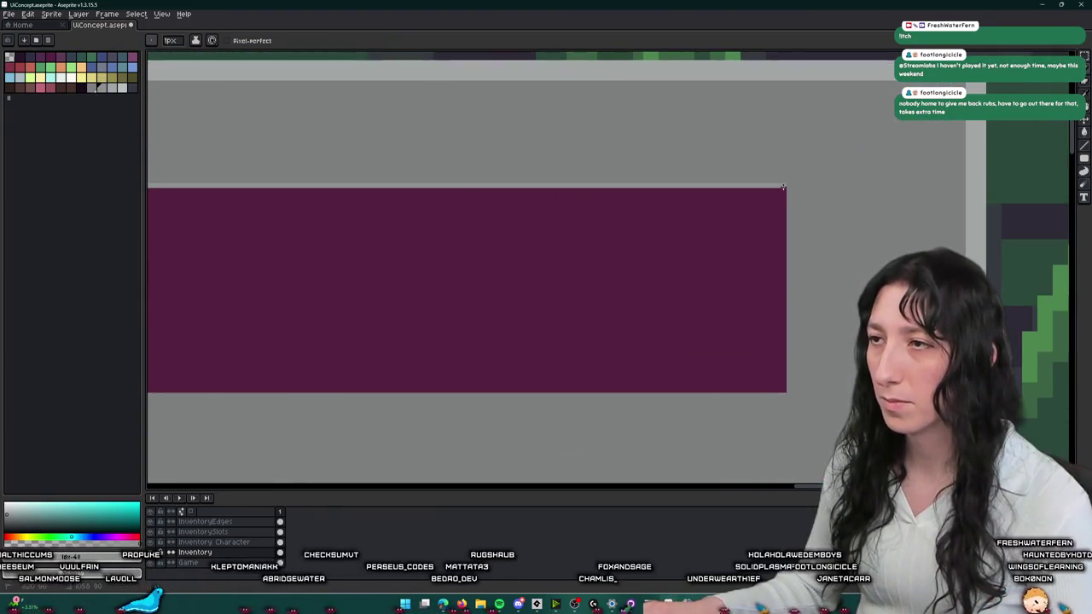
scroll(783, 186, down, 1)
drag(154, 188, 502, 211)
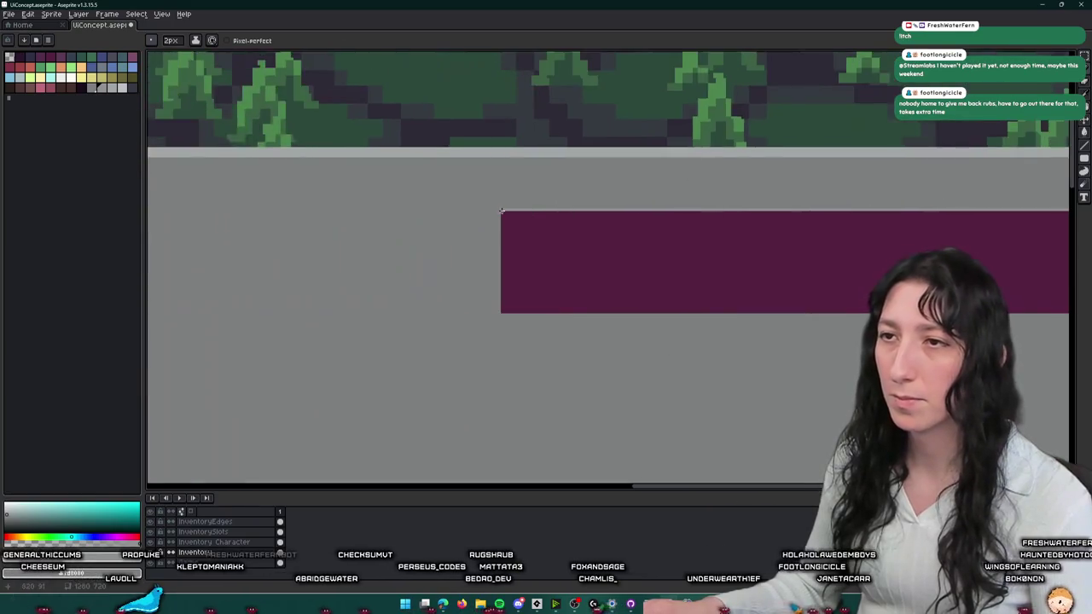
scroll(502, 210, up, 1)
scroll(502, 207, up, 1)
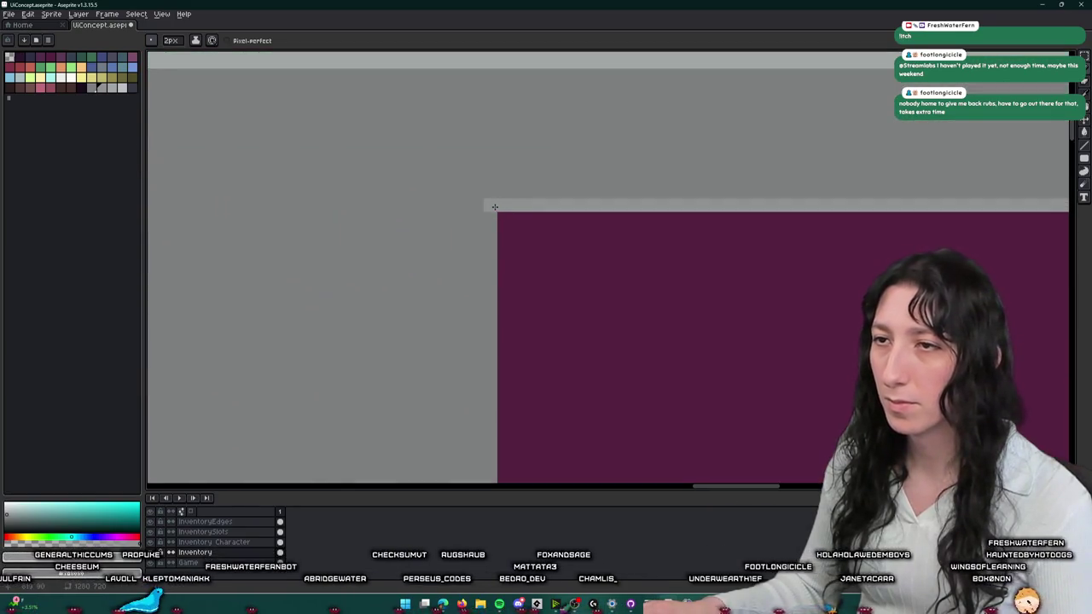
scroll(475, 210, down, 3)
drag(492, 323, 499, 325)
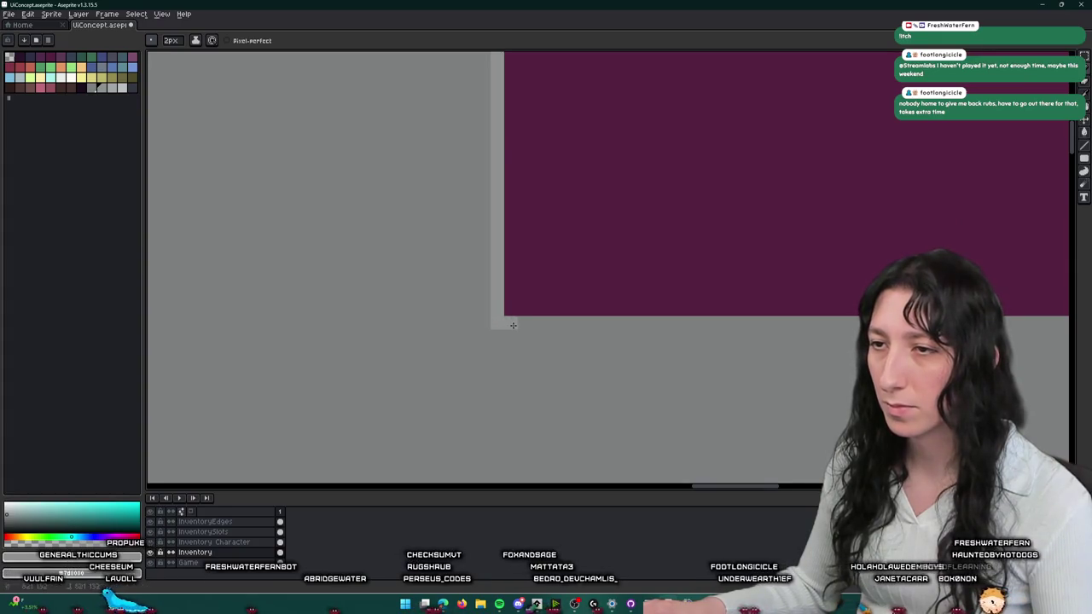
- Scroll and zoom along the bar to inspect its remaining edges
scroll(513, 326, down, 1)
scroll(787, 259, right, 5)
scroll(787, 258, down, 2)
scroll(788, 258, up, 2)
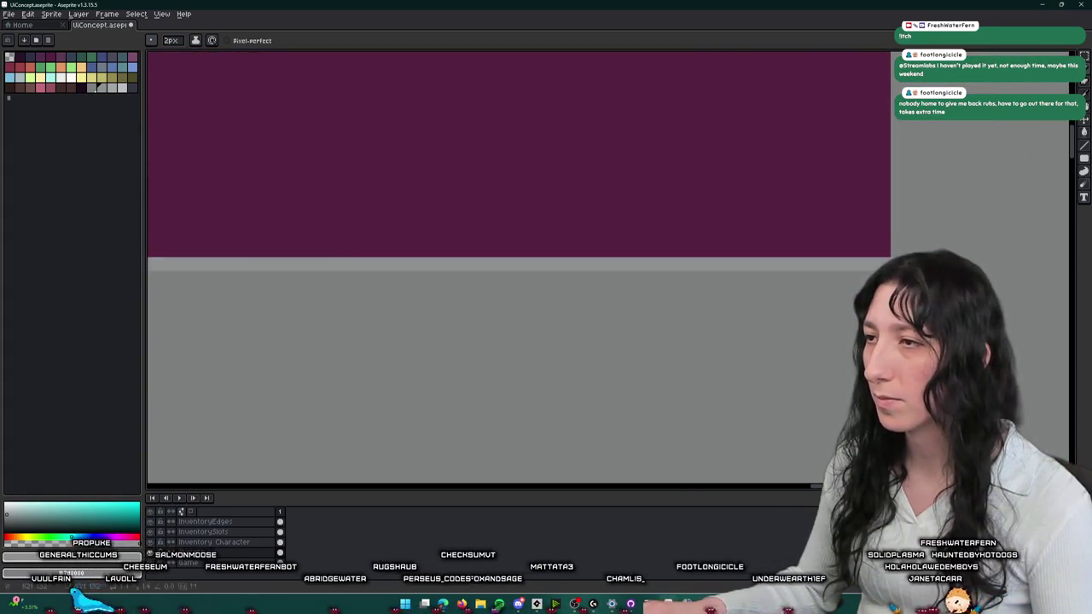
scroll(519, 262, up, 3)
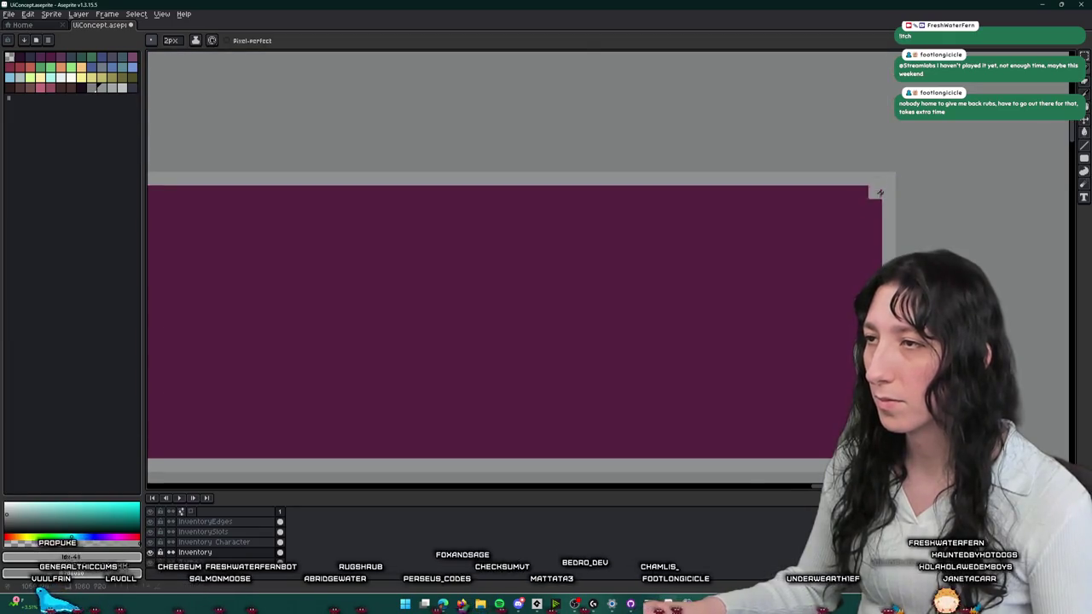
scroll(798, 261, down, 3)
scroll(464, 228, down, 1)
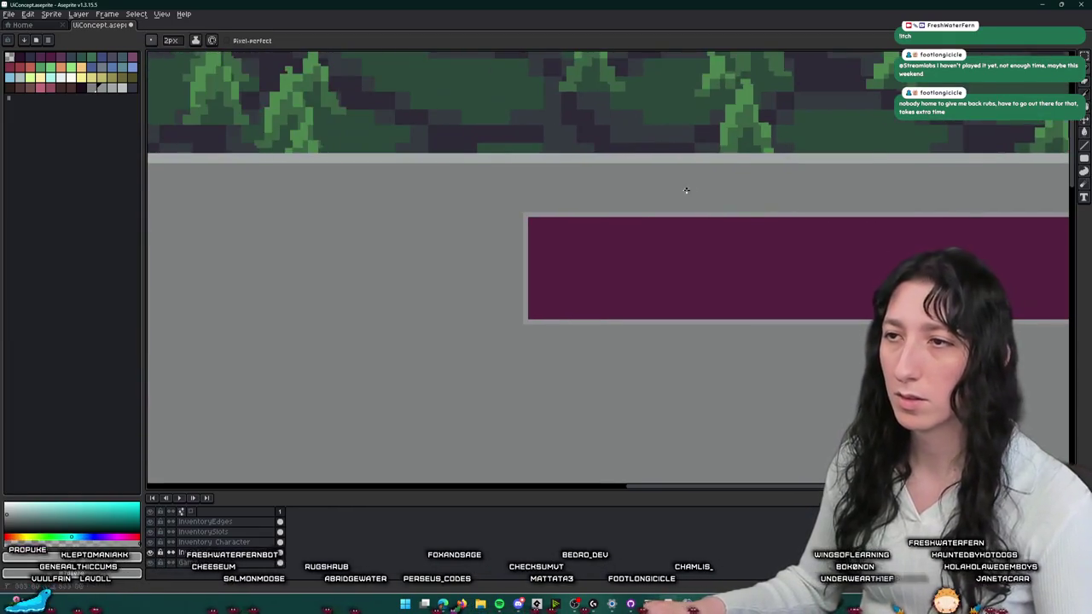
scroll(674, 204, down, 1)
scroll(708, 242, down, 1)
scroll(632, 237, right, 2)
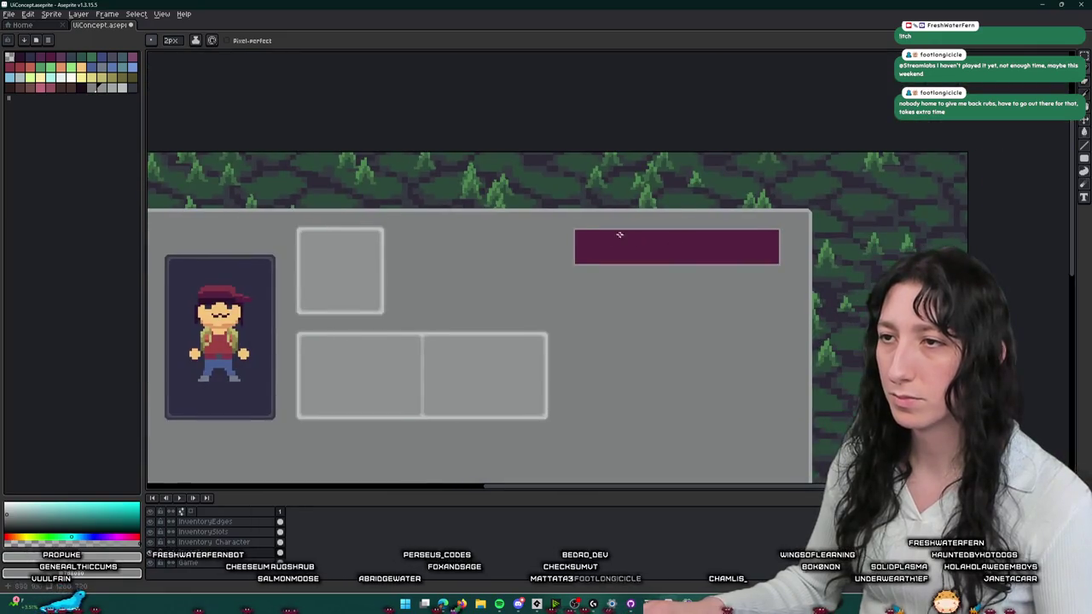
- Eyedrop the outline grey and darken it from V 50 to 39
key(i)
drag(490, 271, 607, 194)
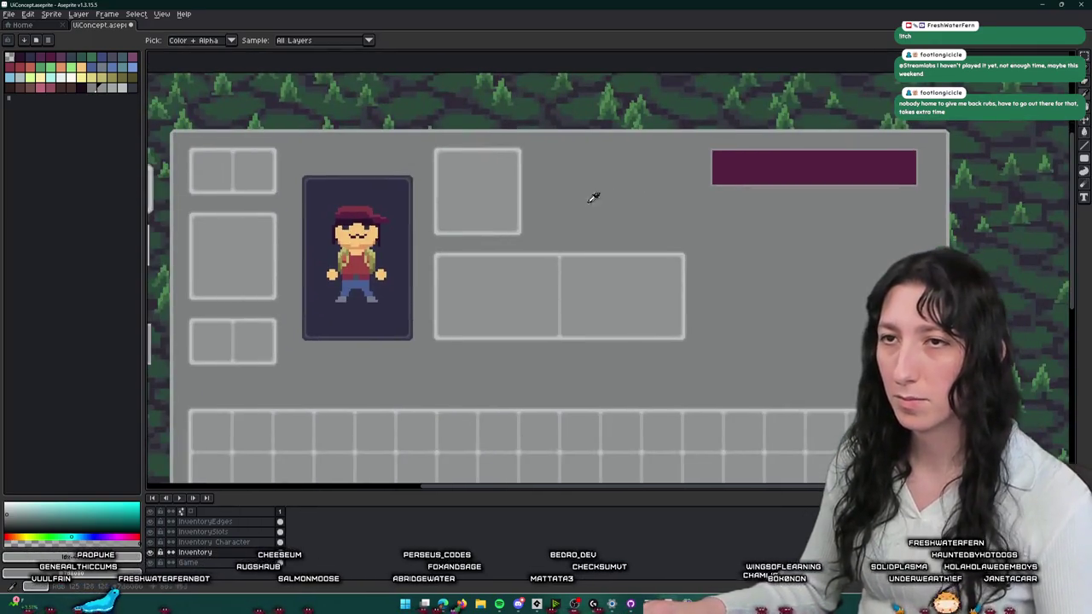
click(71, 556)
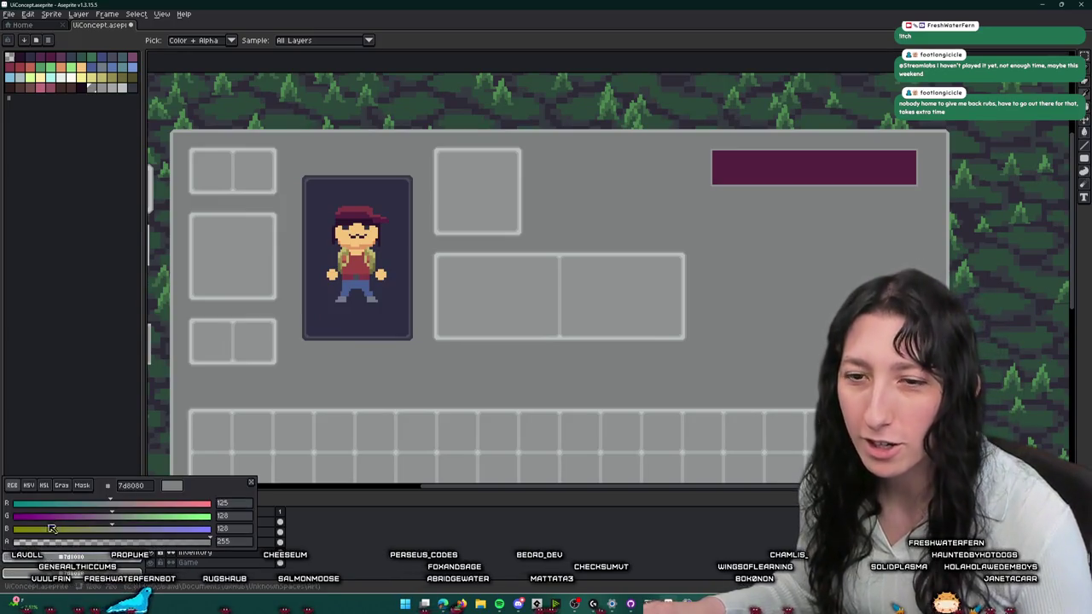
drag(81, 530, 95, 532)
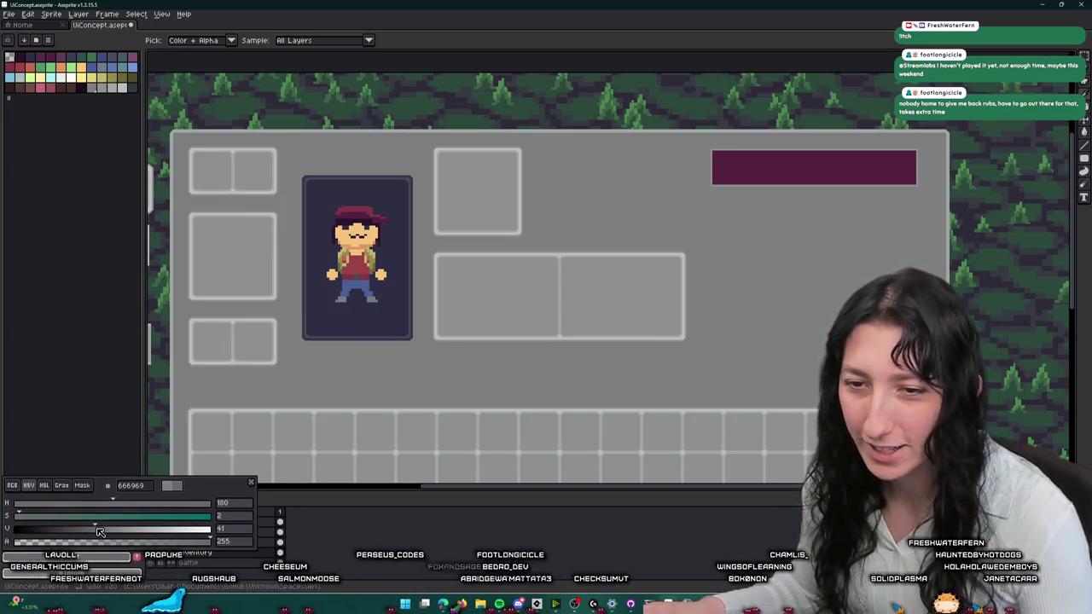
click(153, 564)
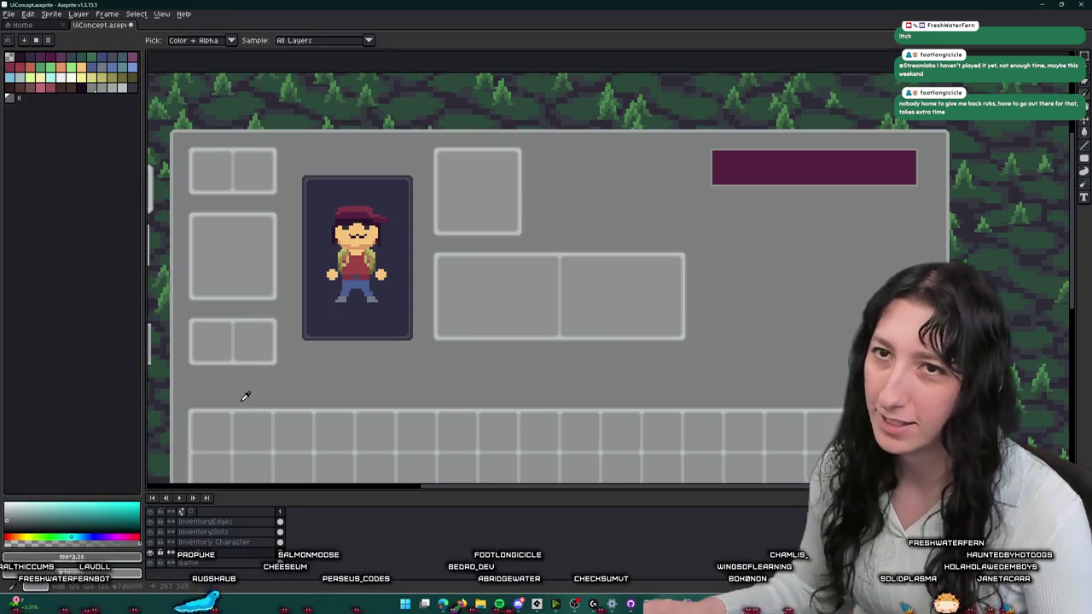
click(11, 101)
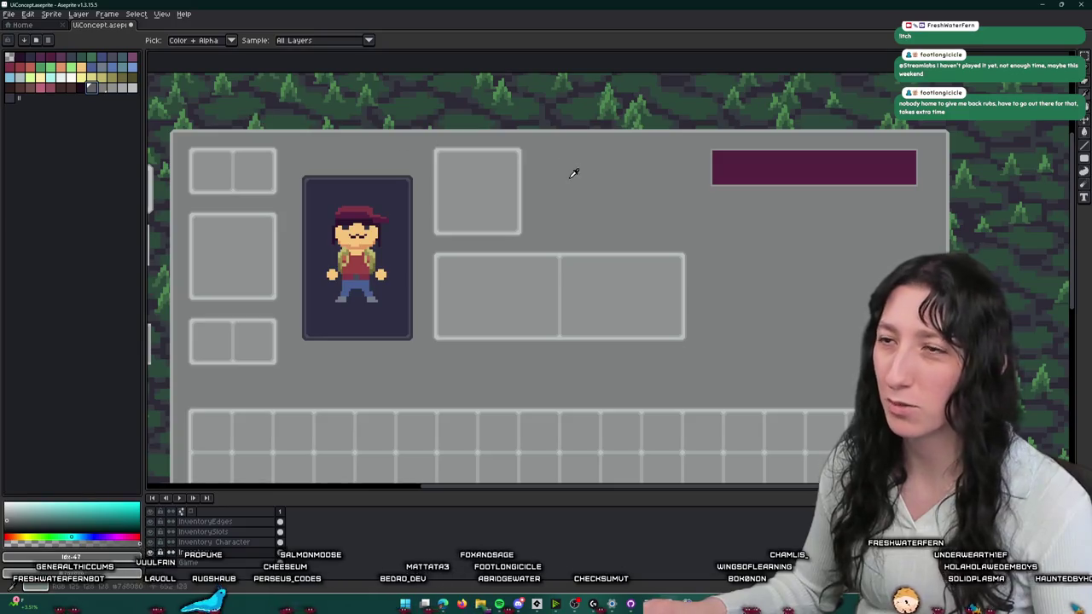
- Flood-fill the panel's light outline with the darker grey
key(g)
click(751, 130)
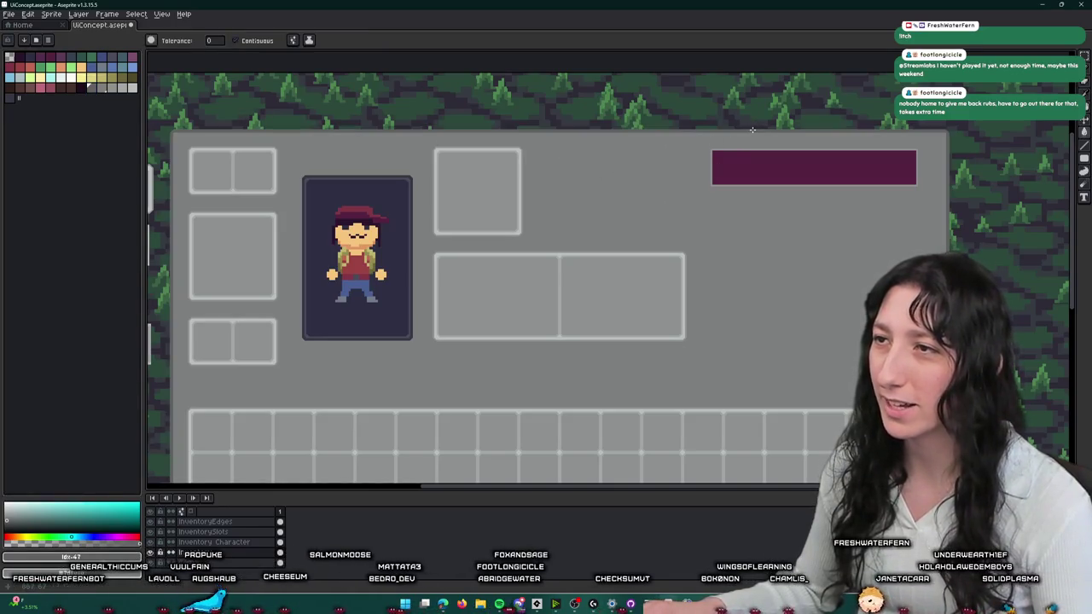
scroll(611, 298, down, 2)
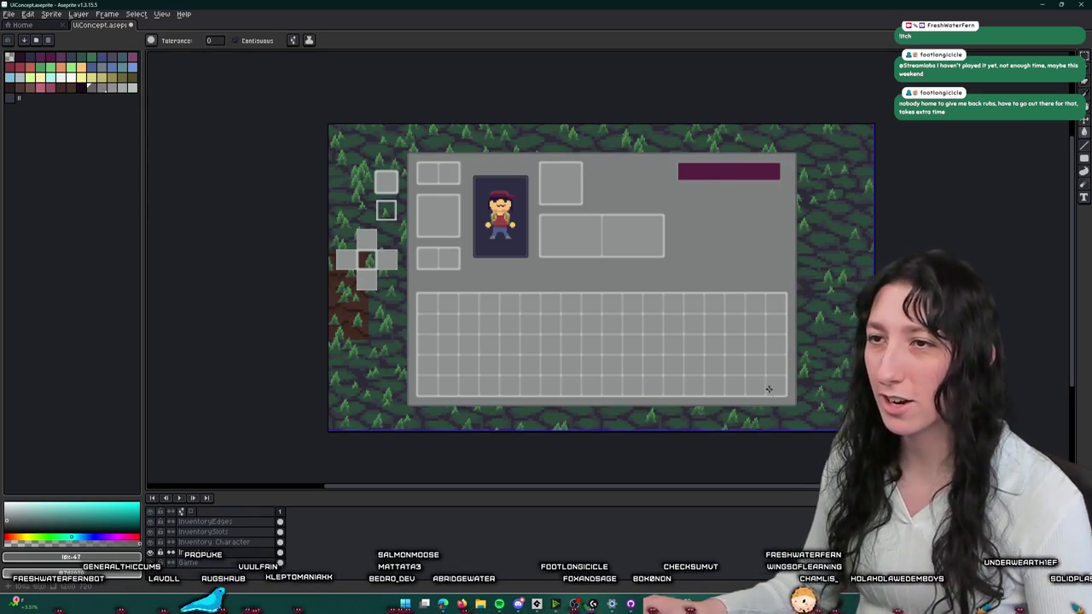
scroll(691, 175, up, 3)
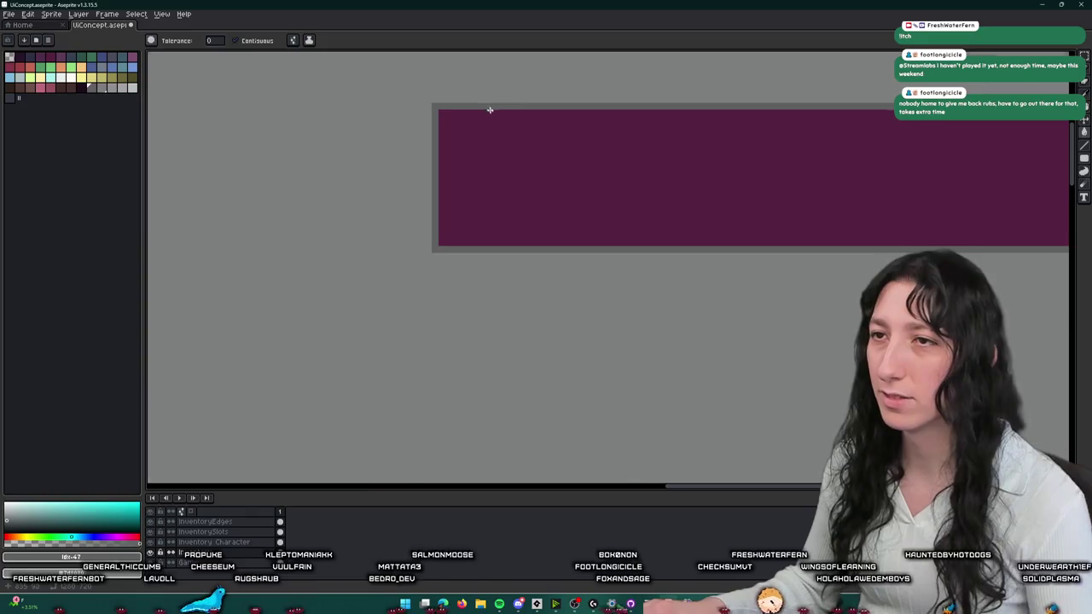
- Bring the UI mockup and magenta bar into view and choose a grey swatch
scroll(490, 108, down, 3)
mouse_move(492, 117)
mouse_down()
mouse_move(587, 164)
mouse_move(437, 181)
mouse_up()
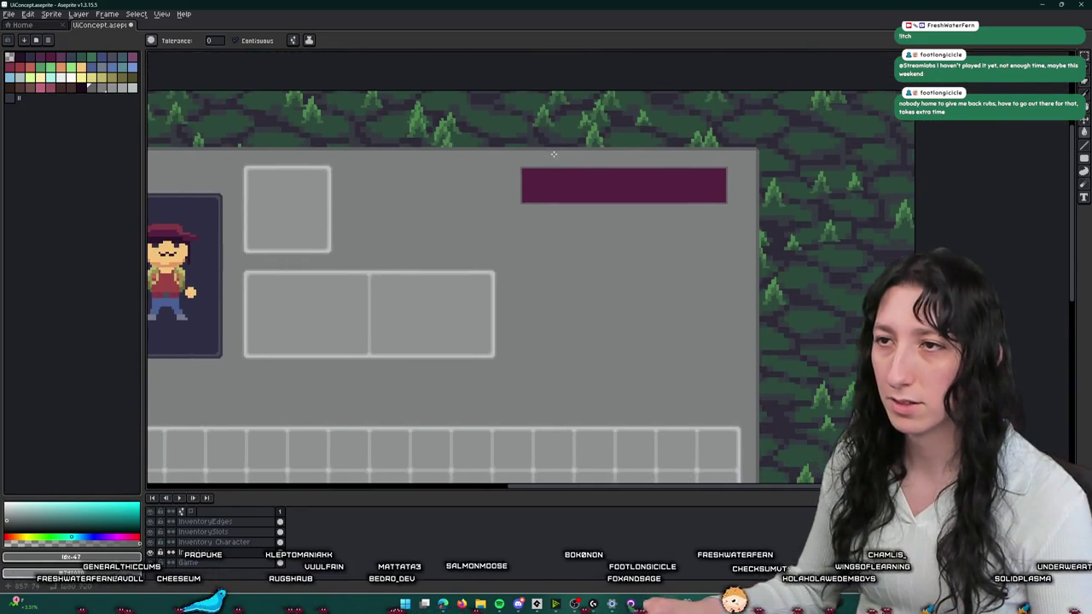
scroll(437, 181, up, 2)
drag(580, 234, 472, 209)
key(i)
click(119, 88)
key(b)
- Zoom in and out around the purple bar to frame it
scroll(435, 273, up, 1)
scroll(348, 266, up, 1)
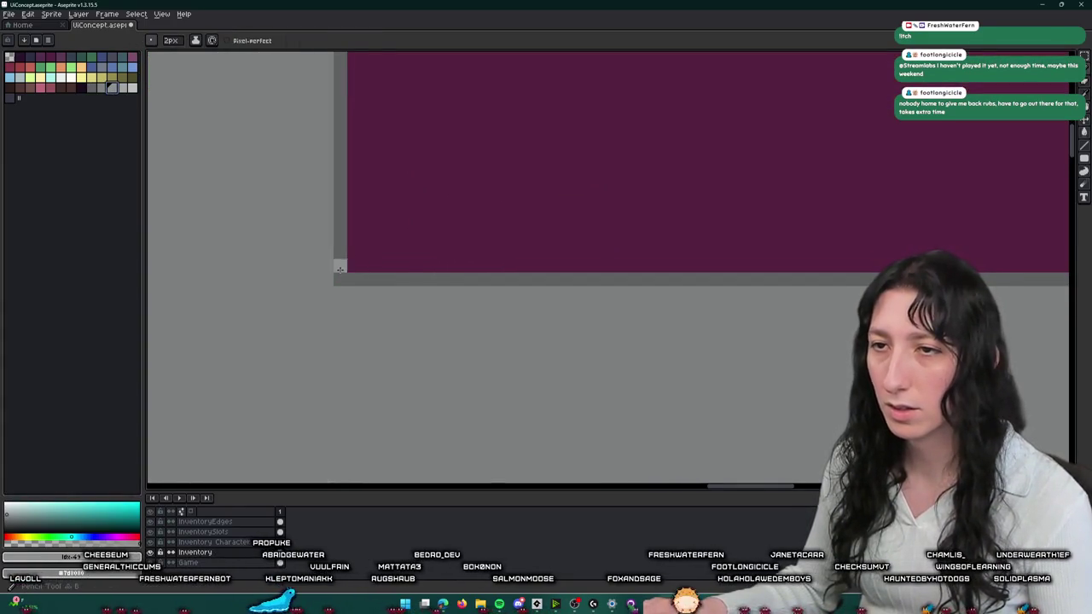
scroll(342, 282, down, 1)
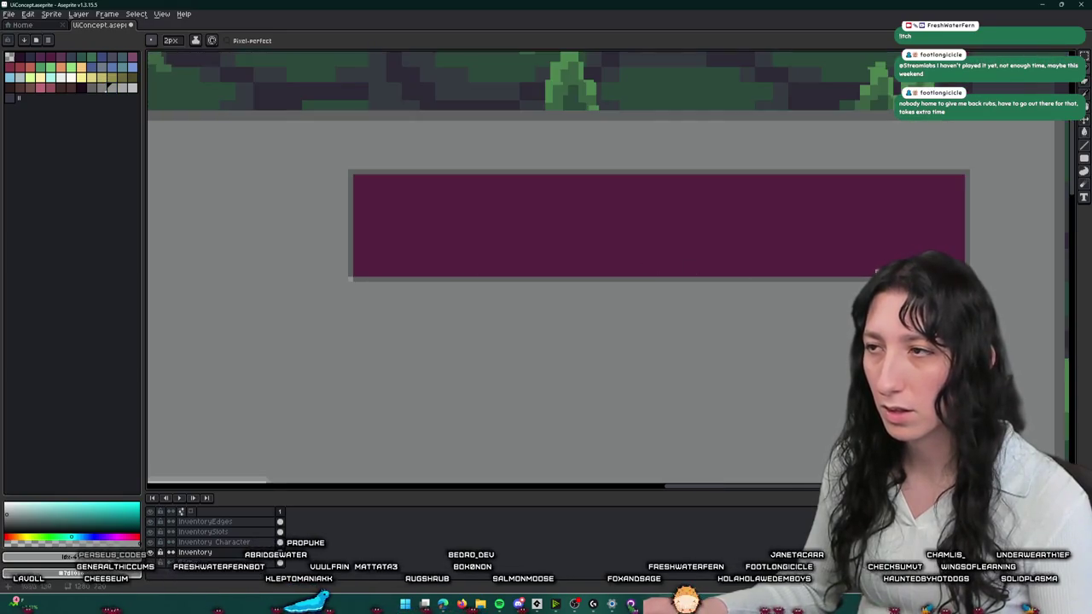
scroll(341, 282, up, 1)
scroll(604, 278, down, 1)
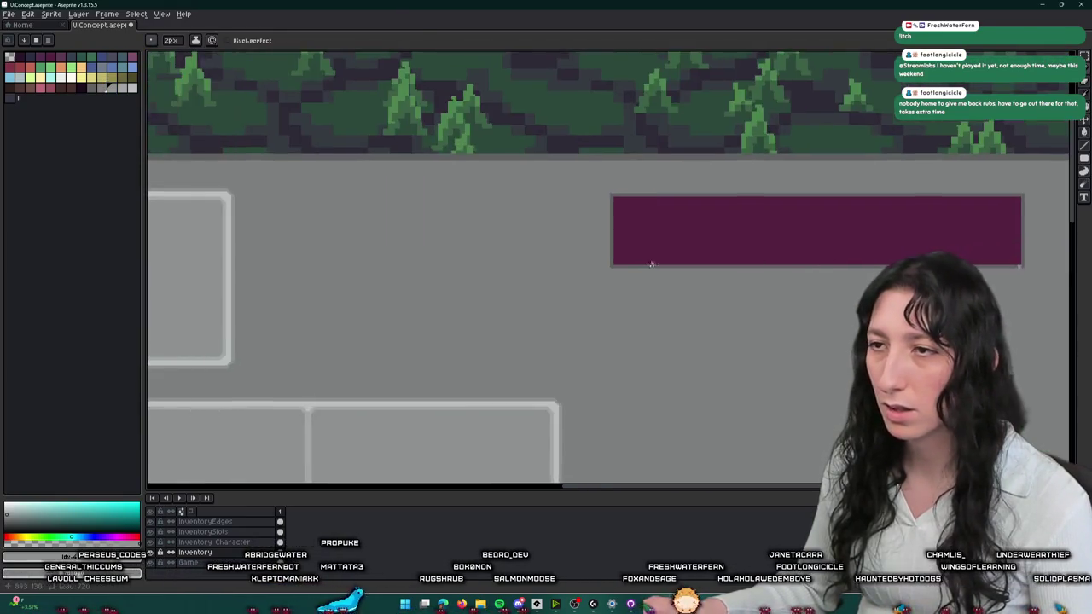
scroll(603, 279, up, 2)
scroll(598, 277, down, 1)
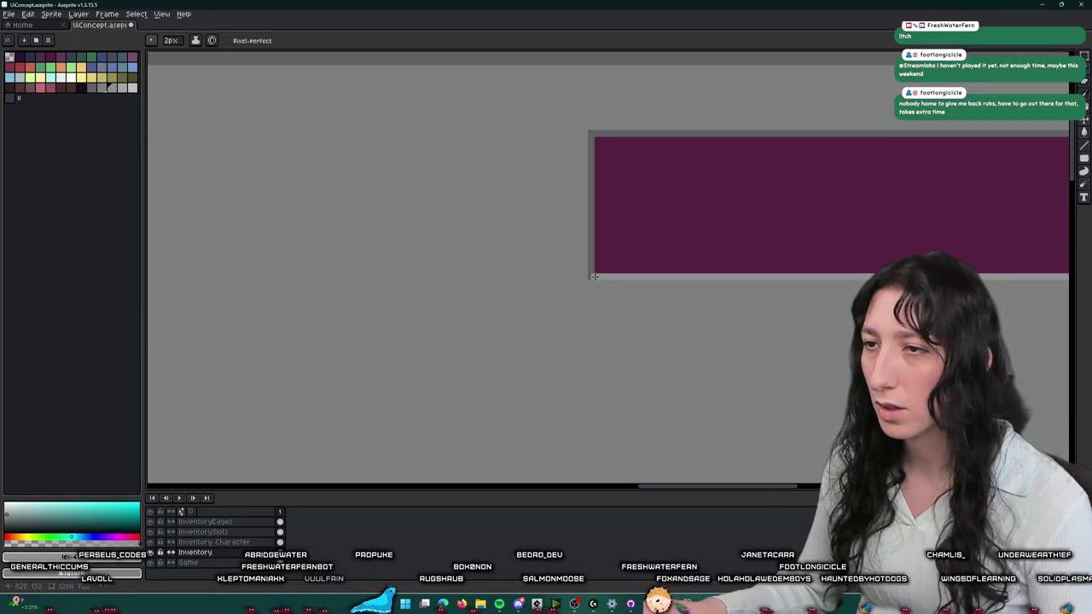
scroll(592, 277, down, 2)
scroll(689, 250, up, 2)
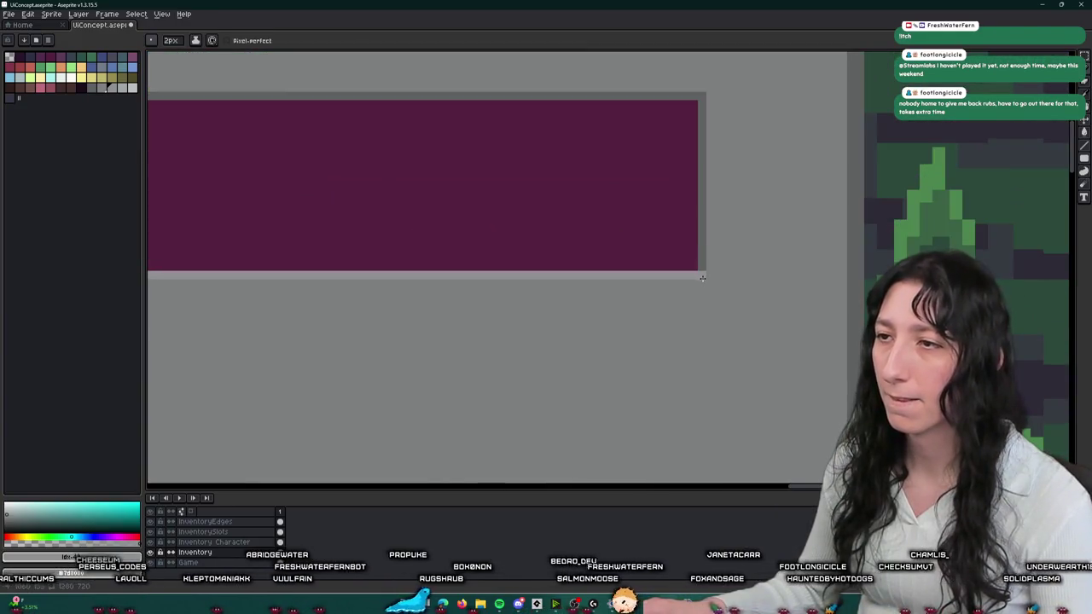
scroll(698, 101, down, 1)
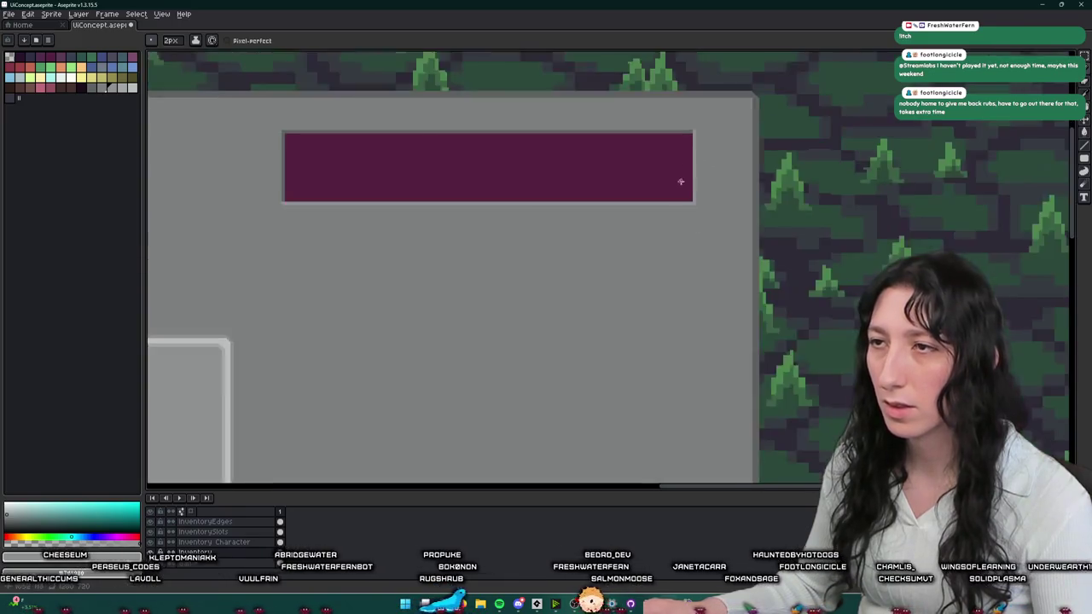
scroll(683, 179, down, 2)
scroll(638, 261, down, 1)
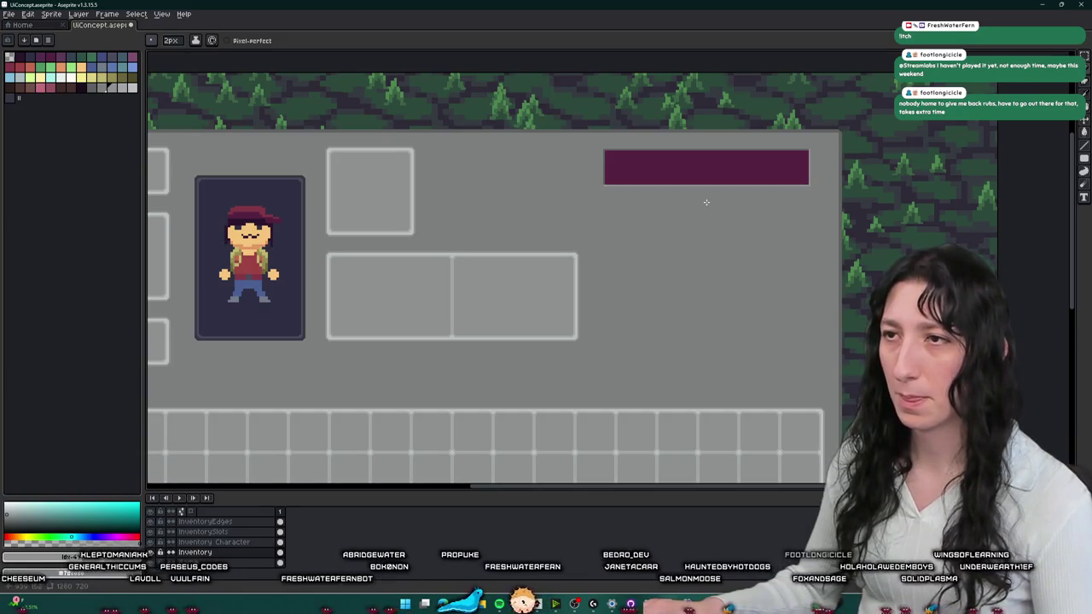
scroll(707, 202, down, 2)
key(m)
scroll(645, 203, up, 2)
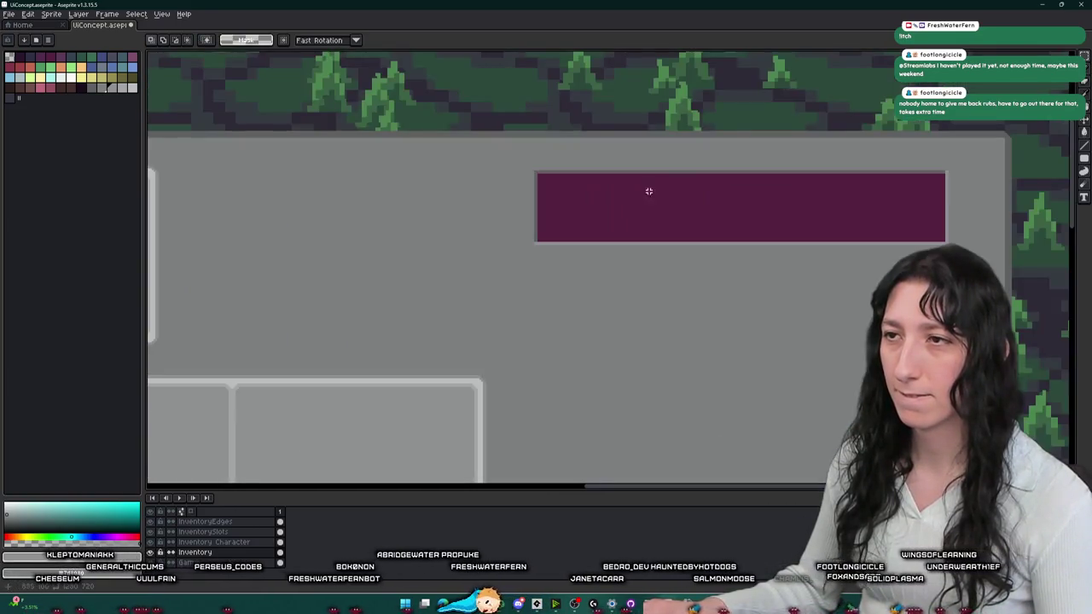
scroll(646, 190, down, 1)
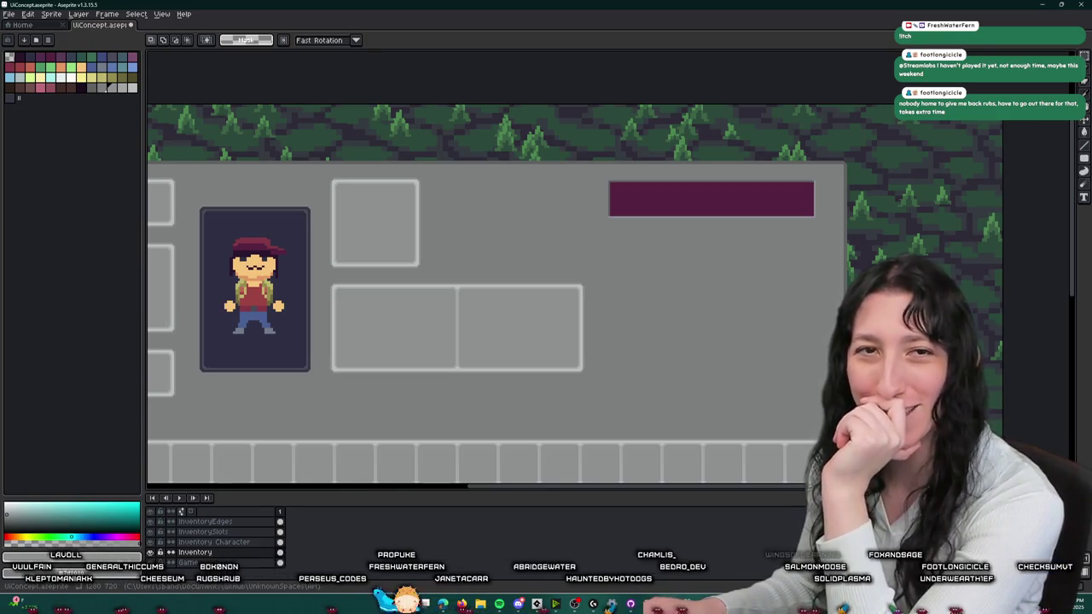
- Sample the bar's dark purple #542240 and open the new layer's properties
key(space)
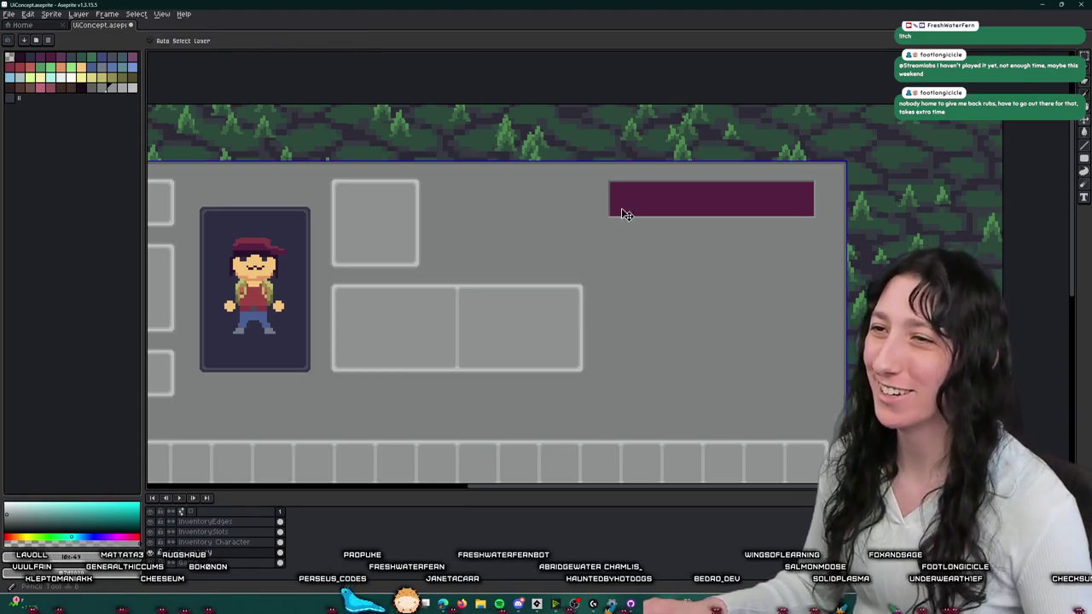
drag(656, 143, 637, 150)
scroll(638, 150, up, 1)
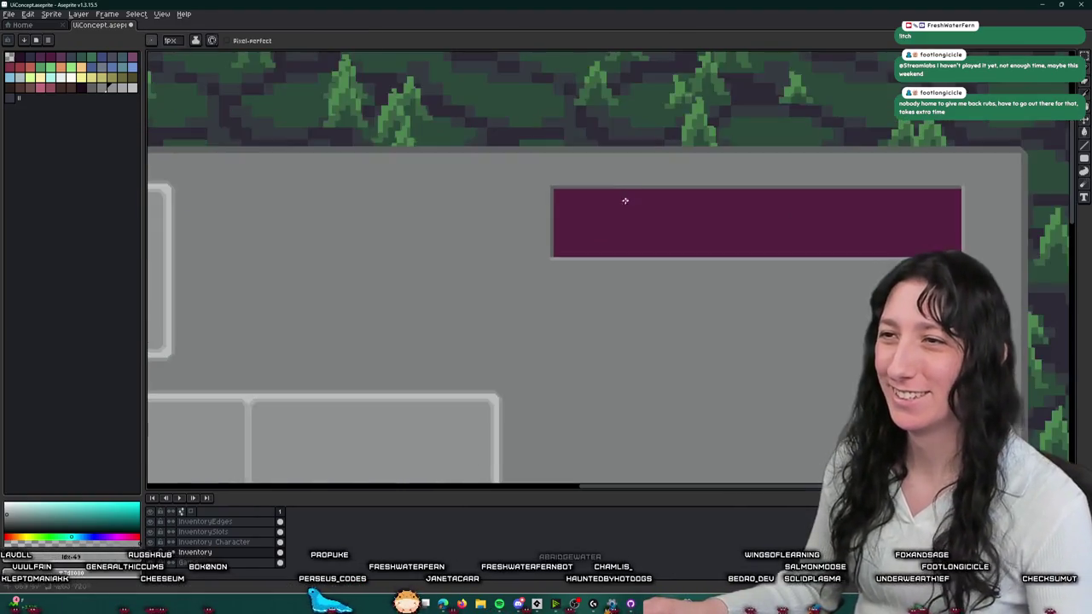
alt+click(624, 198)
scroll(638, 191, up, 1)
scroll(653, 159, up, 2)
scroll(521, 205, down, 2)
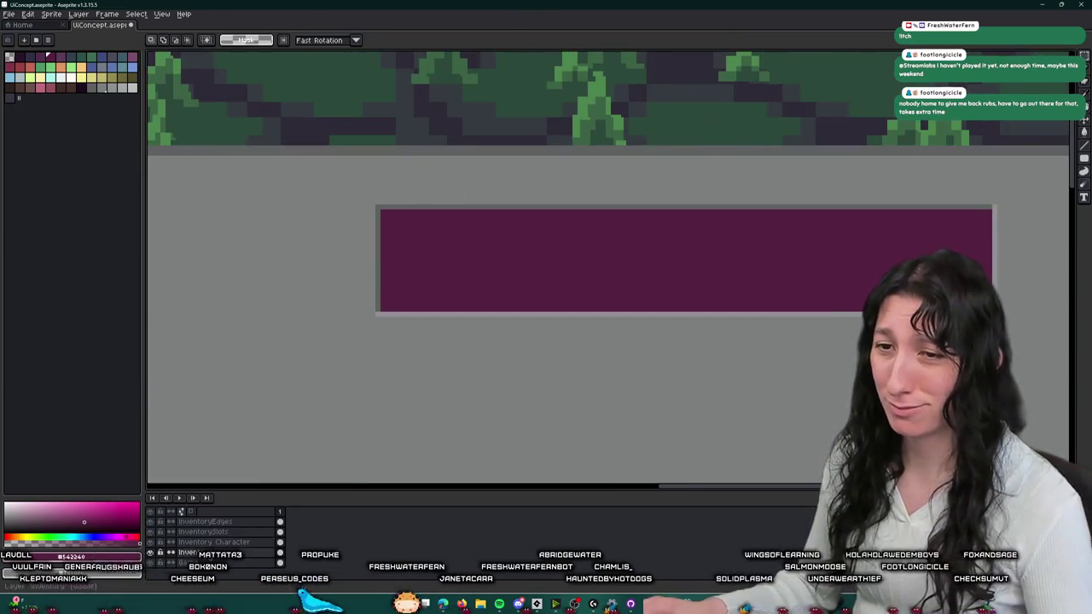
double_click(188, 553)
- Name the new layer Bars and choose a green drawing colour
text(Hela)
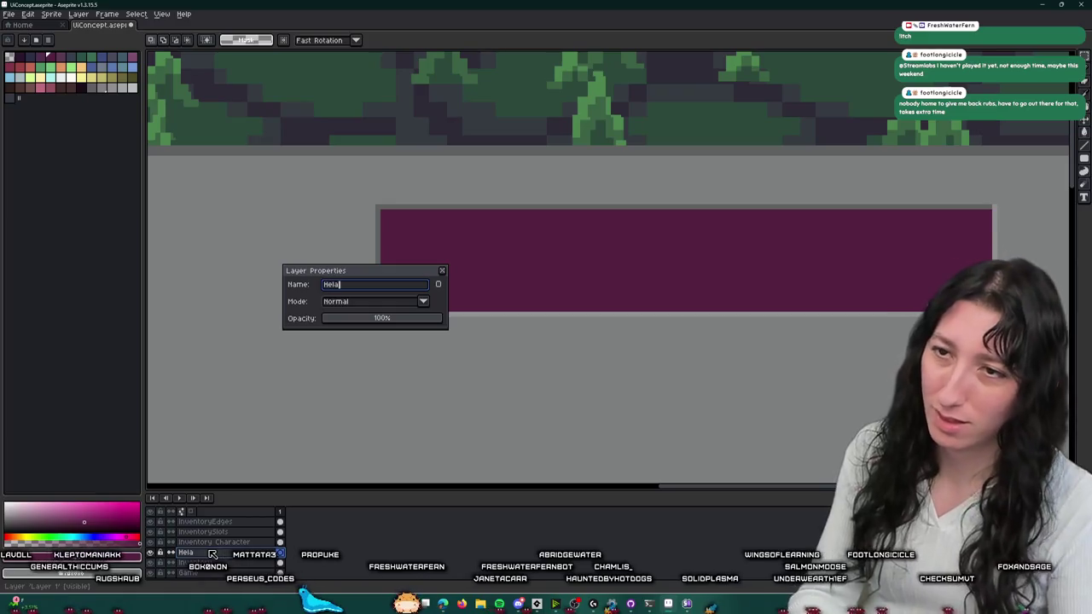
text(ars)
key(Return)
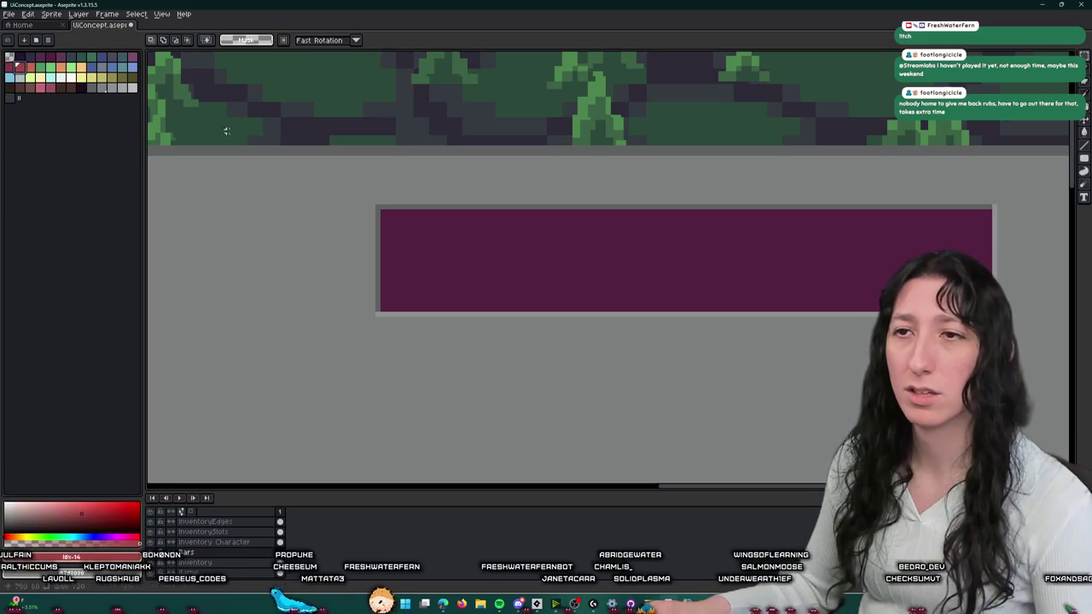
click(40, 72)
key(b)
scroll(390, 211, up, 1)
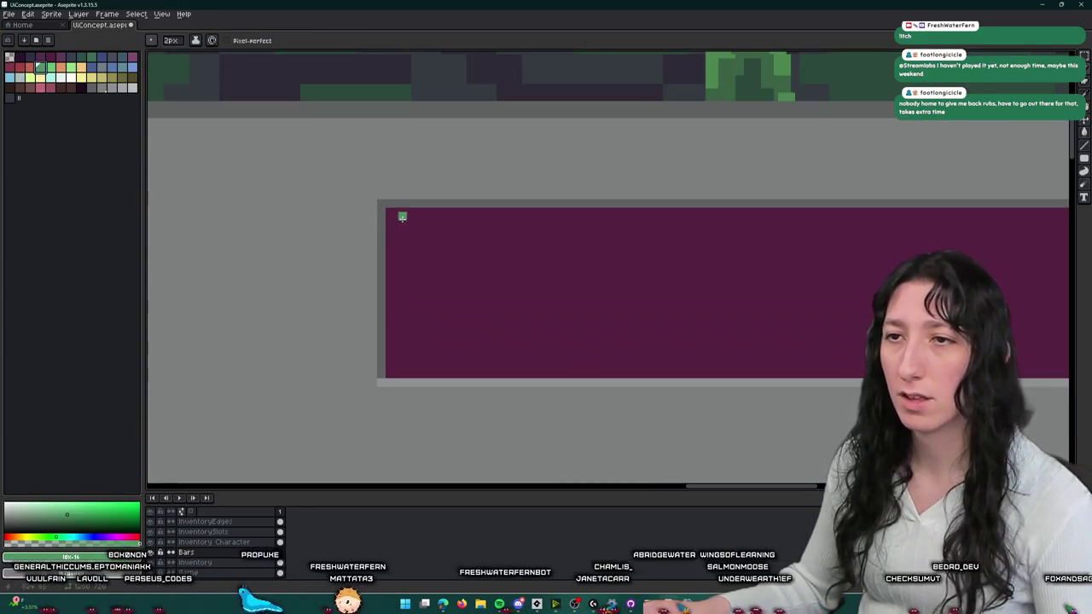
scroll(390, 212, down, 1)
scroll(489, 231, up, 1)
- Marquee-select the purple bar area and bucket-fill it with green
key(m)
scroll(378, 208, down, 1)
mouse_move(406, 209)
mouse_down()
mouse_move(969, 212)
mouse_move(973, 309)
mouse_up()
scroll(969, 211, up, 1)
key(g)
click(811, 261)
- Clear the green from the bar's right end so purple shows there
scroll(812, 261, down, 2)
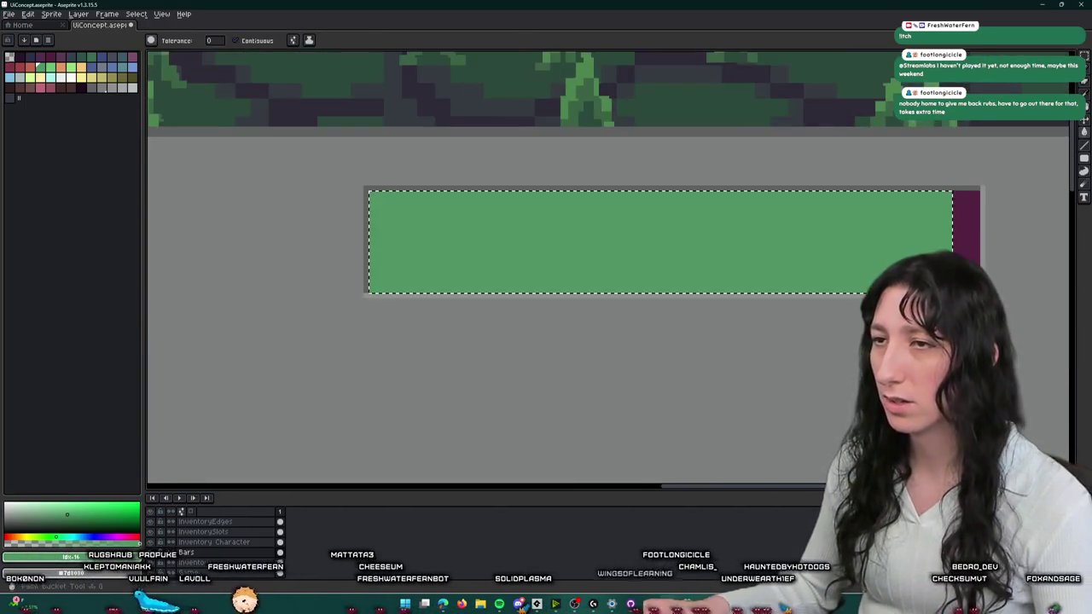
scroll(811, 261, down, 3)
scroll(665, 241, up, 2)
scroll(663, 316, up, 3)
scroll(665, 309, down, 3)
key(m)
key(Delete)
mouse_move(748, 329)
mouse_down()
mouse_move(615, 143)
mouse_move(749, 120)
mouse_up()
- Try a lighter green fill on the bar, then undo it
click(50, 66)
key(b)
scroll(316, 181, up, 2)
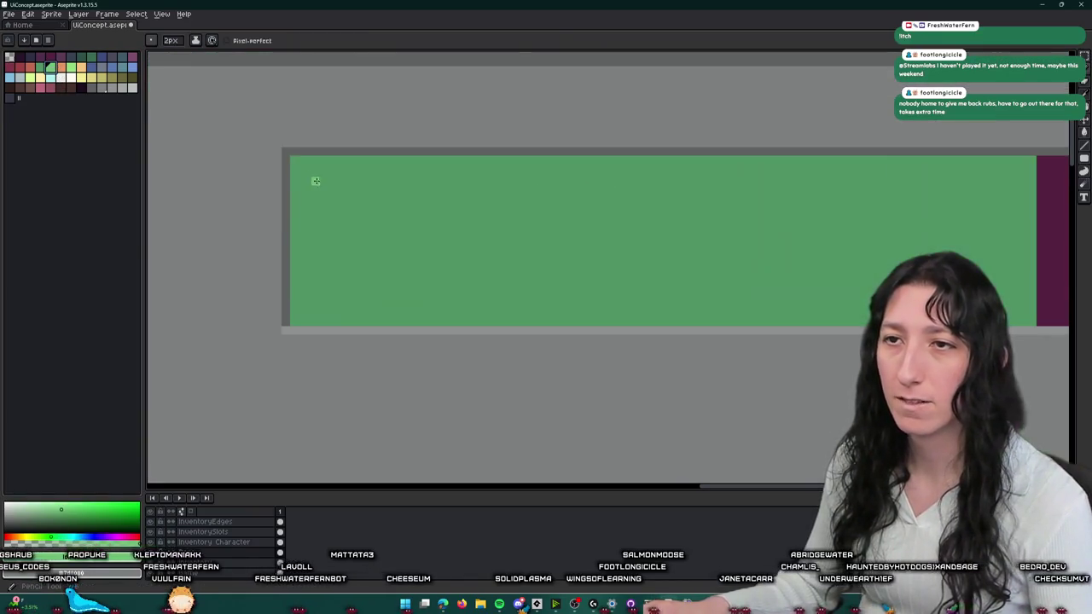
click(317, 184)
scroll(474, 230, down, 6)
scroll(475, 226, up, 4)
key(ctrl+z)
scroll(751, 290, up, 2)
key(b)
scroll(832, 310, up, 1)
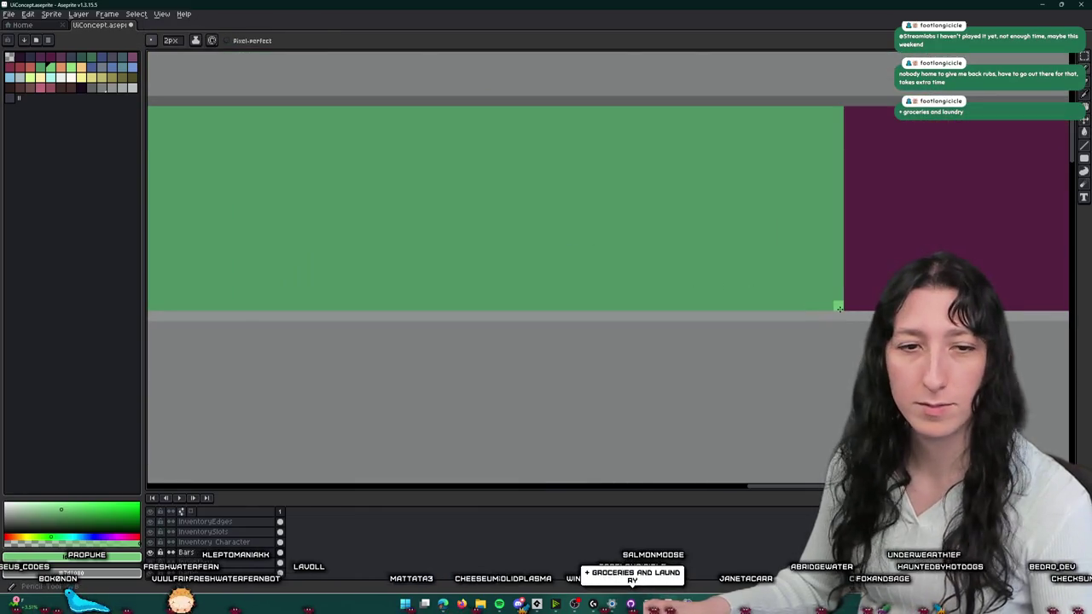
scroll(839, 308, down, 1)
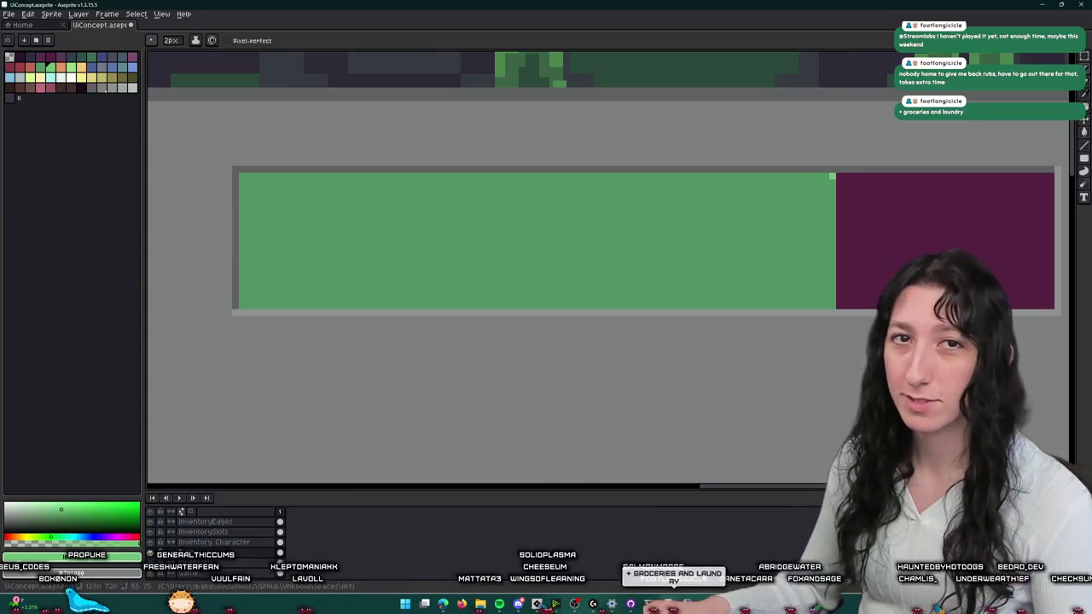
- Draw light-green lines down the bar's right edge and along its bottom
shift+click(832, 300)
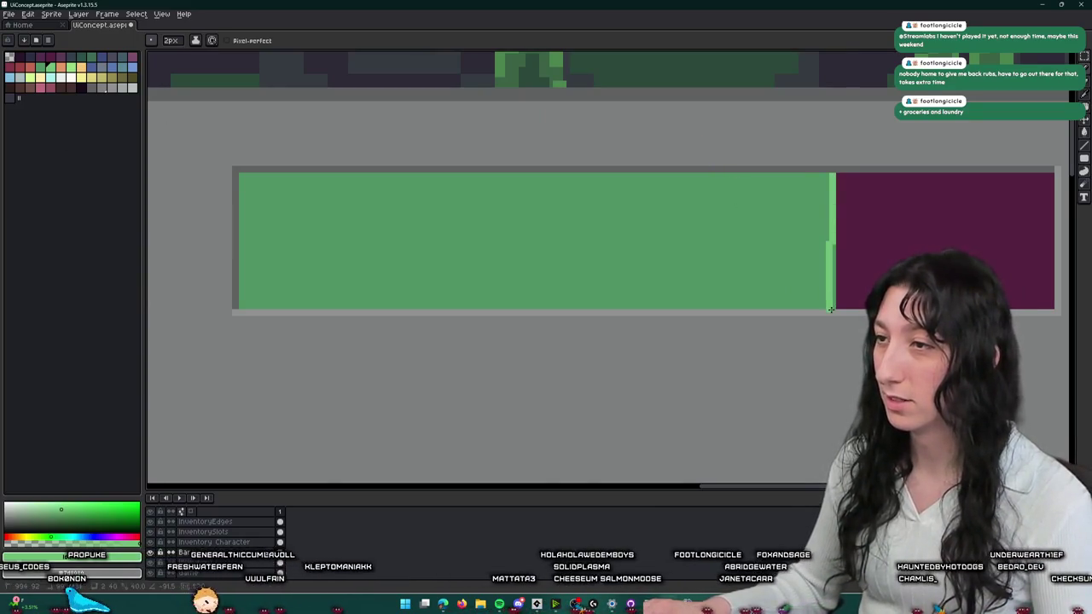
scroll(833, 307, down, 2)
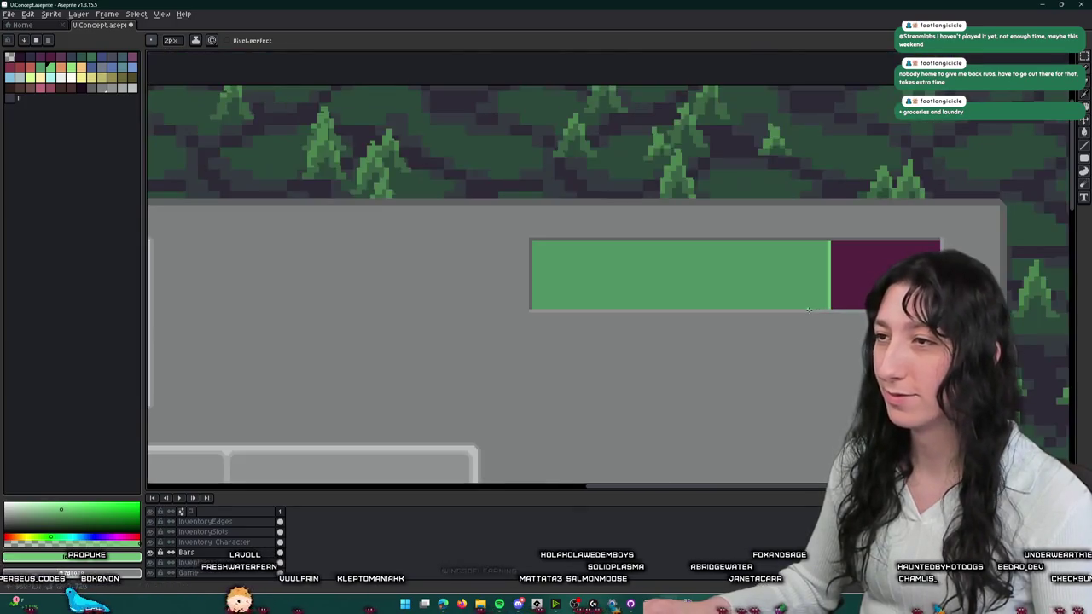
scroll(821, 295, up, 1)
scroll(826, 298, up, 1)
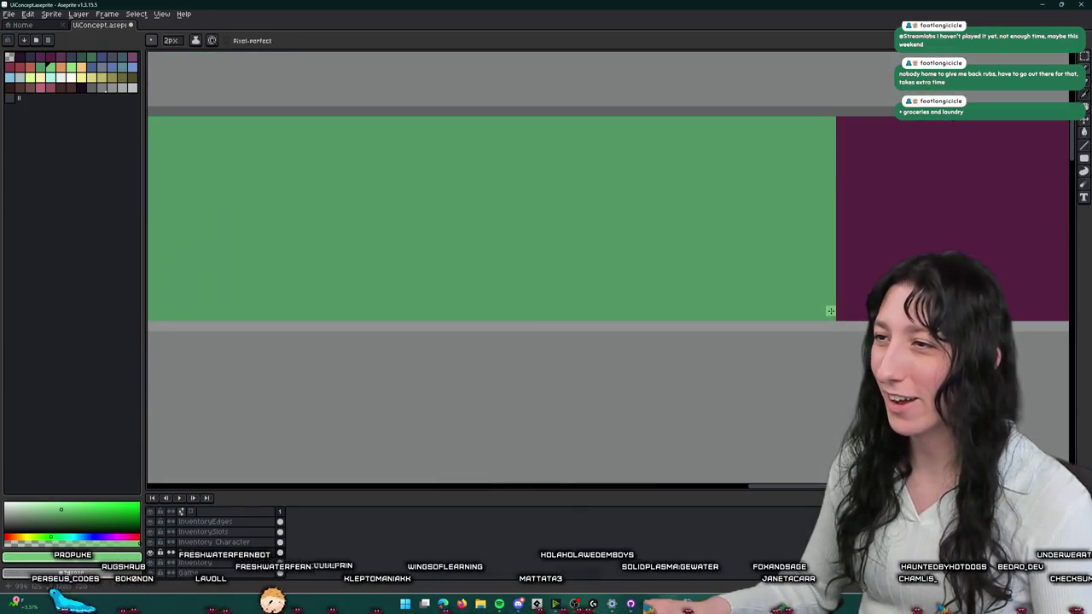
scroll(569, 310, down, 1)
scroll(554, 287, up, 1)
shift+click(504, 309)
scroll(610, 297, down, 1)
scroll(827, 253, up, 1)
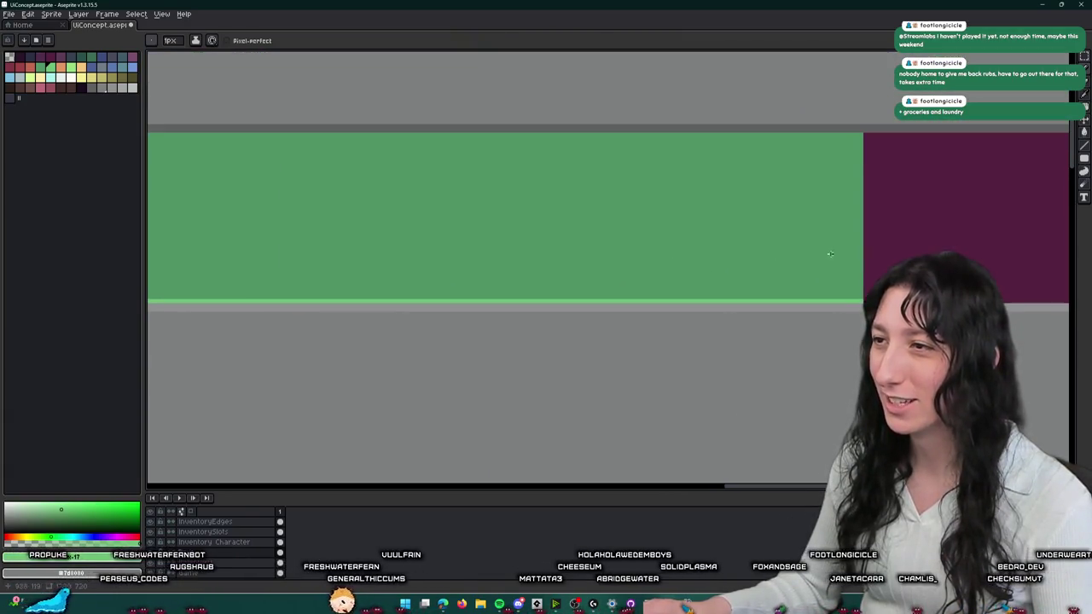
- Draw a light-green line across the bar's middle, then undo a trial lower-half fill
click(861, 257)
scroll(578, 237, left, 3)
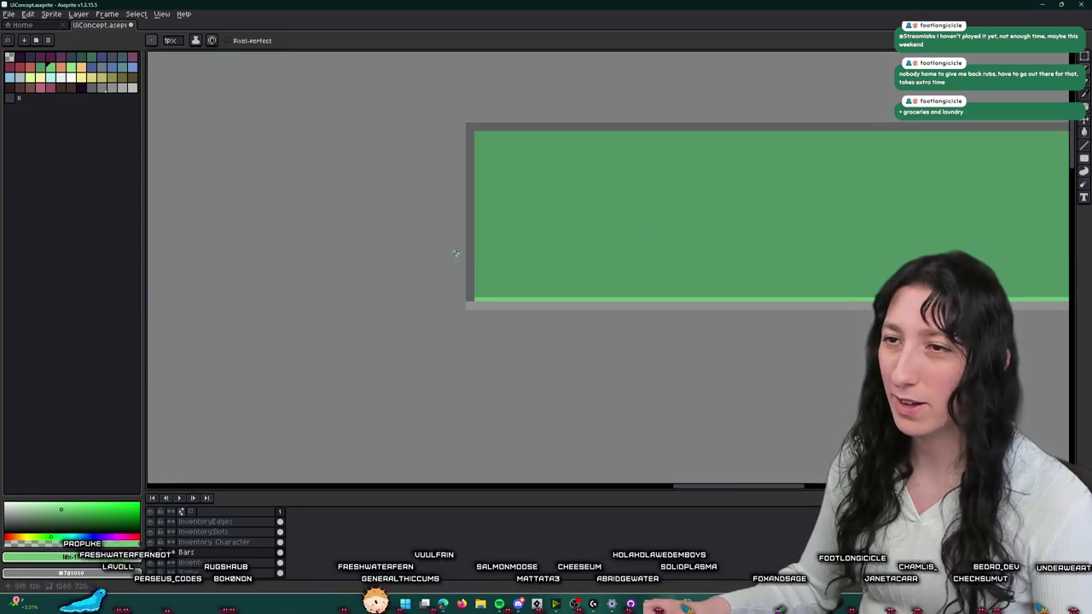
shift+click(475, 253)
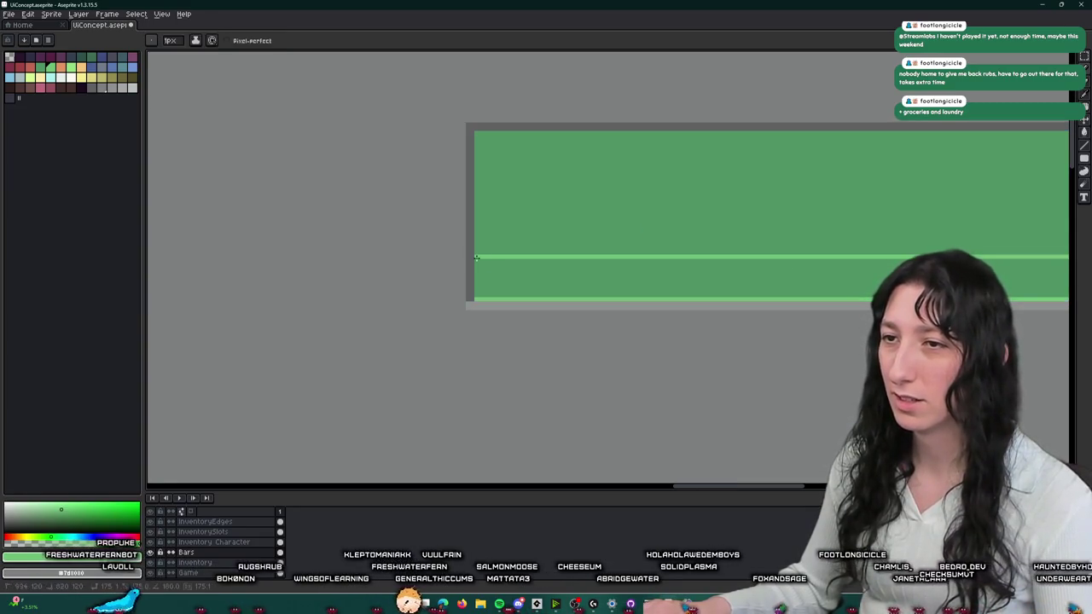
key(g)
click(546, 276)
scroll(579, 276, down, 3)
key(ctrl+z)
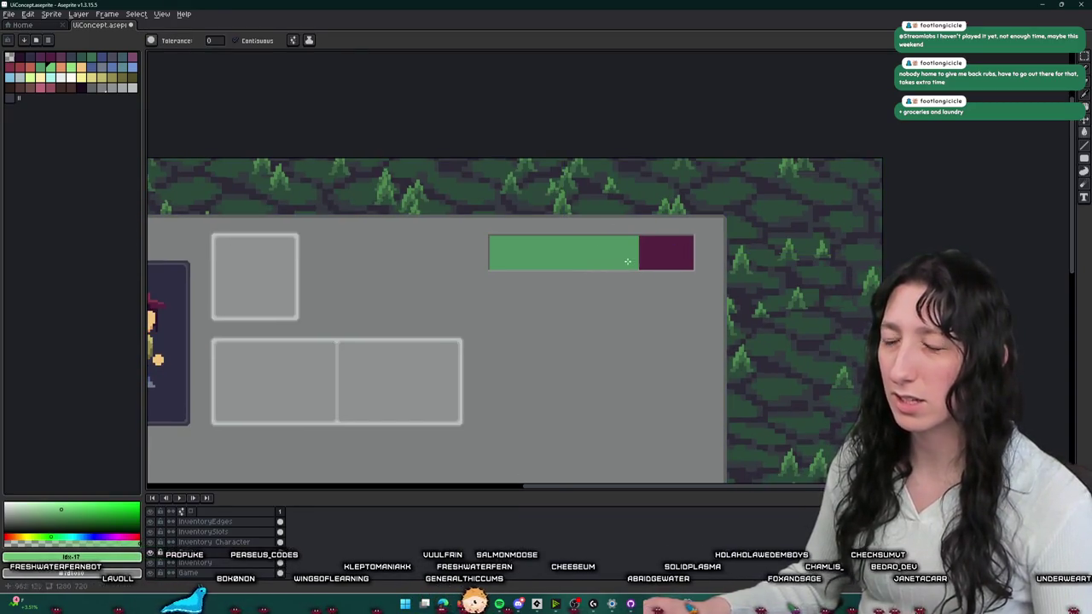
- Try filling the bar with lighter green, then undo it
scroll(628, 262, up, 2)
scroll(611, 239, up, 1)
click(612, 238)
scroll(612, 239, down, 3)
scroll(607, 245, up, 2)
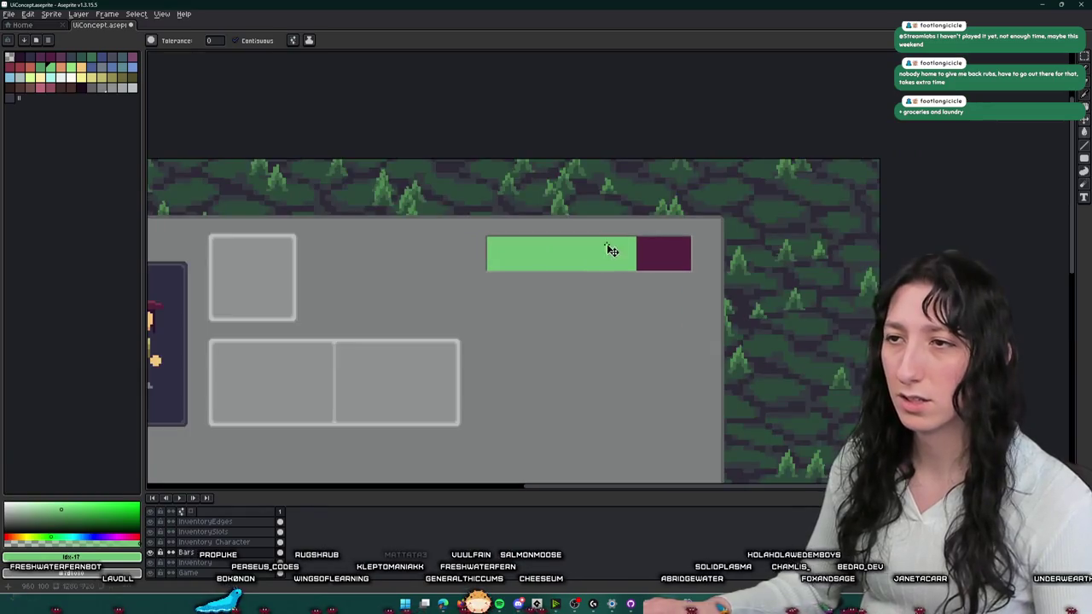
key(ctrl+z)
scroll(616, 292, down, 2)
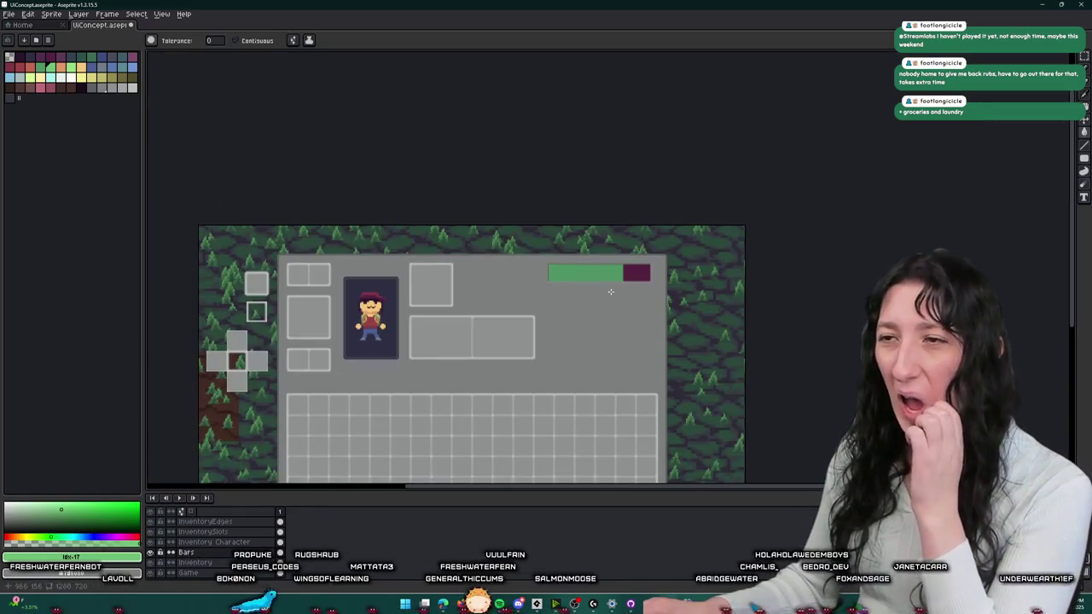
scroll(611, 292, up, 2)
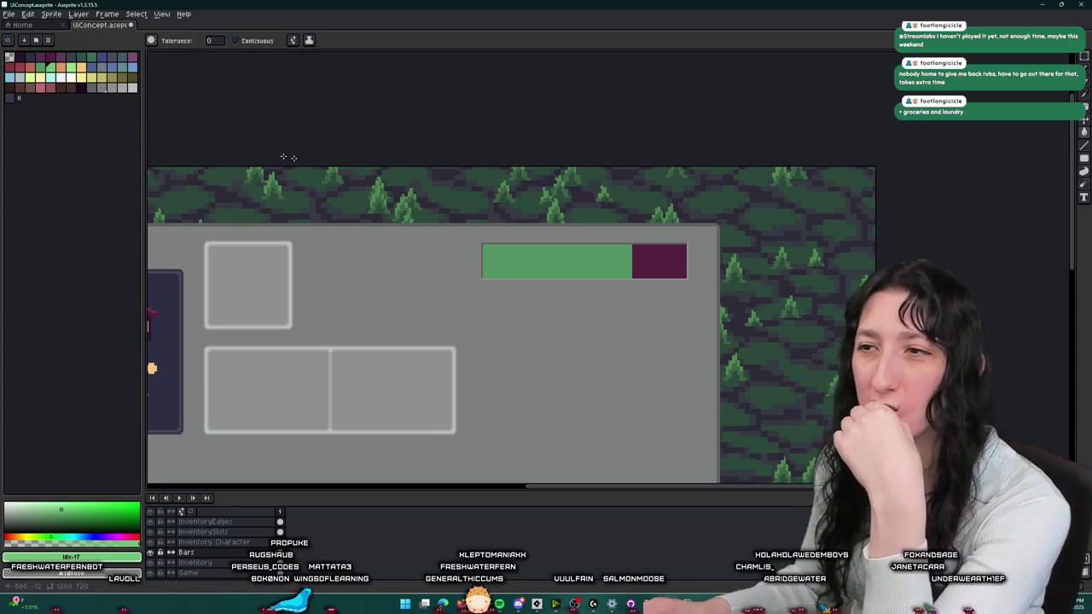
scroll(581, 231, down, 2)
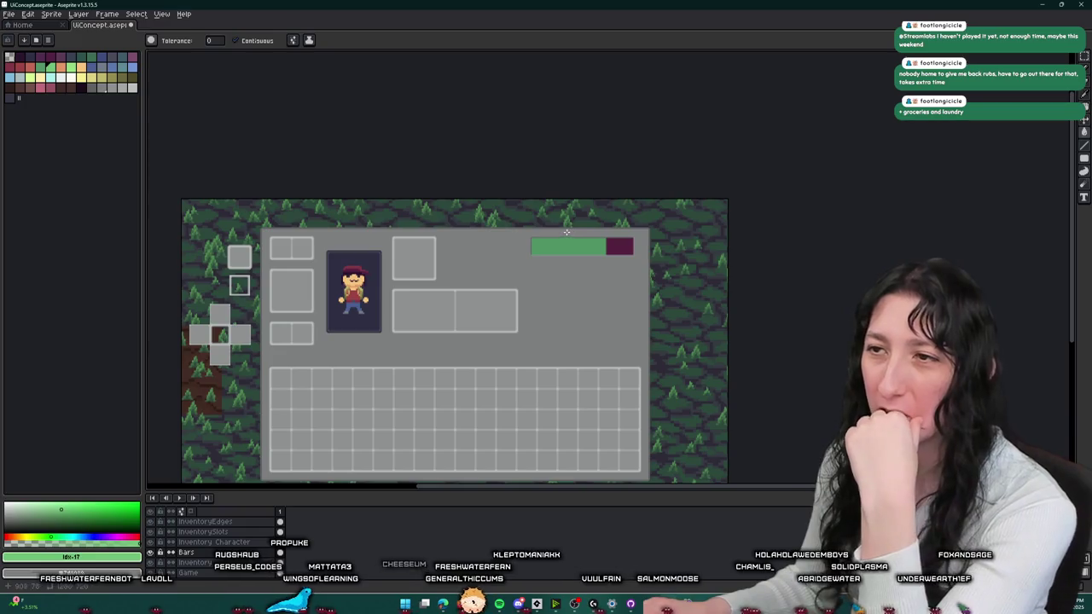
scroll(546, 262, up, 1)
scroll(410, 222, up, 1)
scroll(419, 207, up, 1)
- Pick the grey of the bar's border and refill the border with lighter grey
key(i)
scroll(416, 203, up, 1)
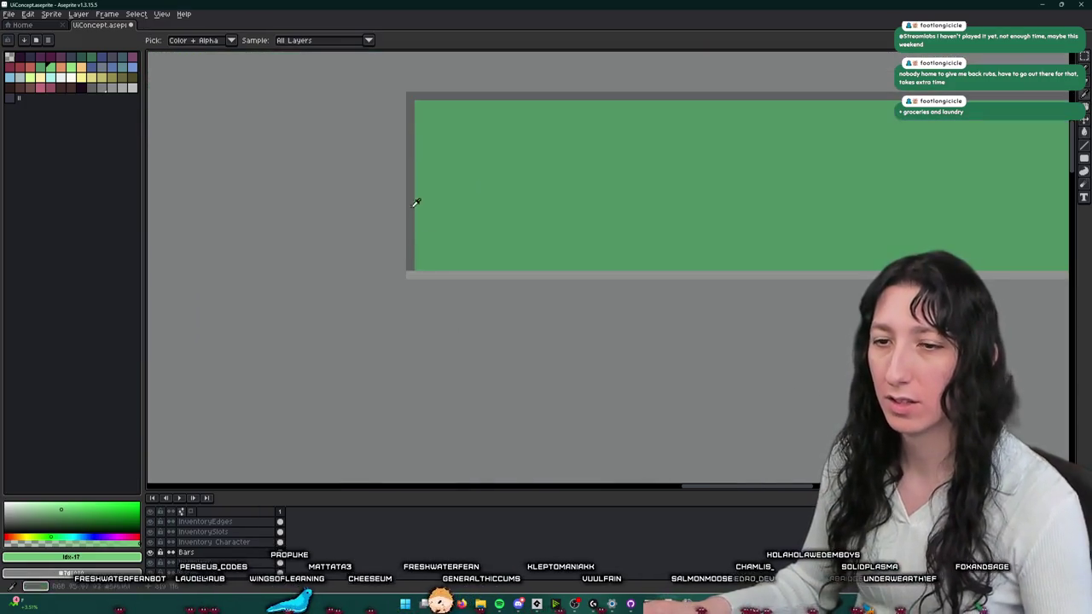
drag(413, 169, 405, 209)
click(404, 218)
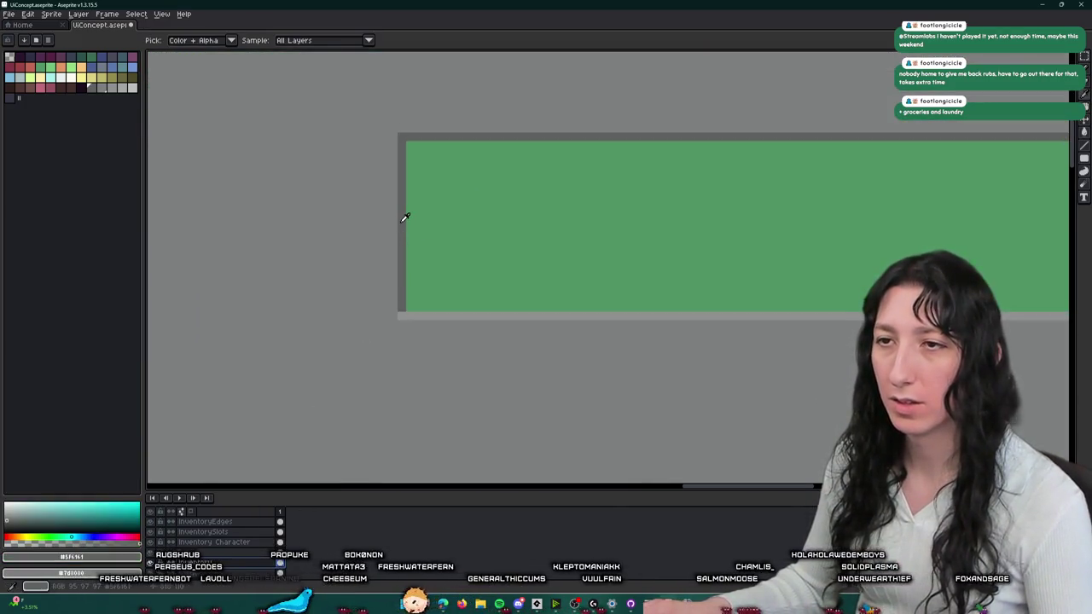
key(g)
click(403, 304)
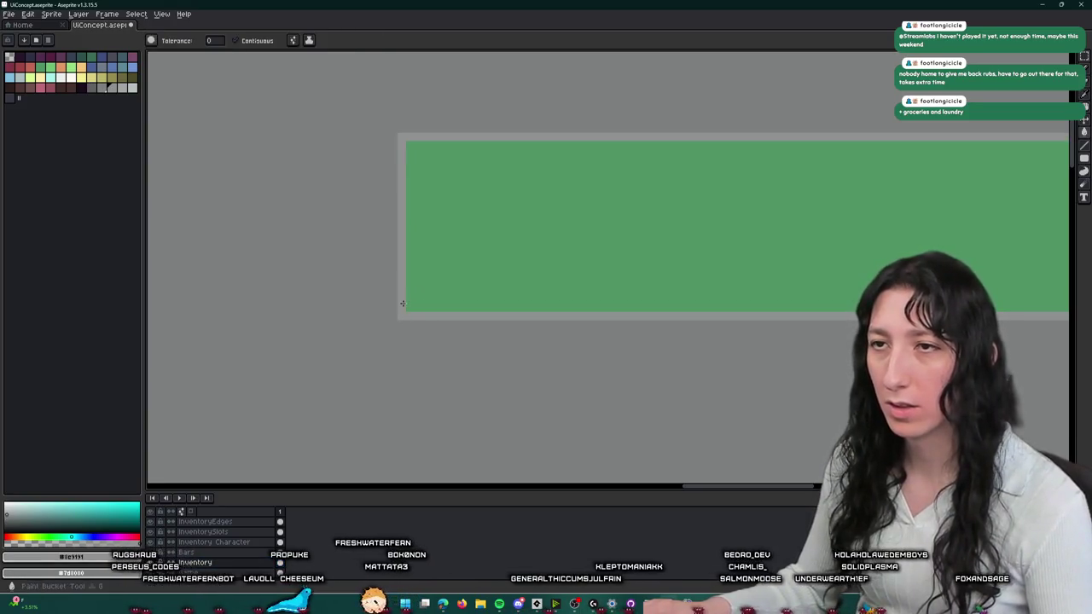
scroll(402, 304, down, 2)
scroll(403, 304, down, 2)
scroll(404, 298, down, 1)
- Eyedrop the green section of the health bar as the drawing colour
key(i)
scroll(413, 287, up, 5)
scroll(412, 287, up, 1)
key(g)
scroll(476, 292, down, 2)
scroll(531, 409, down, 2)
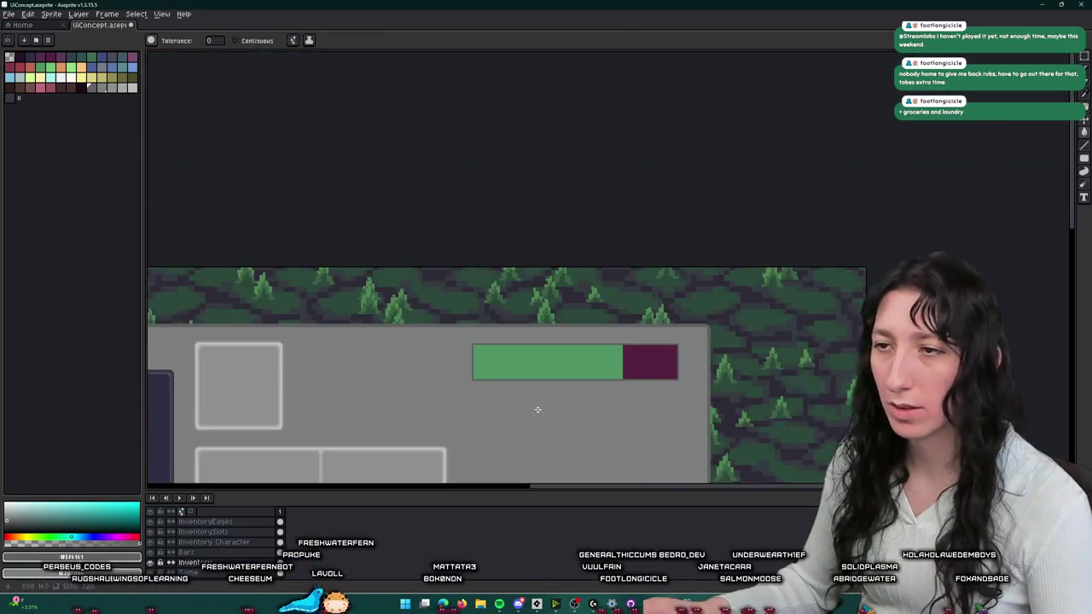
scroll(530, 409, up, 3)
key(m)
scroll(547, 268, down, 2)
scroll(560, 246, up, 2)
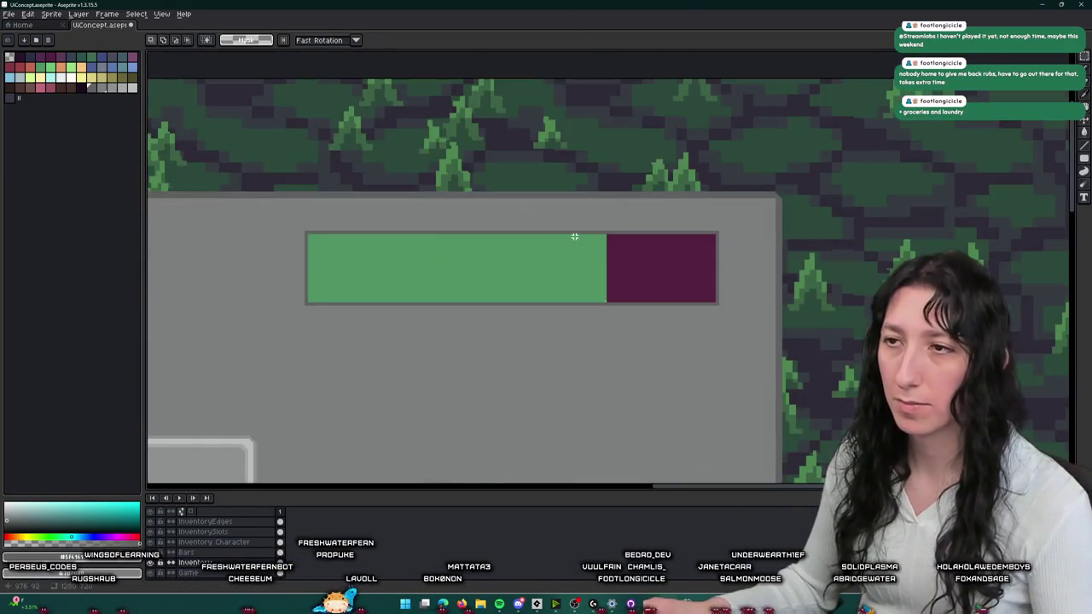
key(i)
scroll(580, 233, down, 2)
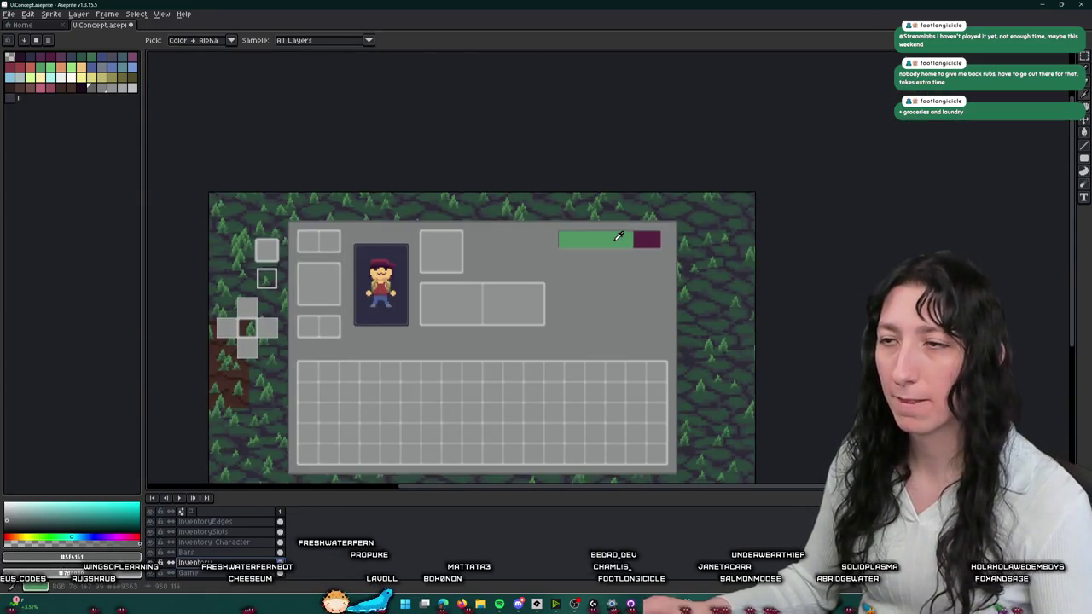
scroll(622, 236, up, 2)
scroll(634, 237, up, 1)
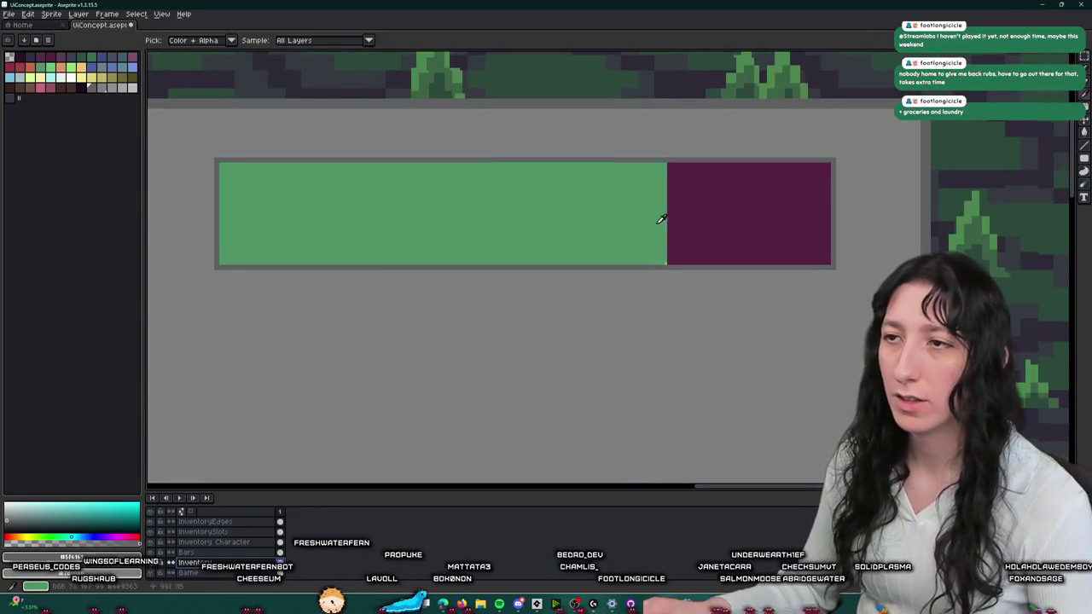
click(662, 220)
scroll(657, 231, up, 1)
- With a 4px Pencil in a lighter green, dot sparkles onto the health bar's green fill
key(b)
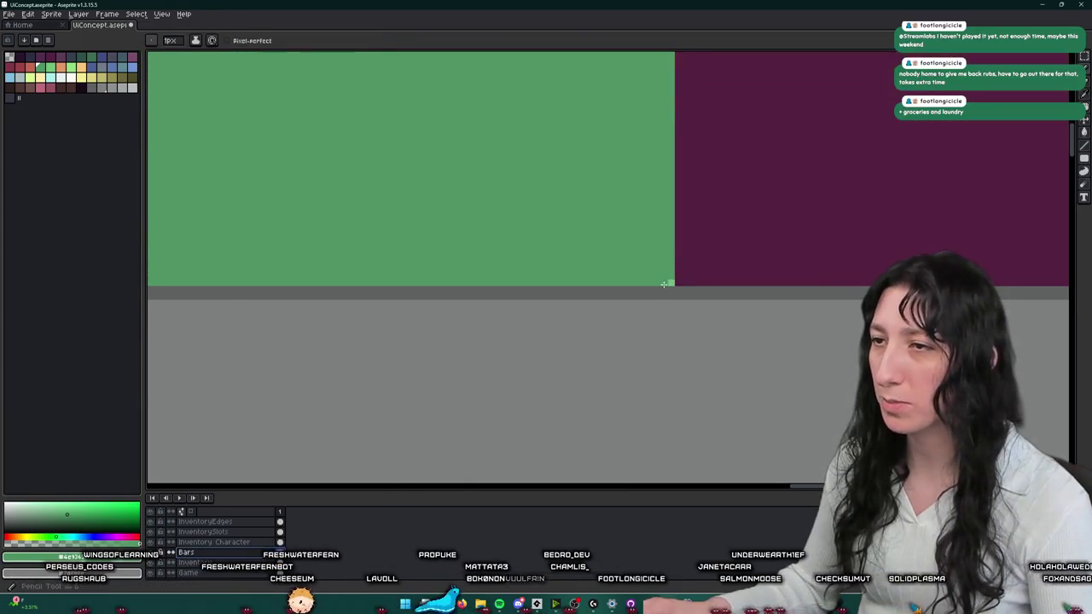
scroll(647, 301, down, 1)
key(ctrl+z)
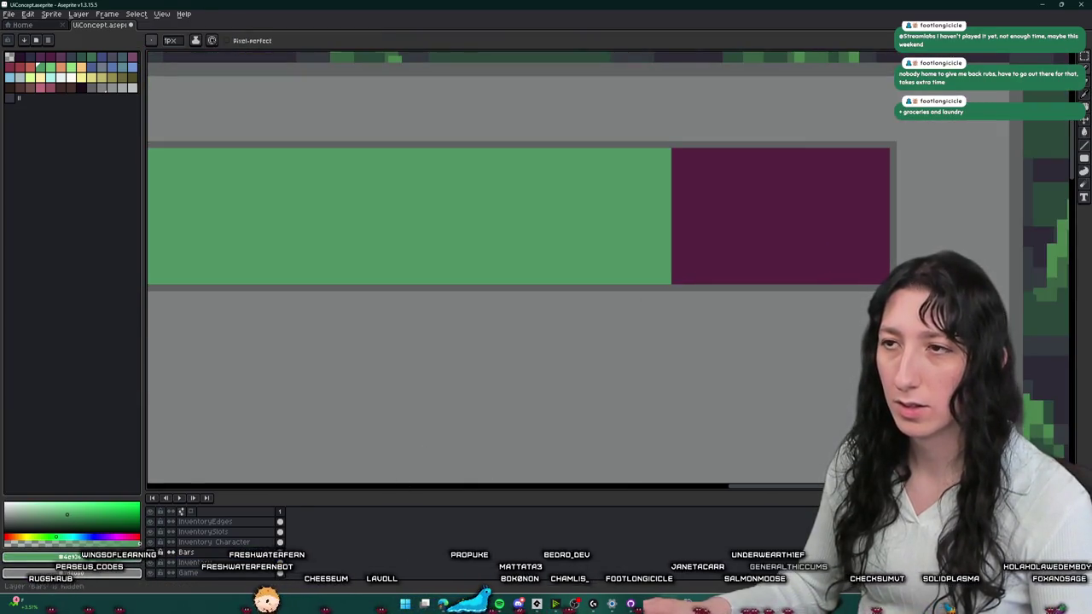
key(ctrl+y)
scroll(451, 341, left, 3)
scroll(458, 301, down, 1)
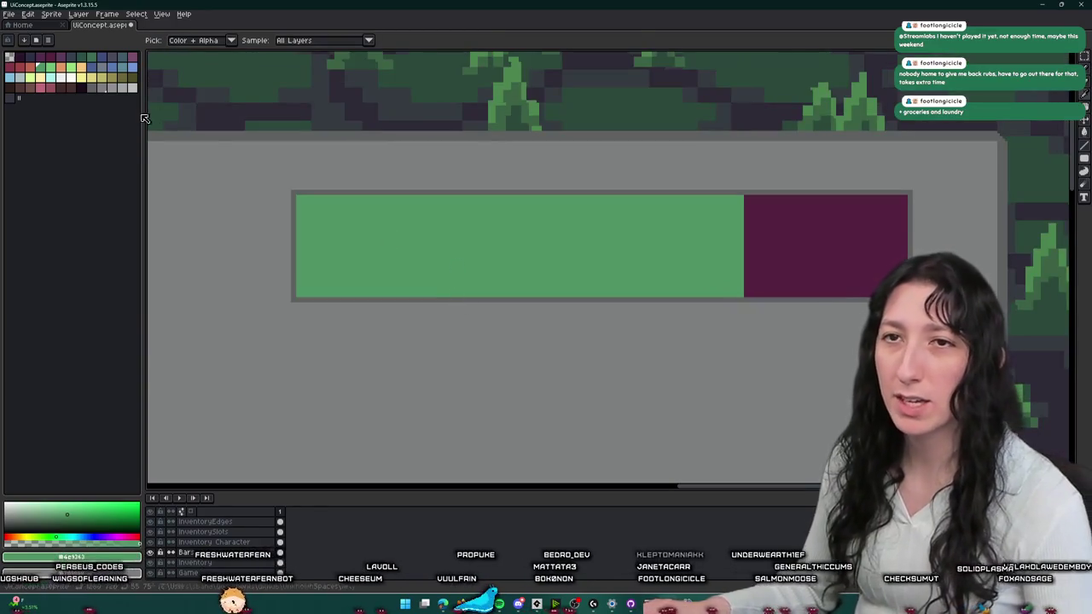
alt+click(372, 217)
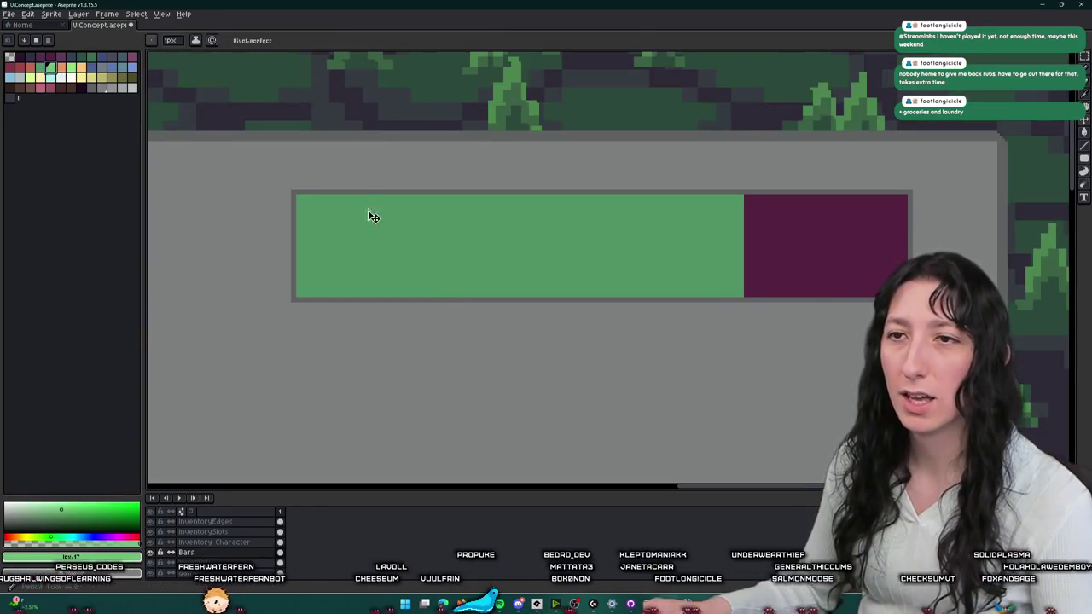
key(plus)
key(plus)
key(plus)
click(312, 205)
click(439, 269)
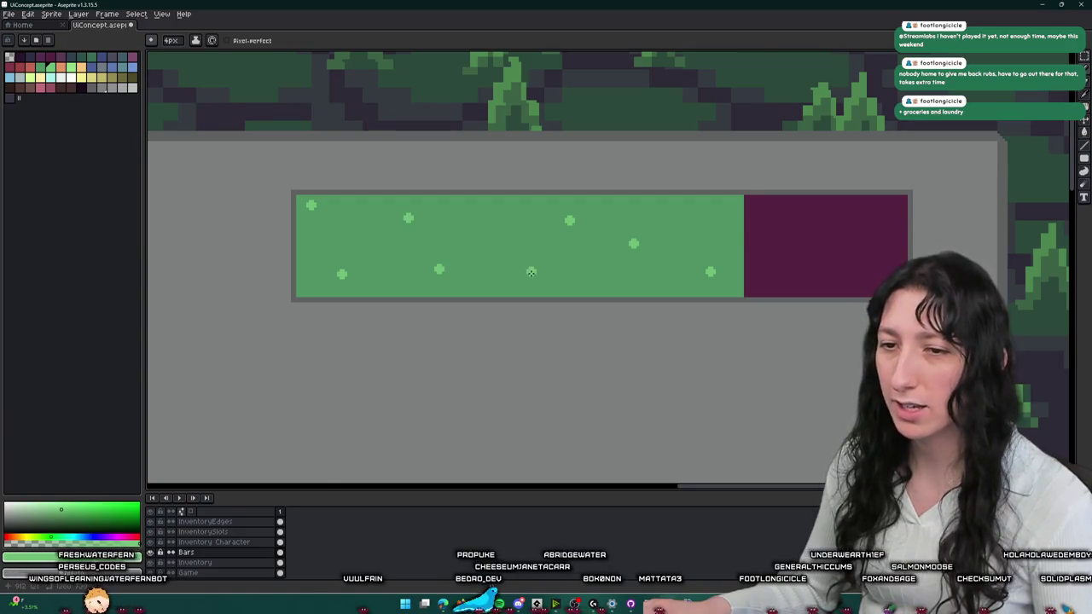
- Zoom in and out to inspect the dotted green bar
scroll(531, 272, down, 5)
scroll(622, 249, up, 3)
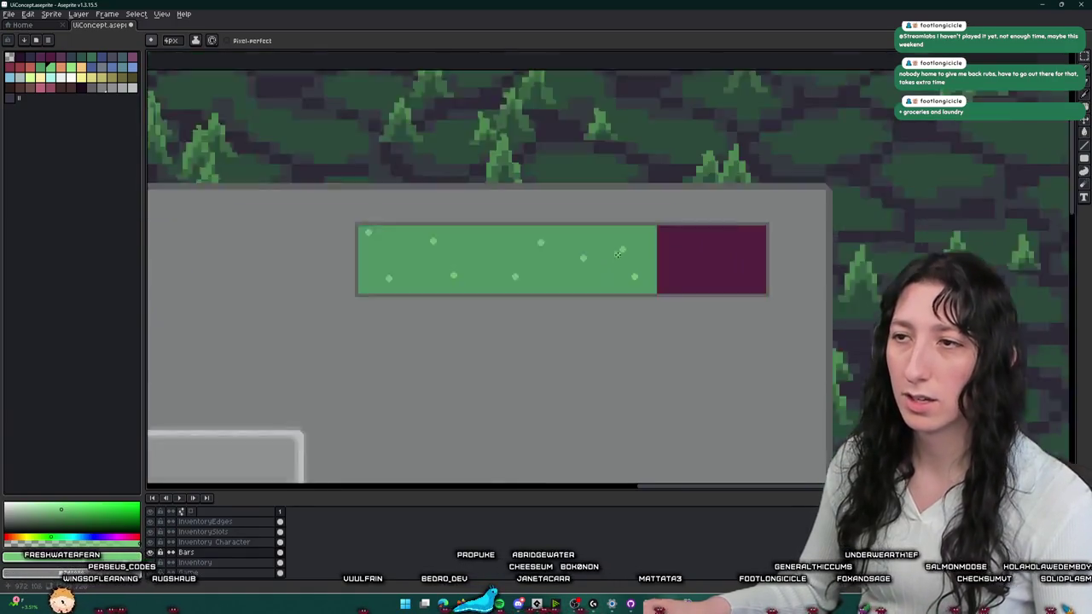
scroll(621, 245, up, 3)
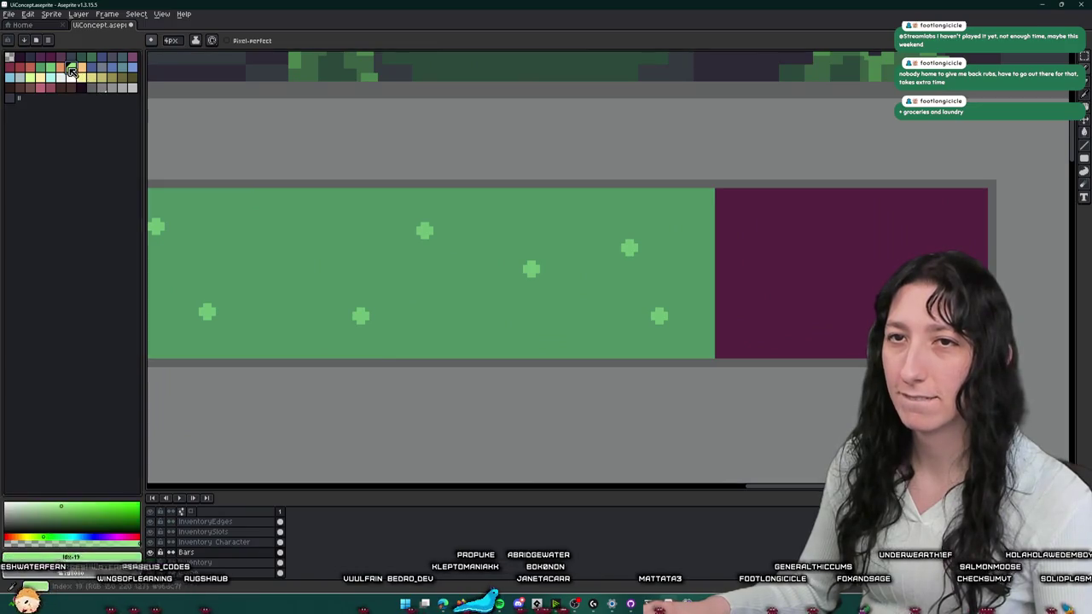
scroll(627, 247, up, 2)
scroll(629, 248, up, 2)
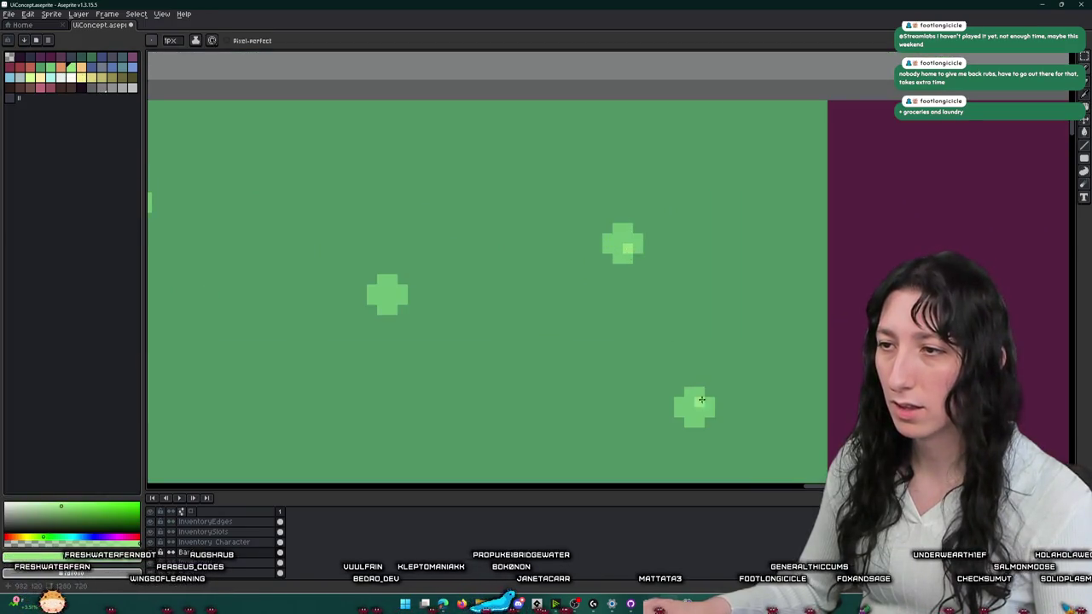
scroll(418, 329, down, 4)
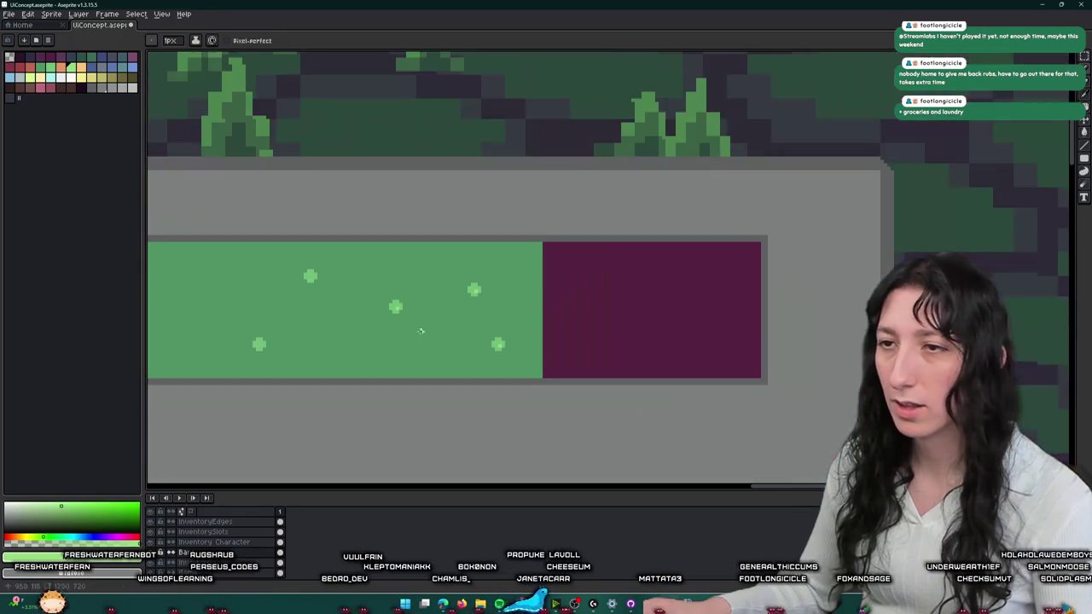
scroll(437, 338, down, 1)
scroll(703, 343, down, 1)
scroll(721, 330, up, 1)
scroll(819, 298, up, 1)
scroll(809, 268, up, 1)
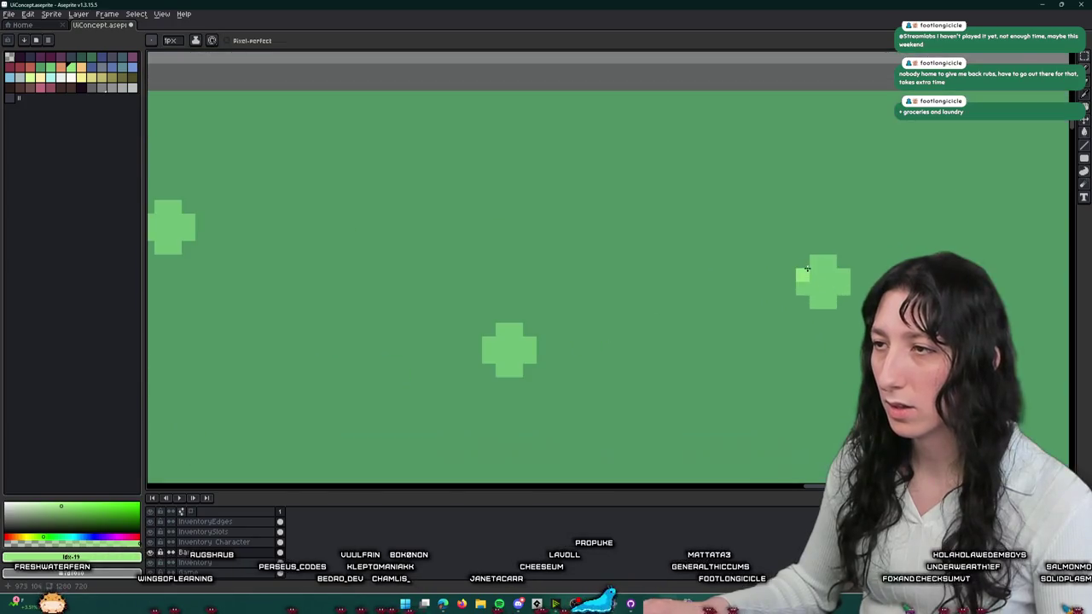
scroll(817, 264, down, 1)
scroll(773, 162, up, 1)
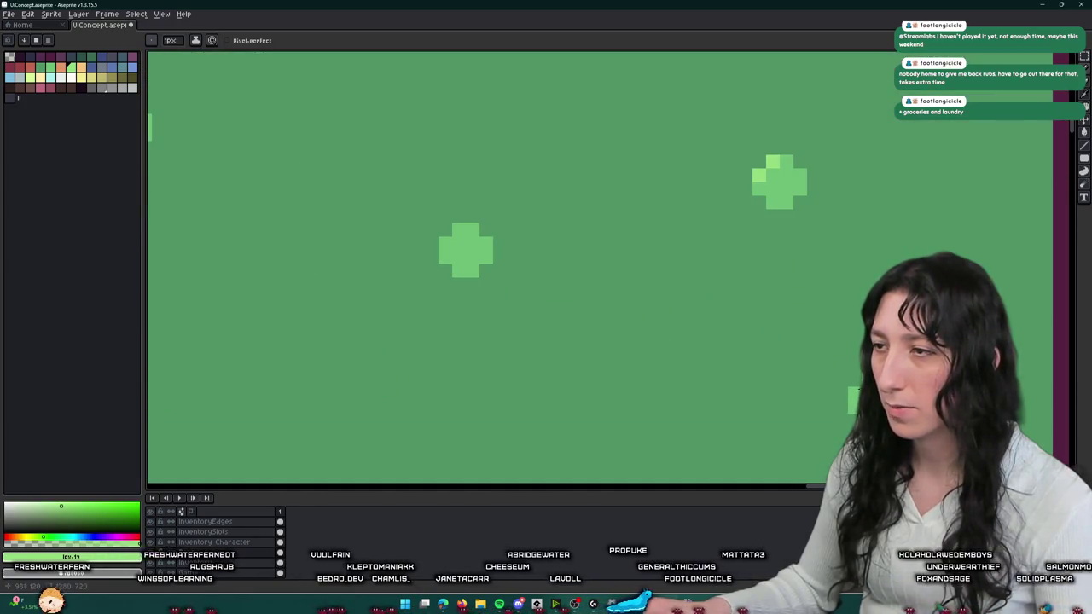
scroll(447, 239, down, 2)
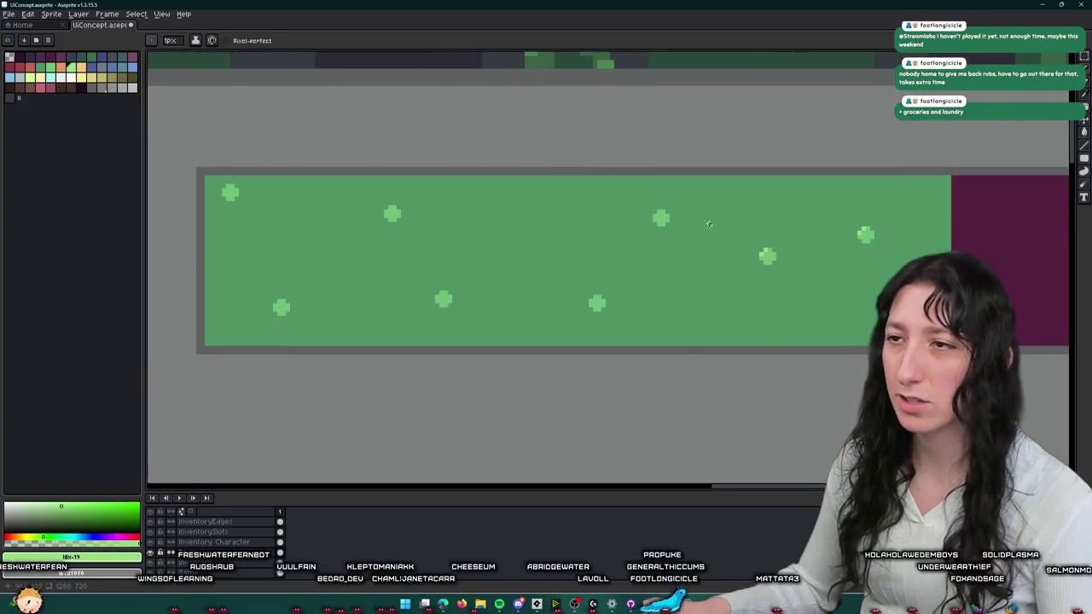
scroll(666, 256, up, 2)
scroll(607, 277, down, 2)
scroll(606, 278, up, 1)
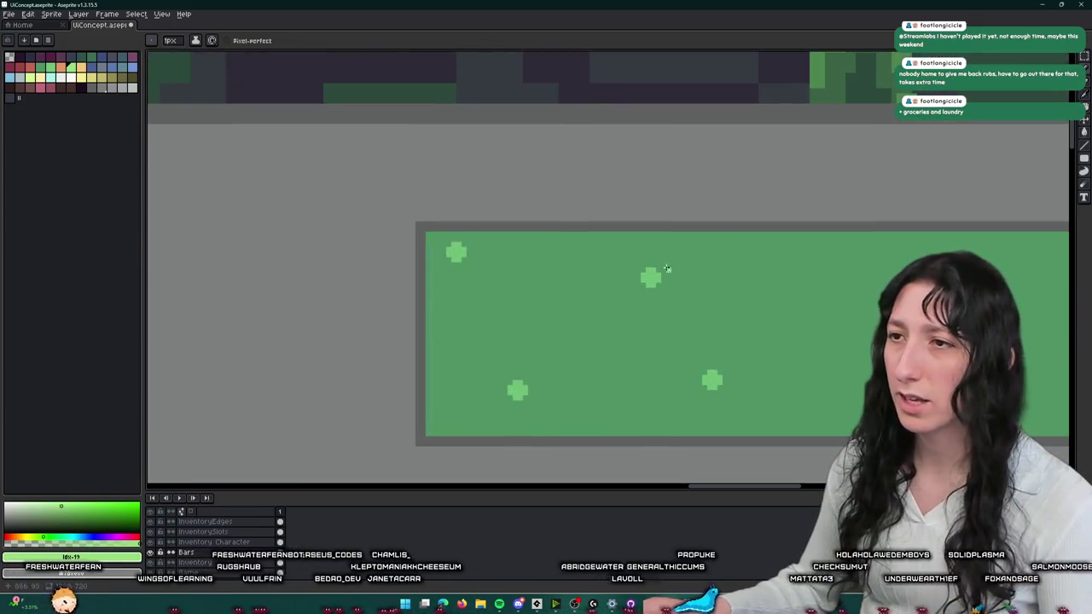
scroll(650, 271, up, 1)
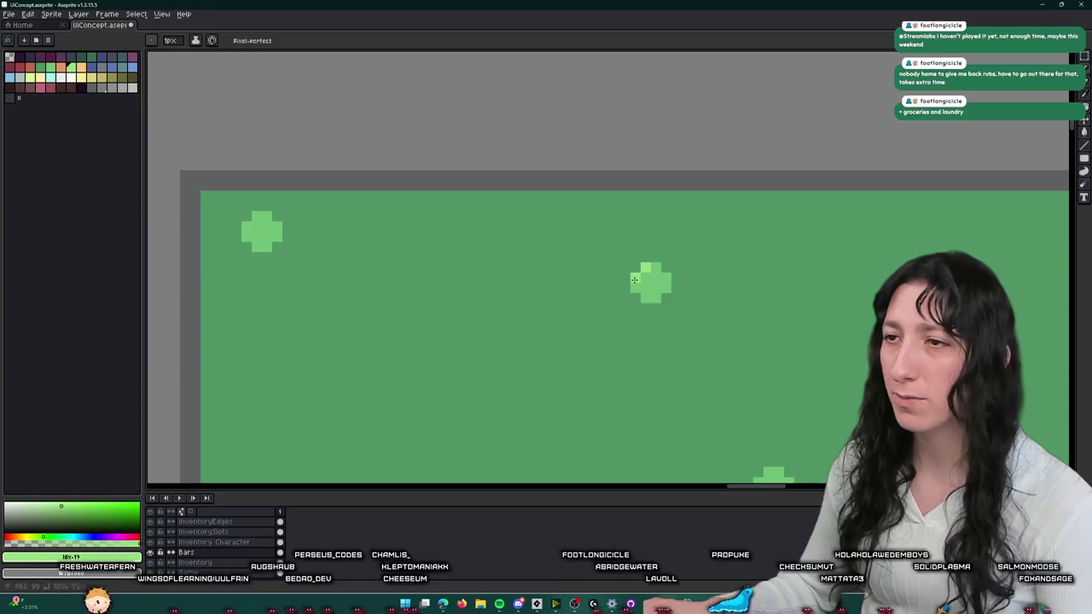
scroll(254, 215, down, 3)
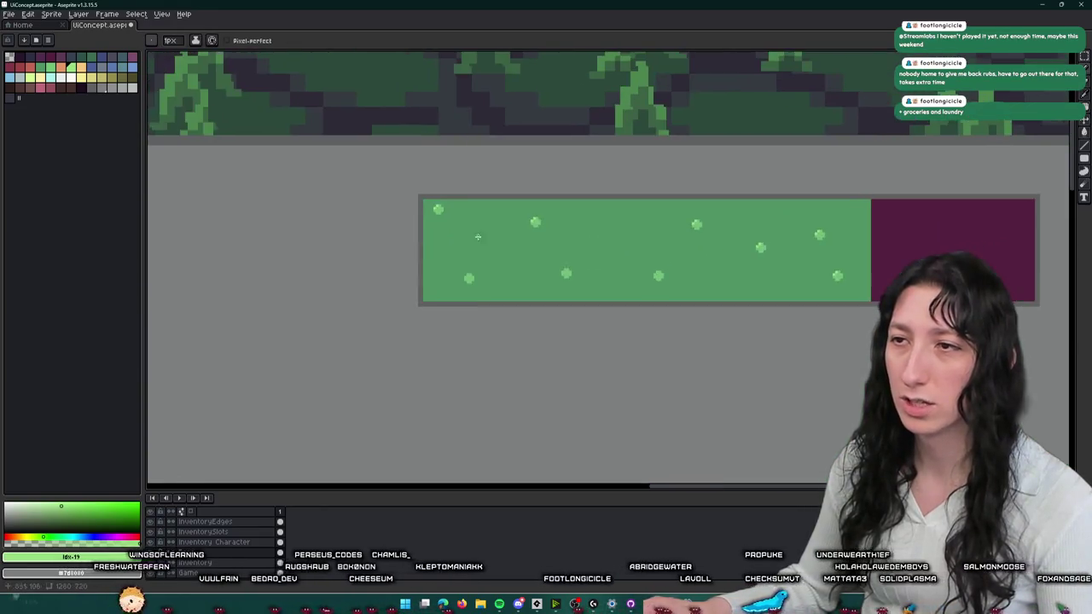
scroll(480, 245, down, 1)
scroll(474, 267, down, 1)
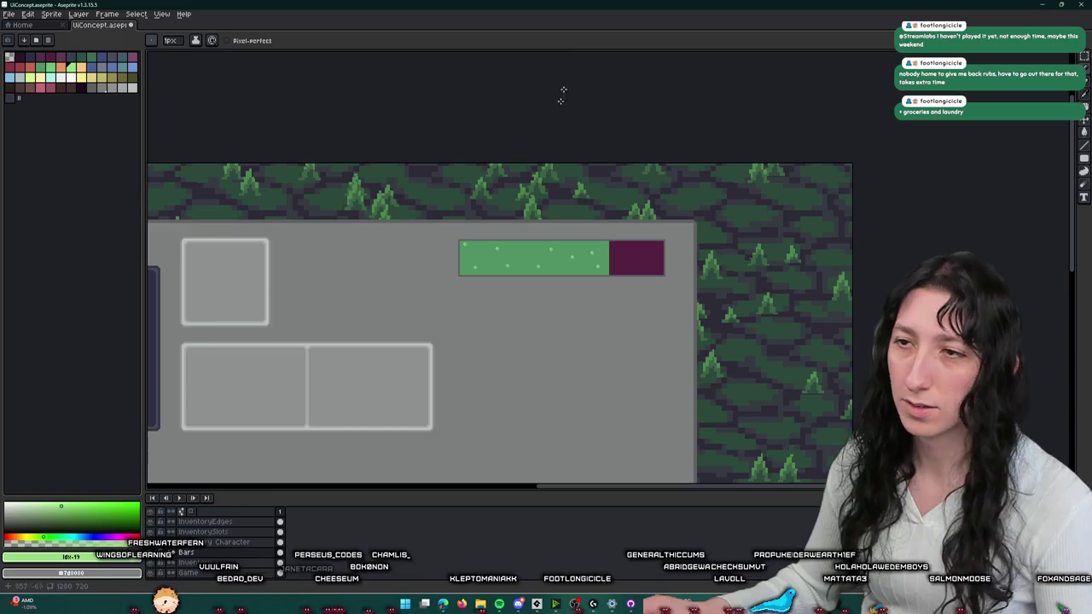
- Trial-delete the bar's dotted green fill, then undo to restore it
key(m)
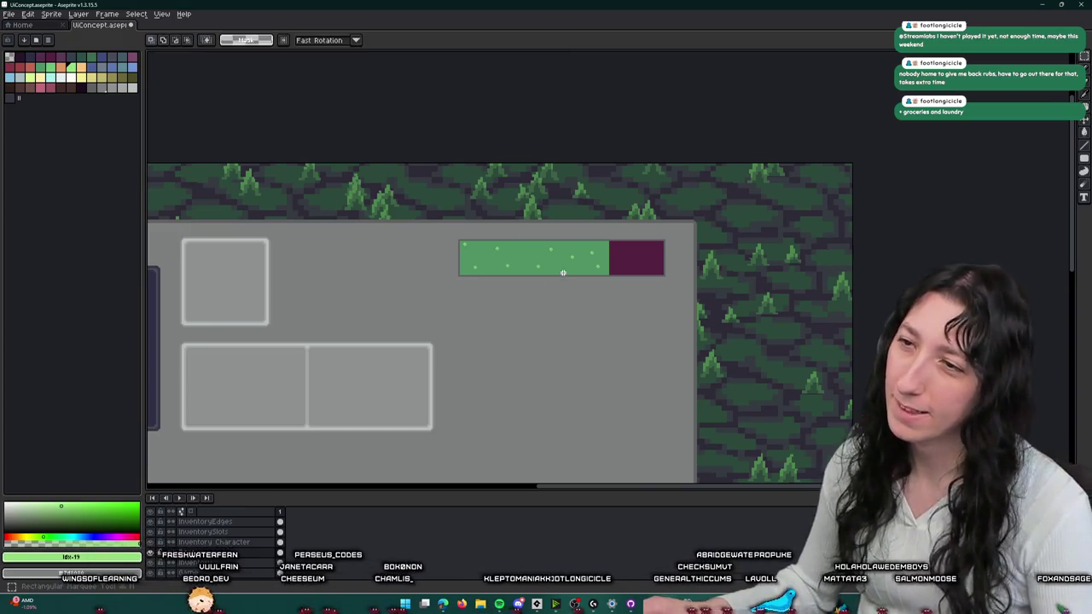
scroll(558, 275, up, 2)
drag(641, 268, 199, 159)
key(Delete)
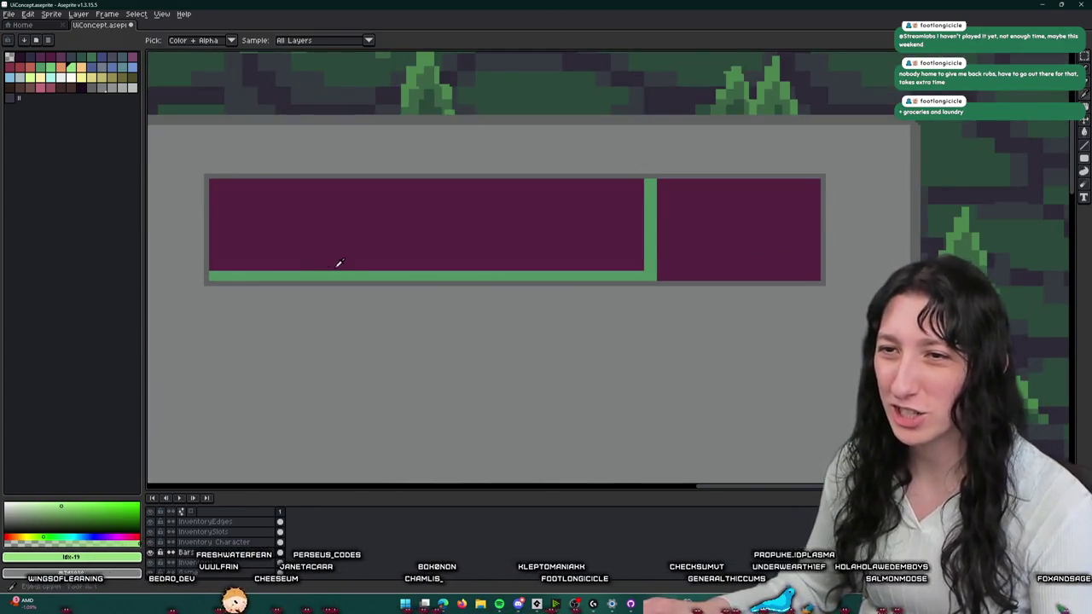
key(ctrl+z)
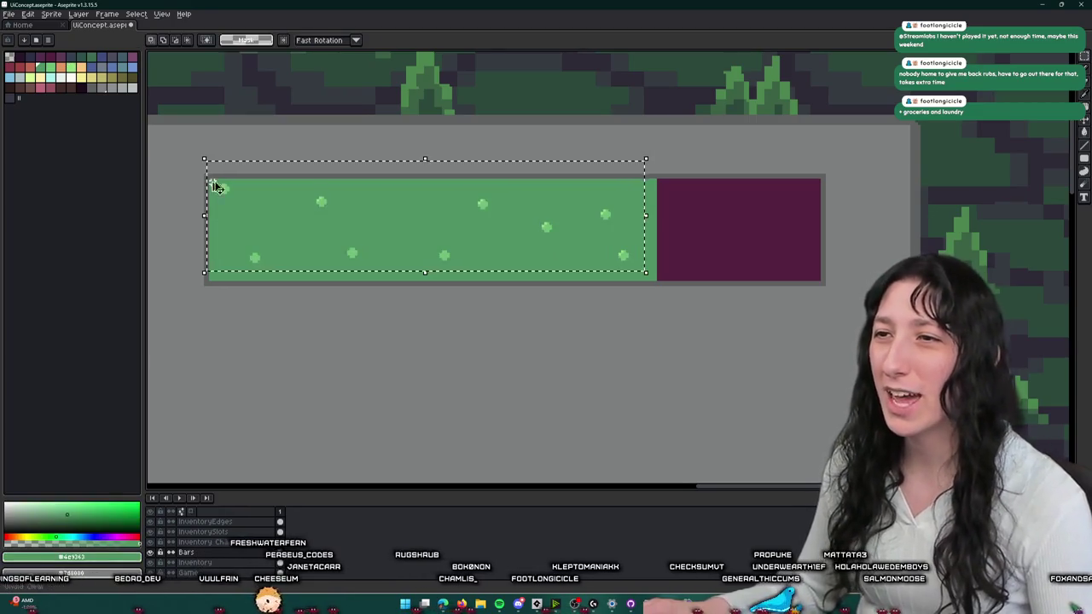
scroll(228, 213, down, 3)
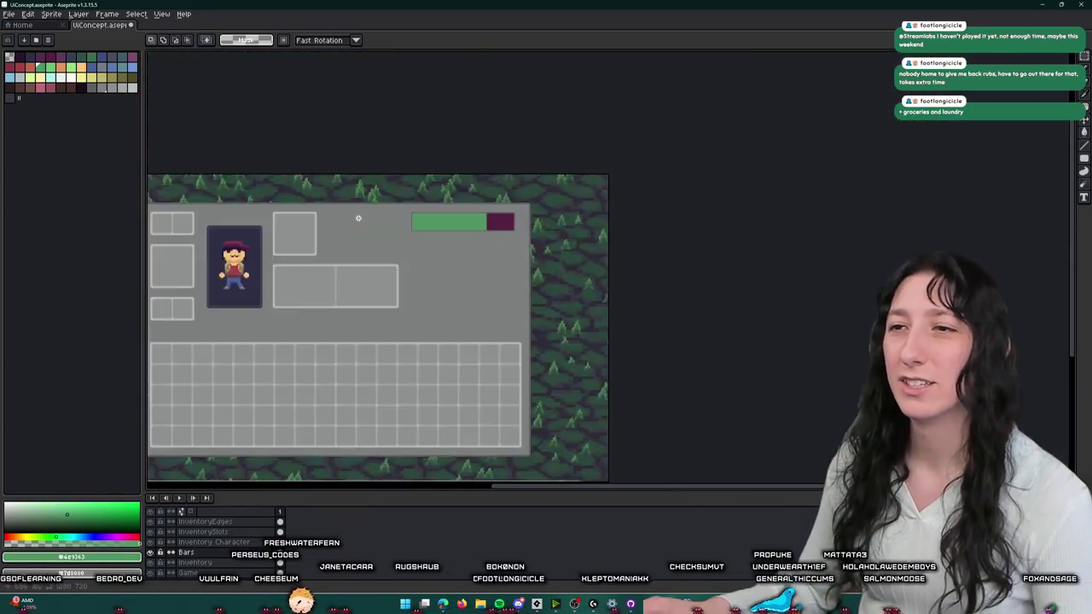
scroll(359, 217, up, 2)
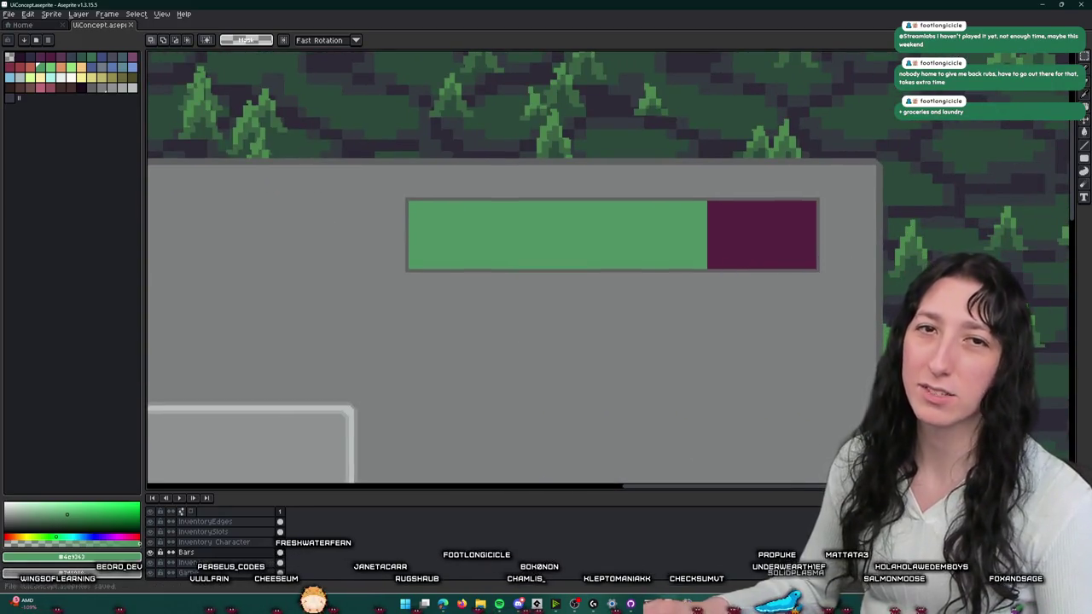
- Duplicate the whole framed bar and place the copy below the original
drag(422, 357, 351, 314)
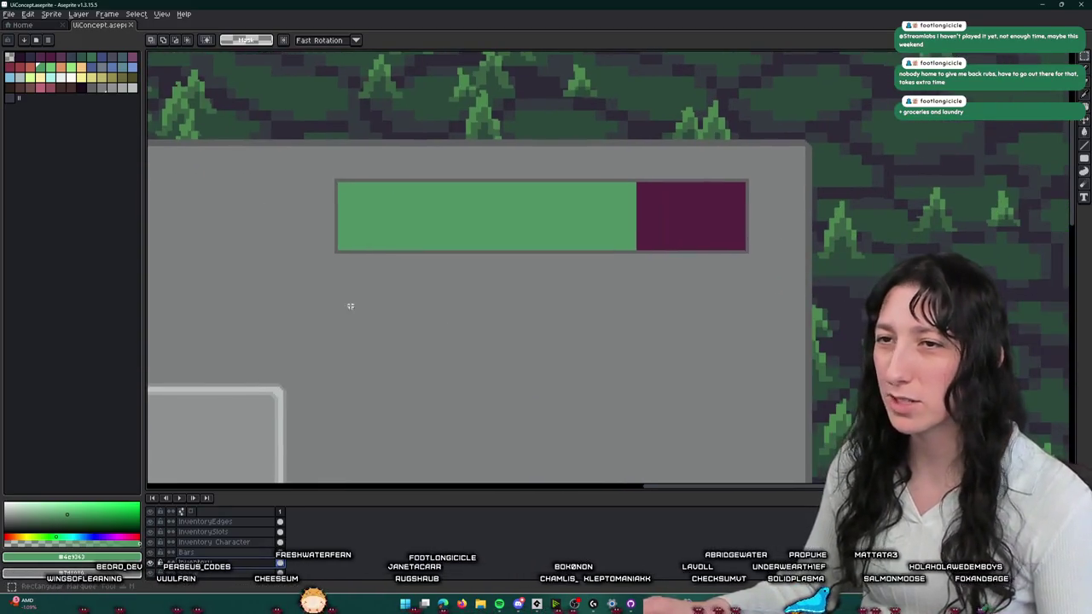
drag(325, 275, 768, 163)
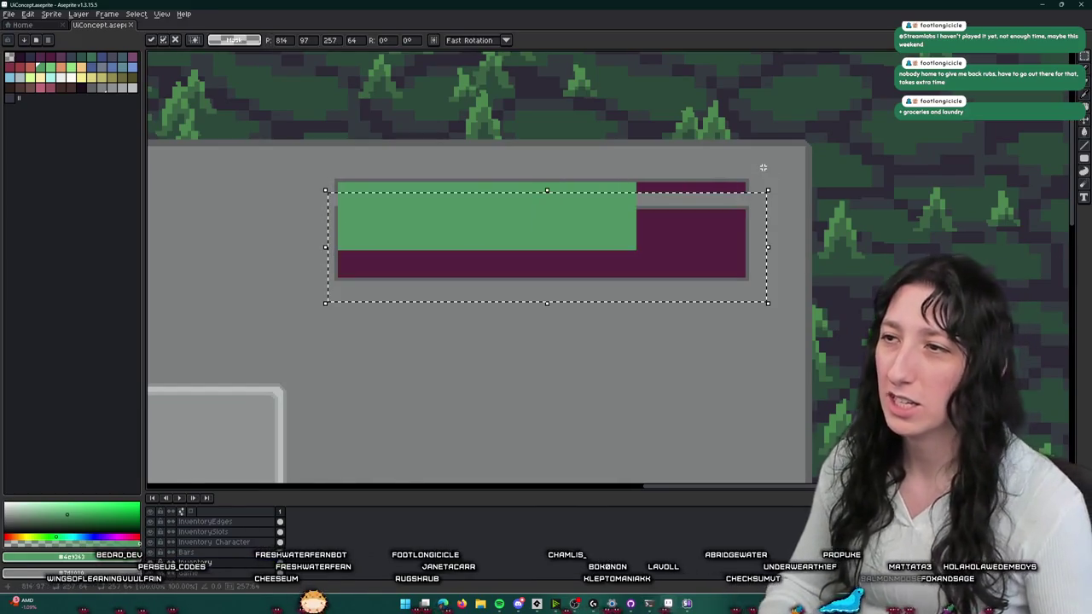
key(shift+Down)
key(shift+Down)
key(shift+Down)
key(shift+Down)
key(shift+Up)
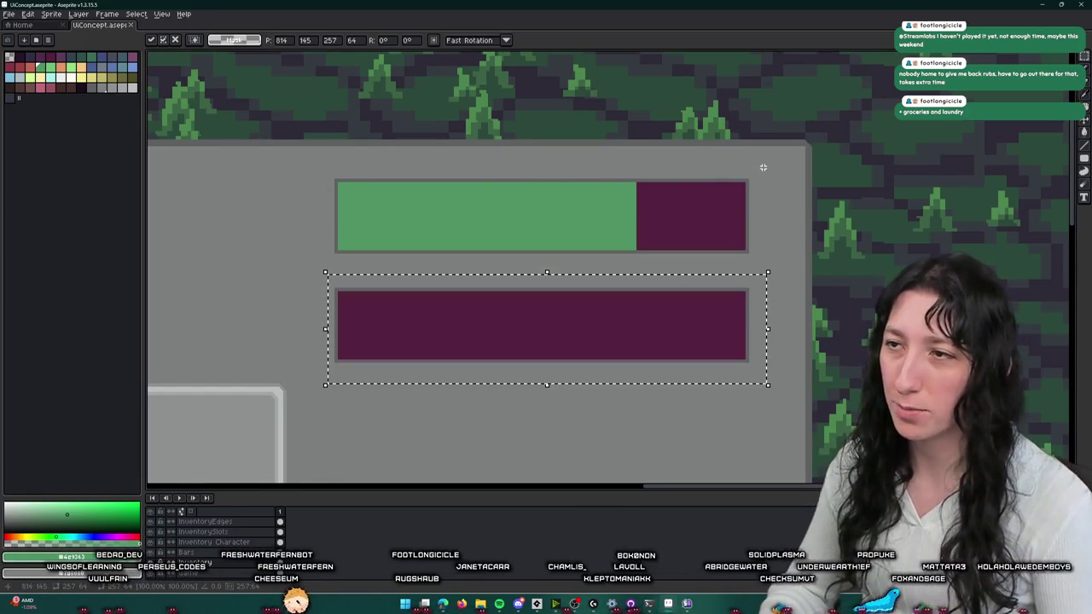
key(shift+Down)
key(shift+Up)
key(shift+Down)
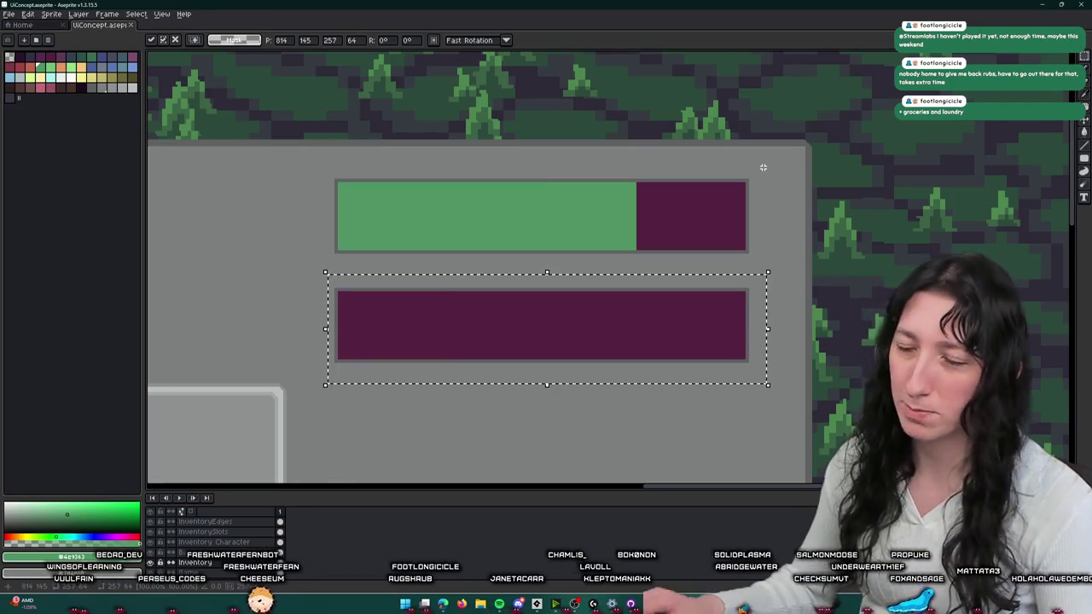
key(ctrl+d)
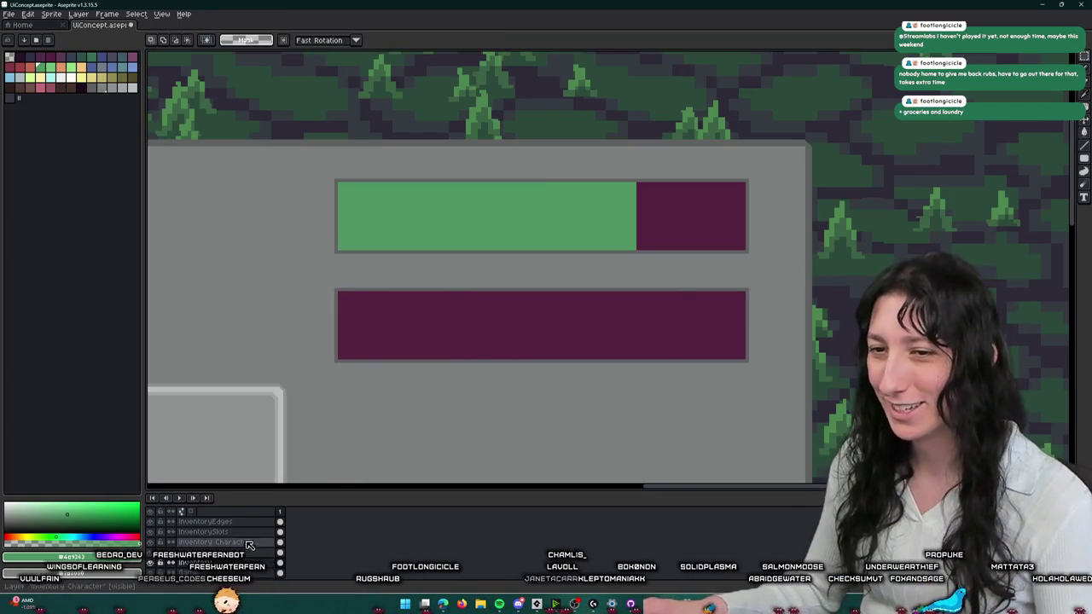
- Fill the lower bar copy with dark navy
key(i)
click(436, 308)
click(105, 75)
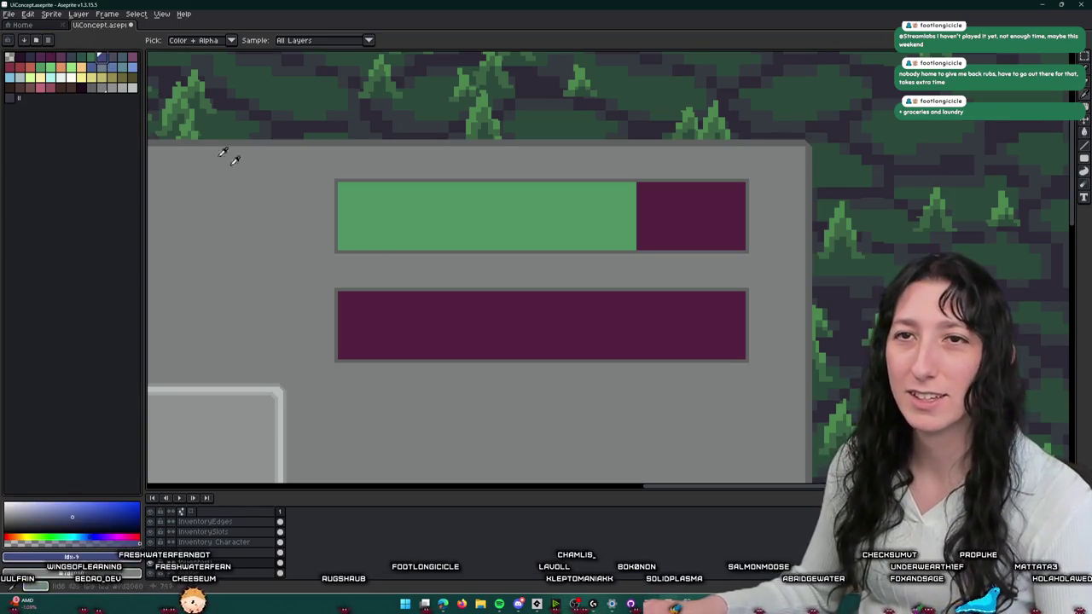
key(g)
click(367, 294)
key(ctrl+z)
click(29, 56)
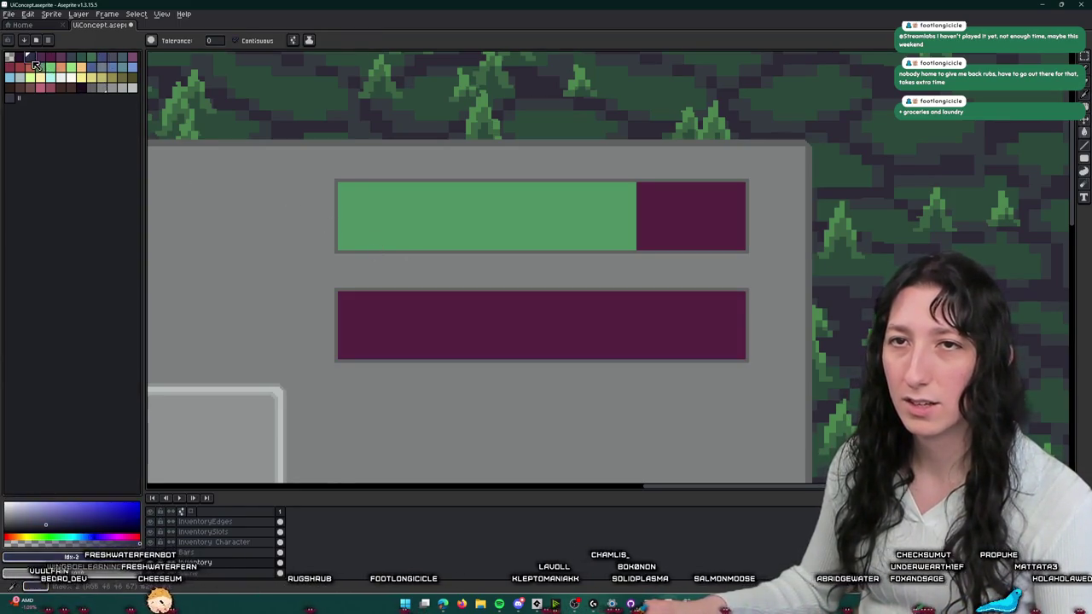
click(482, 332)
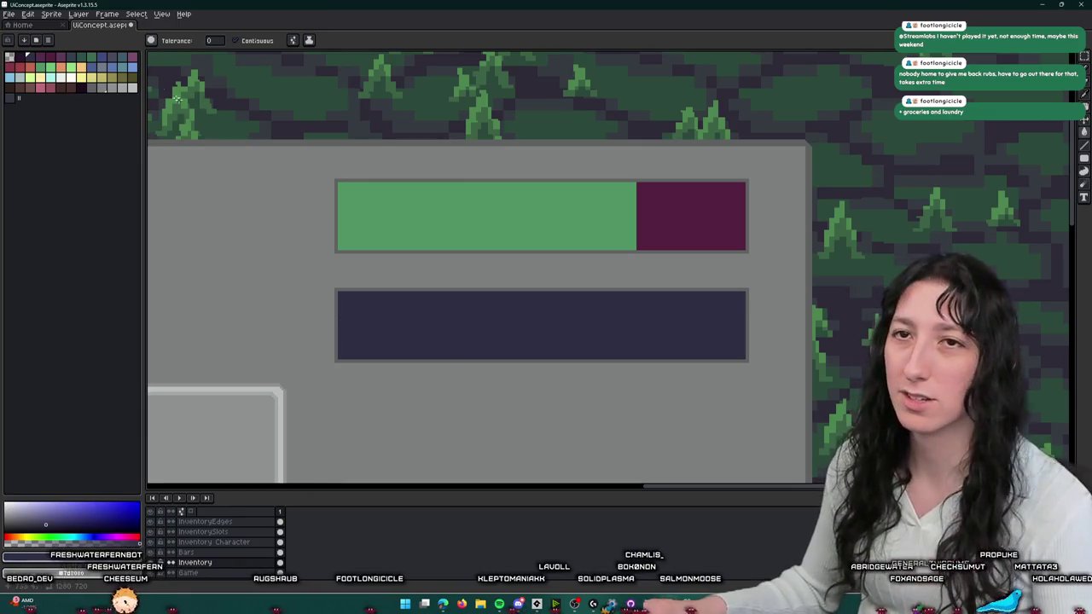
- On the Bars layer, fill the left portion of the lower bar light blue
click(133, 67)
scroll(632, 319, up, 1)
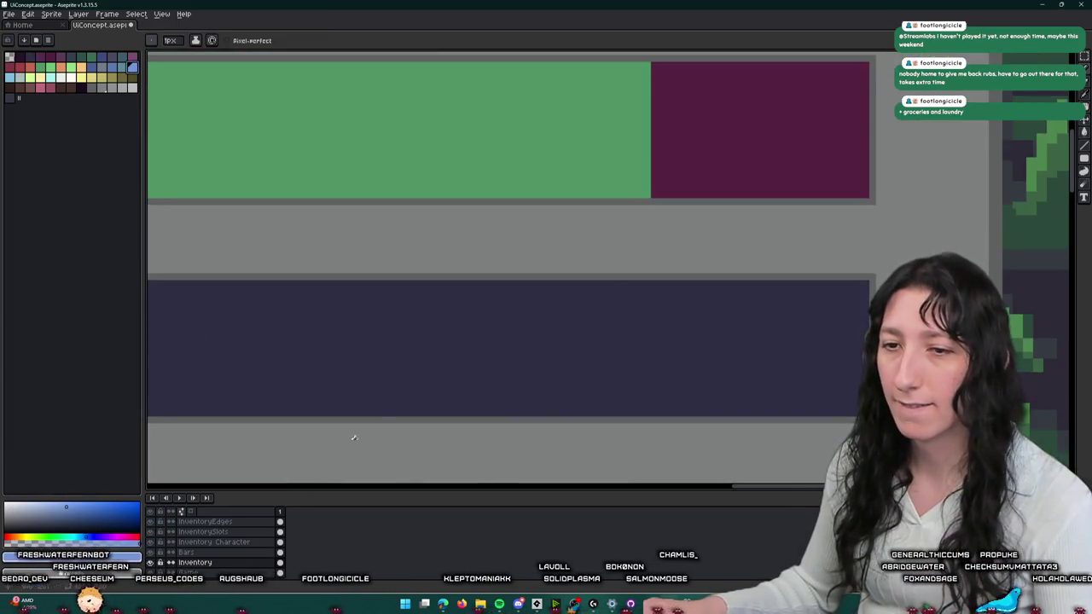
click(230, 553)
key(m)
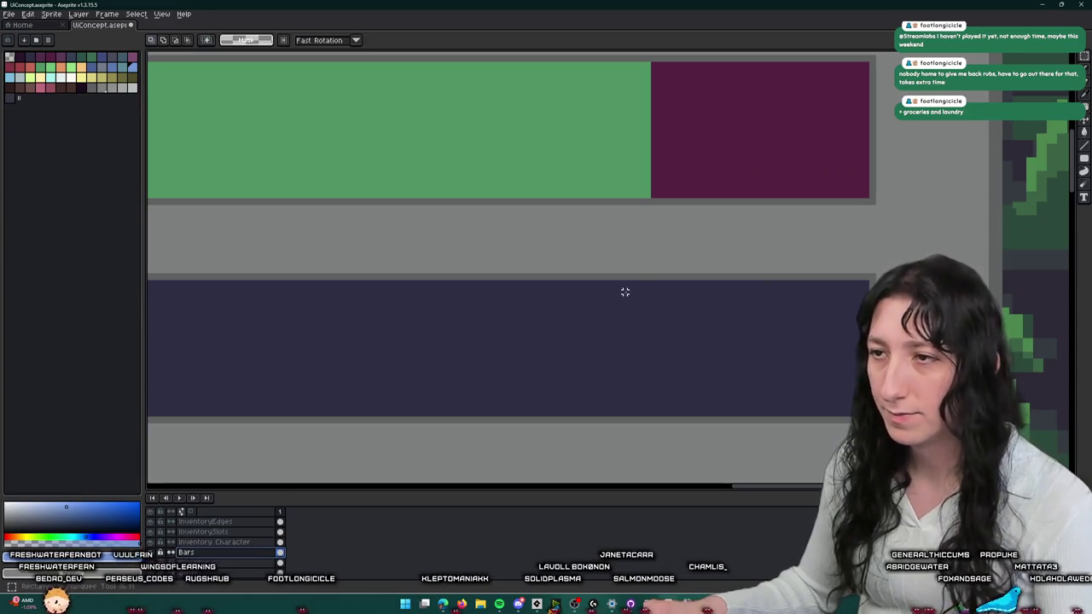
drag(556, 280, 963, 312)
drag(853, 312, 556, 441)
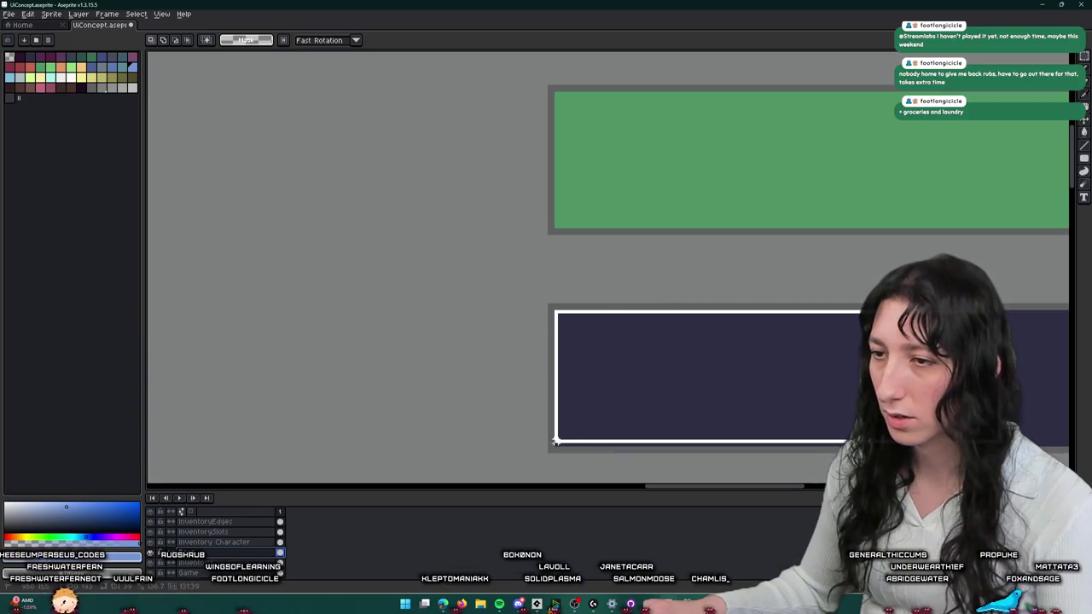
key(g)
click(646, 359)
scroll(646, 358, down, 3)
drag(759, 383, 651, 327)
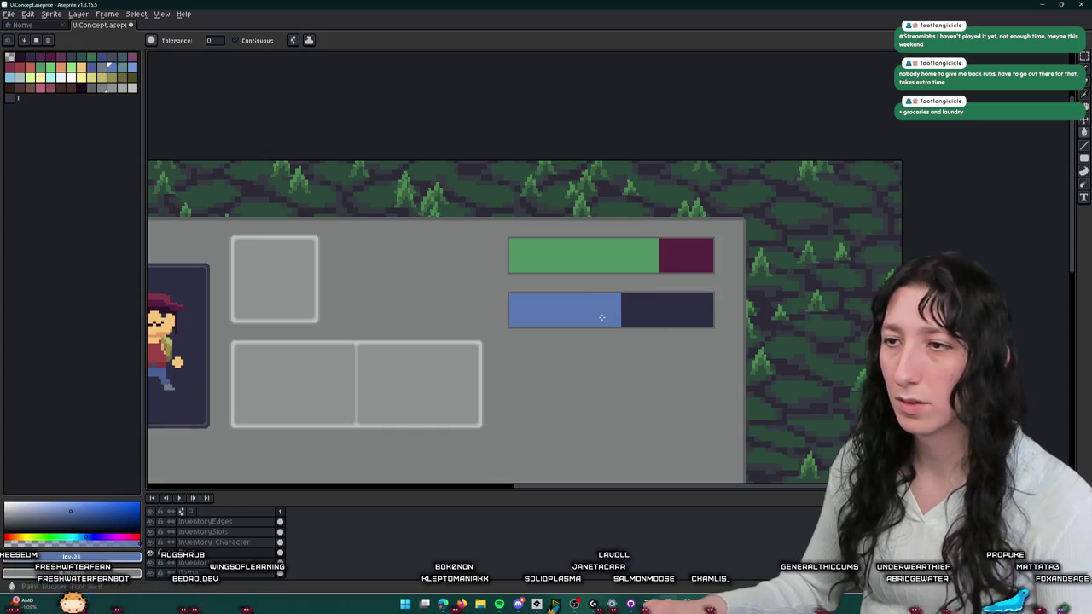
- Refill the lower bar's left part a darker blue and select the whole blue bar
key(m)
drag(663, 330, 621, 302)
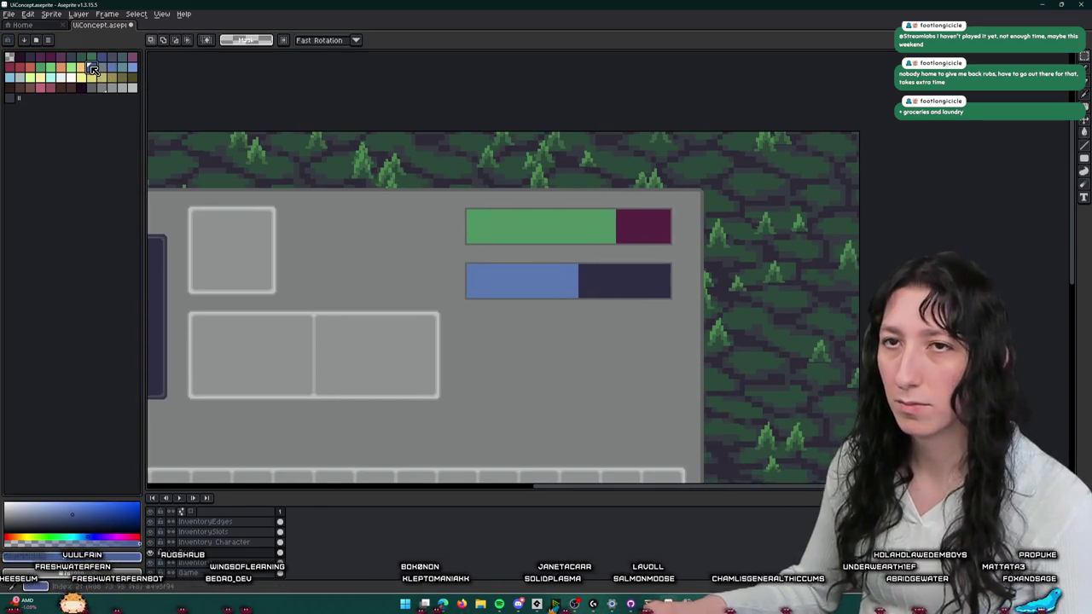
key(g)
scroll(597, 275, up, 3)
click(463, 276)
scroll(463, 275, down, 2)
scroll(463, 276, up, 2)
key(m)
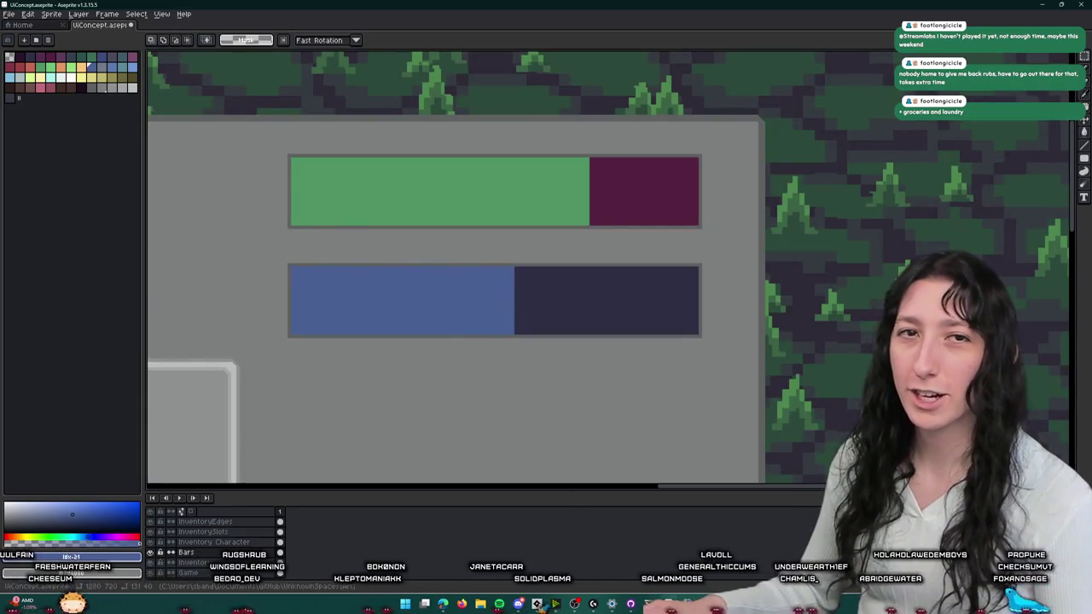
drag(273, 249, 719, 350)
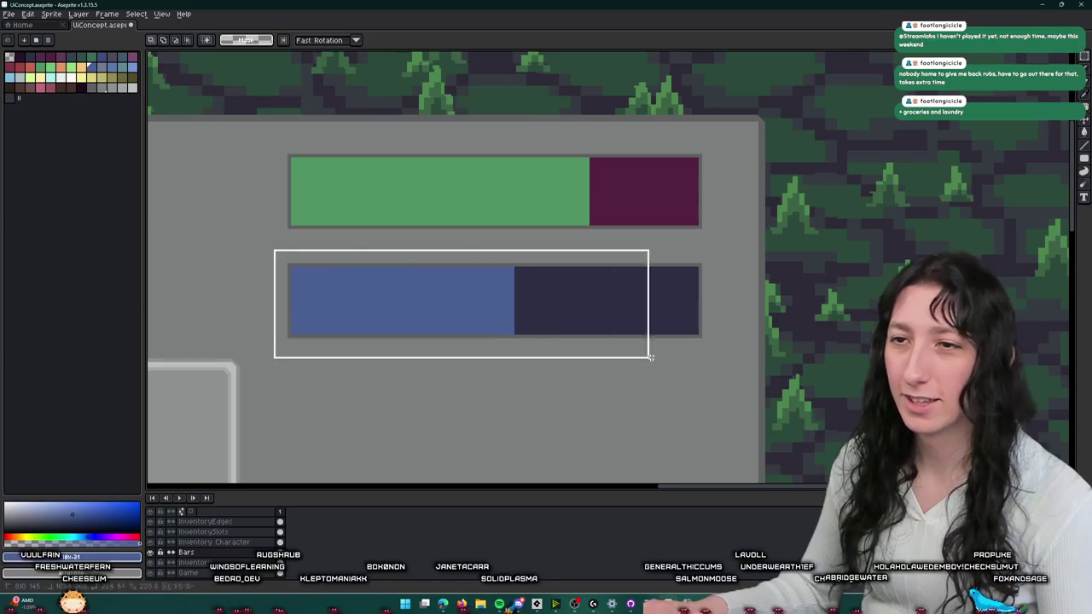
- Copy the blue bar and paste it below, giving three stat bars
key(Return)
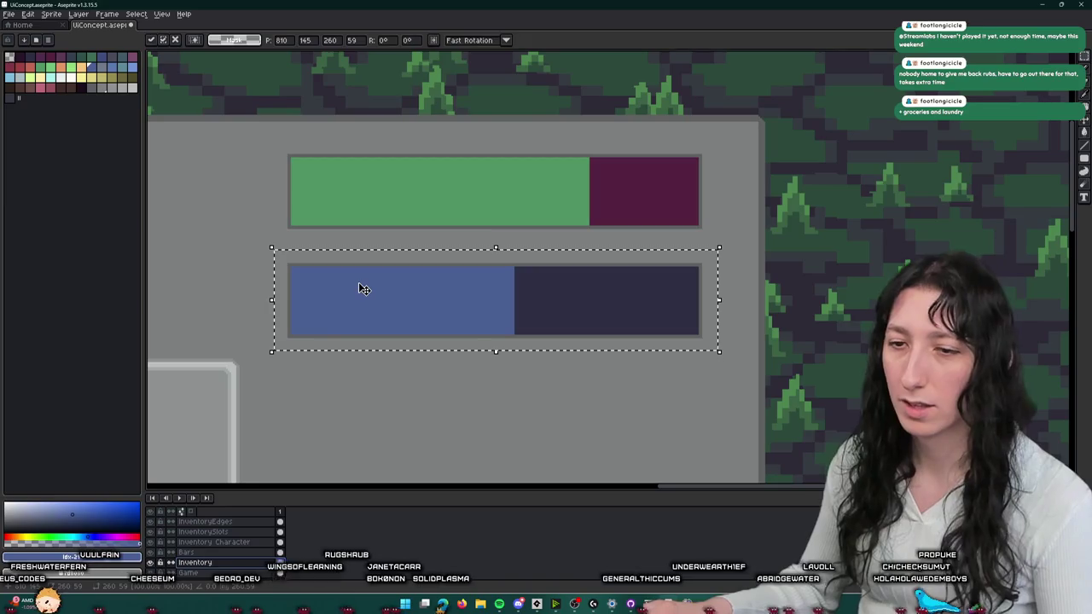
key(ctrl+v)
key(Down)
key(Down)
key(Down)
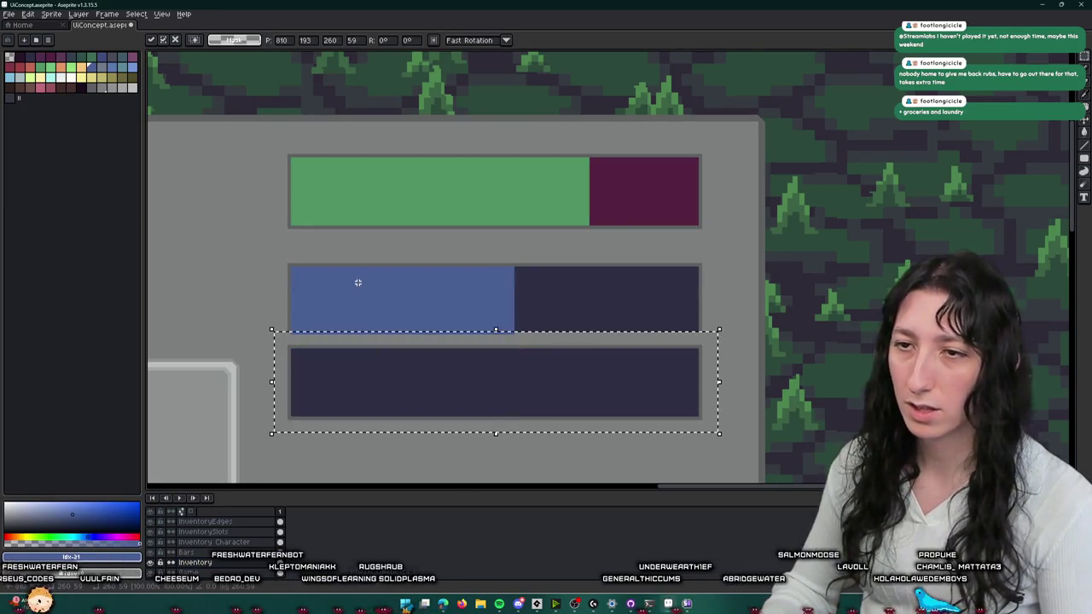
key(ctrl+d)
drag(359, 282, 387, 243)
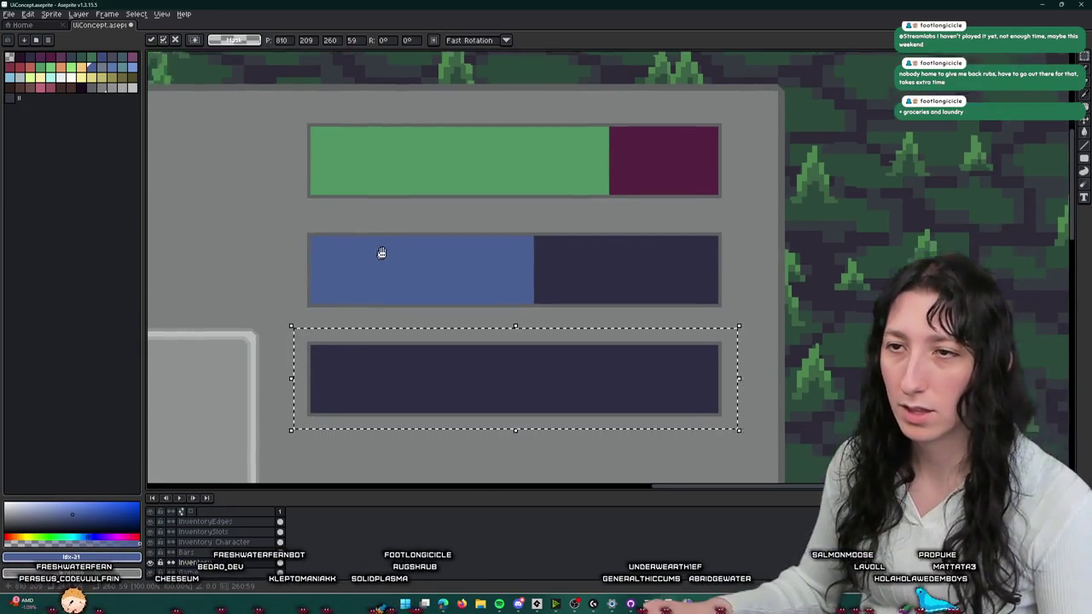
drag(489, 219, 548, 219)
key(ctrl+c)
key(ctrl+v)
key(Down)
key(Down)
key(Down)
key(ctrl+d)
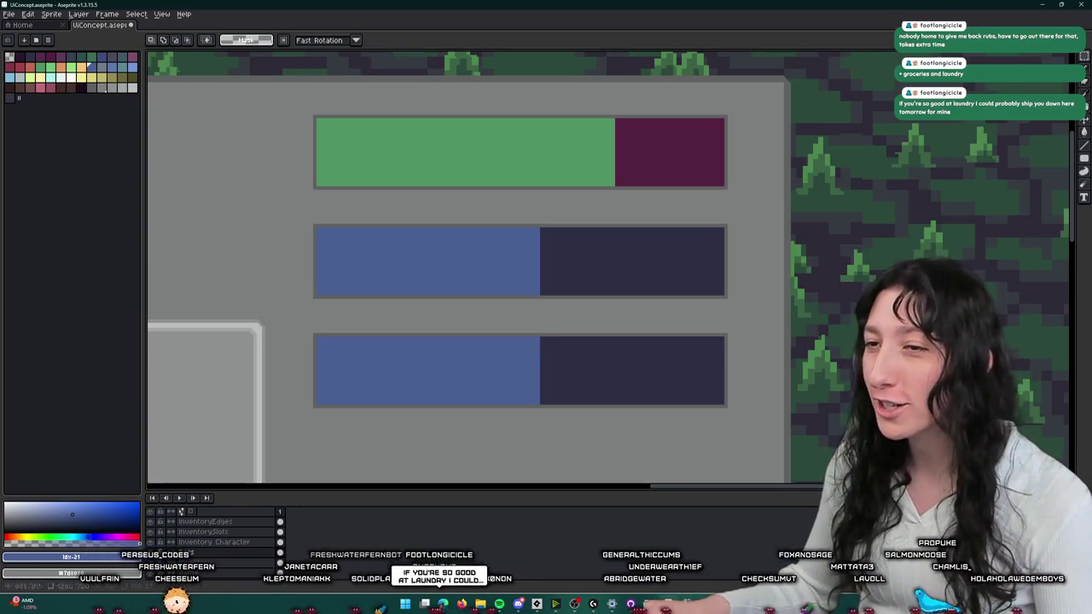
- Recolour the middle bar yellow with a dark olive right section
key(i)
click(116, 81)
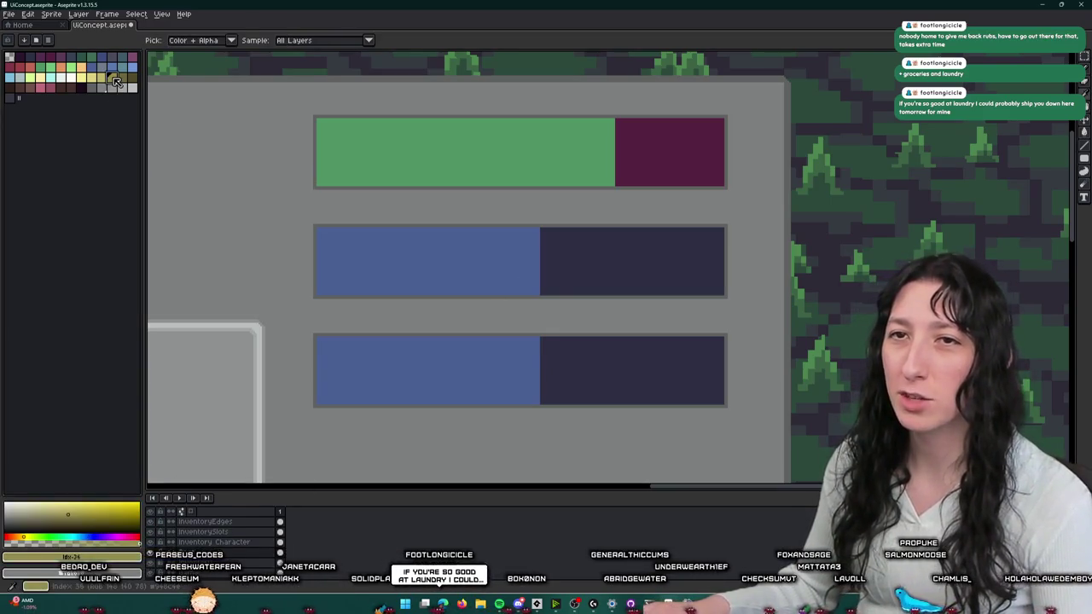
key(g)
click(439, 256)
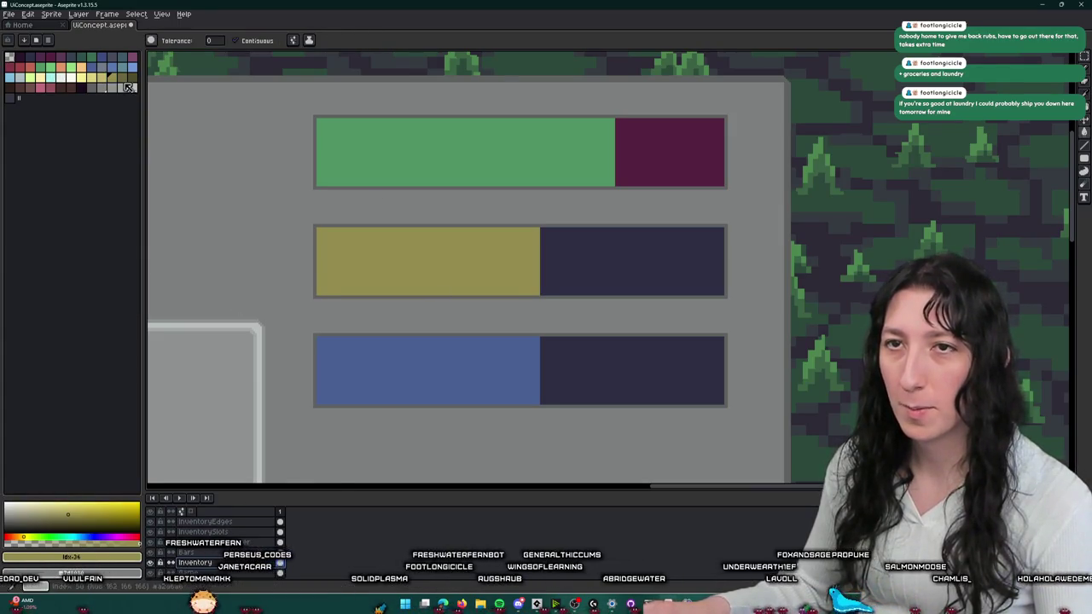
click(120, 77)
click(589, 256)
scroll(456, 208, down, 1)
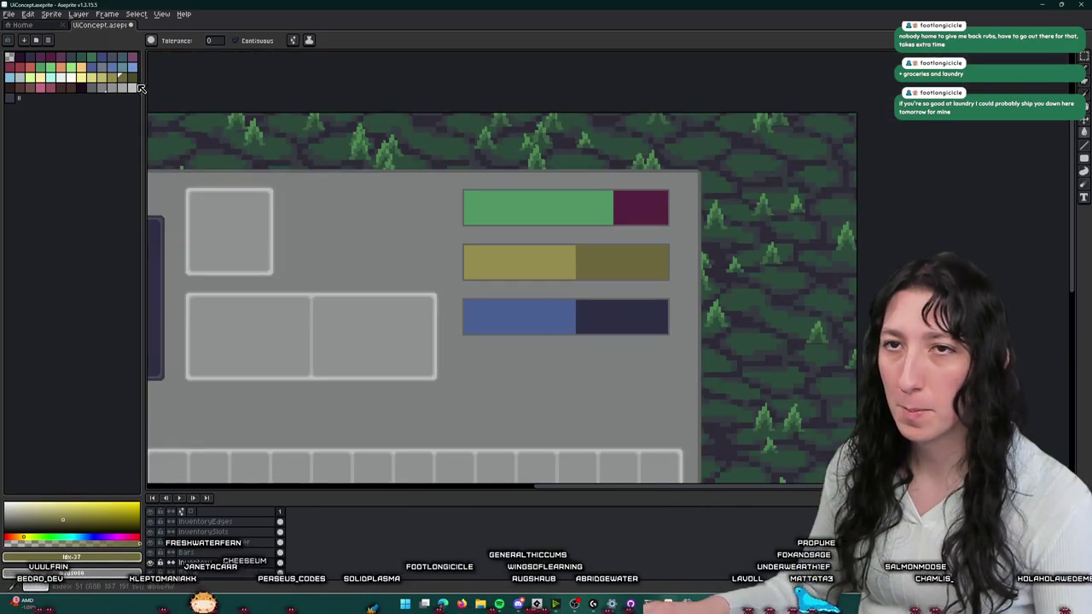
click(130, 77)
click(651, 272)
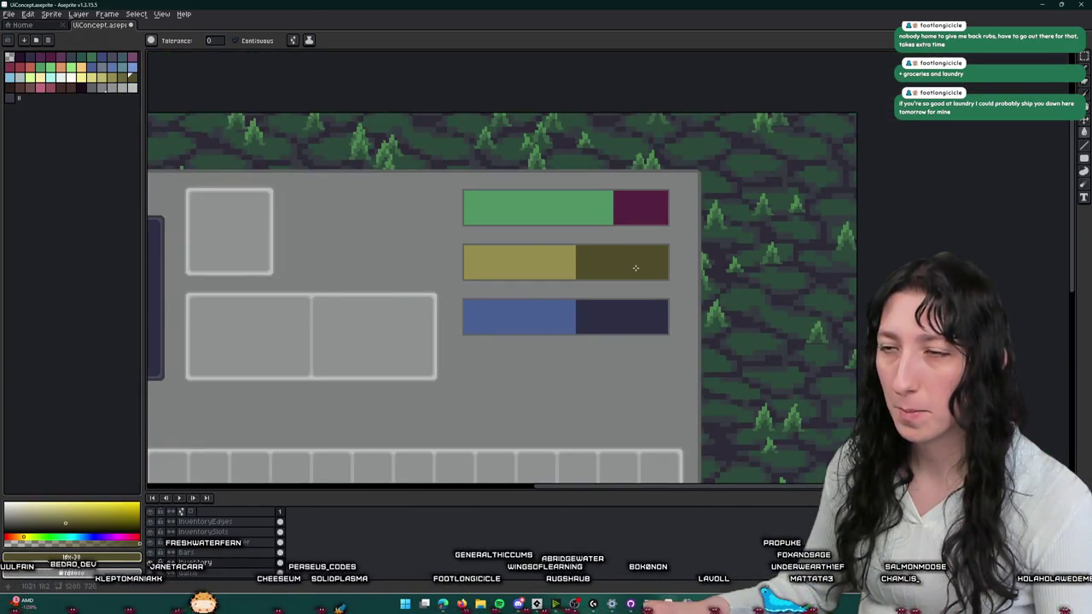
- Select the area around the bars and bring the full inventory panel into view
scroll(636, 268, down, 2)
scroll(644, 251, up, 3)
scroll(654, 236, down, 3)
scroll(671, 213, up, 2)
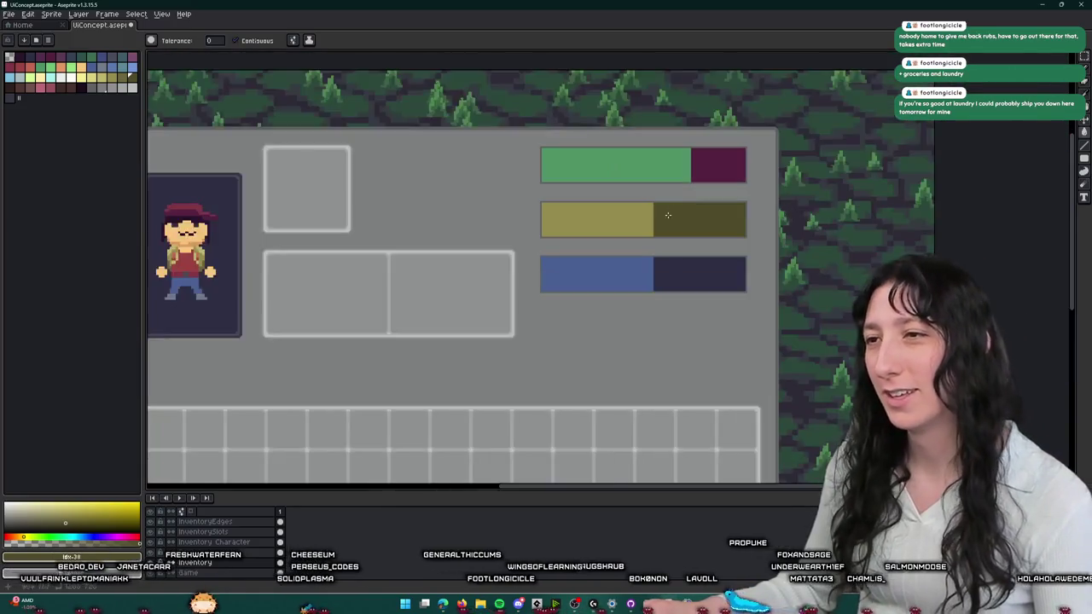
scroll(671, 214, up, 1)
key(i)
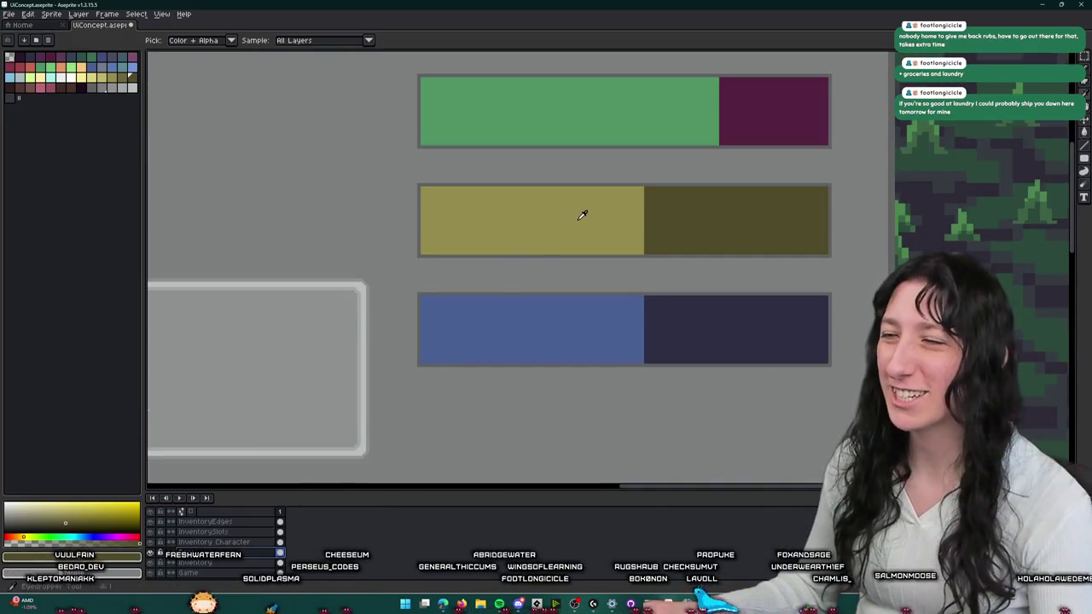
key(m)
drag(658, 268, 582, 171)
scroll(597, 176, down, 1)
scroll(597, 175, down, 1)
scroll(604, 185, up, 1)
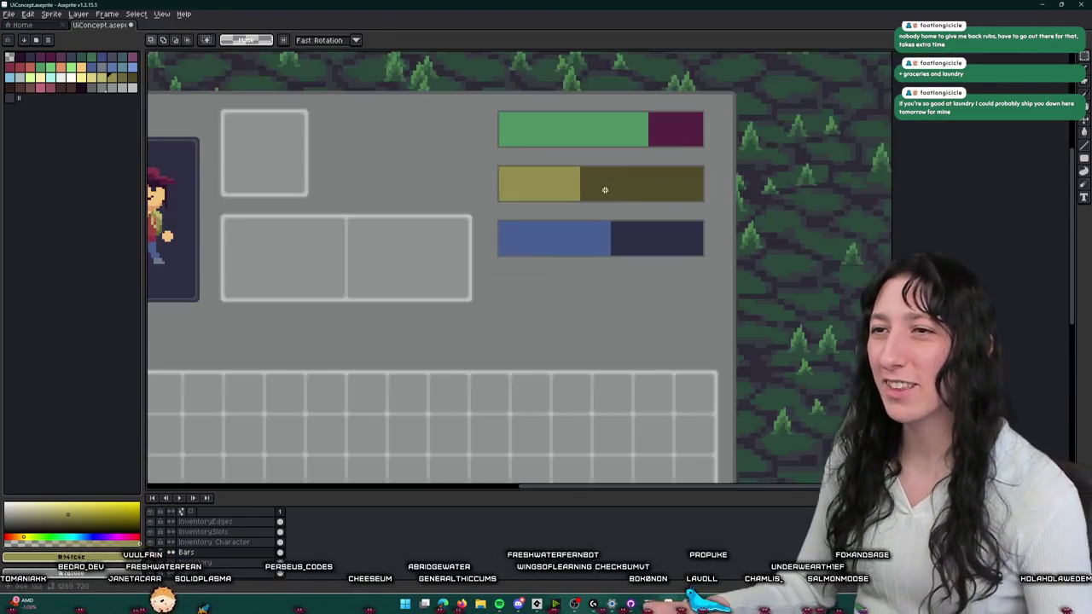
scroll(610, 212, down, 1)
scroll(612, 212, up, 1)
mouse_move(612, 212)
mouse_down()
mouse_move(722, 261)
mouse_move(809, 262)
mouse_move(604, 262)
mouse_up()
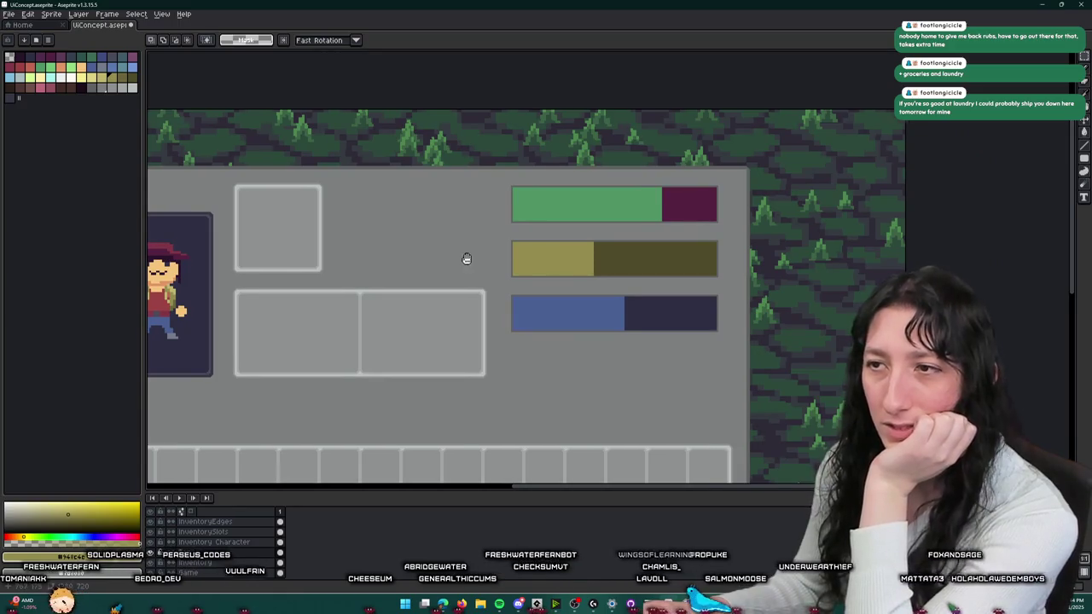
- Move the strip left of the bars 32 px right and fill the exposed strip panel grey
drag(466, 258, 489, 263)
drag(560, 243, 570, 188)
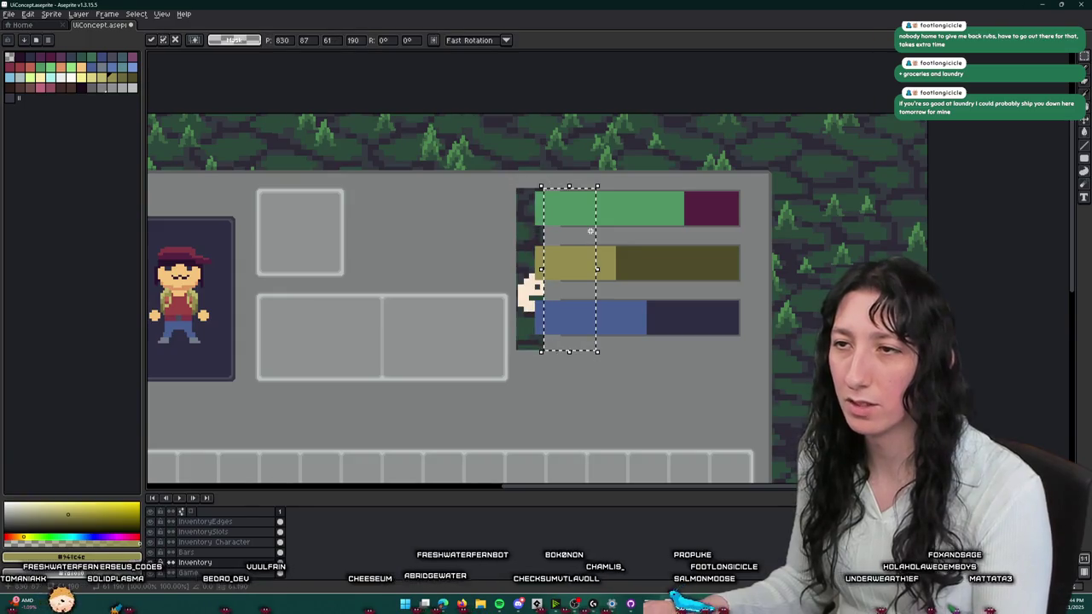
click(520, 376)
drag(607, 379, 511, 173)
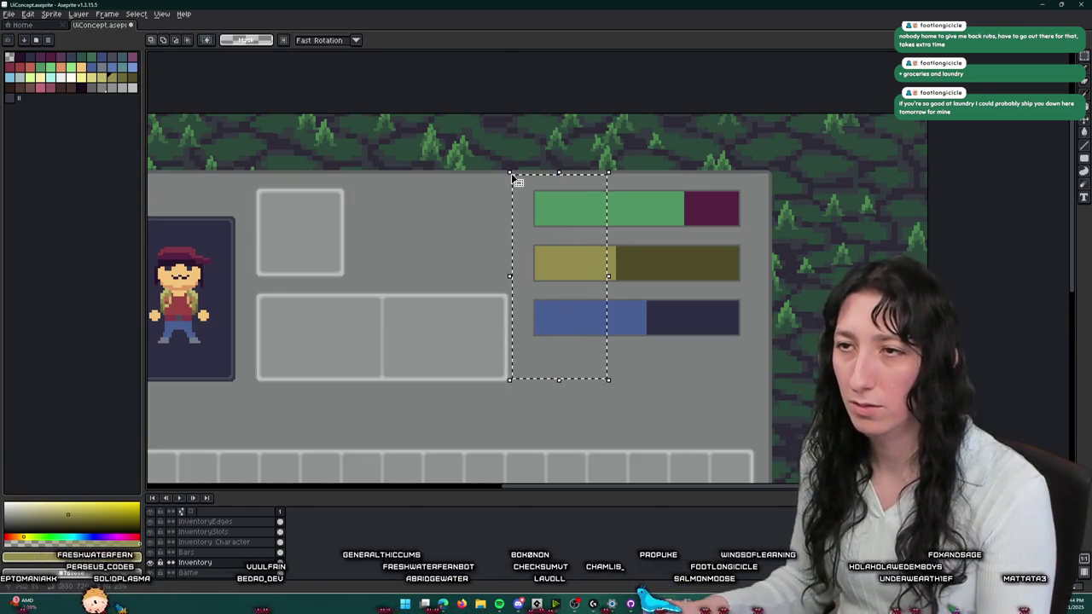
drag(522, 220, 550, 220)
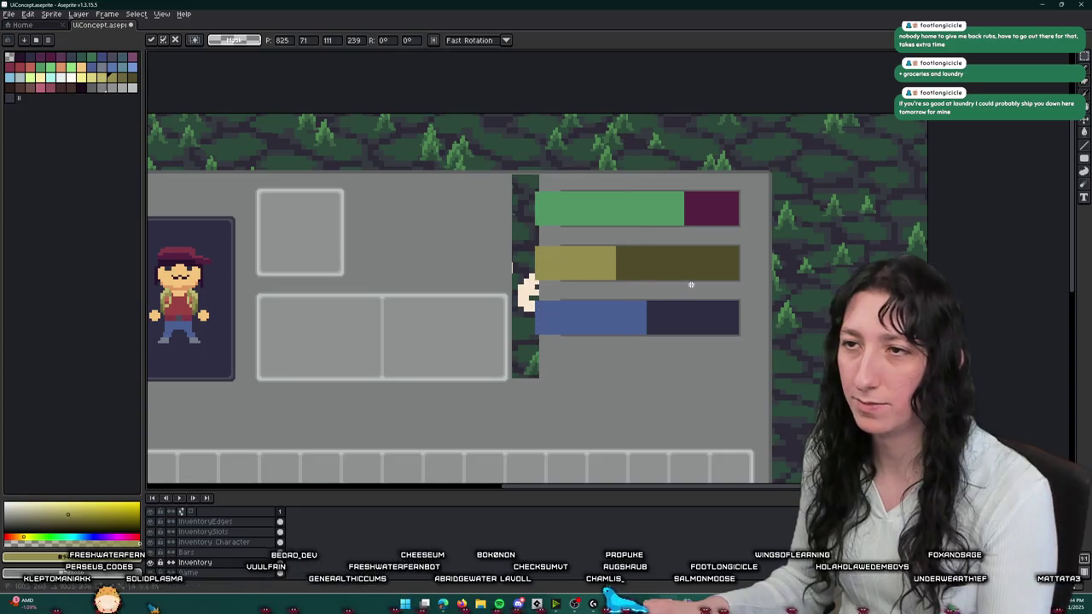
key(i)
key(g)
click(525, 349)
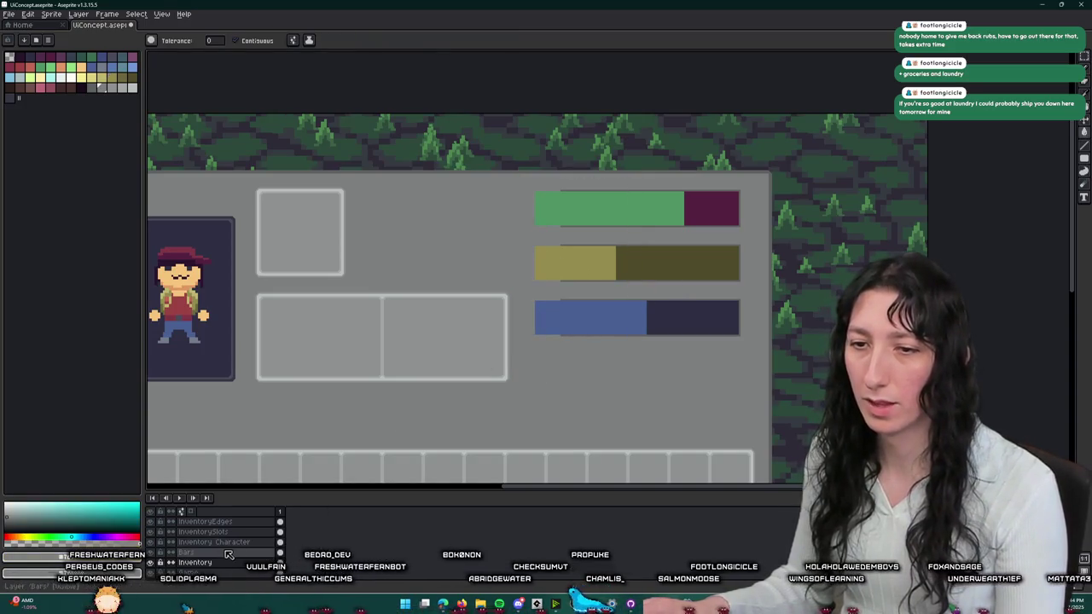
- Shift the left ends of the three bars further right
key(m)
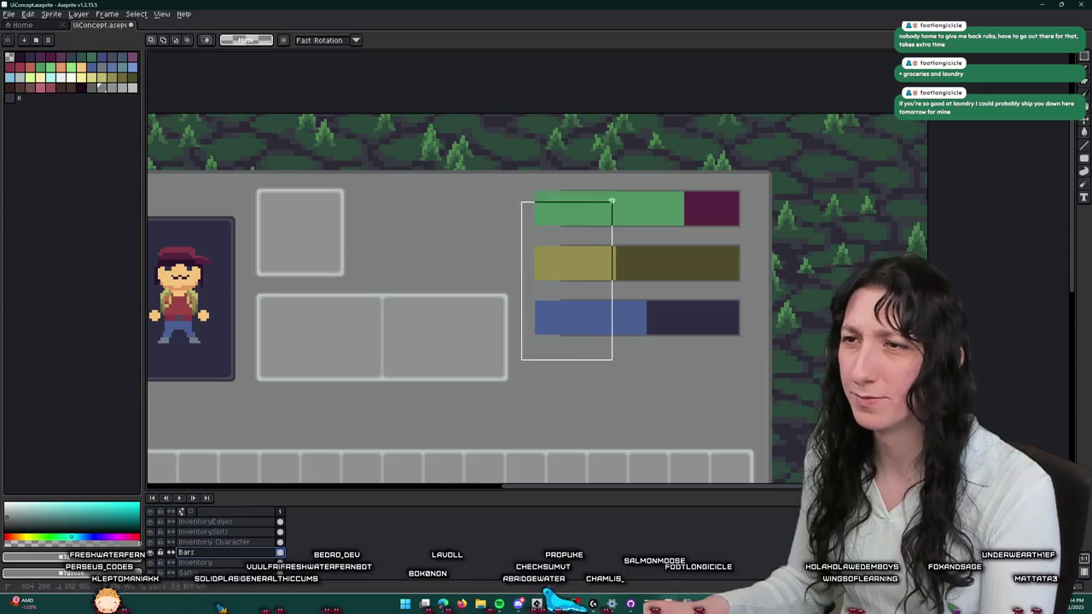
drag(610, 205, 617, 330)
click(616, 427)
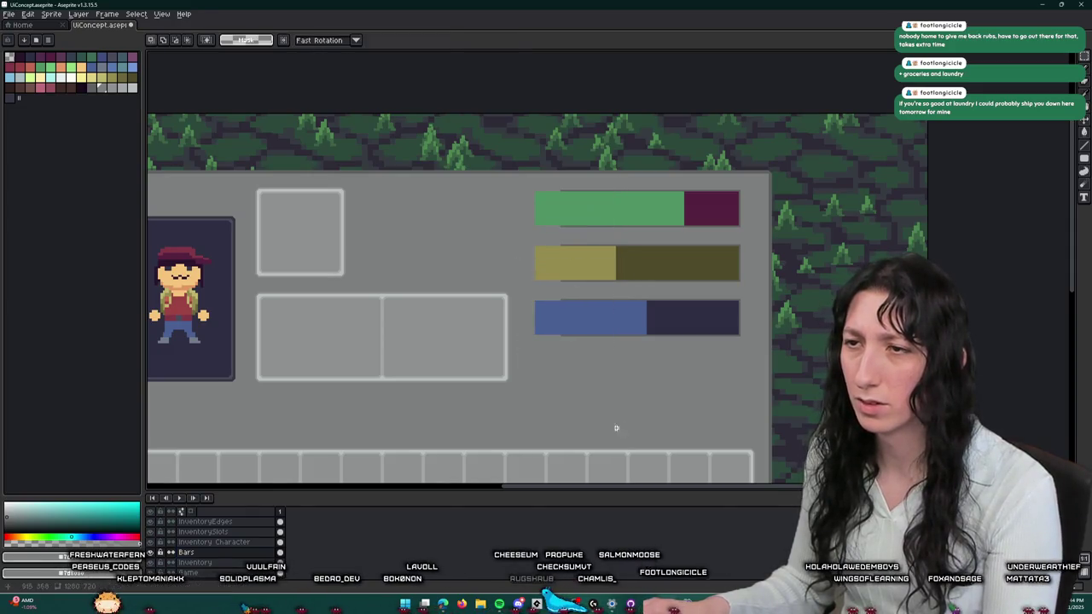
click(582, 348)
drag(530, 177, 550, 175)
click(685, 288)
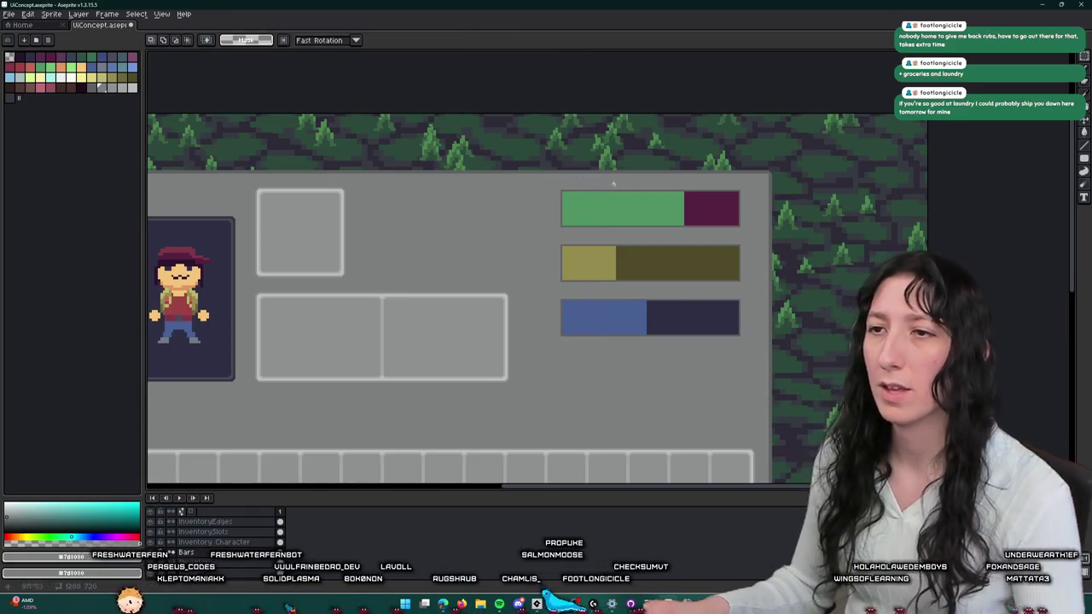
scroll(551, 304, up, 3)
scroll(563, 293, down, 5)
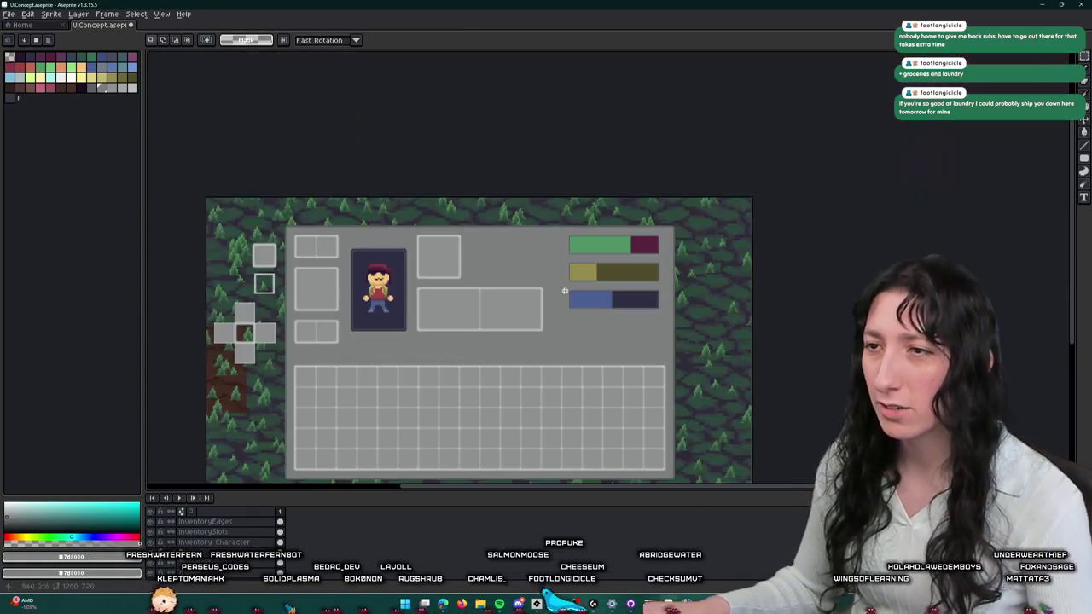
- Switch to the Pencil and pick a palette blue for the droplet
scroll(567, 289, up, 4)
scroll(567, 289, down, 3)
scroll(567, 288, up, 2)
scroll(567, 288, up, 2)
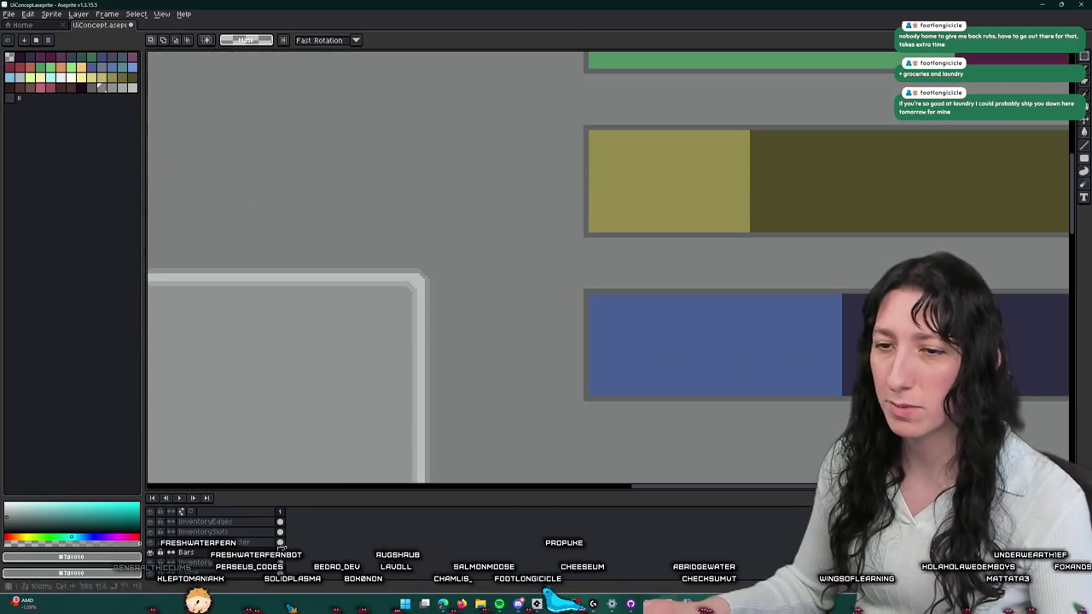
key(b)
scroll(492, 305, up, 1)
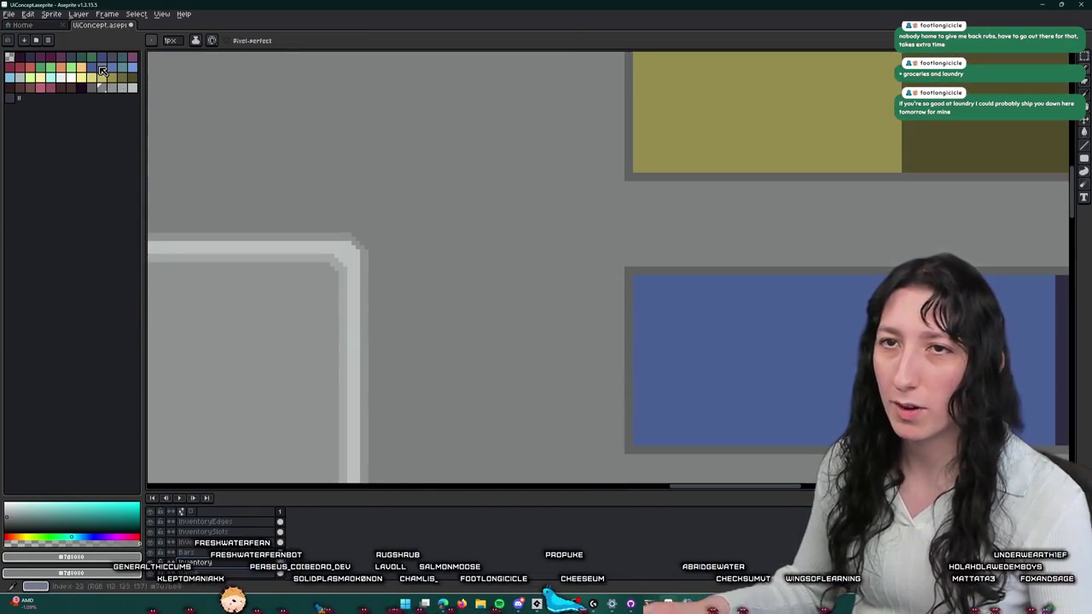
click(103, 71)
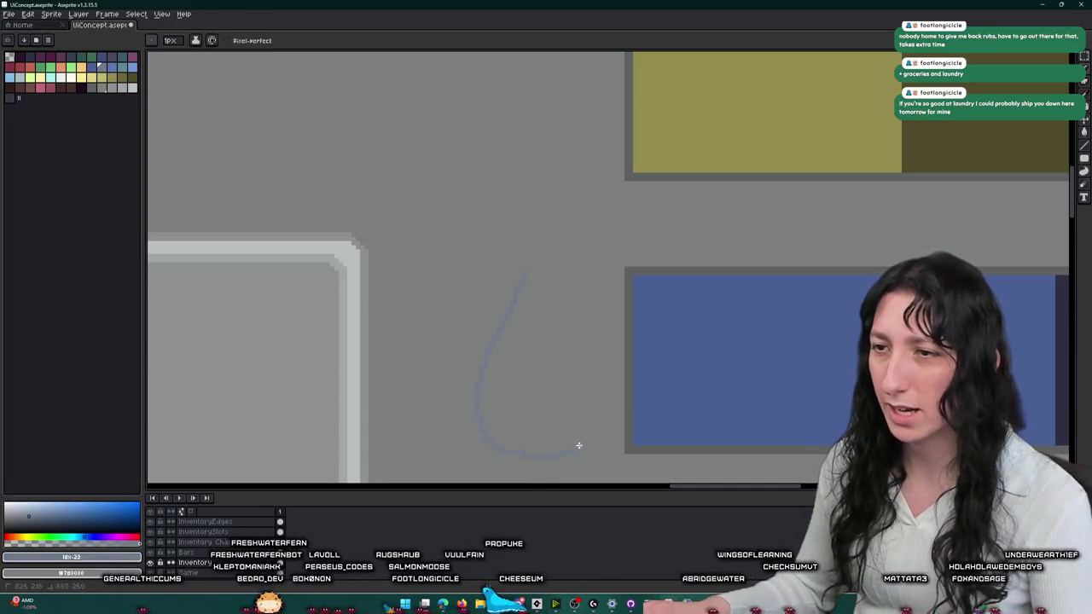
- Bucket-fill the droplet outline blue, then refill it with a slightly different blue
key(g)
click(517, 361)
scroll(517, 363, down, 1)
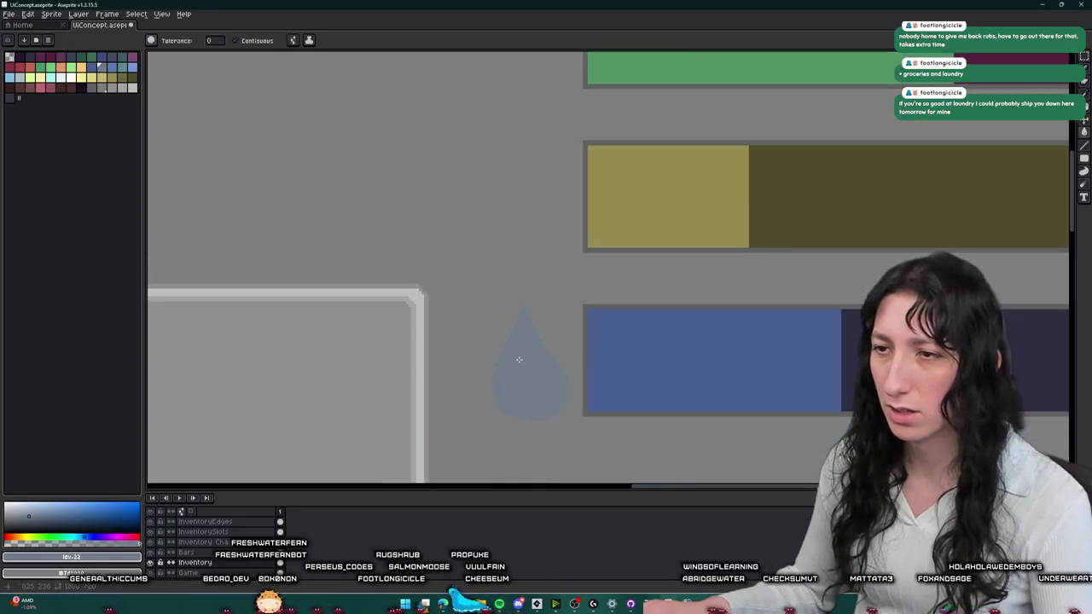
scroll(529, 375, up, 1)
scroll(531, 378, up, 1)
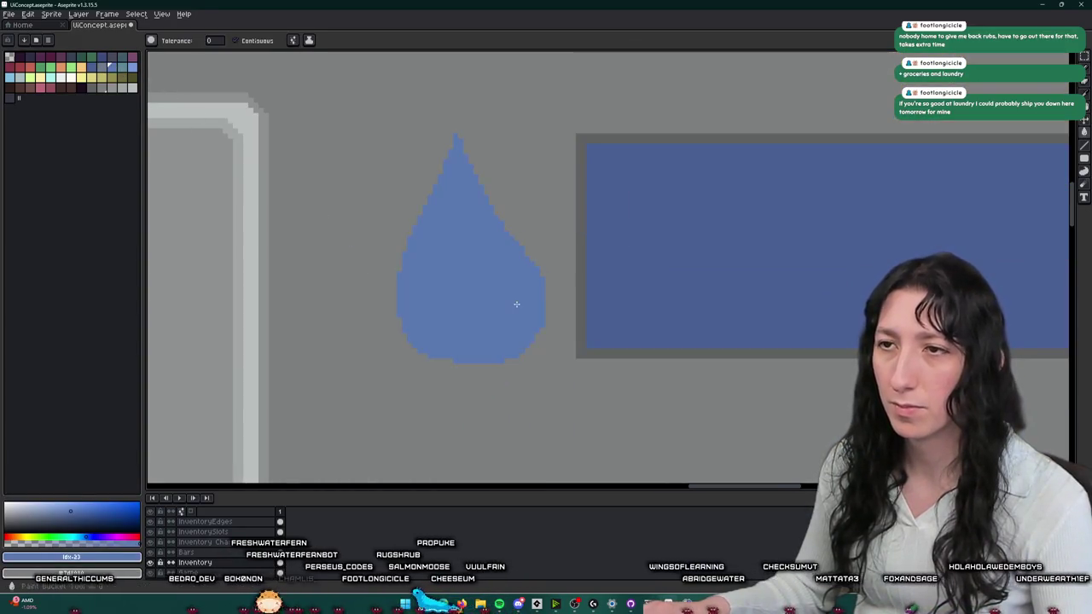
click(96, 71)
click(450, 271)
scroll(449, 271, down, 5)
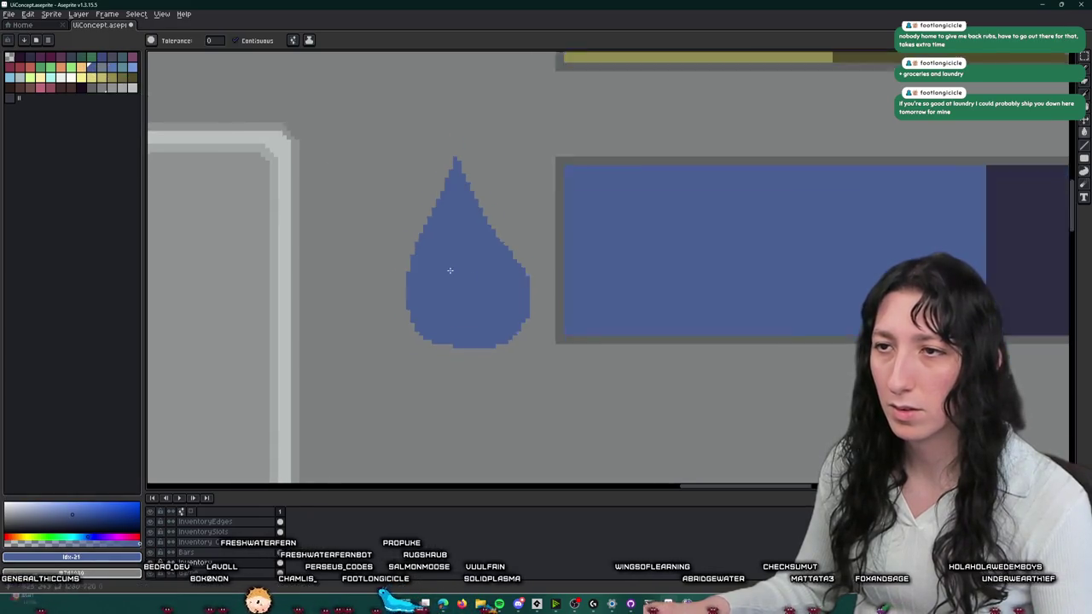
scroll(450, 266, up, 4)
- Magic Wand-select and delete the blue droplet, then undo the freshly redrawn curve
key(w)
click(461, 252)
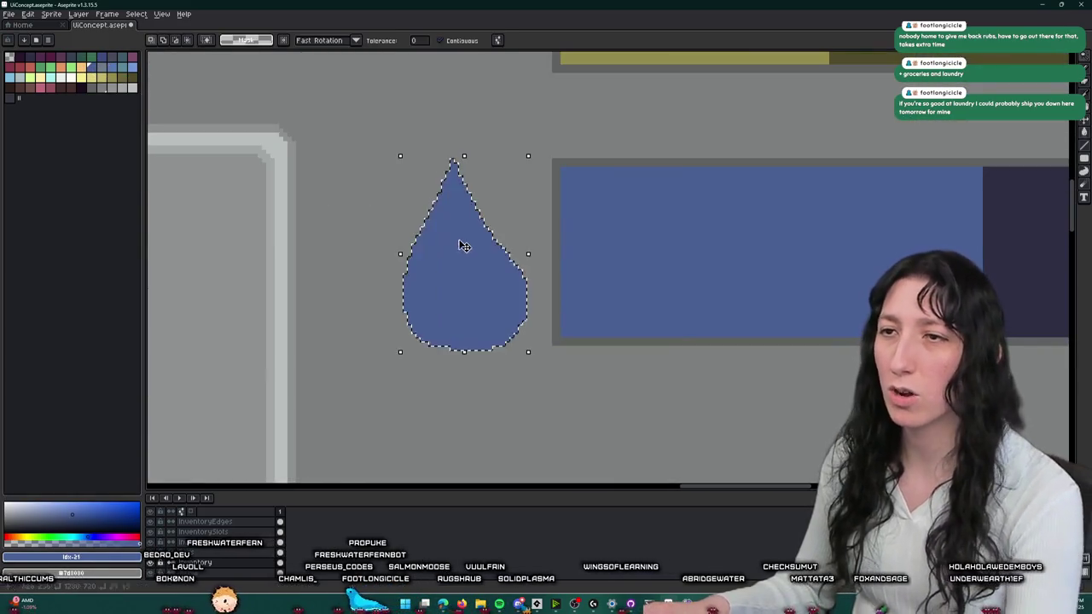
key(Delete)
key(b)
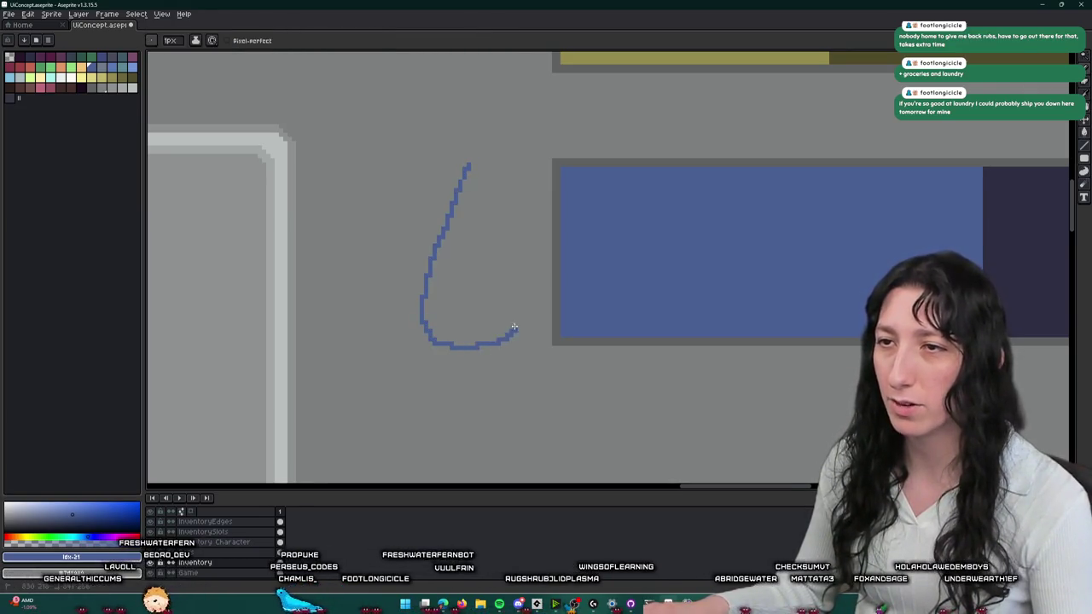
key(ctrl+z)
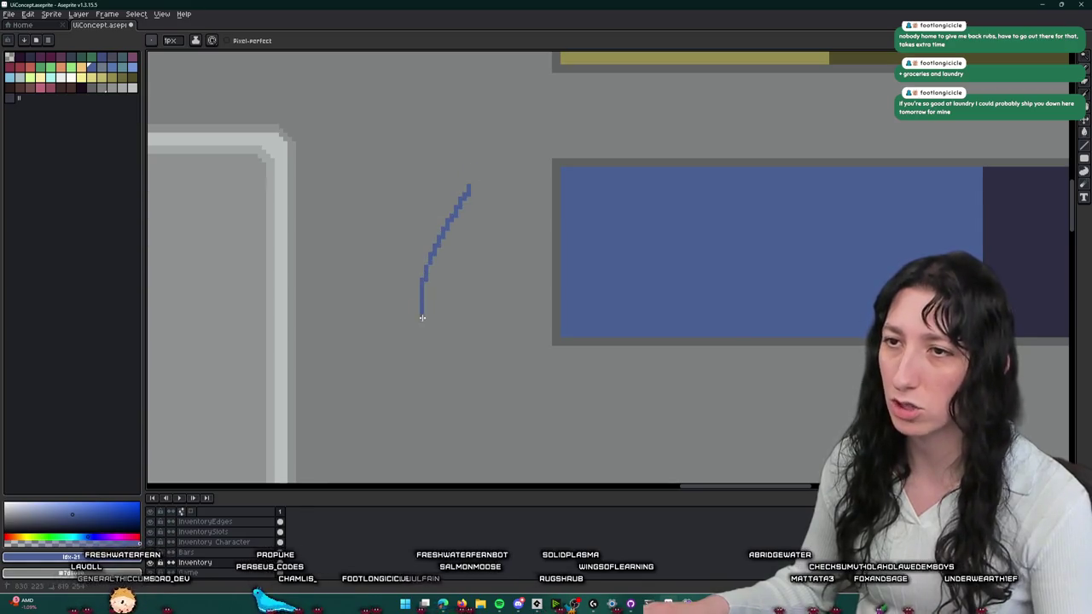
- Bucket-fill the droplet outline blue and pan across the inventory panel
click(460, 269)
scroll(461, 269, down, 1)
scroll(460, 269, up, 1)
key(b)
scroll(433, 269, up, 1)
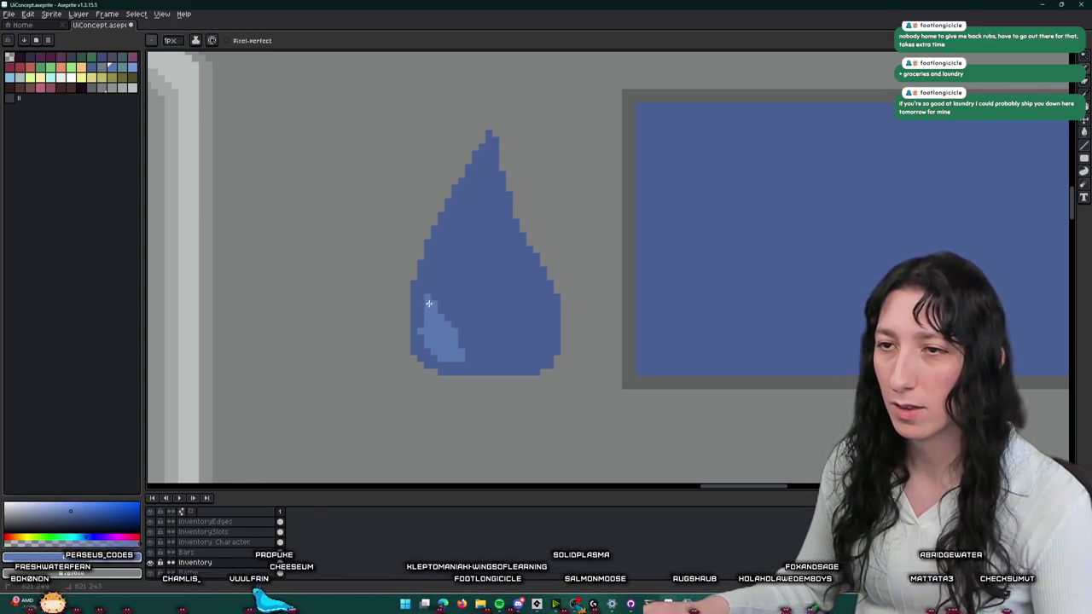
scroll(429, 304, down, 2)
scroll(427, 343, up, 1)
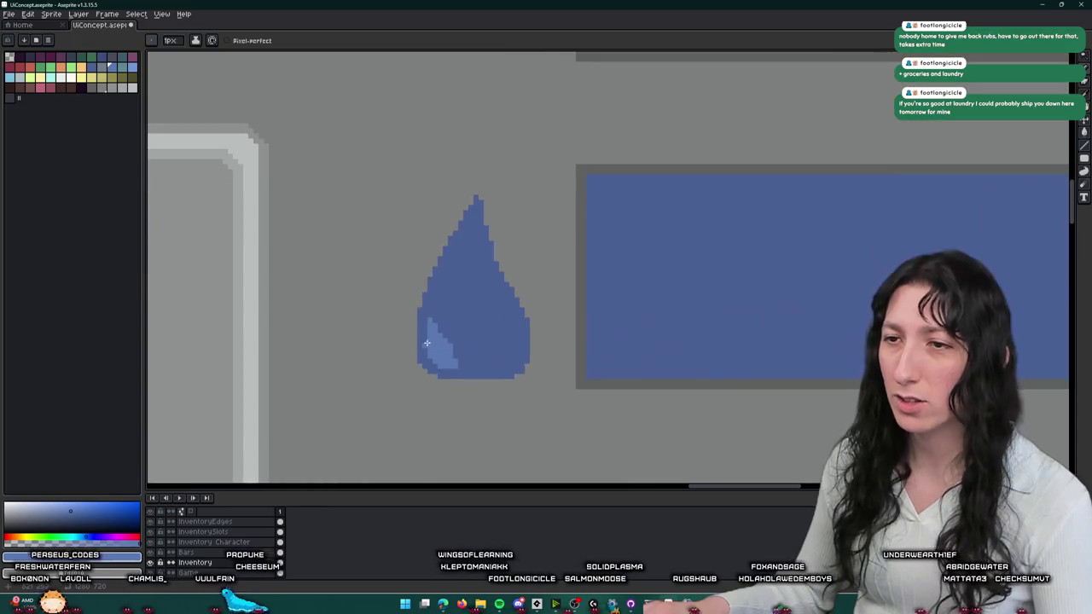
scroll(435, 363, down, 1)
scroll(443, 381, down, 1)
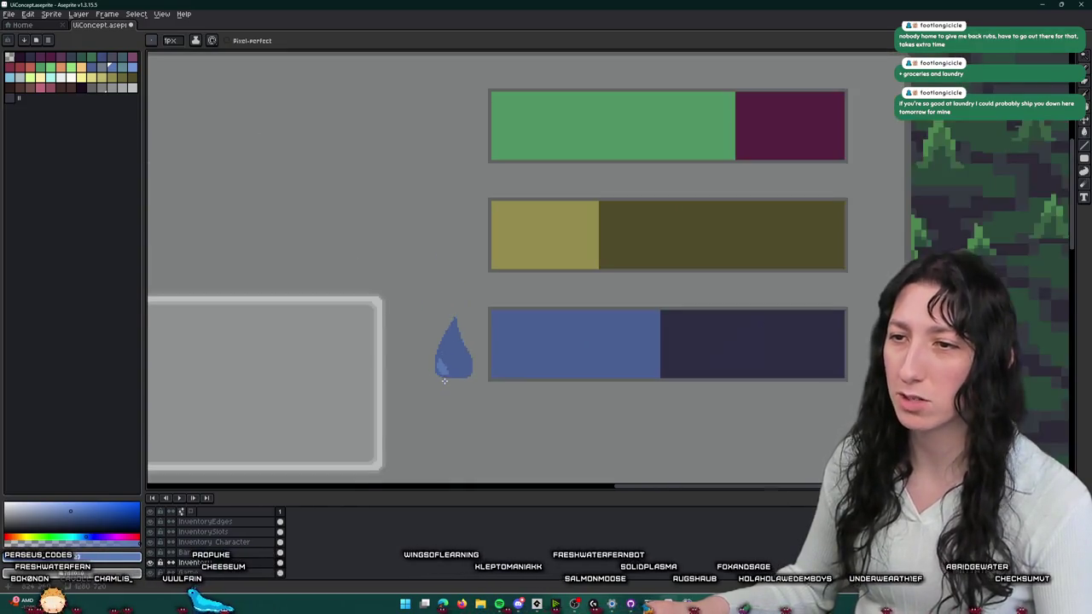
scroll(443, 380, up, 3)
scroll(436, 375, down, 1)
scroll(433, 379, down, 2)
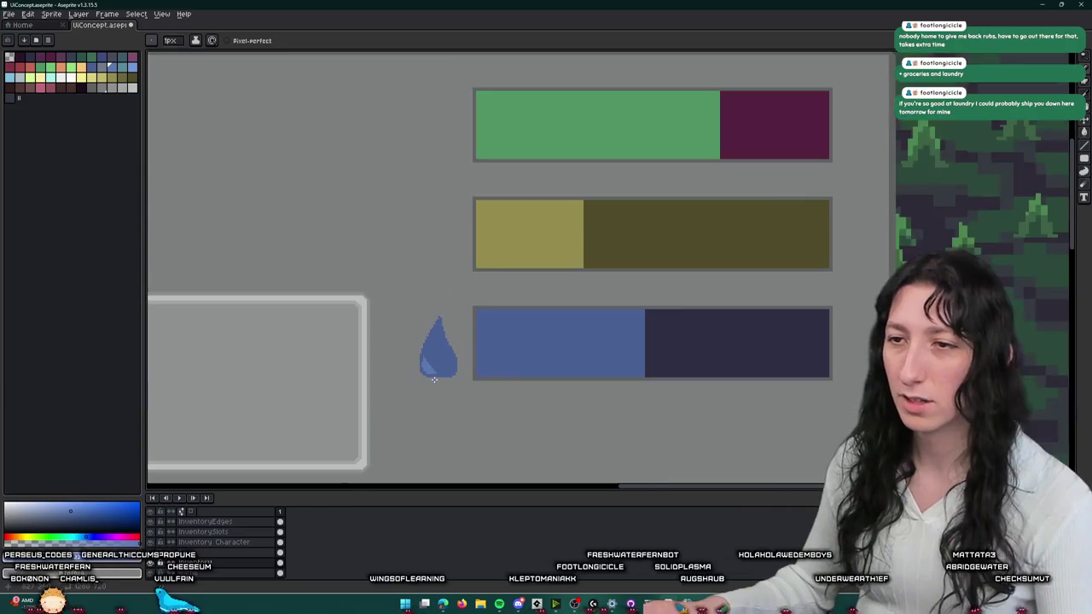
scroll(433, 378, down, 2)
drag(433, 379, 486, 381)
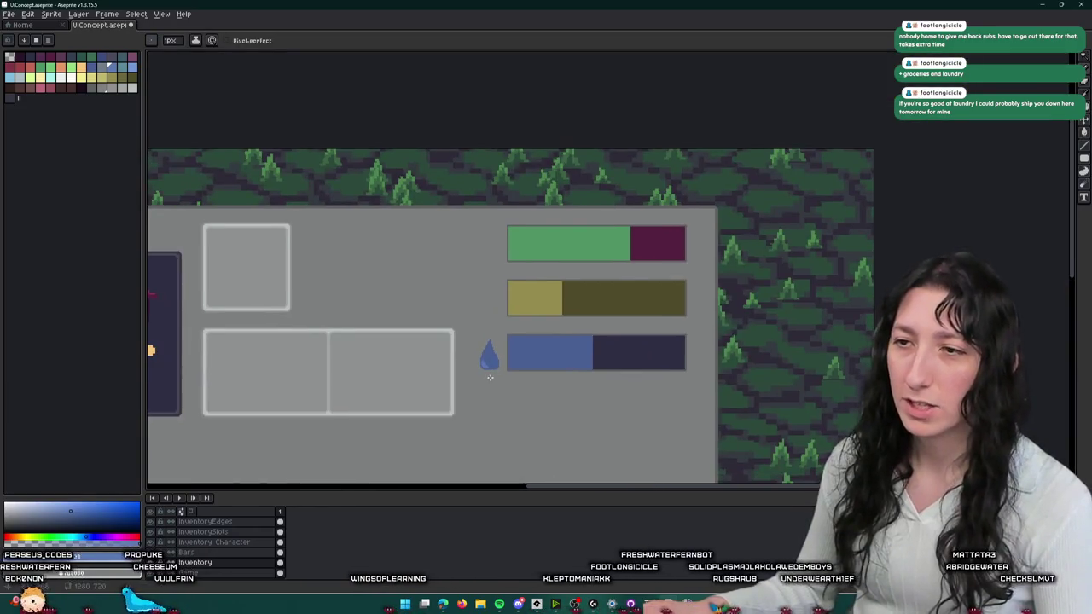
scroll(490, 377, up, 4)
- Sample the droplet's lighter blue and enlarge the highlight on its lower left
key(g)
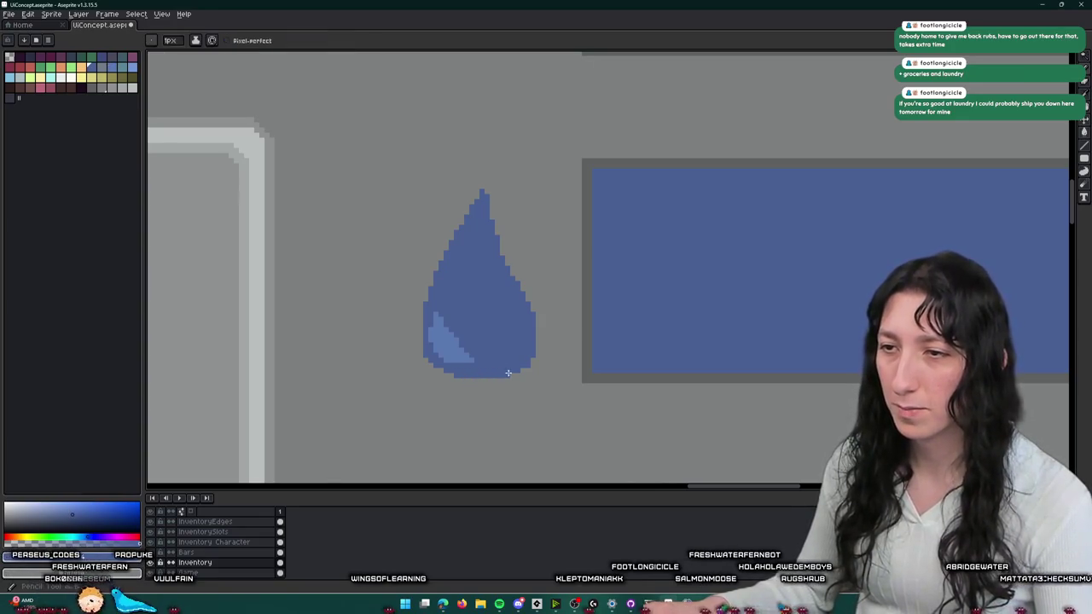
scroll(507, 373, down, 1)
scroll(508, 384, down, 1)
scroll(510, 397, down, 1)
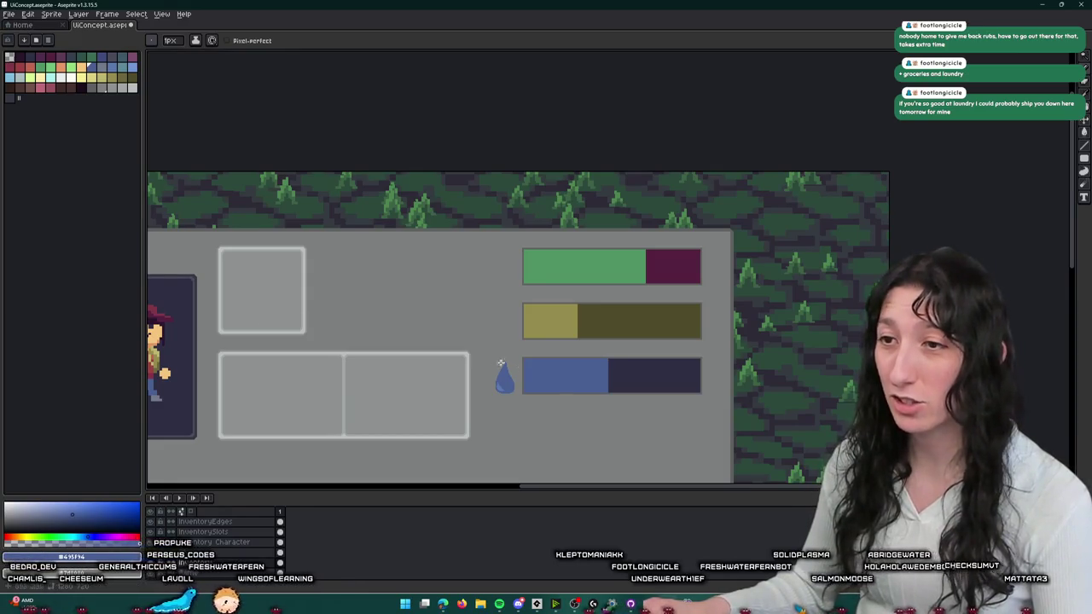
scroll(509, 366, up, 2)
scroll(483, 352, up, 1)
key(i)
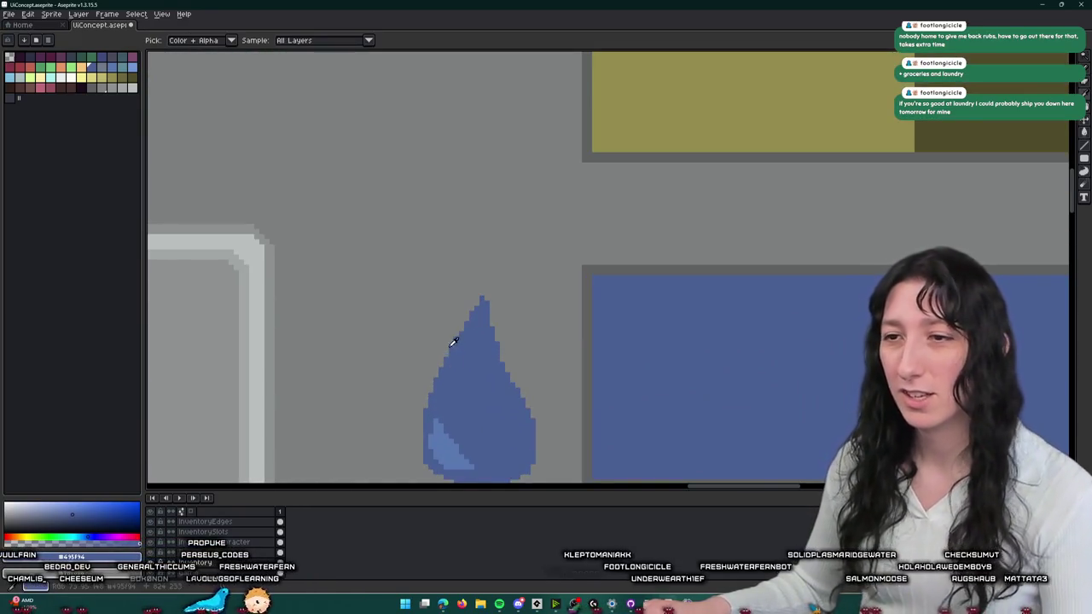
click(435, 366)
scroll(443, 383, up, 1)
scroll(495, 409, up, 1)
key(b)
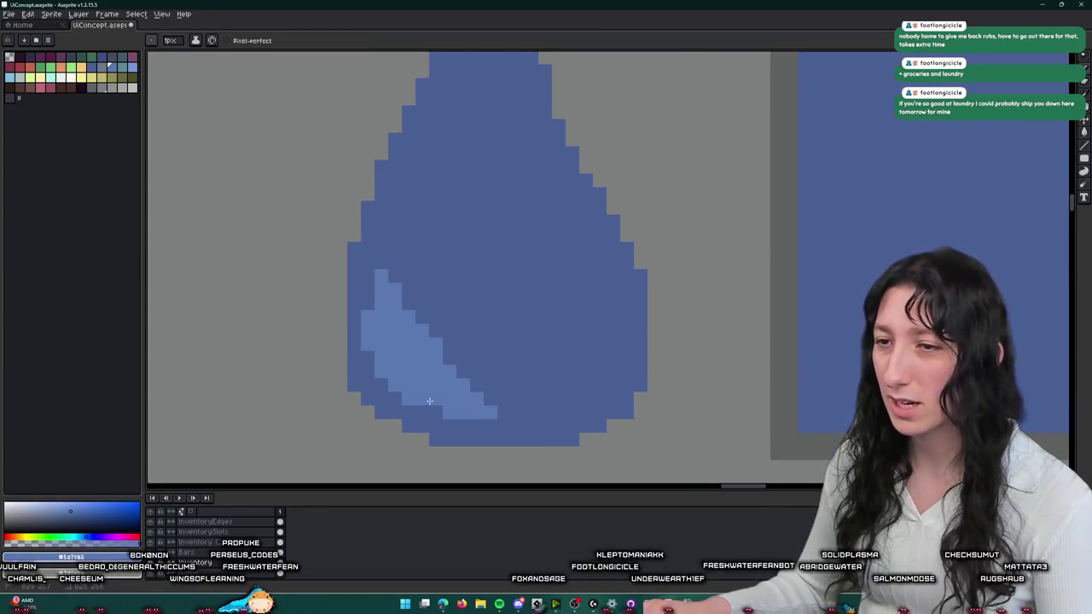
scroll(440, 409, down, 3)
scroll(441, 411, up, 1)
scroll(441, 410, up, 1)
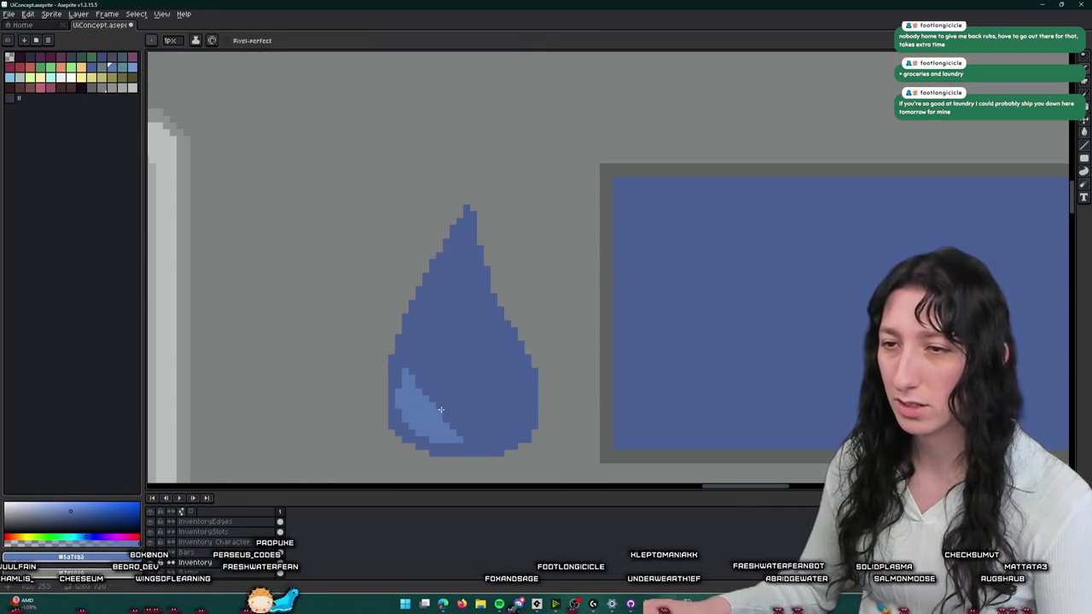
drag(445, 419, 451, 402)
key(shift+u)
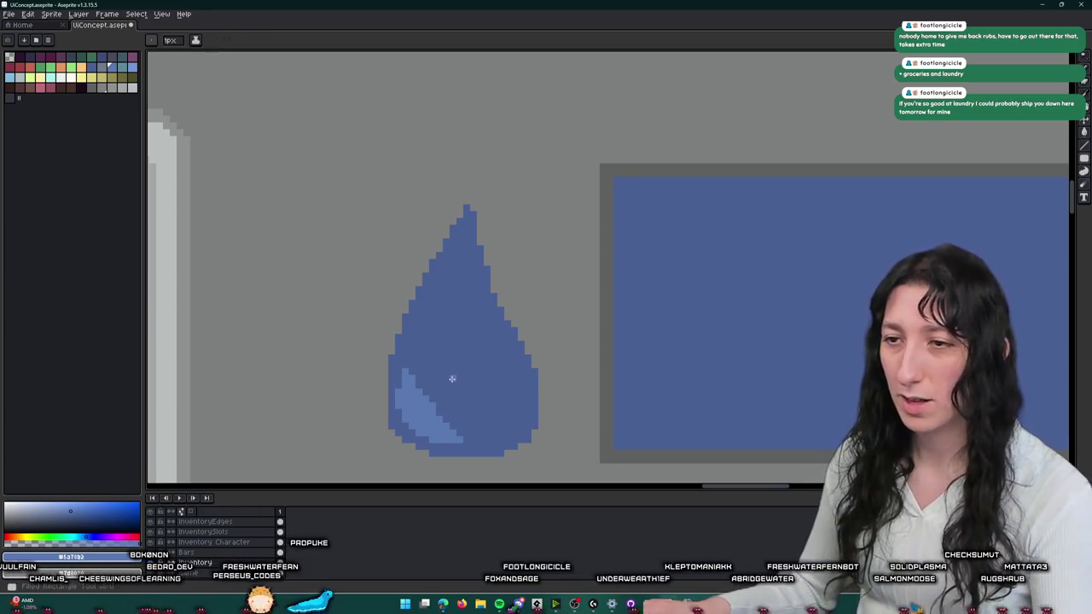
scroll(444, 392, up, 1)
key(b)
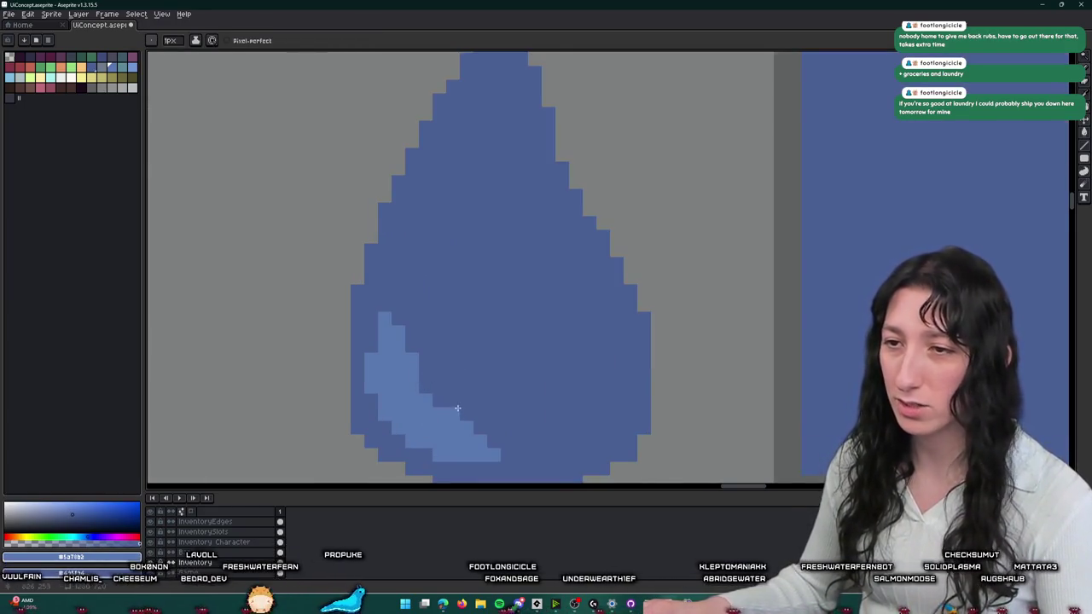
- Rectangle-select and delete the droplet, then bucket-fill the emptied hole with panel grey
scroll(465, 418, down, 3)
scroll(478, 435, down, 3)
scroll(486, 401, up, 3)
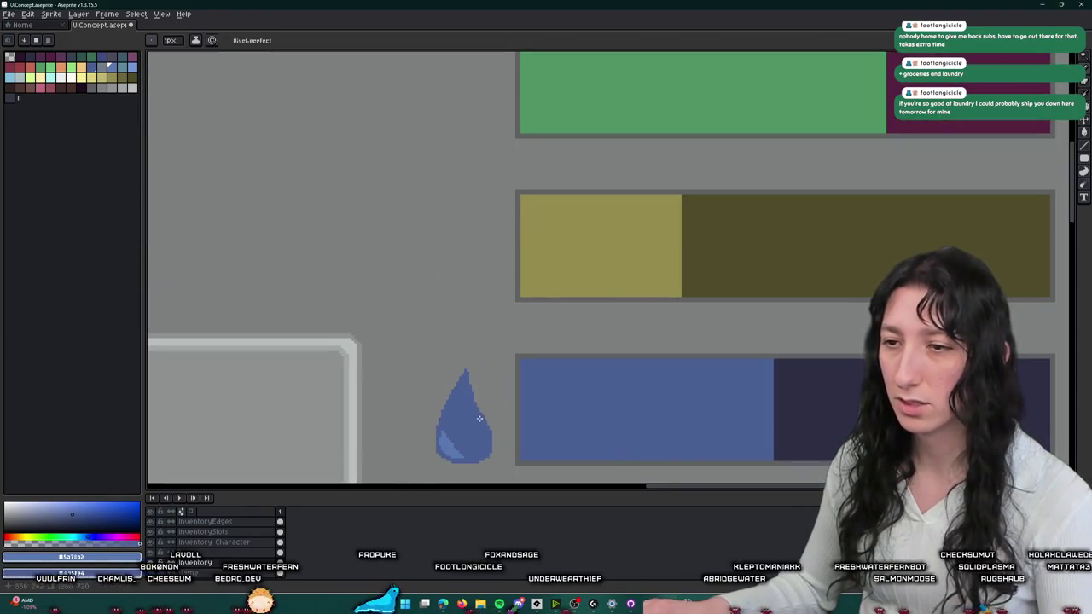
scroll(450, 406, up, 1)
scroll(445, 424, down, 1)
scroll(445, 424, down, 1)
key(m)
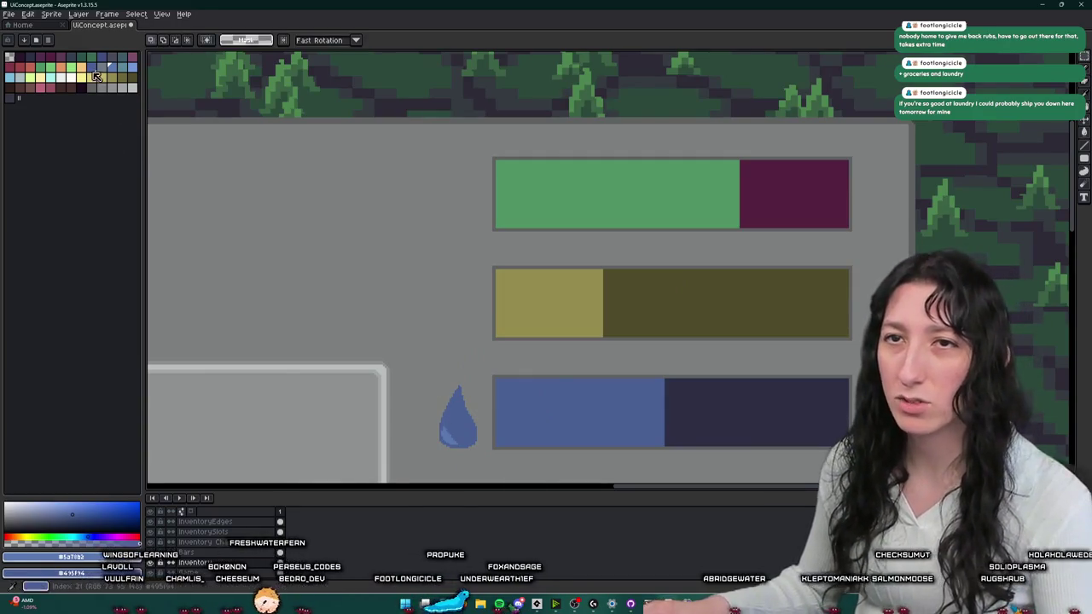
scroll(287, 296, down, 1)
scroll(409, 293, down, 1)
scroll(521, 285, up, 1)
scroll(487, 251, up, 2)
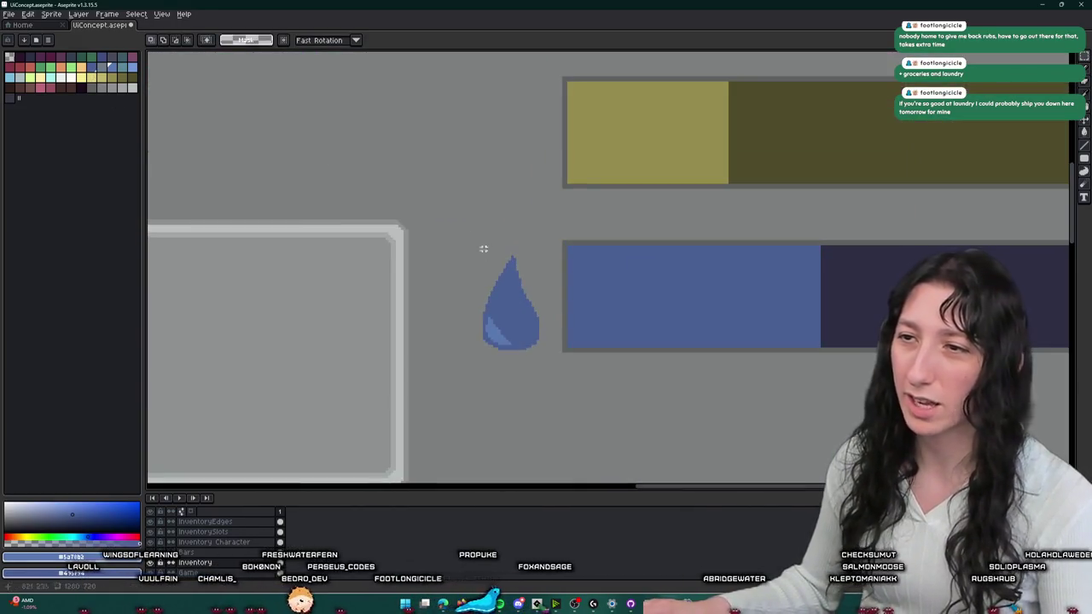
drag(466, 237, 547, 357)
key(Delete)
key(g)
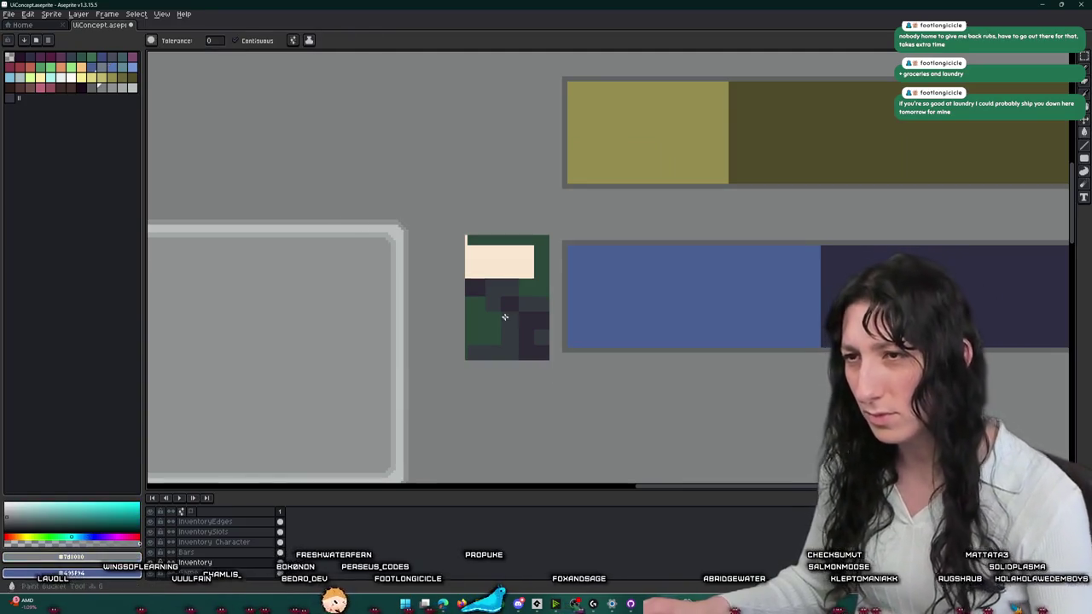
click(504, 316)
scroll(505, 316, down, 3)
scroll(504, 315, down, 1)
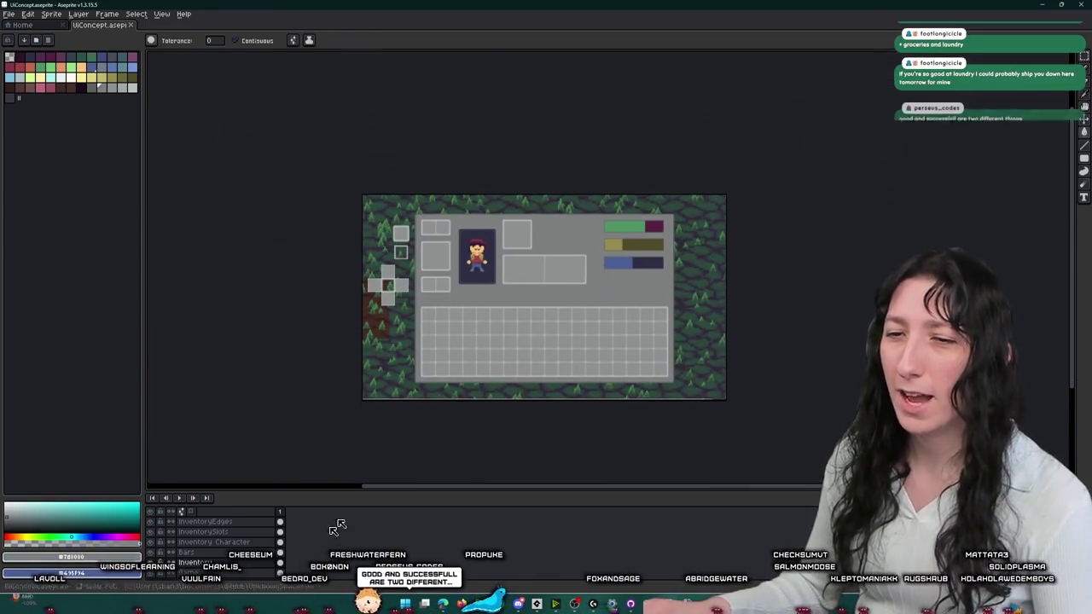
click(152, 563)
click(152, 563)
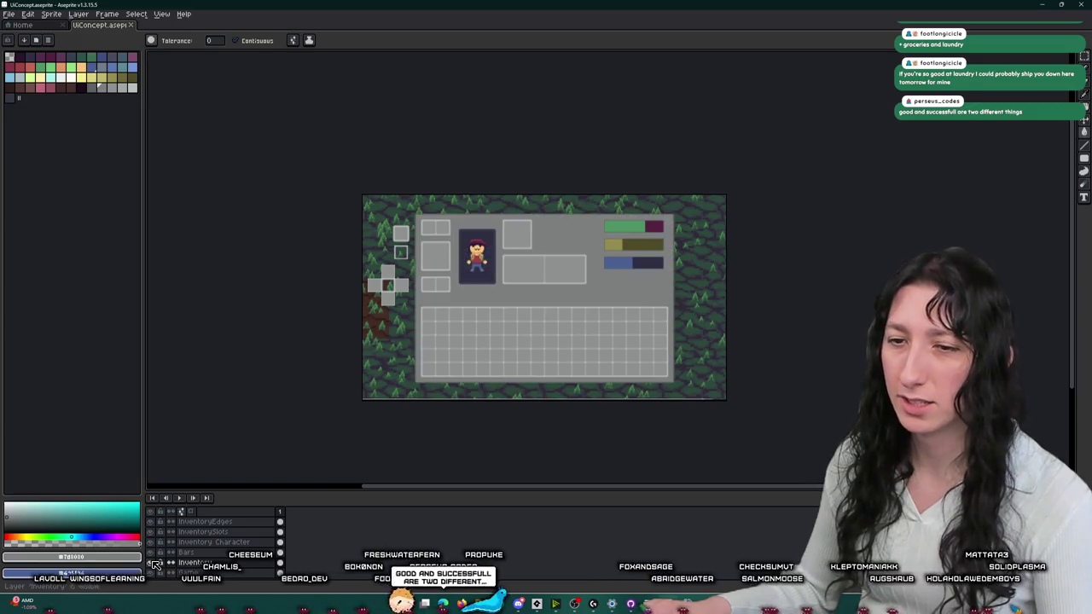
click(152, 563)
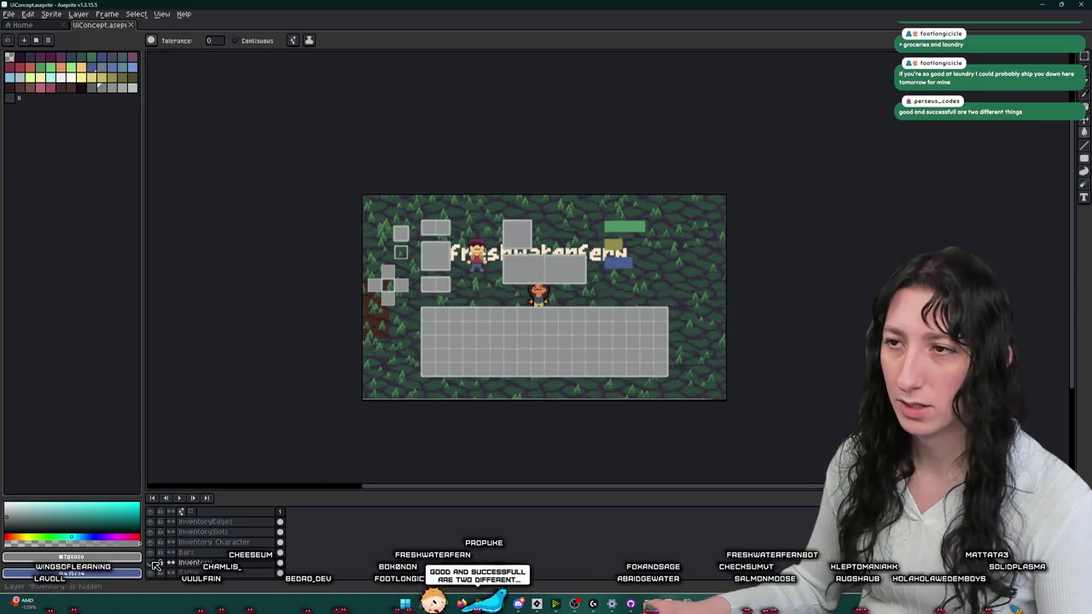
click(155, 566)
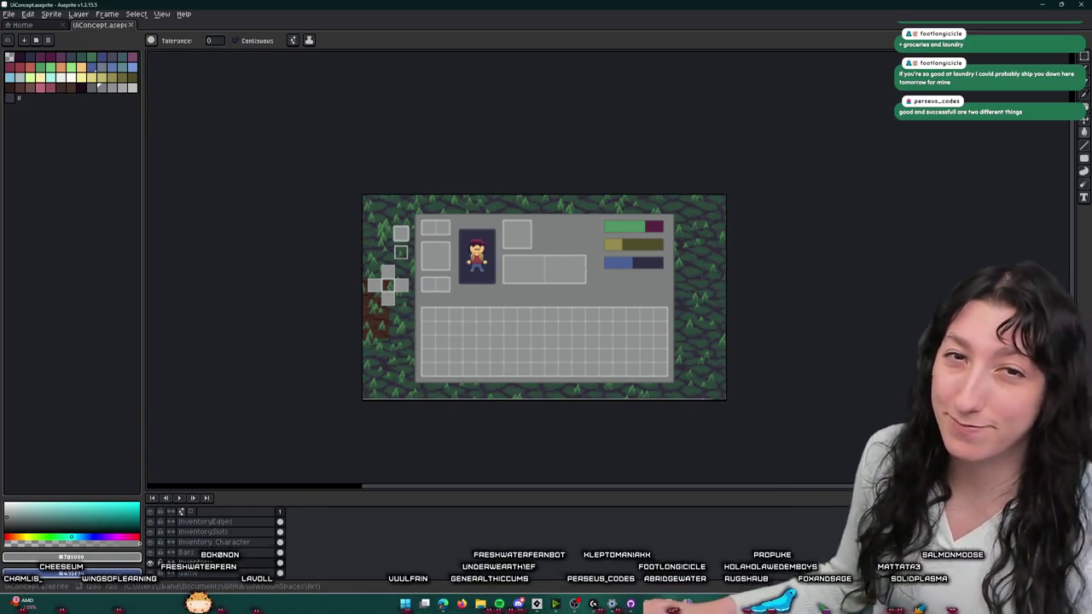
- Eyedropper the slot grid's light grey as the drawing colour
scroll(431, 304, up, 1)
scroll(431, 290, up, 2)
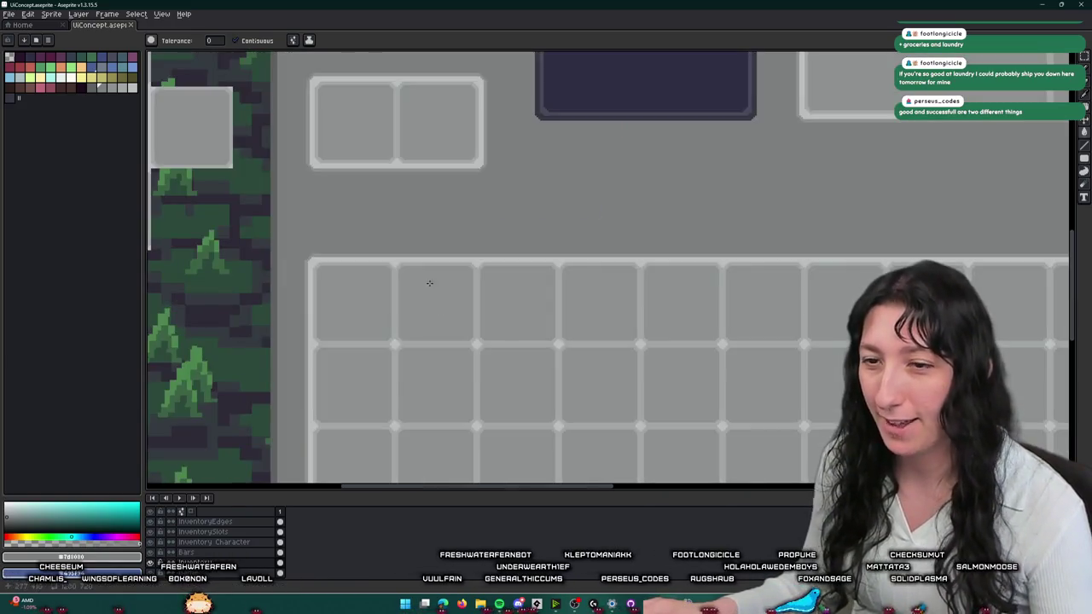
scroll(384, 282, up, 1)
key(i)
scroll(358, 275, up, 1)
scroll(316, 290, down, 1)
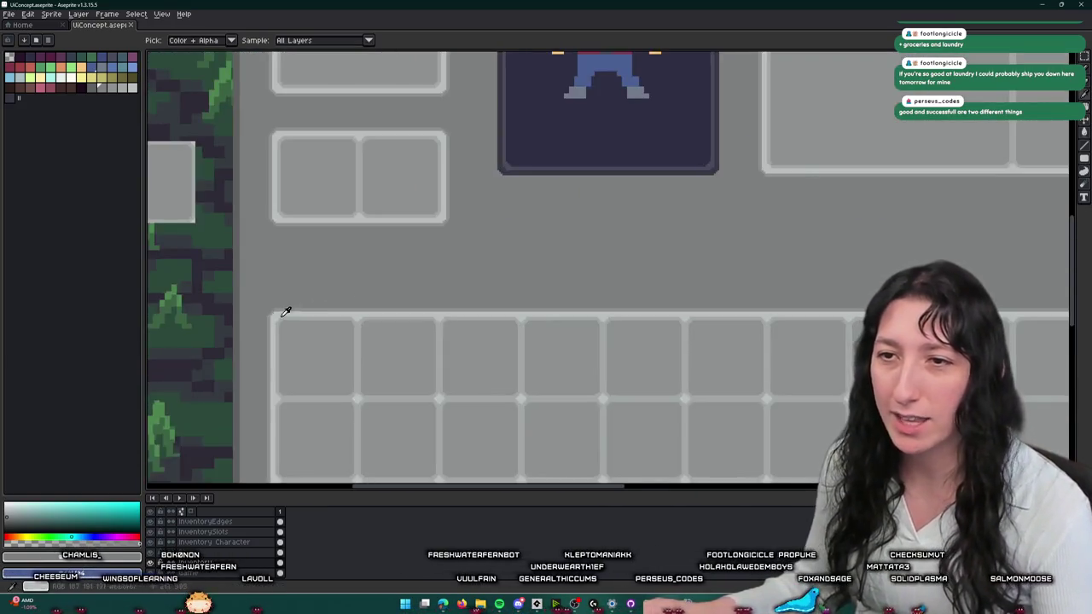
scroll(295, 333, up, 1)
click(298, 344)
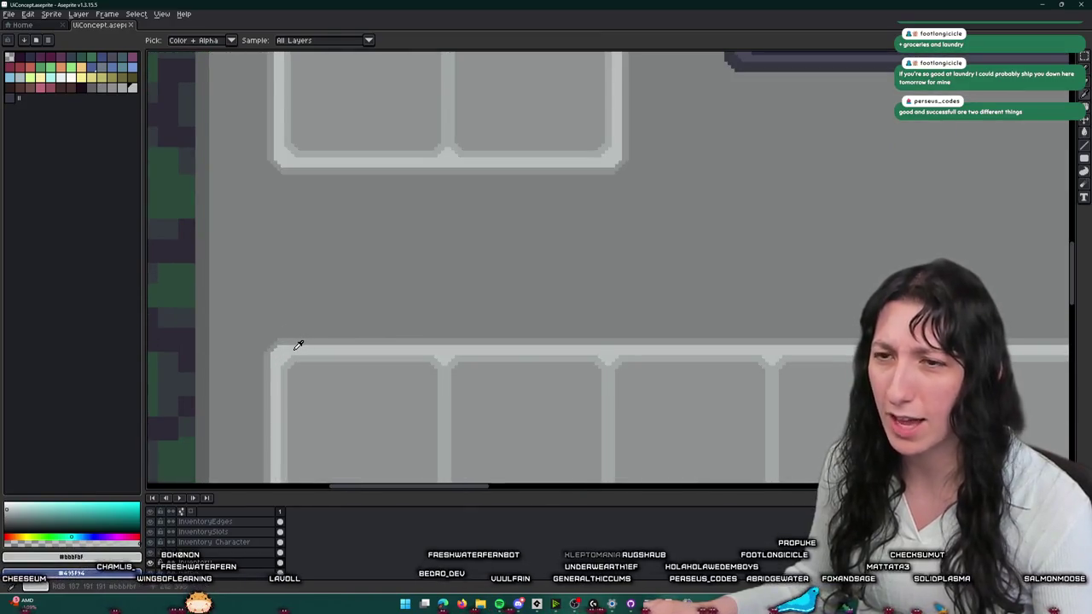
scroll(298, 315, up, 1)
- Marquee a strip across the grid top, nudge it up and back, then activate the InventorySlots layer
key(m)
scroll(263, 231, up, 1)
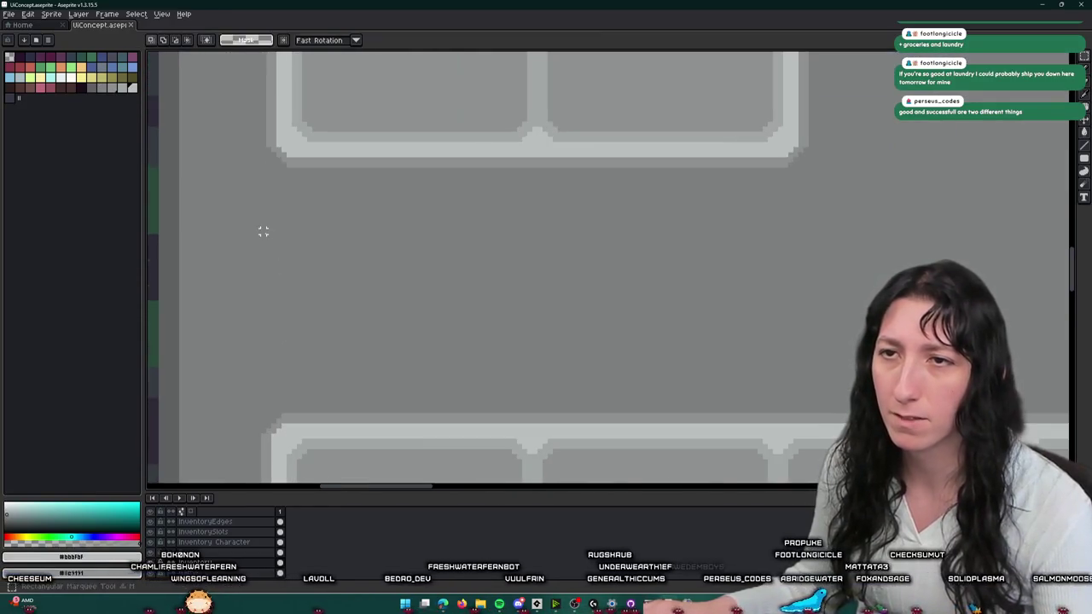
scroll(268, 149, down, 1)
scroll(296, 383, down, 2)
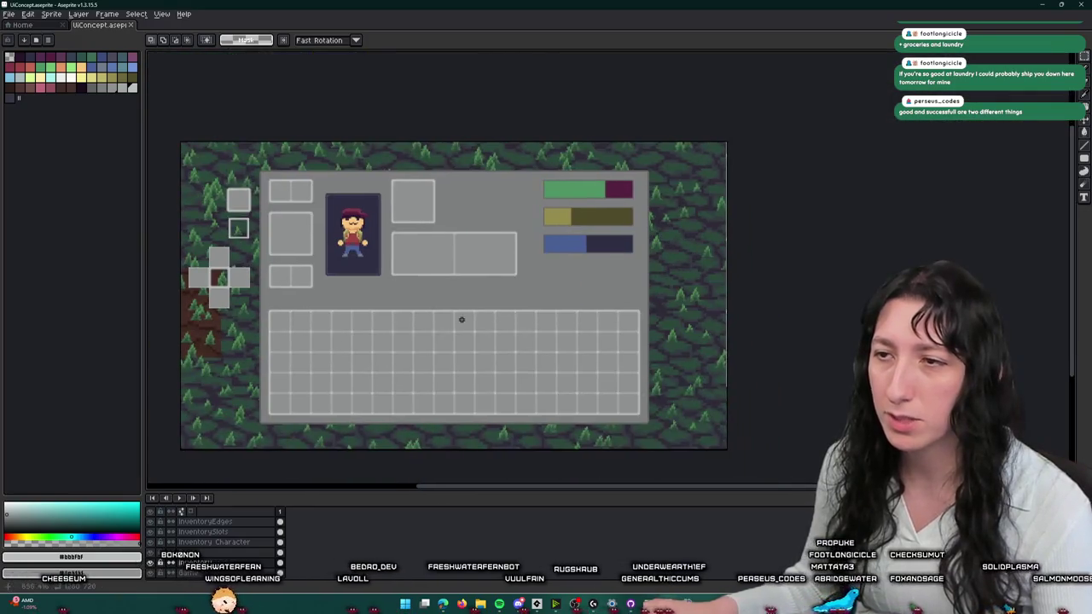
drag(461, 319, 585, 335)
scroll(585, 335, up, 1)
scroll(677, 361, down, 1)
drag(879, 338, 556, 345)
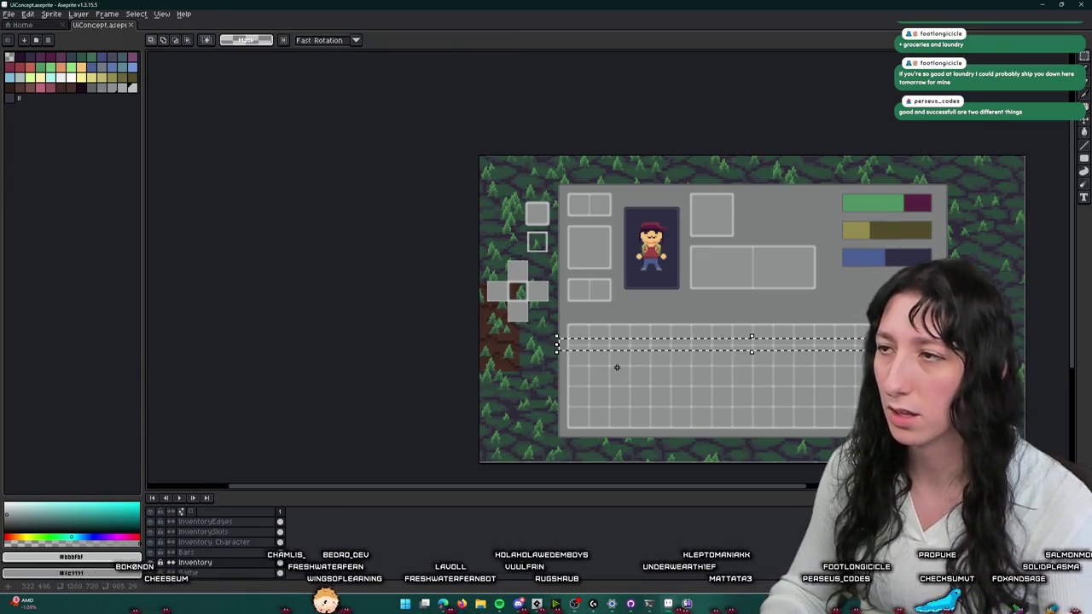
key(Up)
key(Up)
key(Up)
key(Up)
key(Up)
key(Up)
key(Up)
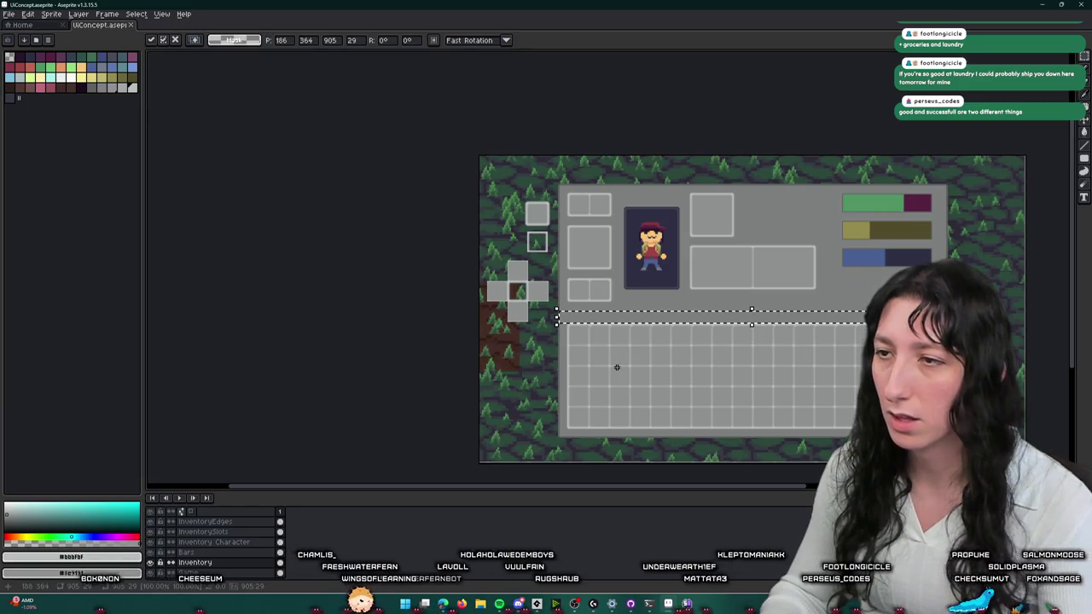
key(Down)
key(Down)
key(Down)
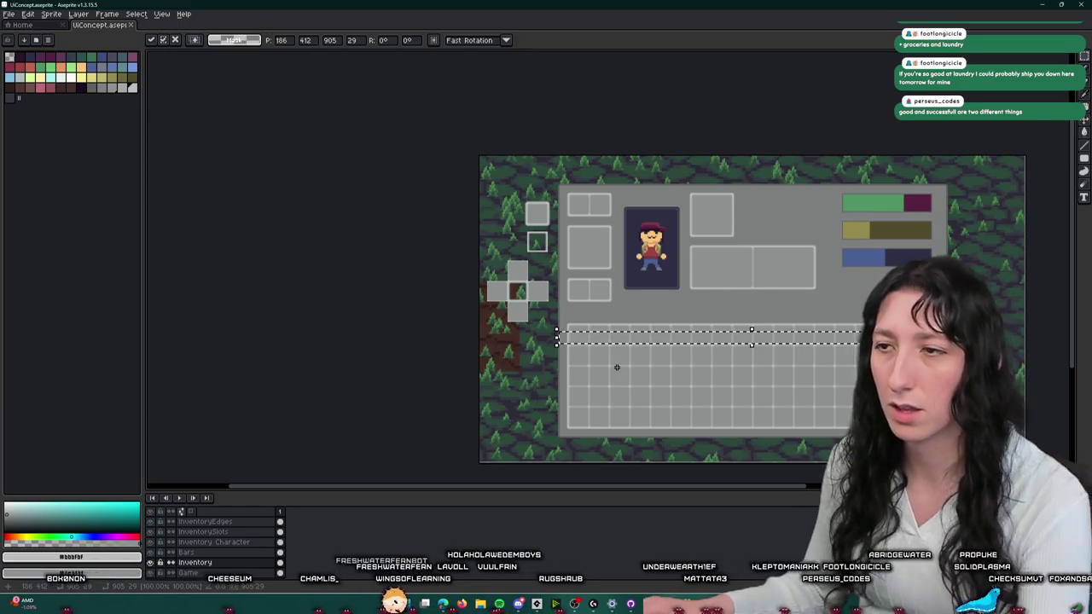
click(614, 365)
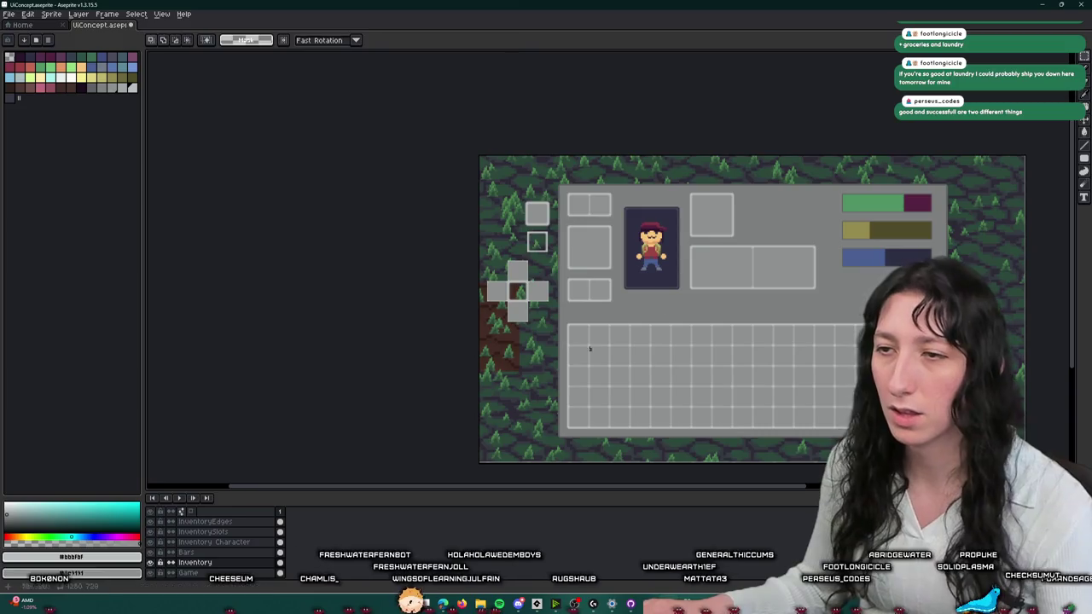
click(210, 533)
scroll(585, 324, up, 5)
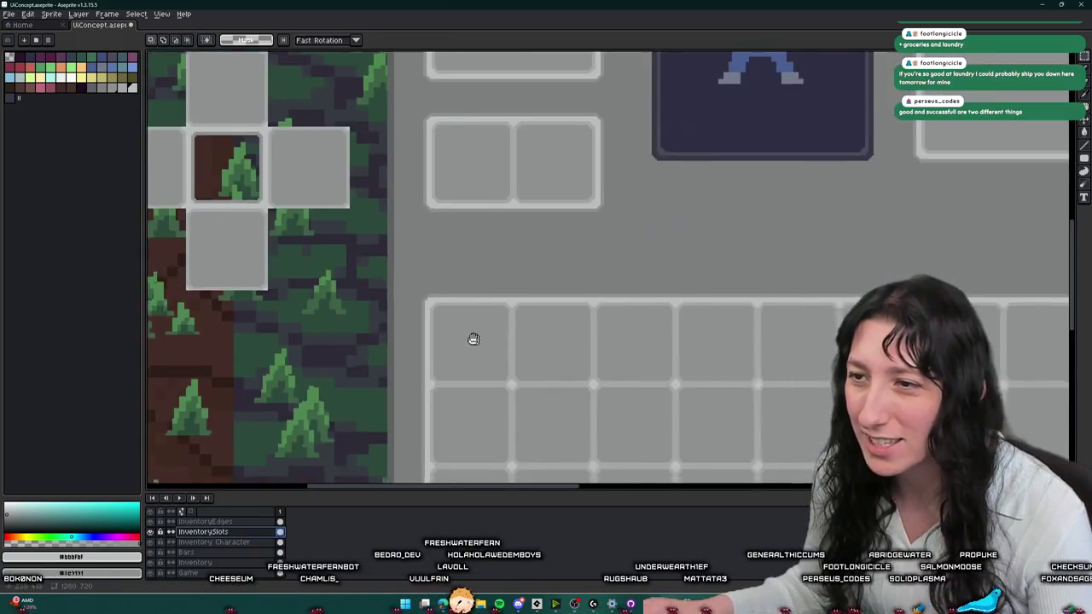
- Copy the slot grid's top line and paste it, nudged up twice, as a separator
scroll(485, 341, down, 2)
scroll(452, 357, down, 2)
drag(453, 357, 627, 340)
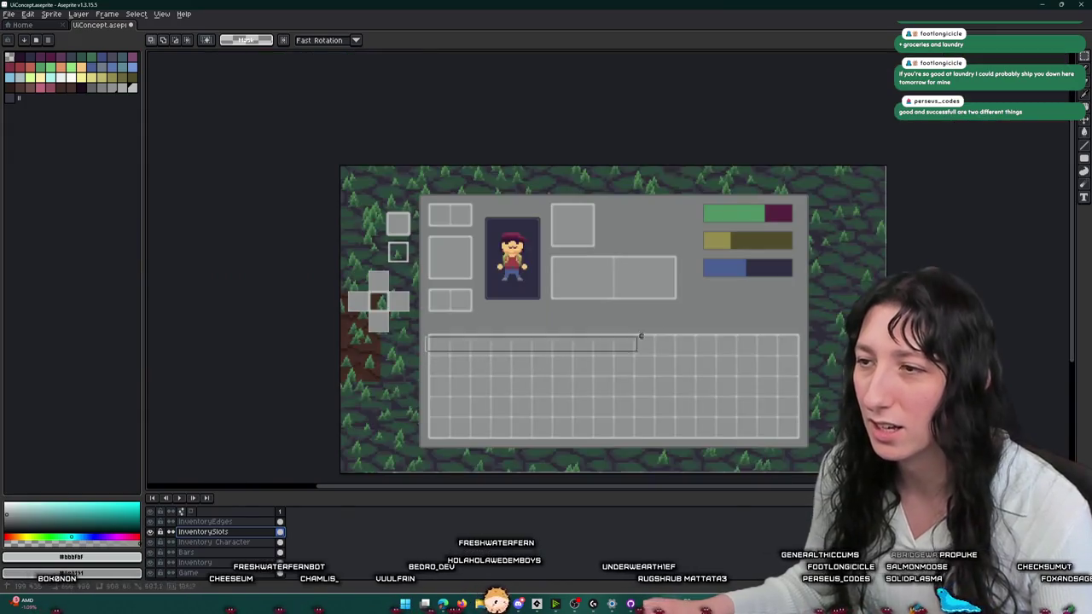
drag(802, 359, 807, 365)
key(ctrl+d)
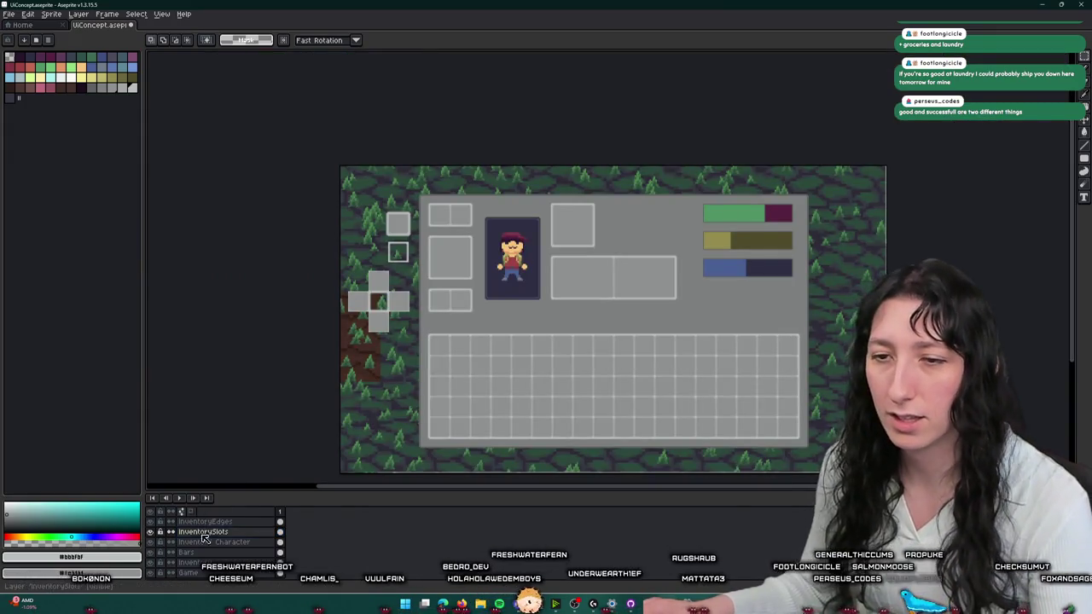
key(ctrl+shift+d)
key(Up)
key(Up)
key(Up)
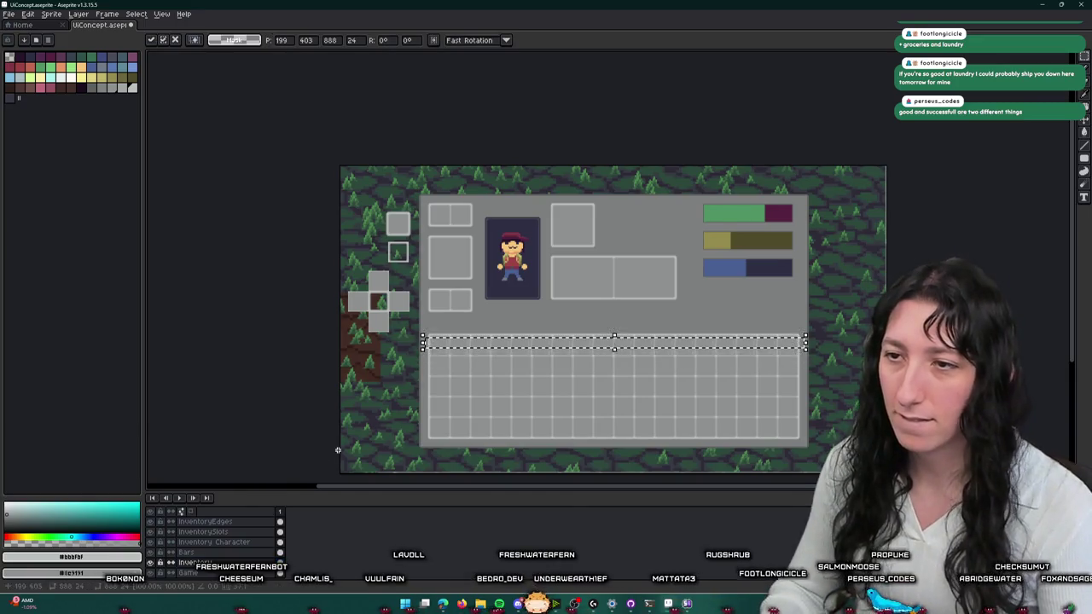
key(Up)
key(Up)
key(Up)
key(Up)
key(Up)
key(Up)
key(Return)
- Trial-clear grey pixels in and above the separator strip, then undo both clearings
scroll(597, 305, up, 2)
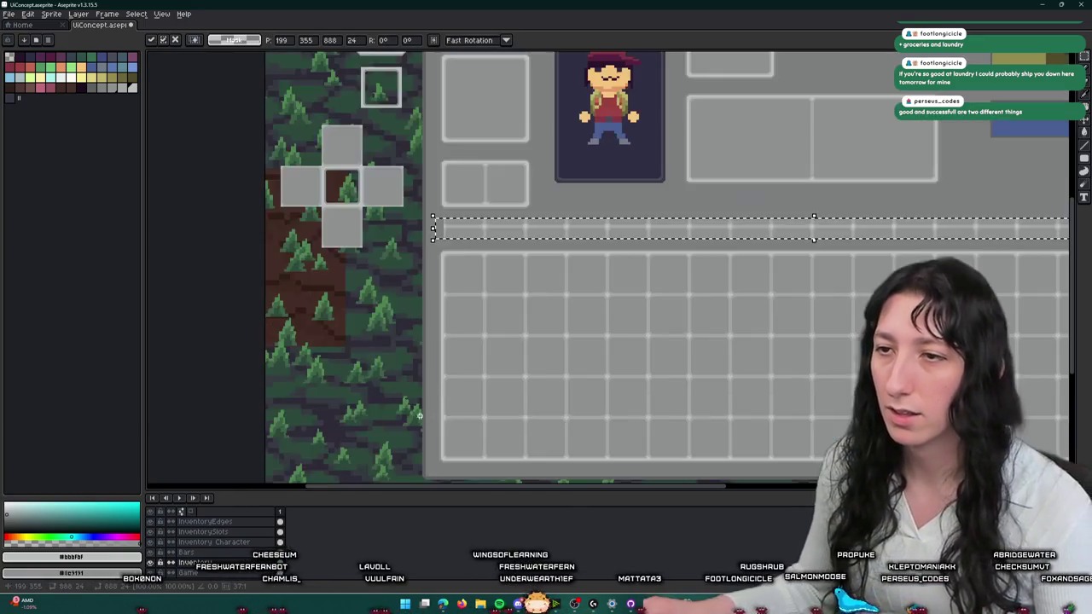
scroll(581, 248, up, 2)
scroll(580, 248, down, 2)
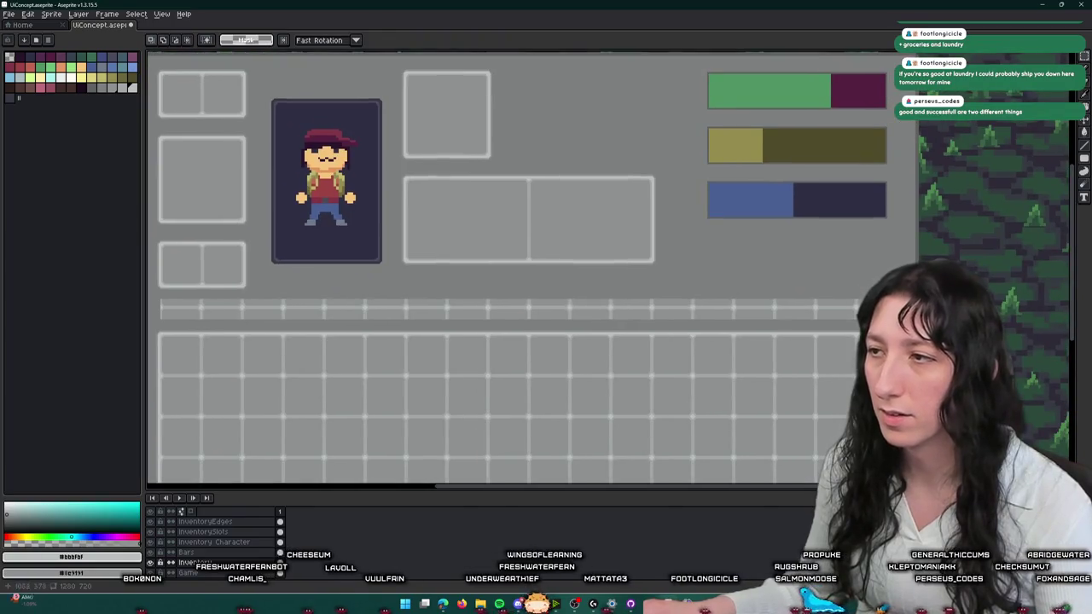
scroll(854, 331, down, 2)
scroll(554, 329, up, 3)
scroll(559, 329, up, 1)
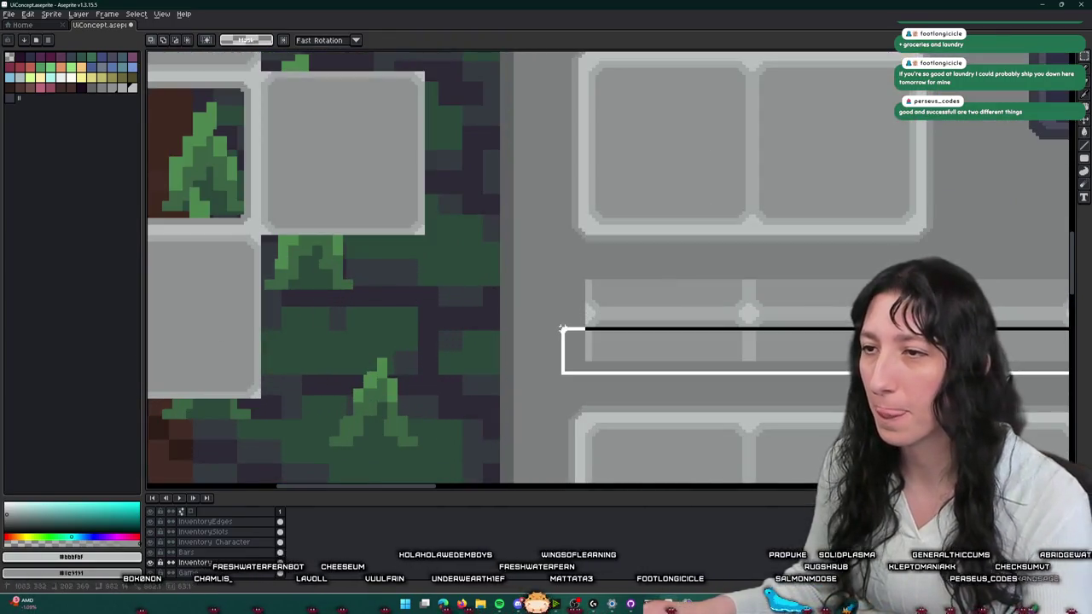
drag(563, 327, 563, 327)
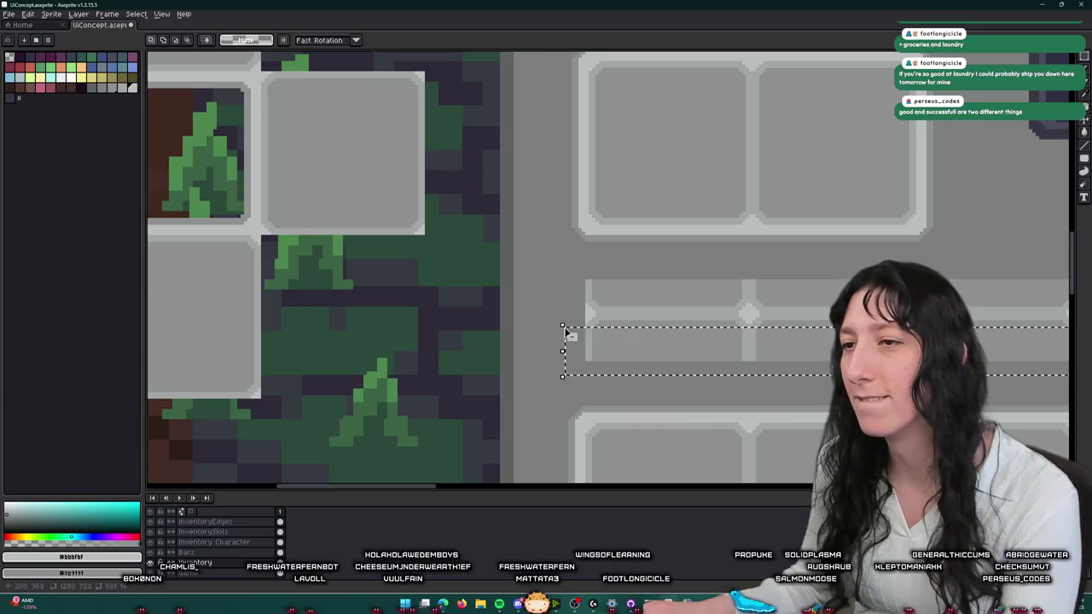
key(Delete)
scroll(582, 298, down, 3)
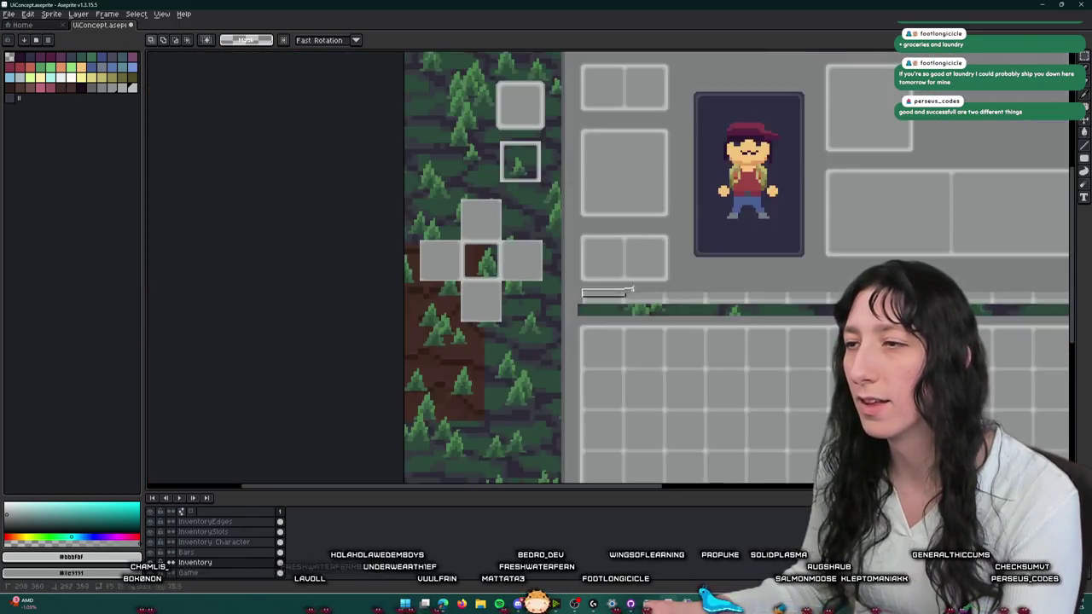
scroll(582, 298, down, 3)
scroll(853, 281, up, 5)
scroll(853, 282, up, 1)
drag(149, 266, 1033, 270)
key(Delete)
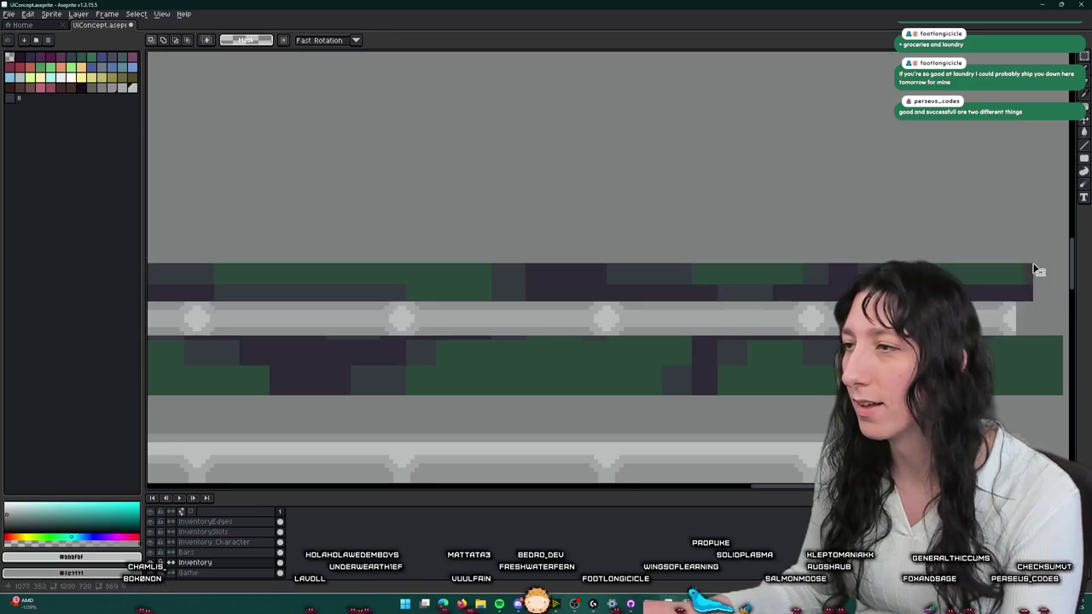
key(w)
key(ctrl+z)
key(ctrl+z)
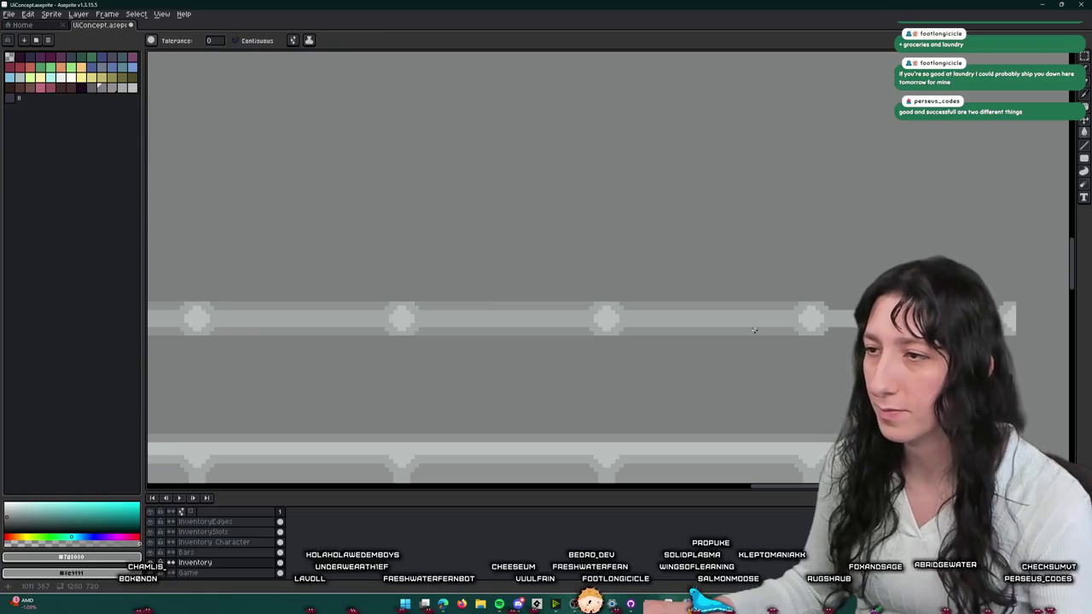
- Recolour the selected separator strip with the colour-replacement command, applied twice
key(m)
scroll(754, 330, down, 1)
scroll(755, 330, down, 1)
scroll(755, 330, down, 1)
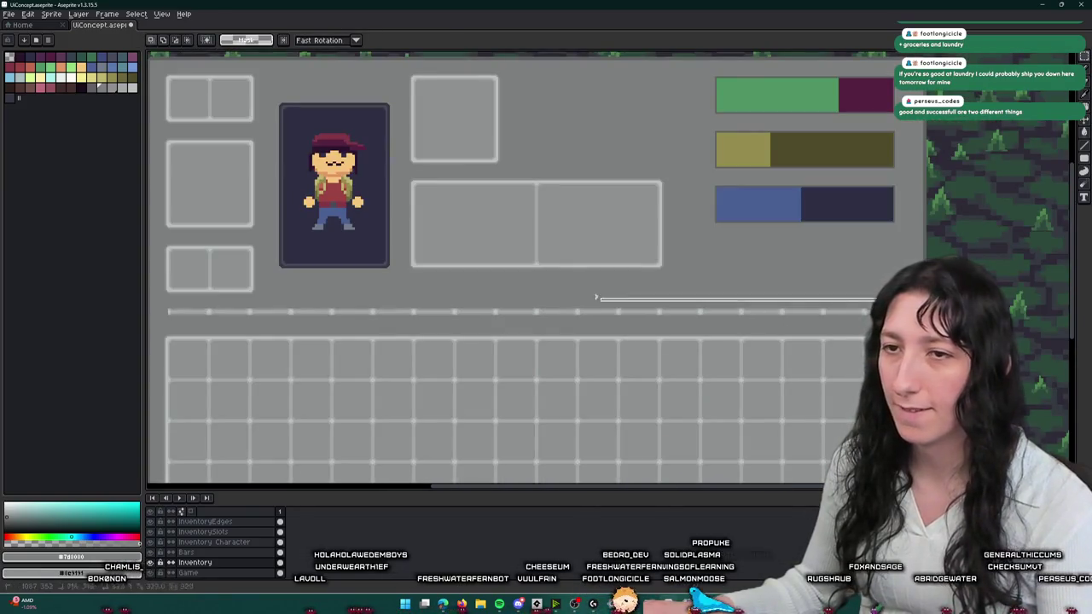
key(i)
scroll(181, 306, up, 5)
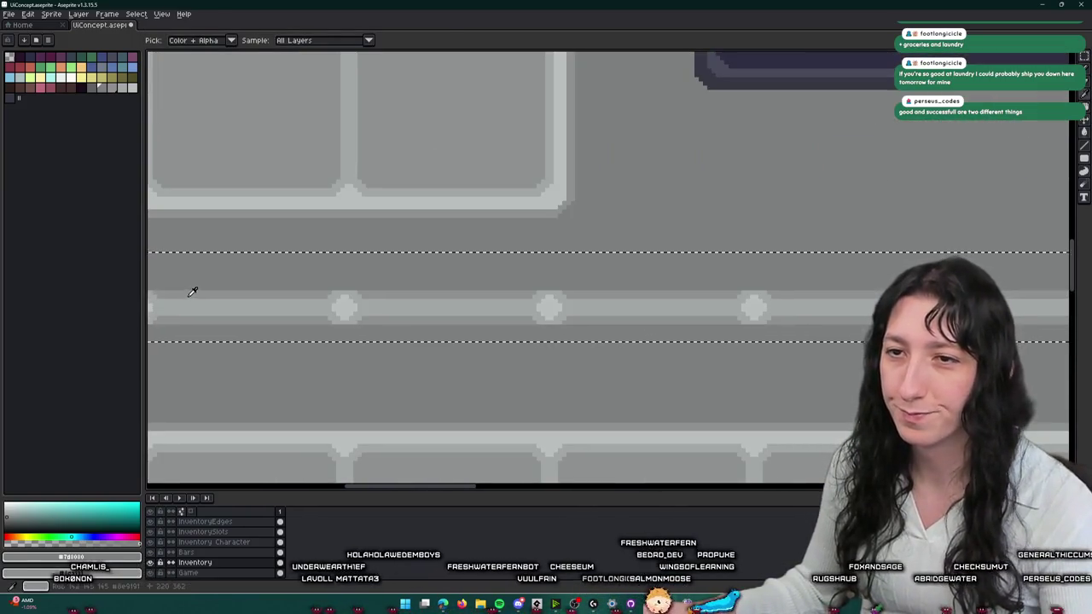
key(shift+r)
key(Return)
scroll(304, 357, down, 2)
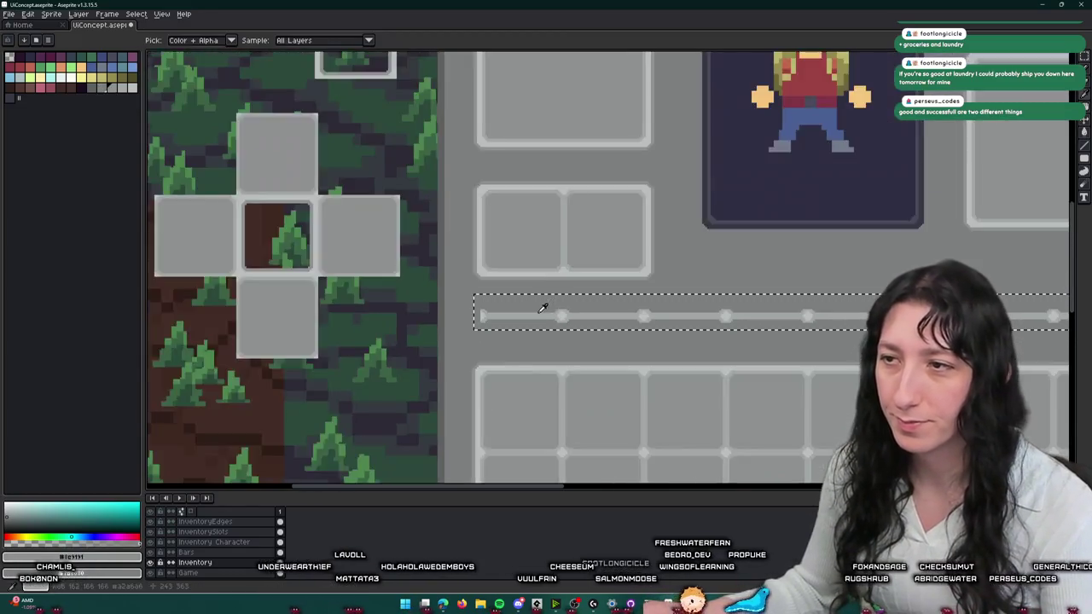
scroll(541, 378, down, 1)
scroll(550, 309, up, 4)
click(566, 295)
key(shift+r)
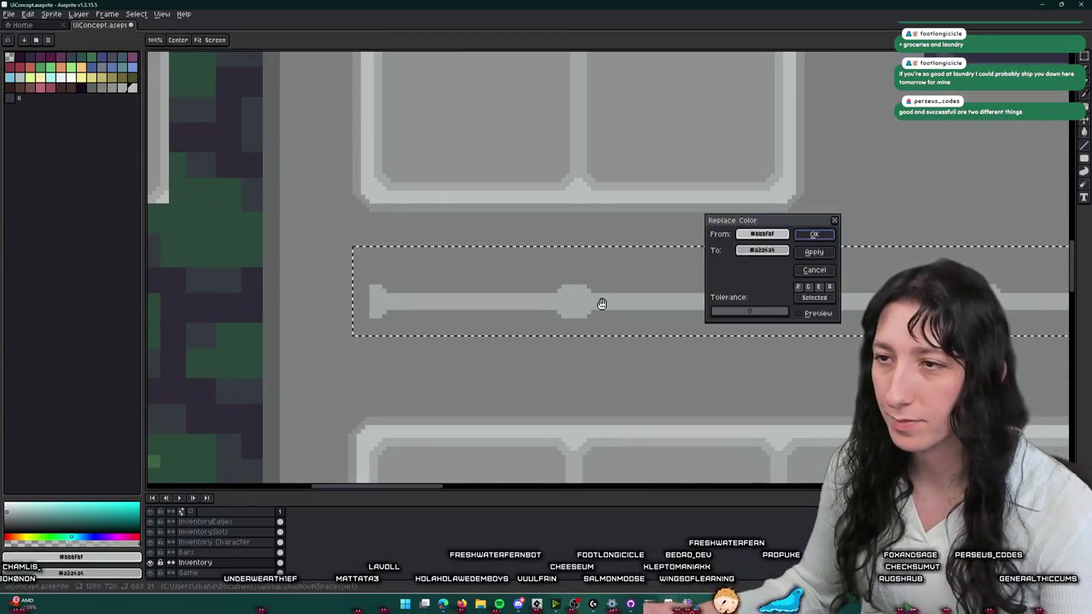
key(Return)
scroll(600, 301, down, 1)
scroll(589, 298, down, 2)
scroll(575, 302, up, 2)
scroll(575, 286, up, 1)
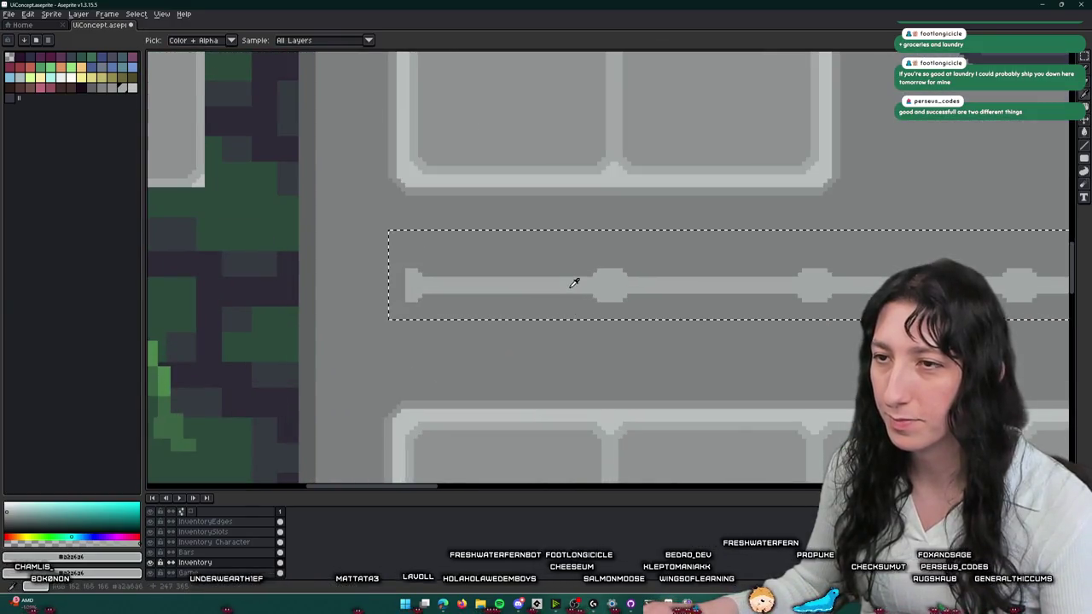
- Marquee-select the separator strip and nudge it into alignment
drag(575, 280, 390, 284)
key(m)
scroll(418, 299, up, 1)
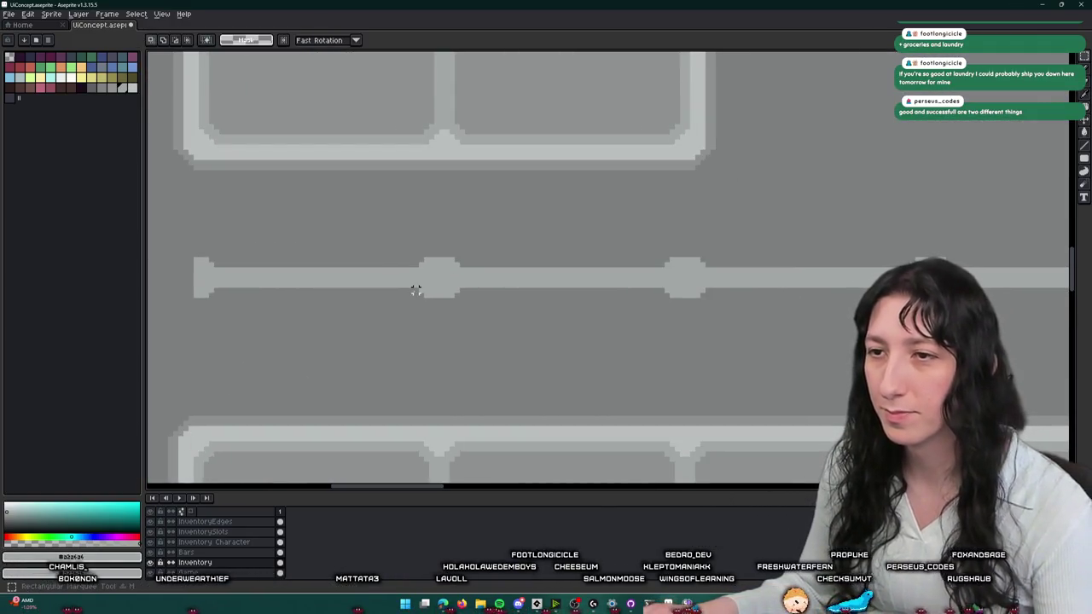
scroll(416, 291, down, 1)
scroll(416, 290, down, 2)
scroll(416, 290, down, 1)
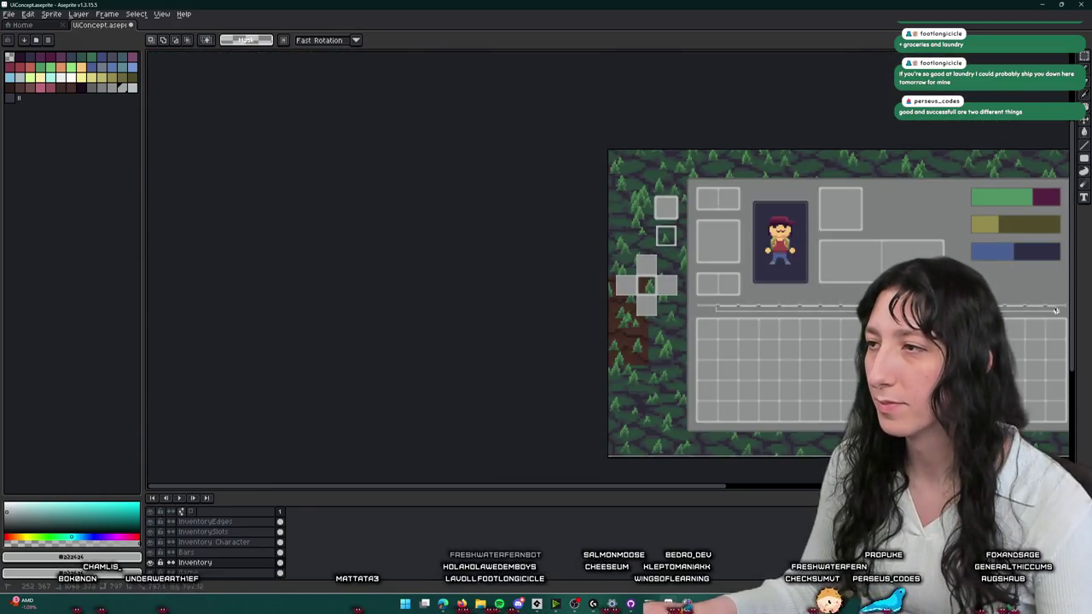
scroll(1056, 311, up, 4)
scroll(1010, 270, down, 1)
scroll(1010, 269, down, 2)
scroll(477, 250, up, 3)
mouse_move(546, 256)
mouse_down()
mouse_move(477, 250)
mouse_move(555, 312)
mouse_up()
key(Return)
scroll(555, 312, down, 1)
- Undo the leftover grey band and bucket-fill the upper and lower green bands with panel grey
key(ctrl+z)
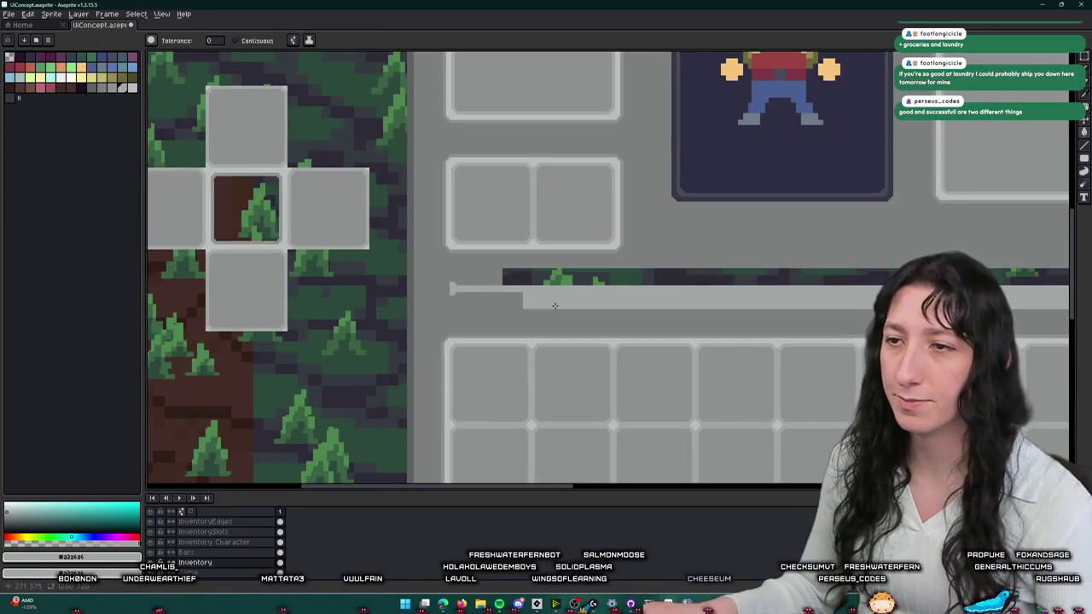
key(g)
click(575, 292)
click(593, 281)
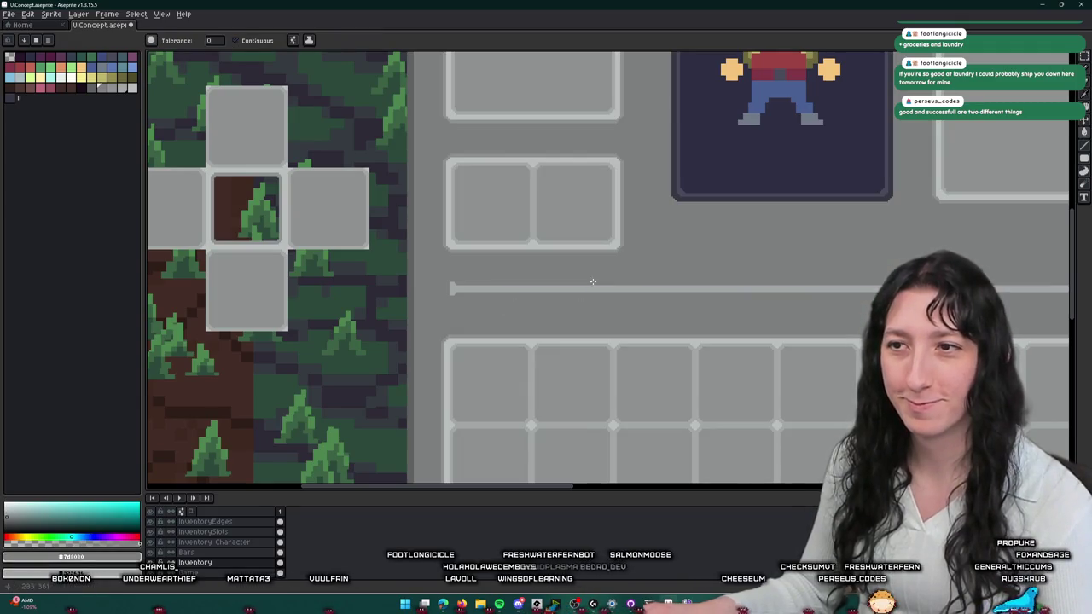
scroll(536, 320, down, 2)
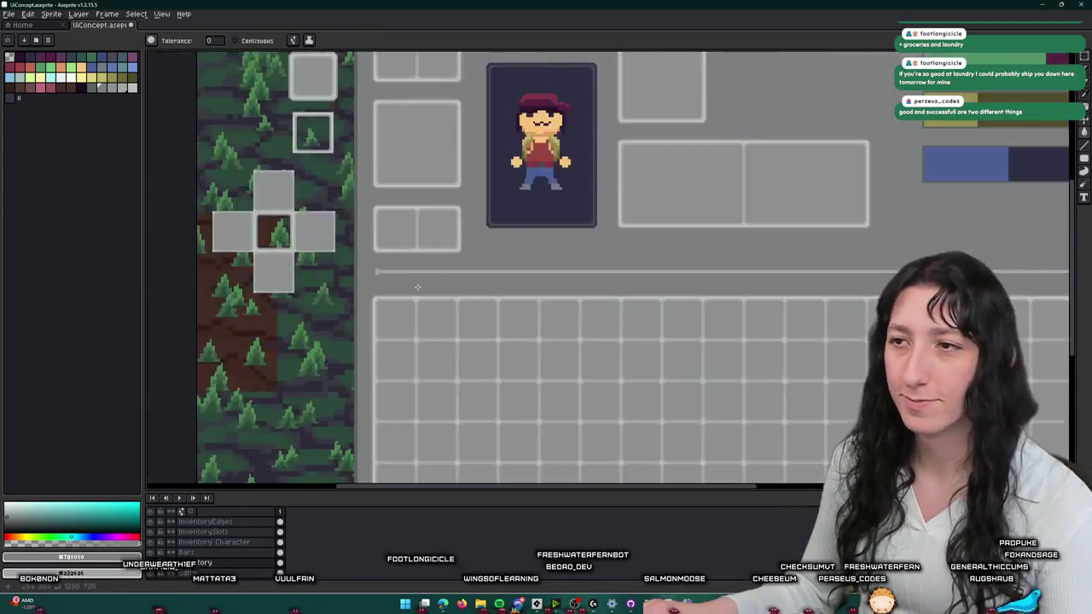
scroll(632, 303, down, 1)
scroll(722, 288, up, 2)
- Select the bar's end, deselect, and fill the gap above the bar with panel grey
drag(480, 306, 769, 287)
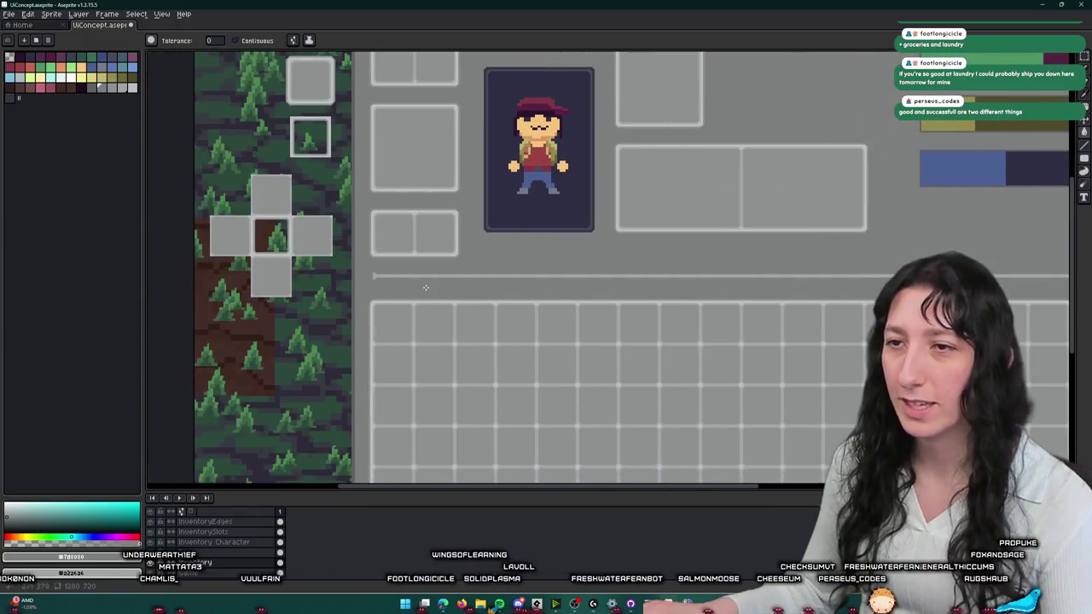
key(m)
scroll(377, 276, up, 2)
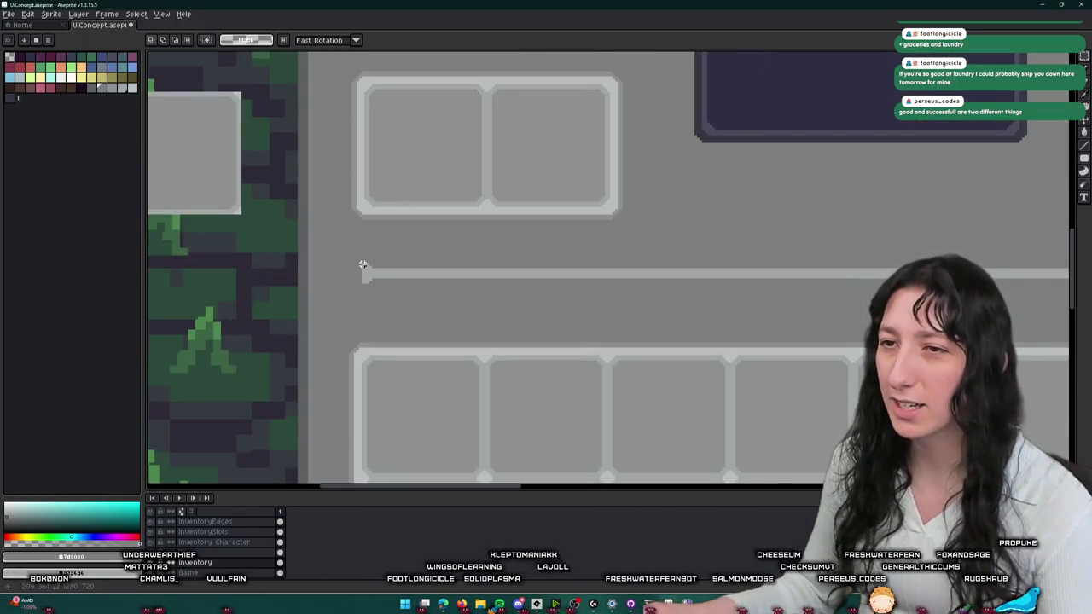
scroll(362, 266, down, 3)
scroll(641, 285, up, 2)
scroll(555, 310, up, 1)
drag(362, 265, 578, 333)
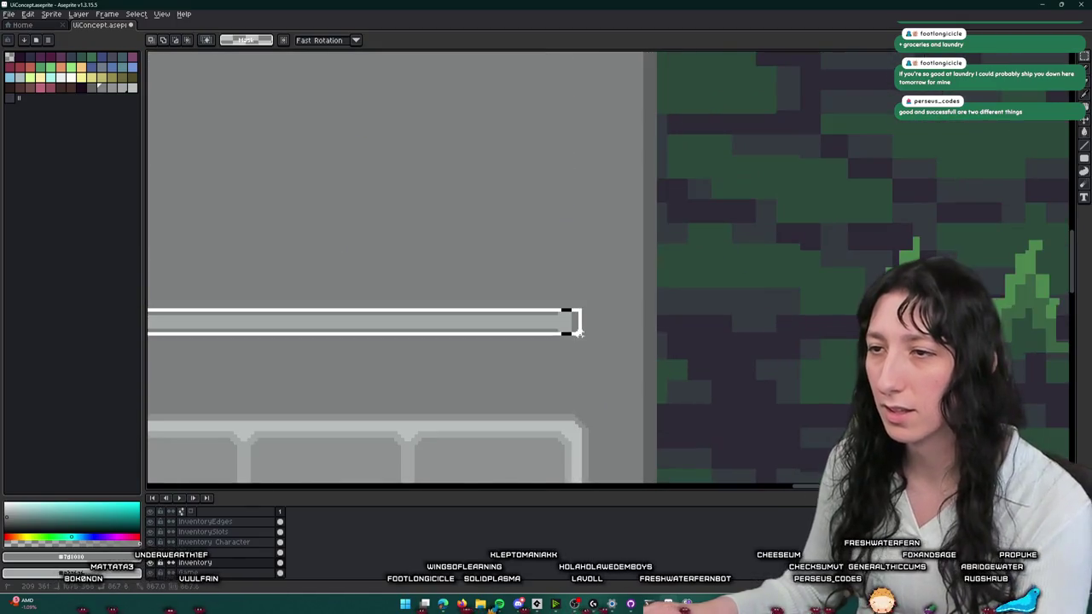
key(ctrl+d)
key(g)
scroll(615, 282, up, 1)
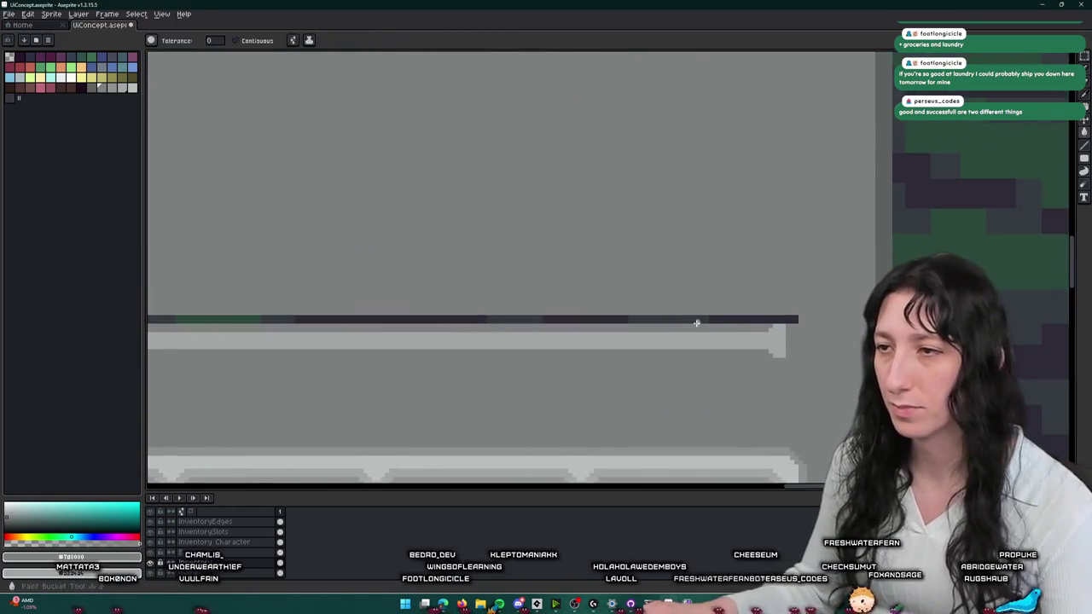
click(699, 317)
scroll(699, 317, down, 2)
key(v)
key(g)
scroll(601, 326, down, 2)
scroll(700, 290, up, 1)
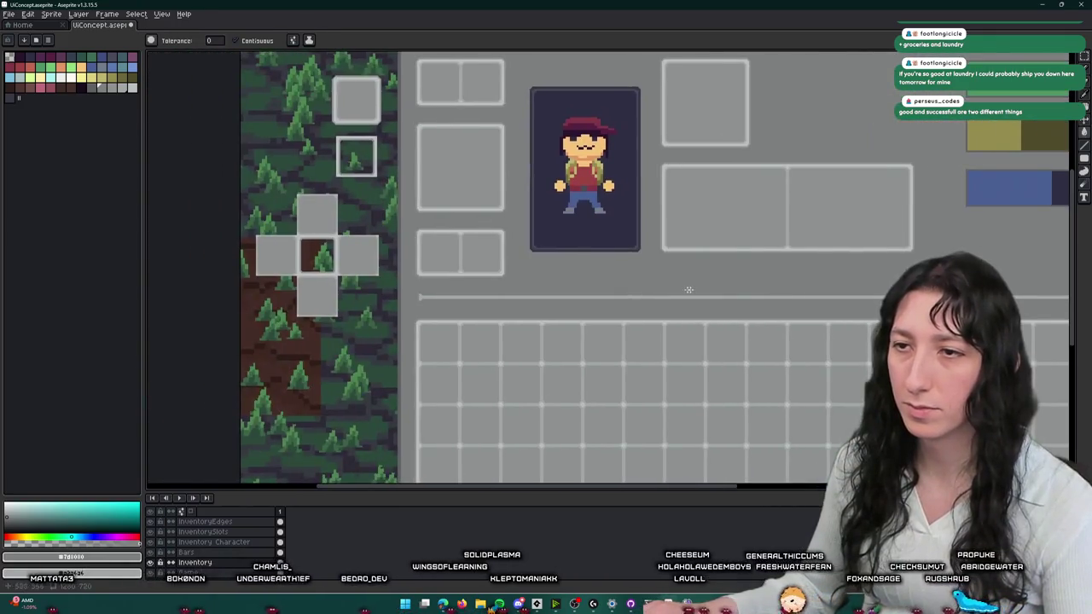
scroll(426, 284, up, 2)
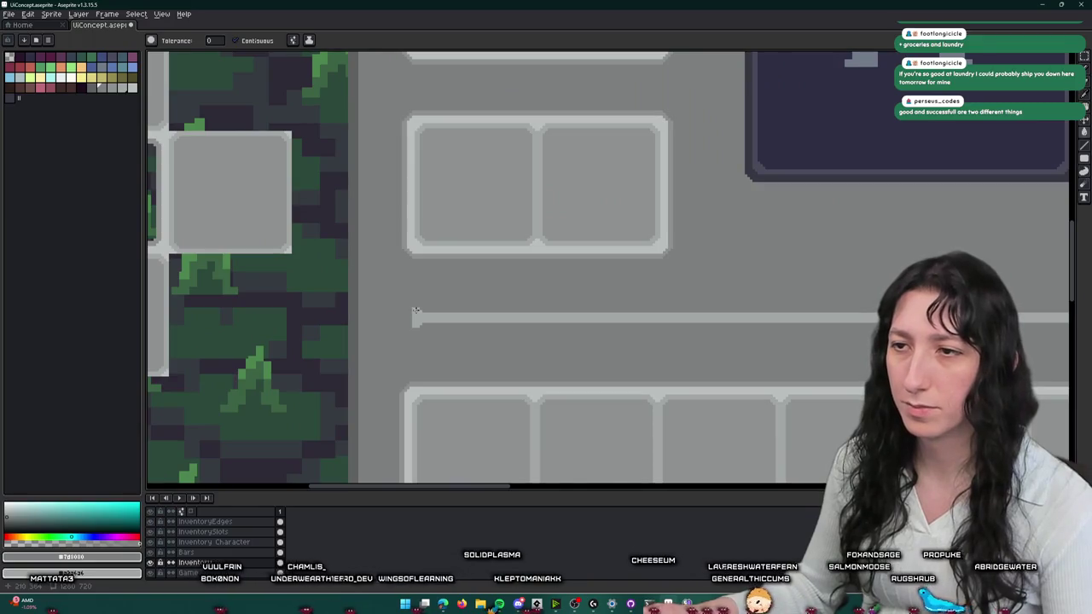
- Select the separator bar's left end cap, then its full length
scroll(415, 311, up, 1)
scroll(421, 302, up, 1)
key(m)
drag(404, 310, 419, 207)
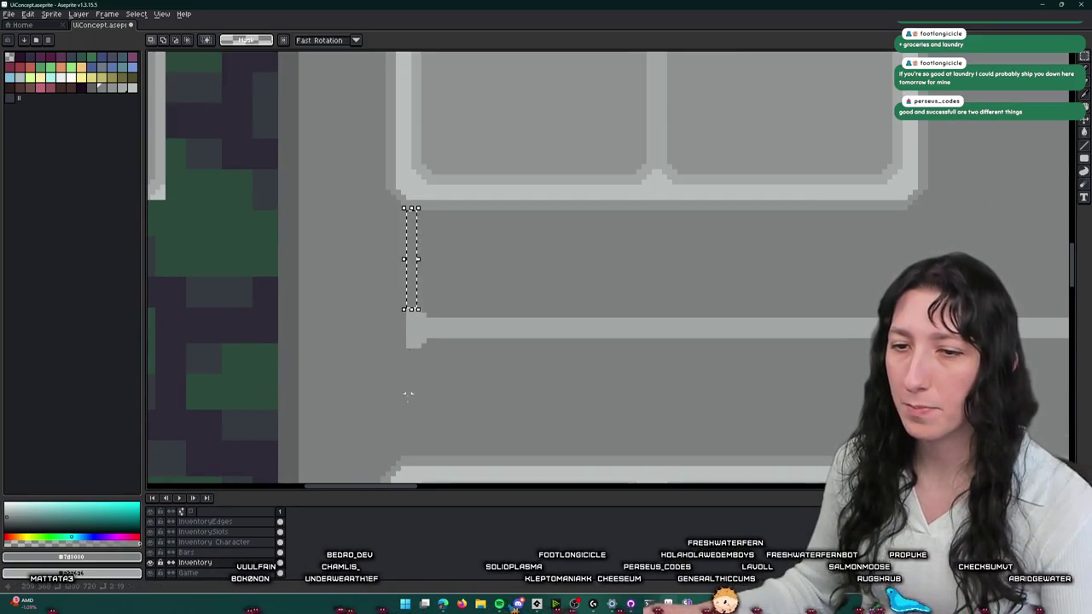
scroll(418, 302, down, 3)
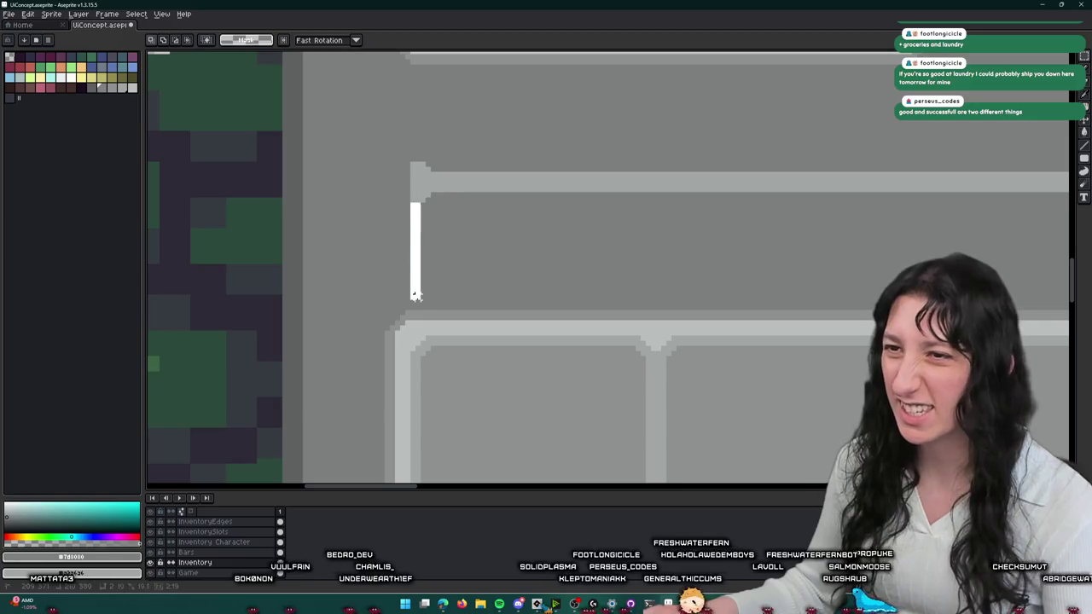
drag(416, 290, 429, 313)
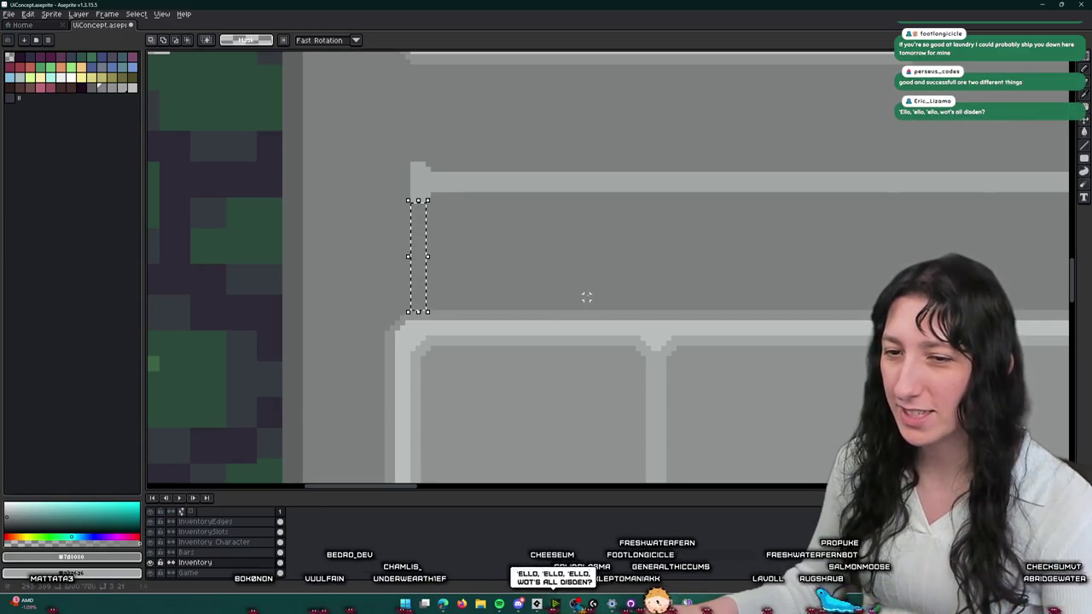
scroll(586, 296, down, 2)
scroll(649, 282, down, 1)
scroll(712, 271, down, 2)
scroll(1027, 252, up, 2)
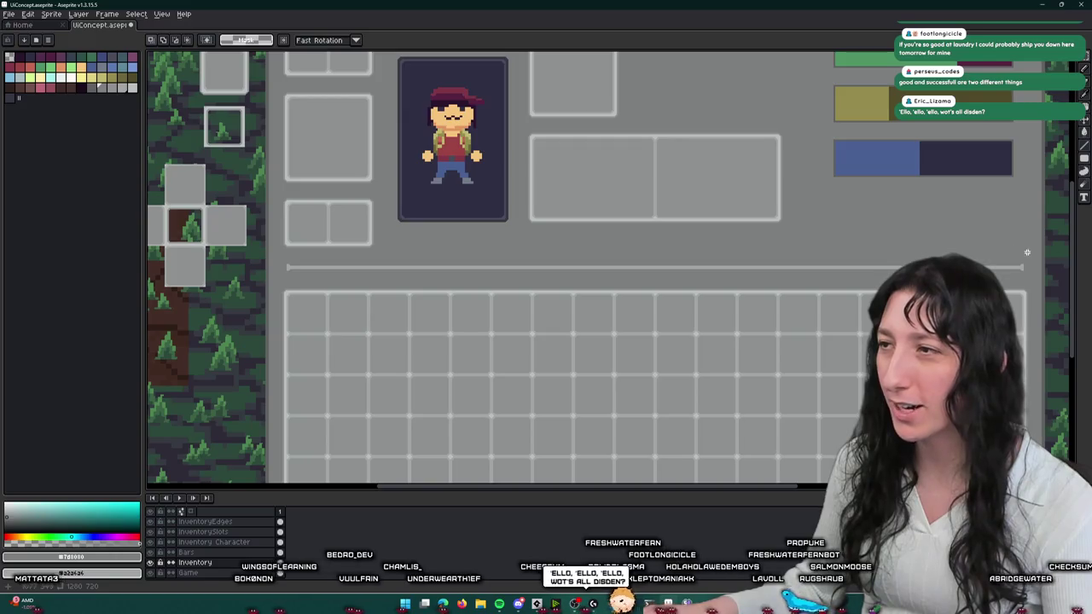
drag(1027, 253, 277, 277)
scroll(314, 275, up, 2)
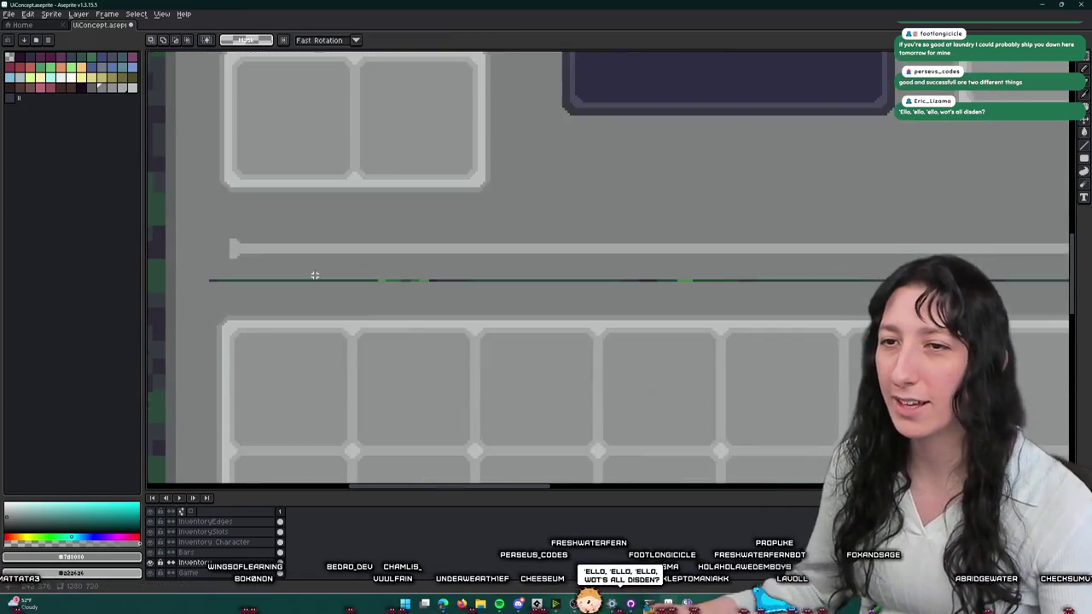
key(g)
scroll(312, 280, down, 2)
scroll(311, 273, up, 2)
scroll(309, 268, up, 2)
scroll(309, 268, up, 1)
- Delete the selected end-cap pixels and fill the emptied area with light grey
key(m)
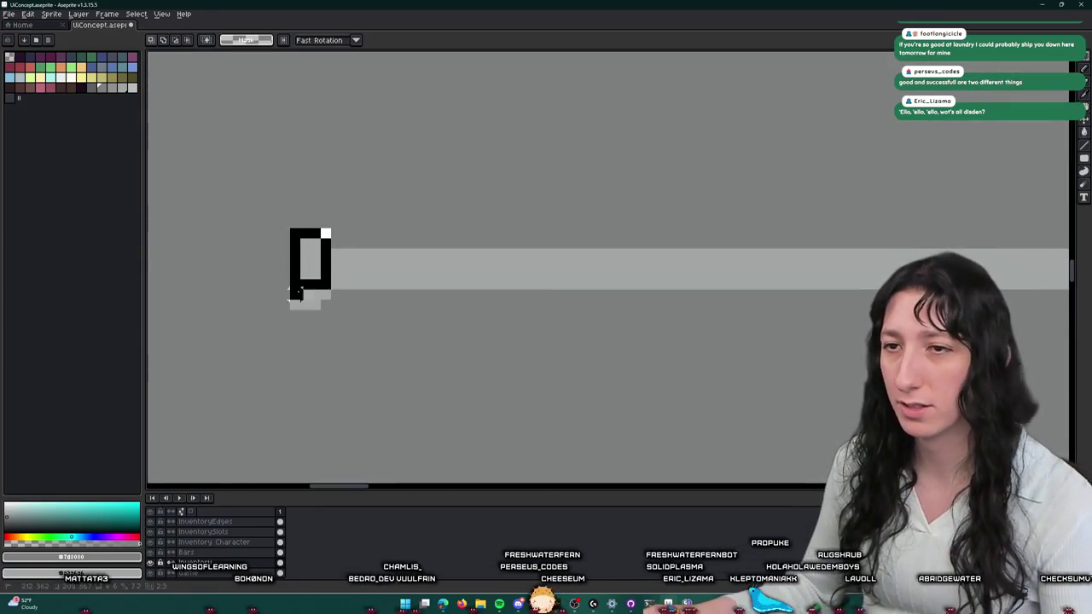
key(Delete)
key(g)
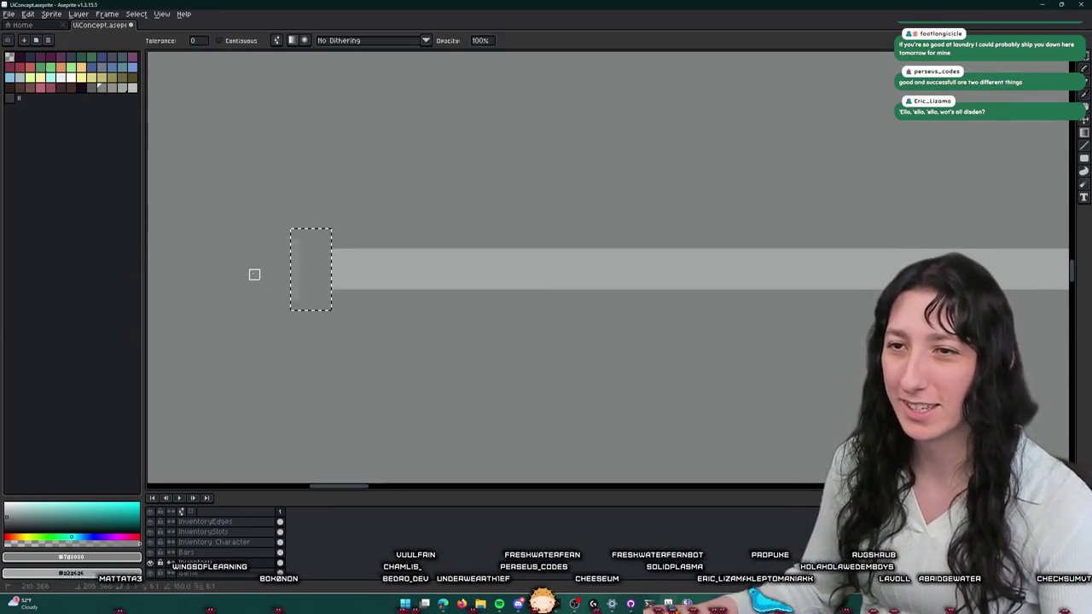
click(300, 274)
- Mirror the end-cap piece horizontally and place it on the other end of the bar
key(m)
drag(314, 275, 253, 275)
key(ctrl+z)
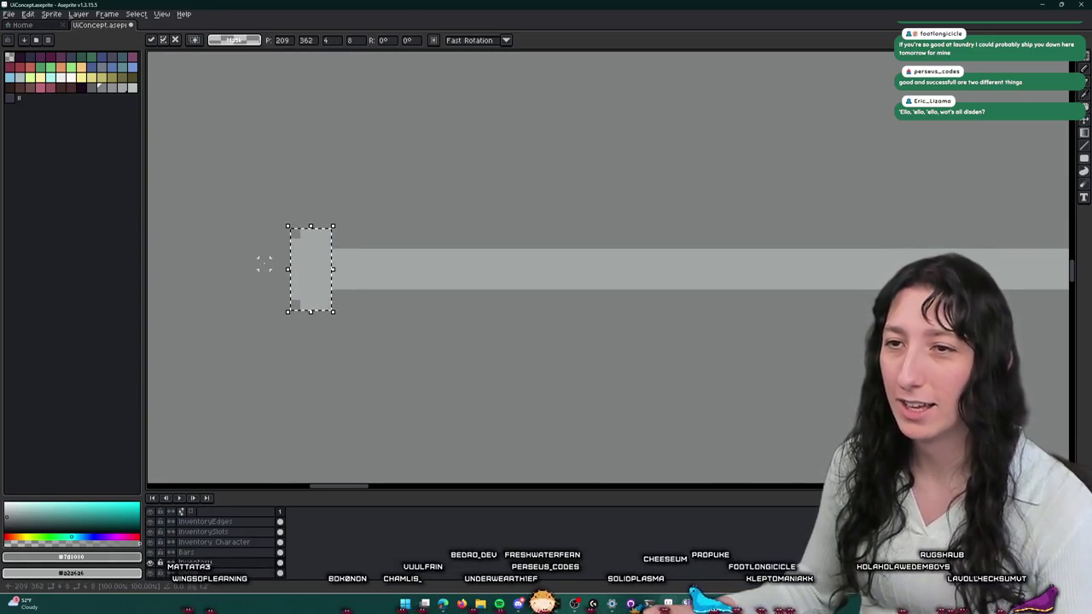
key(Return)
key(shift+h)
drag(279, 270, 278, 265)
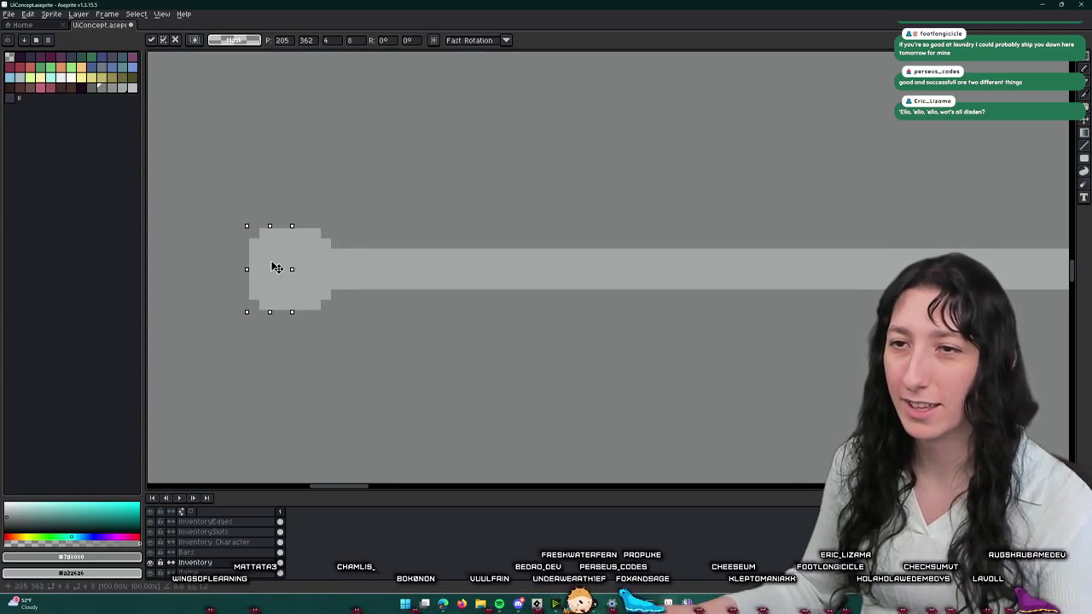
scroll(339, 301, down, 2)
scroll(300, 287, up, 1)
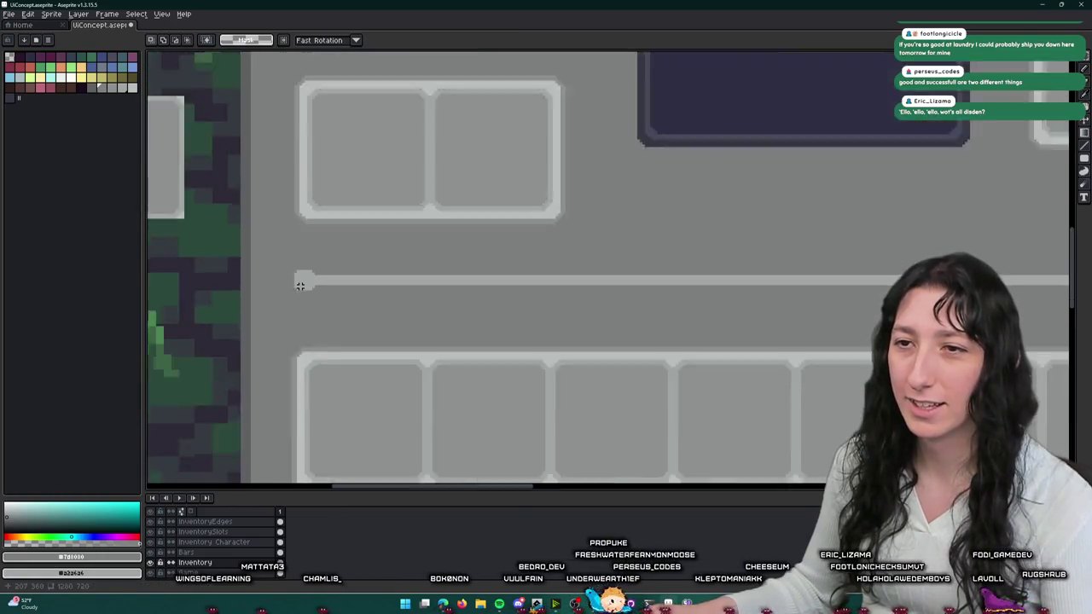
scroll(341, 294, down, 4)
scroll(382, 299, up, 1)
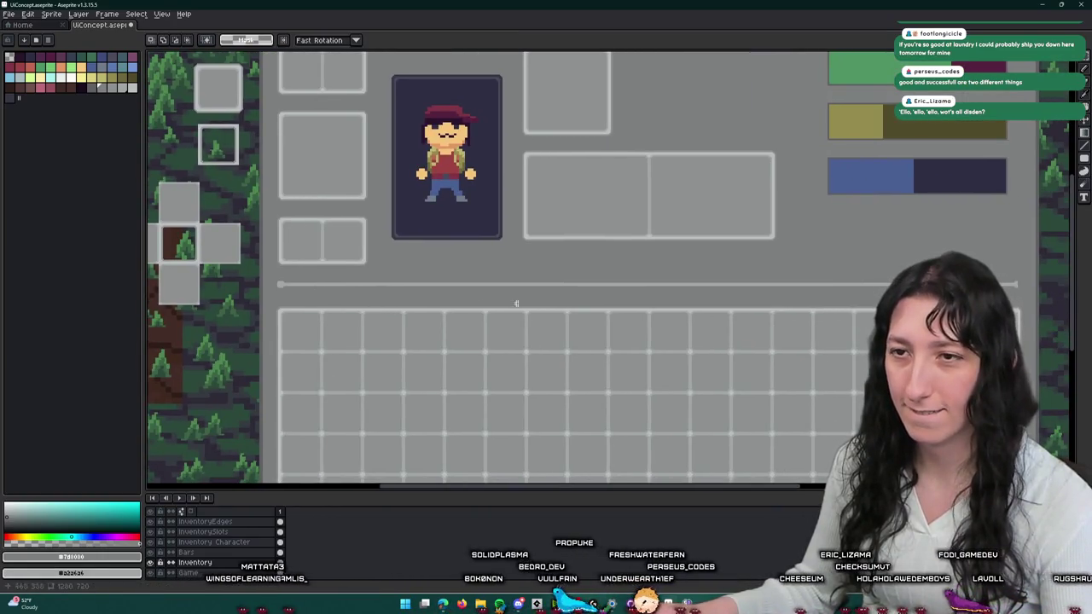
scroll(623, 298, right, 2)
scroll(758, 295, up, 3)
scroll(636, 307, up, 2)
scroll(607, 318, up, 2)
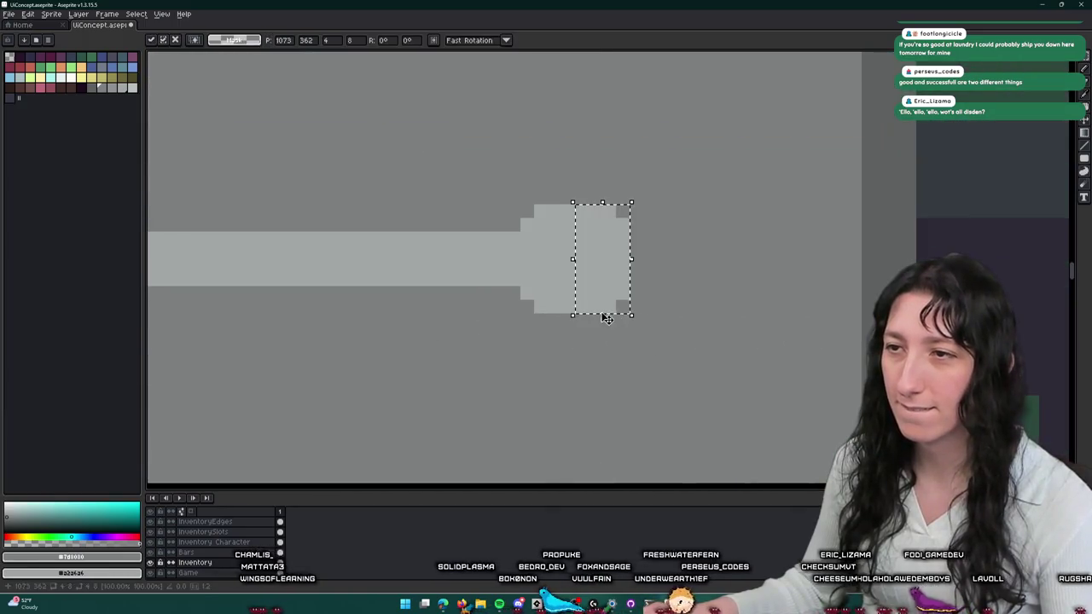
click(565, 361)
scroll(511, 367, down, 3)
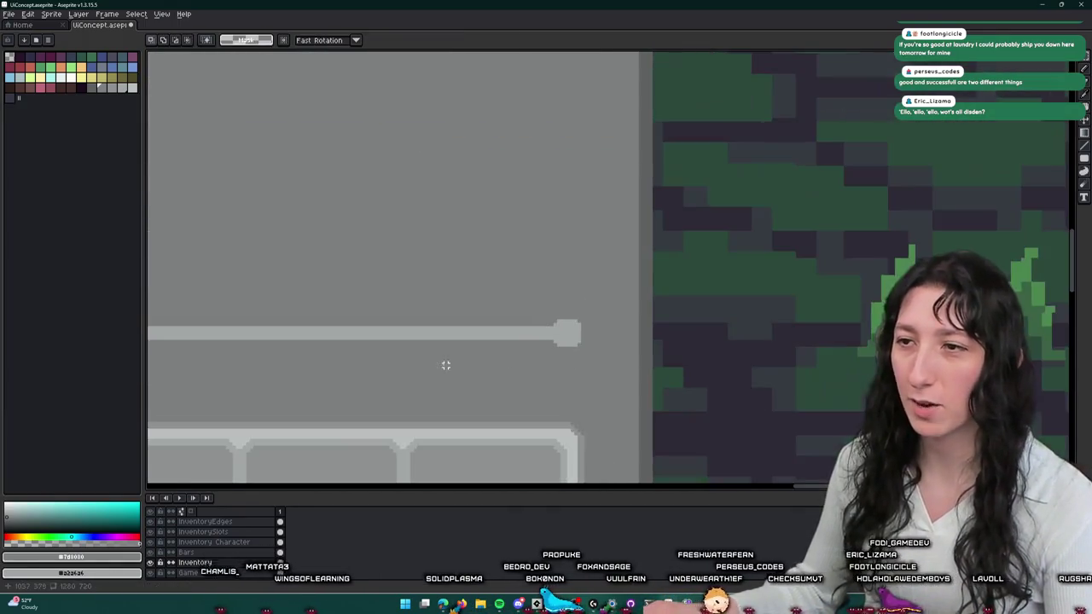
scroll(813, 321, up, 2)
scroll(813, 322, down, 3)
scroll(656, 295, up, 1)
scroll(398, 302, up, 3)
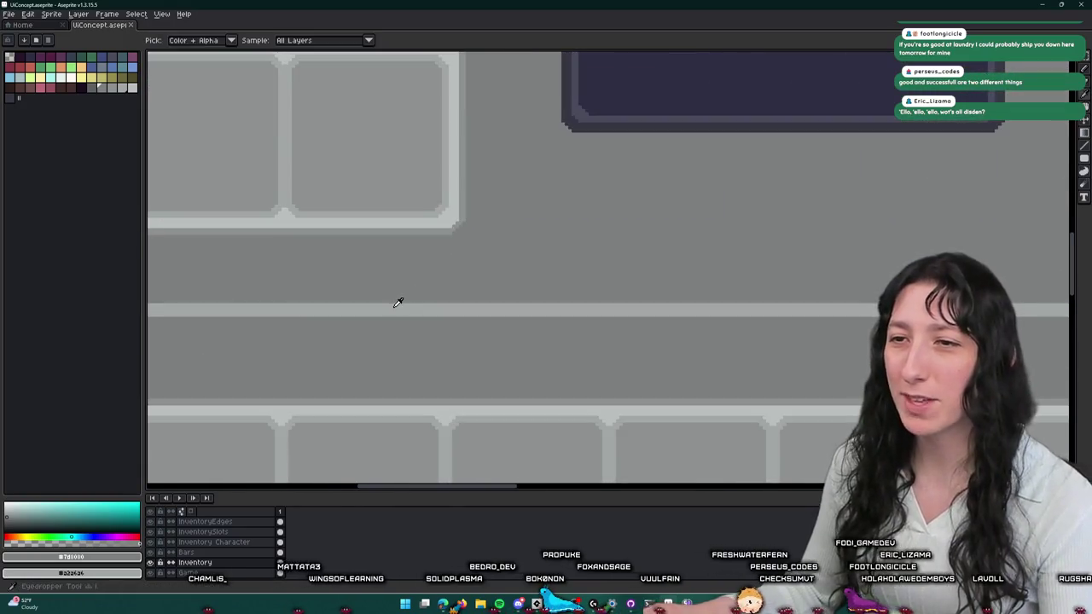
- Fill the separator bar with pale yellow, then close the game preview and return to Aseprite
alt+click(174, 126)
click(81, 77)
key(g)
click(276, 313)
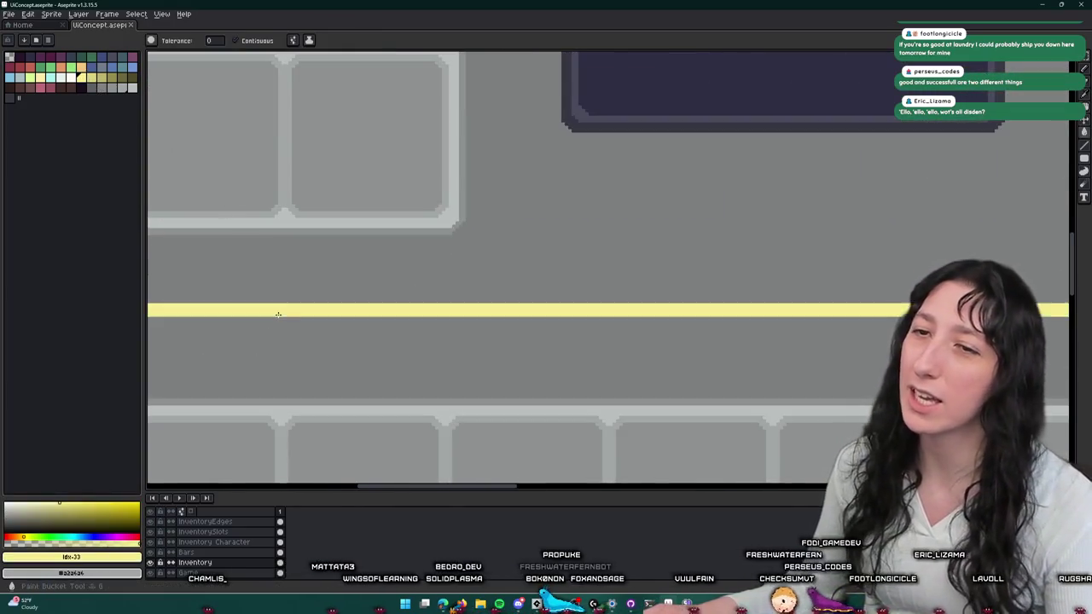
scroll(277, 315, down, 3)
scroll(283, 315, down, 2)
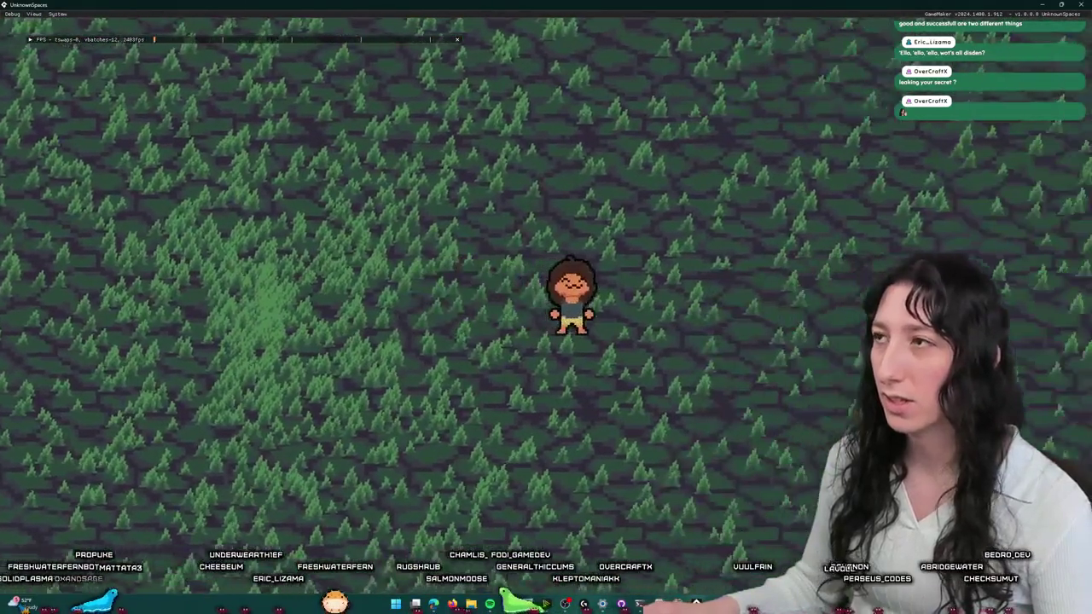
key(alt+F4)
key(alt+Tab)
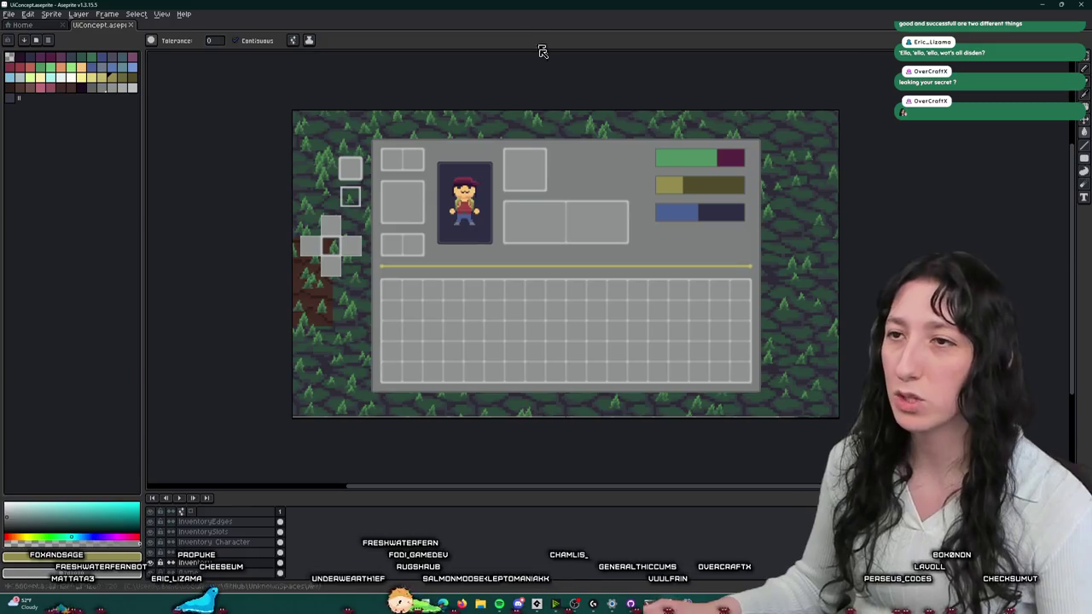
- Save UIConcept.aseprite with Ctrl+S
scroll(560, 165, up, 2)
scroll(580, 205, down, 2)
key(ctrl+s)
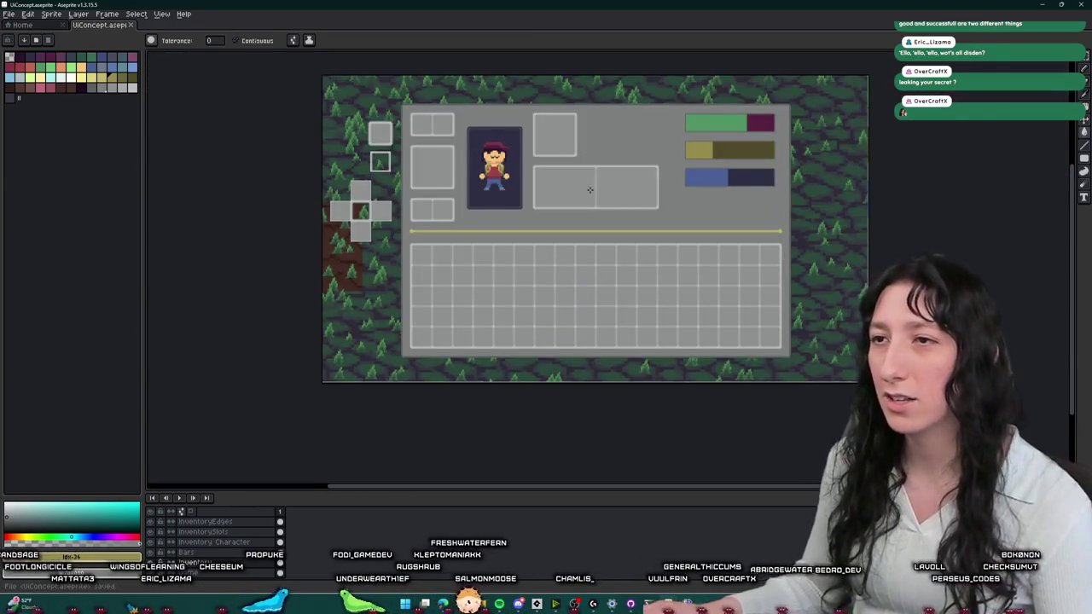
scroll(589, 188, up, 2)
scroll(593, 141, down, 1)
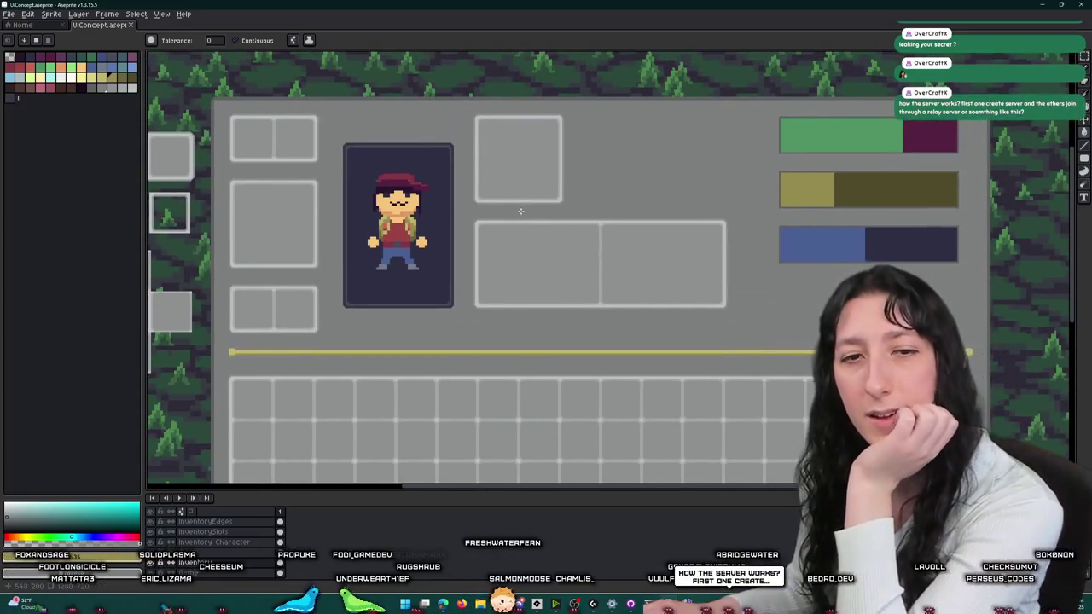
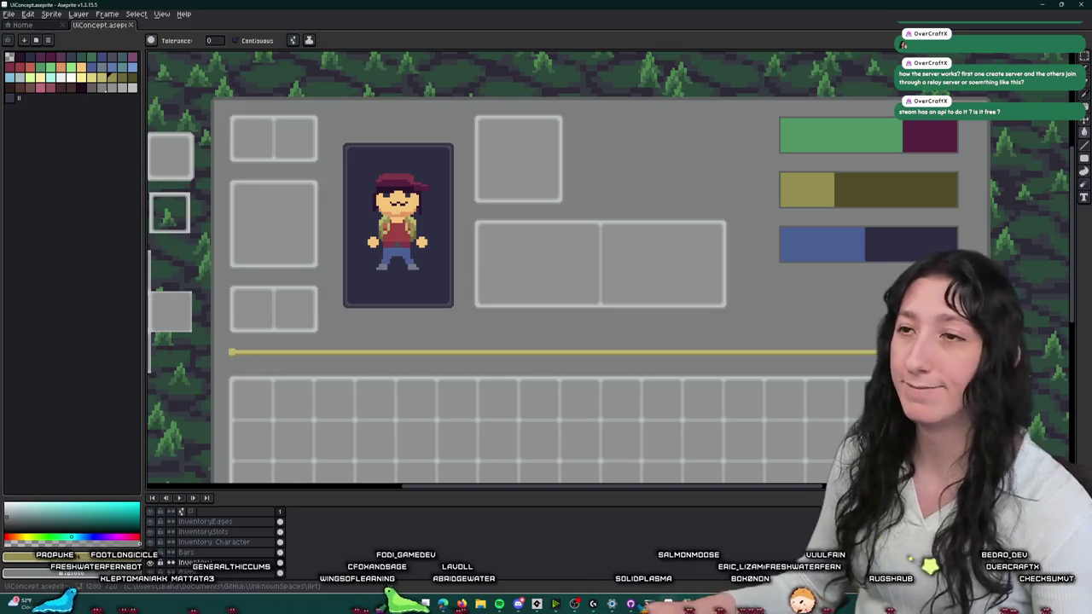
- Hide the InventorySlots, InventoryEdges, Inventory Character, Bars and Game layers so only the bare panel shows
scroll(674, 166, down, 1)
scroll(667, 155, down, 1)
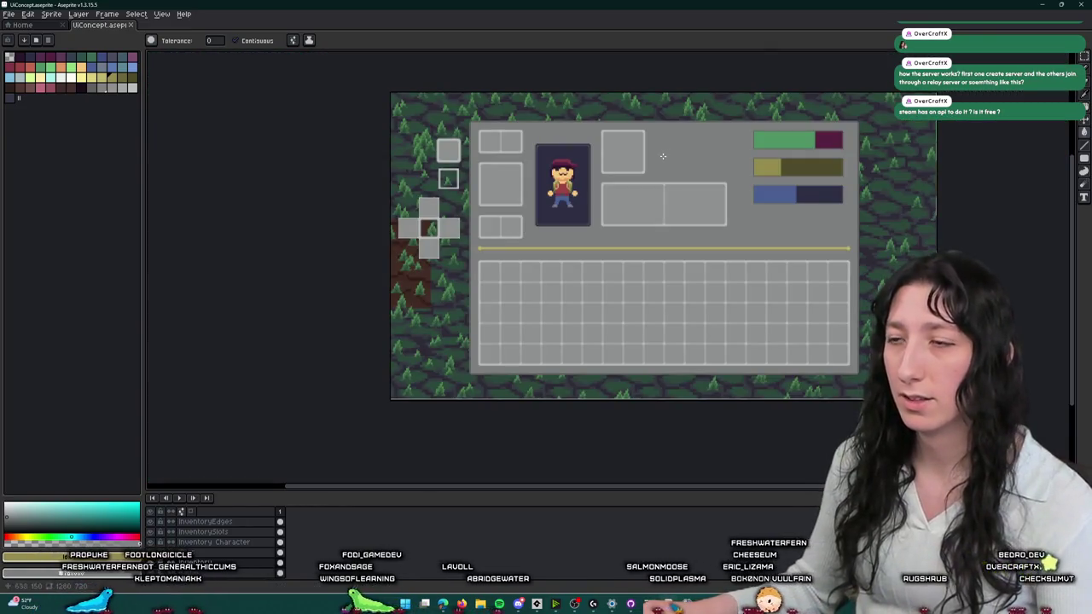
scroll(662, 156, up, 2)
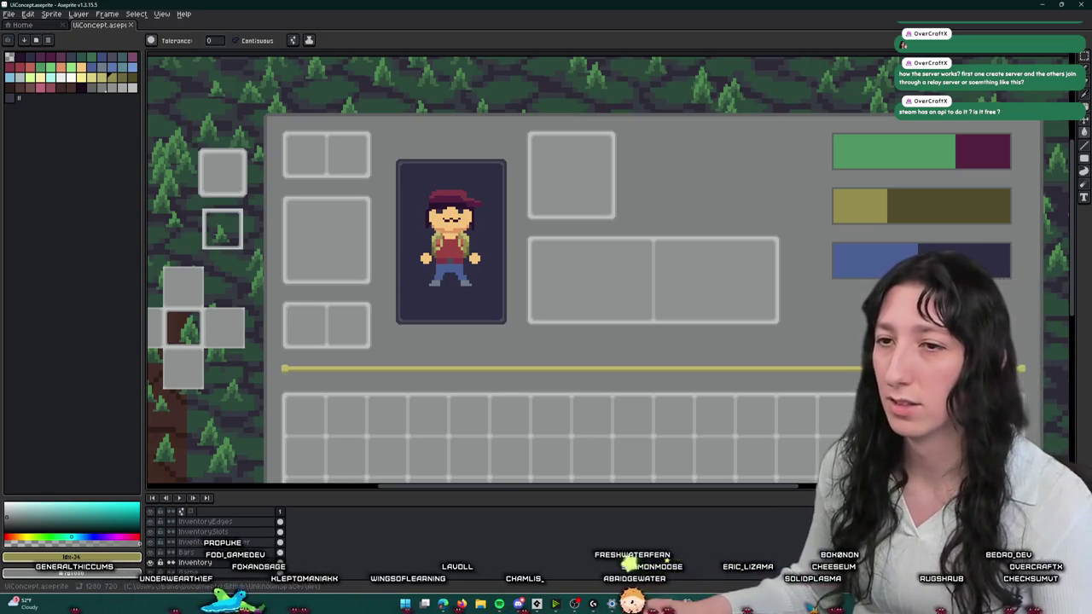
scroll(700, 119, down, 3)
scroll(657, 153, up, 3)
scroll(660, 149, down, 2)
scroll(604, 214, down, 1)
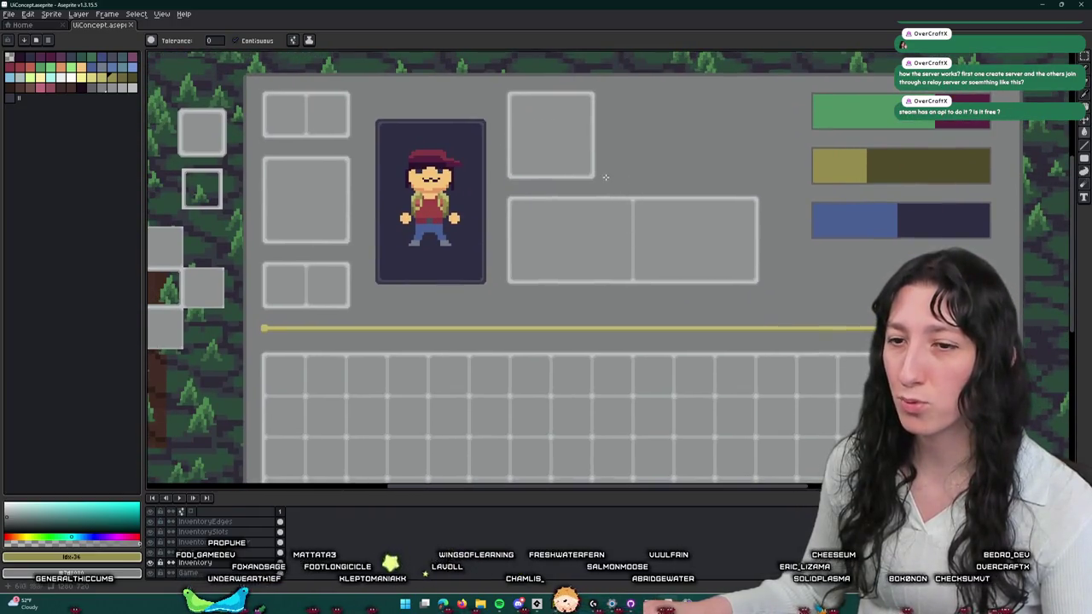
scroll(605, 176, up, 4)
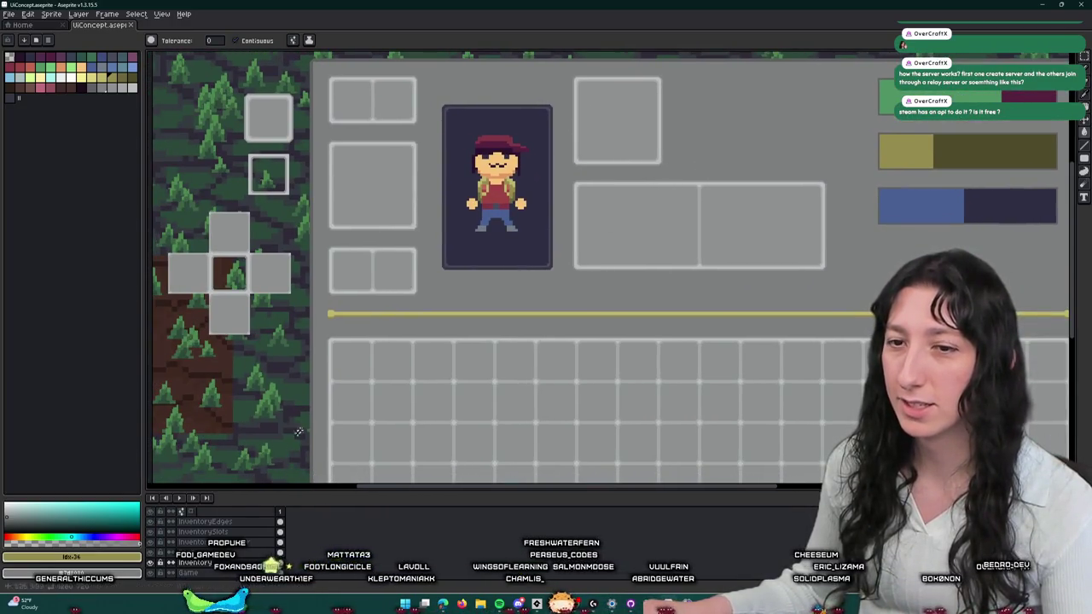
drag(156, 526, 156, 574)
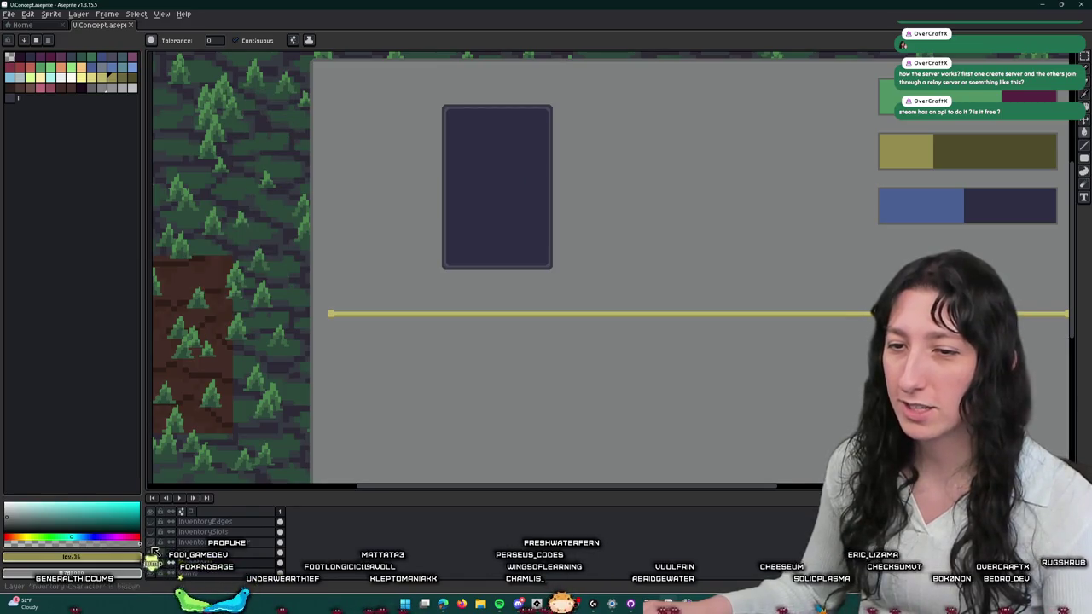
- Export the cropped bare panel as UI_Inventory.png, then undo the crop to restore the full canvas
scroll(316, 370, down, 1)
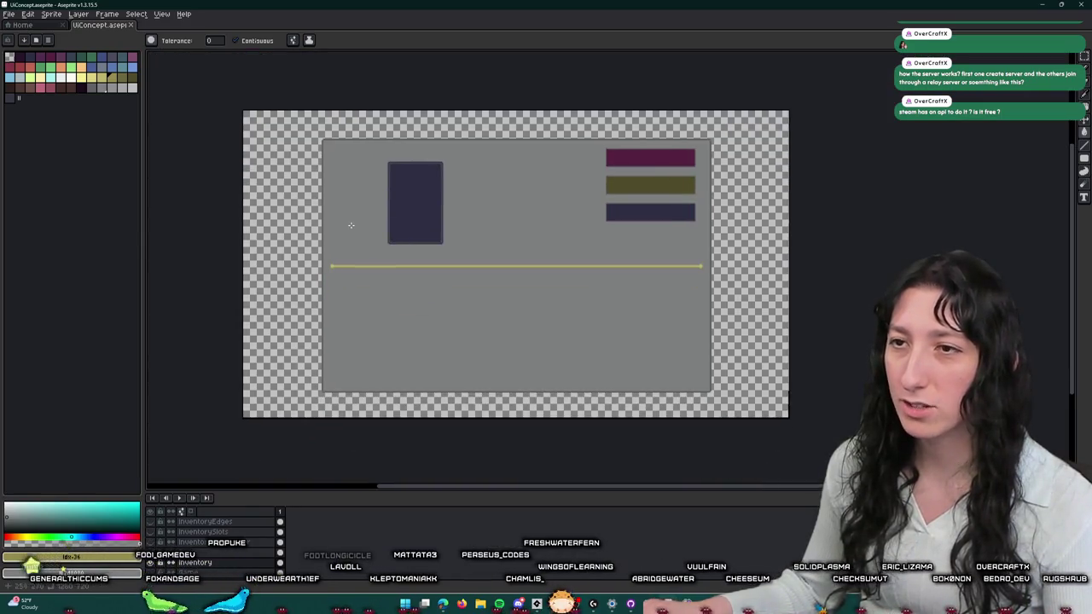
click(8, 14)
click(80, 100)
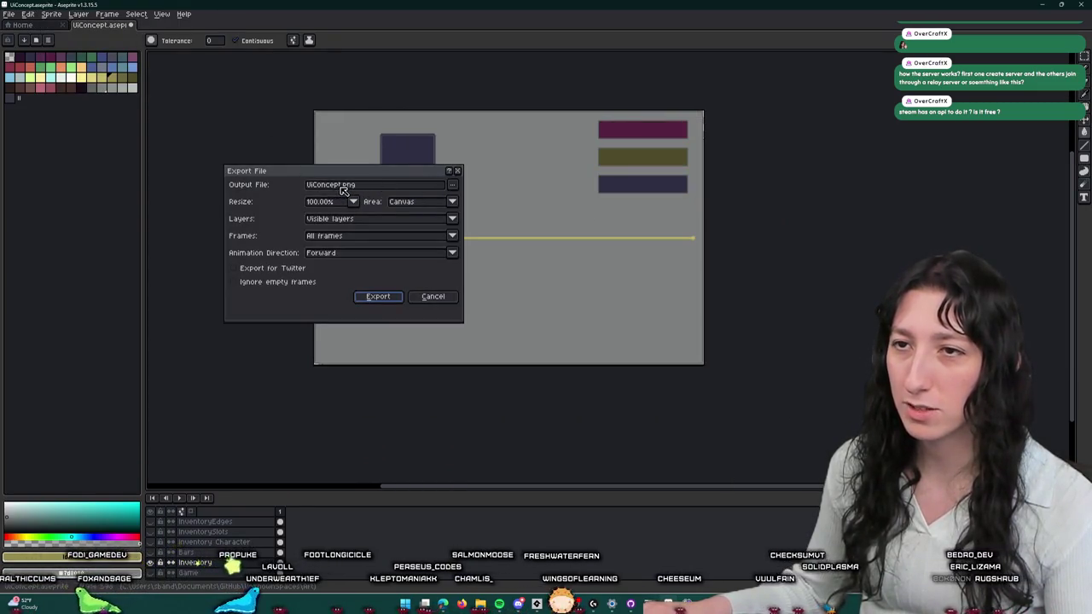
text(UI)
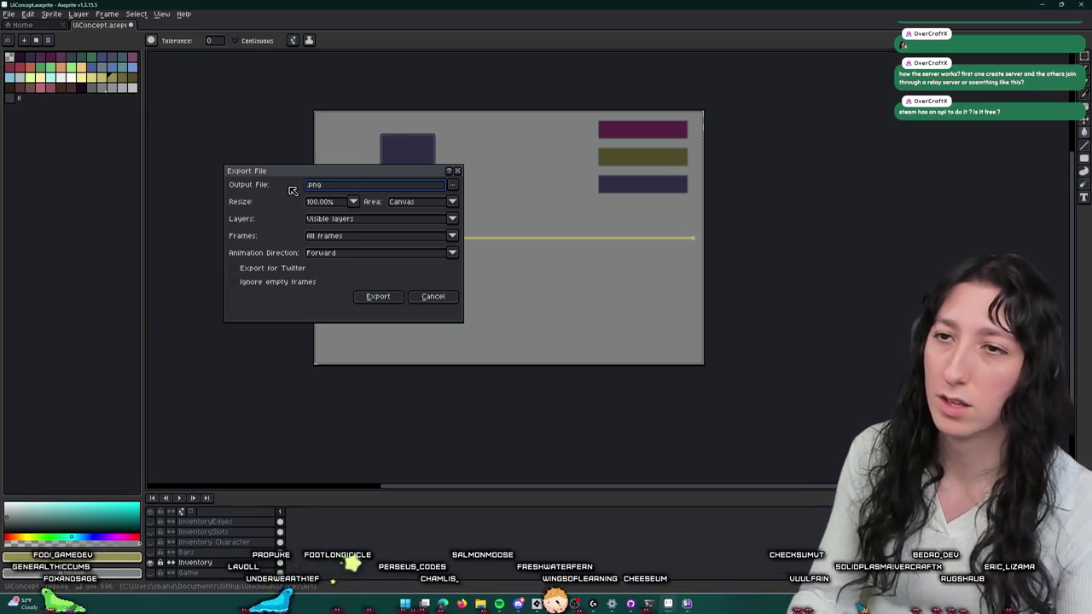
text(_Inventory)
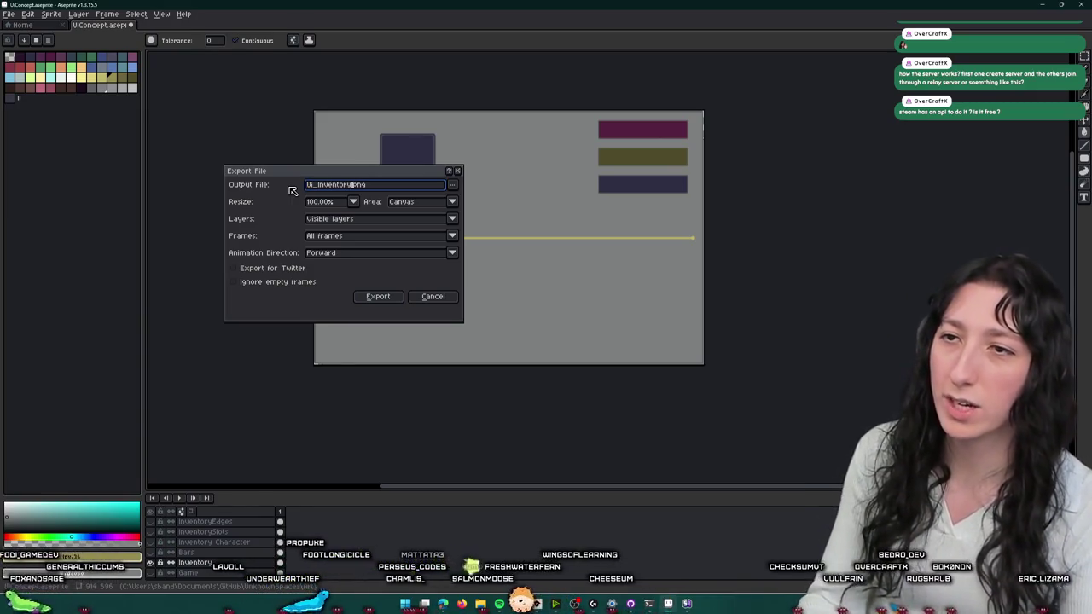
key(Return)
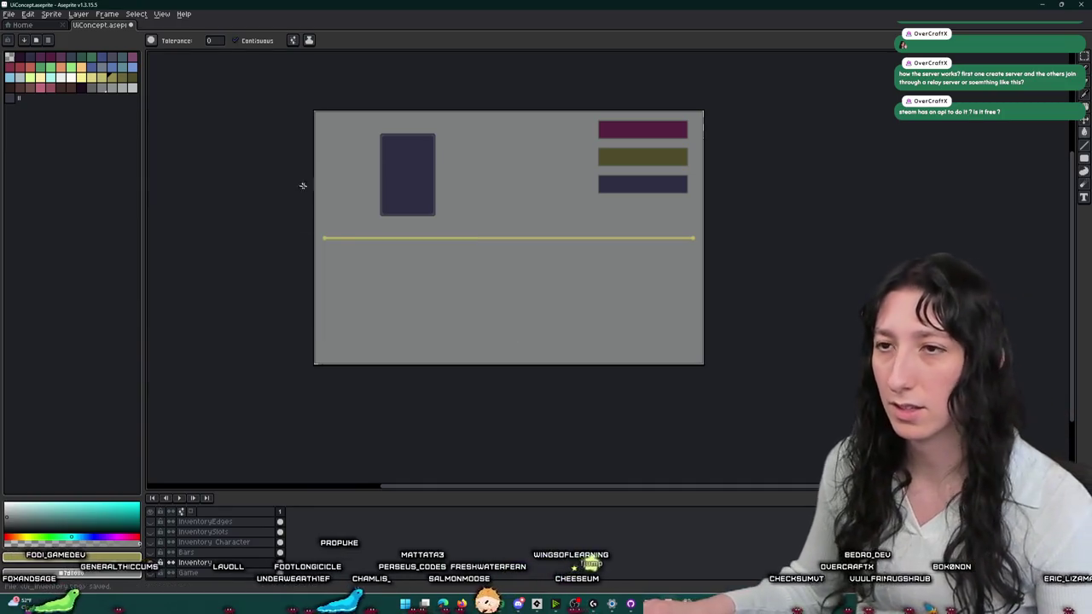
key(ctrl+z)
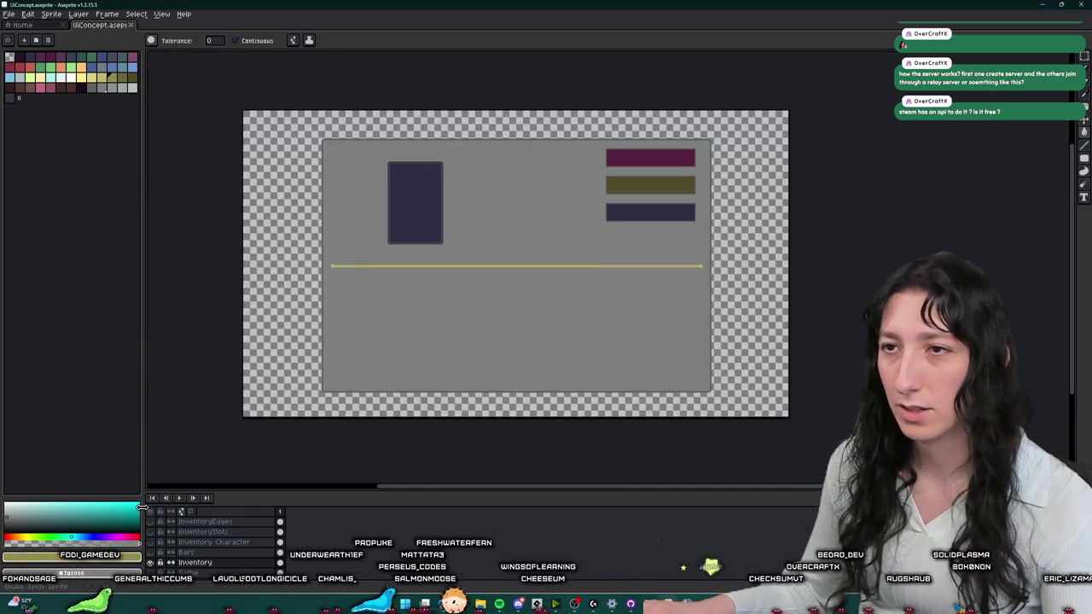
- Show all layers again and add a second animation frame
click(152, 512)
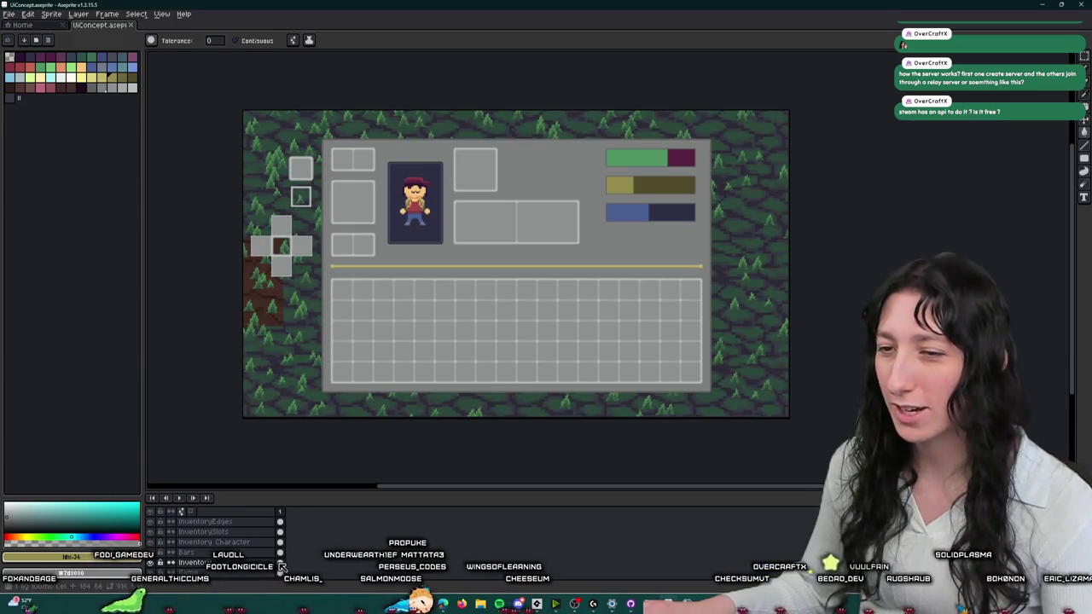
key(alt+n)
drag(417, 265, 384, 293)
- On the new frame, delete the upper slot boxes and clear the Bars fills
click(230, 532)
key(v)
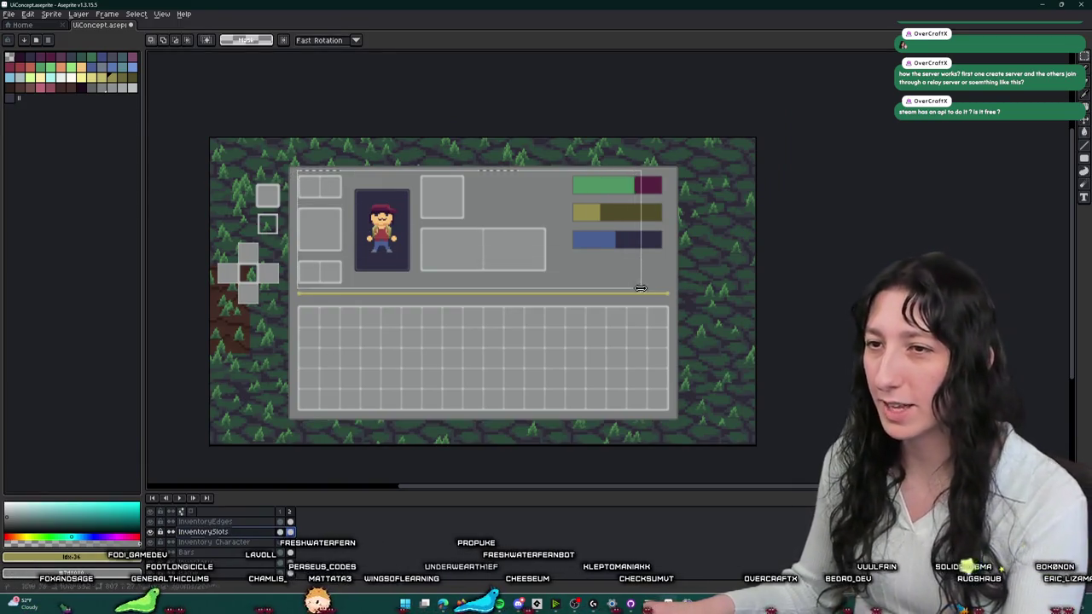
key(ctrl+d)
click(237, 522)
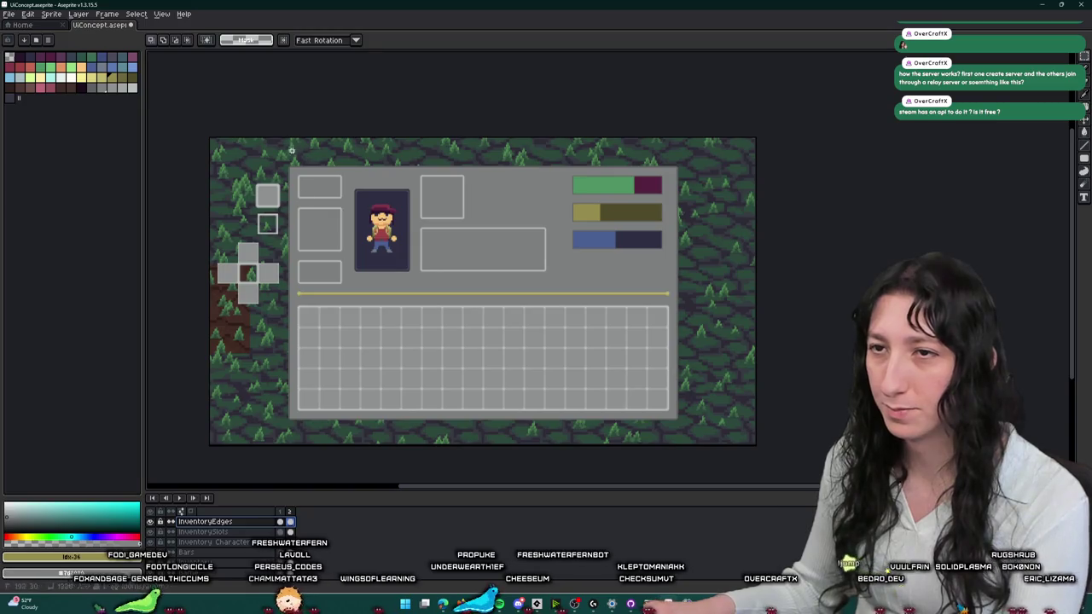
key(Delete)
key(ctrl+d)
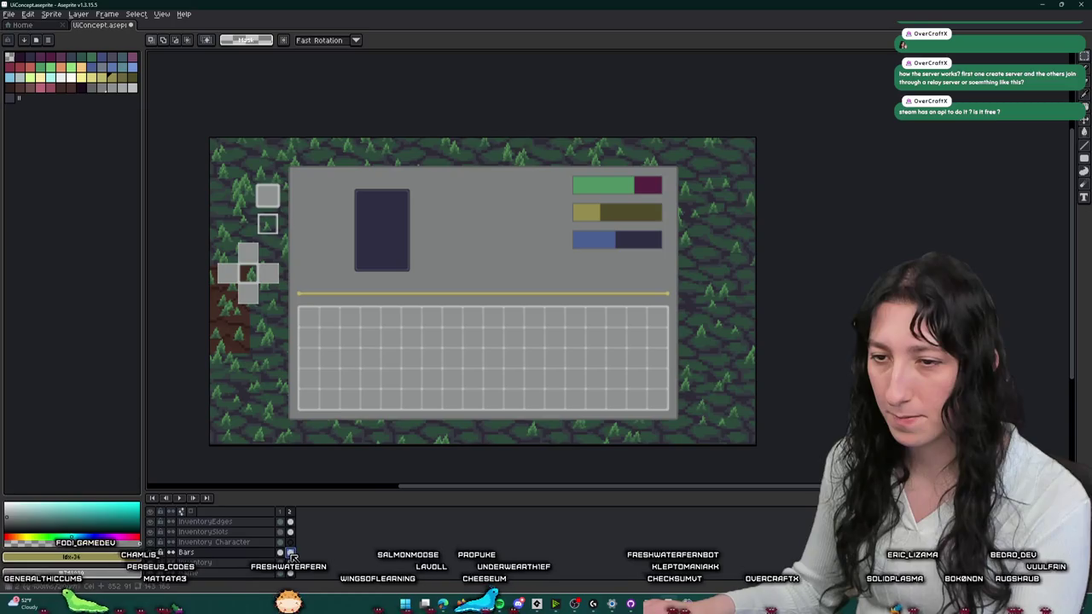
click(291, 554)
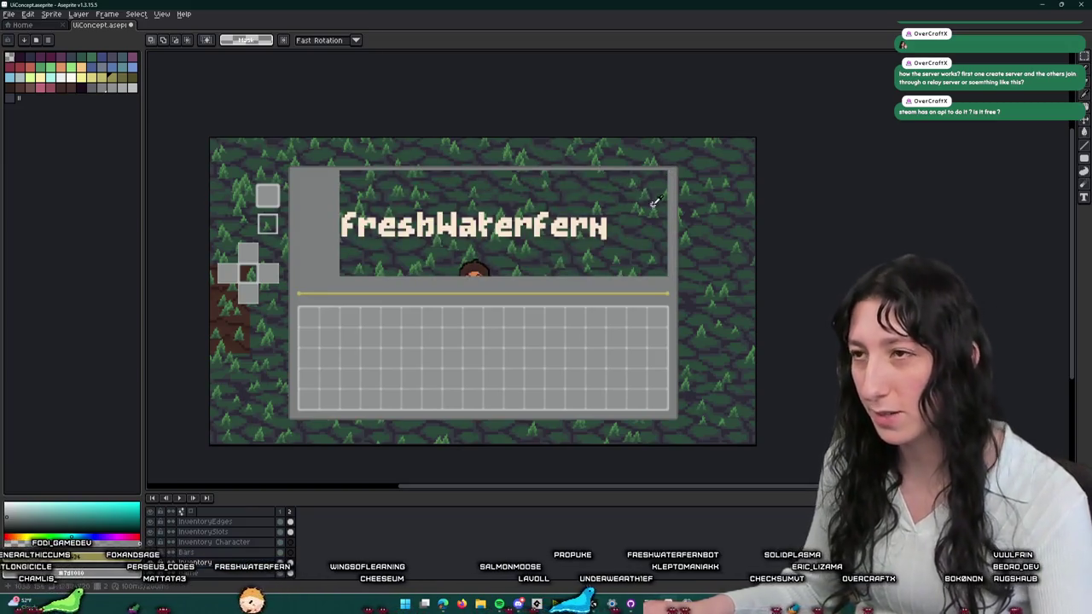
- Copy the InventorySlots grid and move the copy up into the empty upper half
drag(294, 311, 629, 394)
scroll(295, 311, up, 3)
scroll(305, 307, down, 4)
scroll(548, 337, up, 3)
scroll(629, 394, down, 3)
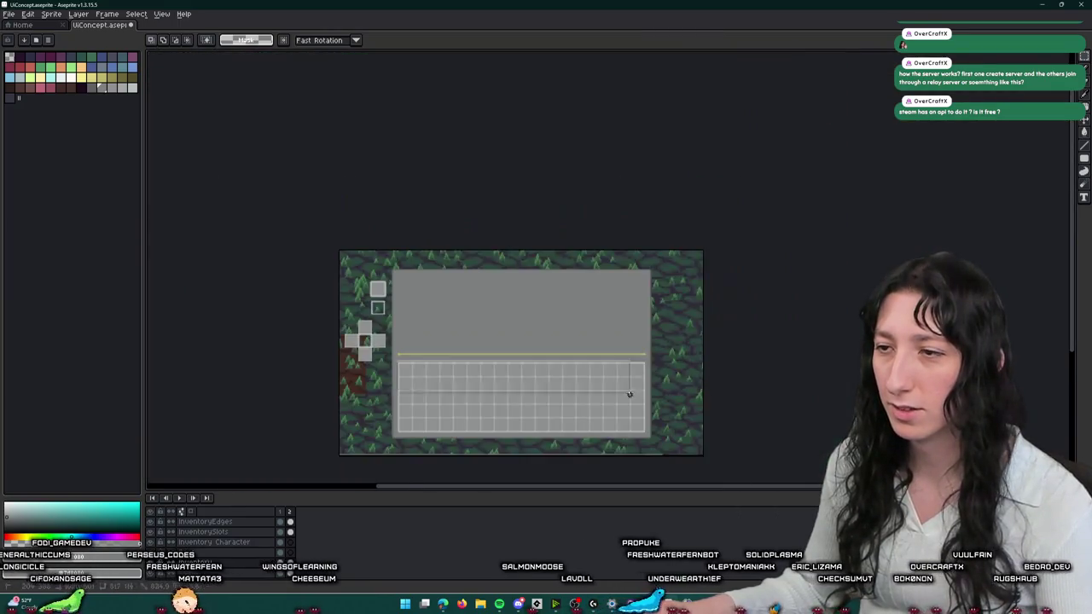
scroll(629, 393, up, 2)
scroll(495, 376, up, 1)
click(203, 531)
click(285, 424)
scroll(551, 324, down, 1)
scroll(555, 326, down, 1)
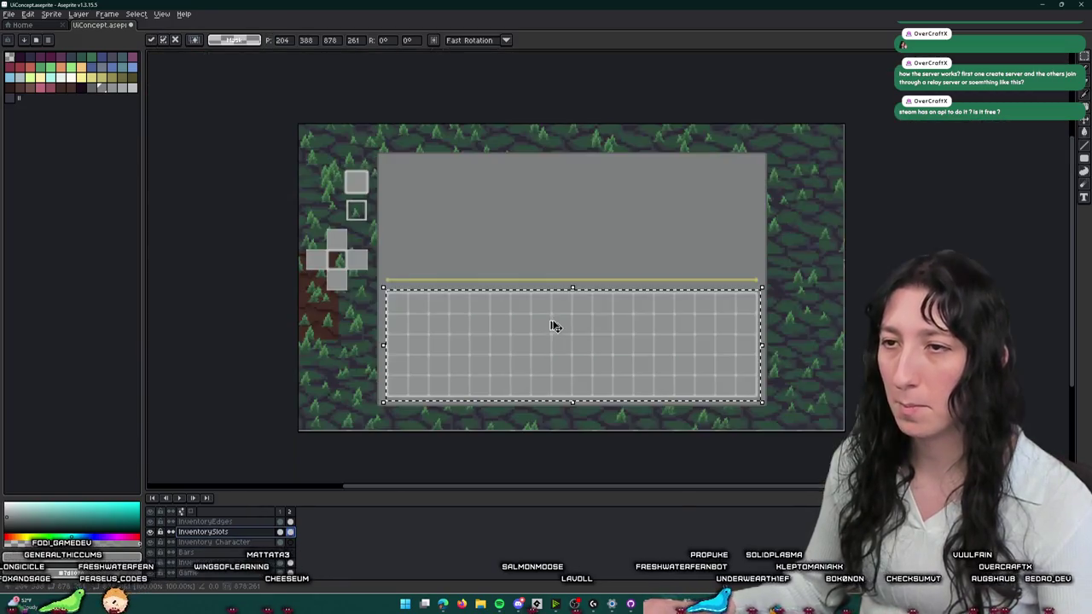
key(Up)
key(Up)
key(Up)
key(Up)
key(Up)
key(Up)
key(Up)
key(Up)
key(Up)
key(Up)
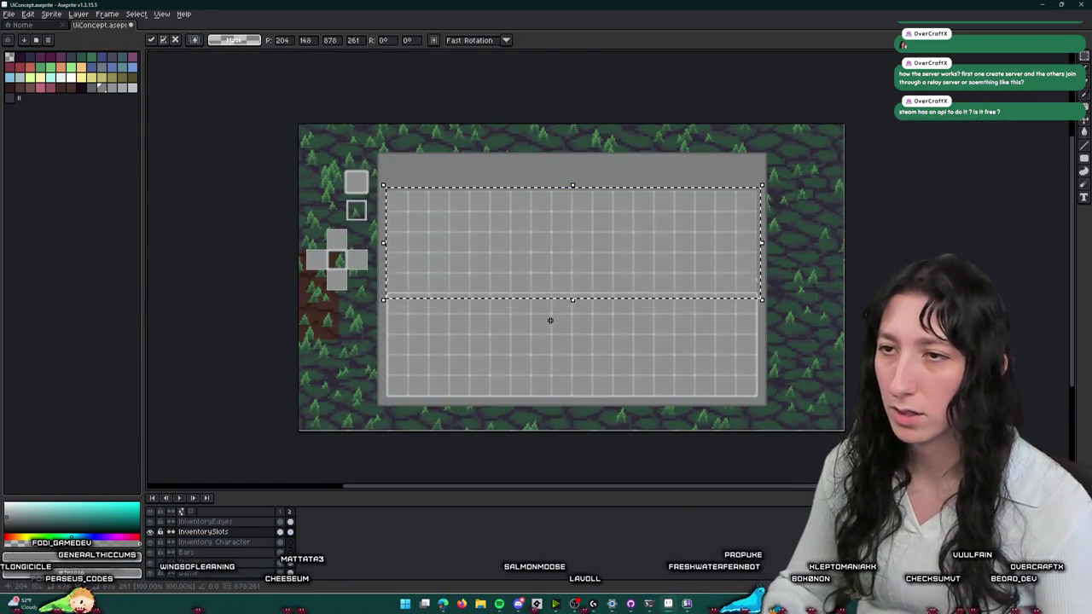
key(Up)
key(Up)
key(Up)
key(Up)
key(Up)
key(Up)
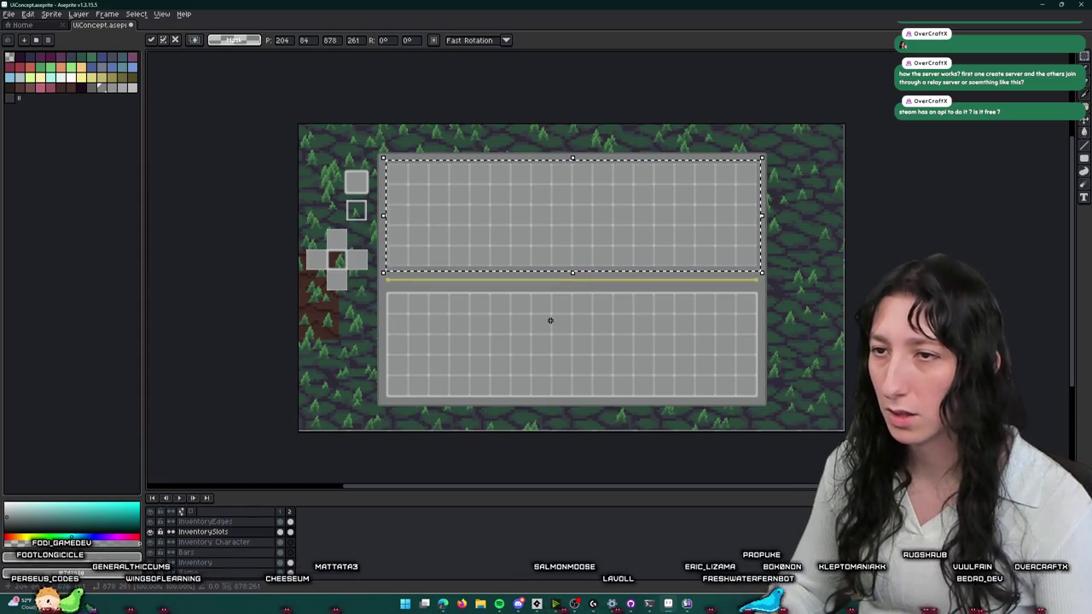
key(Return)
- Nudge the top panel section down 5 pixels so the upper grid sits near the gold divider
scroll(415, 285, up, 3)
scroll(434, 282, up, 1)
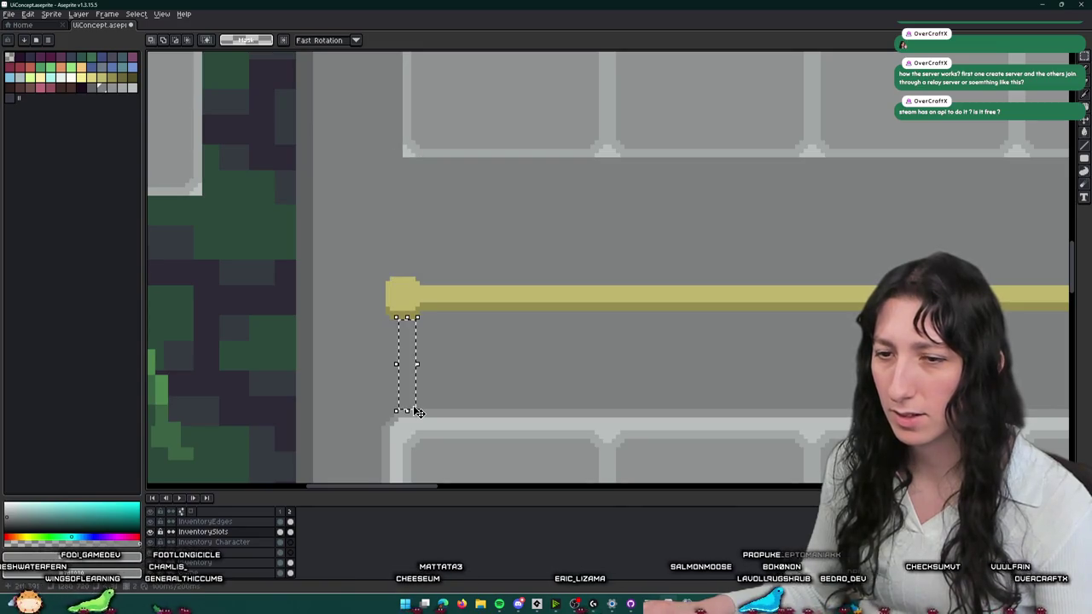
scroll(416, 412, down, 2)
scroll(561, 322, down, 2)
scroll(361, 182, down, 1)
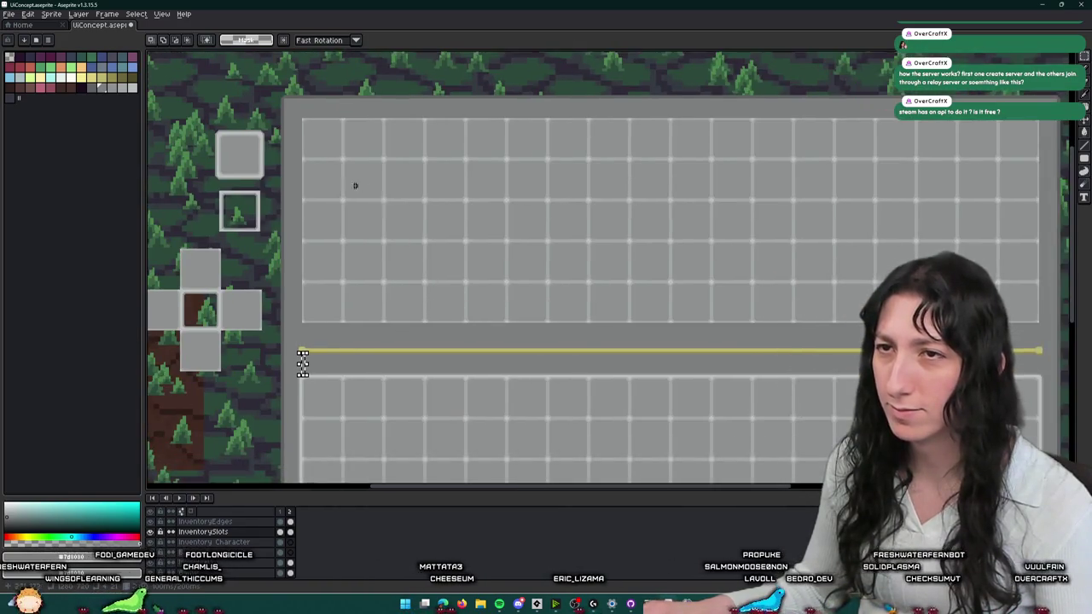
scroll(276, 140, down, 1)
drag(260, 253, 654, 123)
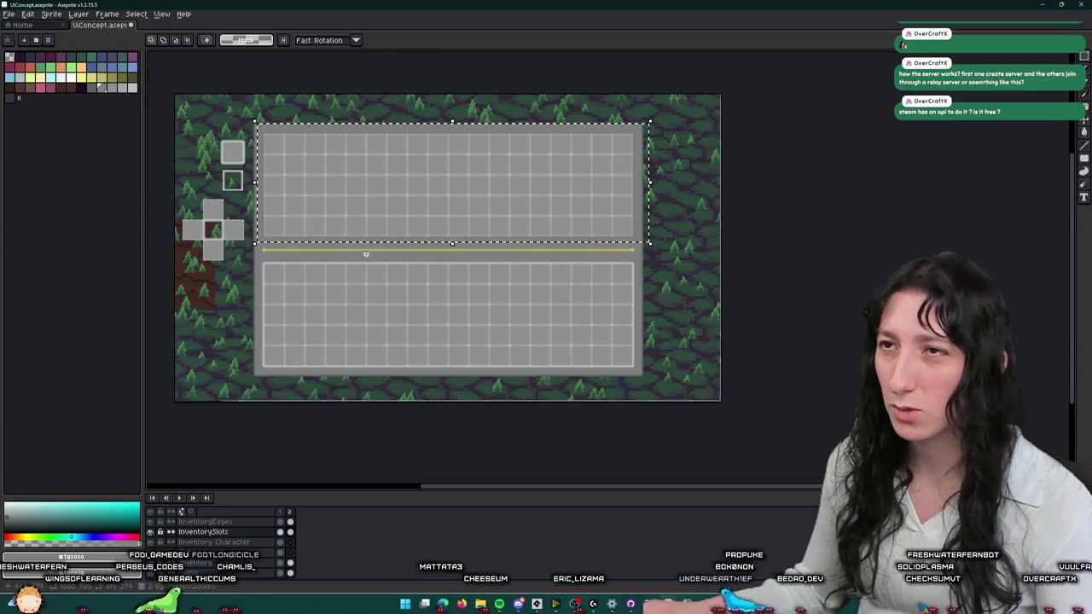
scroll(365, 254, up, 1)
key(Down)
key(Down)
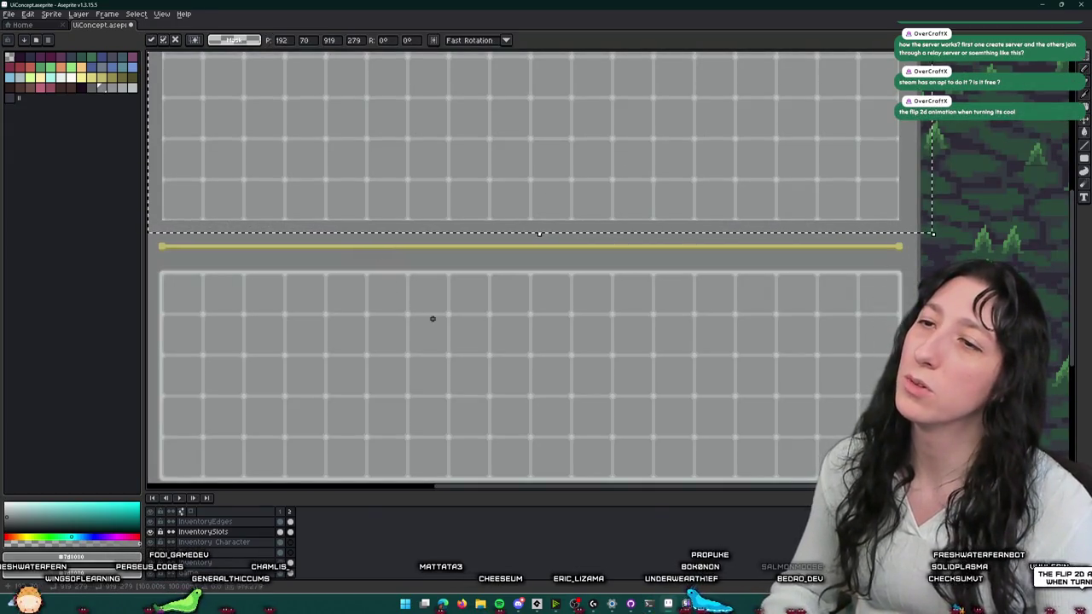
key(Down)
key(Down)
key(Down)
key(Down)
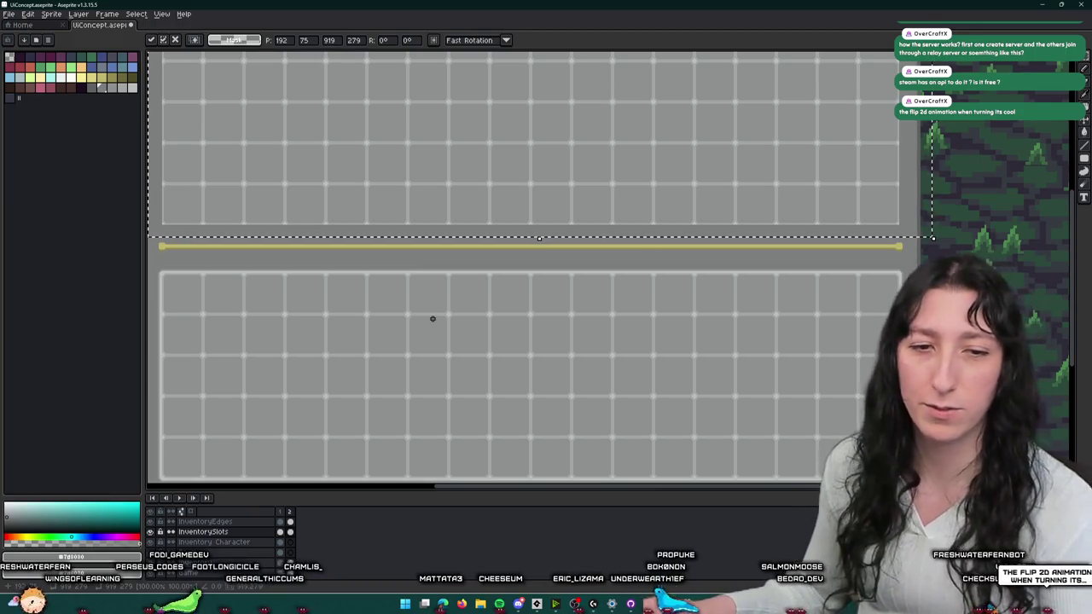
key(ctrl+d)
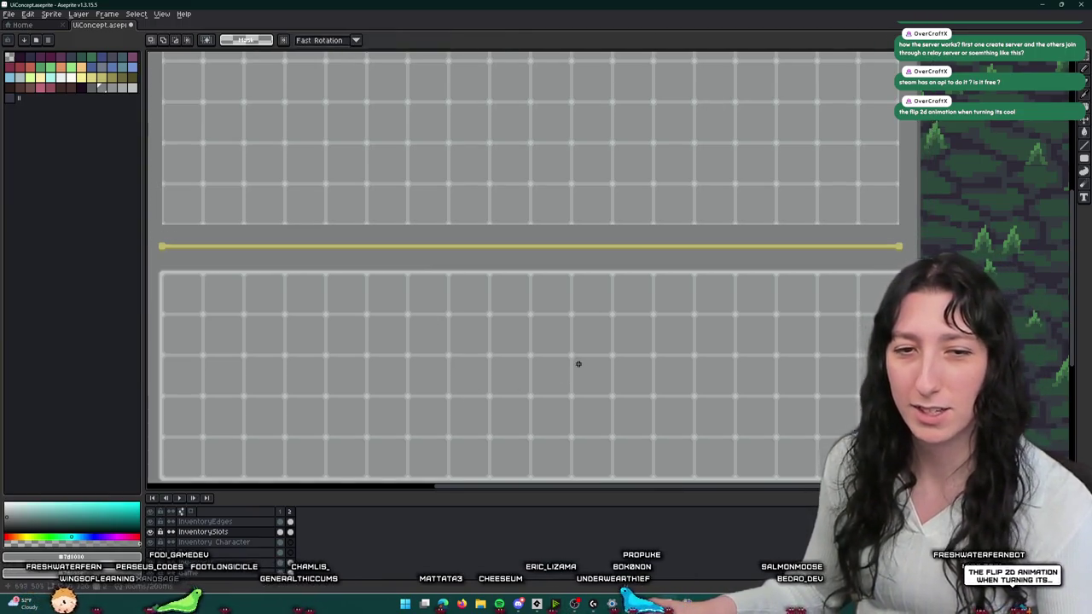
scroll(578, 364, down, 1)
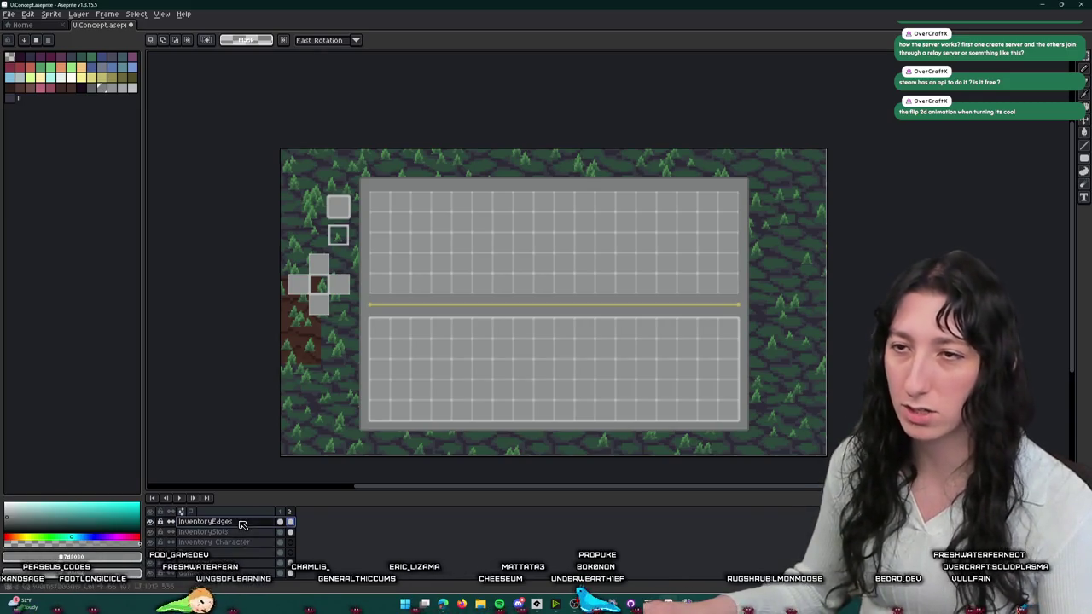
- Reposition the lower grid panel with arrow-key nudges and commit it in place
drag(357, 308, 760, 435)
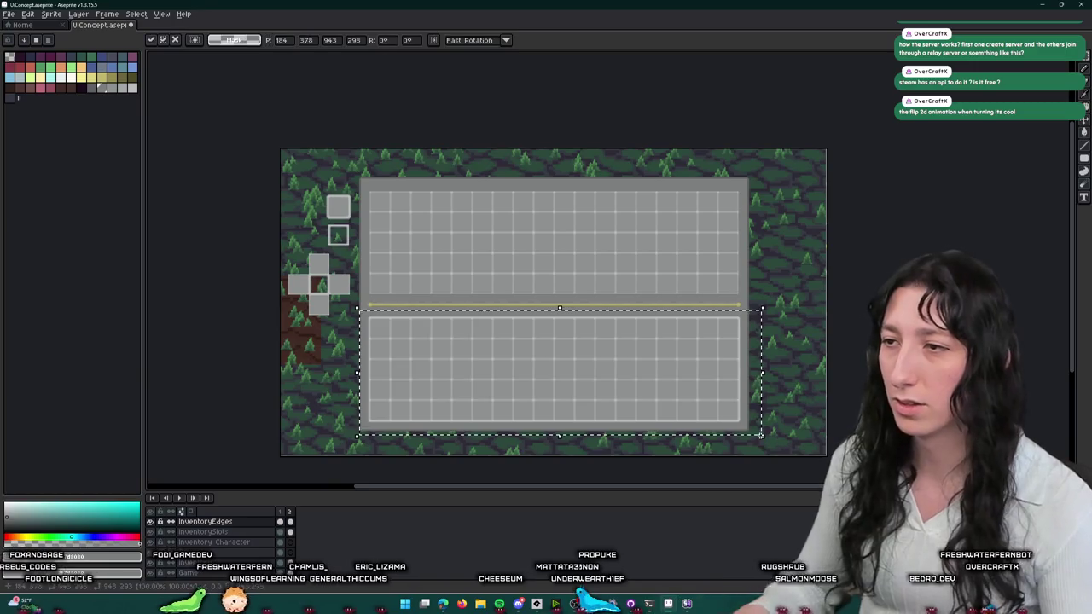
key(Up)
key(Up)
key(Up)
key(Up)
key(Up)
key(Up)
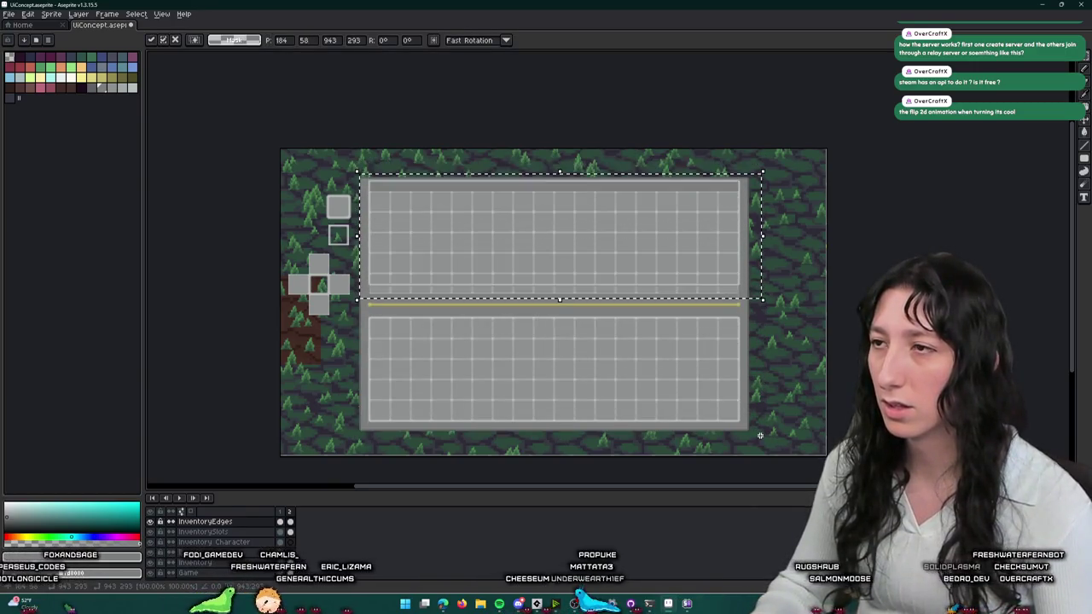
key(Down)
key(Down)
key(Down)
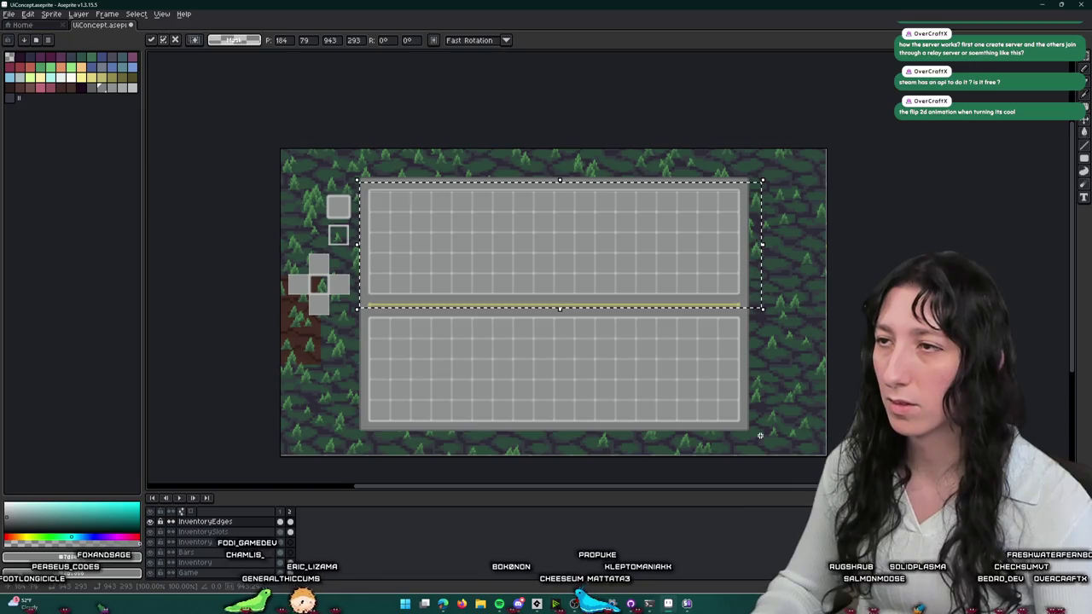
key(ctrl+d)
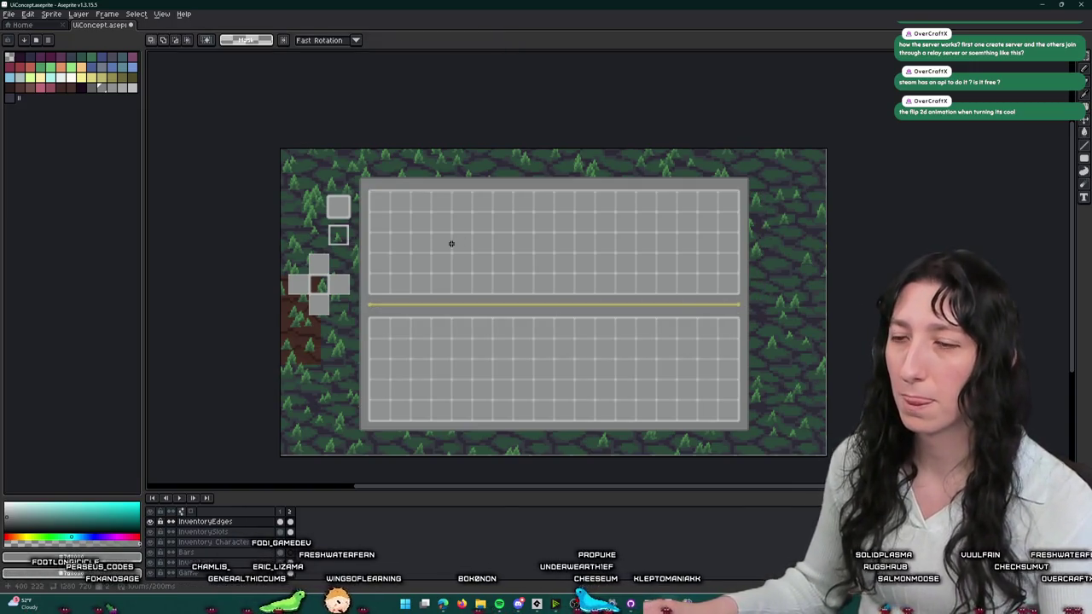
scroll(452, 248, up, 1)
scroll(451, 256, up, 1)
scroll(435, 244, down, 2)
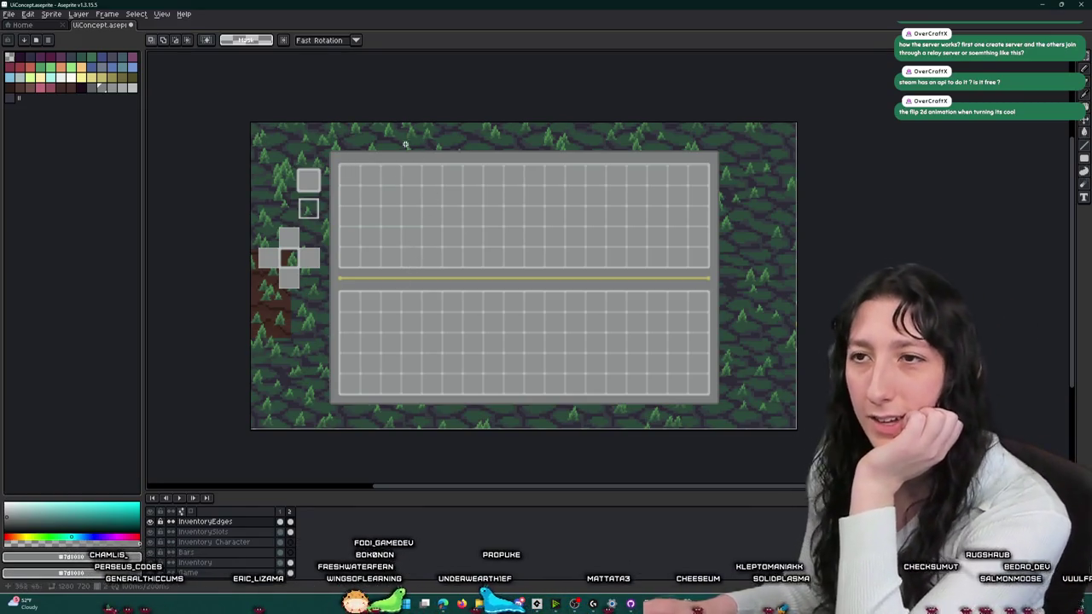
scroll(436, 116, up, 2)
- Select and release the upper grid area, then zoom in to inspect both grids' edges
drag(230, 201, 1003, 425)
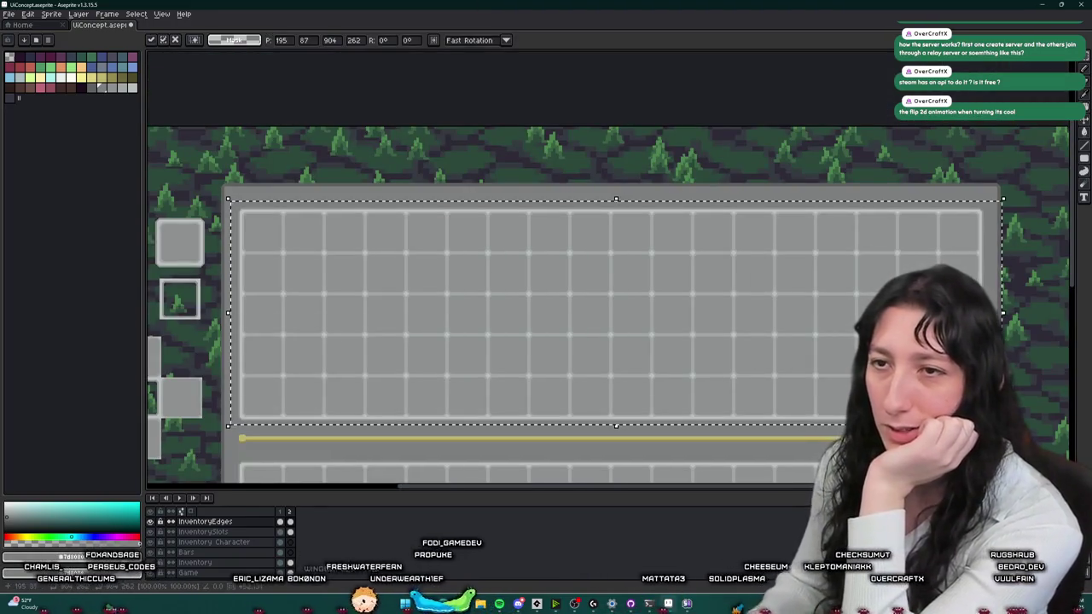
key(ctrl+d)
scroll(968, 256, down, 1)
scroll(853, 239, down, 1)
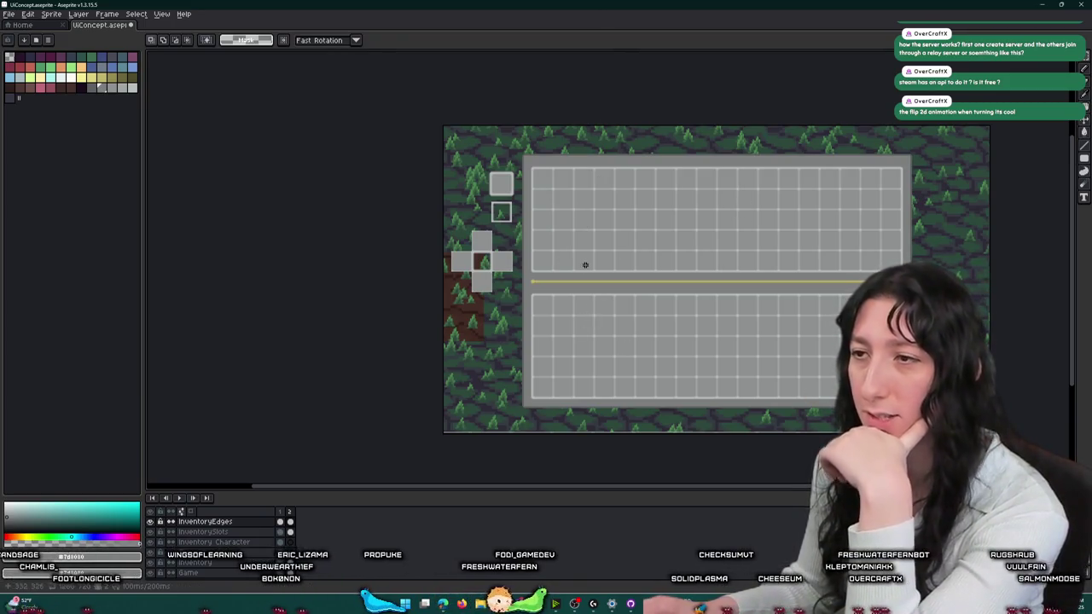
scroll(695, 369, up, 3)
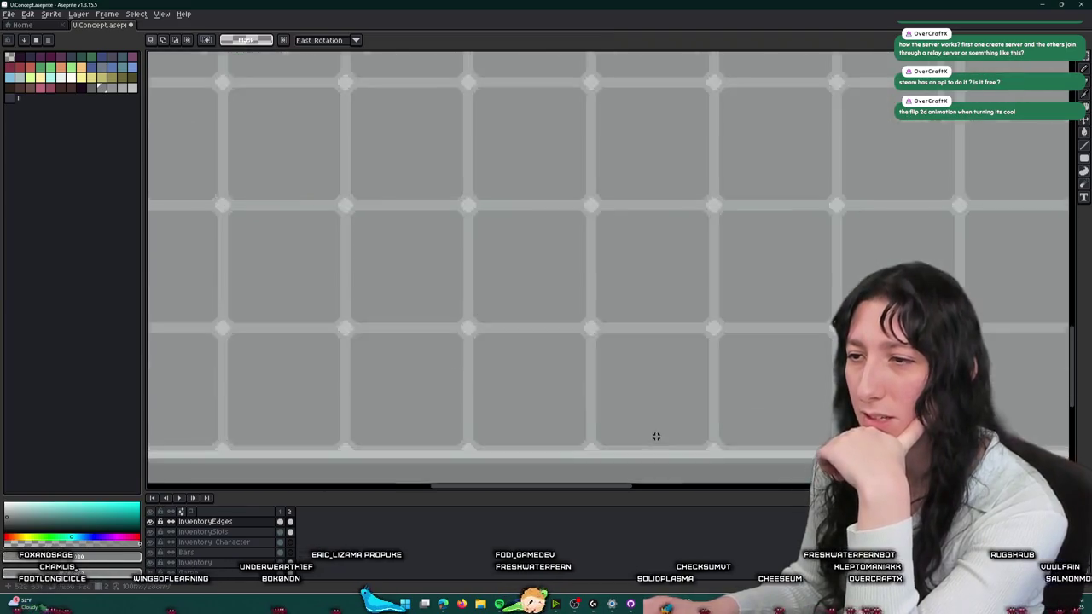
scroll(653, 434, up, 1)
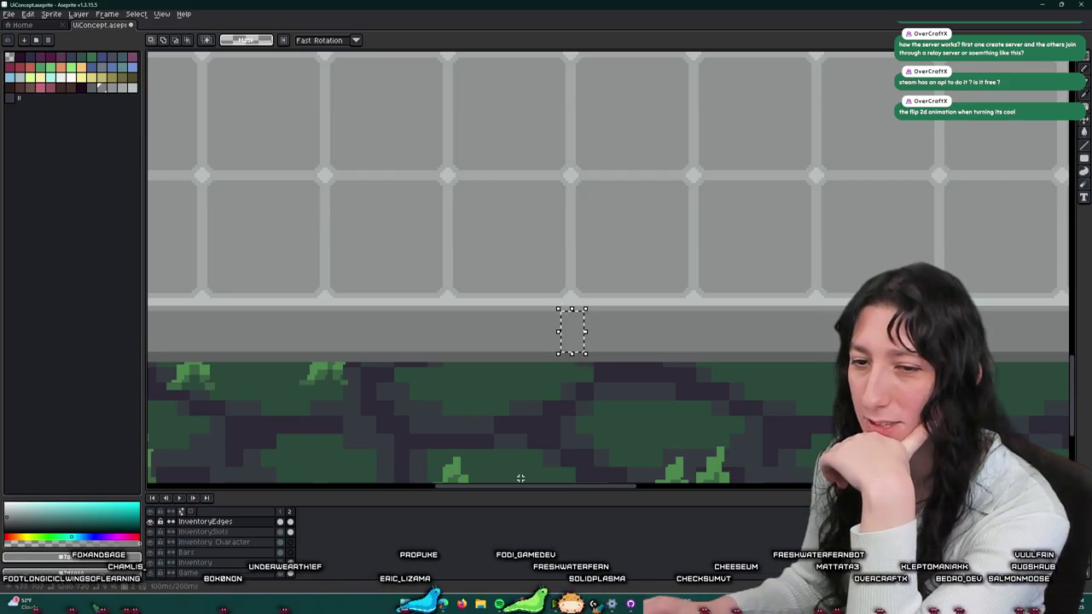
scroll(521, 479, down, 3)
scroll(521, 410, up, 1)
scroll(560, 141, up, 2)
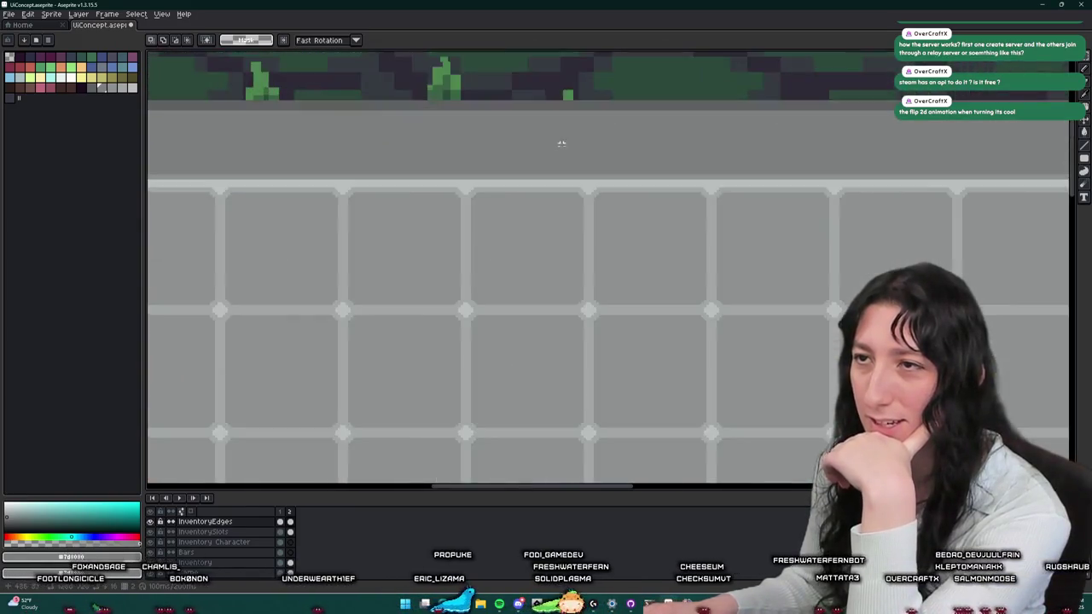
scroll(559, 186, up, 1)
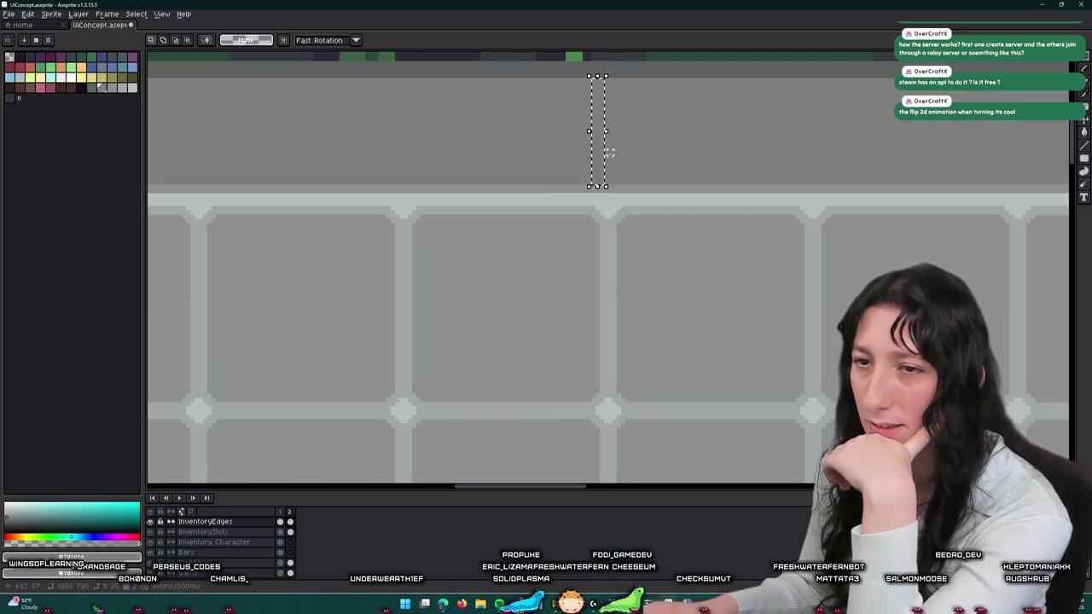
scroll(592, 256, down, 2)
scroll(588, 214, down, 2)
scroll(598, 273, up, 2)
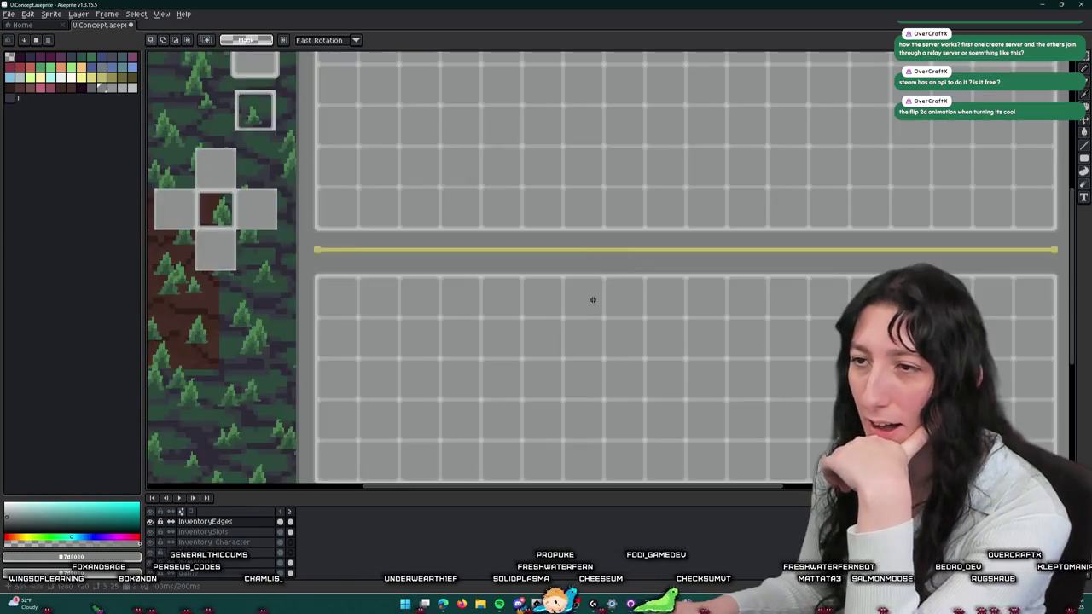
scroll(584, 239, up, 1)
scroll(600, 339, up, 3)
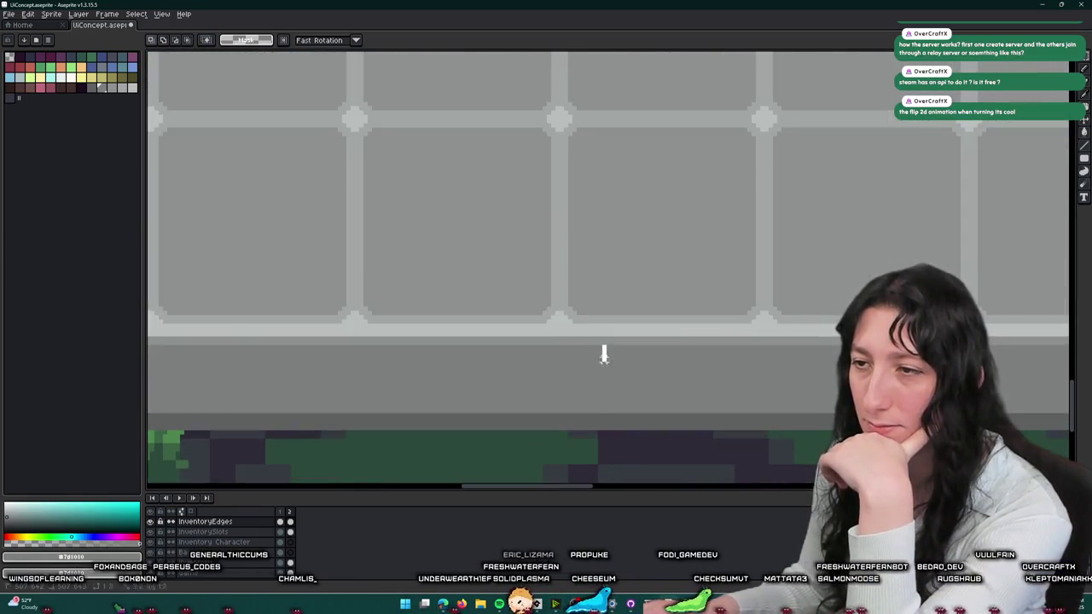
scroll(595, 450, down, 3)
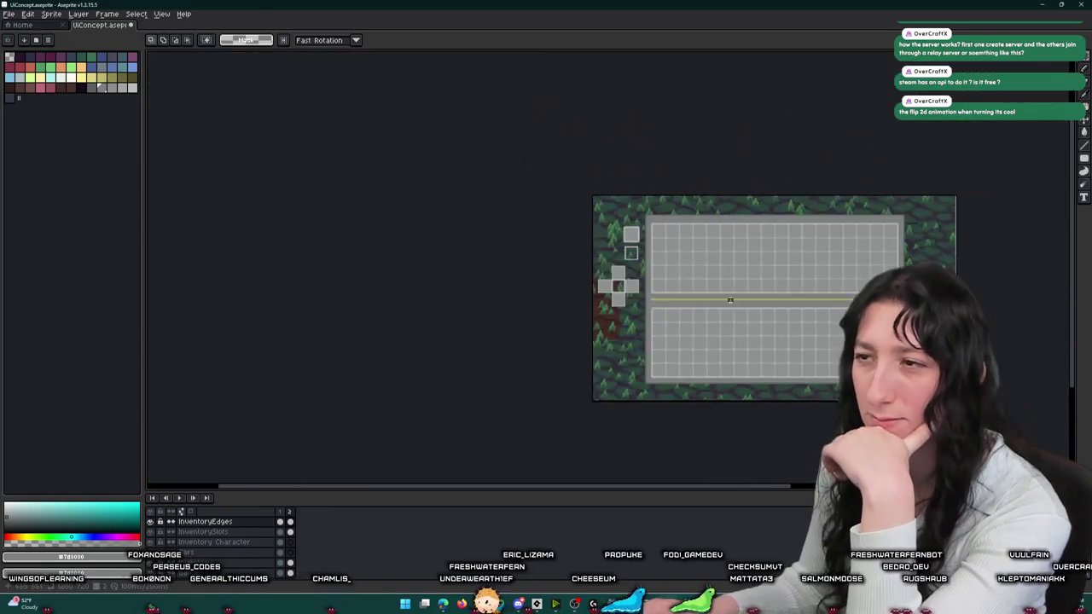
- On the Inventory layer, move the panel's top-edge strip down 8 pixels
scroll(596, 450, down, 1)
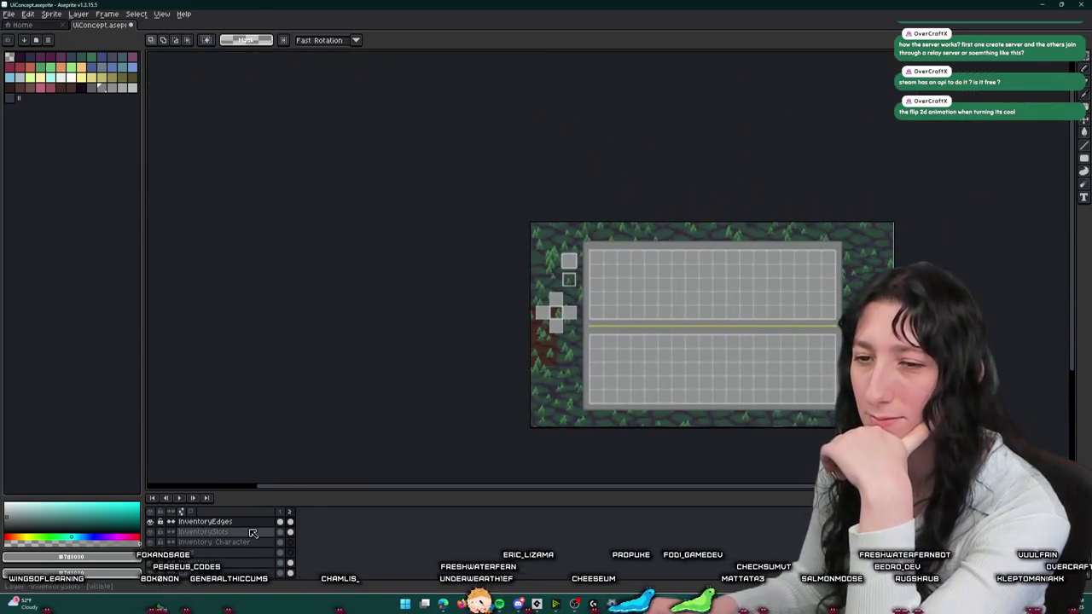
click(290, 565)
scroll(700, 238, up, 2)
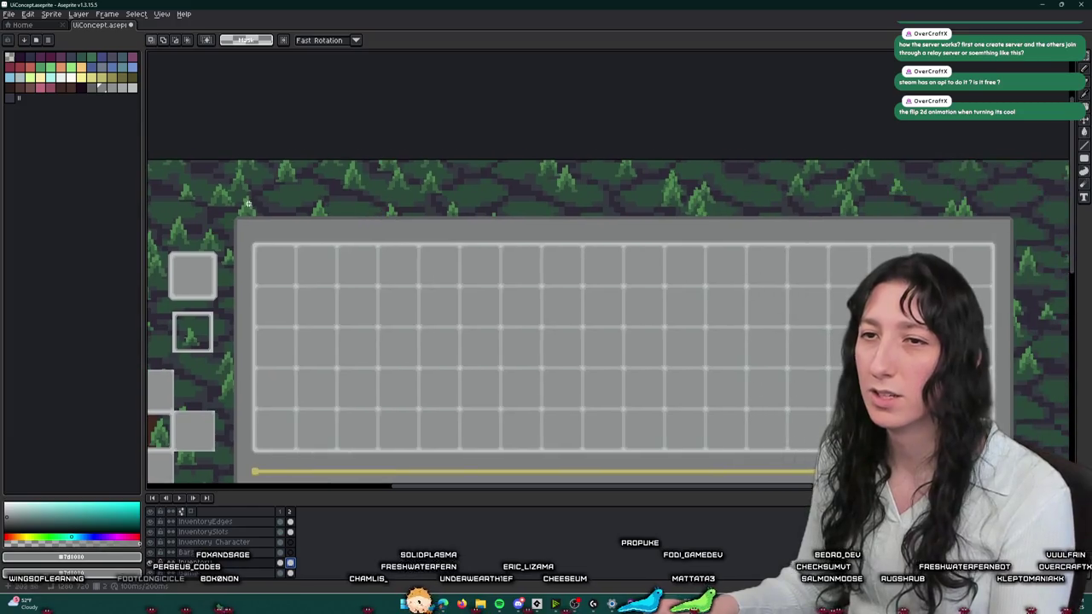
drag(472, 222, 1028, 233)
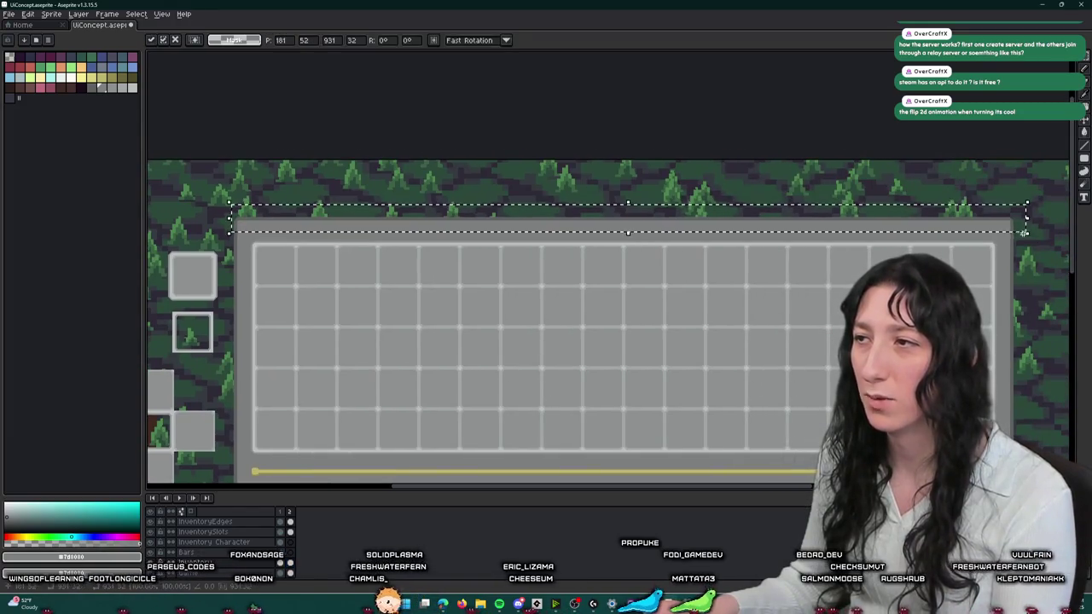
key(Down)
key(Down)
key(Down)
key(Down)
key(Down)
key(Down)
key(Down)
key(Down)
key(Return)
- Undo that move and redo the 8-pixel downward shift of the top strip
scroll(601, 239, up, 3)
scroll(599, 253, up, 1)
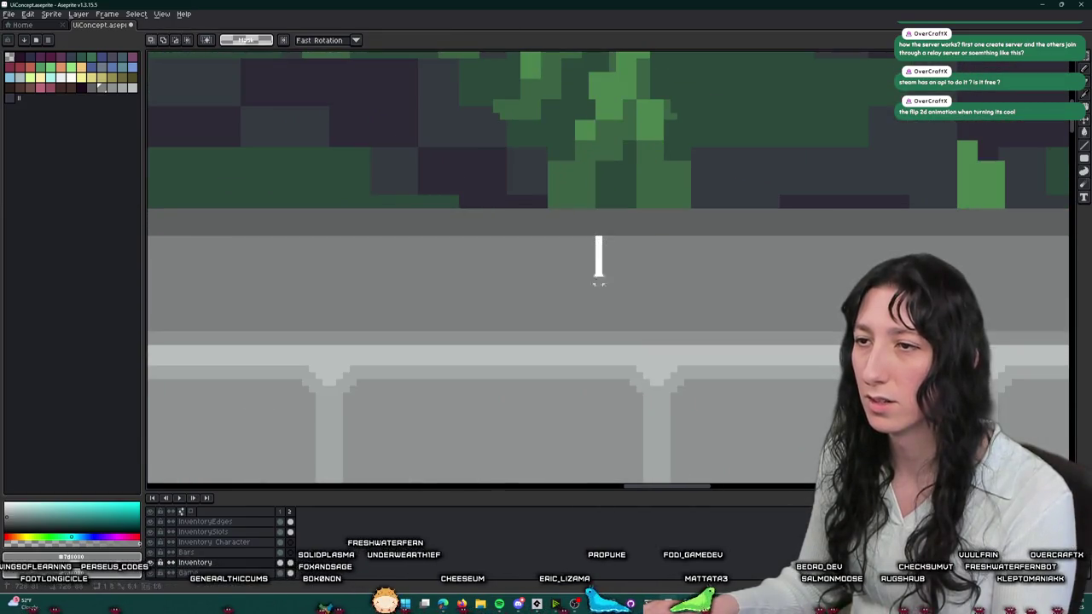
scroll(488, 341, down, 2)
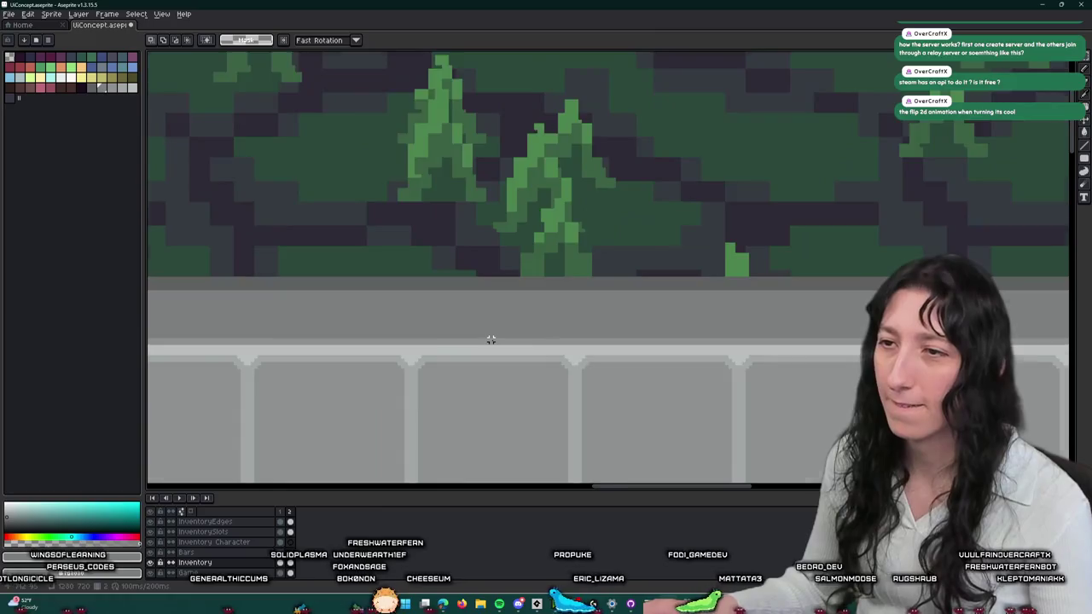
scroll(493, 339, down, 2)
key(ctrl+z)
drag(573, 360, 755, 275)
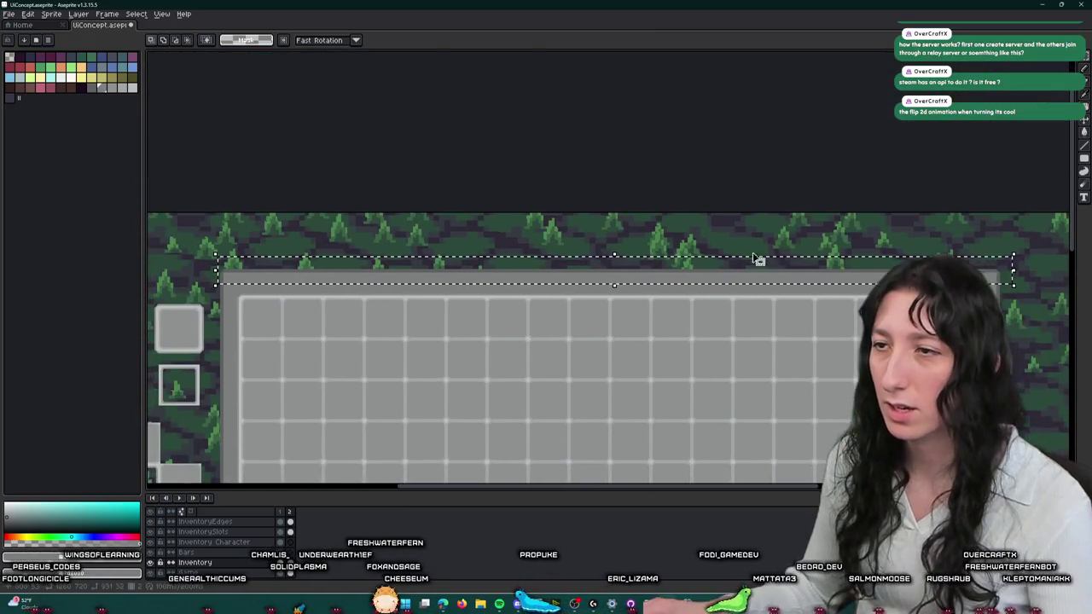
key(Down)
key(Down)
key(Down)
key(Down)
key(Down)
key(Down)
key(Down)
key(Down)
key(Return)
- Switch to frame 1 and zoom in on the divider bar
scroll(714, 283, up, 2)
scroll(715, 285, up, 2)
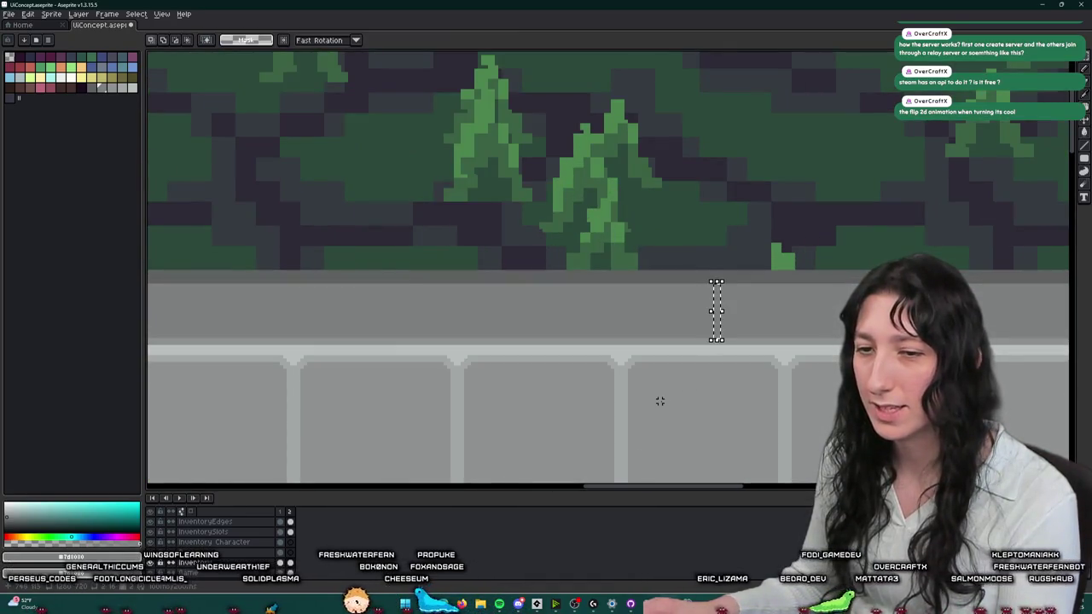
scroll(659, 401, down, 3)
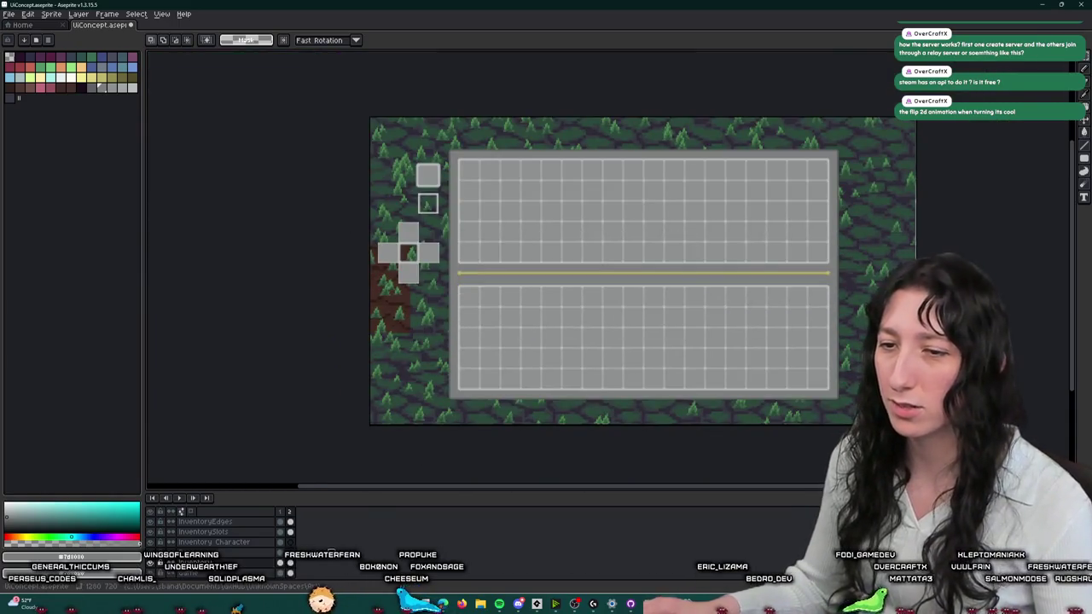
click(282, 570)
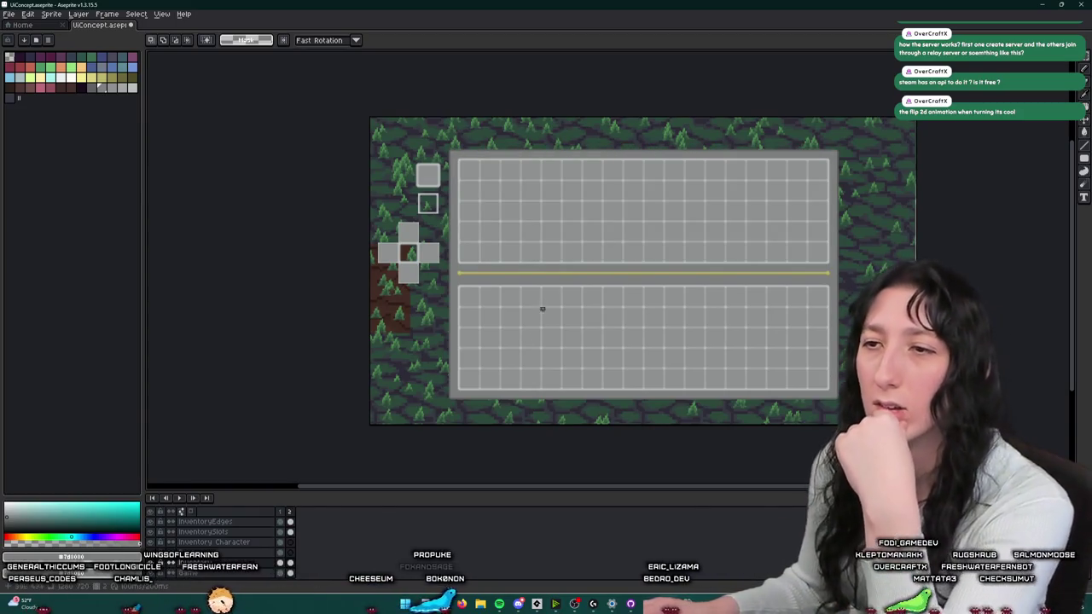
scroll(538, 320, up, 2)
scroll(538, 276, up, 1)
scroll(470, 295, up, 1)
scroll(409, 278, up, 1)
- Select a narrow column at the left end of the divider bar
drag(397, 267, 421, 418)
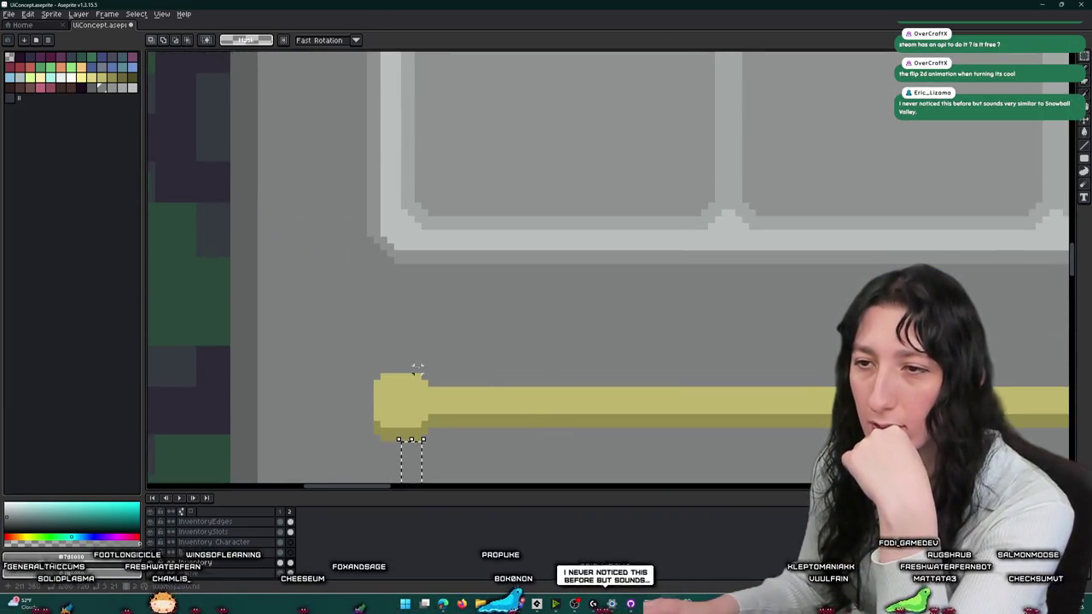
drag(416, 376, 398, 261)
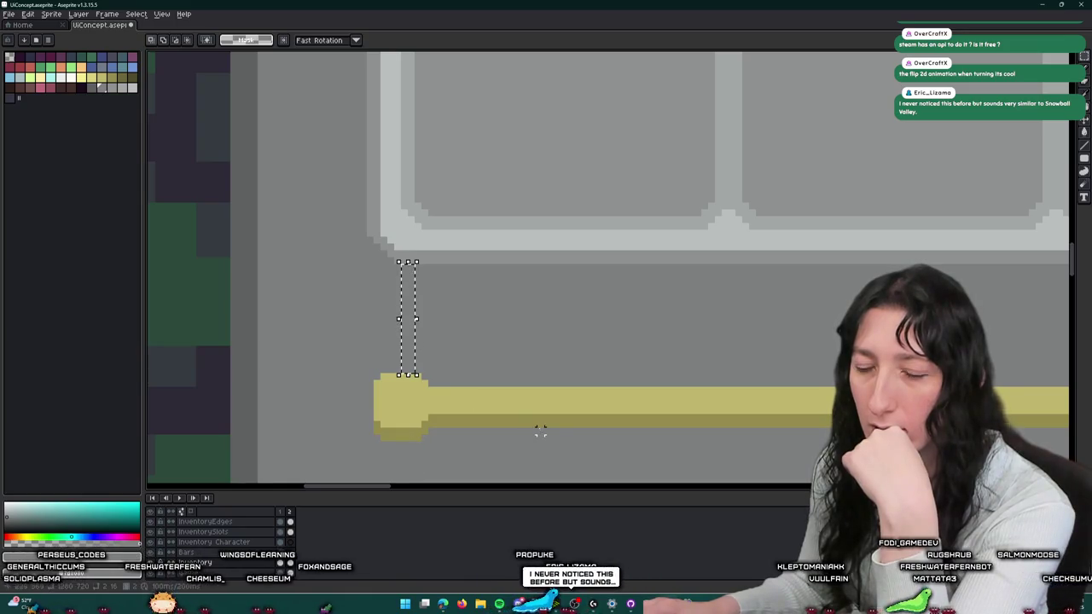
scroll(538, 418, down, 2)
scroll(512, 384, down, 3)
scroll(495, 363, up, 1)
scroll(489, 357, down, 1)
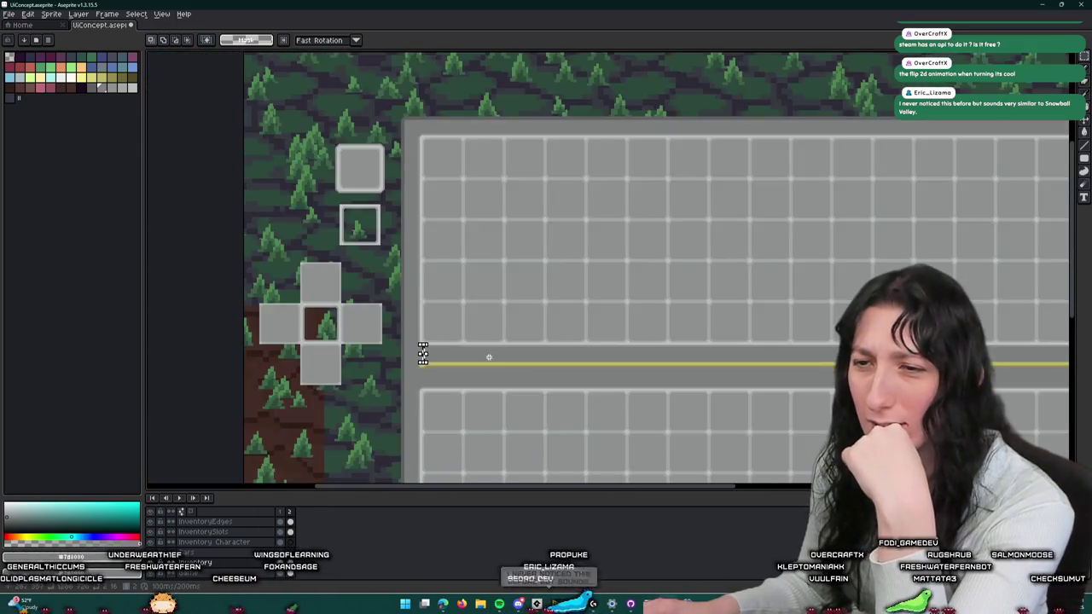
drag(556, 391, 450, 353)
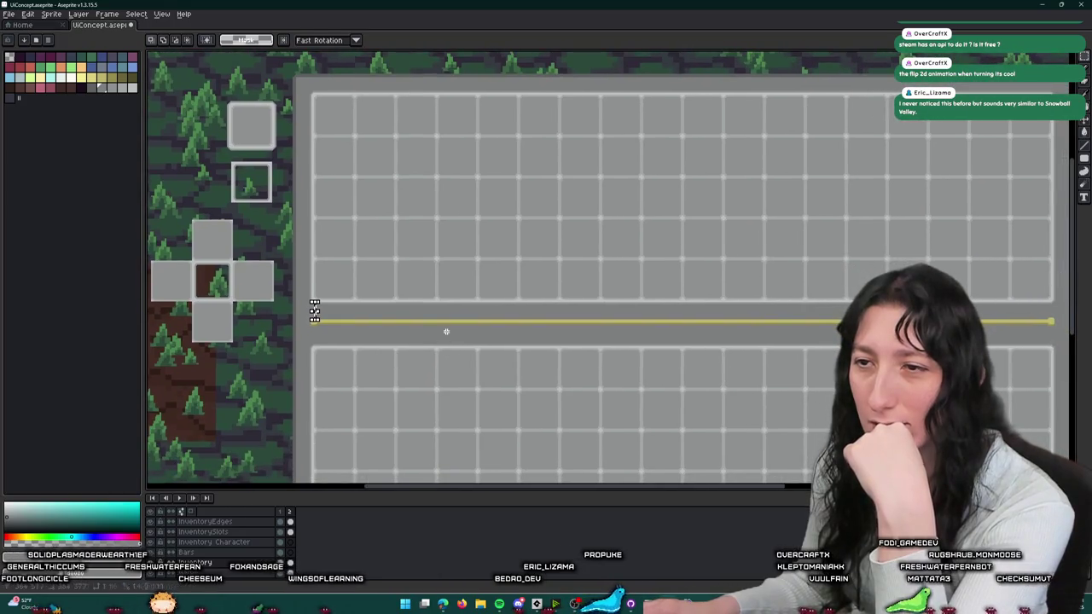
- On the InventorySlots layer, marquee the upper grid and then deselect it
click(205, 521)
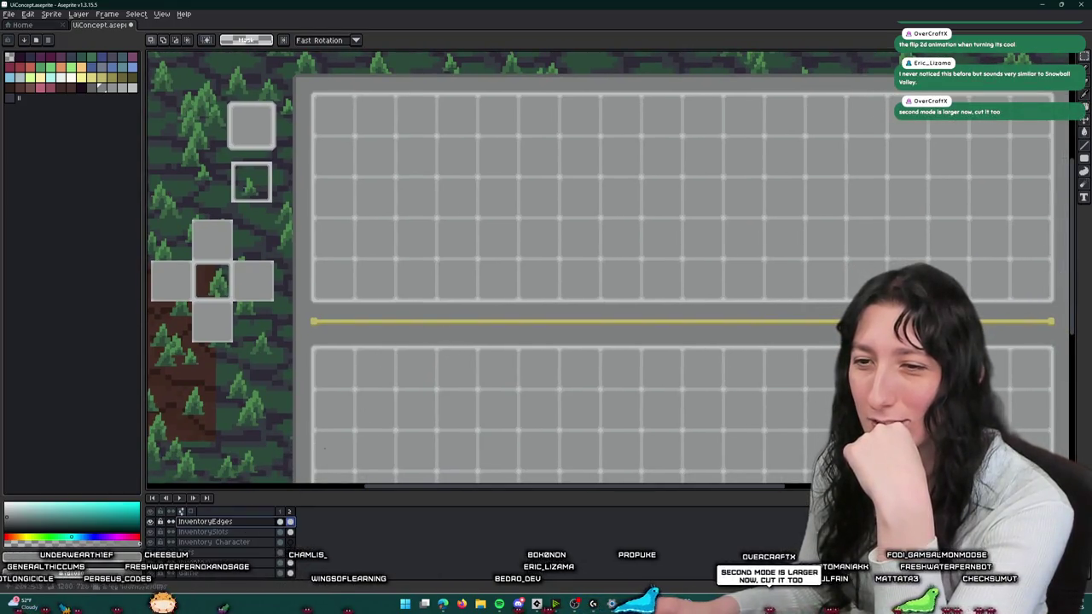
click(267, 533)
scroll(475, 358, down, 2)
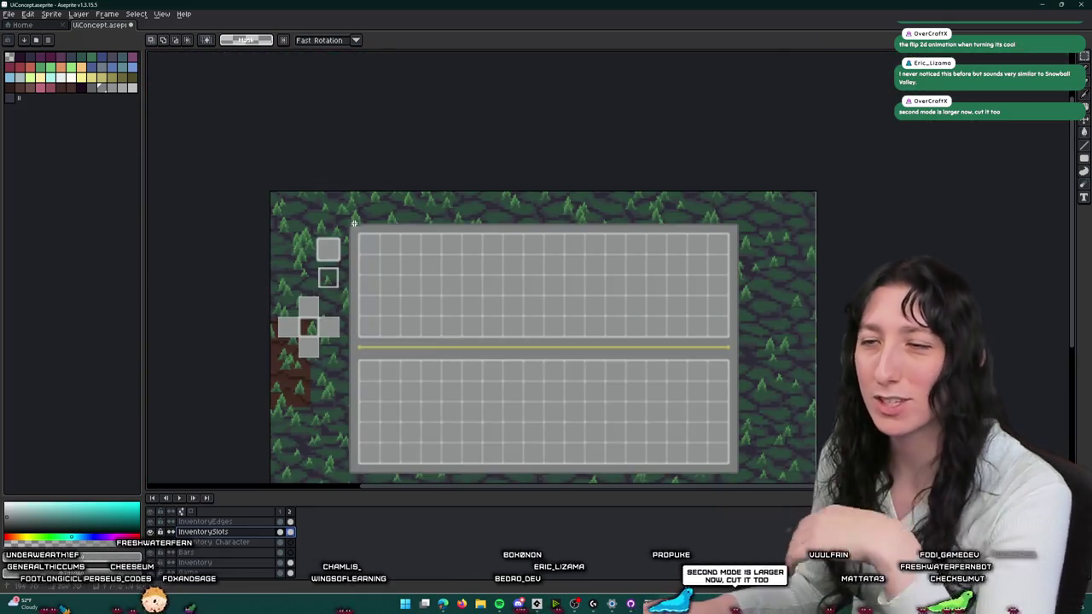
drag(350, 223, 765, 359)
key(ctrl+d)
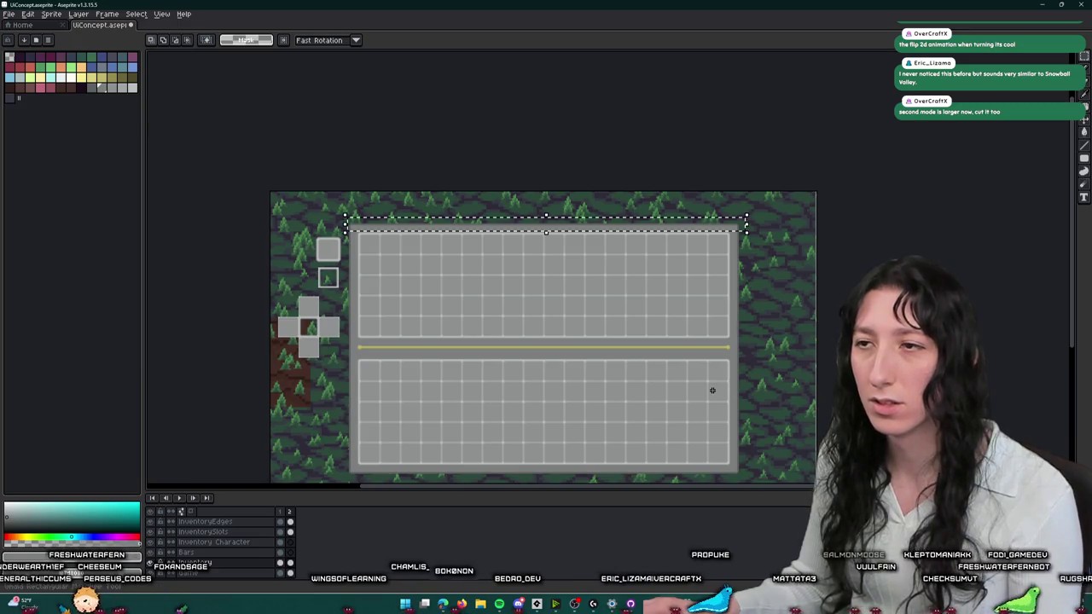
- Select the upper grid panel, nudge it up 1 pixel and commit it
key(ctrl+d)
drag(742, 350, 353, 196)
click(353, 195)
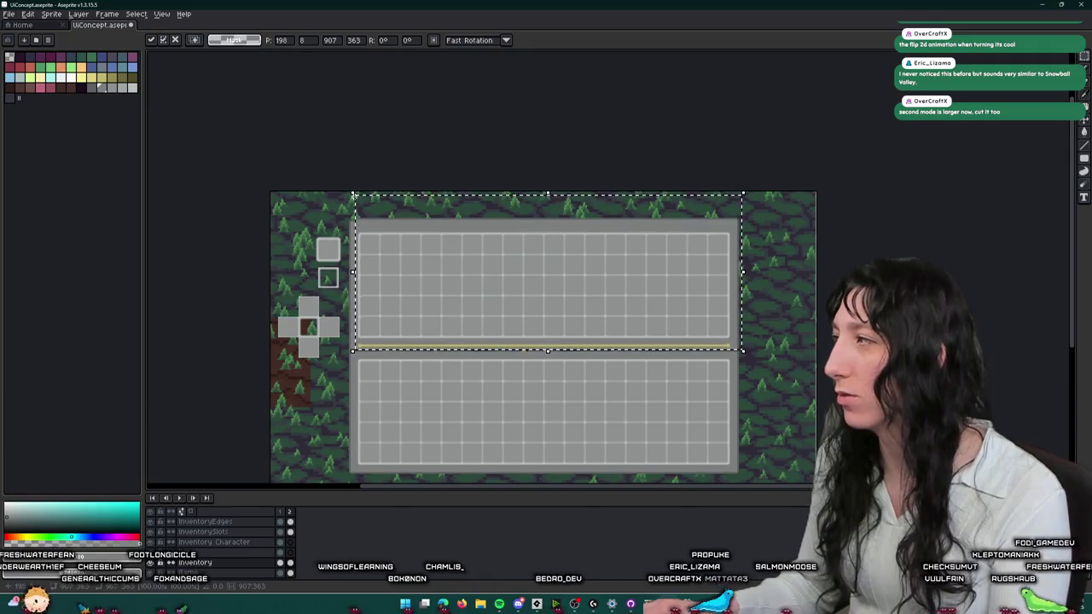
key(Up)
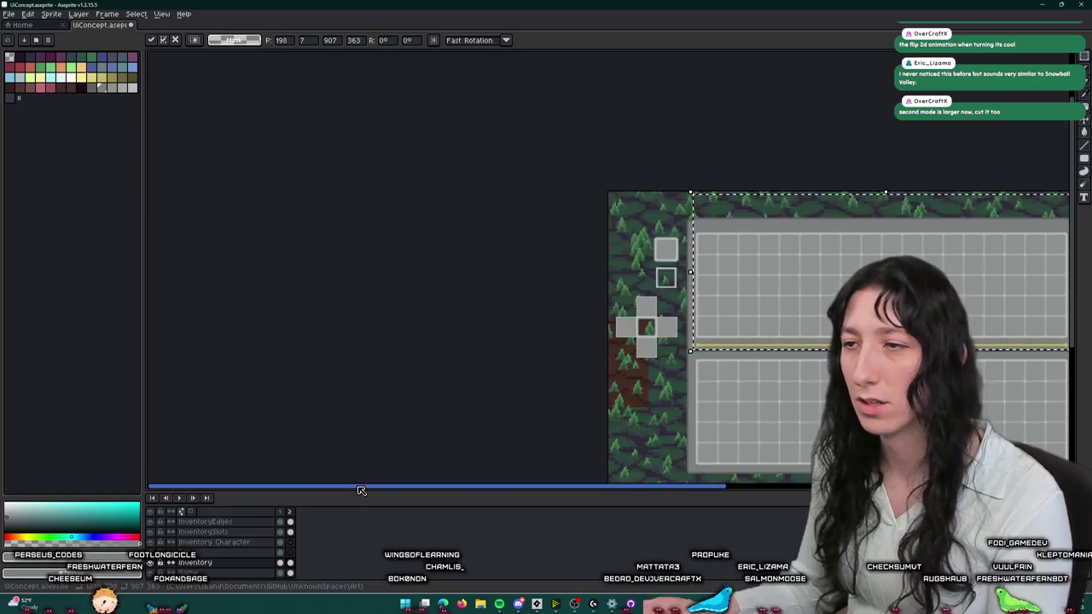
key(ctrl+d)
- On InventorySlots, reselect the upper grid area and commit the moved piece
drag(770, 383, 613, 373)
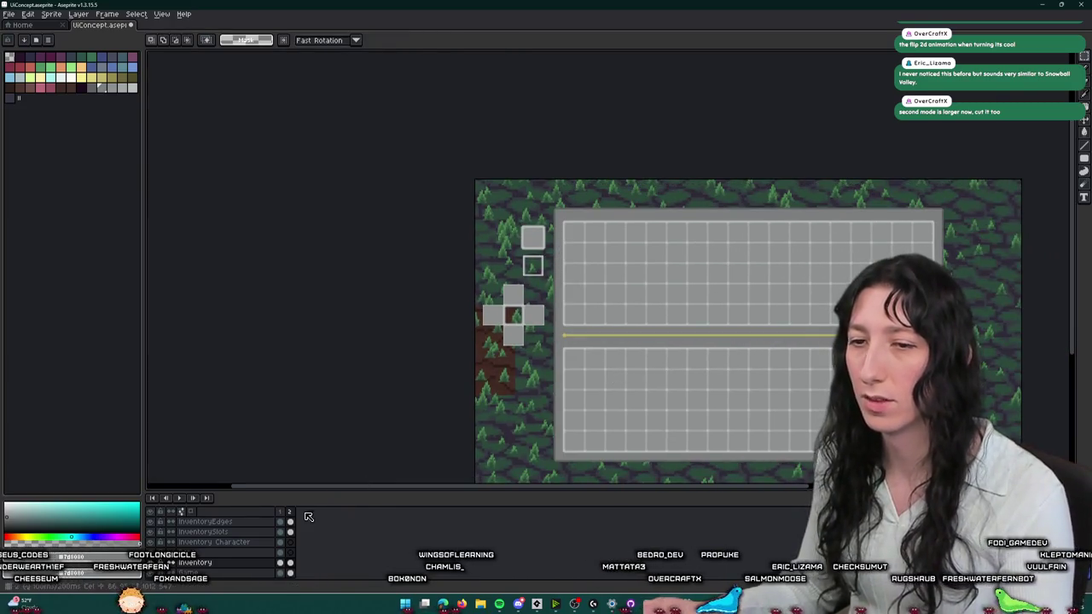
click(204, 532)
drag(686, 458, 585, 453)
key(ctrl+shift+d)
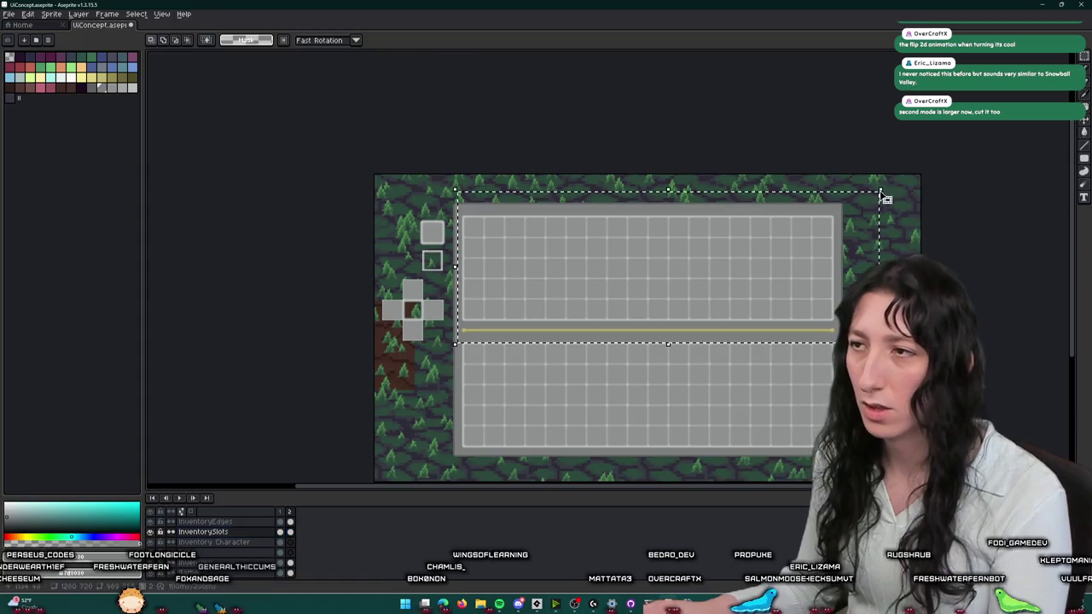
key(ctrl+d)
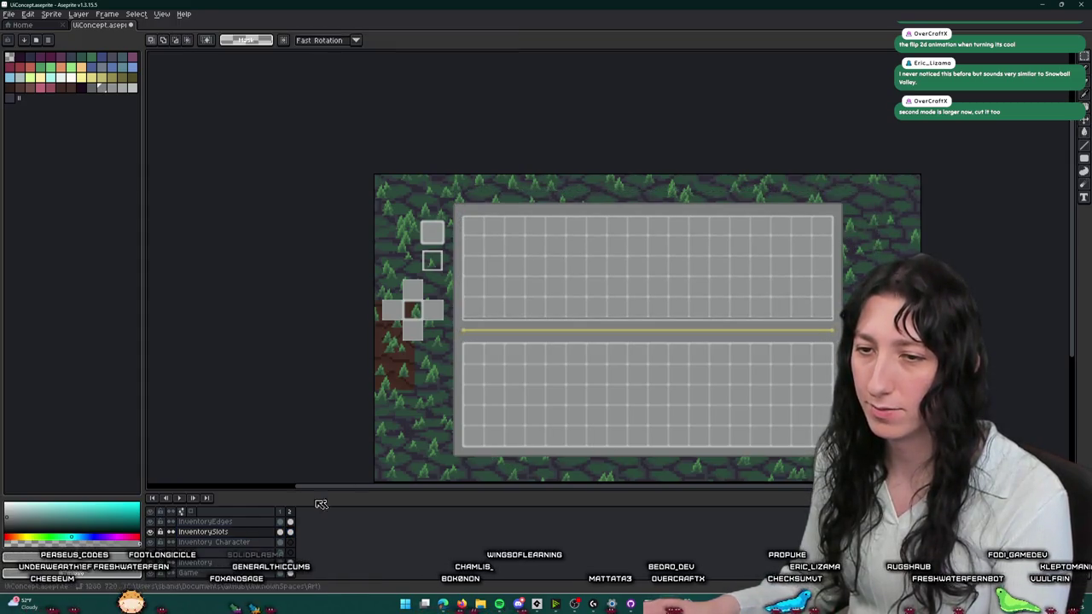
- On the InventoryEdges layer, marquee the region around the upper grid
click(205, 521)
mouse_move(461, 344)
mouse_down()
mouse_move(780, 220)
mouse_move(918, 186)
mouse_up()
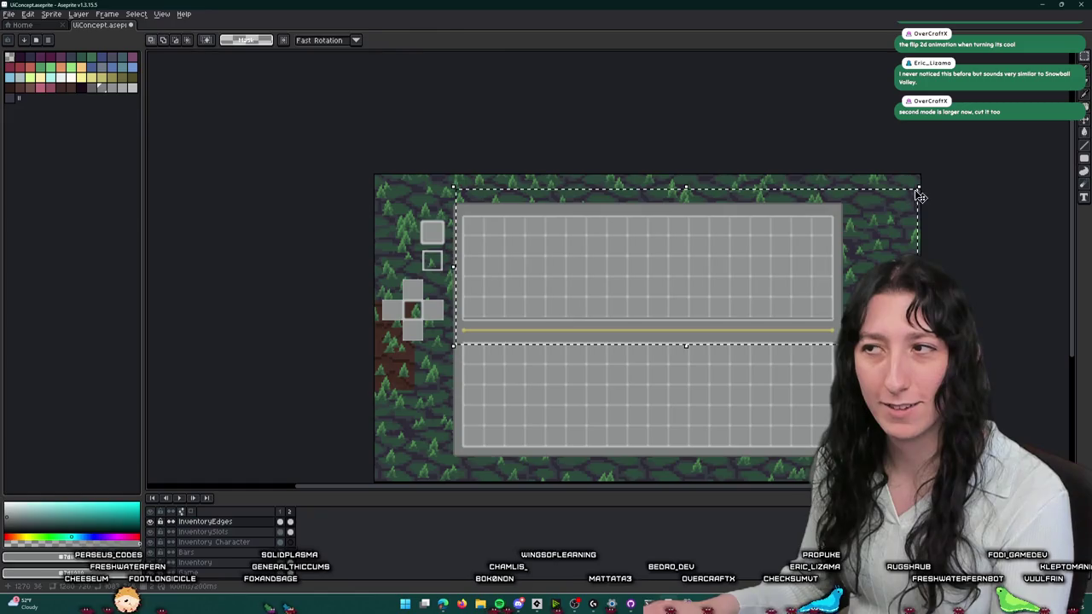
key(ctrl+d)
scroll(760, 371, up, 3)
- Cut the thin strip between the yellow divider and the lower grid to tighten the gap
scroll(749, 319, up, 2)
drag(346, 318, 413, 308)
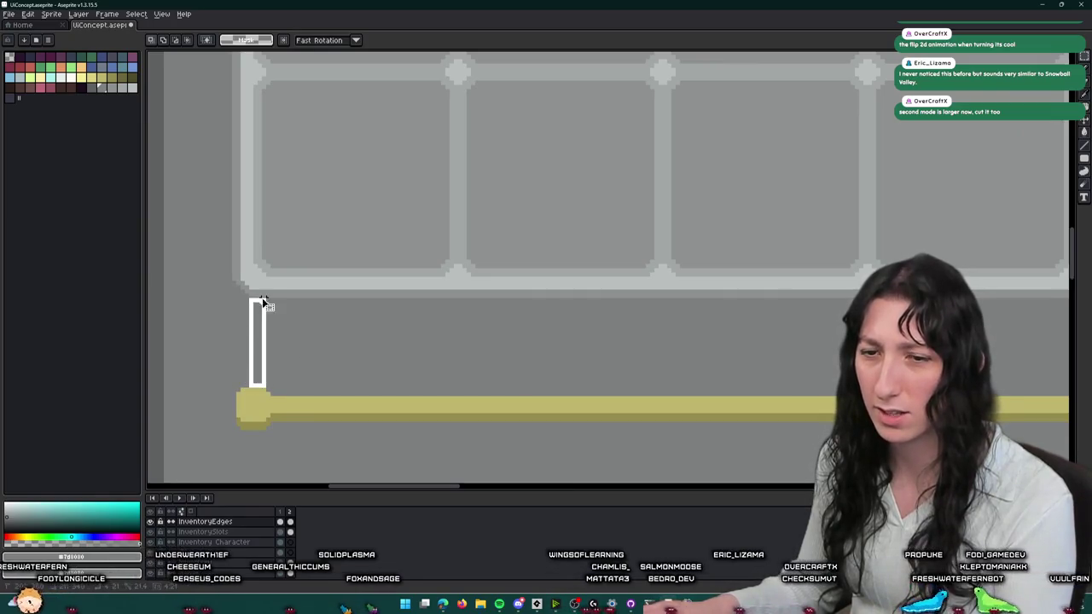
drag(247, 436, 296, 249)
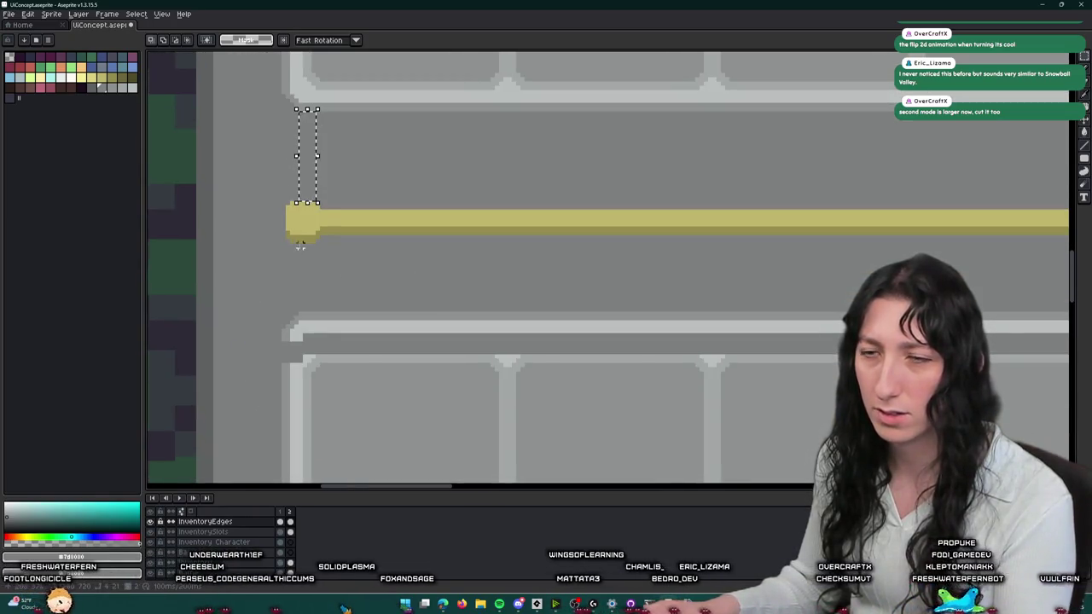
scroll(300, 245, down, 2)
scroll(395, 247, down, 2)
scroll(766, 253, up, 4)
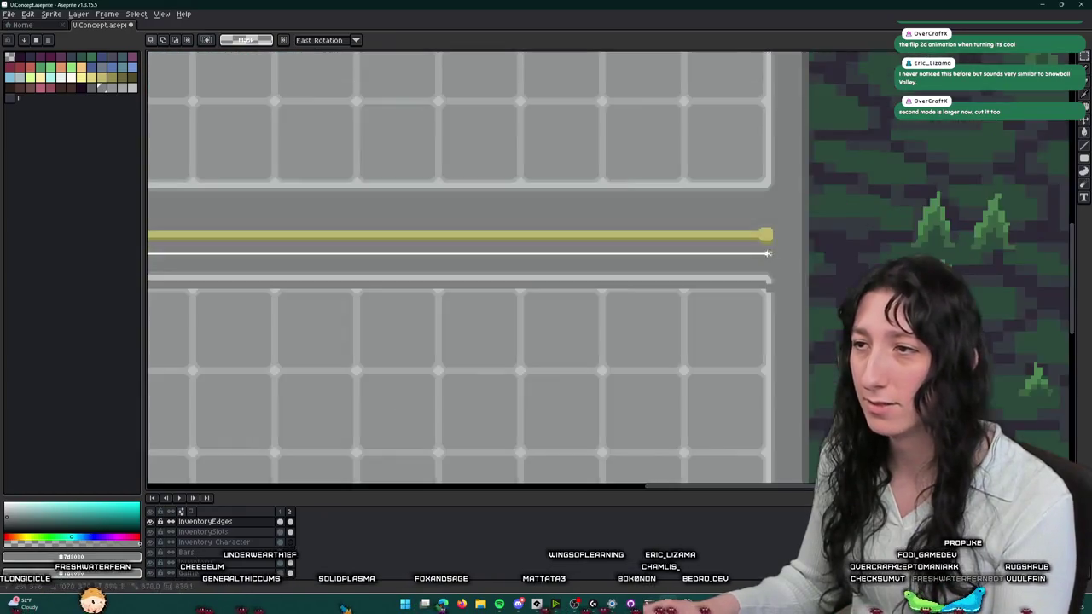
scroll(766, 254, up, 1)
drag(766, 253, 802, 305)
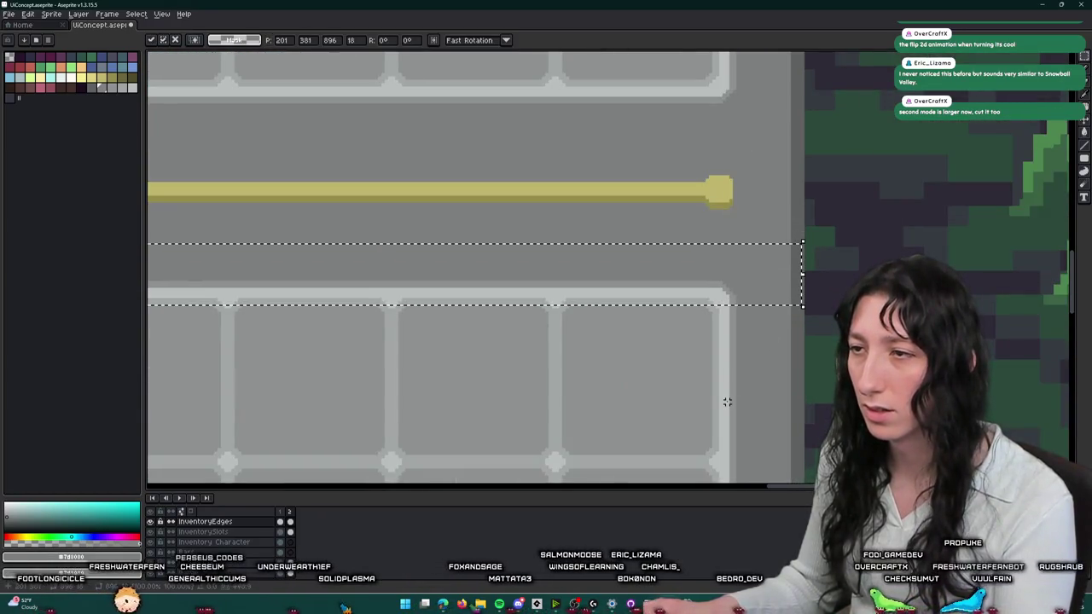
key(ctrl+x)
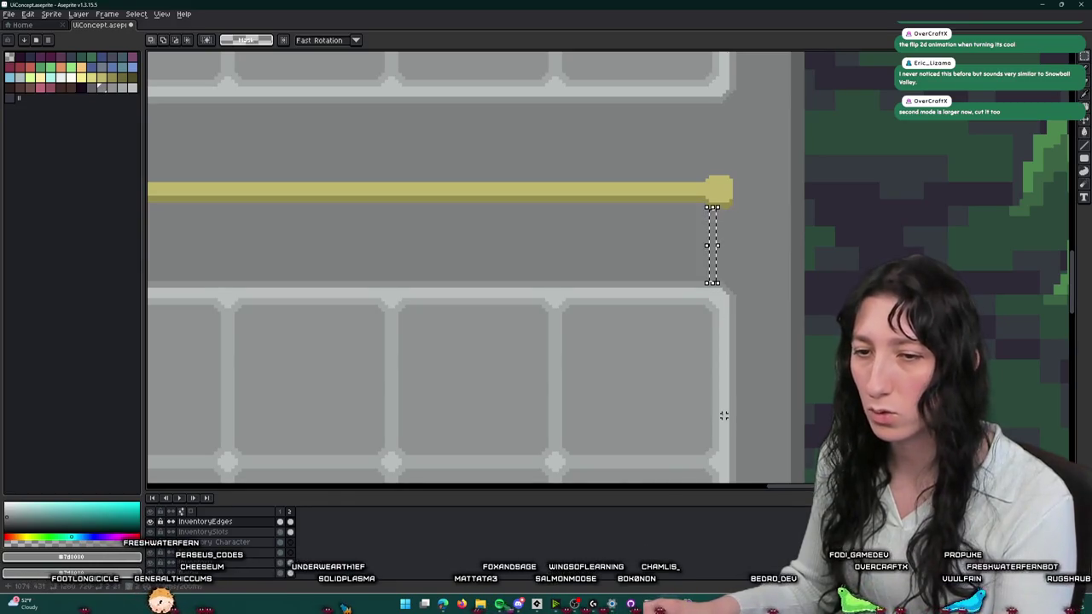
- Marquee-select the strip just above the upper grid and start nudging it down
scroll(720, 419, down, 3)
scroll(677, 127, up, 2)
scroll(677, 127, up, 1)
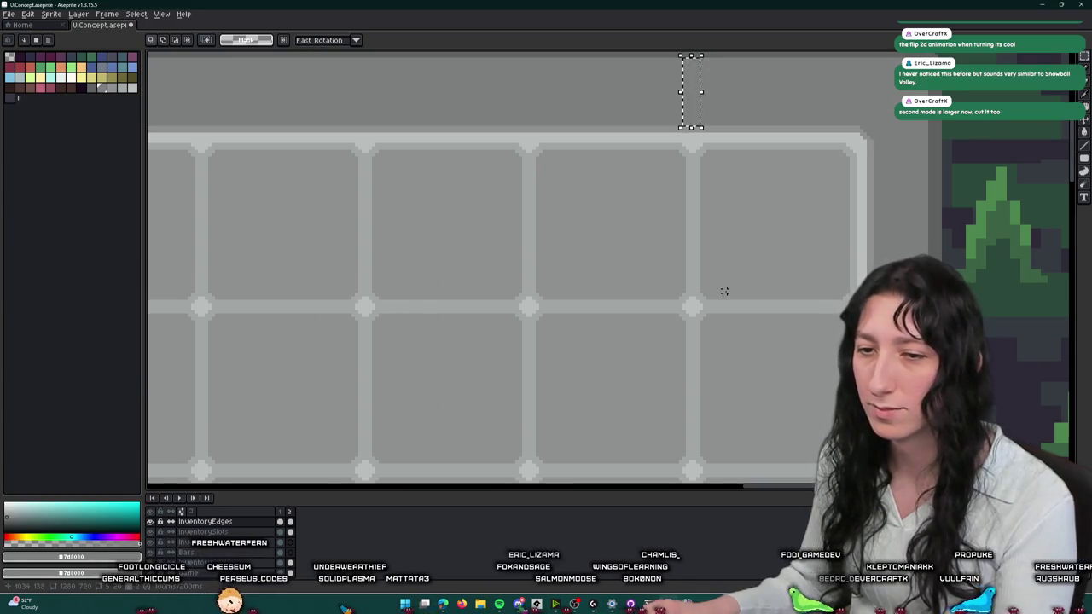
scroll(724, 291, down, 3)
scroll(737, 343, up, 1)
scroll(478, 412, up, 1)
scroll(477, 412, up, 1)
scroll(493, 261, down, 1)
scroll(492, 261, down, 2)
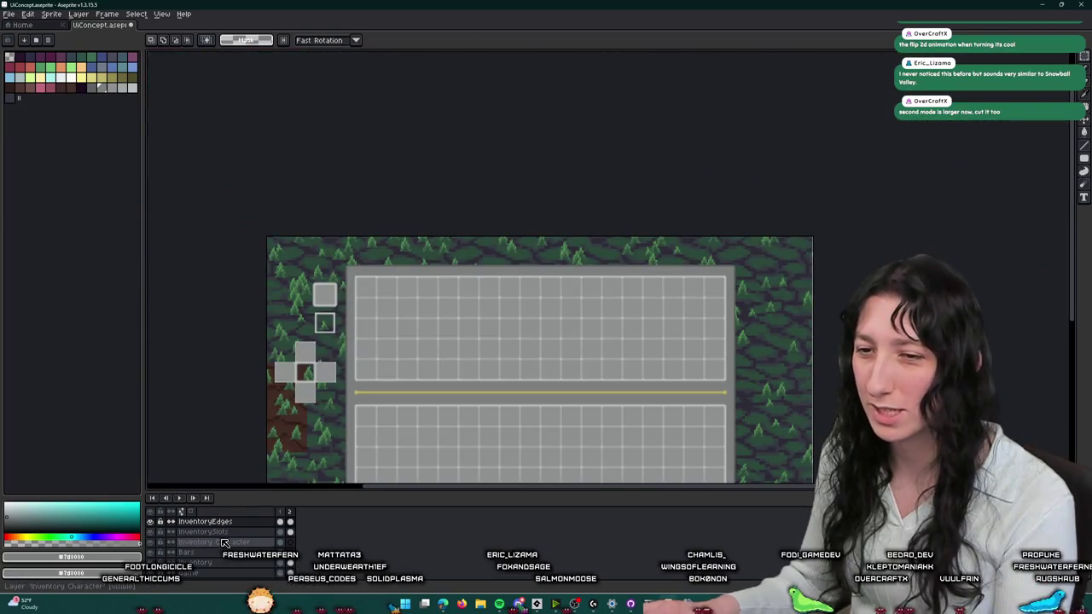
scroll(341, 246, up, 2)
scroll(427, 273, down, 2)
scroll(426, 273, up, 2)
drag(342, 247, 906, 242)
key(Down)
key(Down)
key(Down)
- Commit the lowered strip and save UIConcept.aseprite
click(323, 257)
key(ctrl+s)
scroll(775, 324, down, 1)
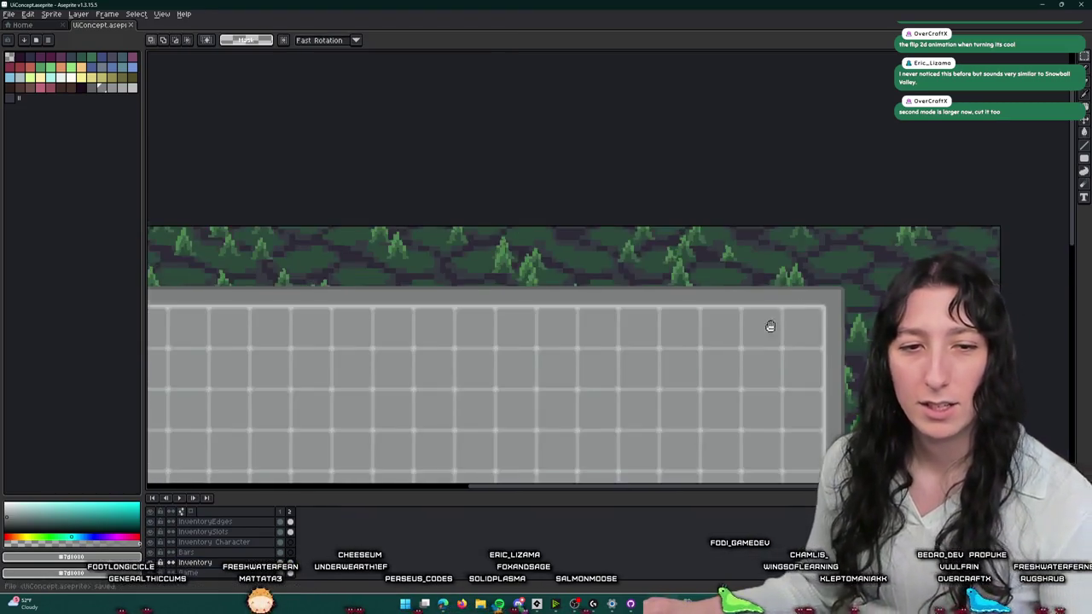
scroll(612, 219, down, 1)
scroll(675, 154, down, 1)
- Compare the character-equipment frame and the two-grid frame by toggling frames 1 and 2
click(280, 568)
click(290, 568)
click(280, 567)
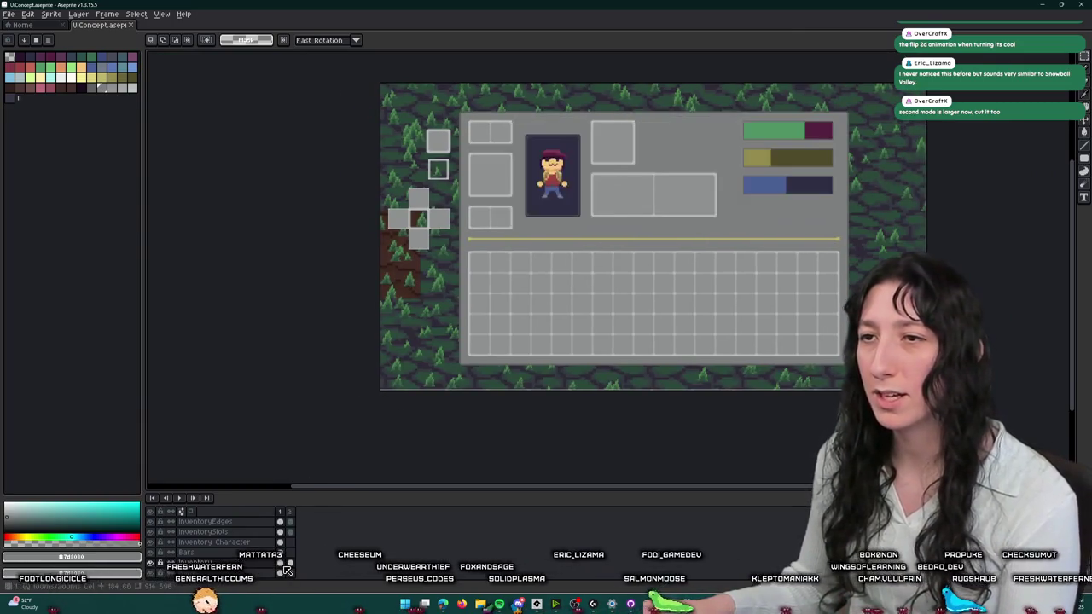
click(290, 568)
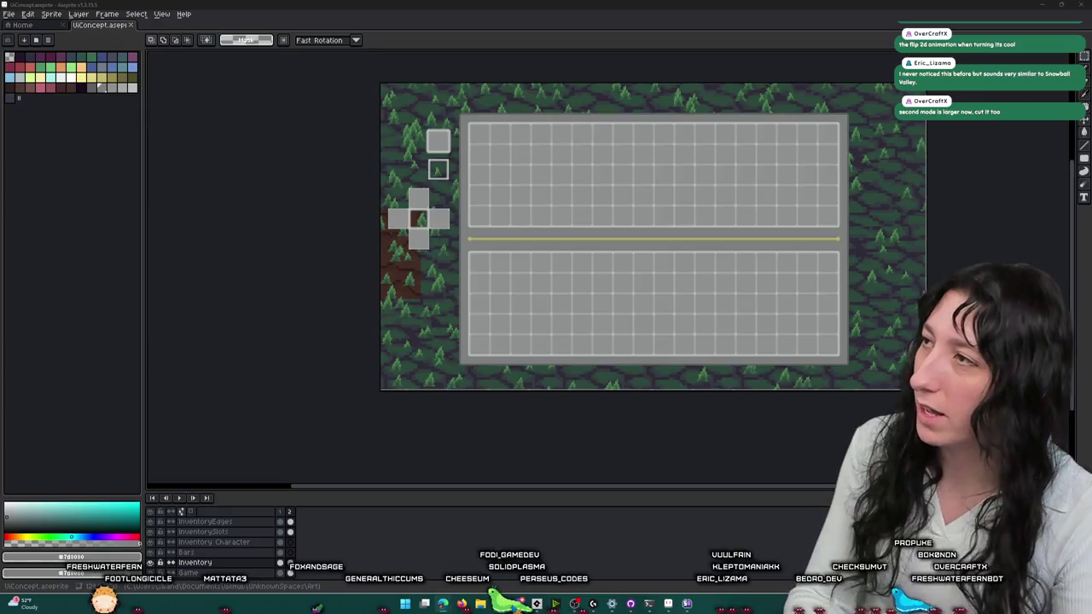
click(443, 604)
- Search Bing for 'snowball valley game'
text(snowball valley)
key(Return)
click(213, 51)
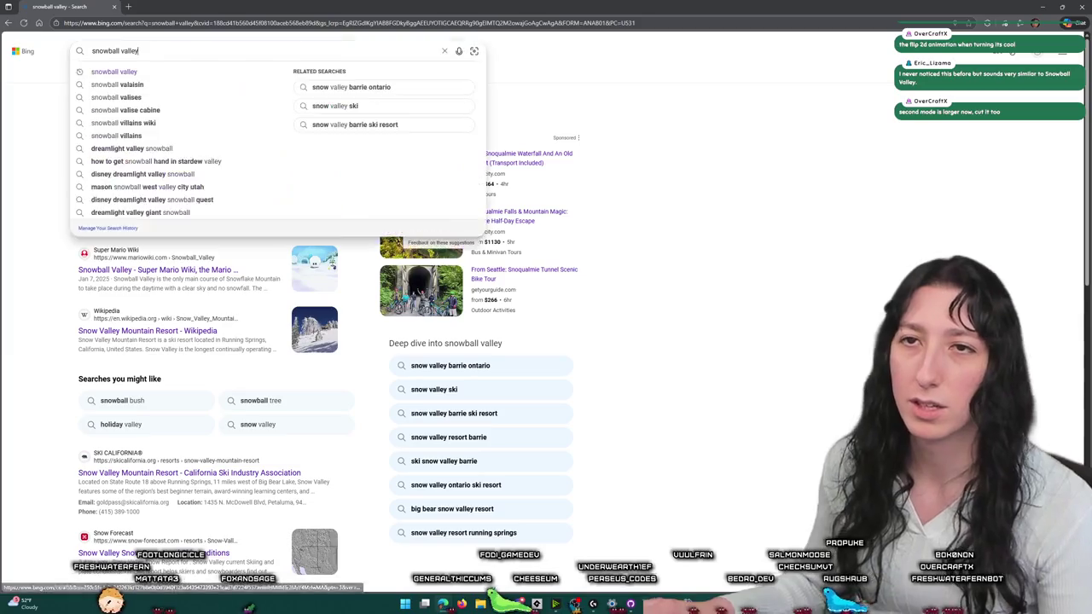
text( game)
key(Return)
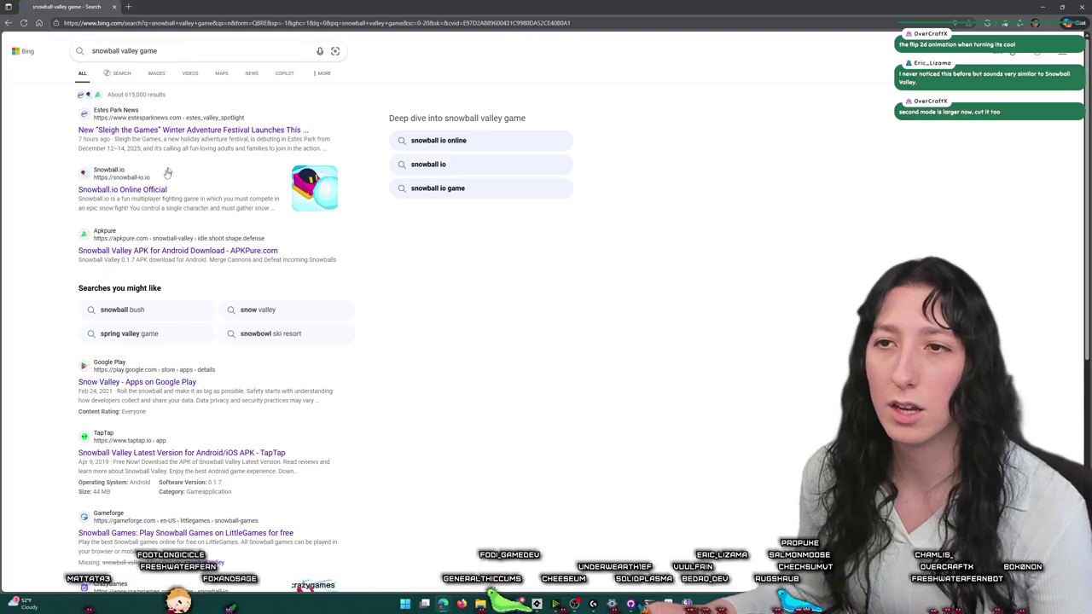
- Refine the query to 'snowball valley steam' and look over the results
double_click(147, 52)
text(steam)
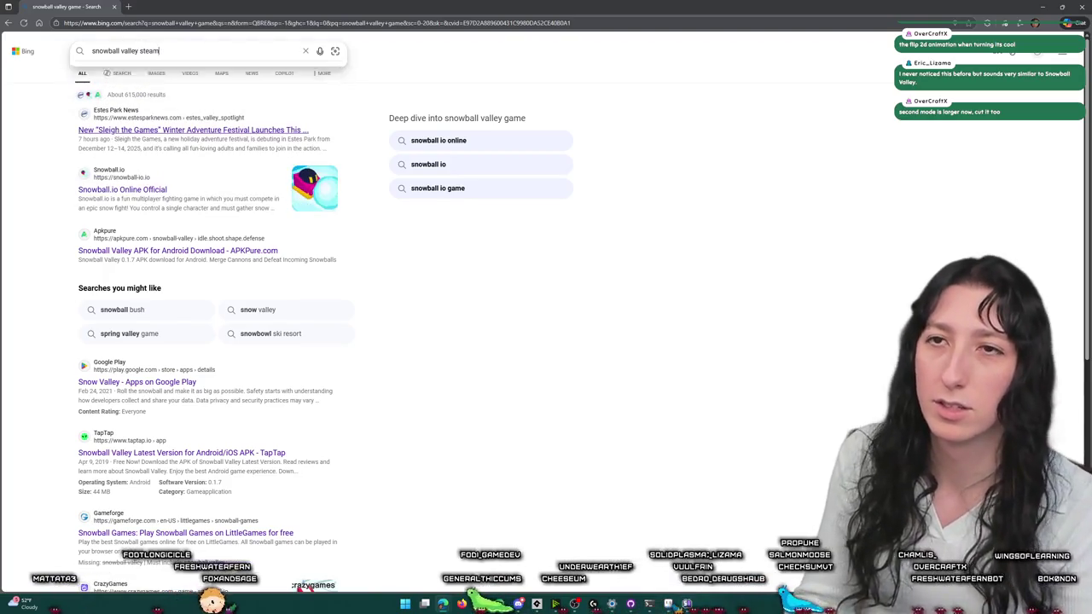
key(Return)
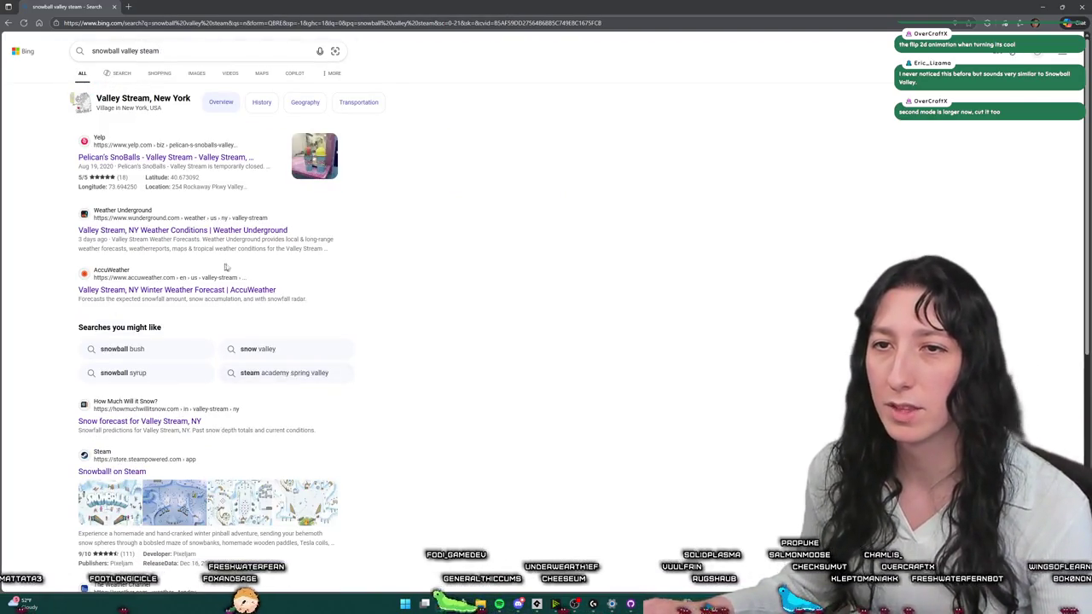
scroll(184, 261, down, 3)
scroll(184, 260, up, 3)
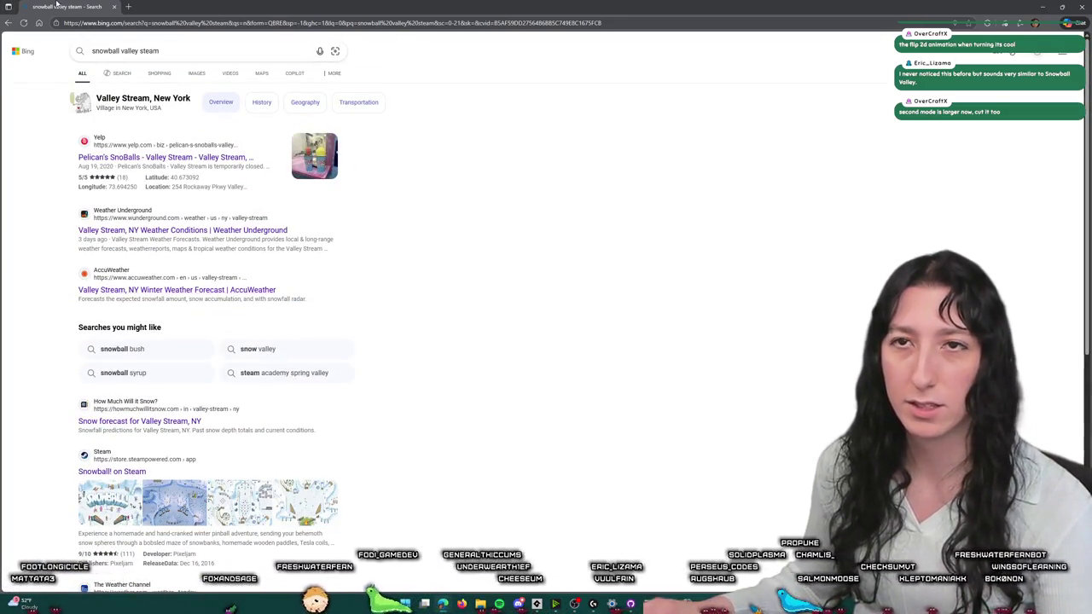
key(alt+Tab)
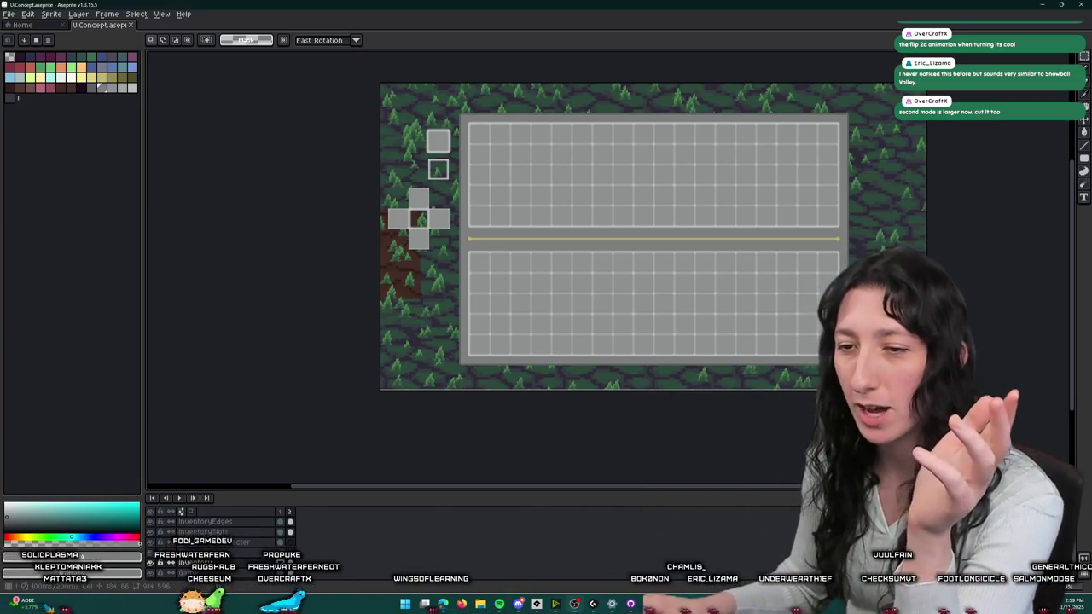
- On frame 1, hide the Game, slot, edge and character layers and trim the canvas to the panel
key(Left)
click(150, 573)
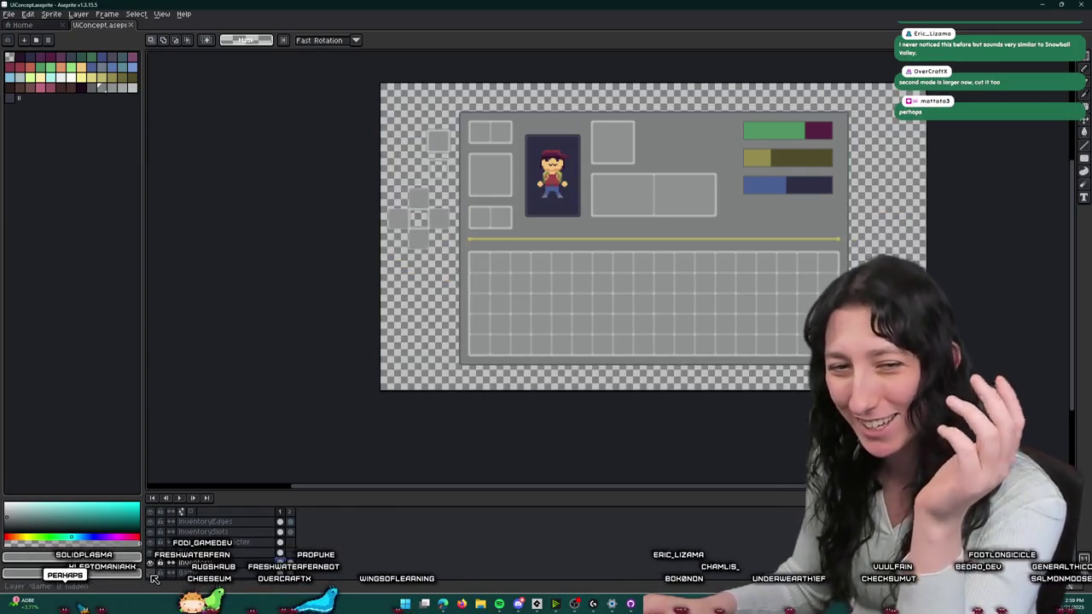
click(160, 532)
click(160, 574)
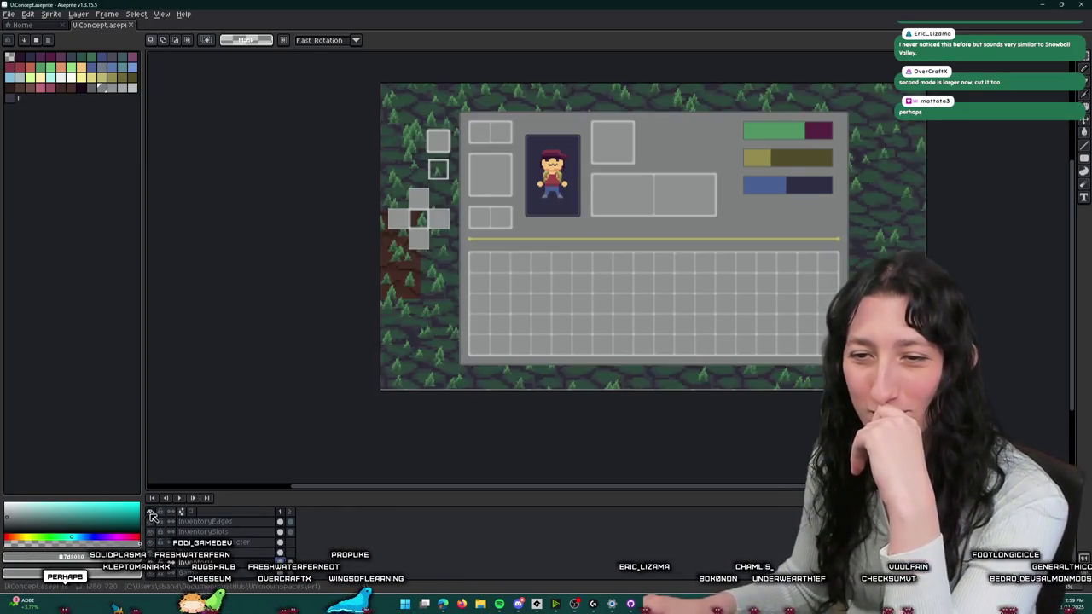
click(159, 552)
click(53, 13)
click(107, 101)
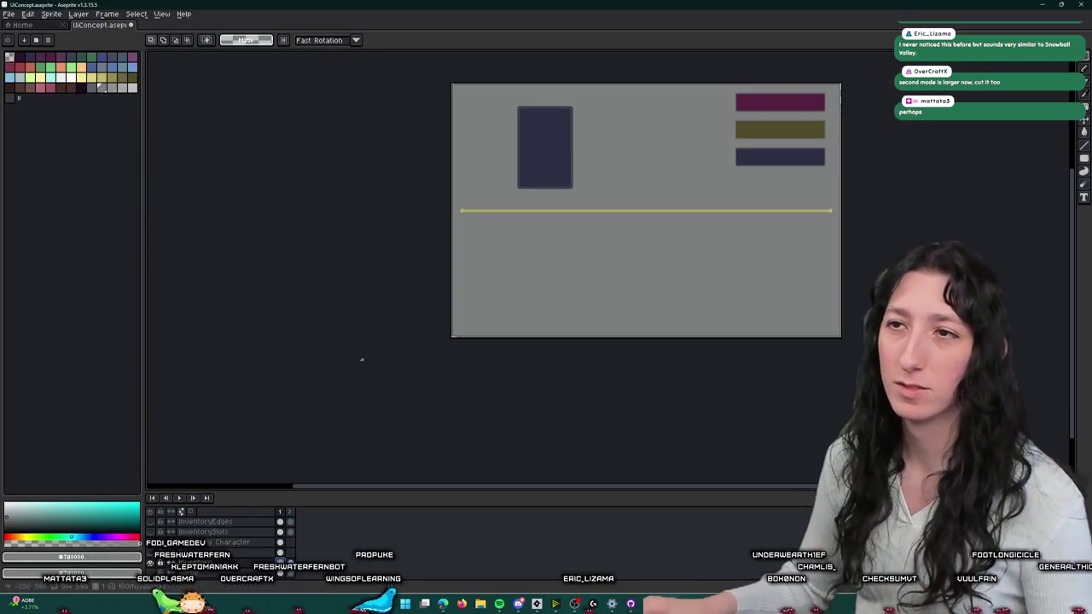
key(ctrl+alt+shift+s)
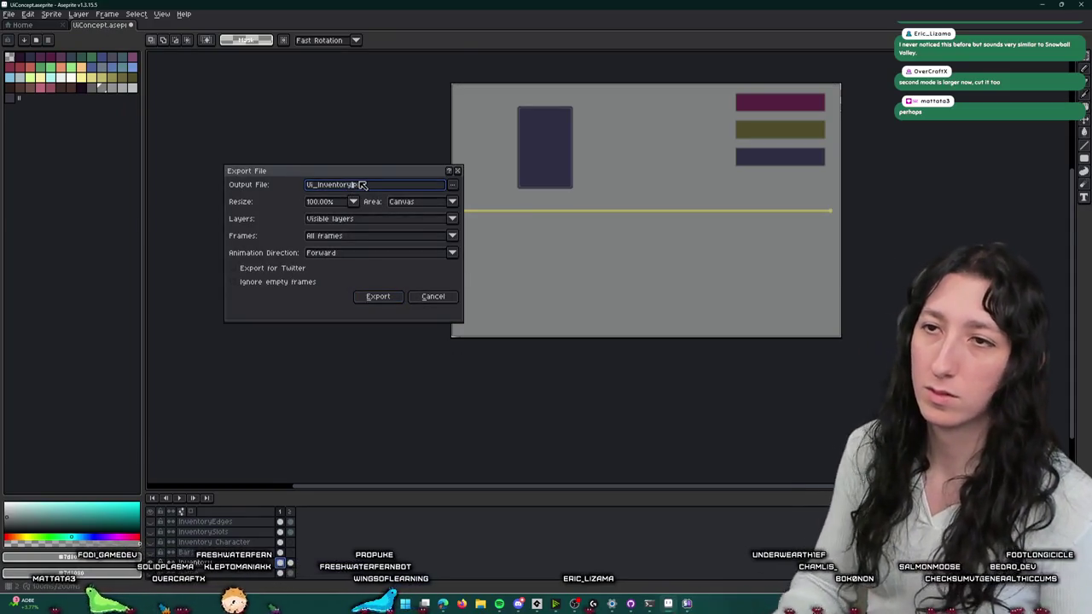
- Export the trimmed panel with all frames as Ui_Inventory_0.png, declining the two-file option
key(Return)
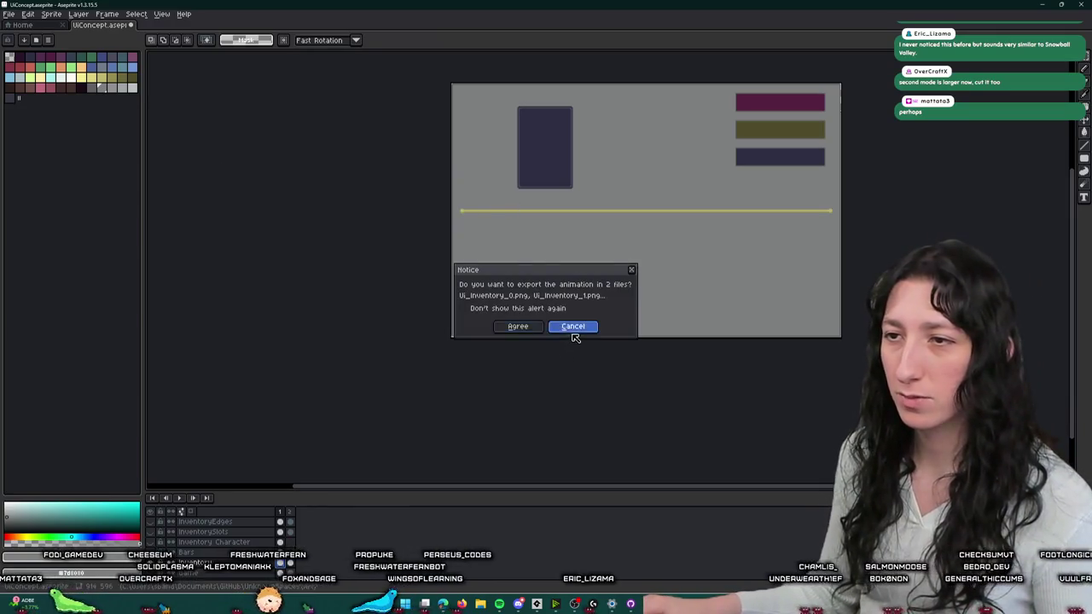
click(573, 331)
click(360, 236)
click(353, 248)
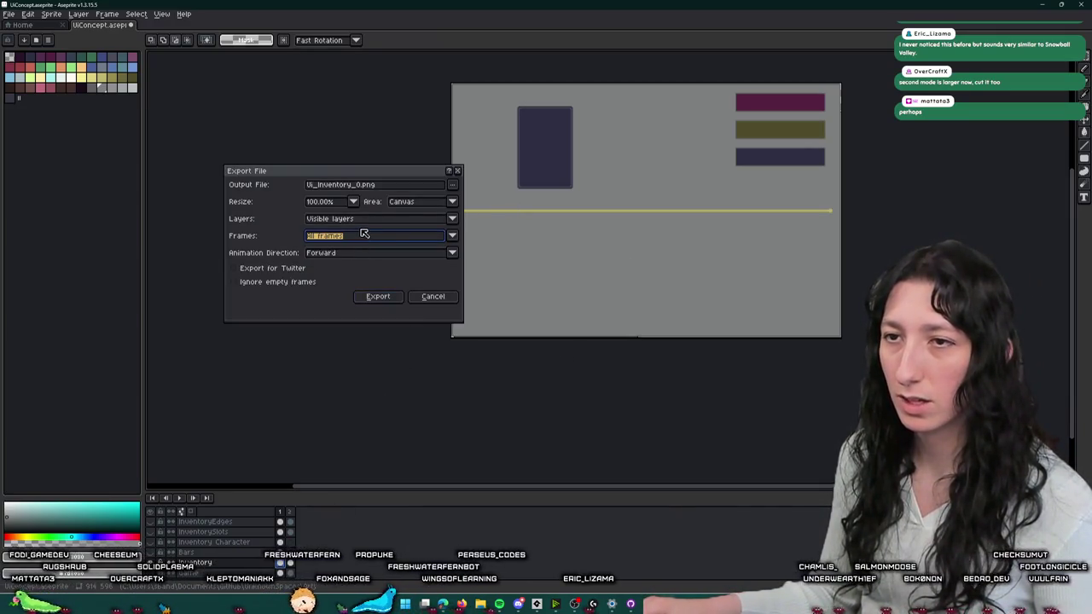
click(378, 296)
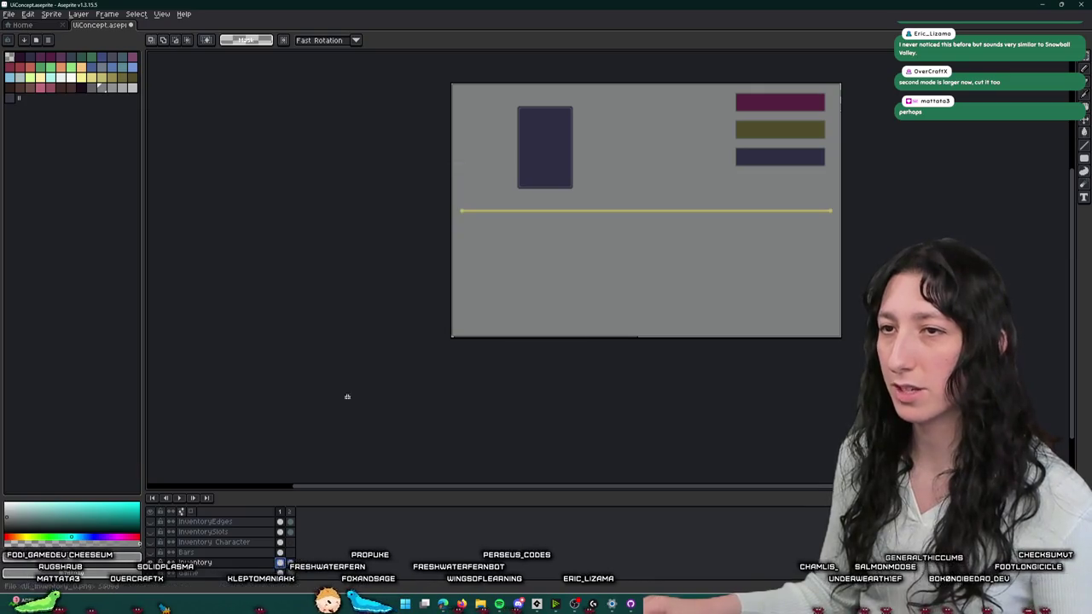
- Switch to frame 2, showing only the yellow divider, closing the export and Sprite menus unchanged
click(291, 564)
key(ctrl+alt+shift+s)
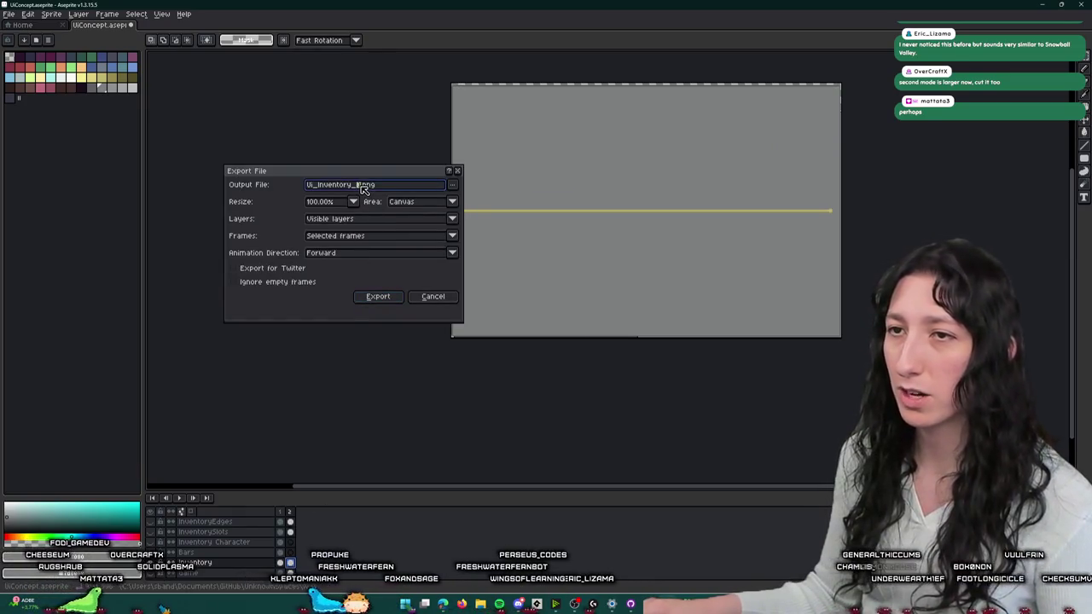
click(432, 297)
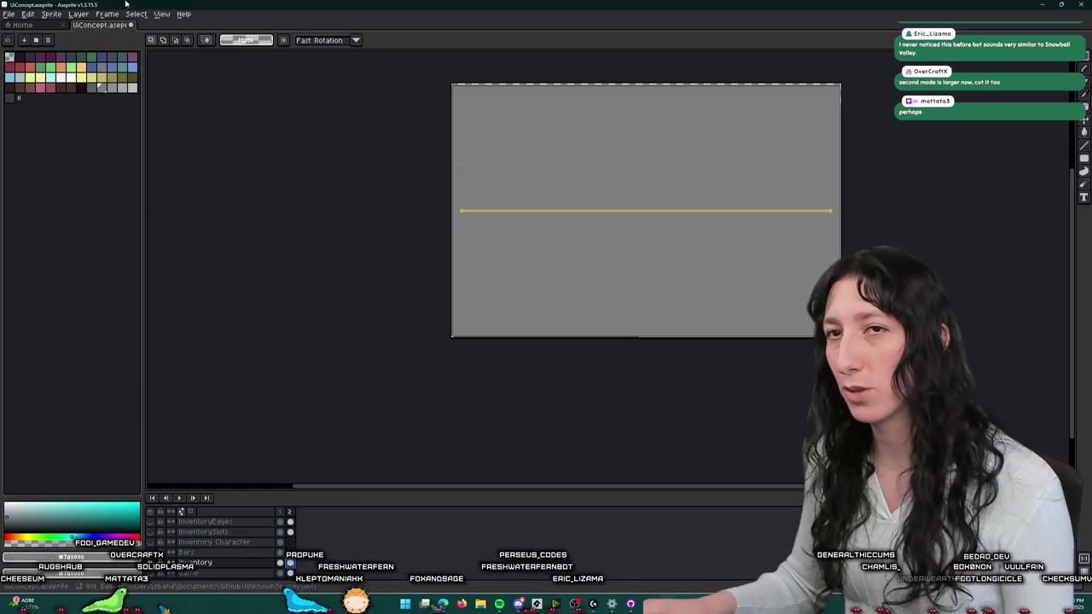
click(51, 14)
click(75, 101)
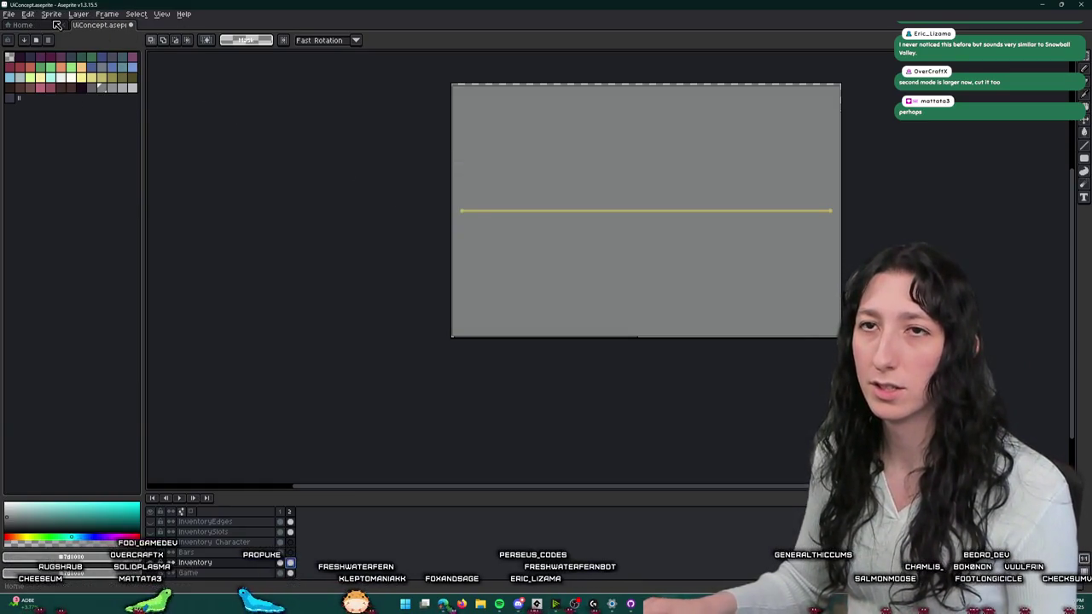
- Zoom out over the grey panel with the gold divider and bring up File > Export As
scroll(286, 193, up, 5)
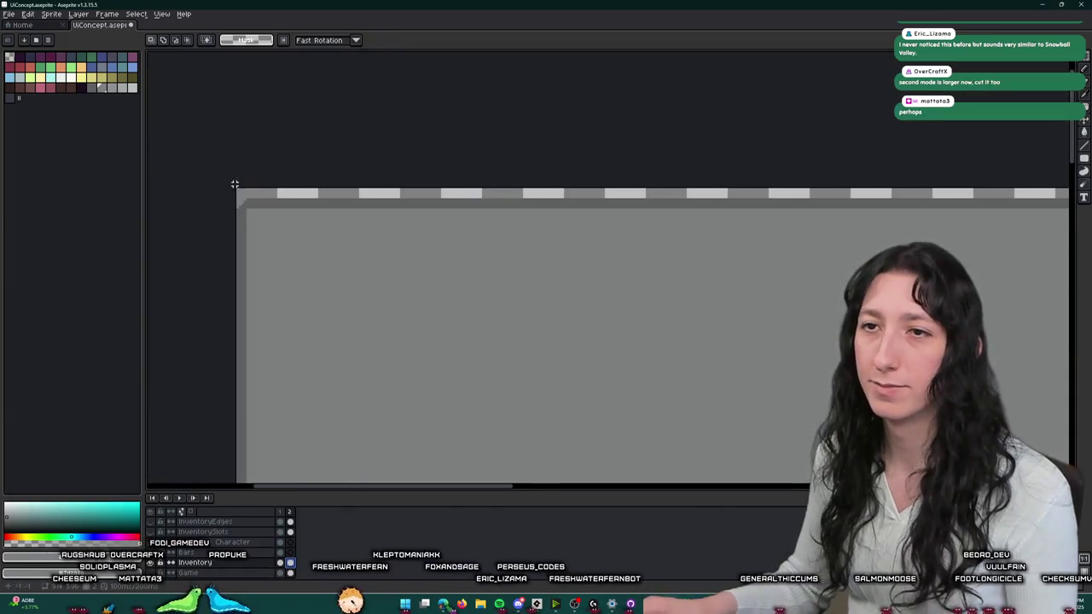
scroll(286, 193, down, 2)
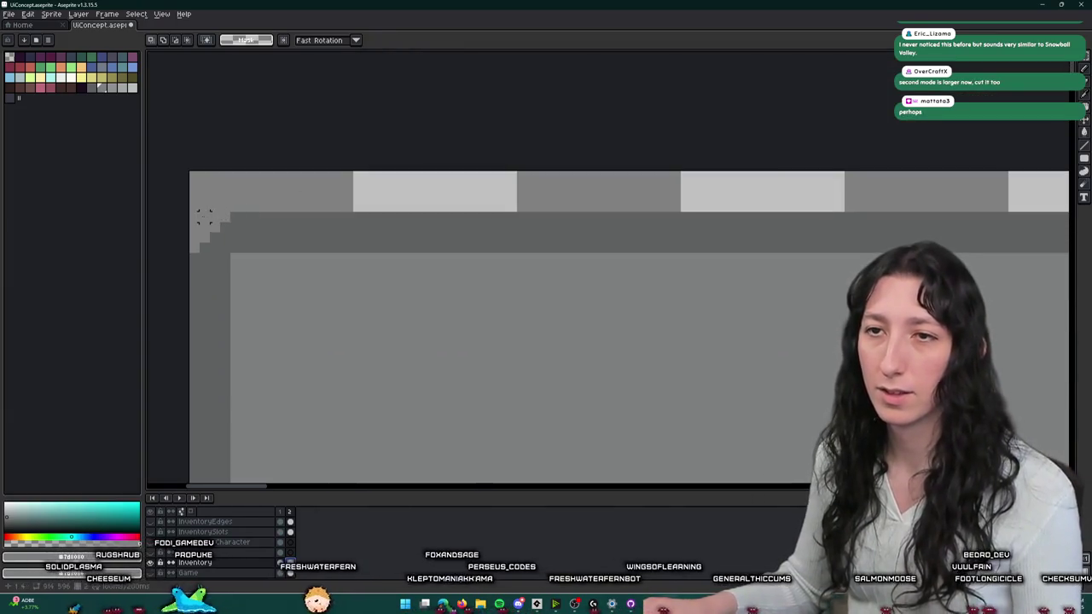
scroll(193, 216, down, 2)
scroll(295, 209, down, 2)
scroll(512, 358, up, 3)
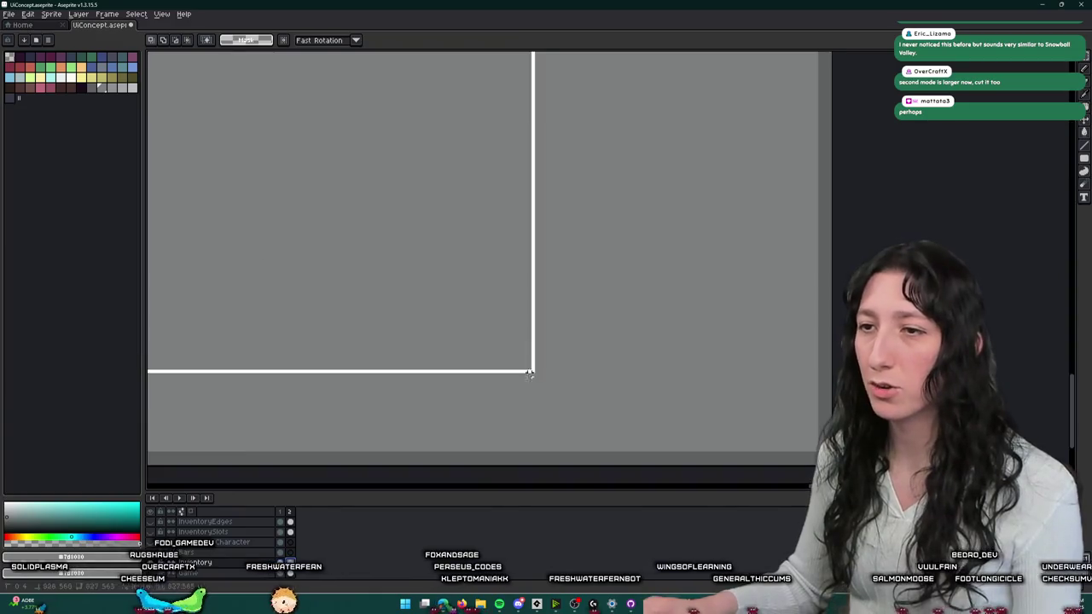
scroll(807, 390, down, 2)
scroll(787, 366, down, 1)
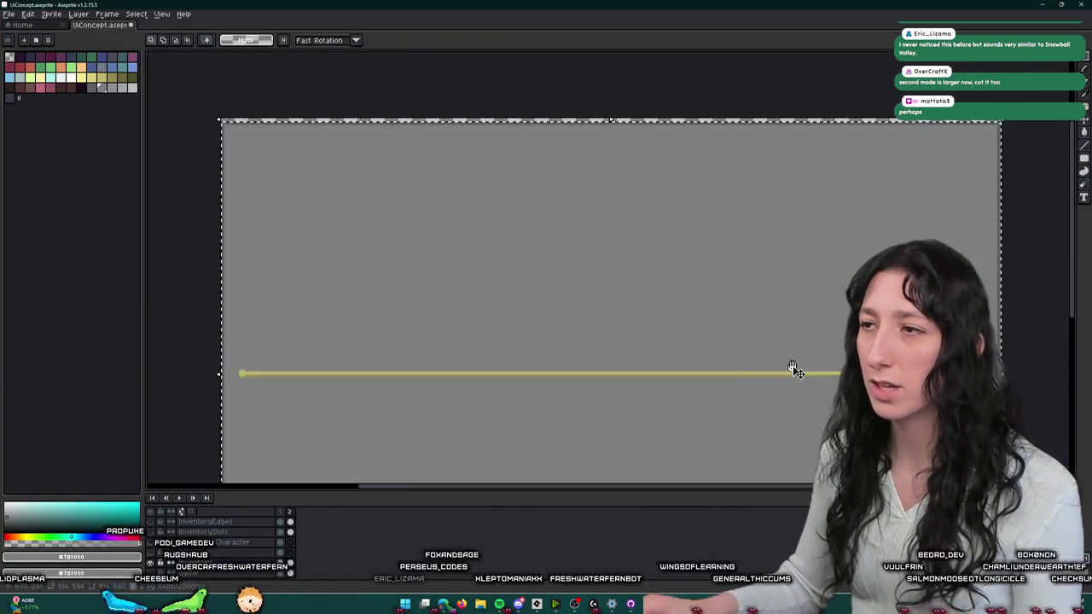
scroll(704, 282, down, 1)
click(8, 13)
click(49, 93)
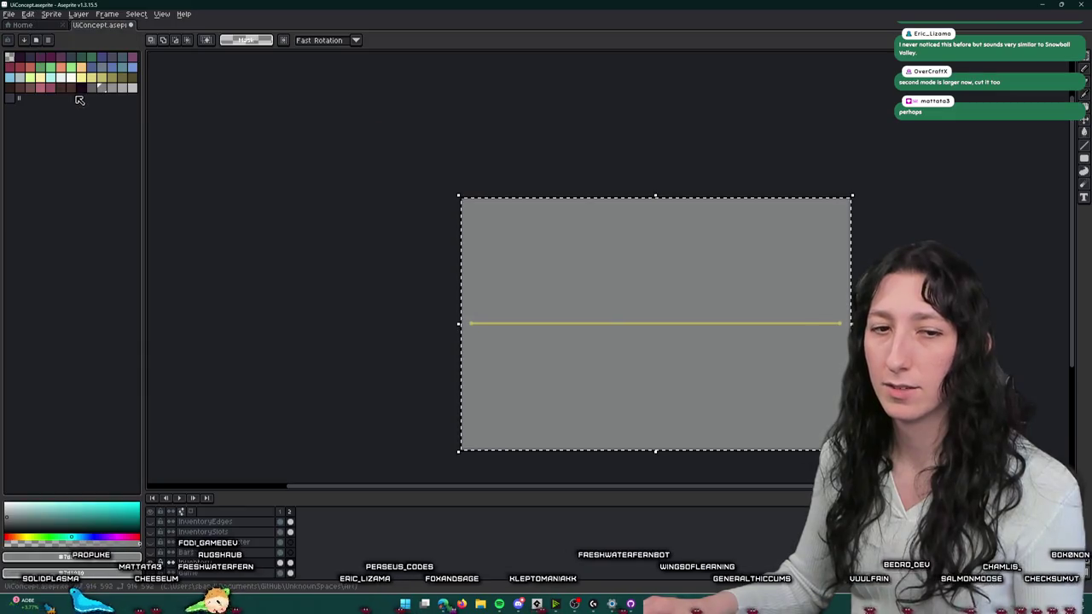
- Rename the output to Ui_inventory_1.png and export the divider frame
click(362, 186)
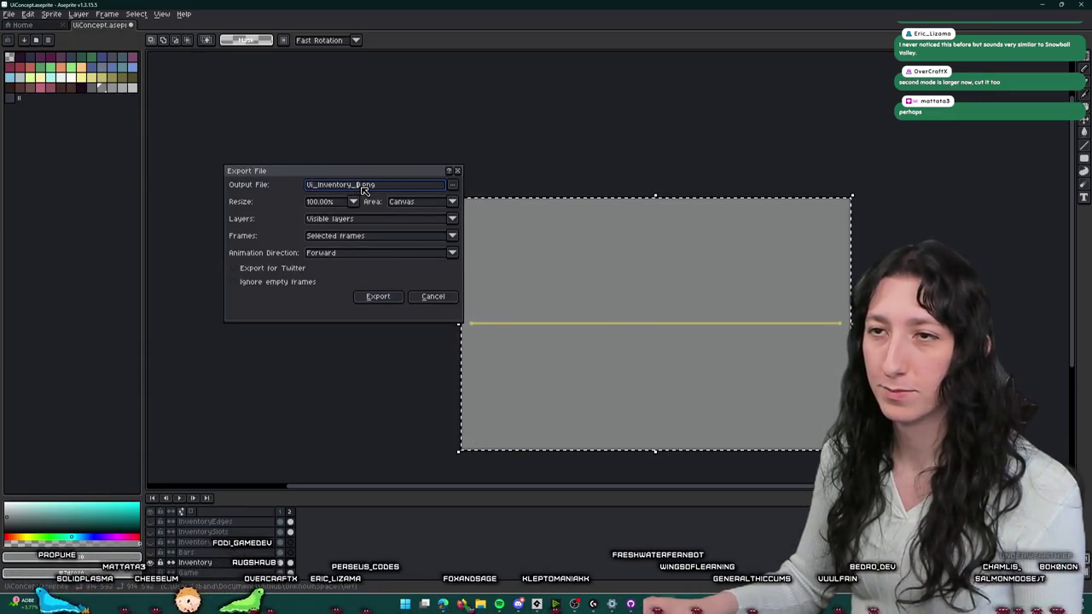
key(BackSpace)
text(1)
key(Tab)
key(Return)
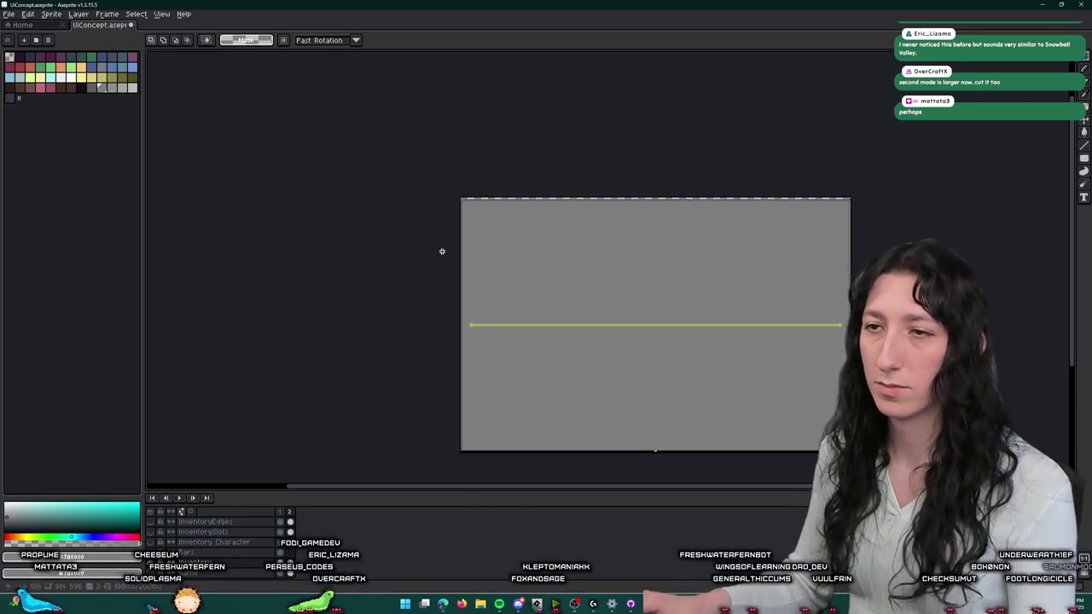
- Deselect, undo the trim to restore the full canvas, and re-show the outline and Game forest layers
key(ctrl+d)
key(ctrl+z)
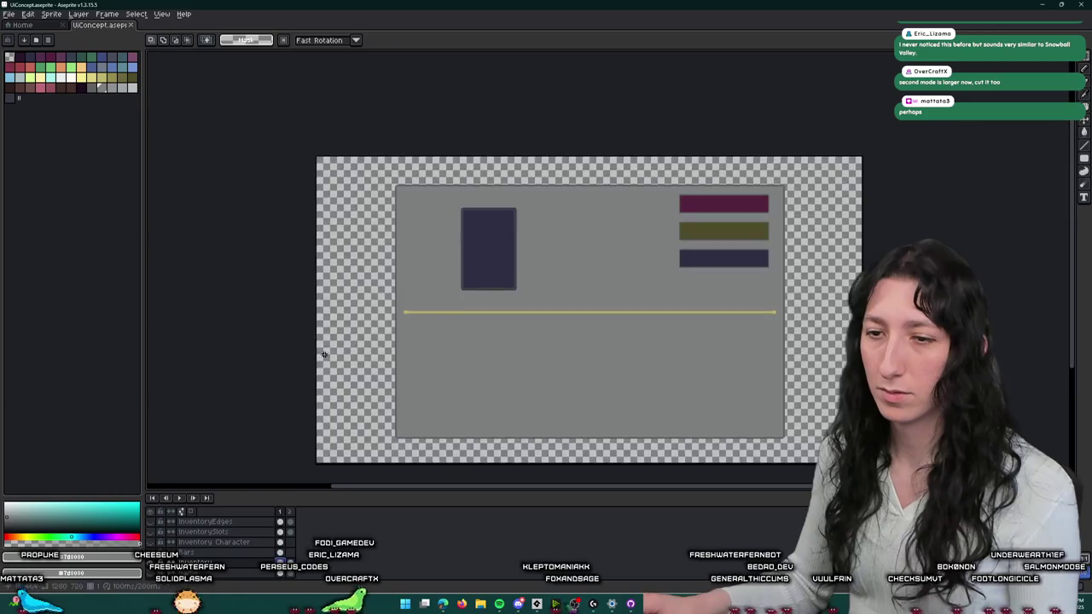
key(ctrl+z)
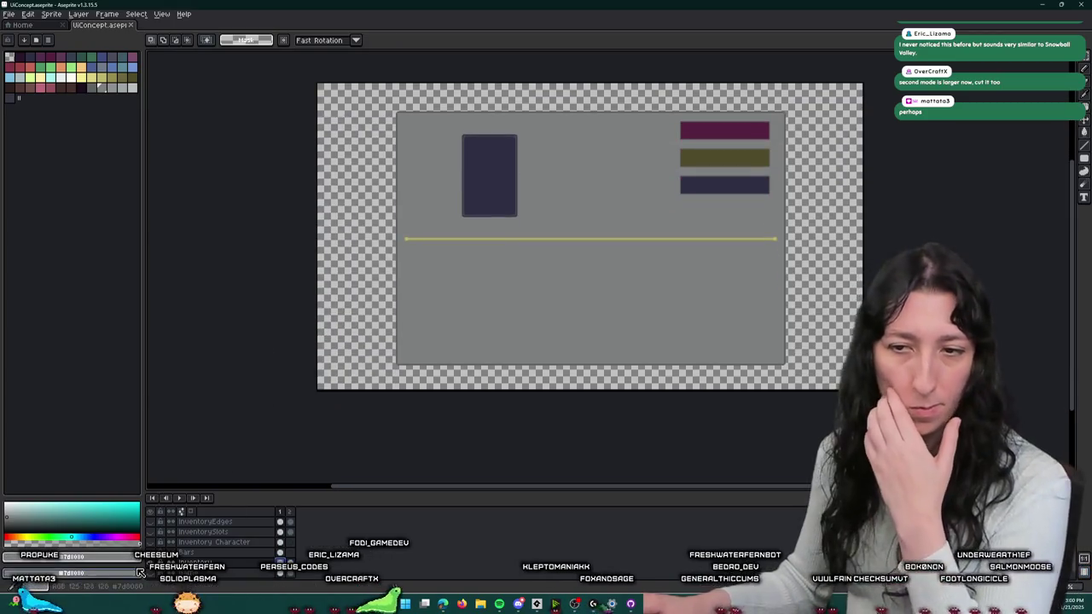
key(ctrl+z)
click(160, 522)
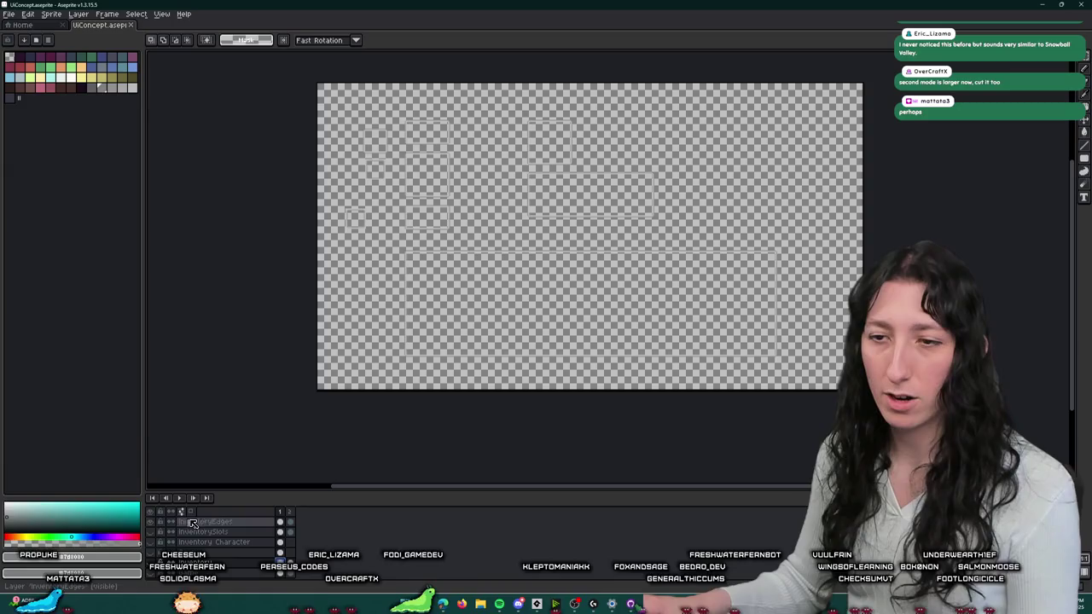
click(155, 577)
scroll(299, 340, up, 1)
scroll(299, 339, up, 1)
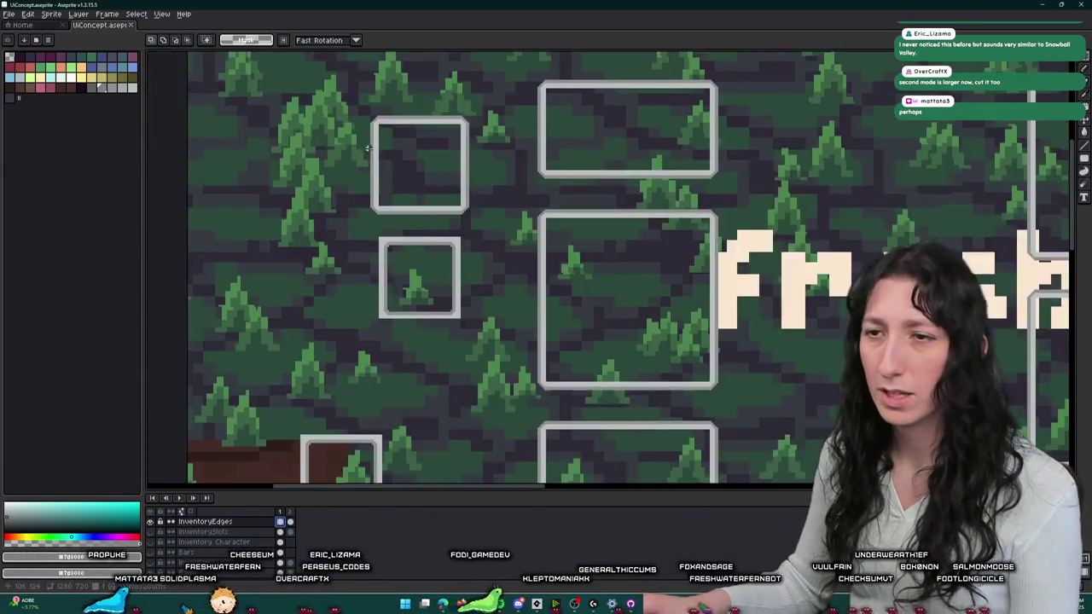
scroll(300, 340, up, 1)
scroll(300, 340, up, 1)
scroll(214, 533, down, 1)
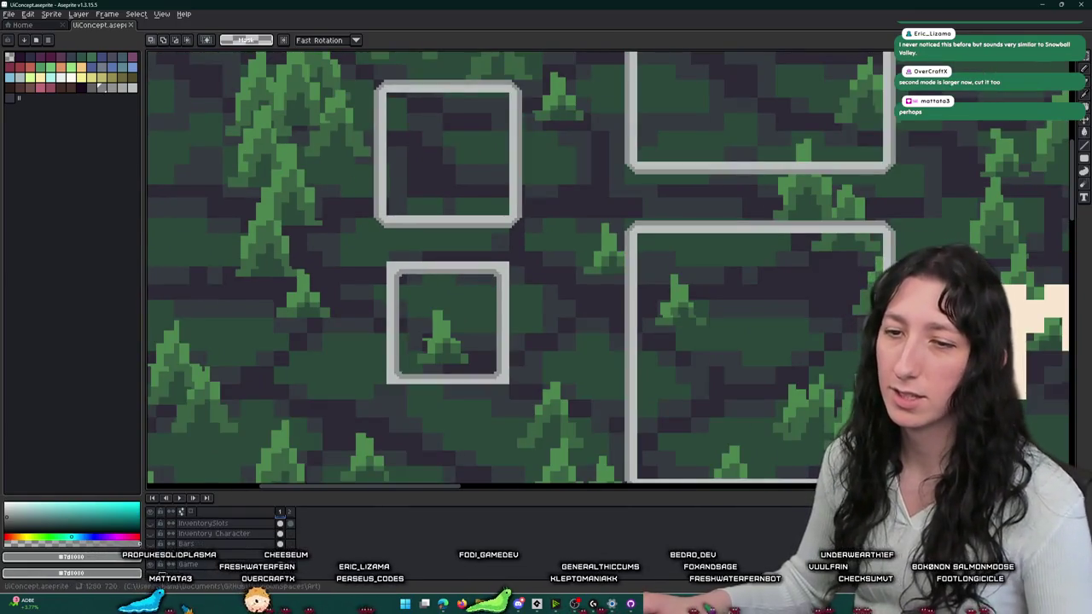
click(157, 566)
scroll(472, 144, up, 2)
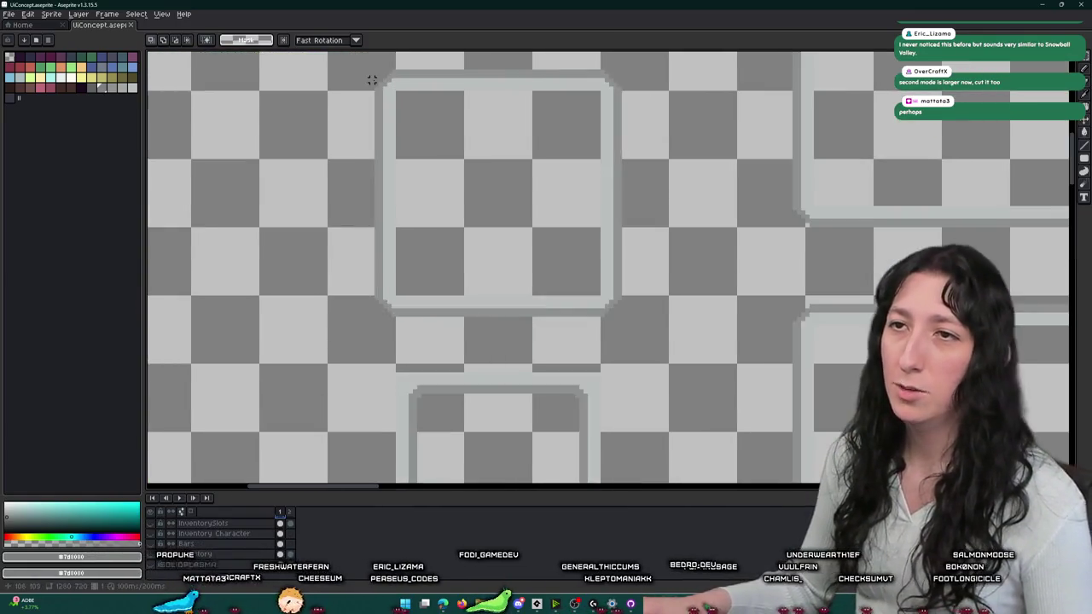
drag(371, 78, 354, 260)
scroll(359, 226, up, 2)
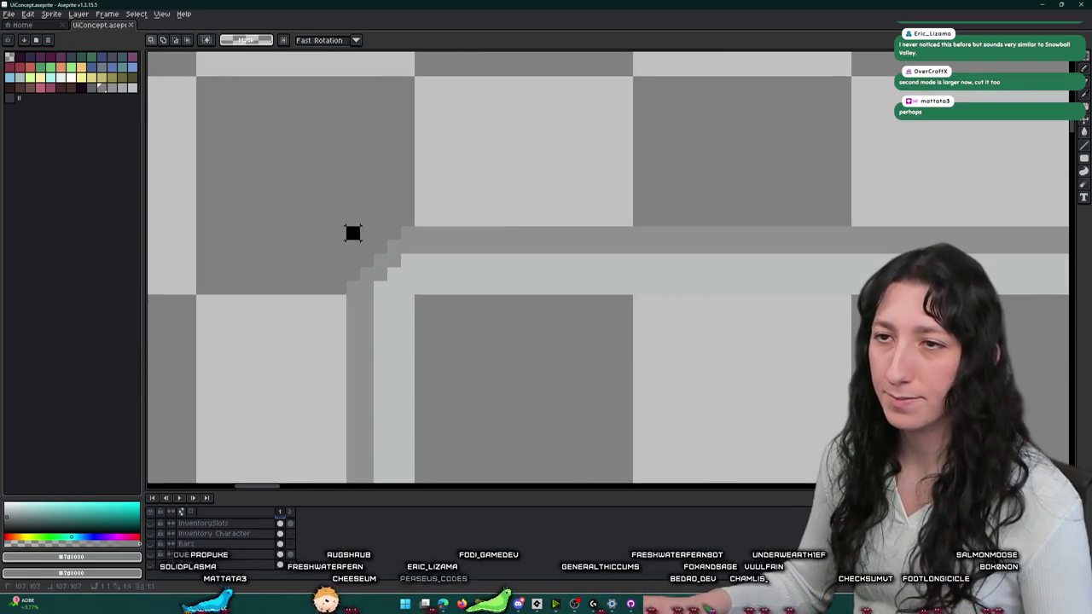
scroll(353, 233, down, 3)
scroll(531, 482, up, 3)
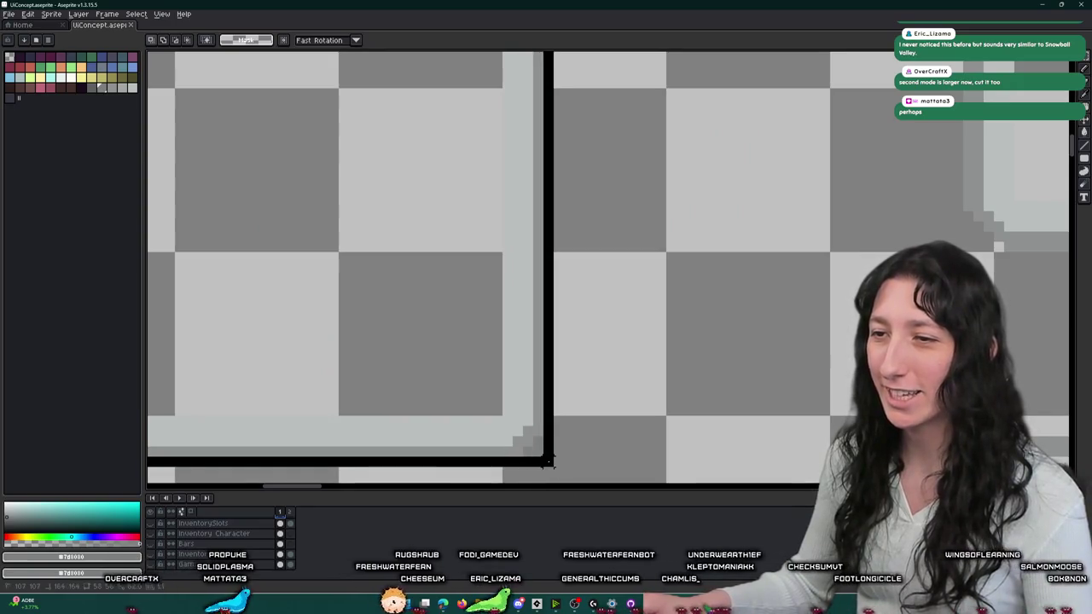
scroll(551, 462, down, 1)
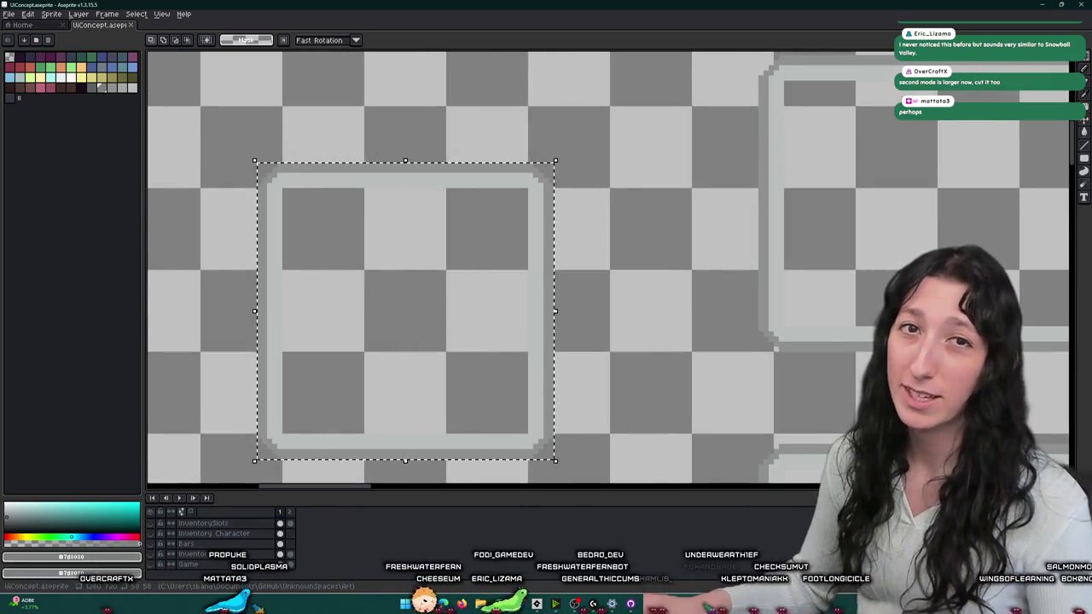
drag(343, 230, 426, 196)
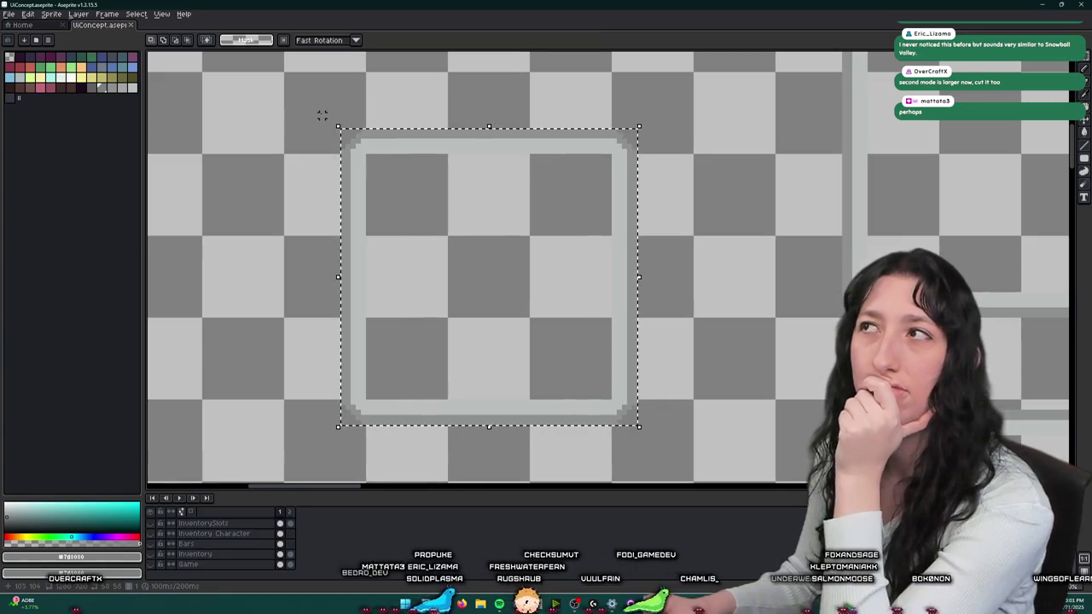
scroll(342, 115, up, 2)
scroll(353, 122, up, 2)
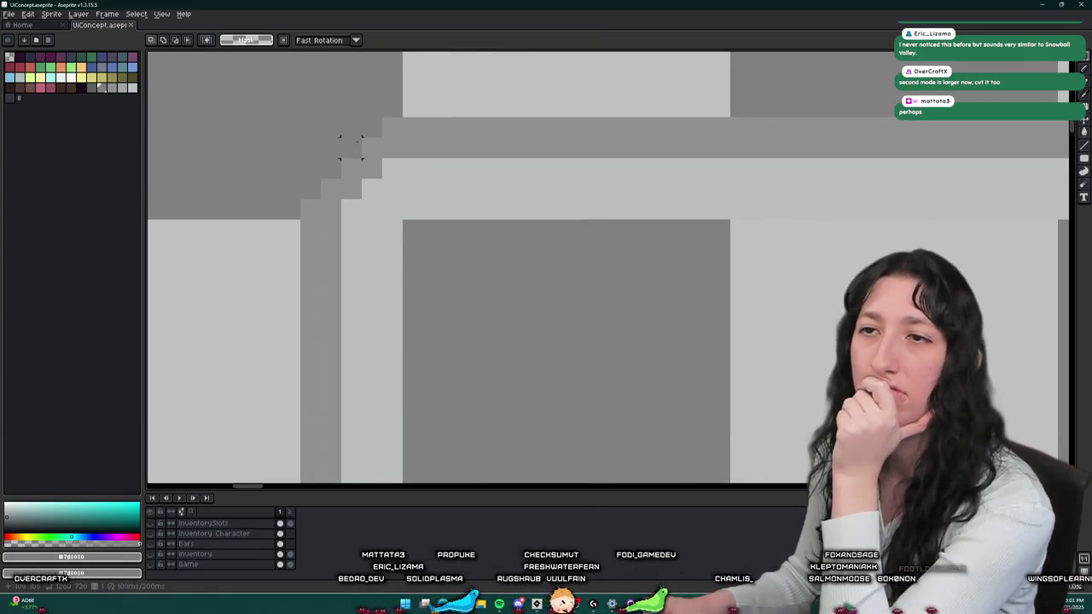
click(152, 567)
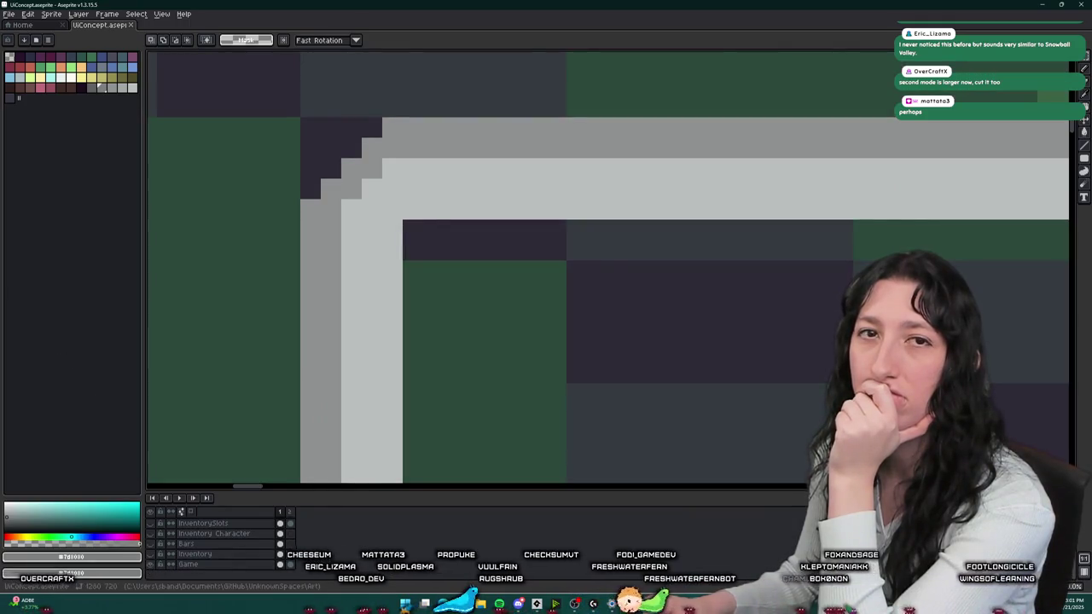
scroll(244, 324, down, 1)
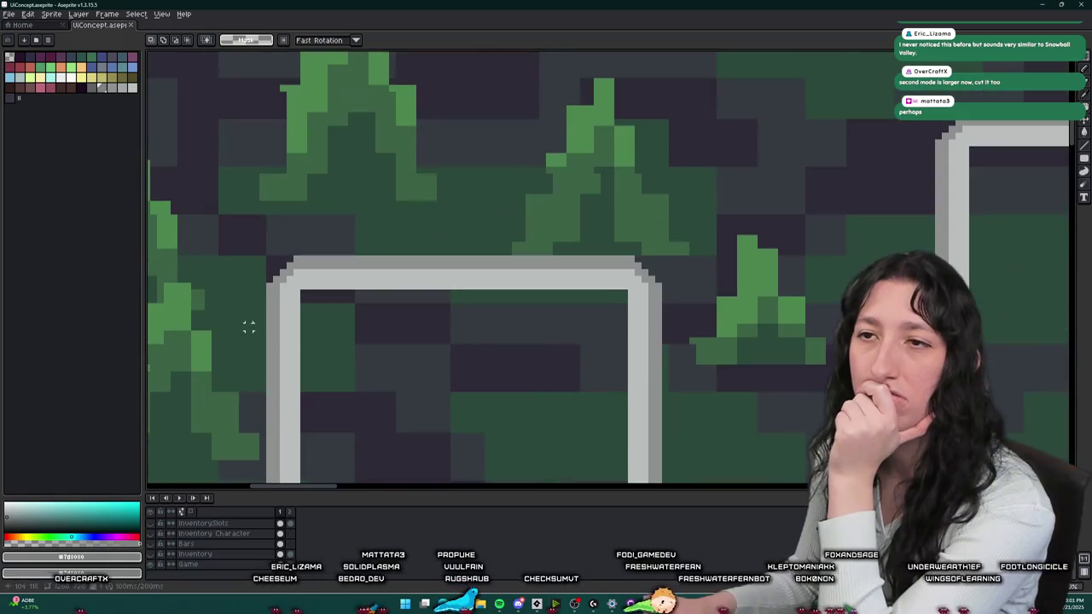
scroll(248, 402, down, 1)
scroll(249, 402, down, 1)
scroll(222, 532, up, 1)
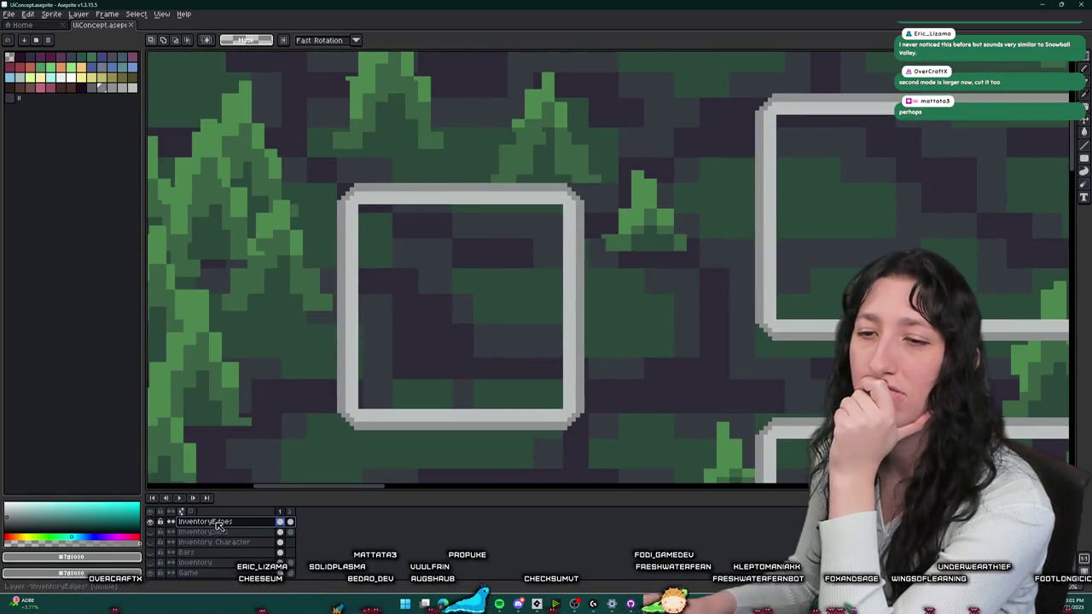
- Select the upper-left slot frame and move it into the sprite's top-left corner
scroll(273, 376, down, 2)
drag(268, 385, 395, 231)
drag(409, 148, 568, 312)
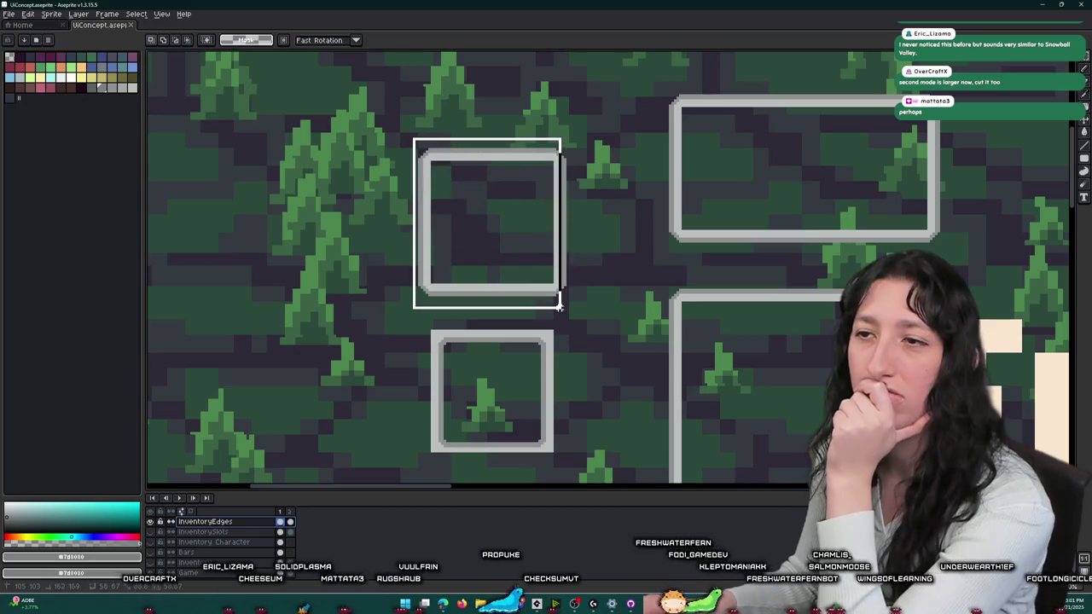
key(ctrl+d)
mouse_move(394, 133)
mouse_down()
mouse_move(532, 265)
mouse_move(603, 305)
mouse_up()
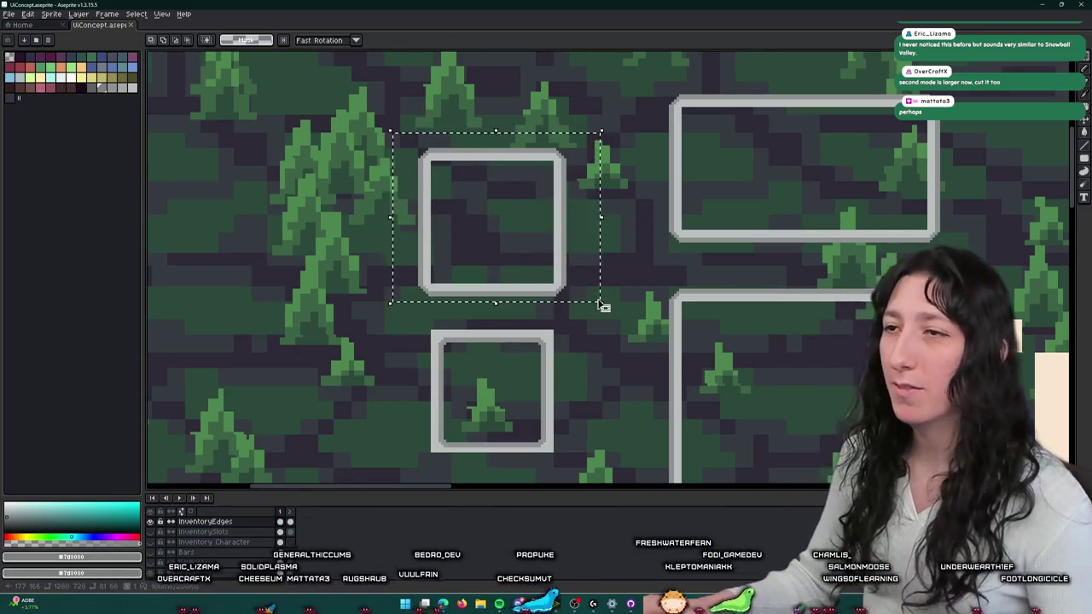
scroll(603, 305, down, 3)
drag(561, 264, 497, 203)
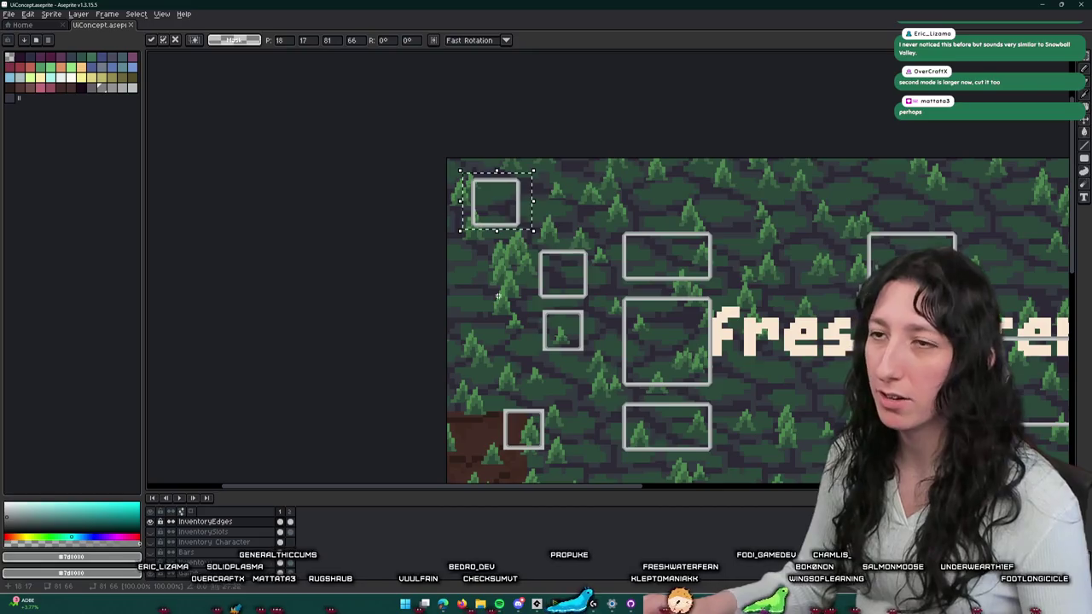
key(Return)
- Erase the frame's top bar, including the leftover grey pixels
scroll(493, 192, up, 5)
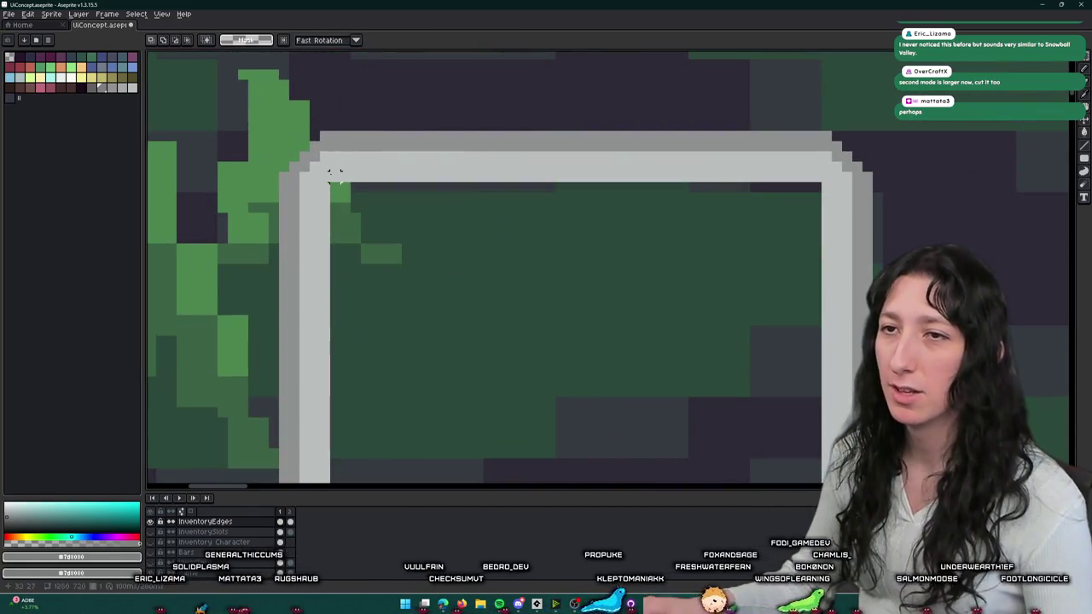
drag(341, 182, 819, 104)
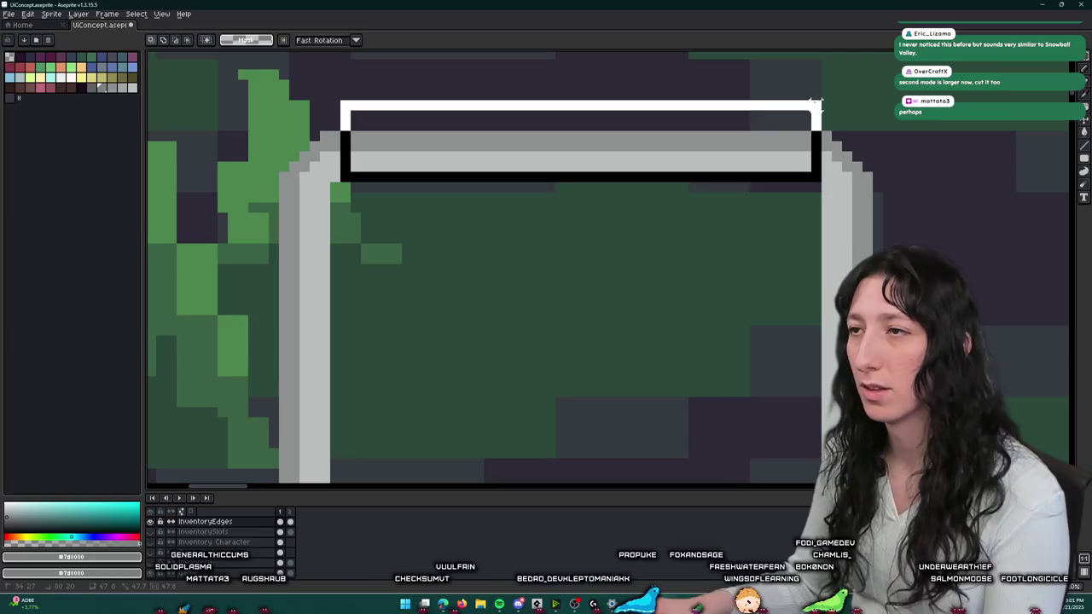
key(Delete)
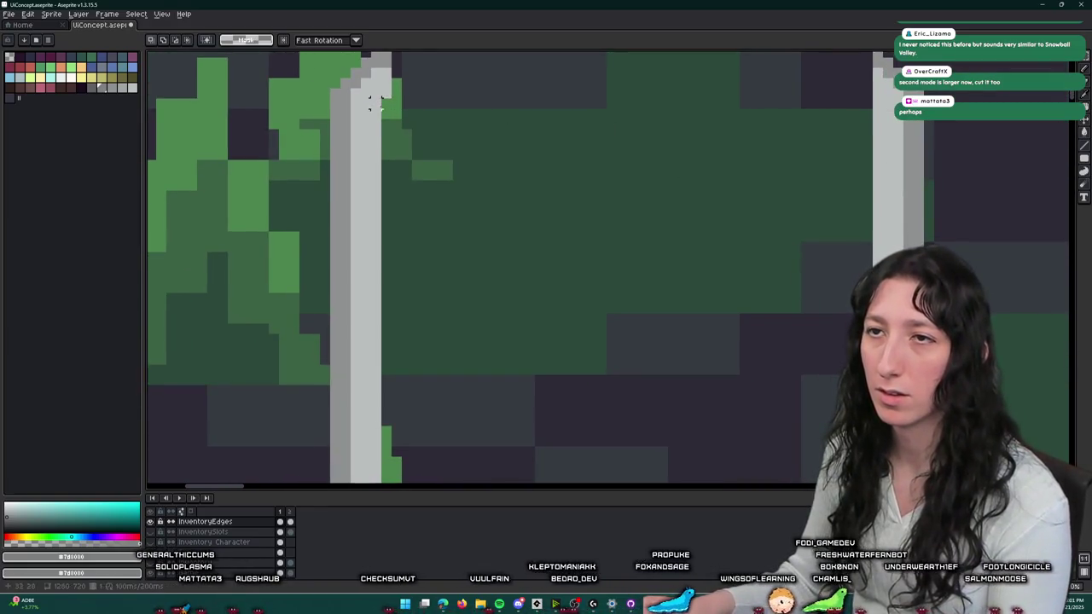
drag(294, 107, 401, 135)
key(Delete)
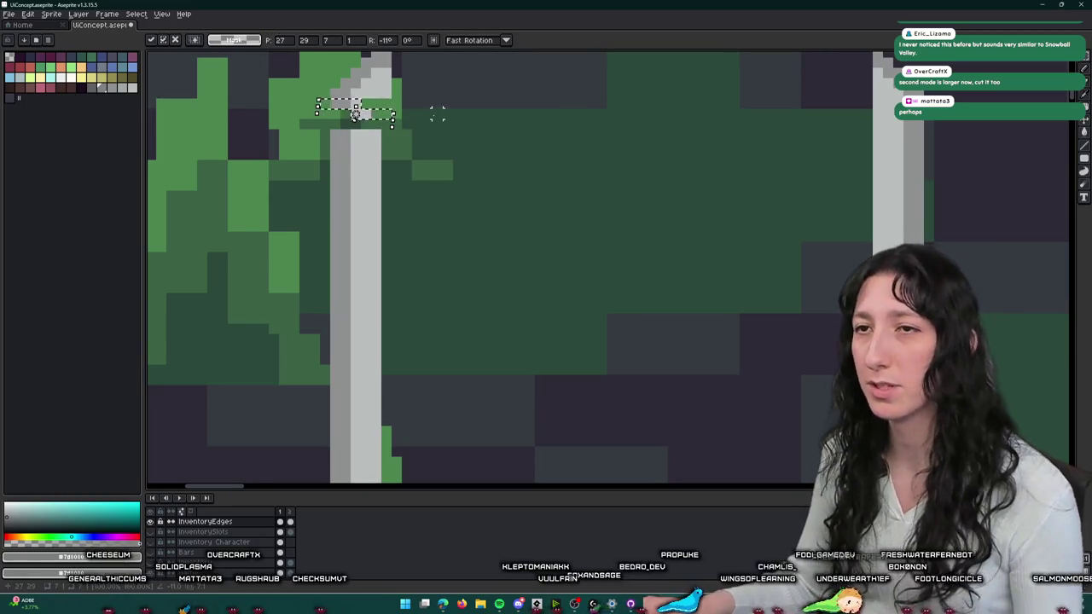
- Erase the frame's left bar and the remaining L-shaped grey pixels
key(Escape)
click(395, 101)
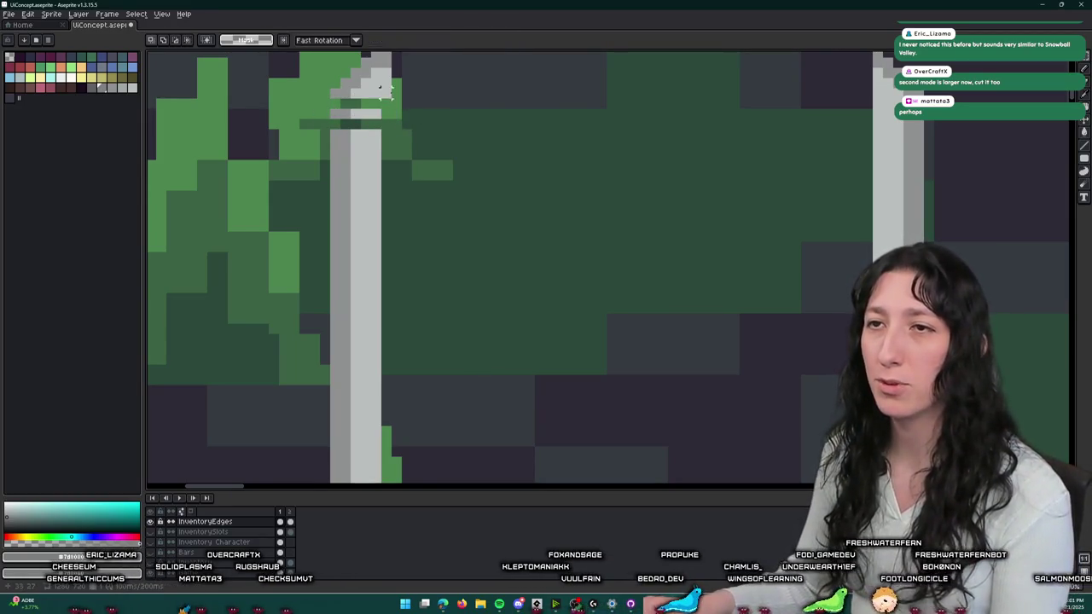
drag(386, 88, 395, 140)
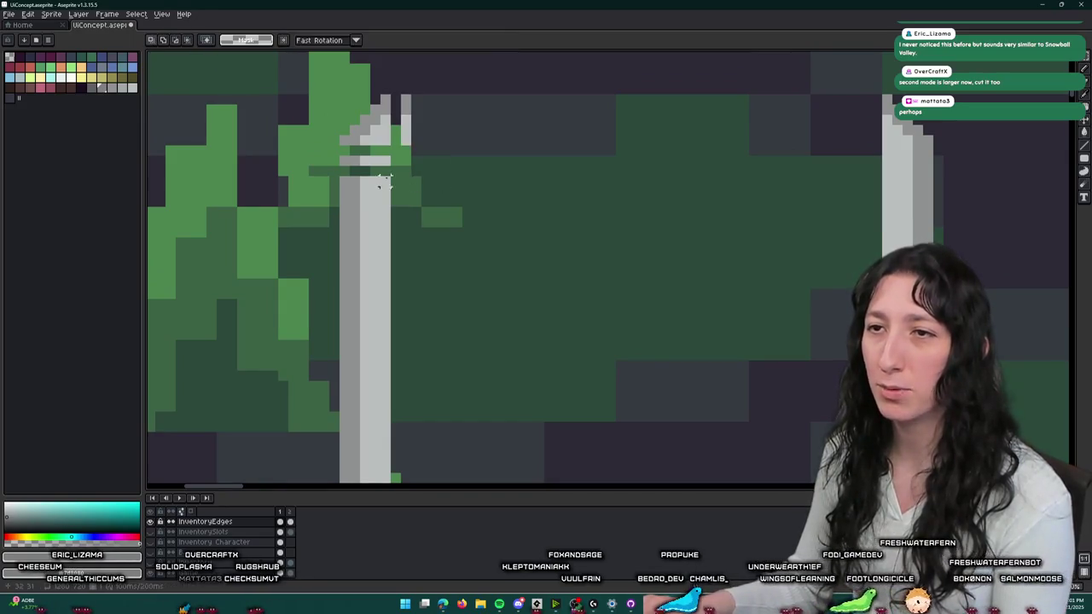
scroll(378, 175, down, 2)
drag(359, 174, 483, 447)
key(Delete)
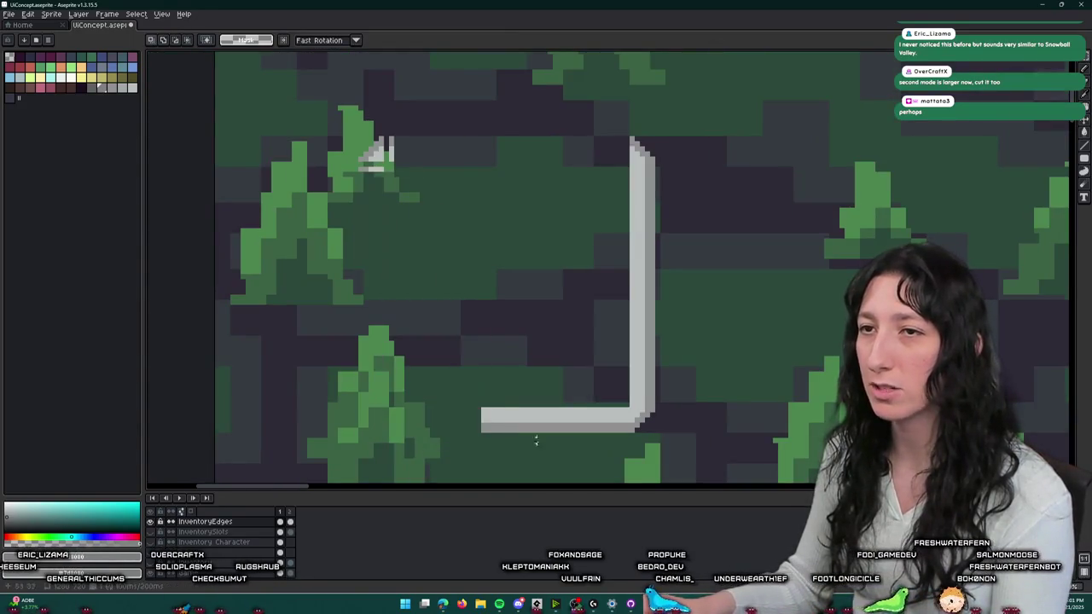
drag(458, 118, 707, 463)
key(Delete)
- Move the small leftover corner piece right and down into its new spot
mouse_move(422, 188)
mouse_down()
mouse_move(322, 120)
mouse_move(395, 156)
mouse_up()
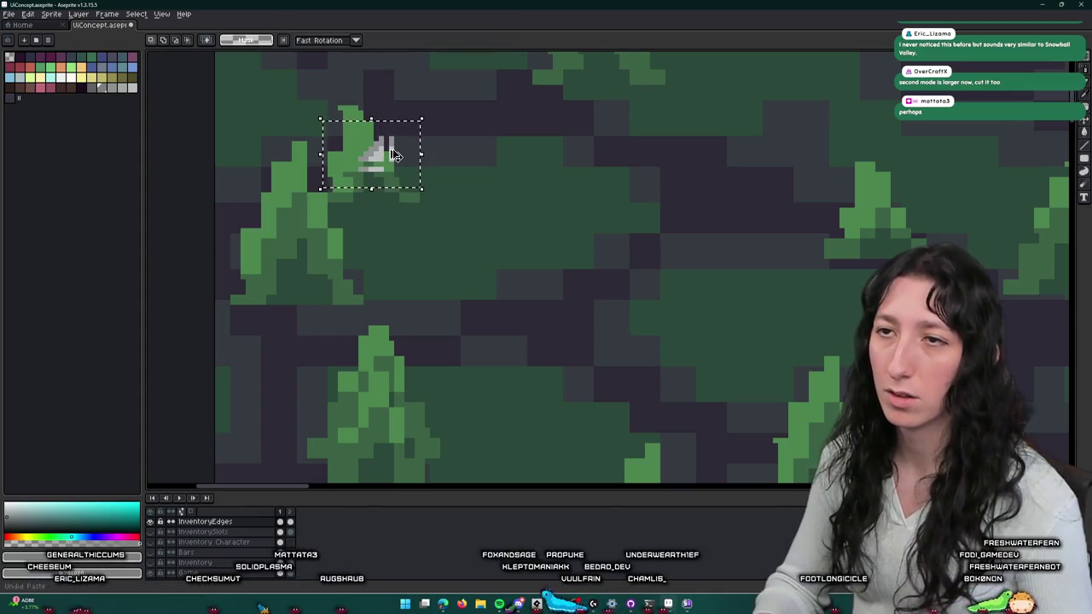
key(Right)
key(Right)
key(Right)
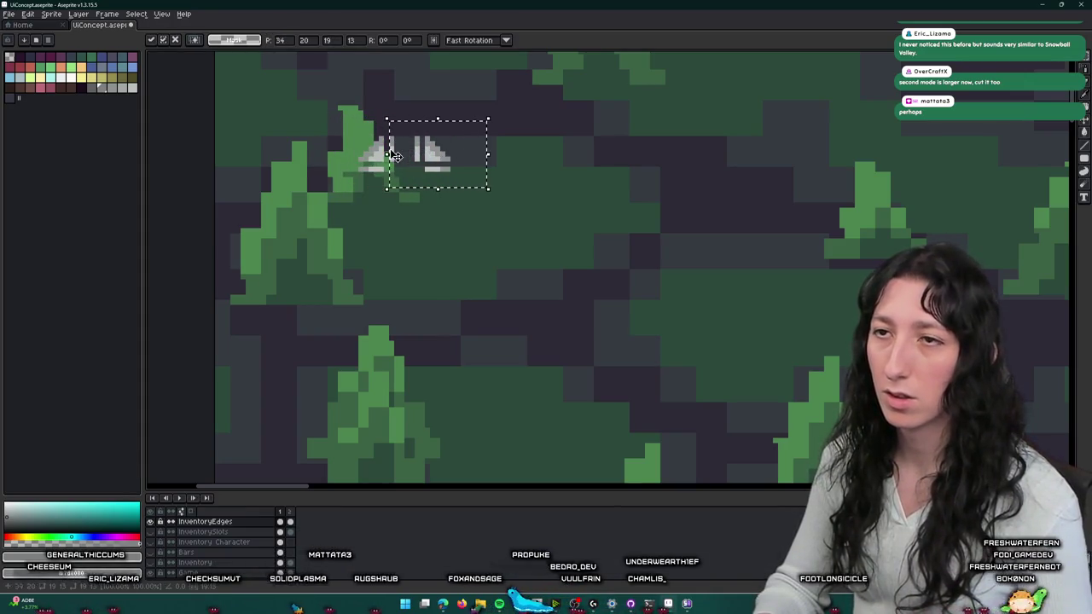
key(Down)
key(Down)
key(Down)
key(Left)
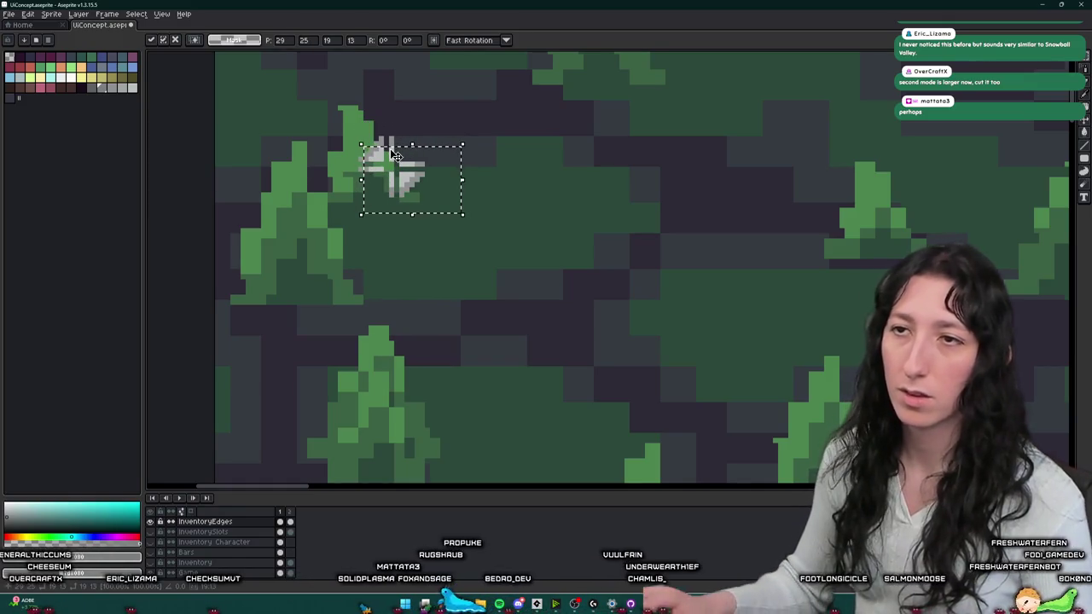
click(366, 244)
- Nudge the small grey triangle into position and commit it
scroll(397, 162, up, 2)
scroll(394, 162, up, 1)
drag(401, 181, 472, 265)
key(Up)
key(Up)
key(Up)
key(Up)
key(Up)
key(Down)
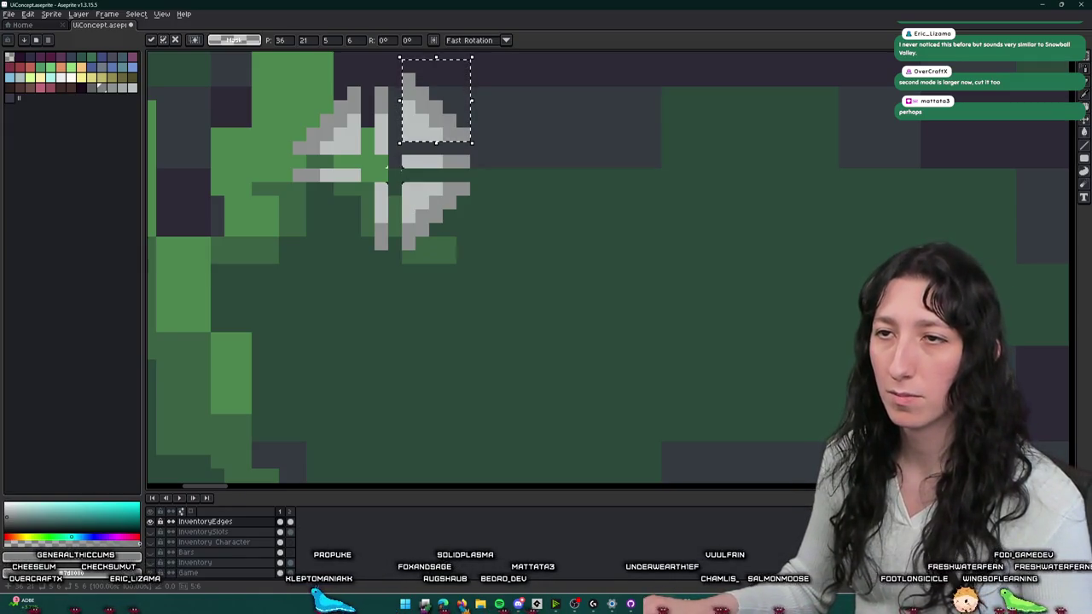
drag(387, 168, 485, 265)
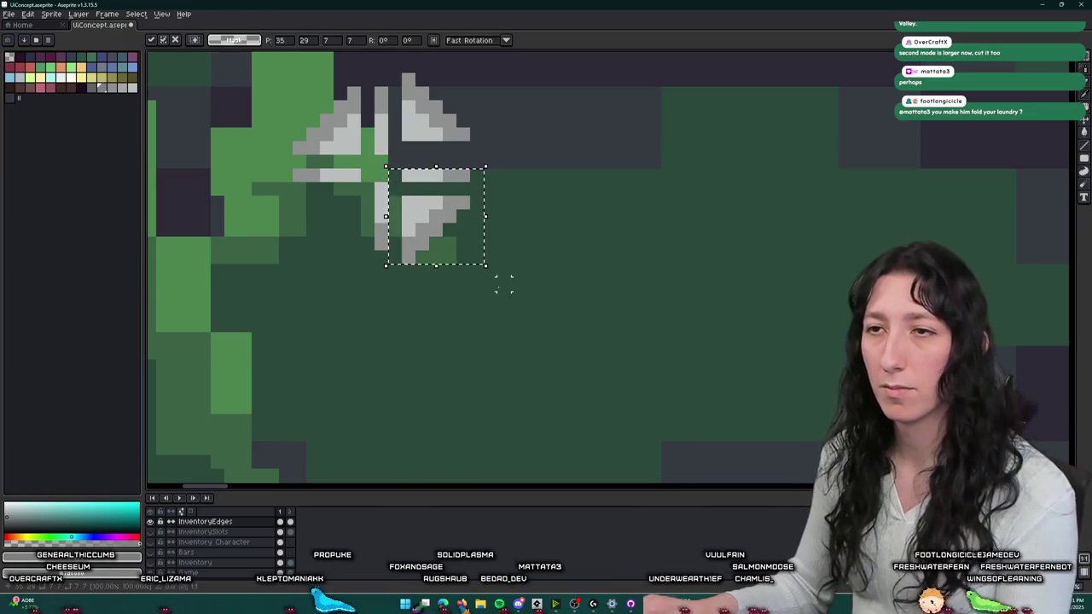
key(Return)
- Mirror the lower-right grey piece horizontally into the bottom-left quadrant
drag(515, 190, 419, 97)
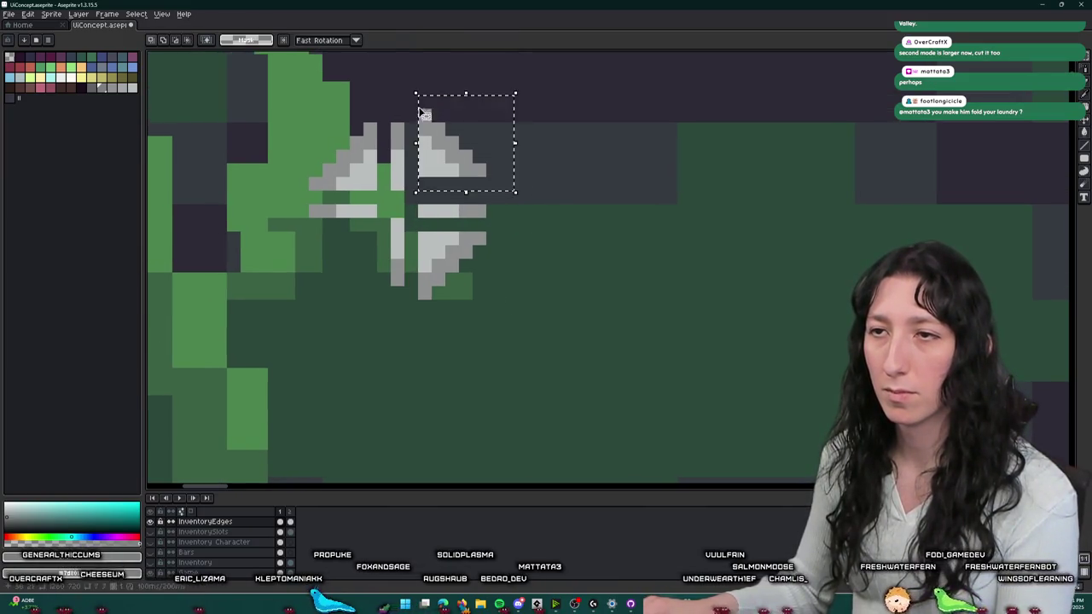
click(506, 156)
drag(417, 230, 501, 328)
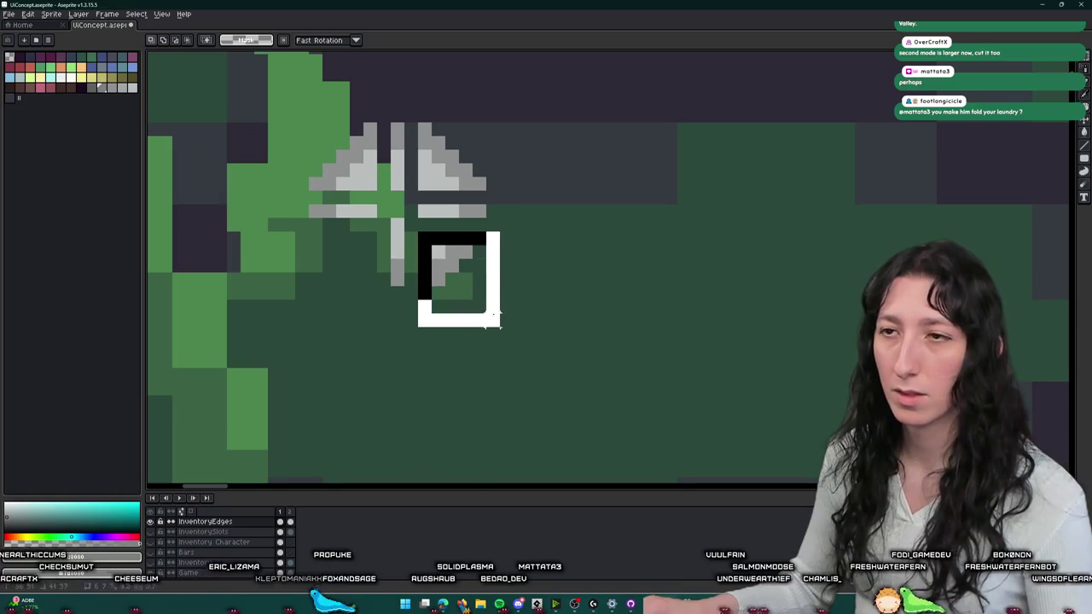
key(shift+h)
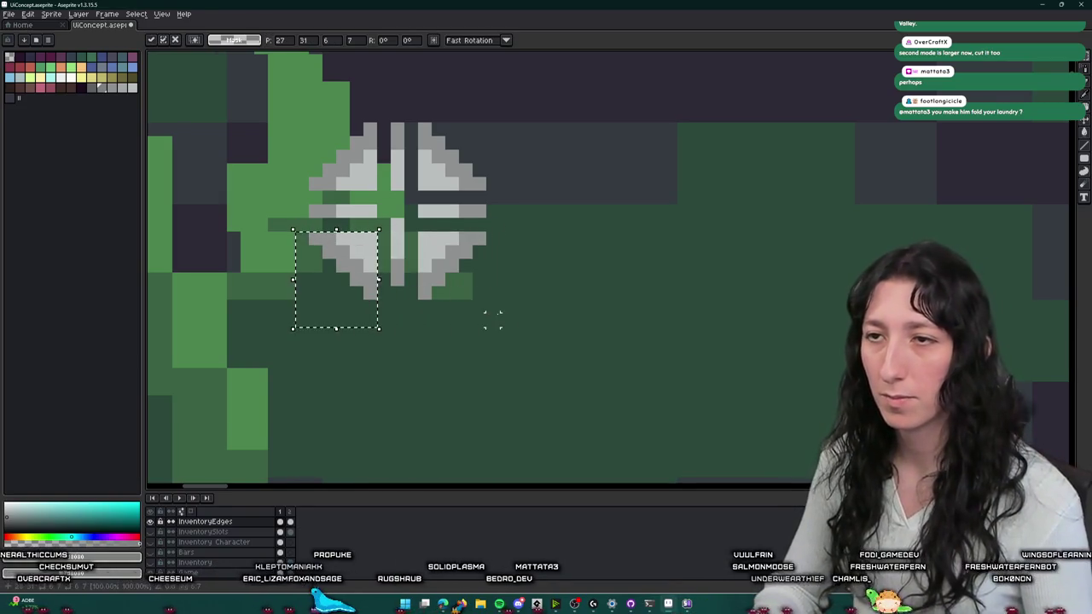
key(Return)
- Nudge the top pieces up, the bottom-right right and the left-side pieces left by one pixel
drag(492, 183, 568, 245)
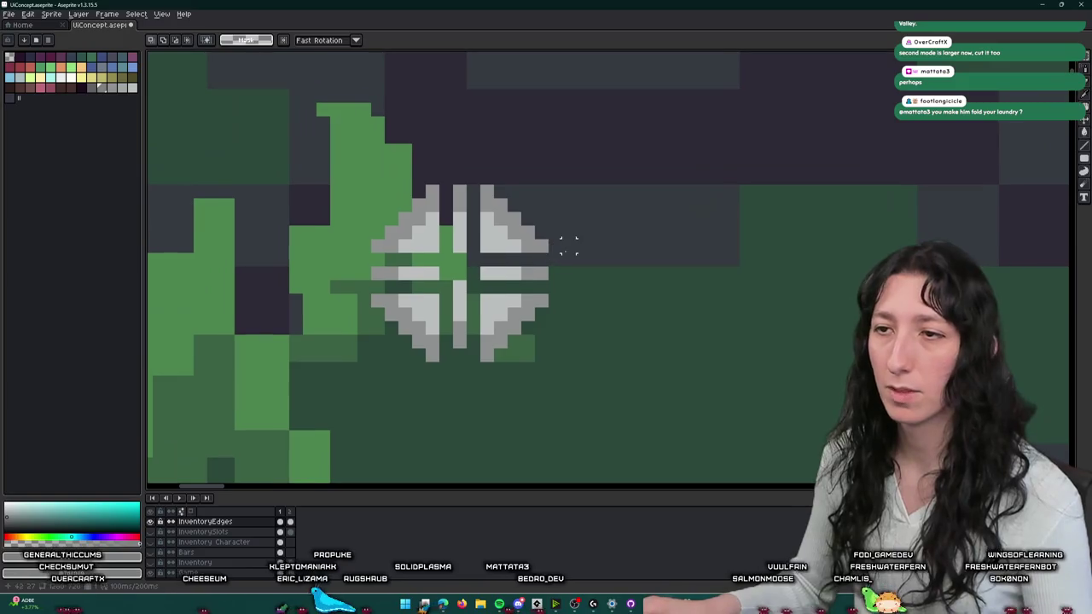
drag(452, 246, 317, 188)
key(Up)
key(Up)
mouse_move(483, 188)
mouse_down()
mouse_move(572, 261)
mouse_move(479, 378)
mouse_move(344, 282)
mouse_up()
key(Up)
key(Up)
key(Return)
key(Right)
key(Return)
key(Left)
key(Return)
- Align the top-right triangle piece so the four-corner crosshair is symmetric
drag(440, 256, 274, 113)
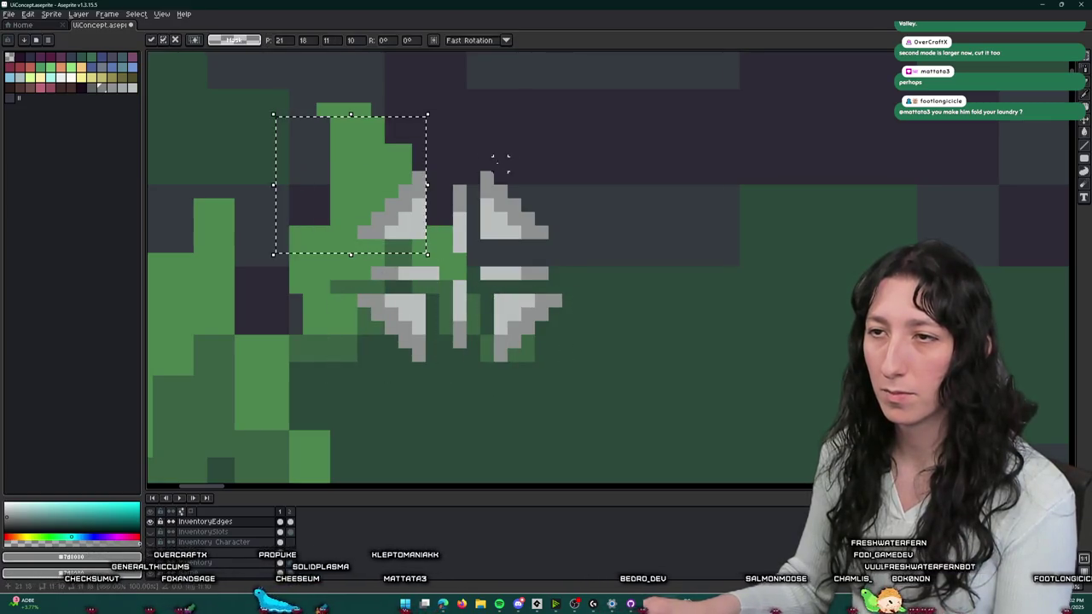
key(Left)
key(Return)
drag(467, 157, 517, 202)
drag(582, 246, 482, 171)
key(Return)
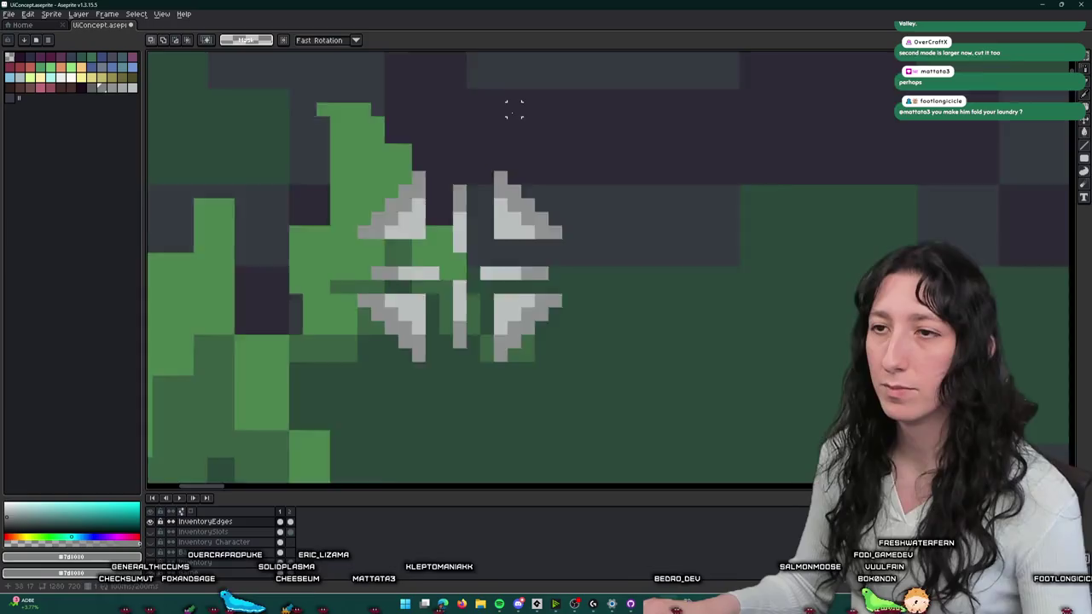
scroll(512, 109, down, 2)
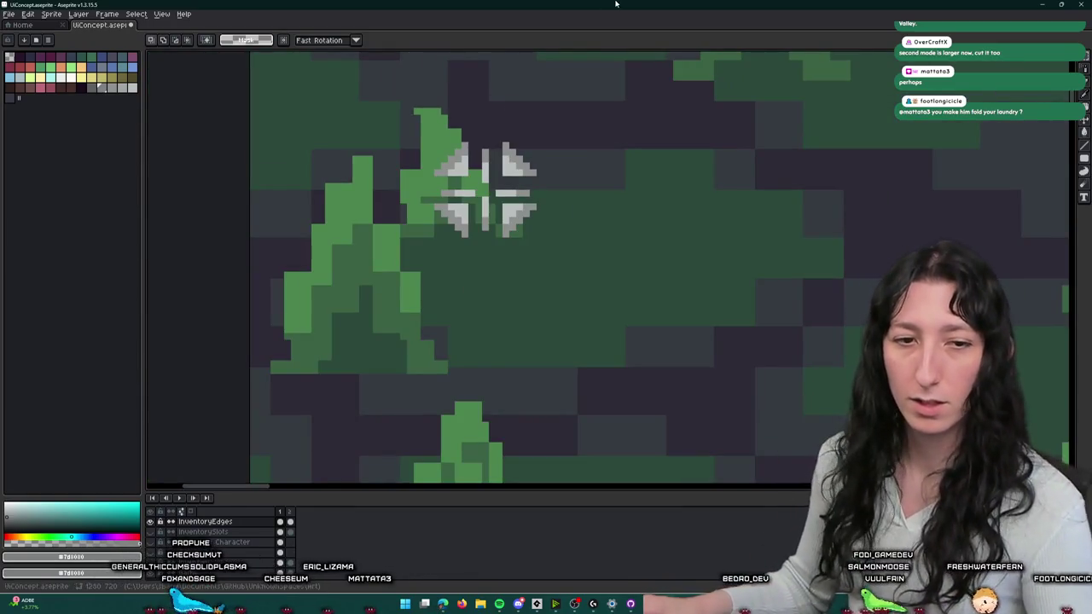
- Save the mockup and zoom in on the crosshair icon
drag(492, 290, 474, 235)
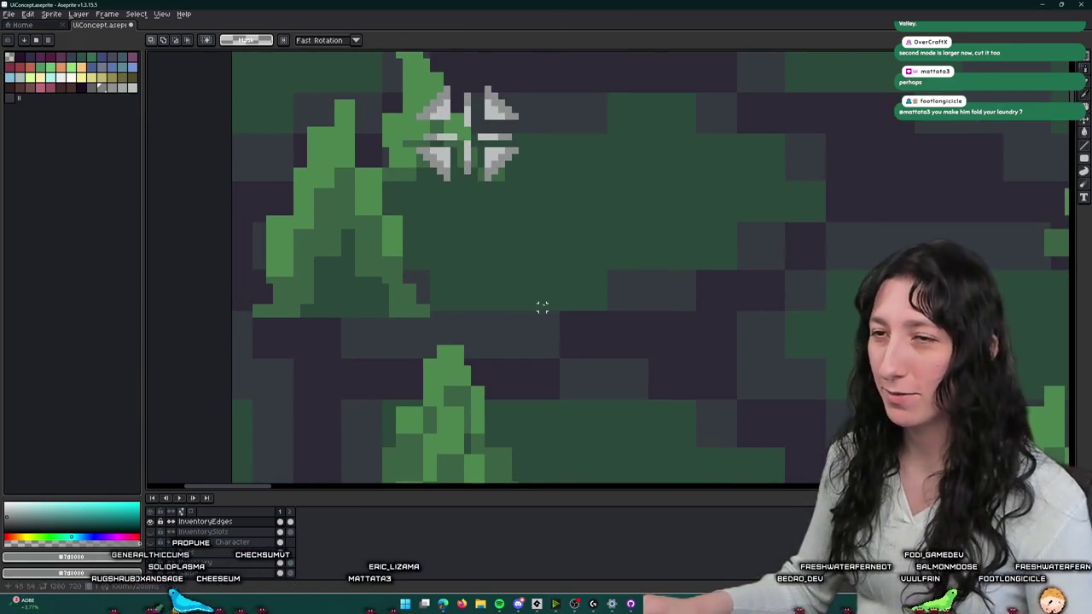
drag(548, 311, 569, 282)
key(ctrl+s)
scroll(535, 152, up, 2)
scroll(498, 219, up, 1)
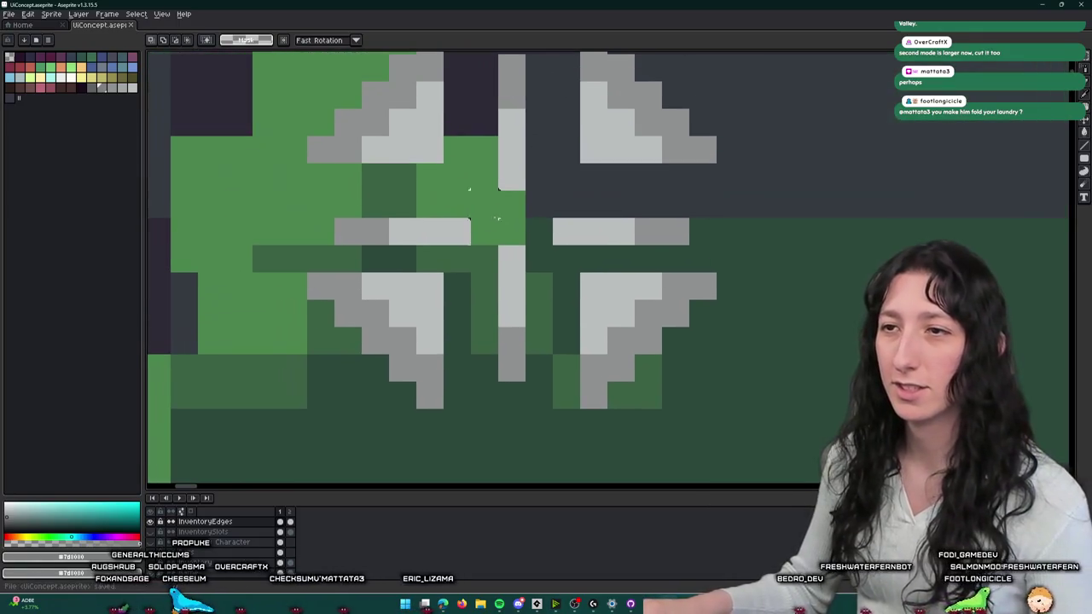
- Spread the crosshair's left and right bars outward and raise the top bar one step
drag(498, 246, 525, 410)
mouse_move(471, 246)
mouse_down()
mouse_move(334, 219)
mouse_move(314, 230)
mouse_up()
mouse_move(553, 219)
mouse_down()
mouse_move(690, 245)
mouse_move(710, 232)
mouse_up()
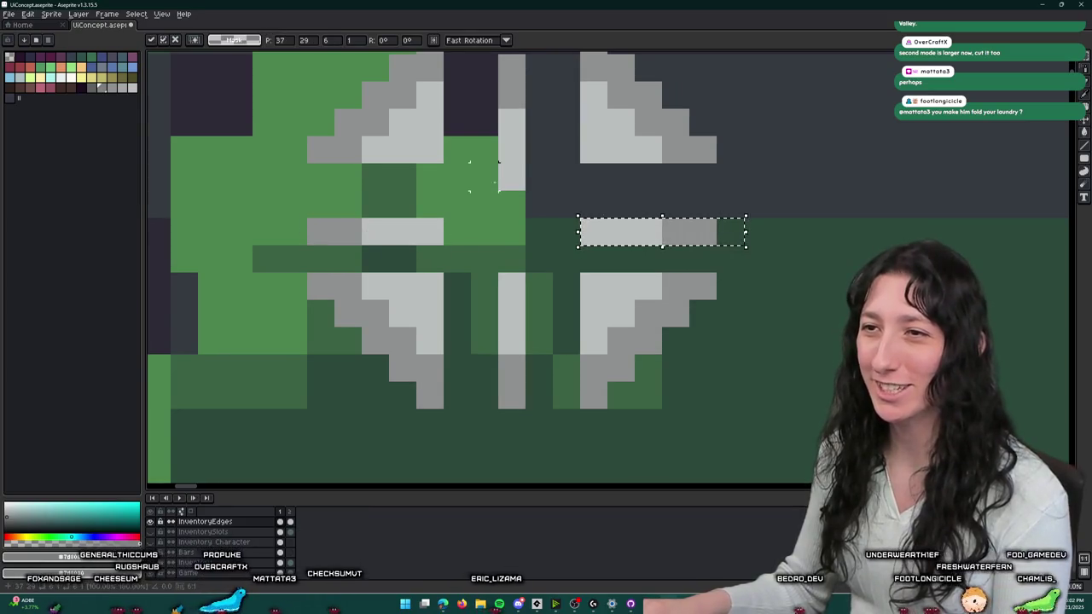
drag(498, 82, 526, 219)
drag(512, 171, 512, 144)
scroll(605, 139, down, 2)
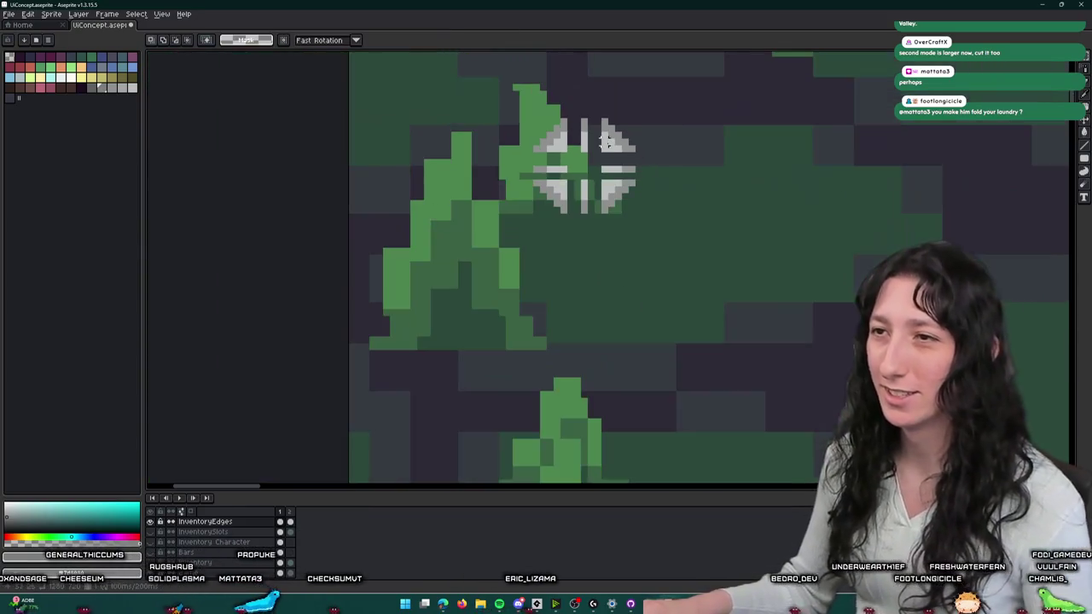
scroll(632, 179, down, 1)
scroll(661, 128, up, 1)
scroll(563, 149, up, 1)
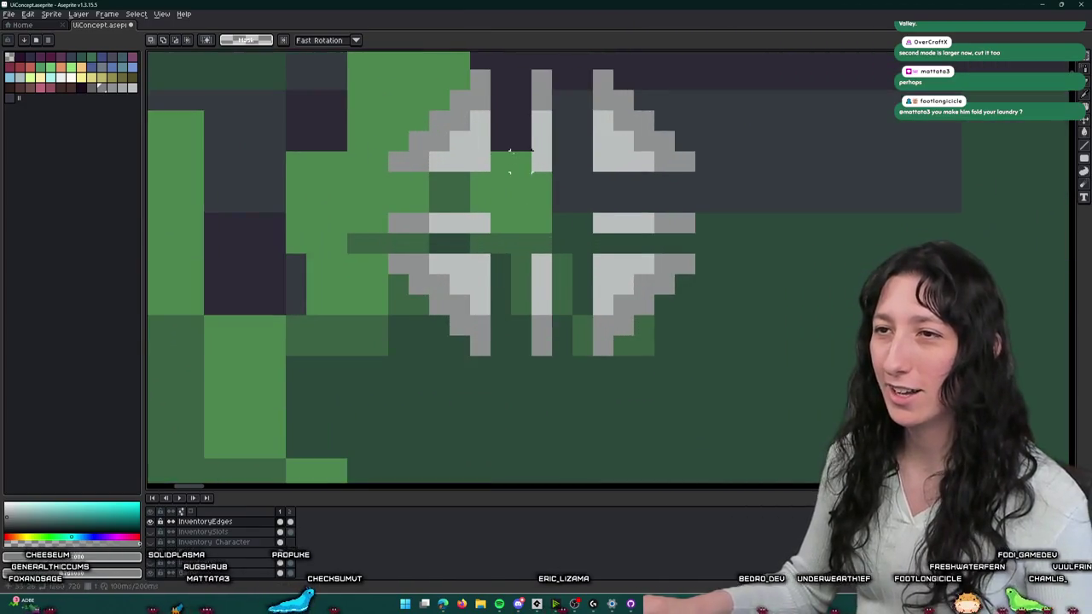
scroll(512, 171, up, 1)
- Nudge the cross's top arm down two pixels
drag(321, 203, 668, 103)
key(Down)
key(Down)
scroll(743, 190, down, 2)
key(ctrl+d)
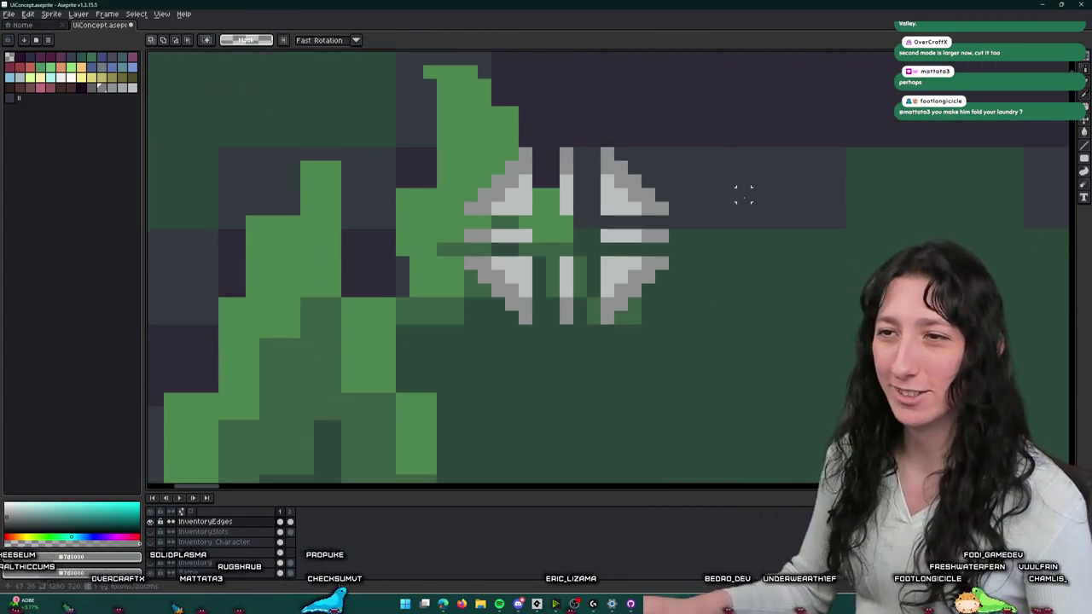
scroll(516, 278, up, 2)
- Shift the cross's left and right halves one pixel inward to even the gaps, then deselect
drag(385, 54, 519, 365)
key(Right)
drag(629, 80, 771, 398)
key(Left)
key(ctrl+d)
- Zoom out and select one small inventory slot
scroll(842, 313, down, 2)
scroll(570, 200, down, 2)
scroll(666, 196, down, 1)
scroll(666, 196, down, 1)
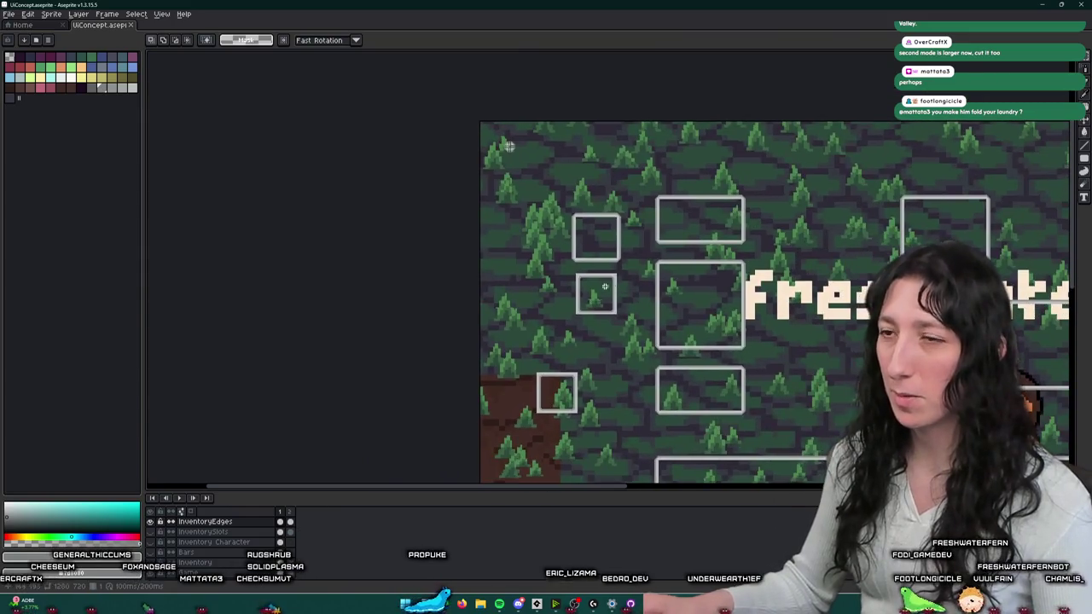
scroll(524, 207, up, 3)
drag(524, 188, 736, 406)
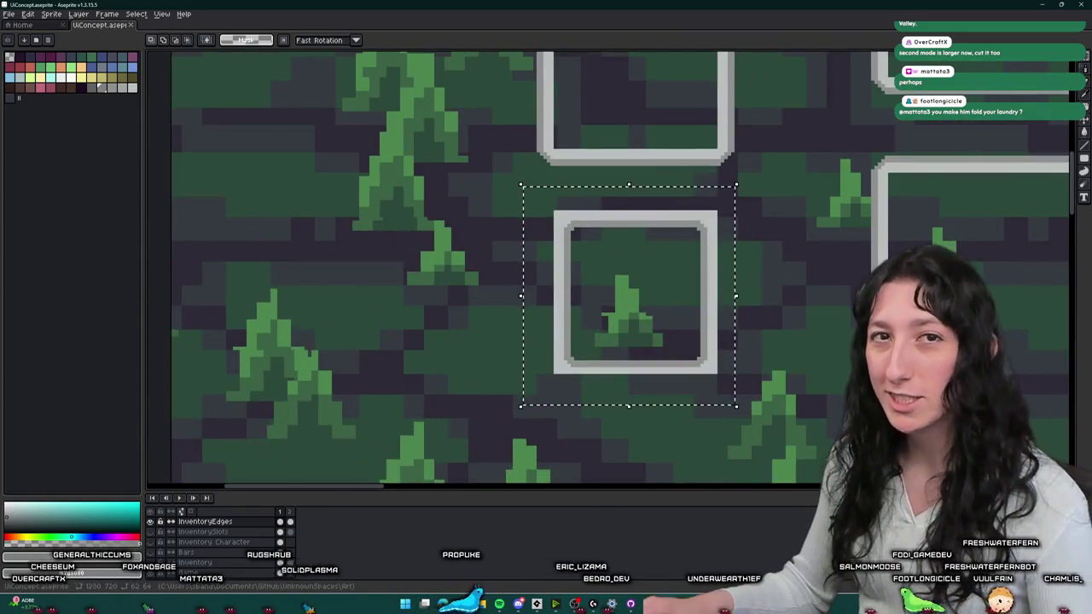
scroll(515, 316, down, 2)
scroll(514, 316, down, 1)
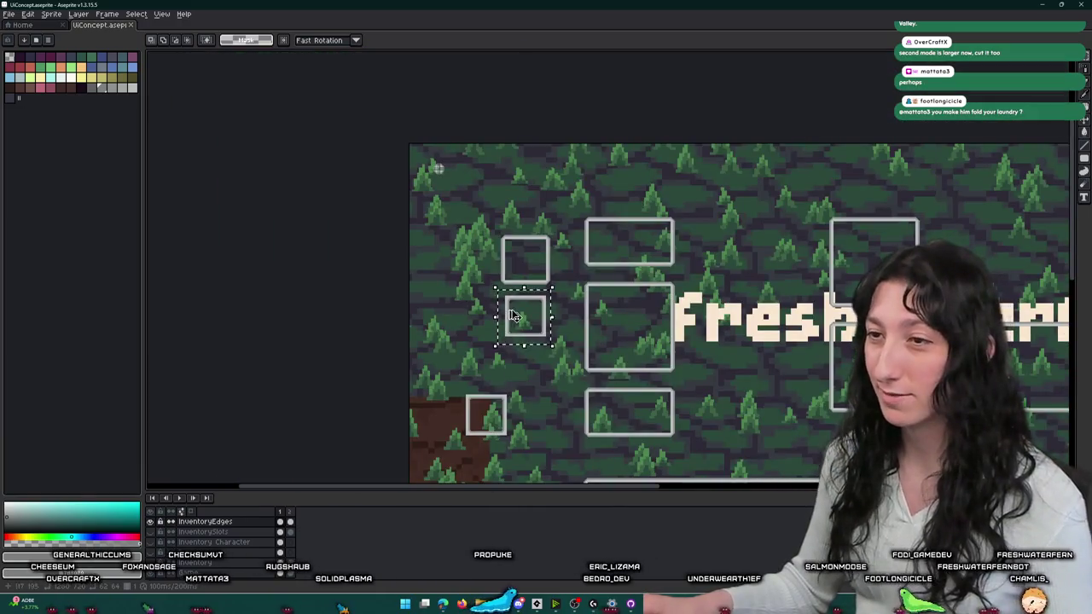
- Copy the inventory slot up beside the crosshair icon and commit it
drag(507, 341, 421, 213)
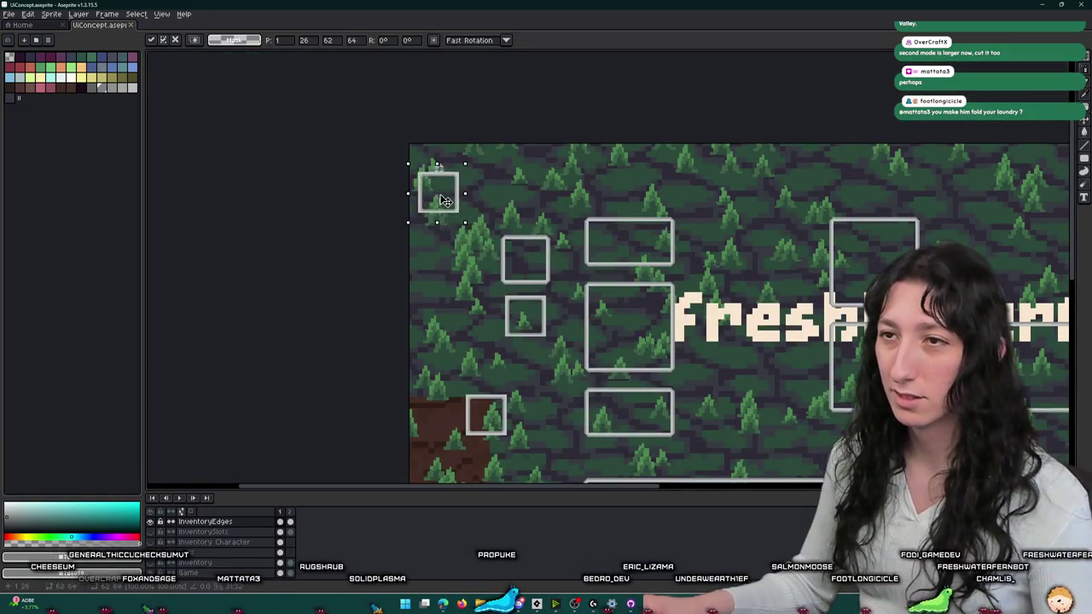
scroll(438, 192, up, 3)
drag(437, 252, 473, 282)
key(Return)
scroll(431, 275, up, 1)
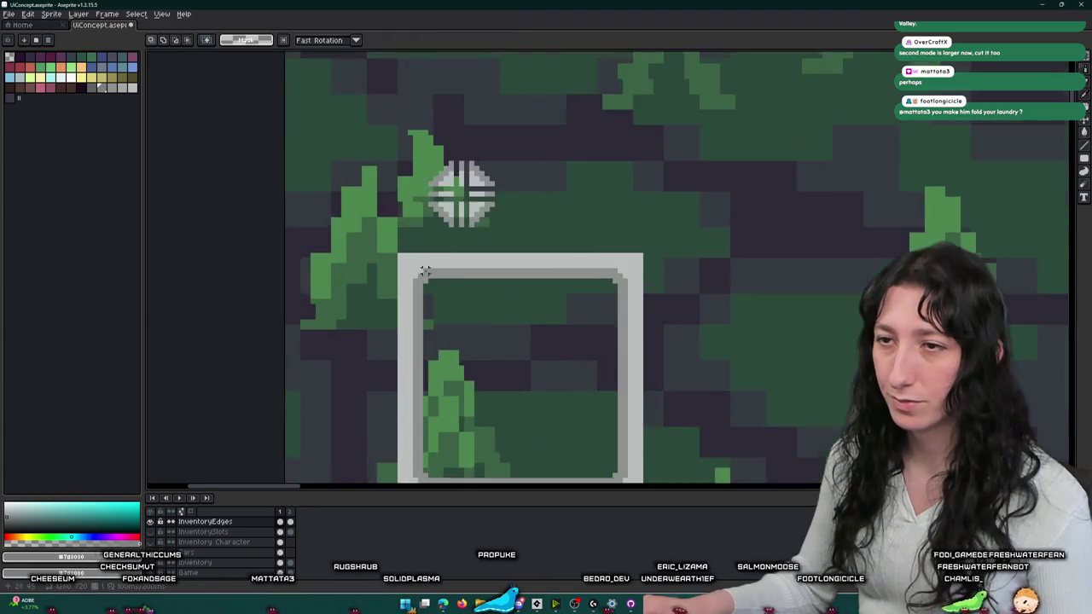
scroll(431, 275, up, 1)
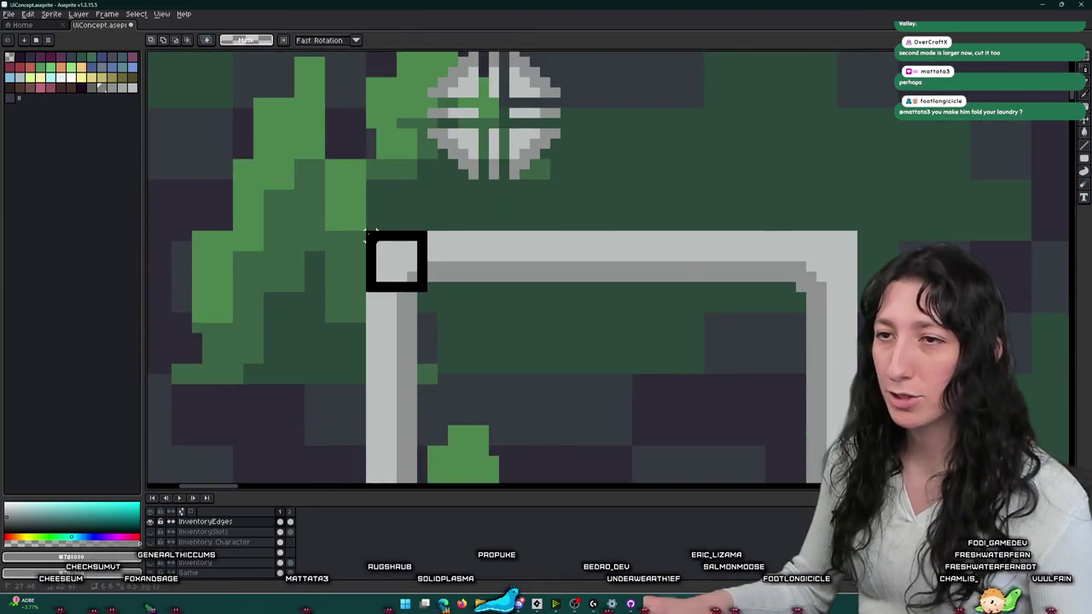
- Move the slot's light-grey corner square beside the cross, nudged two pixels left
drag(368, 232, 426, 291)
scroll(363, 281, down, 1)
scroll(358, 273, down, 1)
drag(357, 260, 480, 162)
scroll(481, 162, up, 1)
scroll(483, 168, up, 1)
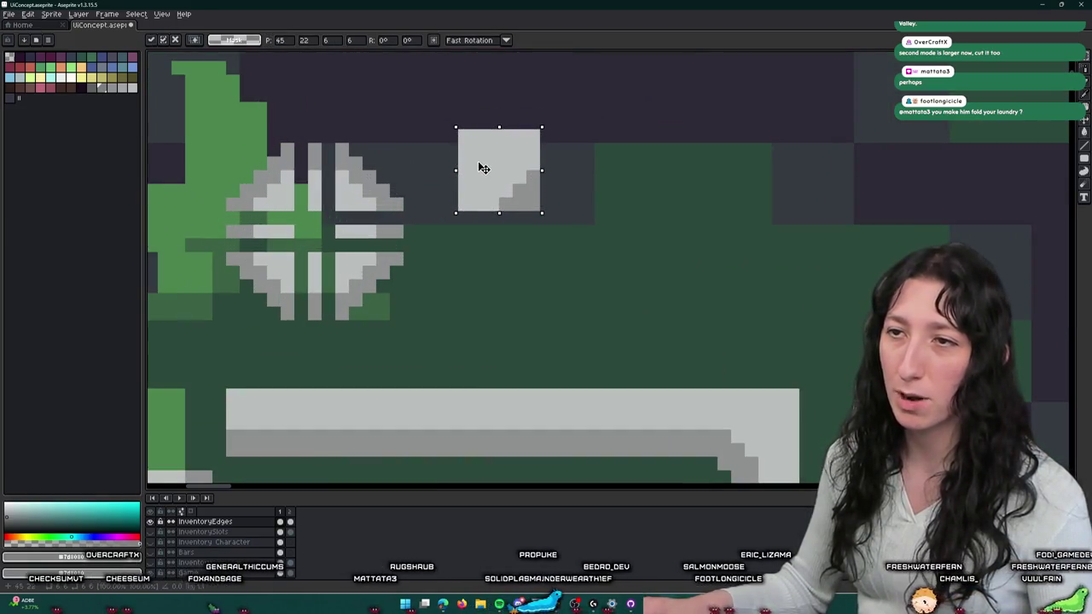
scroll(483, 168, down, 2)
scroll(488, 164, down, 1)
scroll(487, 164, down, 1)
scroll(496, 164, down, 1)
scroll(492, 159, up, 1)
scroll(495, 128, up, 2)
scroll(426, 141, up, 1)
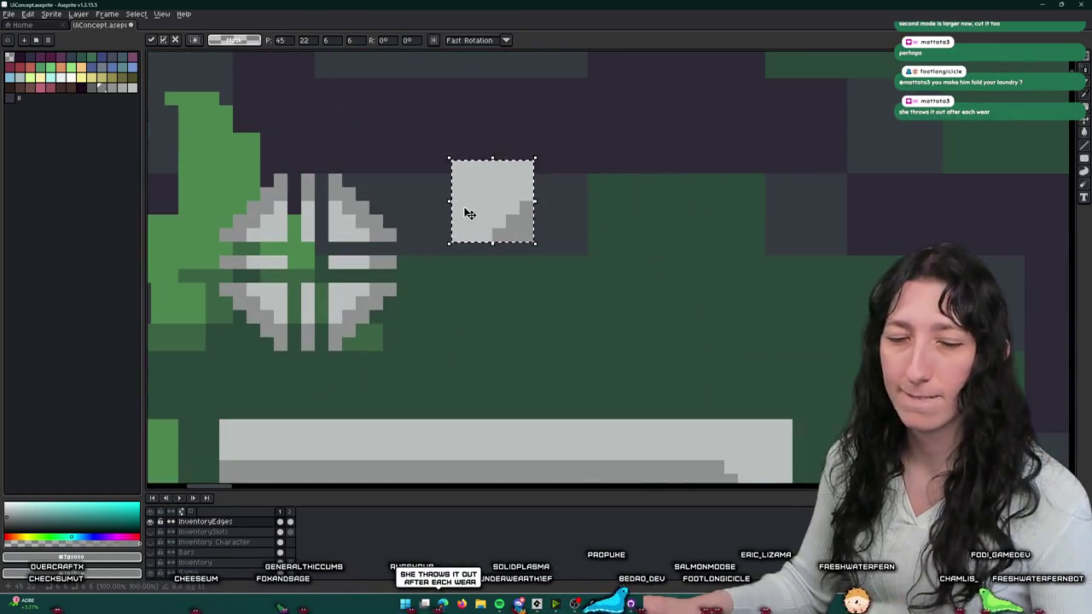
drag(464, 200, 519, 185)
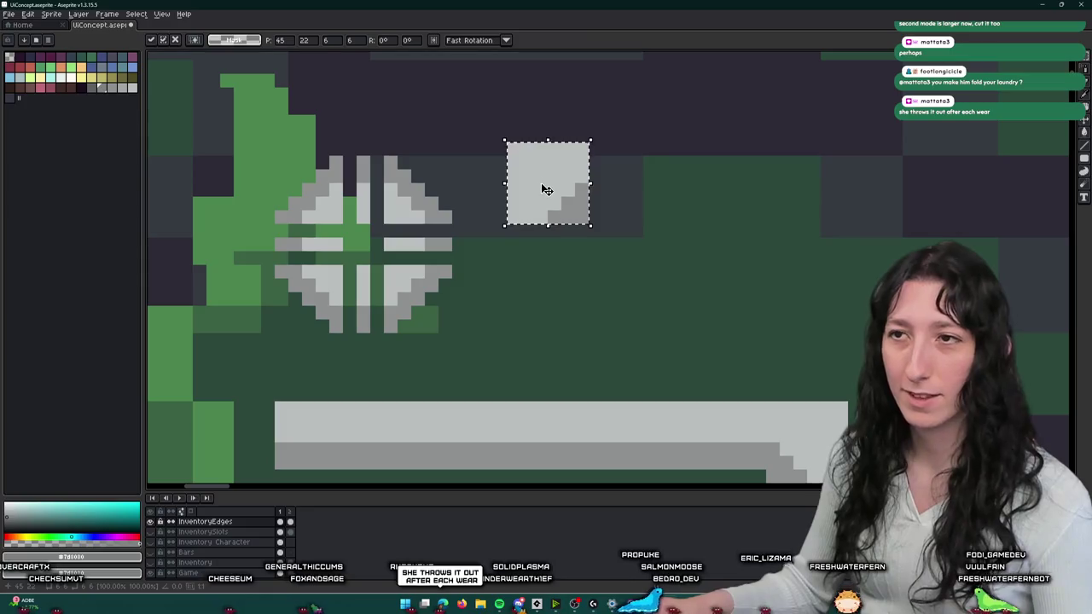
key(Left)
key(Left)
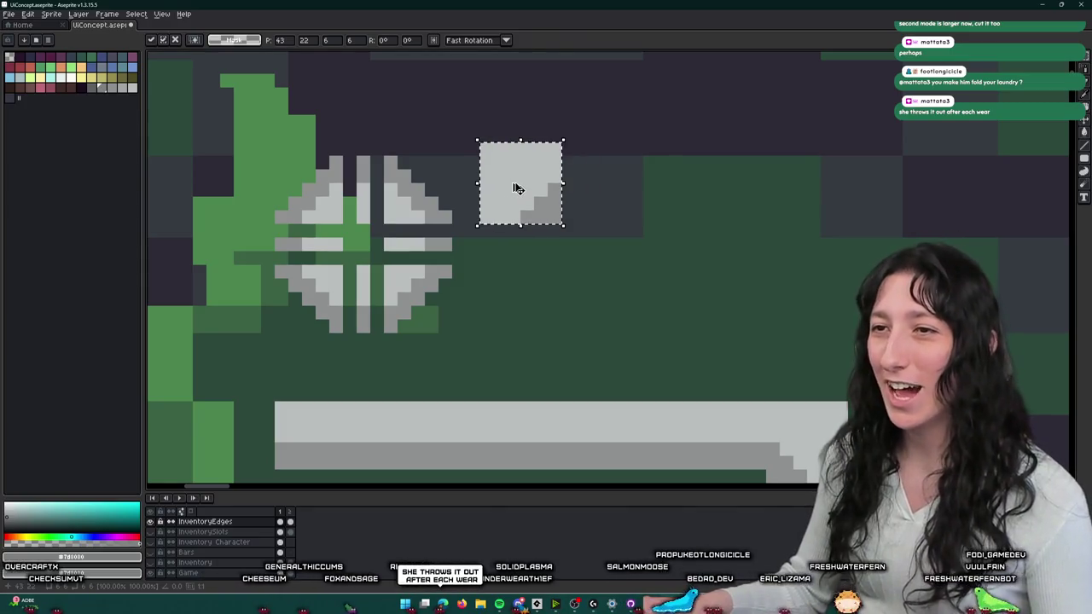
- Flip the corner square horizontally, position the mirrored copy beside the original, and commit
key(shift+h)
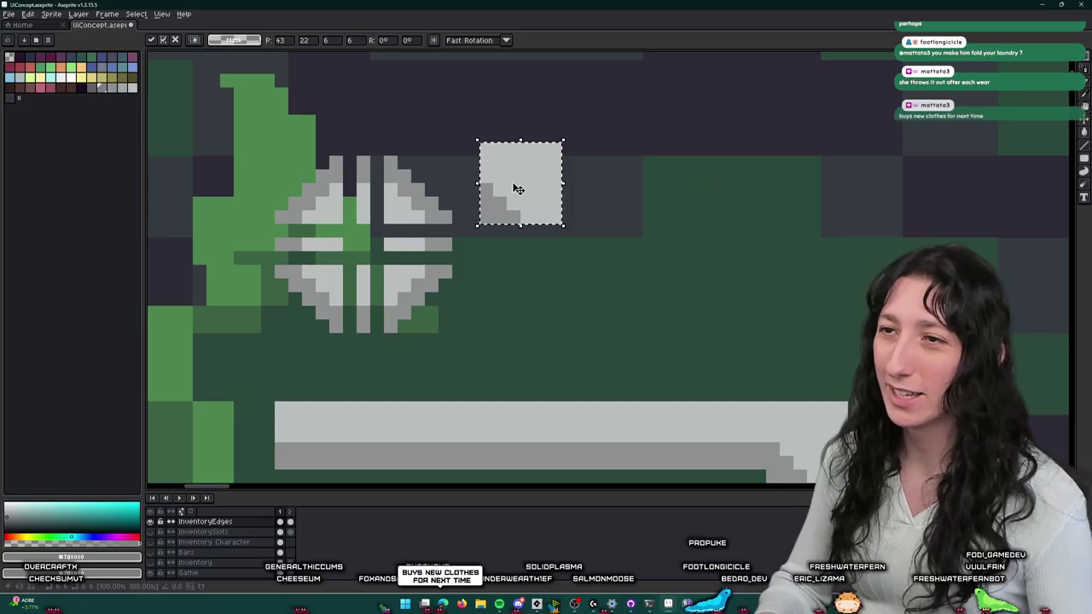
key(Right)
key(Right)
key(Right)
key(Left)
key(Left)
key(Left)
key(Left)
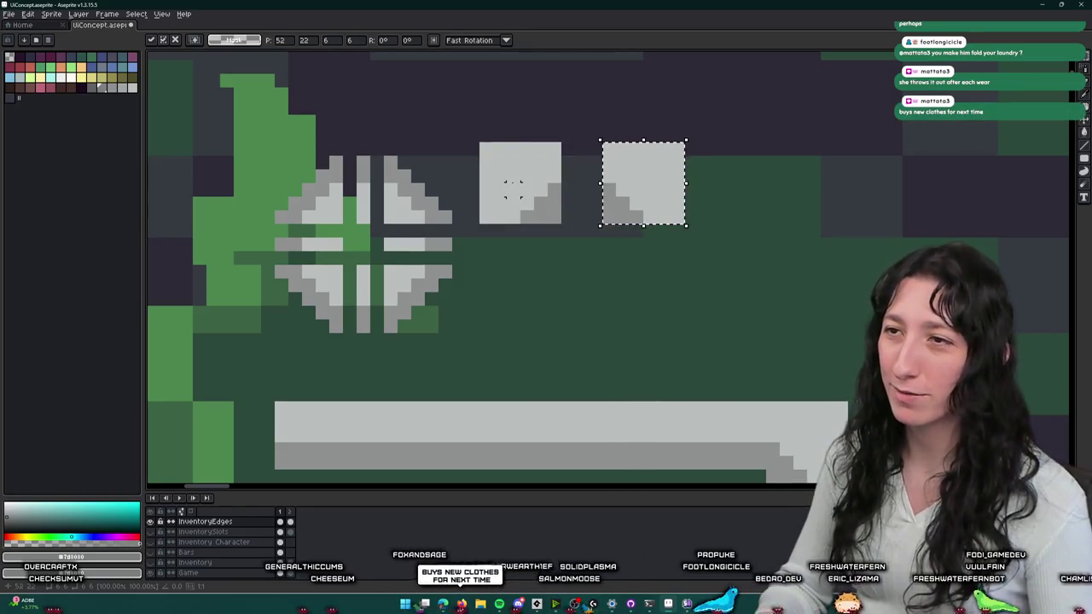
key(Left)
key(Left)
key(Left)
key(Left)
key(Right)
key(Right)
key(Right)
key(Right)
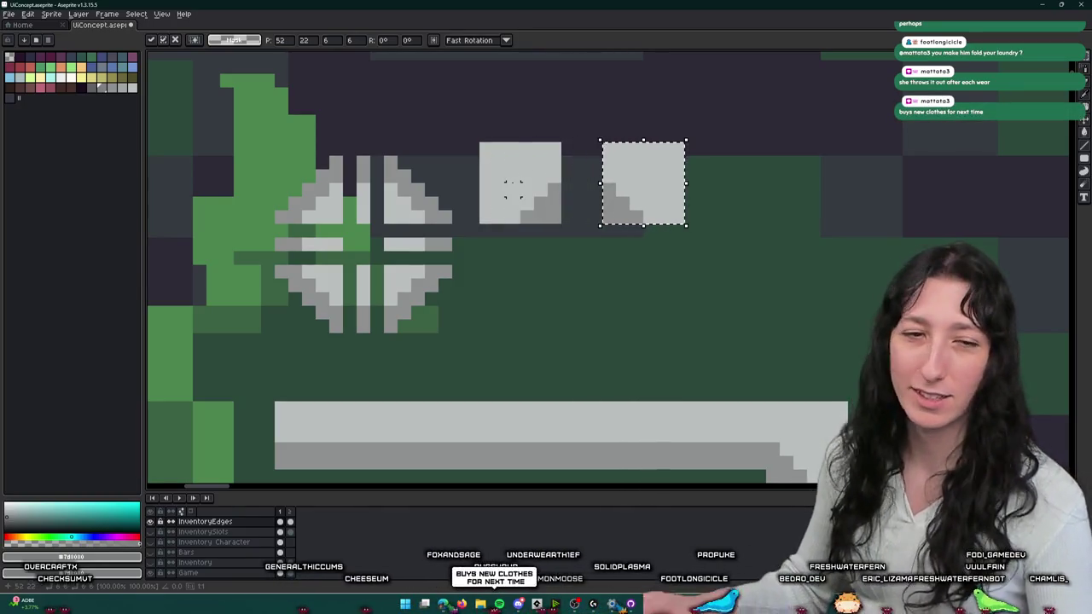
scroll(565, 256, down, 2)
scroll(312, 324, down, 1)
scroll(366, 282, down, 2)
scroll(366, 282, left, 2)
key(Return)
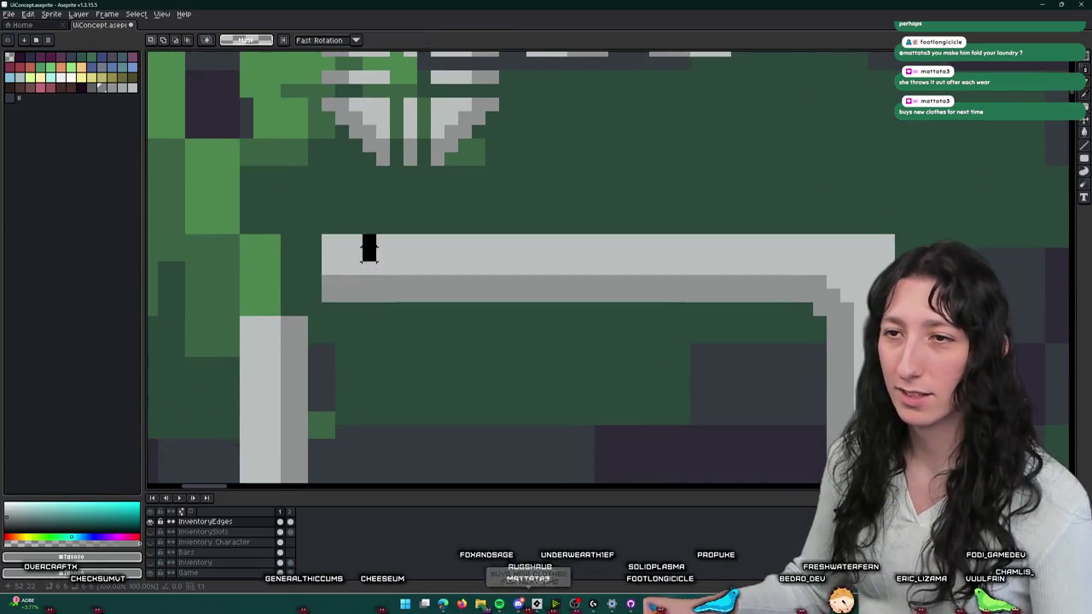
- Move a grey bar piece into the gap between the two corner squares
drag(409, 268, 314, 381)
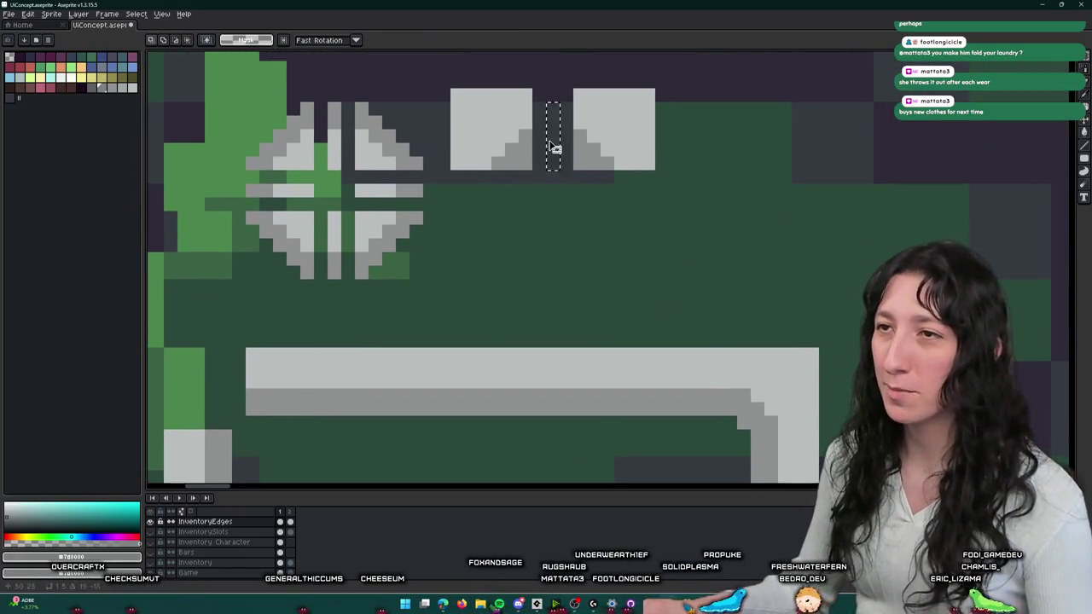
drag(300, 392, 556, 139)
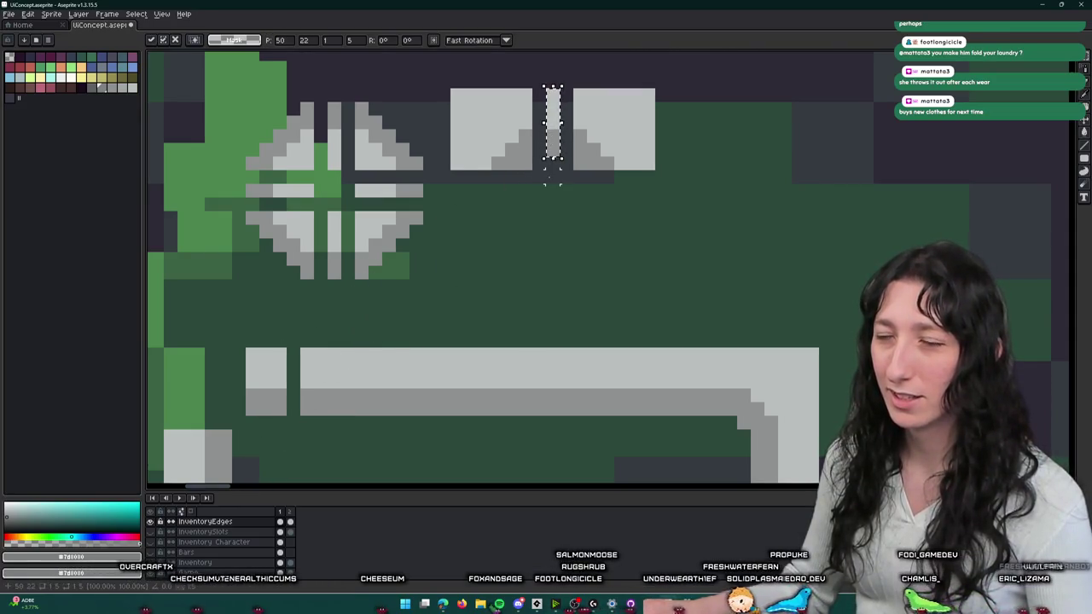
key(ctrl+d)
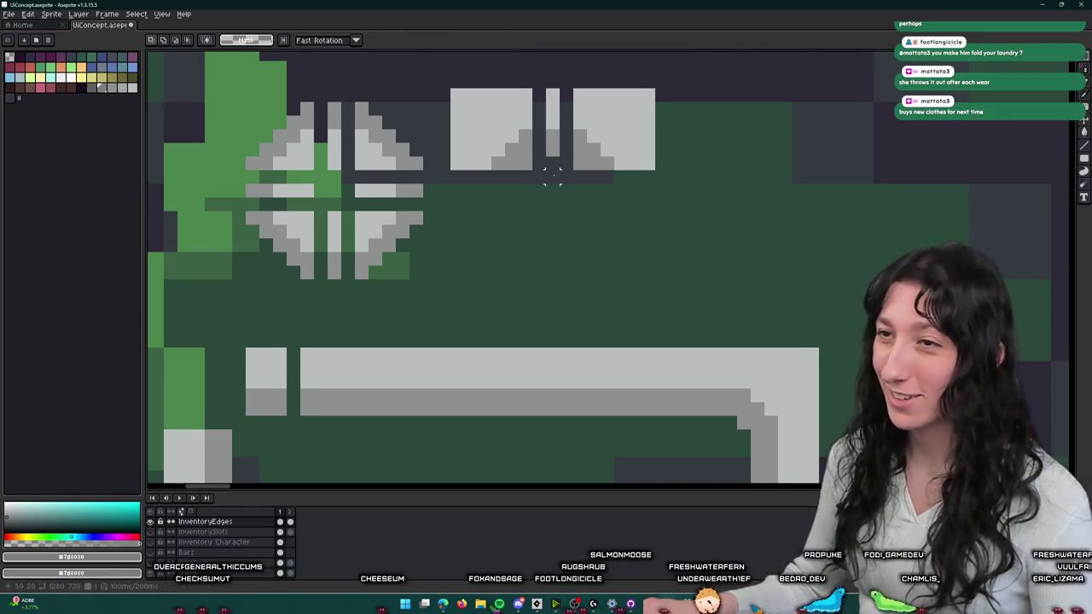
scroll(498, 231, down, 2)
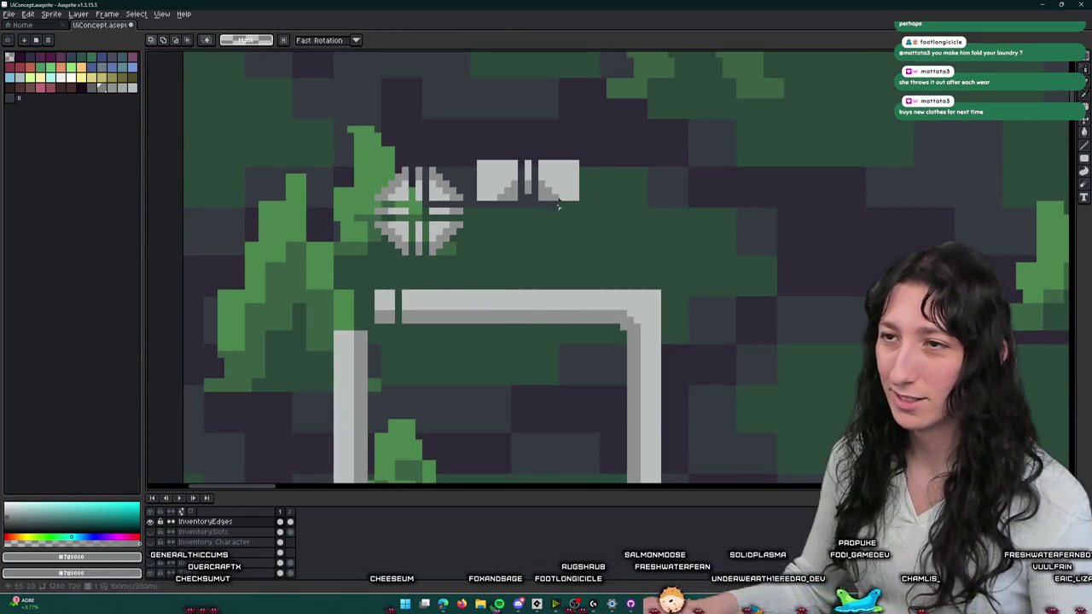
scroll(546, 200, up, 1)
scroll(511, 184, up, 1)
scroll(487, 171, down, 2)
scroll(461, 153, up, 2)
- Shift the top edge piece down a pixel and place the last piece, completing the four-square tile
drag(459, 152, 609, 210)
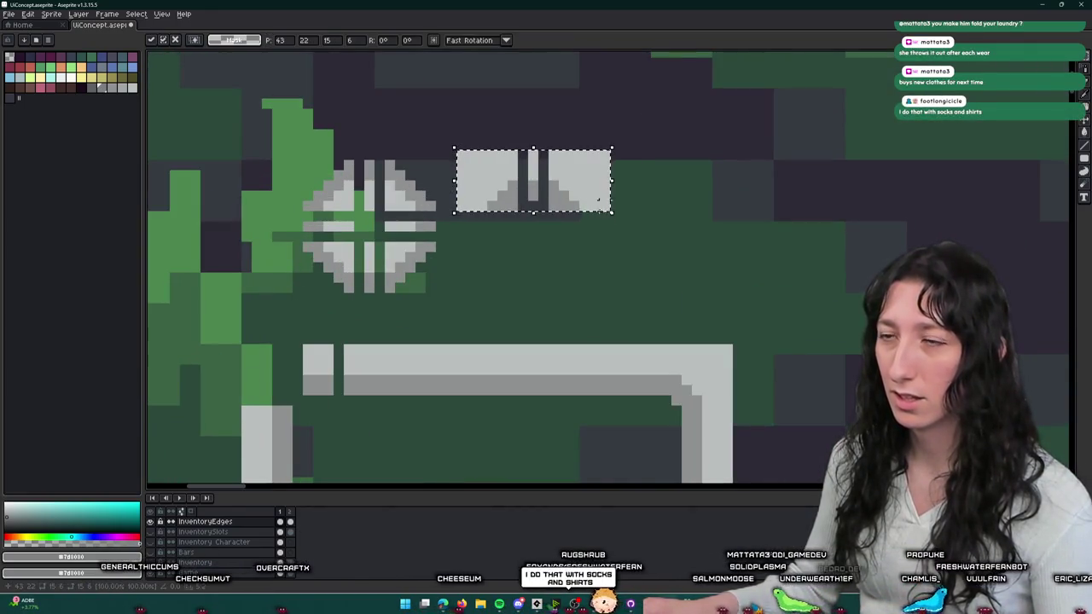
drag(536, 189, 539, 275)
drag(540, 219, 594, 70)
key(ctrl+d)
mouse_move(794, 306)
mouse_down()
mouse_move(768, 304)
mouse_move(724, 176)
mouse_up()
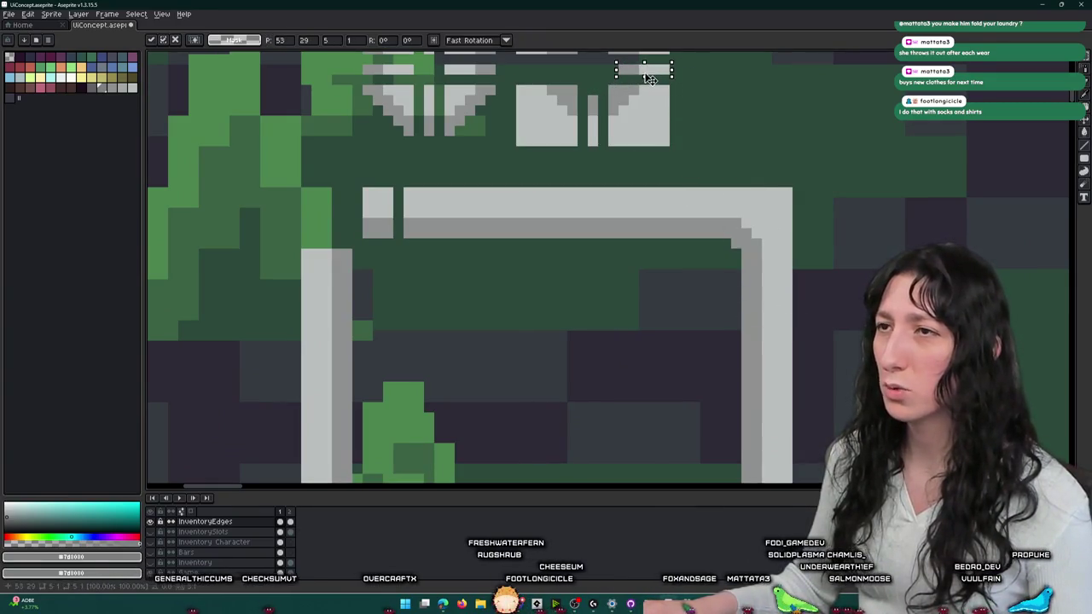
drag(649, 78, 673, 225)
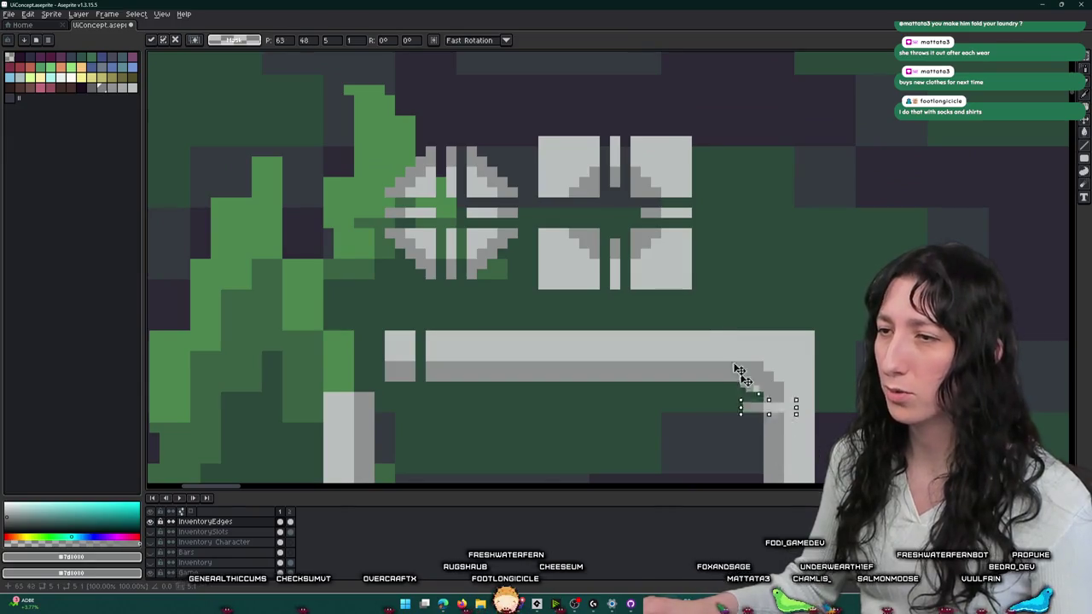
drag(763, 416, 563, 216)
key(Return)
- Delete the stray grey square frame around the tree
scroll(565, 217, down, 3)
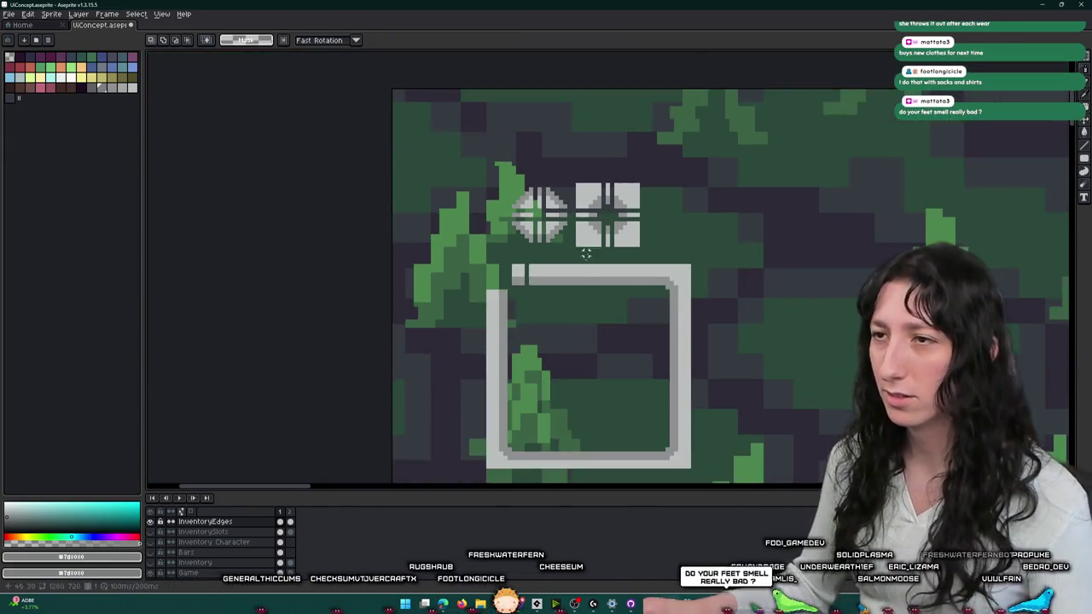
scroll(419, 154, down, 1)
drag(419, 154, 598, 346)
key(Delete)
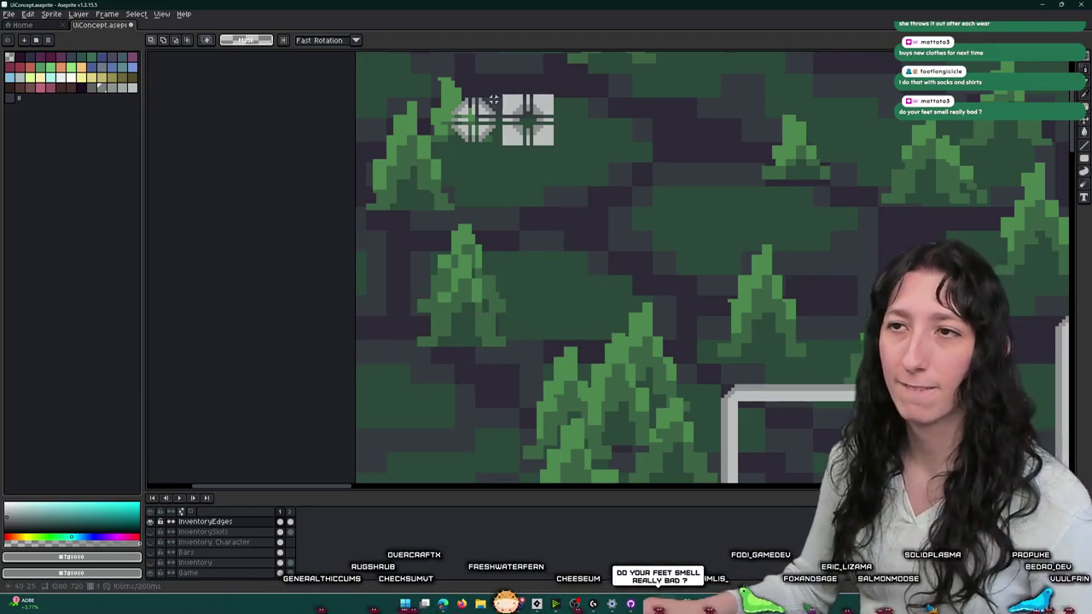
- Pan and zoom the view to centre the edge tiles and small slots
scroll(493, 99, up, 3)
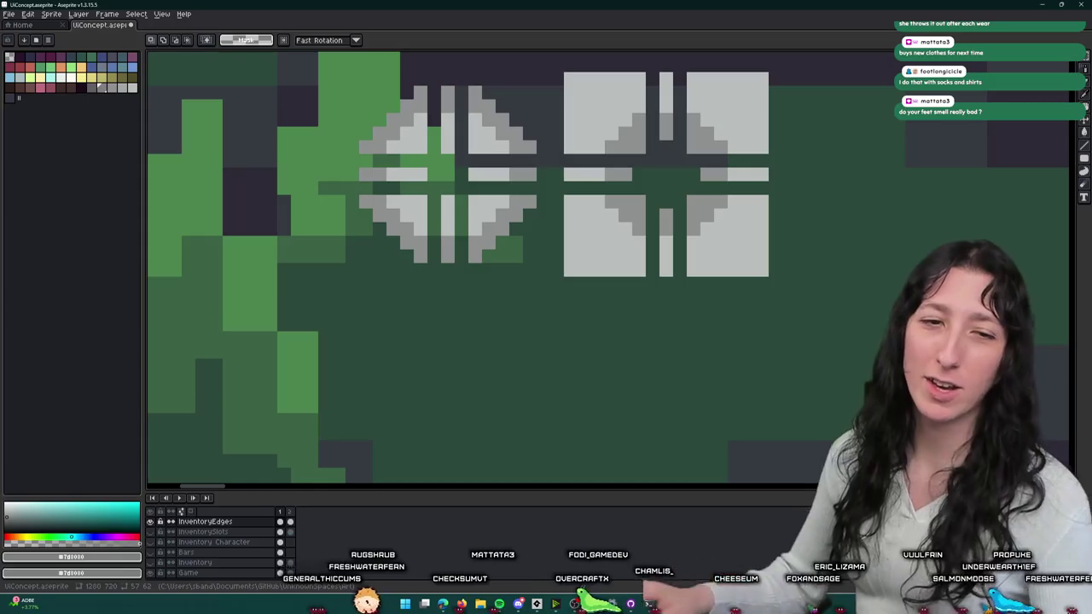
drag(611, 204, 571, 214)
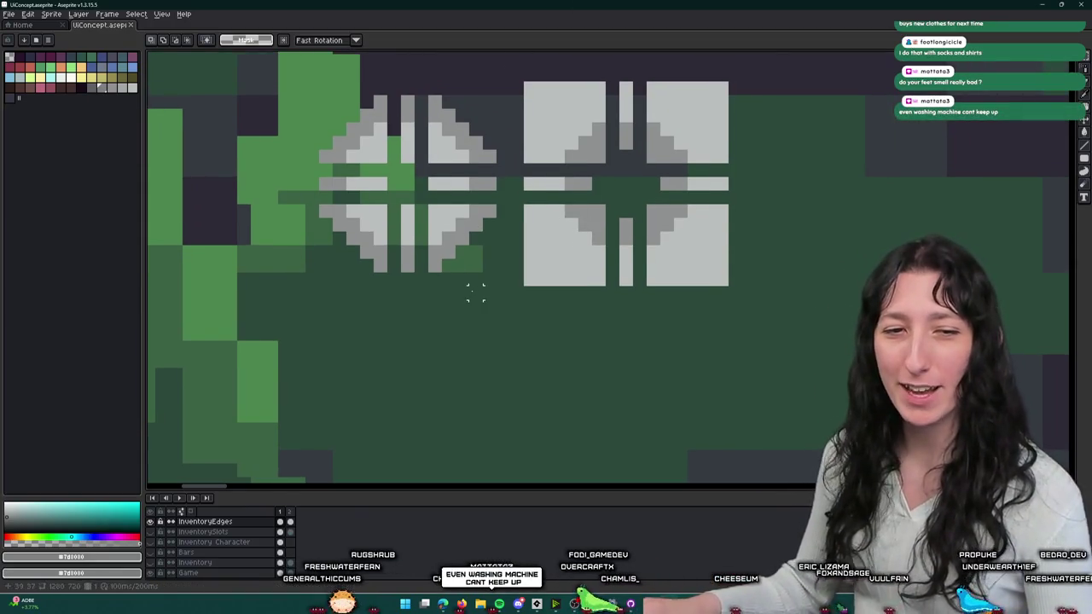
scroll(475, 293, down, 1)
scroll(472, 291, down, 1)
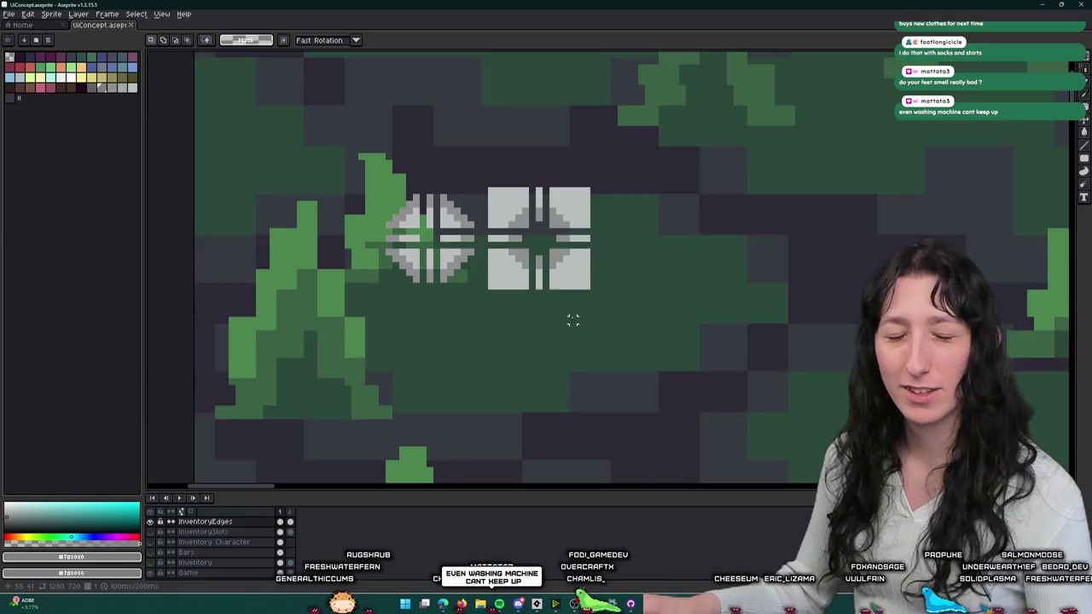
drag(573, 319, 556, 289)
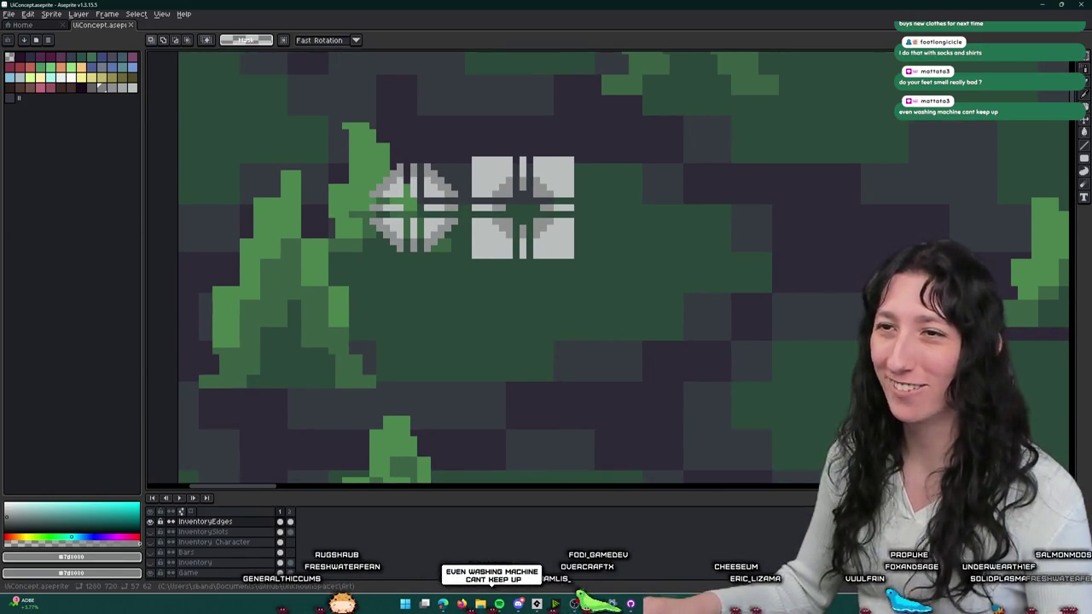
scroll(526, 155, down, 3)
scroll(526, 155, down, 3)
scroll(525, 154, down, 2)
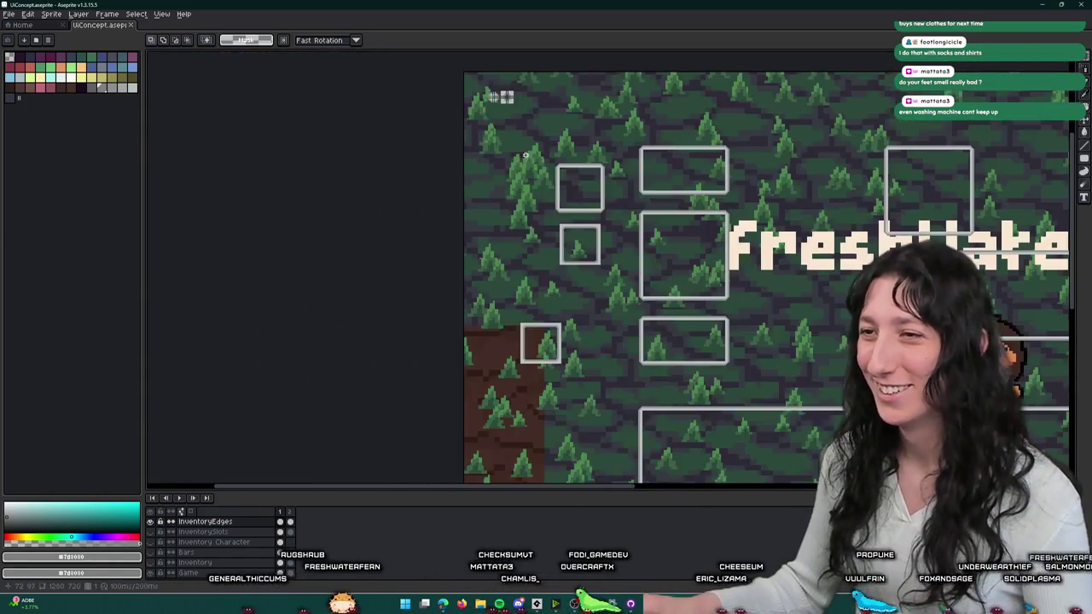
scroll(610, 247, down, 1)
scroll(580, 236, up, 2)
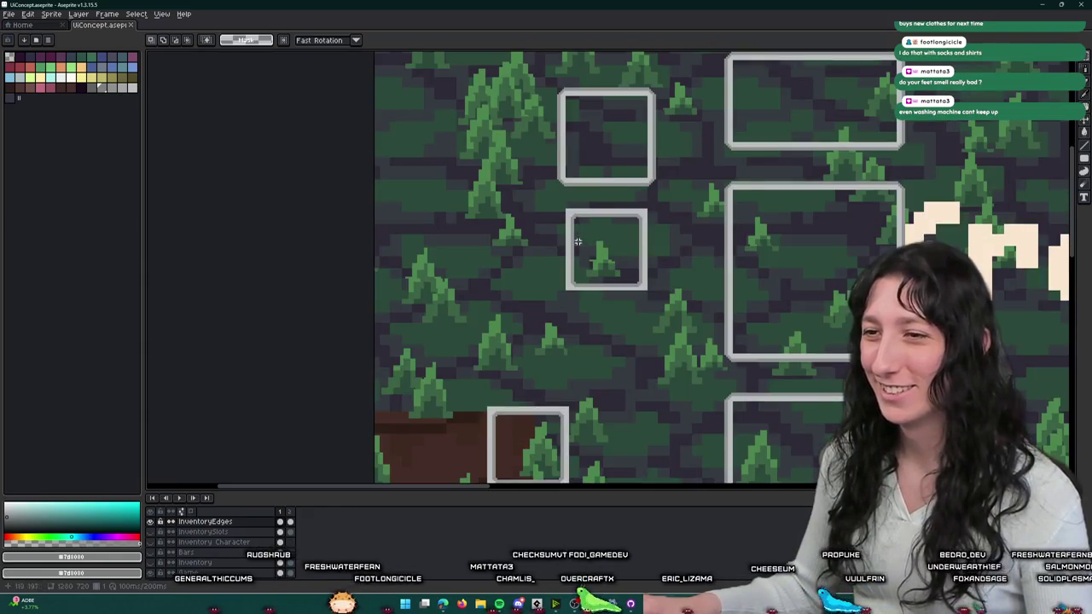
scroll(581, 347, down, 2)
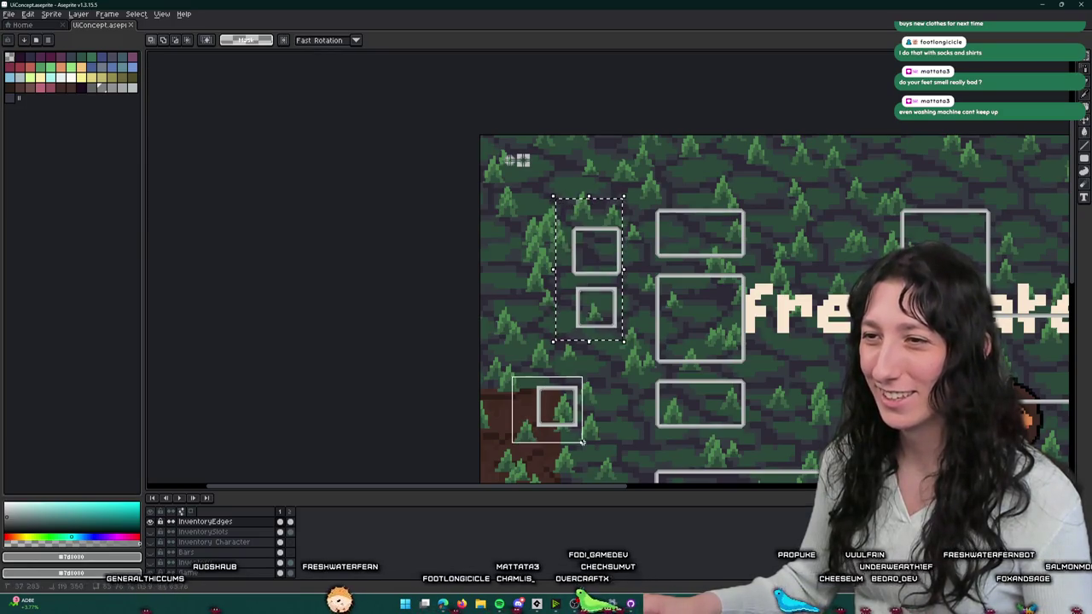
- Try moving the lower-left slot frame onto another slot, then undo it
drag(583, 442, 583, 442)
drag(556, 408, 597, 307)
scroll(597, 307, up, 2)
key(ctrl+z)
key(ctrl+z)
key(ctrl+z)
scroll(479, 369, up, 1)
scroll(479, 370, down, 3)
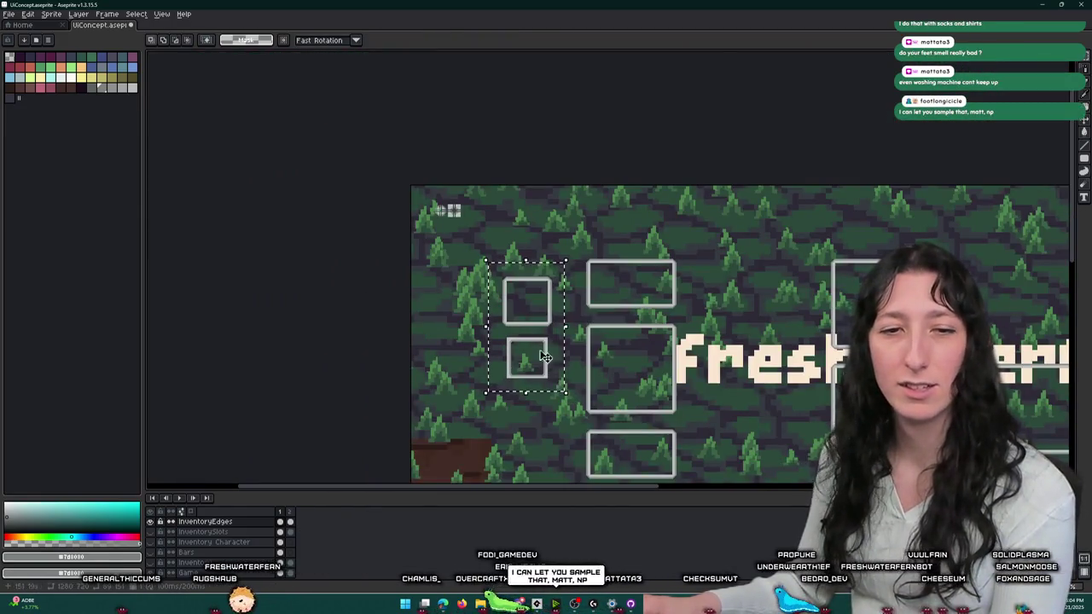
- Move both small slot frames to the canvas's left edge beneath the icons and commit
drag(538, 337, 458, 295)
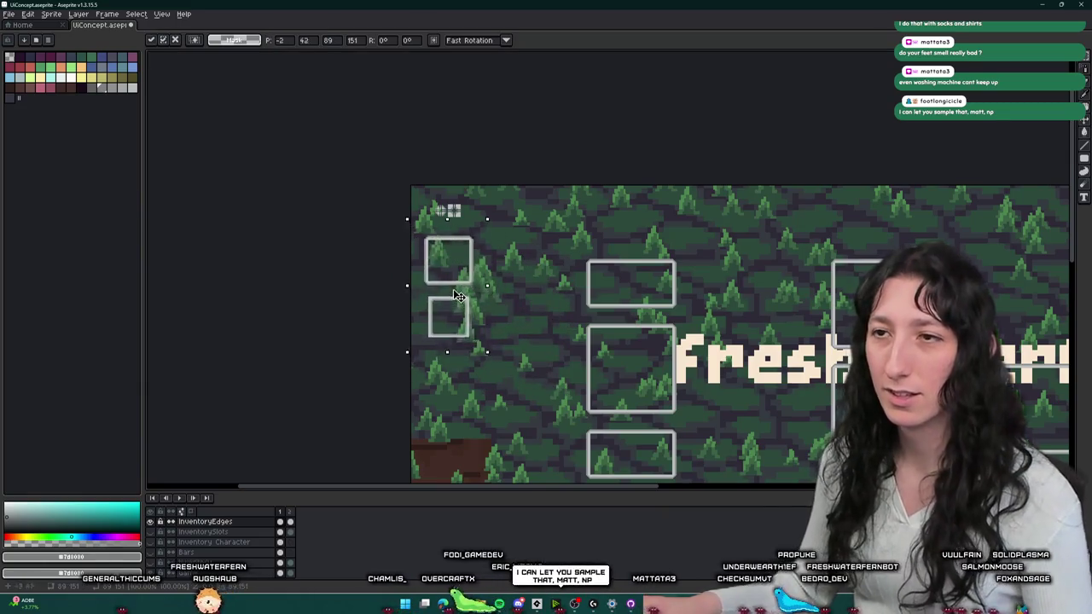
scroll(459, 296, up, 2)
drag(435, 247, 435, 227)
right_click(518, 266)
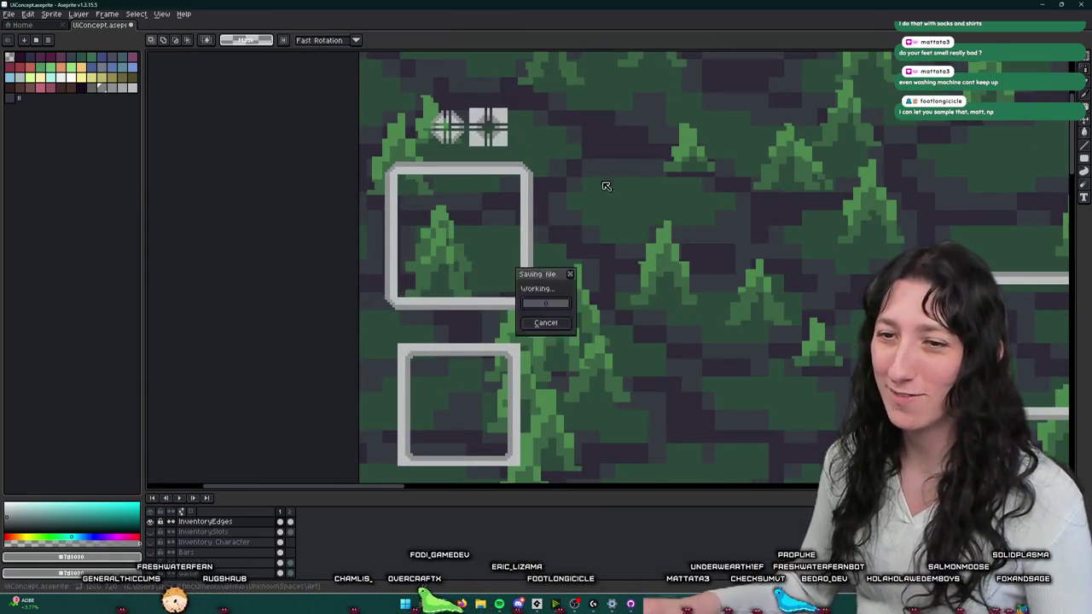
- Place the moved slots, select a corner edge piece, and hide the Game layer background
click(542, 276)
scroll(502, 264, down, 3)
scroll(502, 264, up, 2)
scroll(392, 299, up, 2)
scroll(347, 282, up, 2)
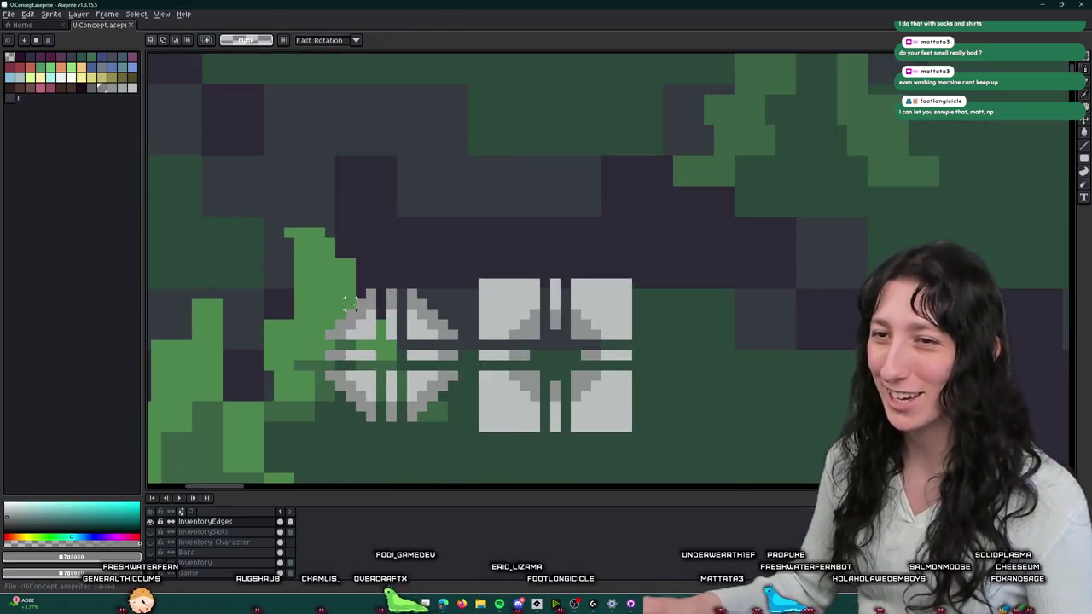
scroll(367, 239, up, 2)
drag(331, 171, 442, 281)
scroll(213, 546, down, 1)
click(151, 565)
- Crop to the corner piece and export it as PNG with '_edge_' in the file name
click(58, 17)
click(127, 101)
key(ctrl+alt+shift+s)
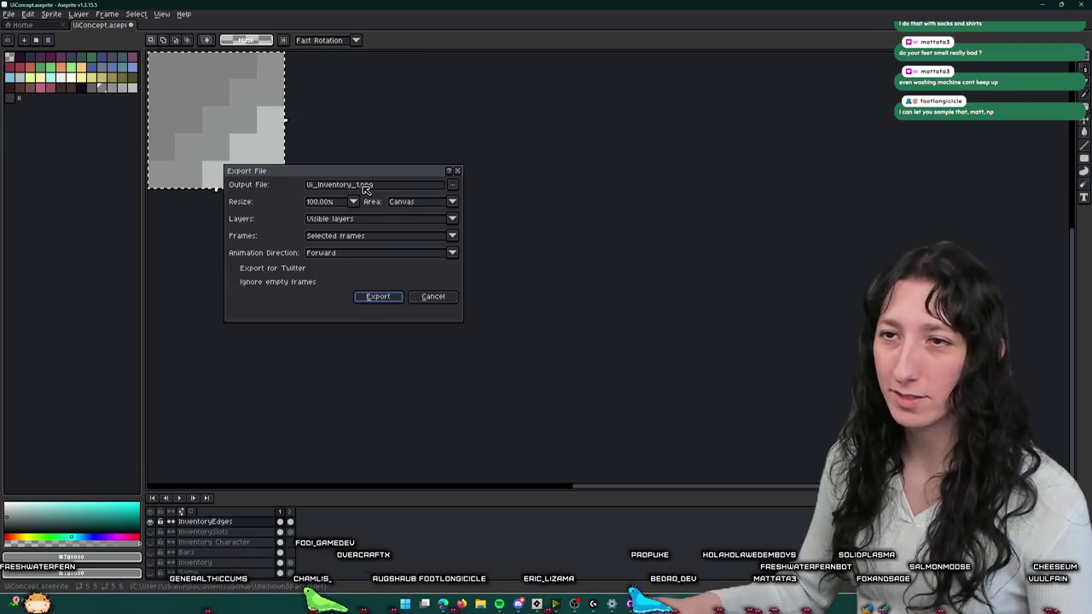
double_click(362, 185)
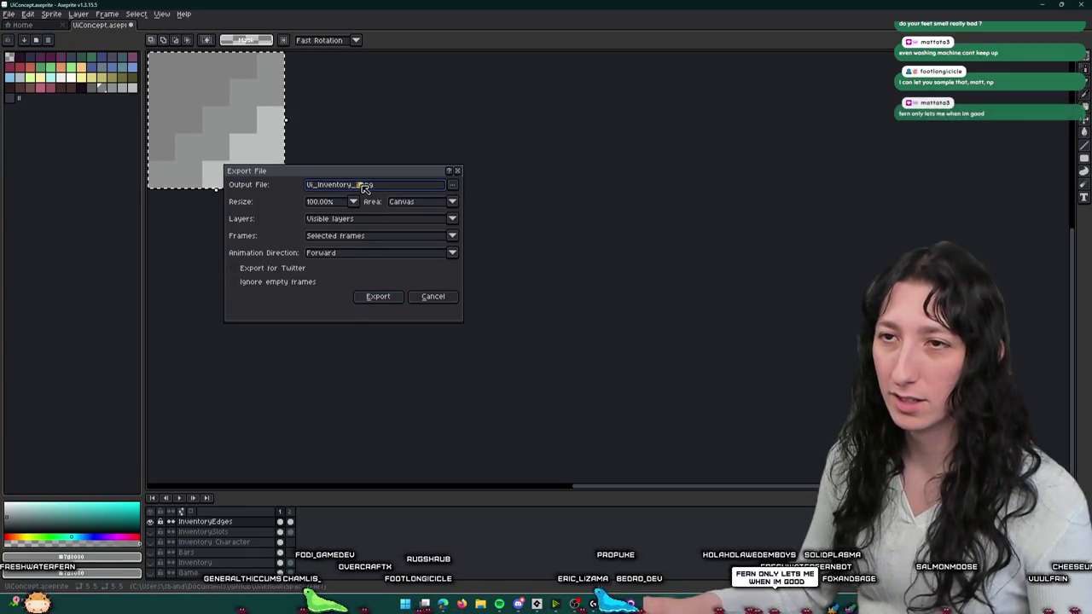
key(BackSpace)
key(BackSpace)
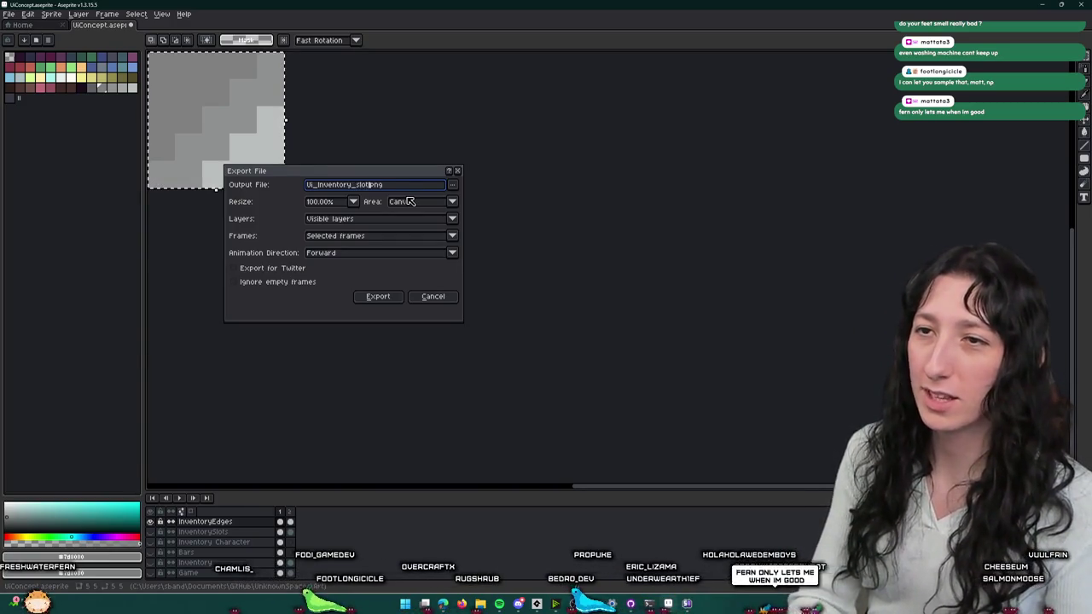
text(_edge_outsi)
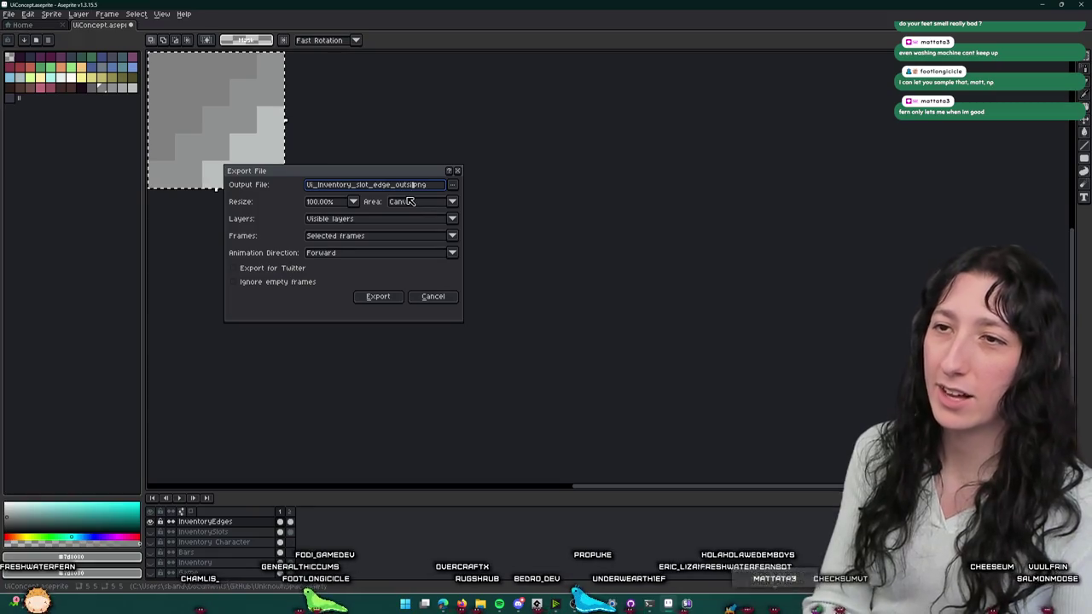
text(_)
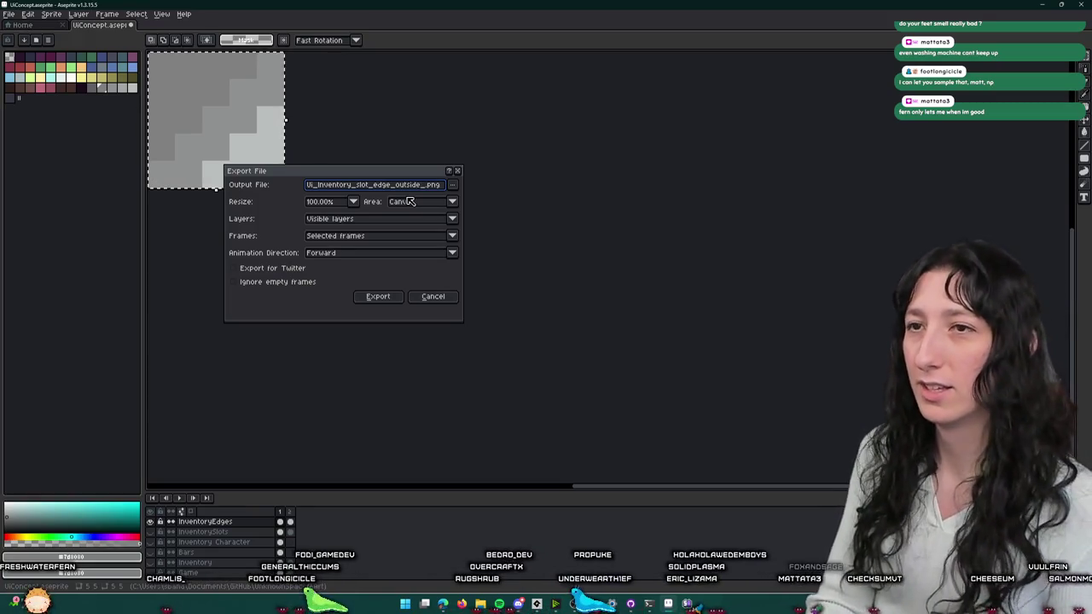
key(Return)
- Export the thin vertical edge piece as its own PNG, then restore the full canvas
scroll(407, 208, up, 3)
scroll(556, 241, down, 2)
scroll(572, 312, up, 1)
scroll(572, 308, up, 2)
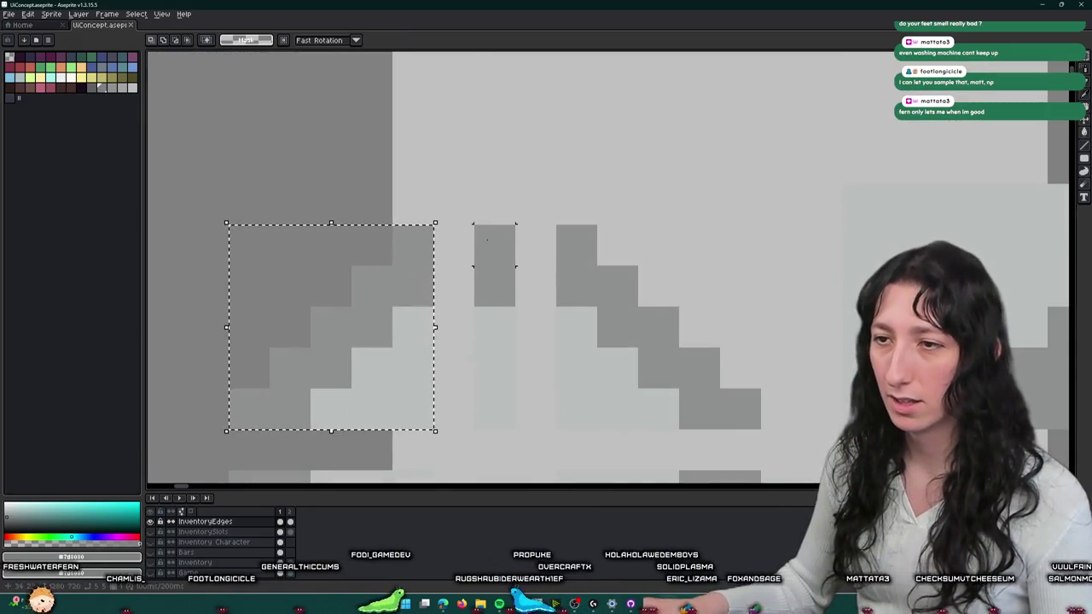
drag(488, 239, 517, 124)
click(514, 299)
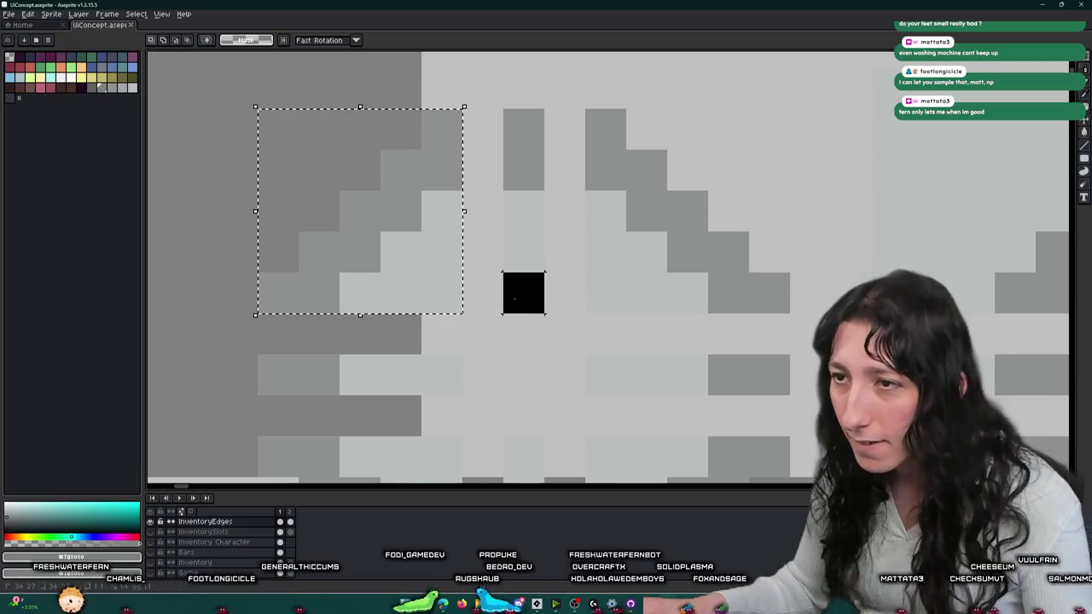
drag(514, 299, 523, 111)
click(52, 14)
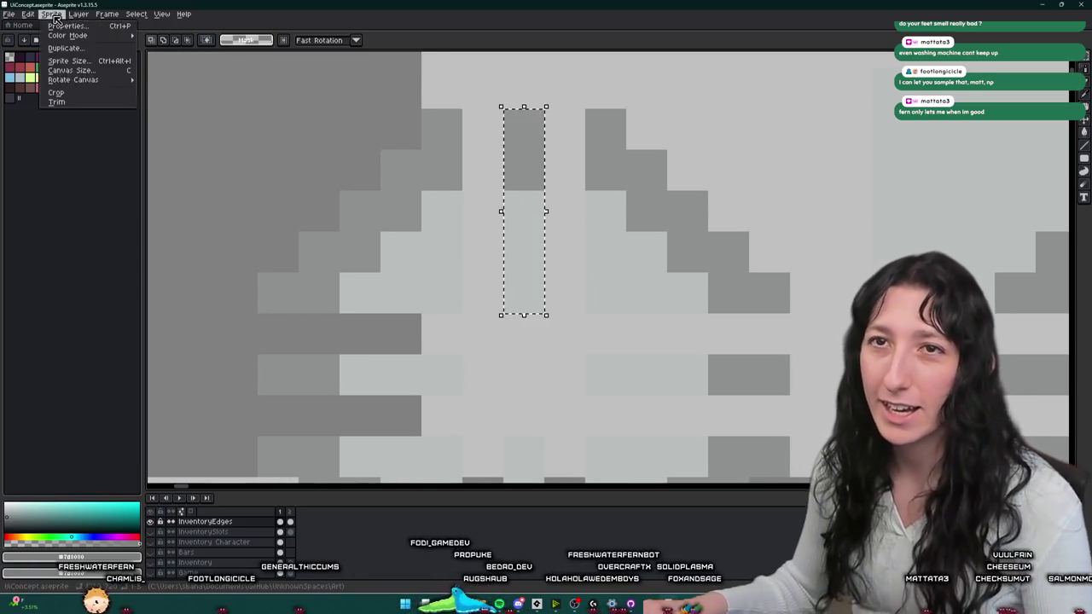
click(72, 105)
key(ctrl+e)
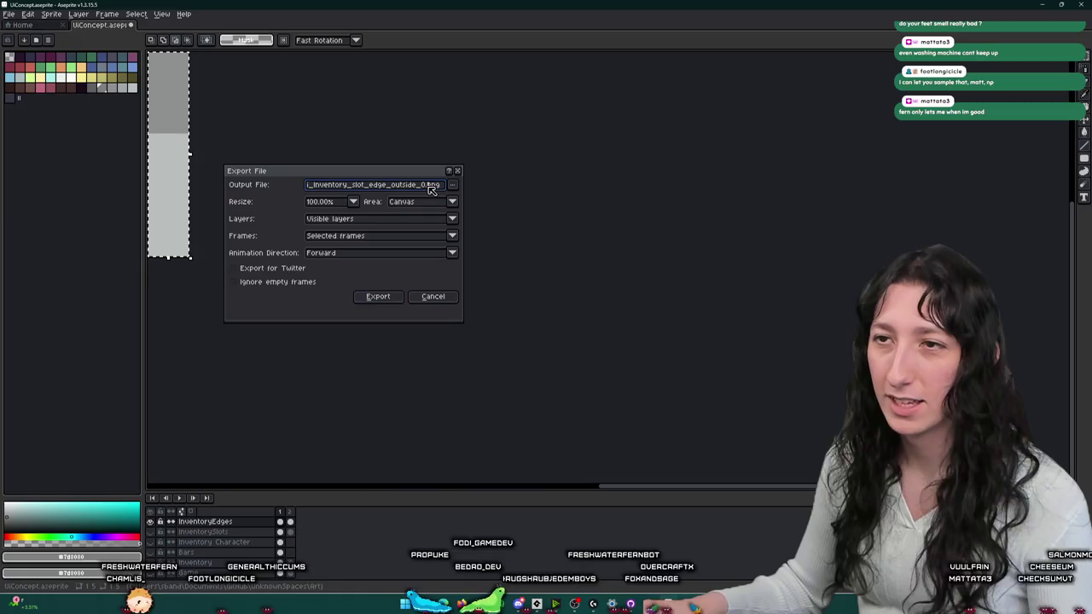
click(426, 188)
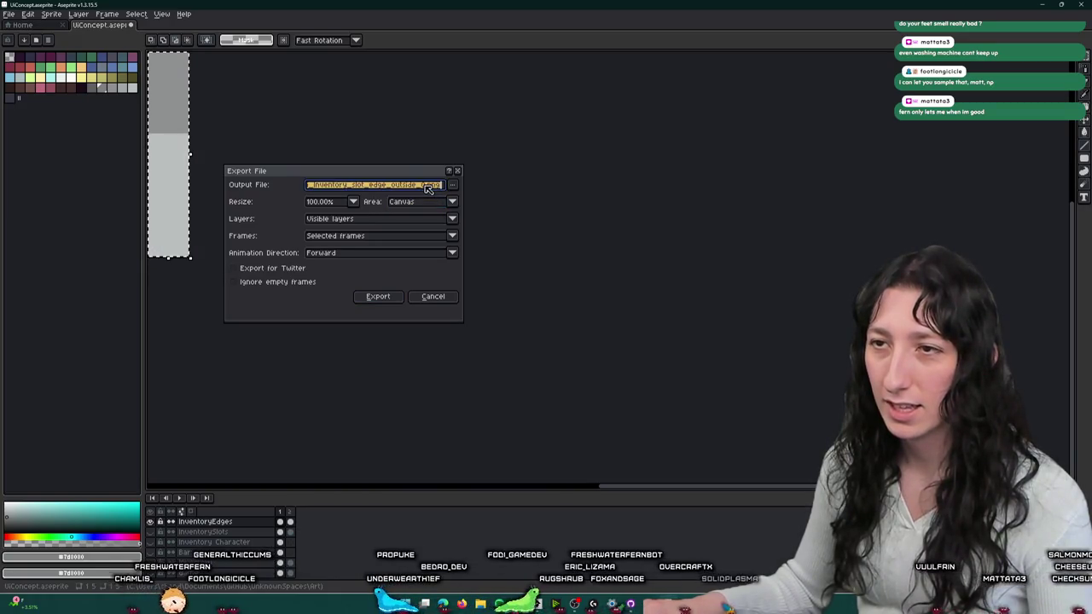
click(376, 297)
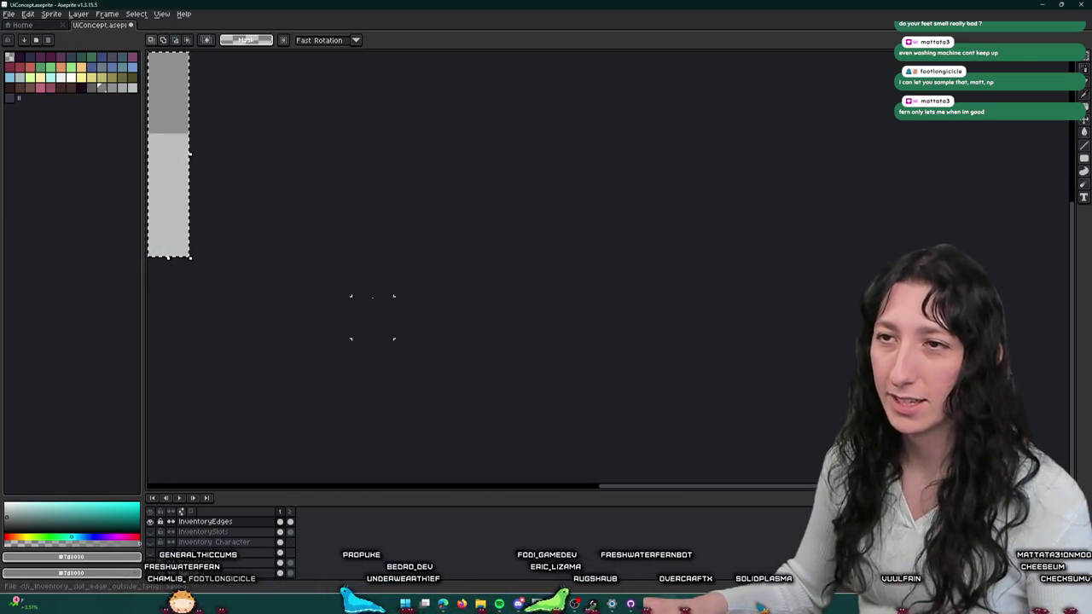
key(ctrl+z)
- Export the diagonal corner piece as its own PNG, then restore the full sprite
scroll(598, 305, up, 2)
scroll(597, 305, up, 1)
scroll(598, 306, up, 1)
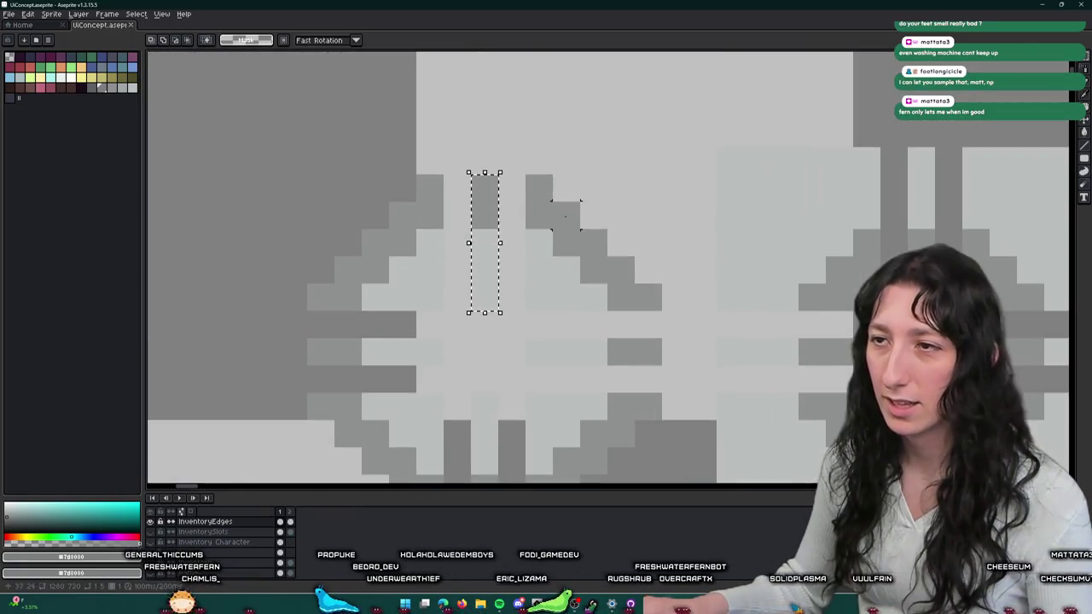
drag(540, 186, 650, 301)
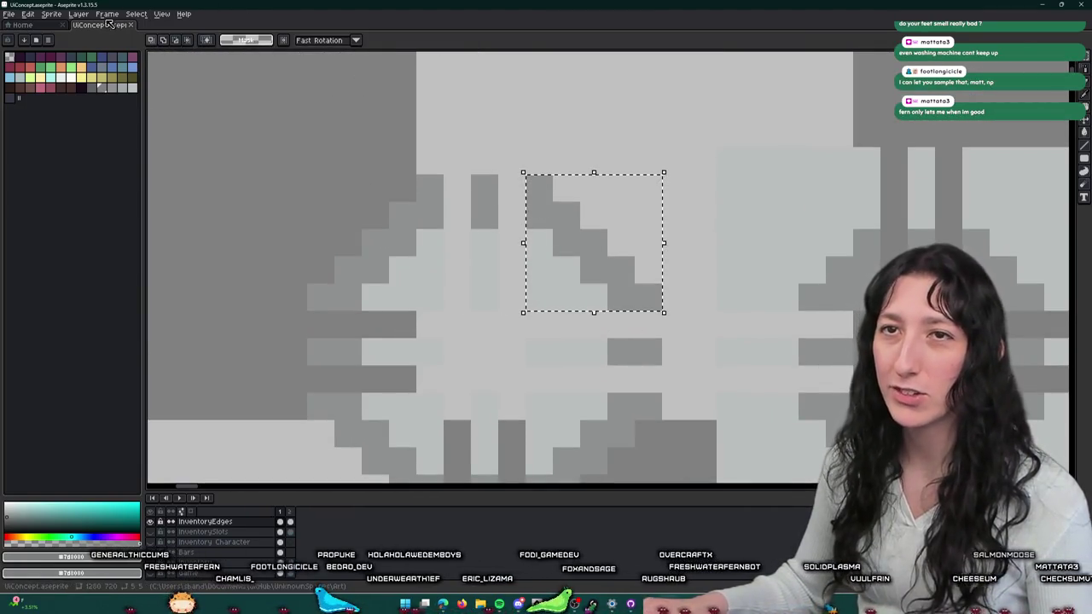
click(79, 14)
click(71, 94)
key(ctrl+alt+shift+s)
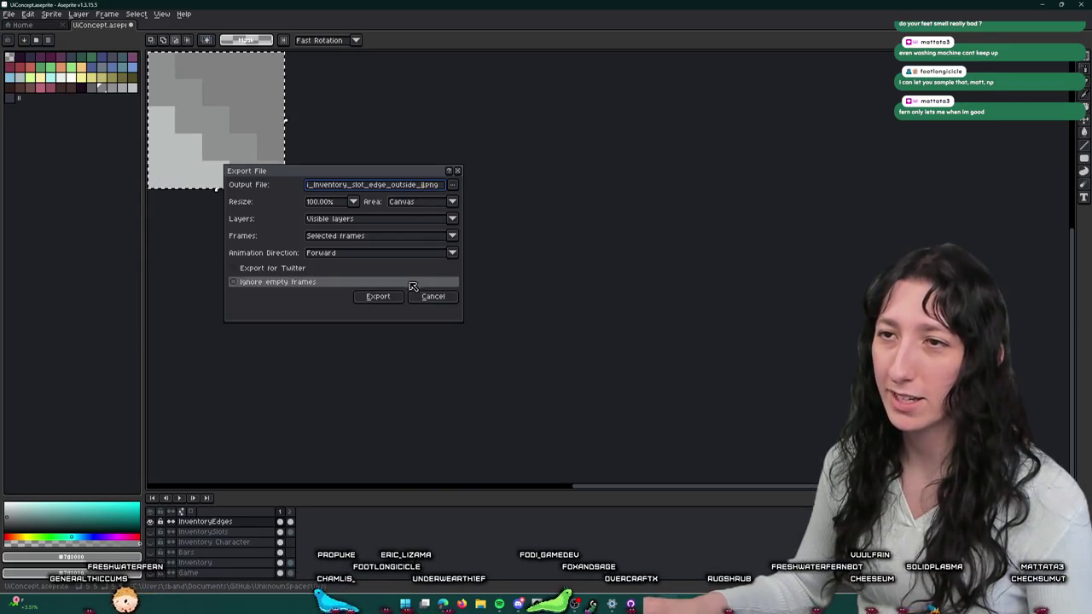
click(378, 296)
key(ctrl+z)
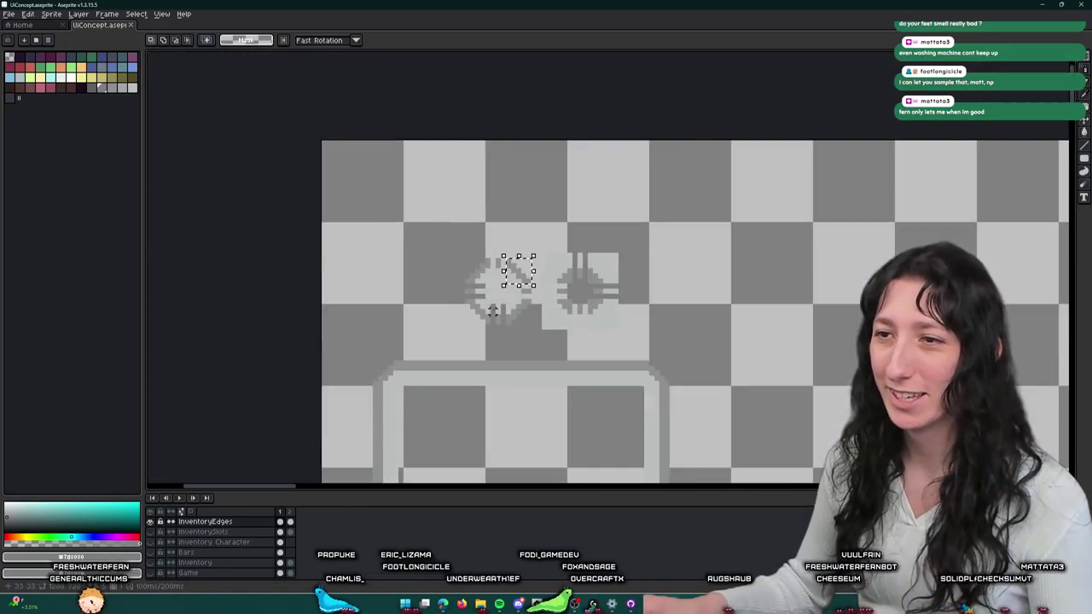
- Export the short horizontal edge strip as its own PNG, then restore the full sprite
scroll(476, 248, up, 3)
drag(354, 248, 394, 248)
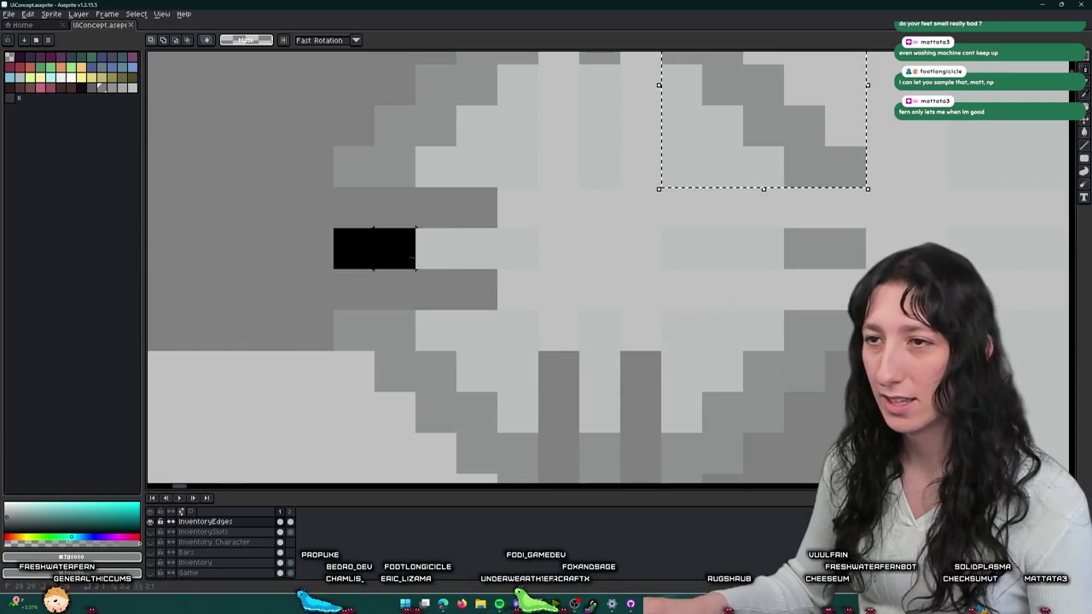
key(ctrl+z)
click(51, 13)
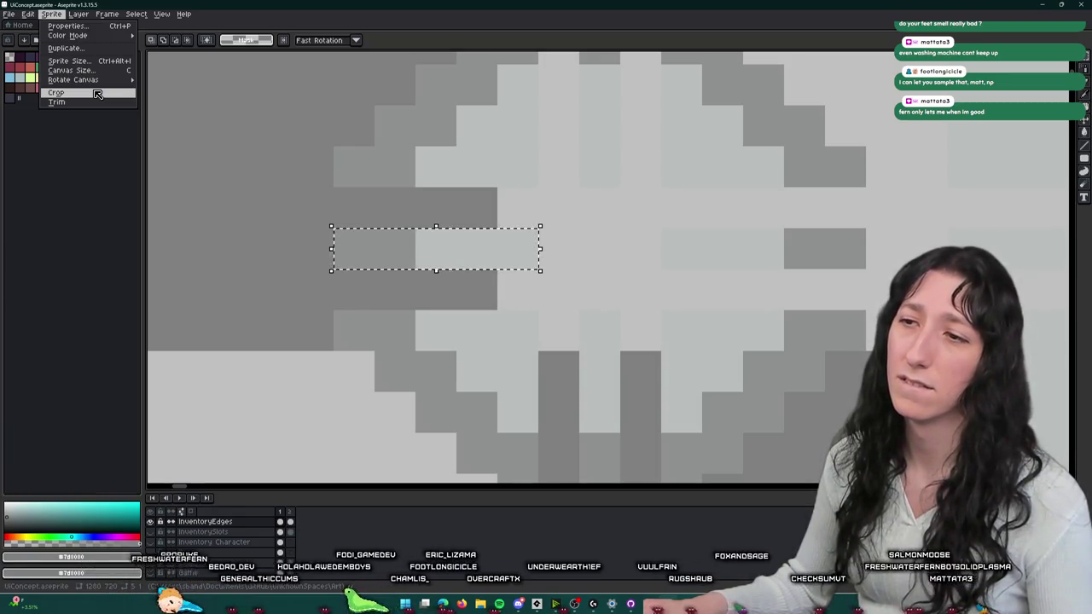
scroll(559, 169, down, 3)
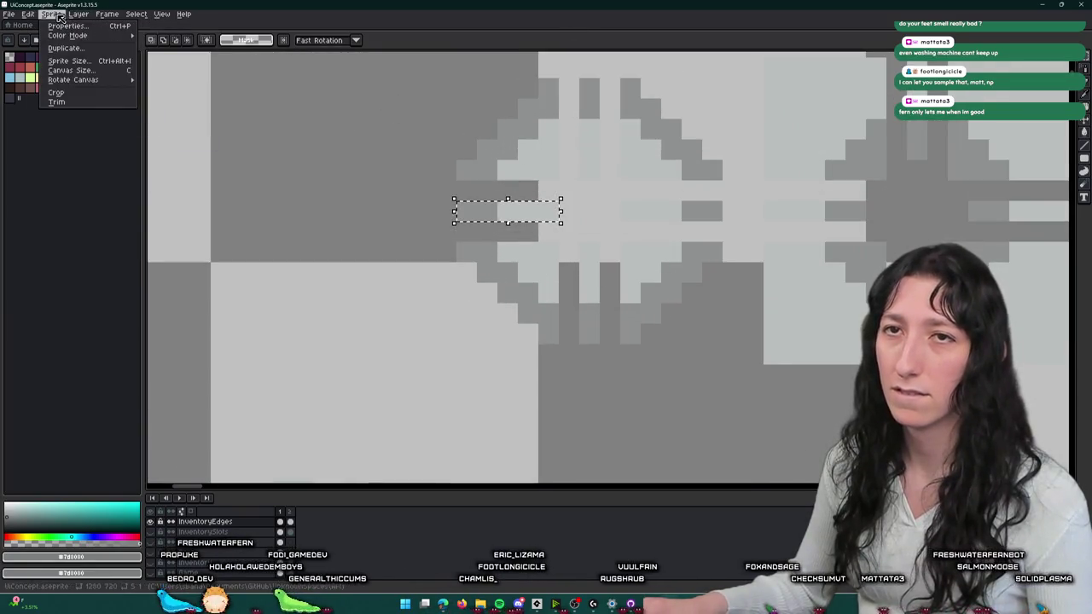
click(56, 92)
key(ctrl+alt+shift+s)
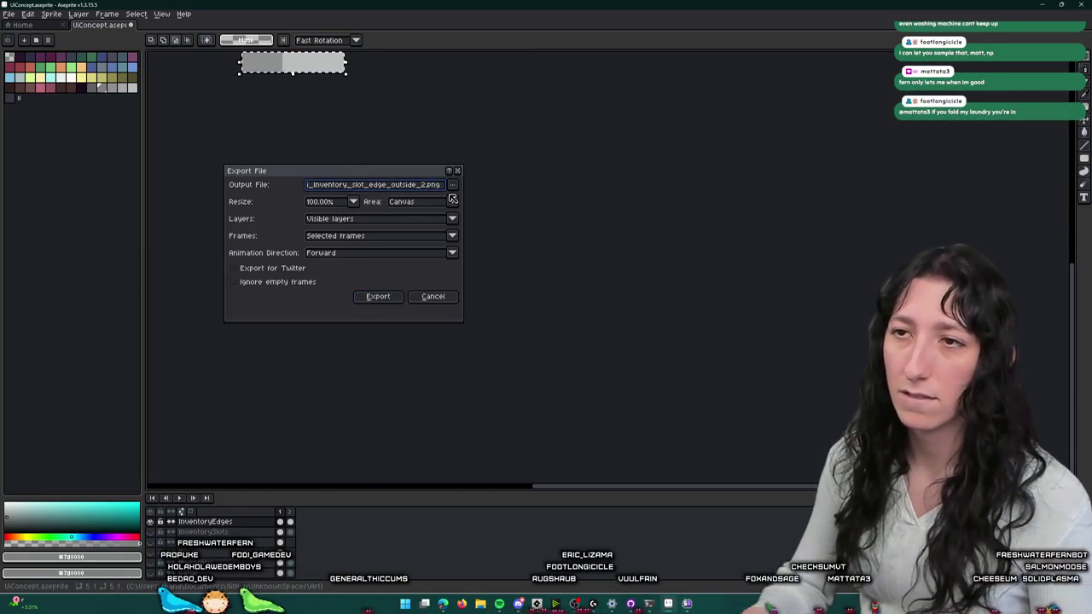
key(Return)
key(ctrl+z)
- Export the right-hand horizontal edge strip as its own PNG, then restore the full sprite
scroll(445, 193, down, 3)
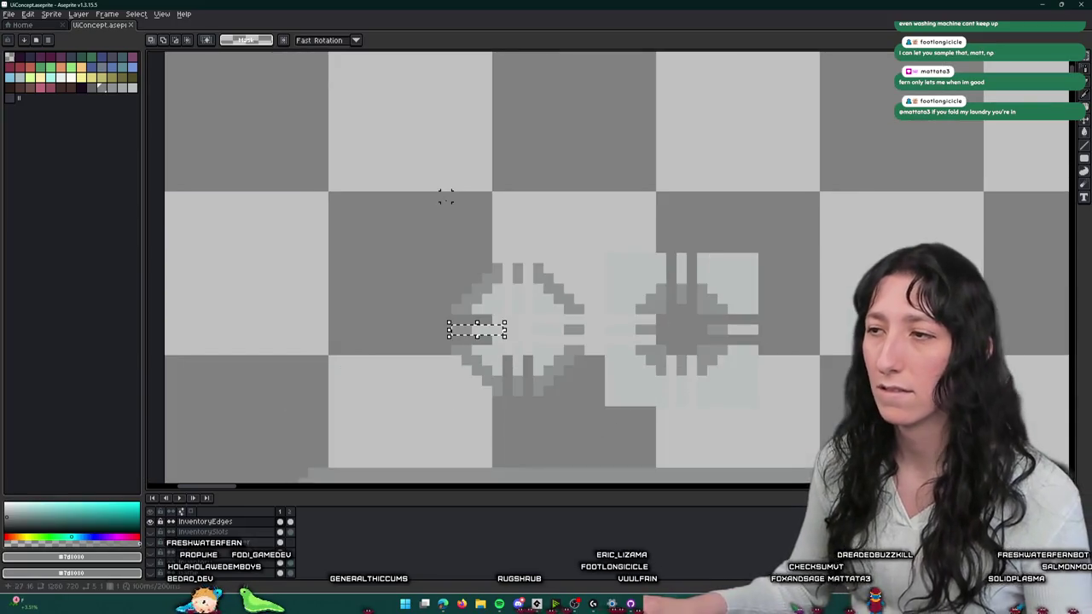
drag(546, 275, 544, 271)
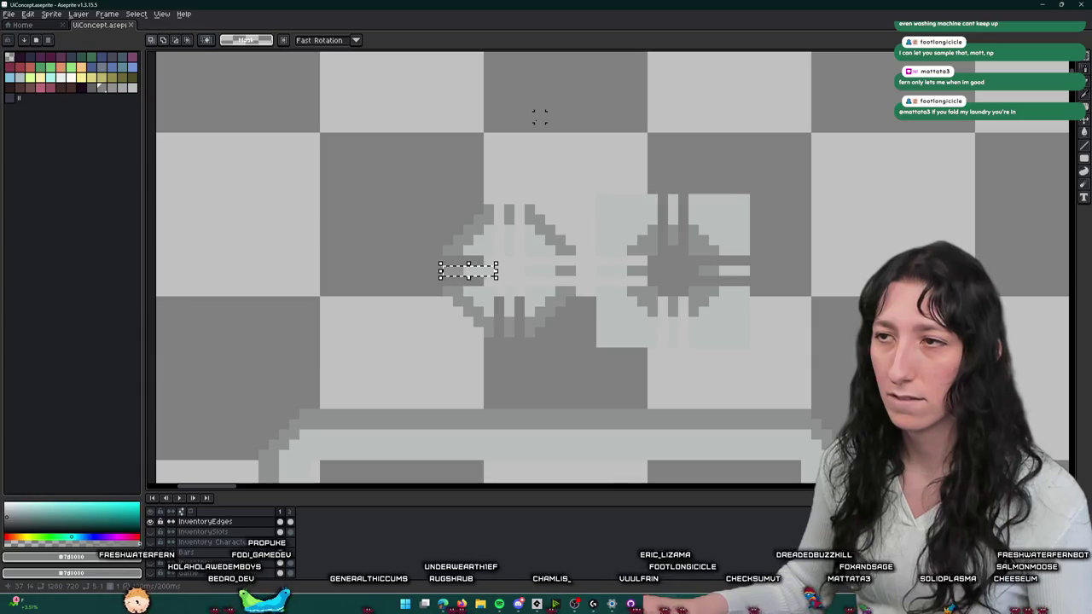
scroll(491, 294, up, 3)
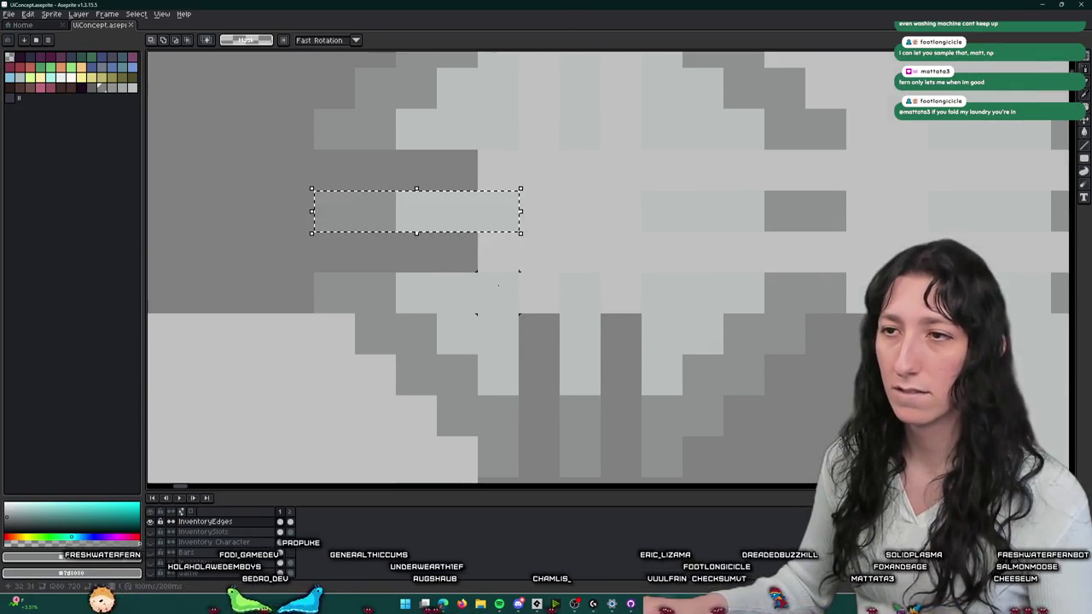
drag(521, 271, 311, 478)
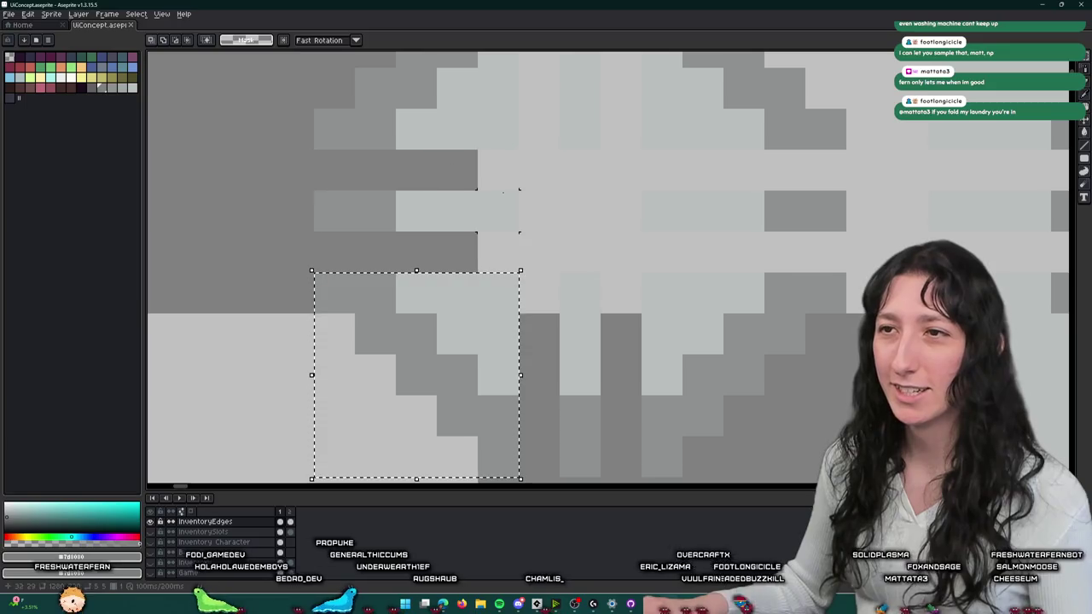
mouse_move(647, 202)
mouse_down()
mouse_move(858, 205)
mouse_move(848, 232)
mouse_up()
click(51, 14)
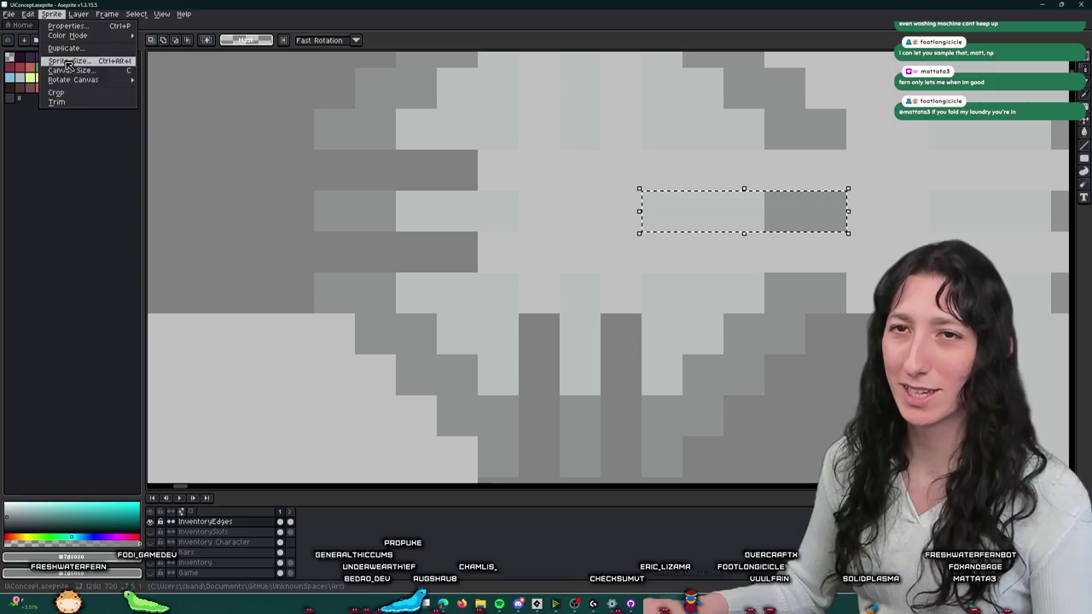
click(77, 93)
key(ctrl+alt+shift+s)
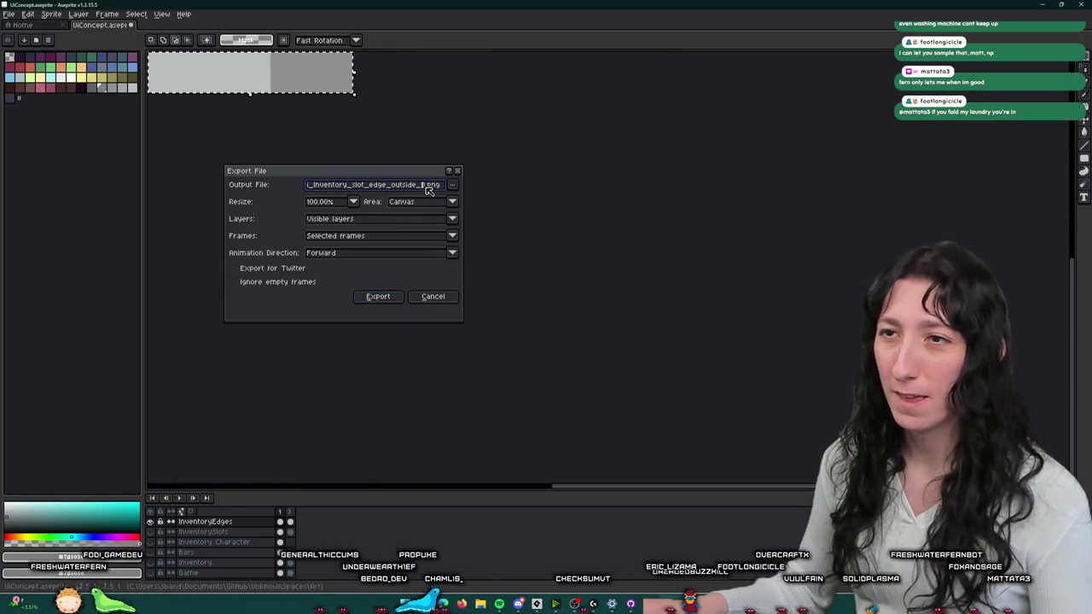
click(378, 296)
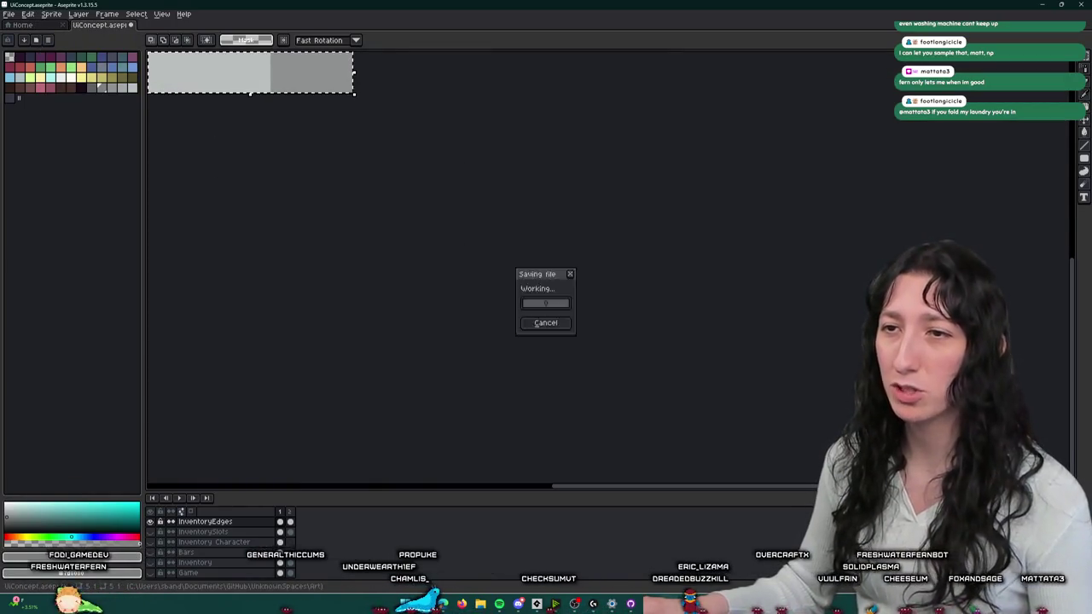
click(547, 314)
key(ctrl+z)
- Export the stepped corner block of the outline as a PNG, then restore the full sprite
scroll(547, 314, up, 3)
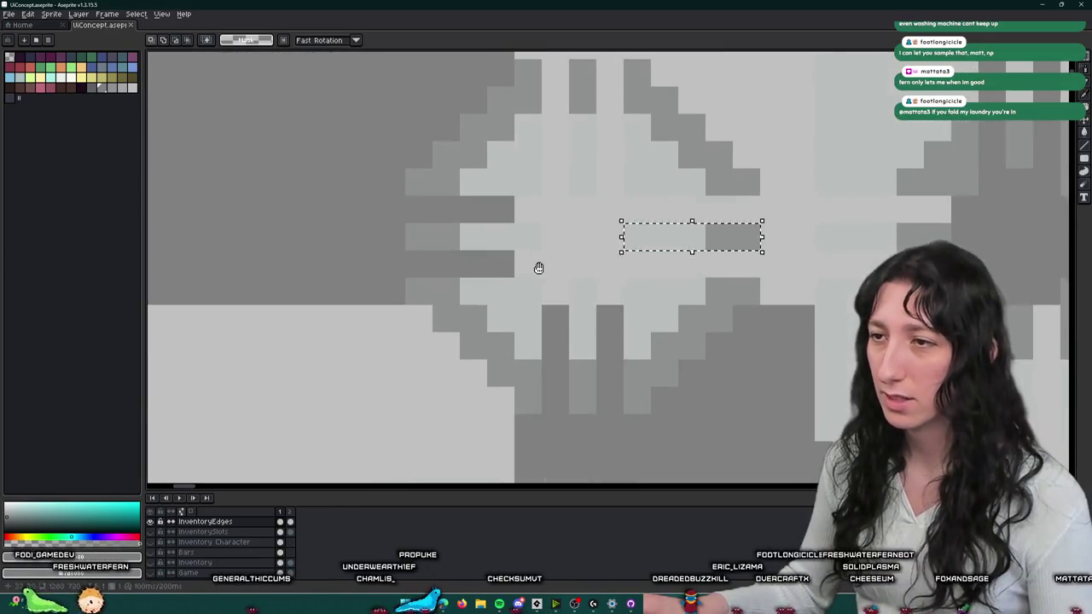
scroll(539, 269, up, 2)
drag(529, 286, 359, 460)
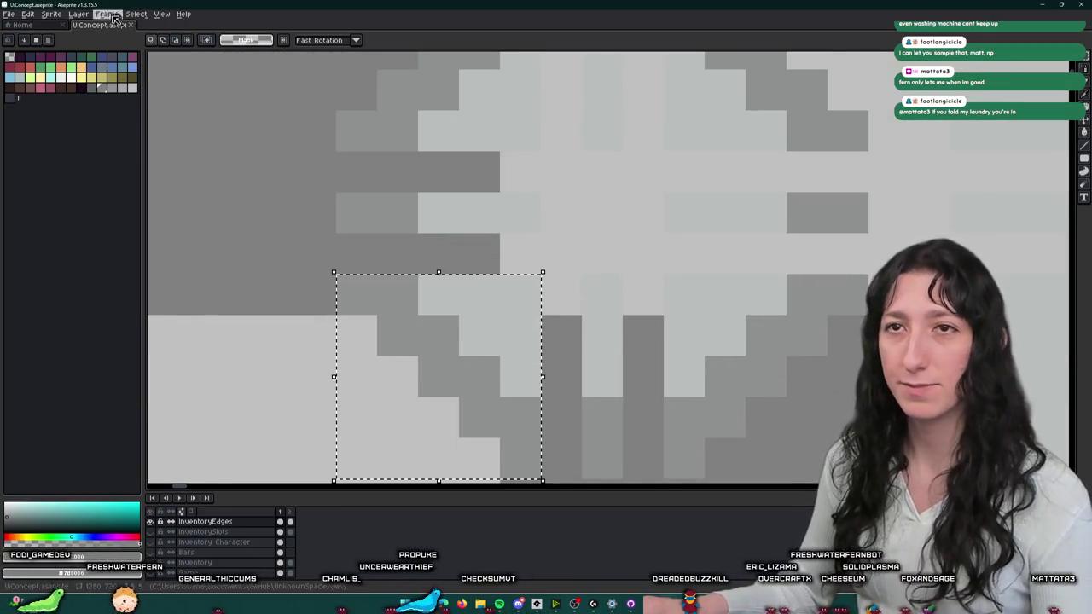
click(51, 14)
click(77, 93)
key(ctrl+alt+shift+s)
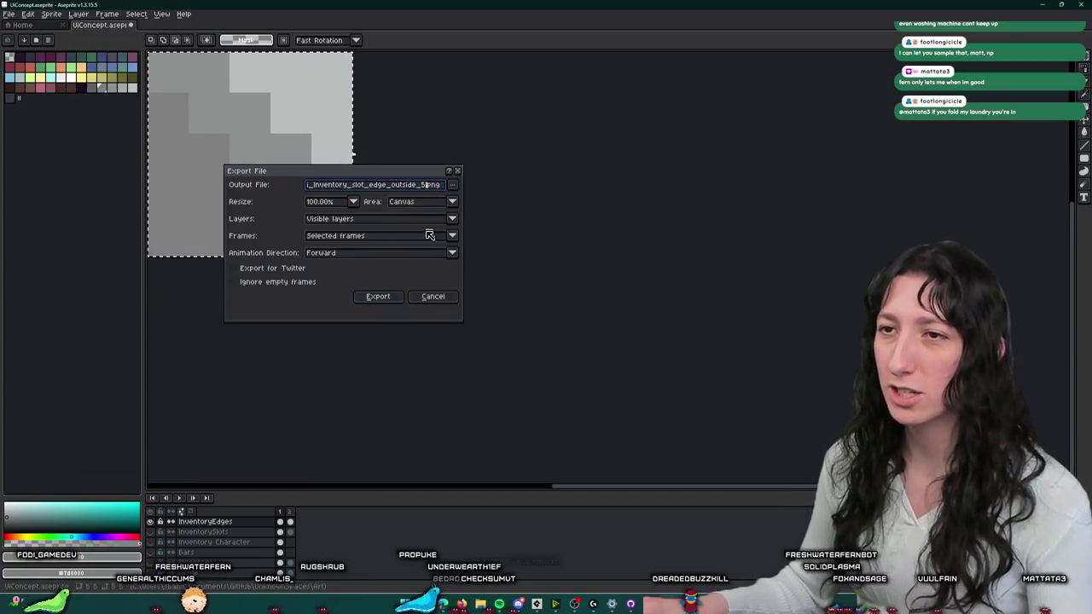
click(400, 300)
key(ctrl+z)
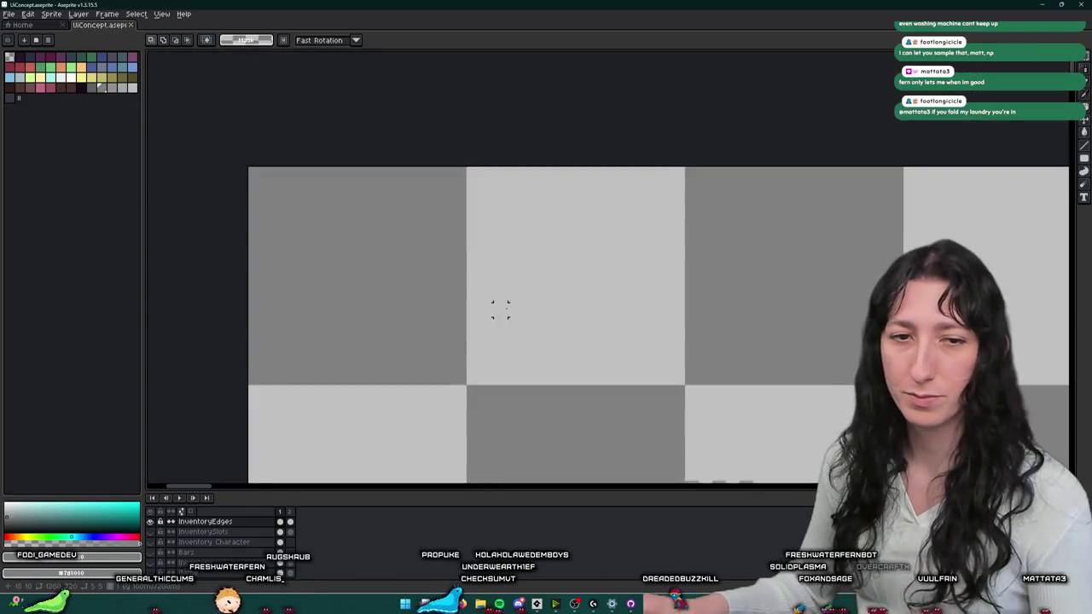
- Crop to the selected corner and export it as ui_inventory_slot_edge_outside_5.png, then undo the crop
scroll(517, 225, down, 2)
scroll(617, 221, up, 2)
key(ctrl+alt+shift+s)
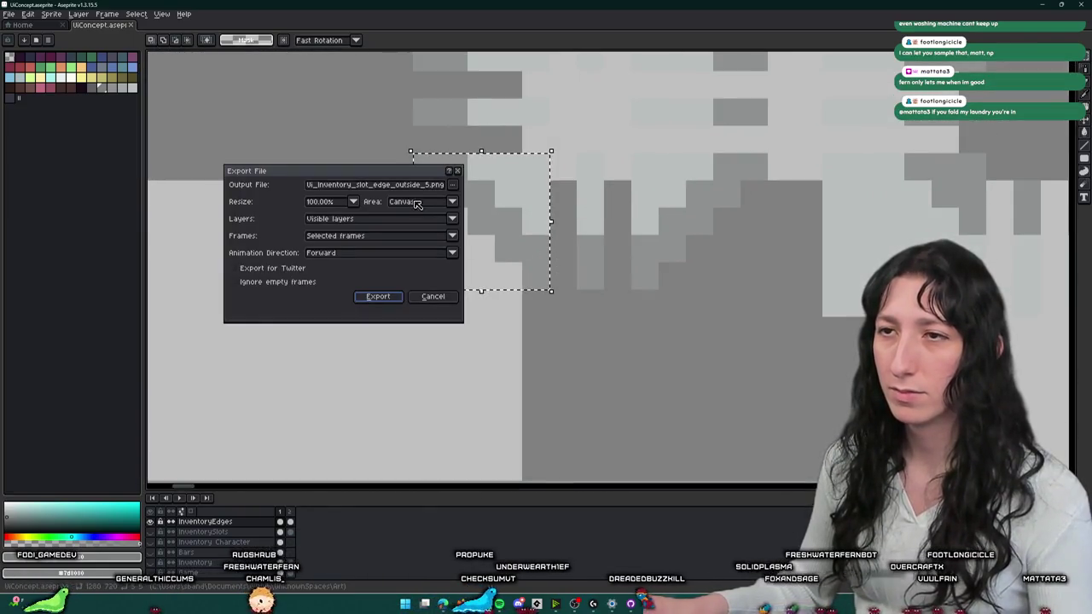
key(Escape)
click(51, 14)
click(77, 93)
key(ctrl+alt+shift+s)
click(359, 299)
key(ctrl+z)
- Select the tall vertical edge strip and return to the sprite's first frame
scroll(402, 203, up, 2)
scroll(463, 200, down, 1)
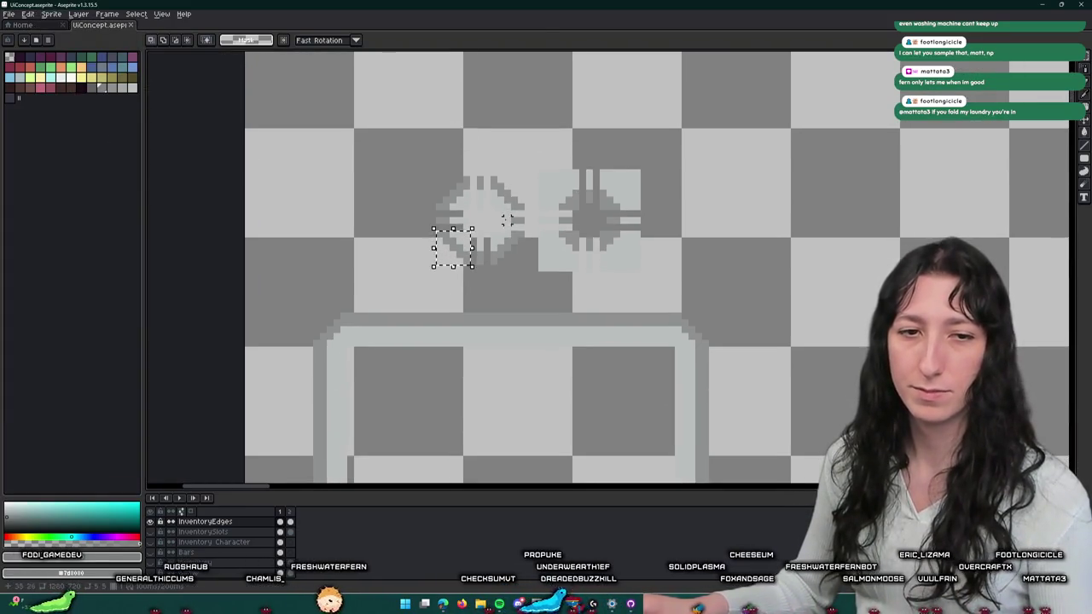
scroll(507, 220, down, 1)
scroll(490, 180, down, 1)
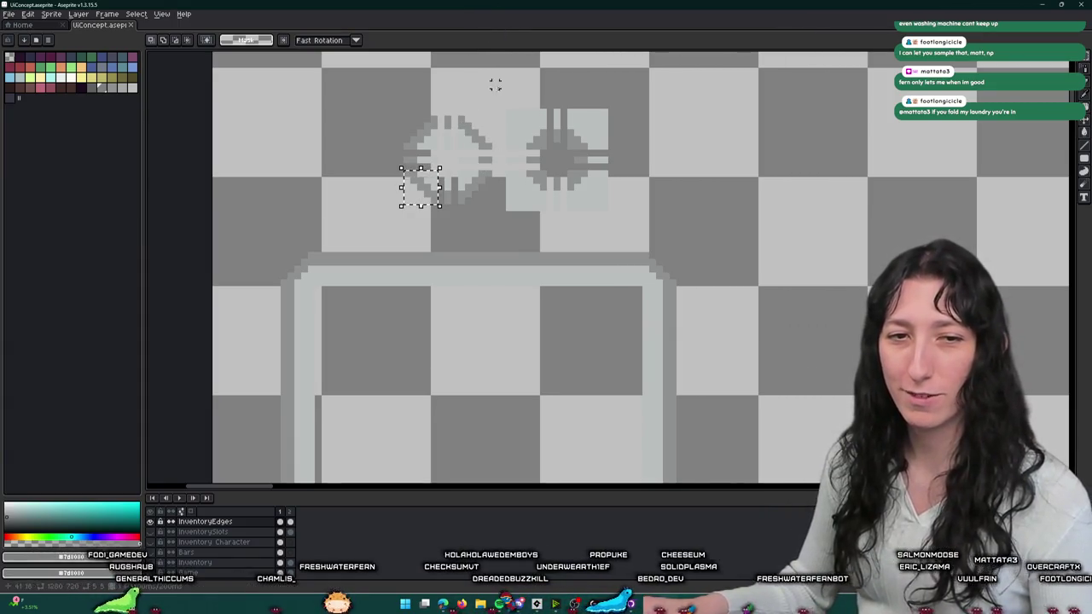
scroll(455, 181, up, 3)
drag(402, 116, 445, 323)
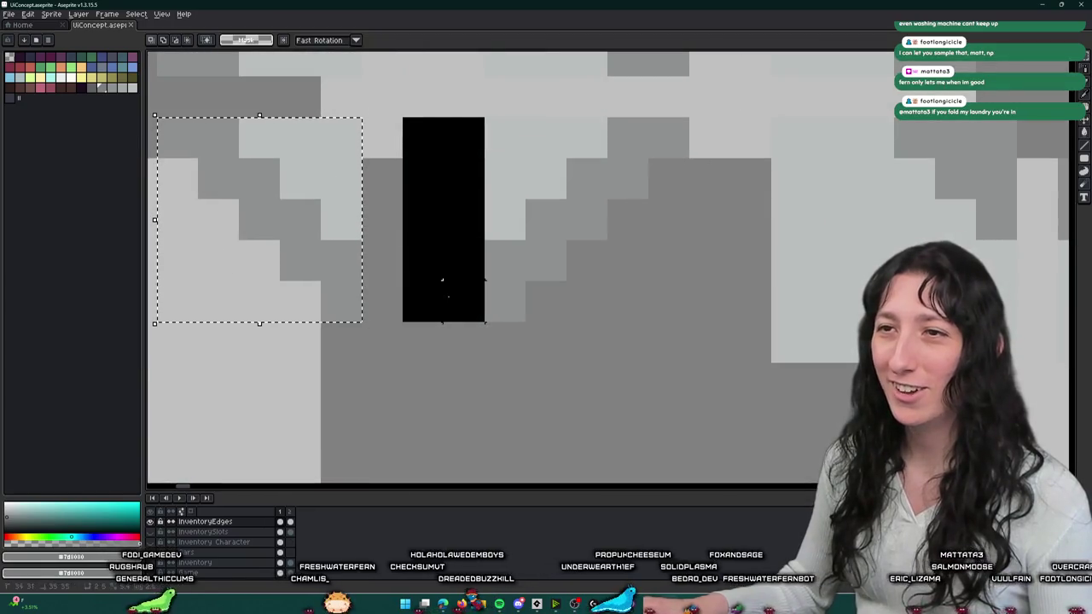
click(49, 13)
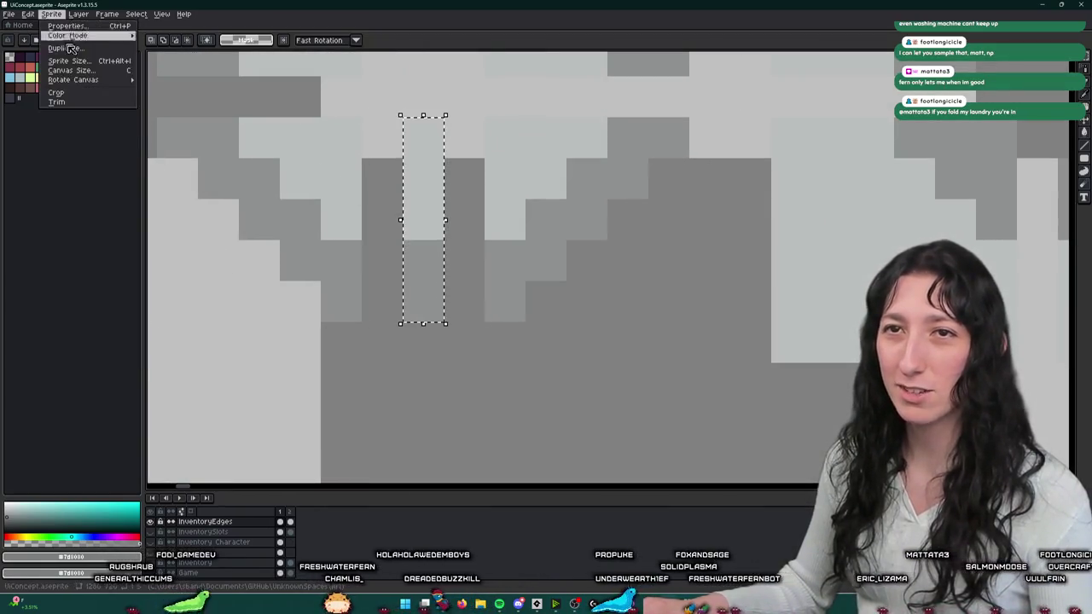
click(73, 89)
key(Right)
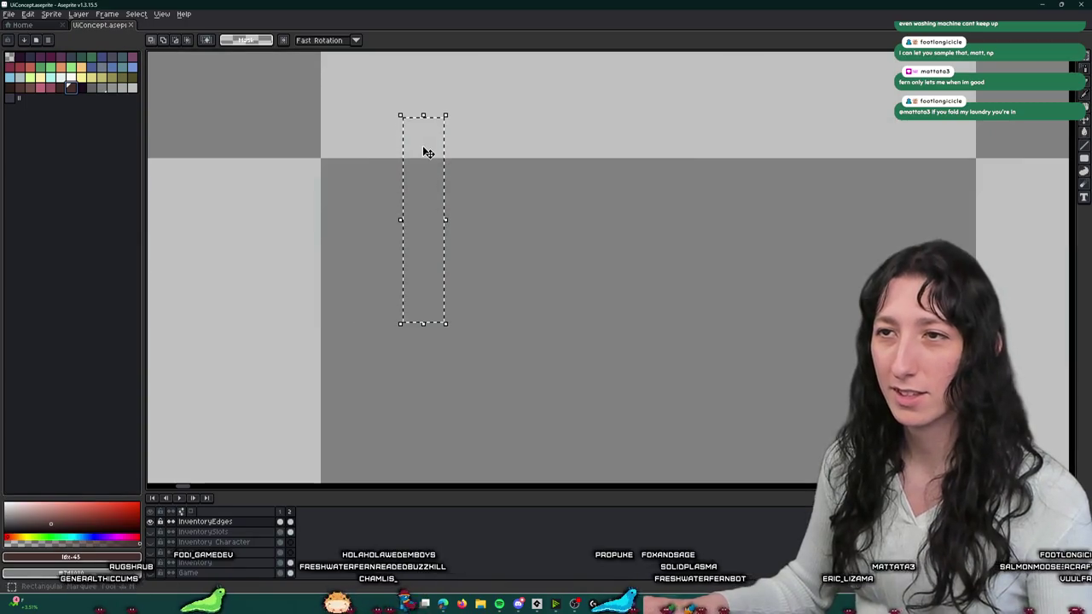
drag(427, 152, 468, 152)
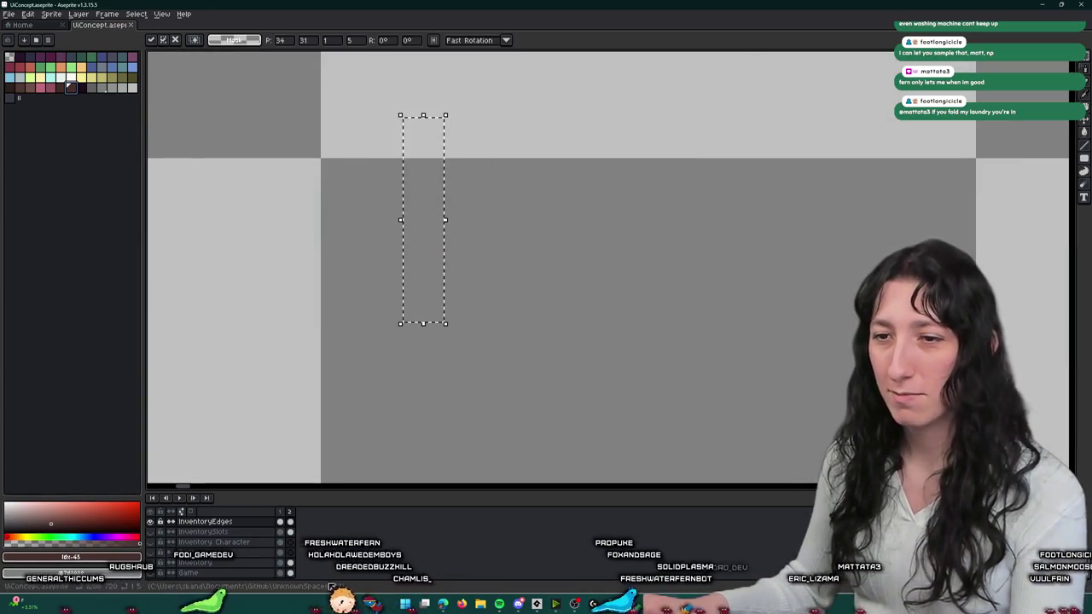
click(281, 522)
click(430, 281)
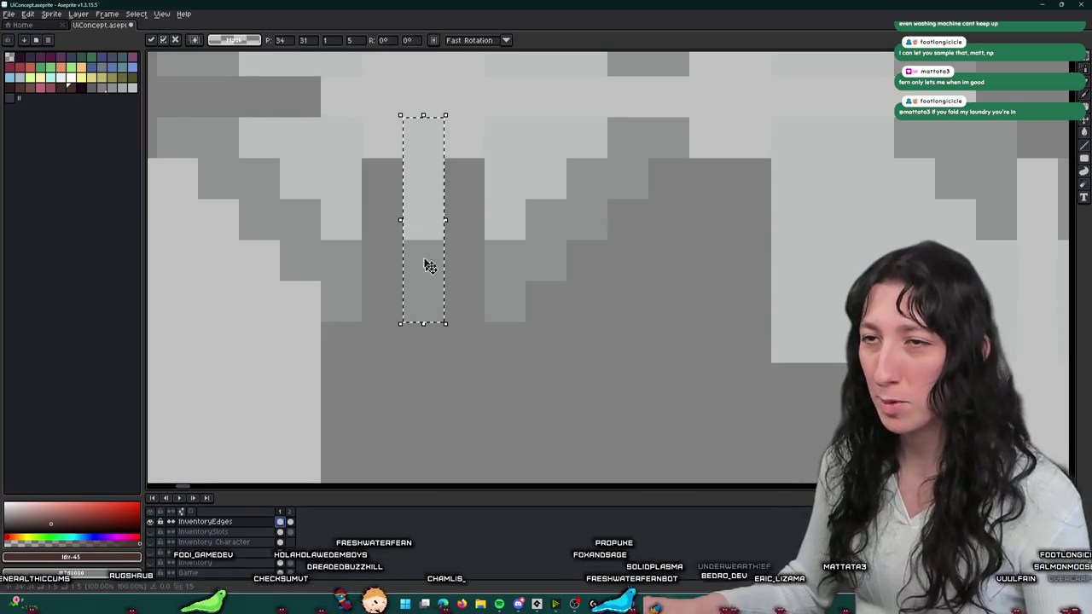
- Crop to the tall strip, export it as a PNG, and restore the full sprite
click(51, 14)
click(68, 95)
key(ctrl+alt+shift+s)
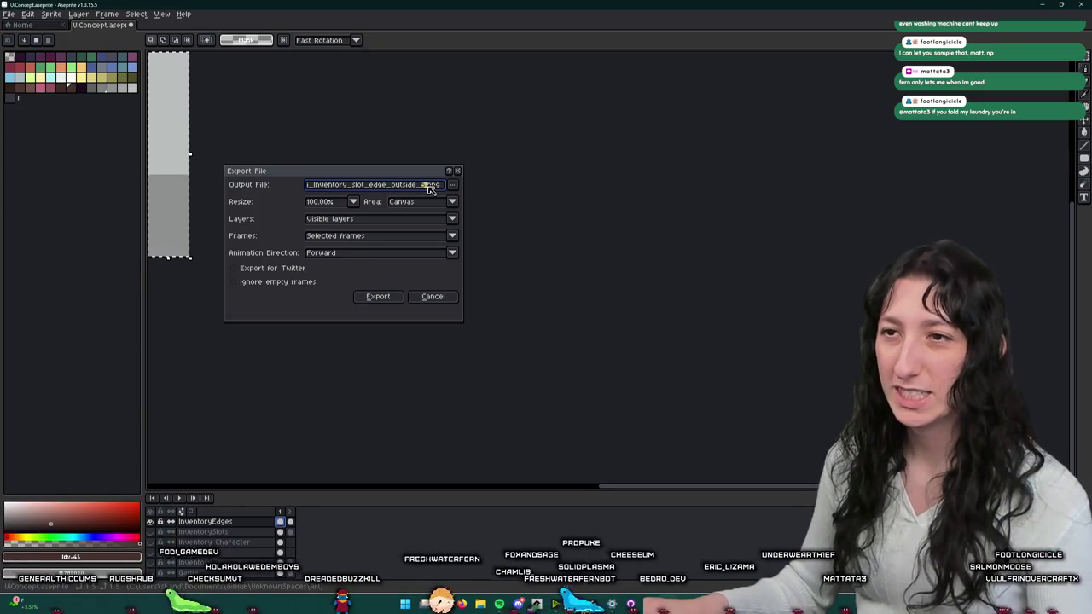
click(378, 296)
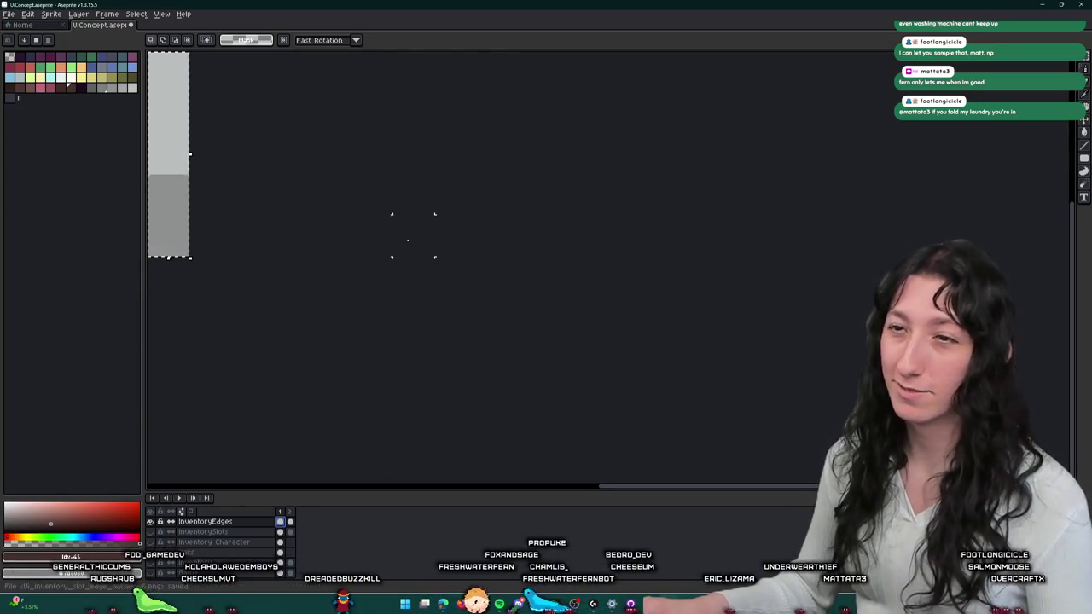
key(ctrl+z)
- Export another stepped corner block as a PNG, restore the sprite, and clear the selection
scroll(610, 323, up, 2)
scroll(610, 323, up, 2)
drag(572, 277, 711, 415)
click(51, 14)
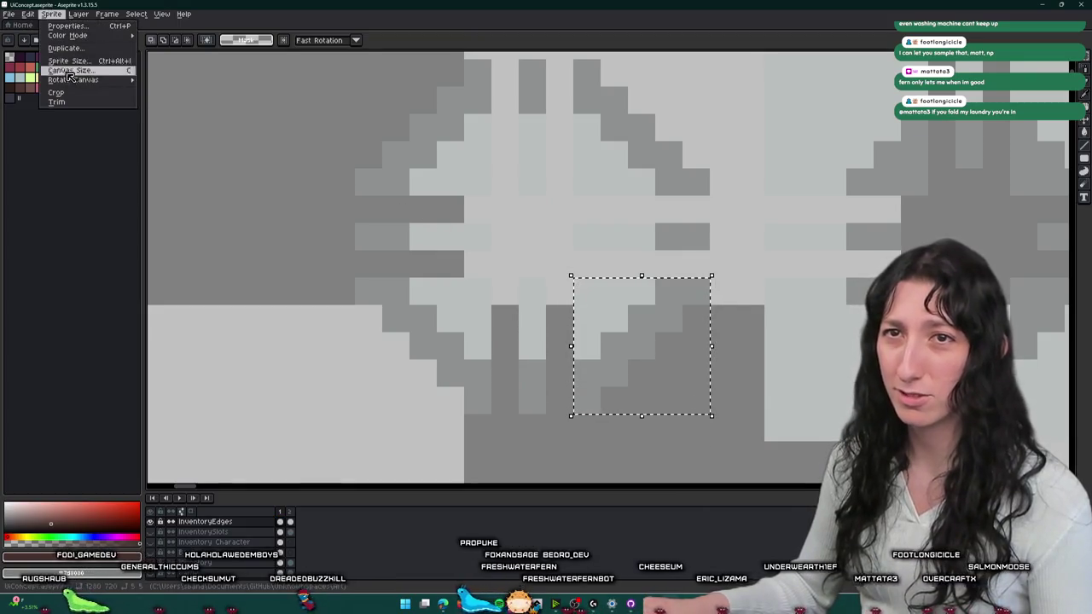
click(68, 95)
key(ctrl+alt+shift+s)
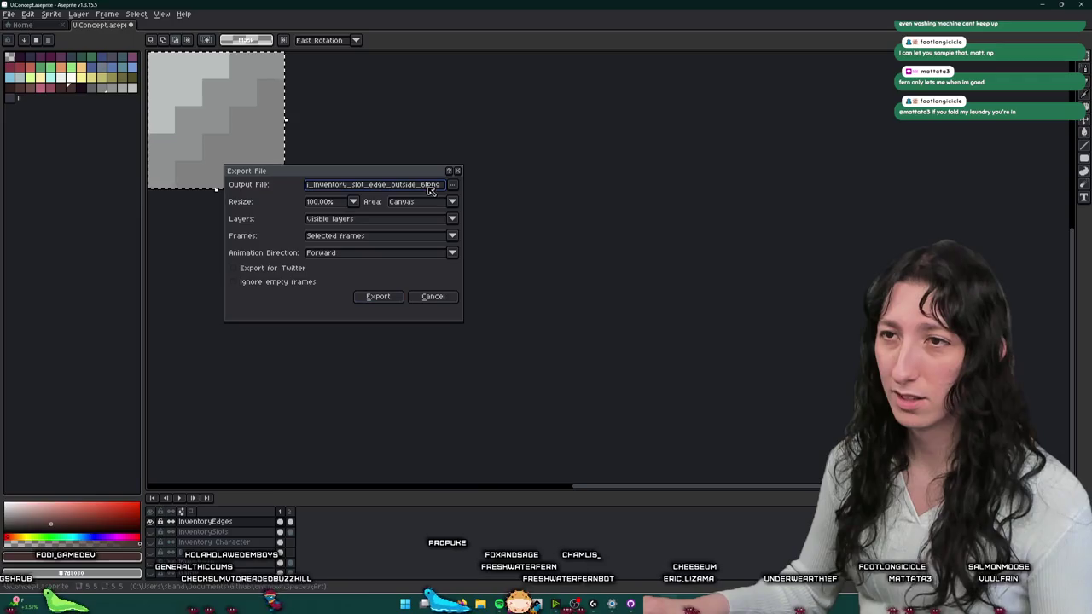
click(378, 297)
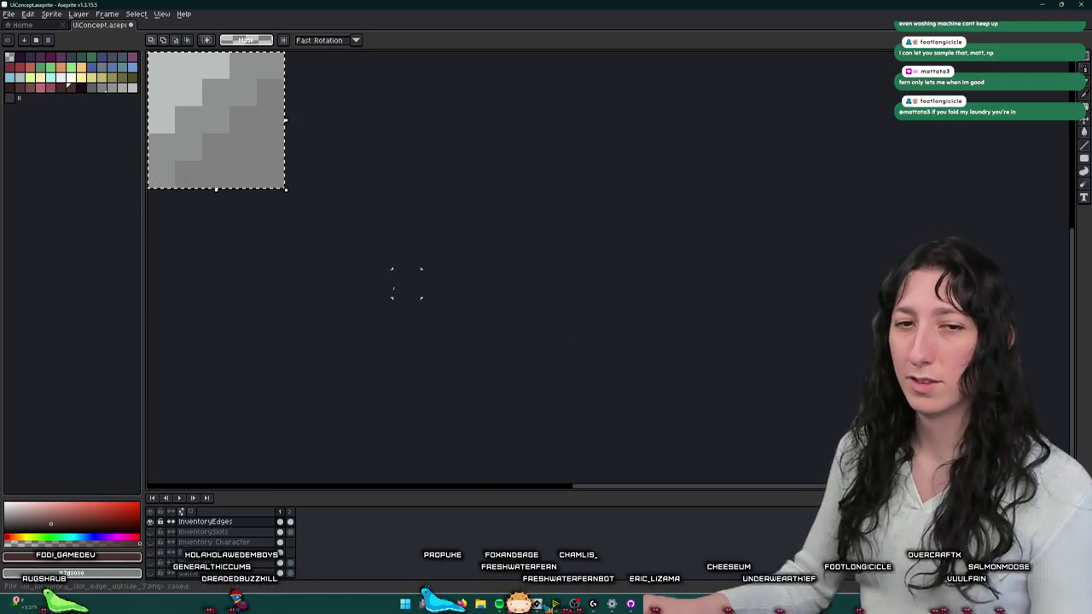
key(ctrl+z)
scroll(484, 164, up, 3)
drag(485, 164, 508, 130)
key(ctrl+d)
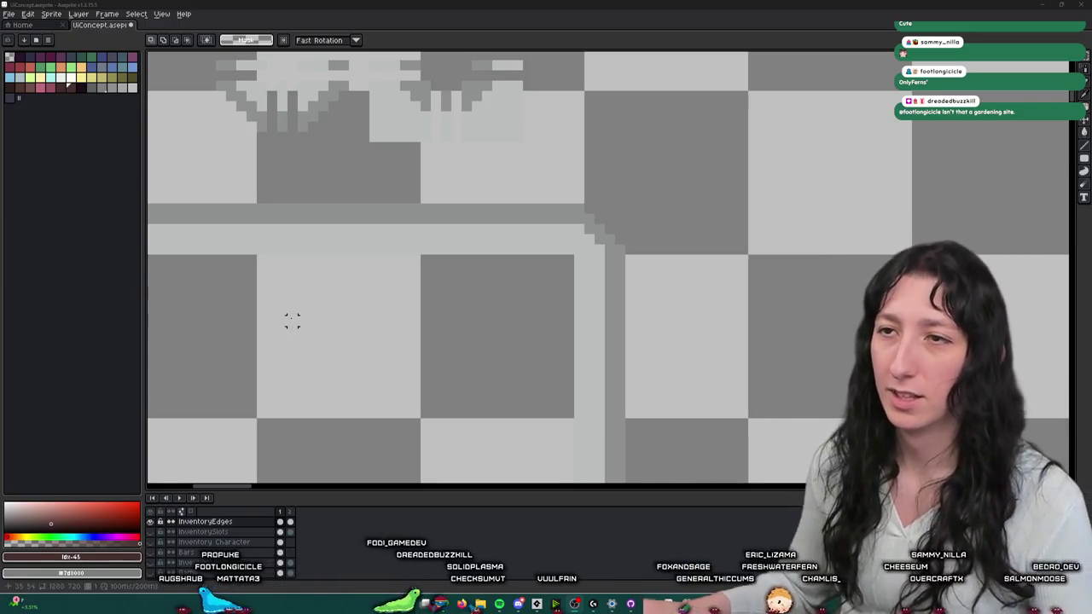
- Crop the sprite to the square corner piece and export it as a PNG
scroll(561, 165, down, 2)
scroll(524, 183, down, 2)
scroll(512, 171, up, 3)
scroll(514, 150, up, 2)
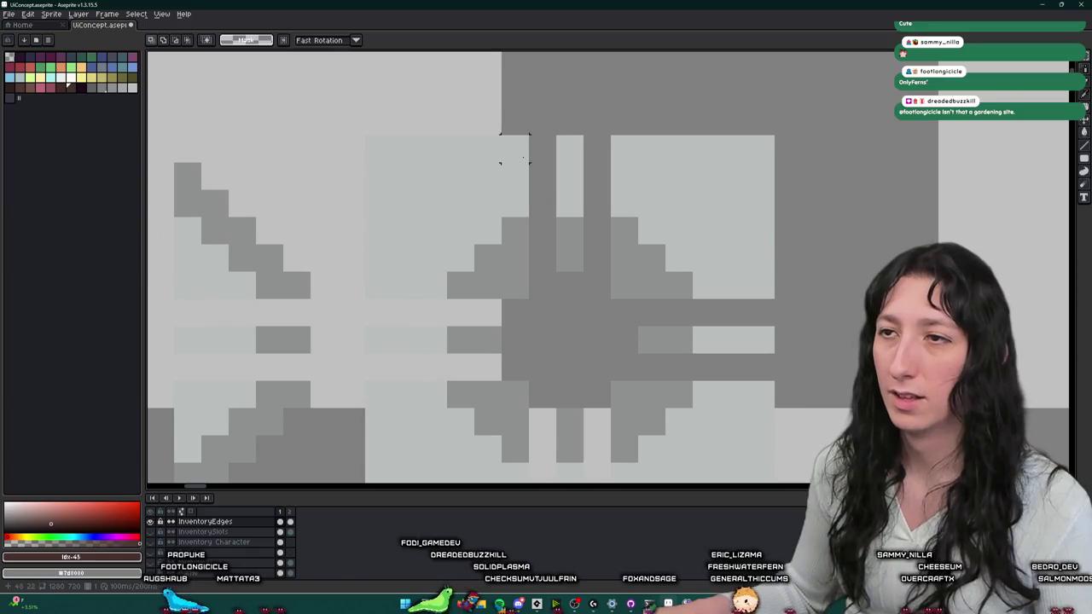
drag(500, 162, 362, 300)
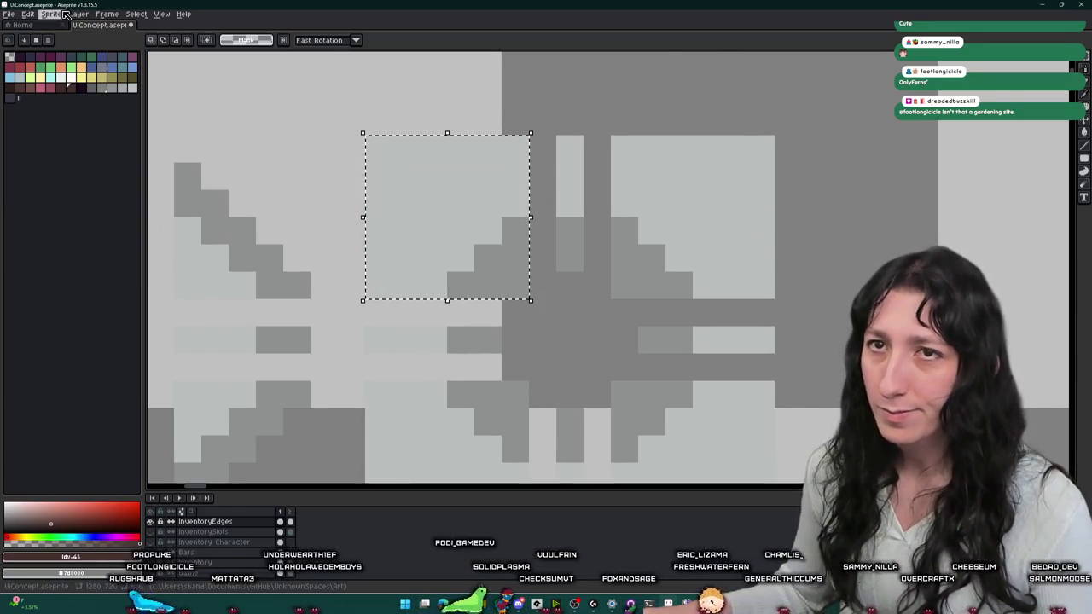
click(66, 15)
click(80, 103)
key(ctrl+alt+shift+s)
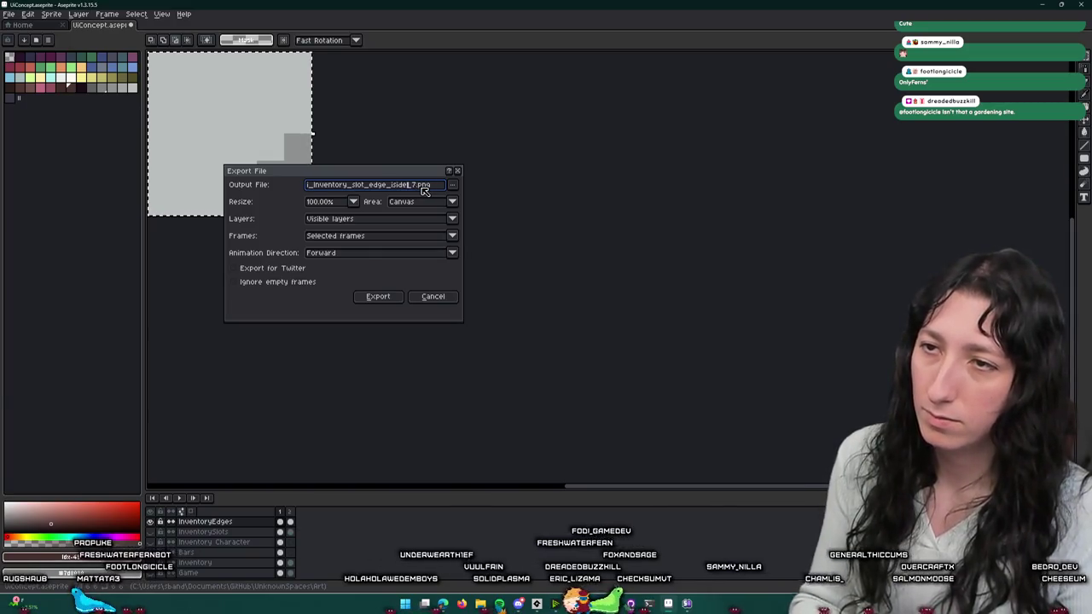
text(ns)
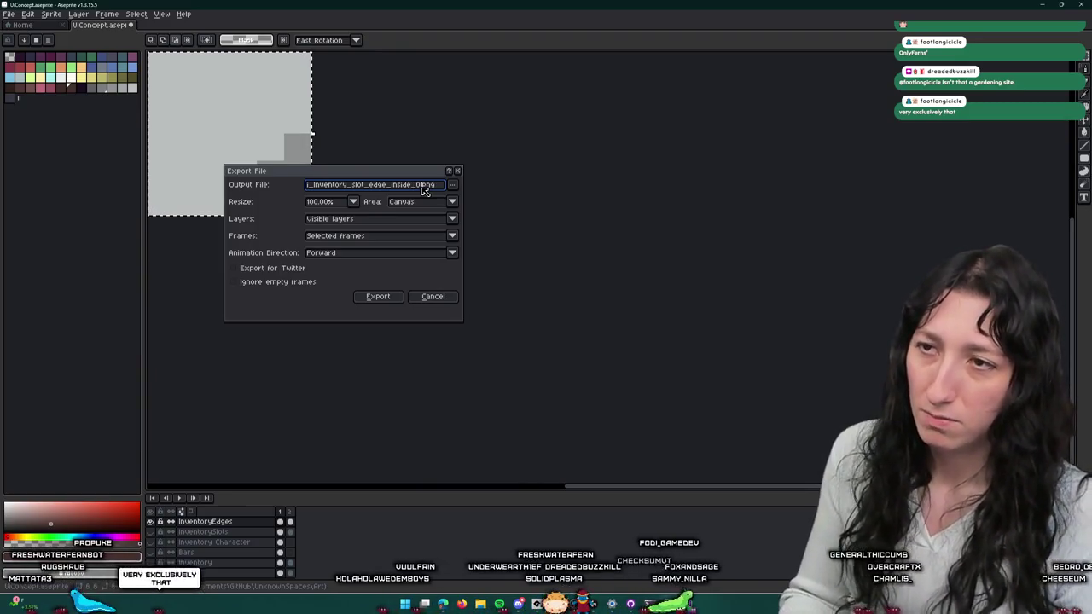
key(Return)
- Export the narrow vertical edge strip as a PNG, then restore the full sprite
scroll(421, 210, up, 5)
scroll(719, 401, up, 2)
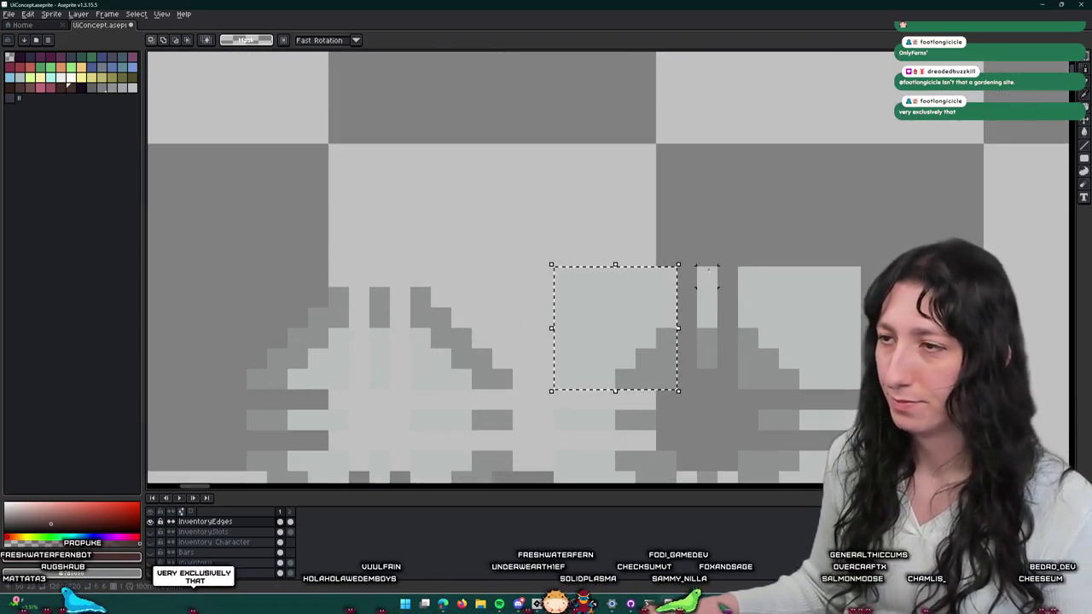
drag(696, 267, 719, 370)
click(52, 15)
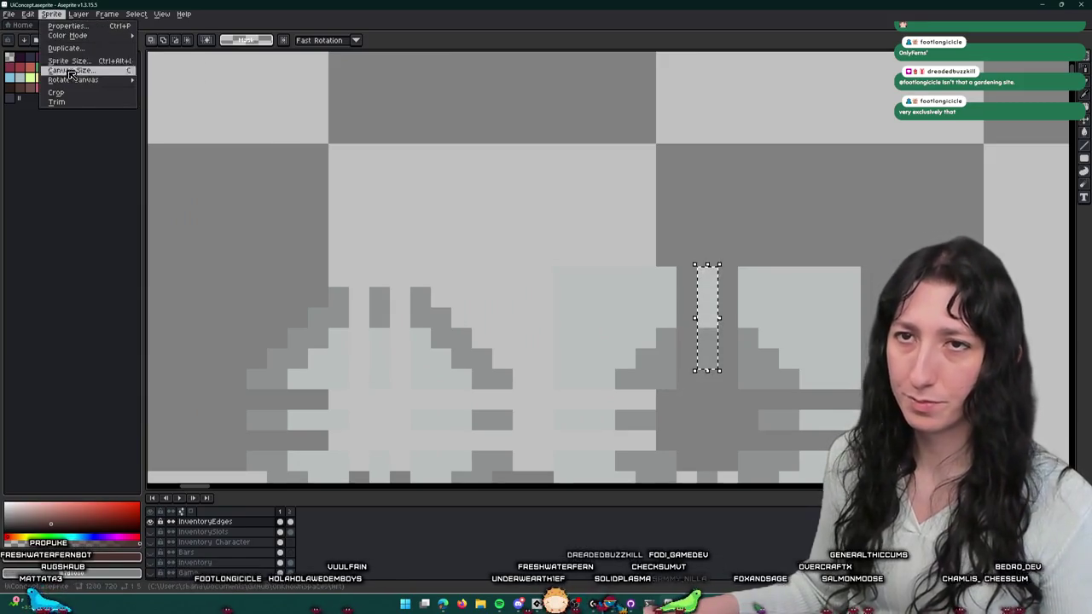
click(57, 92)
key(ctrl+shift+e)
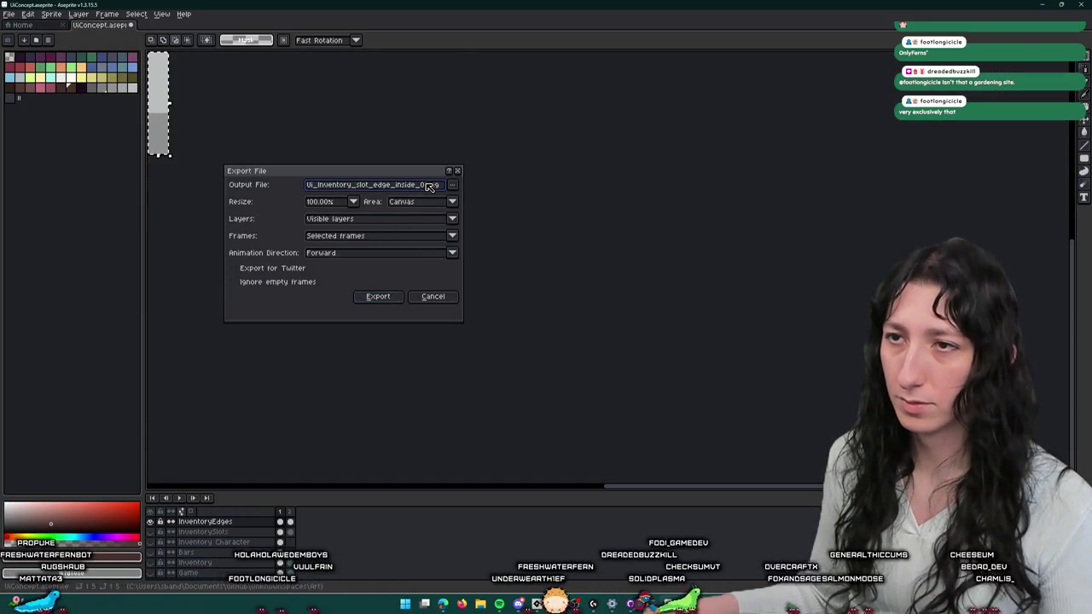
click(378, 296)
key(ctrl+z)
- Export the upper-right corner piece as a PNG, then restore the full sprite
scroll(577, 194, down, 1)
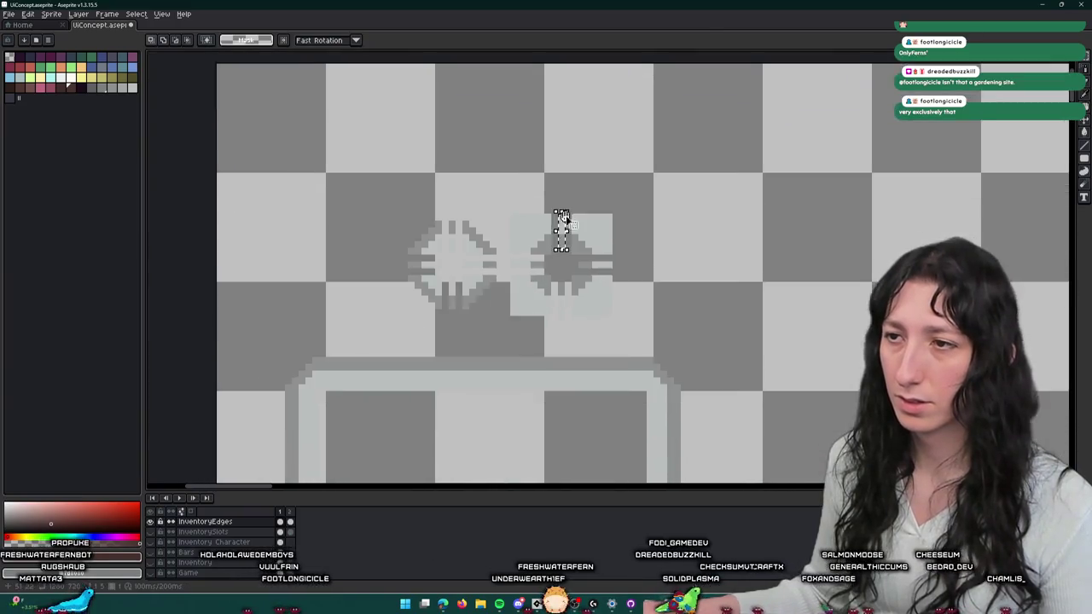
scroll(576, 194, up, 1)
drag(650, 286, 652, 289)
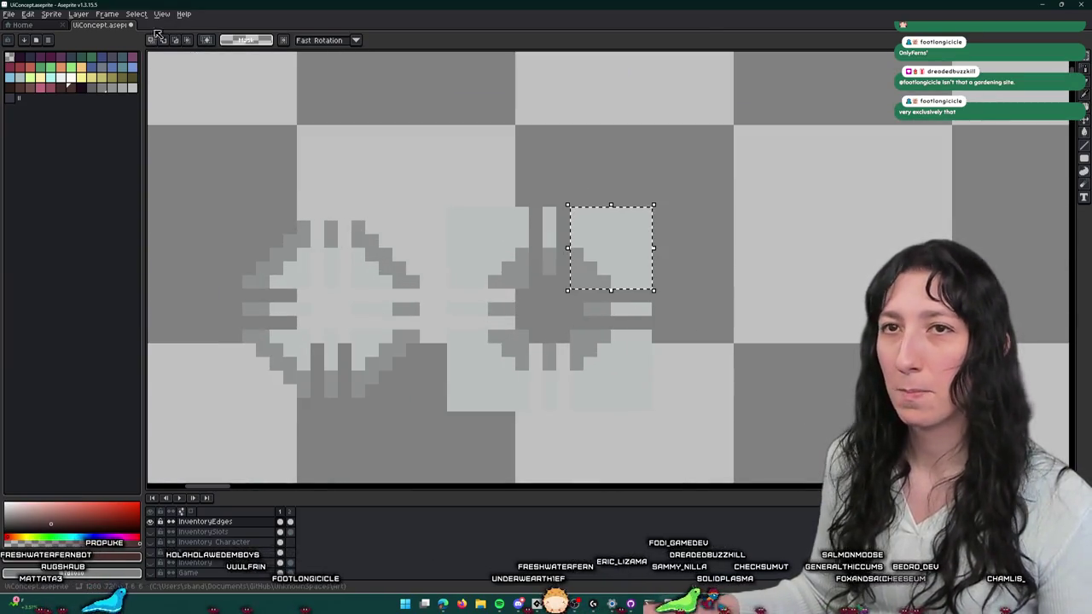
click(52, 15)
click(56, 92)
key(ctrl+shift+e)
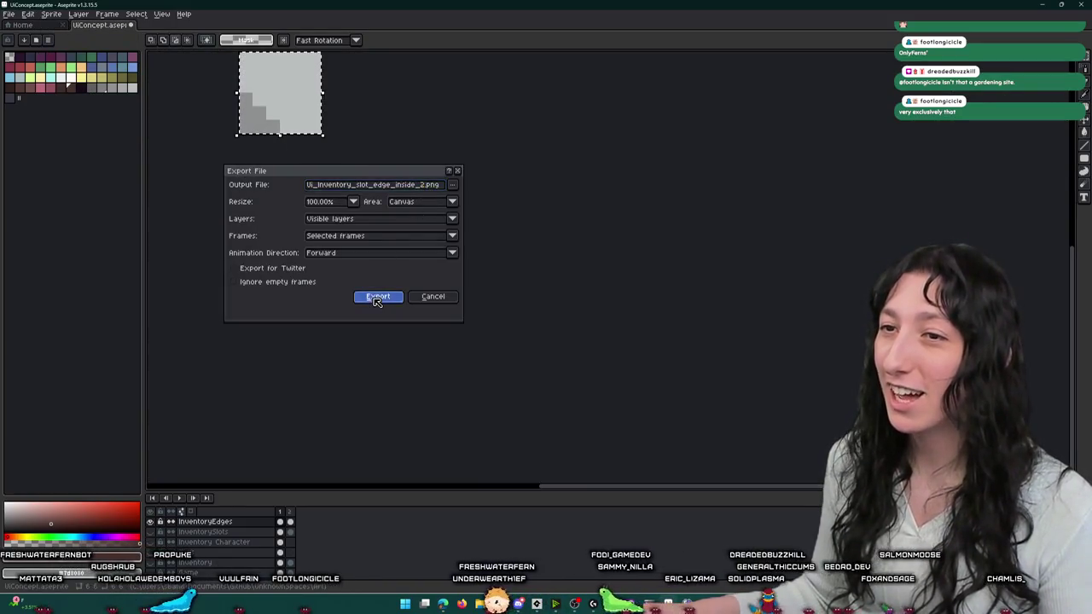
click(378, 298)
key(ctrl+z)
- Export a horizontal edge strip as a PNG, then restore the full sprite
scroll(476, 305, up, 3)
drag(566, 385, 294, 333)
scroll(329, 336, down, 1)
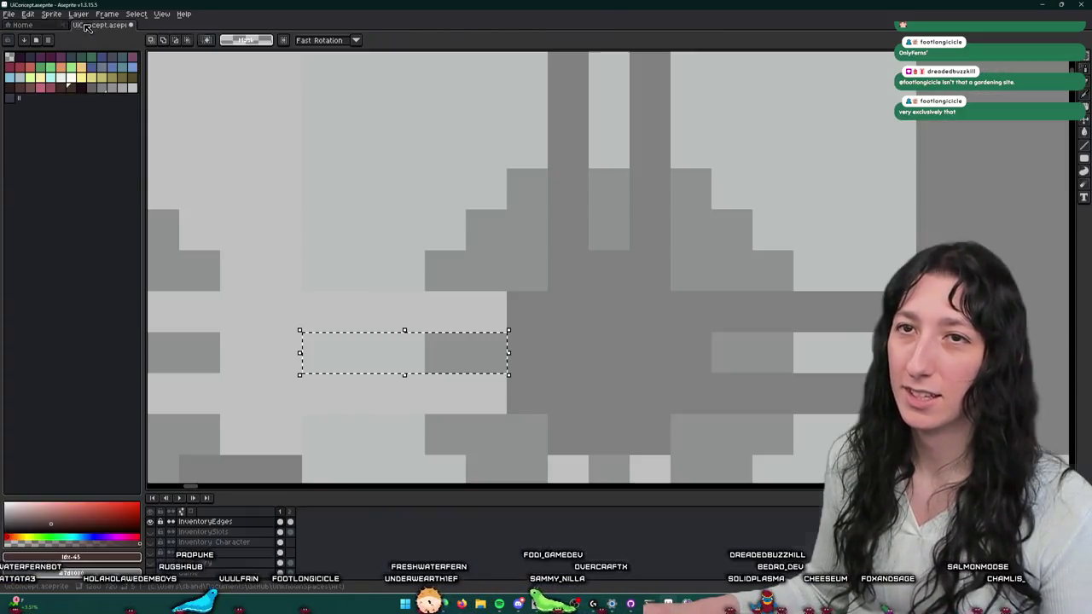
click(52, 14)
click(57, 92)
key(ctrl+alt+shift+s)
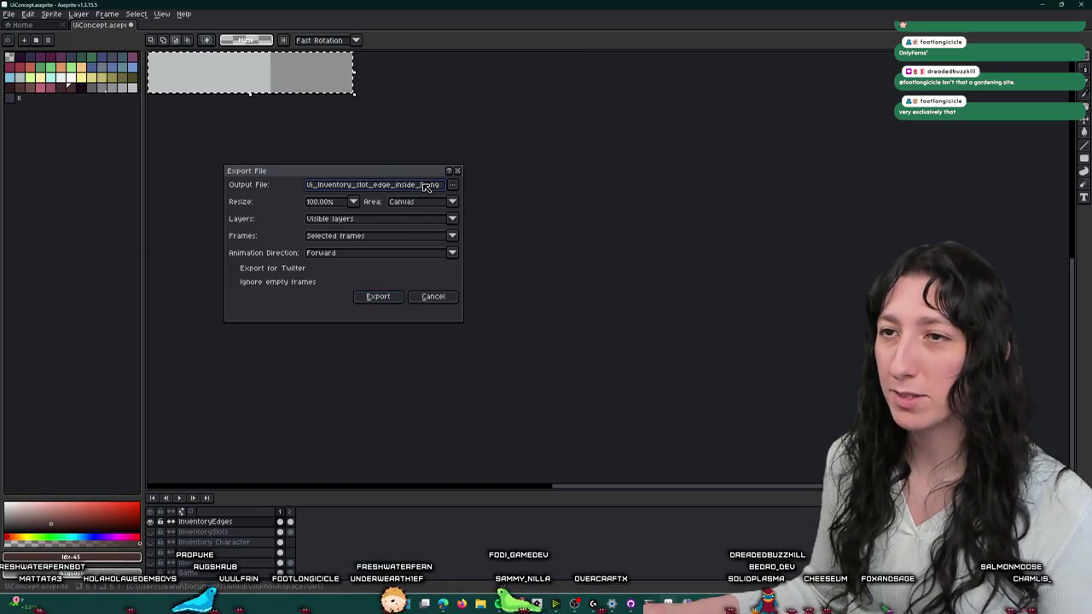
click(402, 298)
key(ctrl+z)
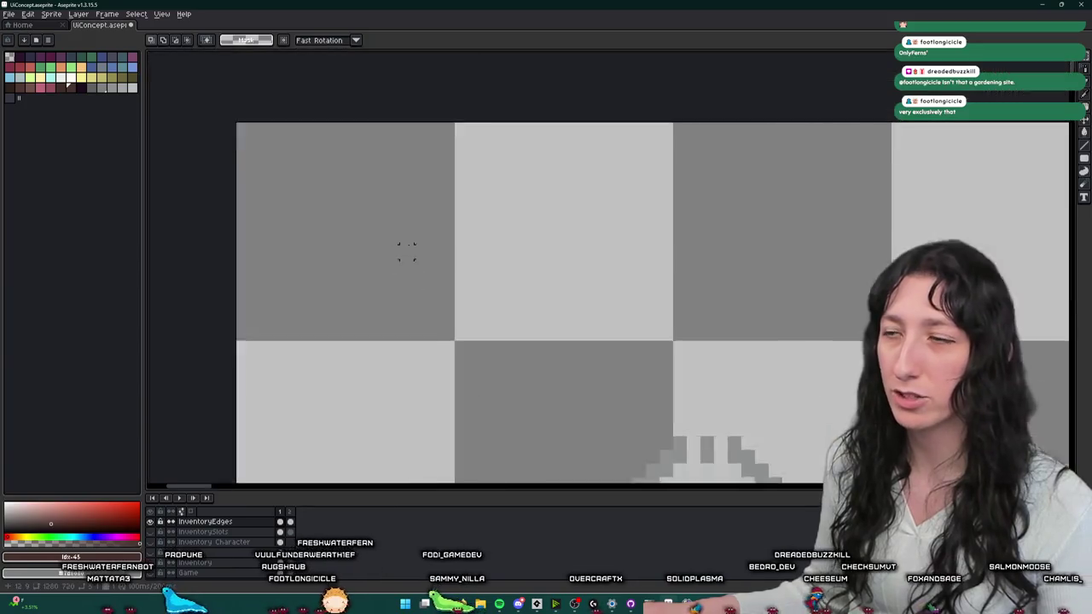
- Crop to the right-hand horizontal edge strip and export it as a PNG
scroll(404, 254, down, 3)
scroll(598, 310, up, 2)
scroll(649, 309, up, 2)
drag(740, 314, 765, 319)
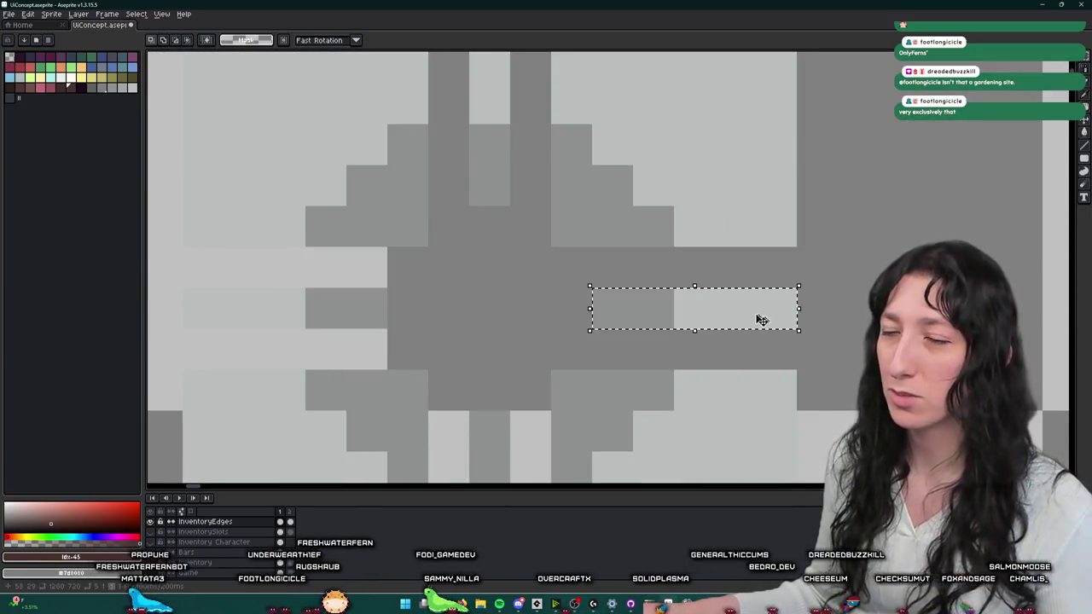
click(52, 14)
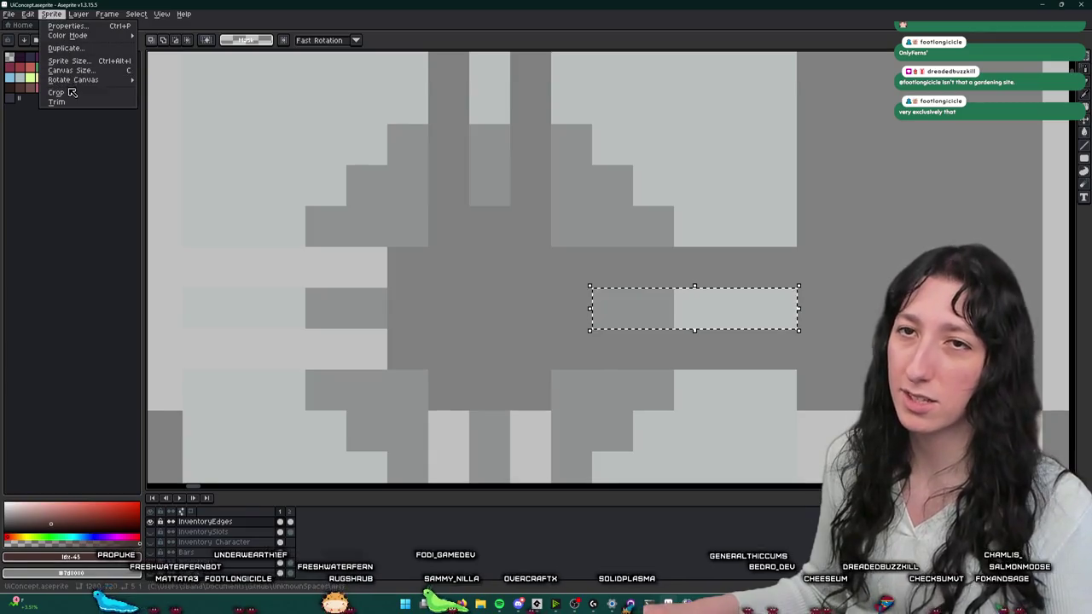
click(71, 92)
key(ctrl+shift+e)
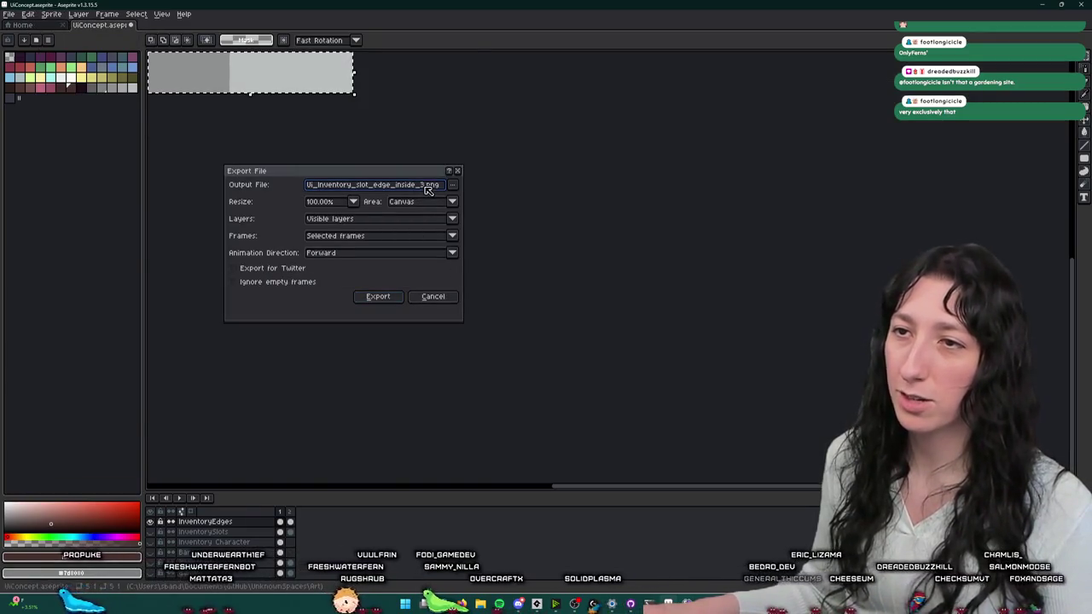
click(394, 299)
- Export the lower-left corner piece as ui_inventory_slot_edge_inside_4.png
scroll(563, 295, up, 5)
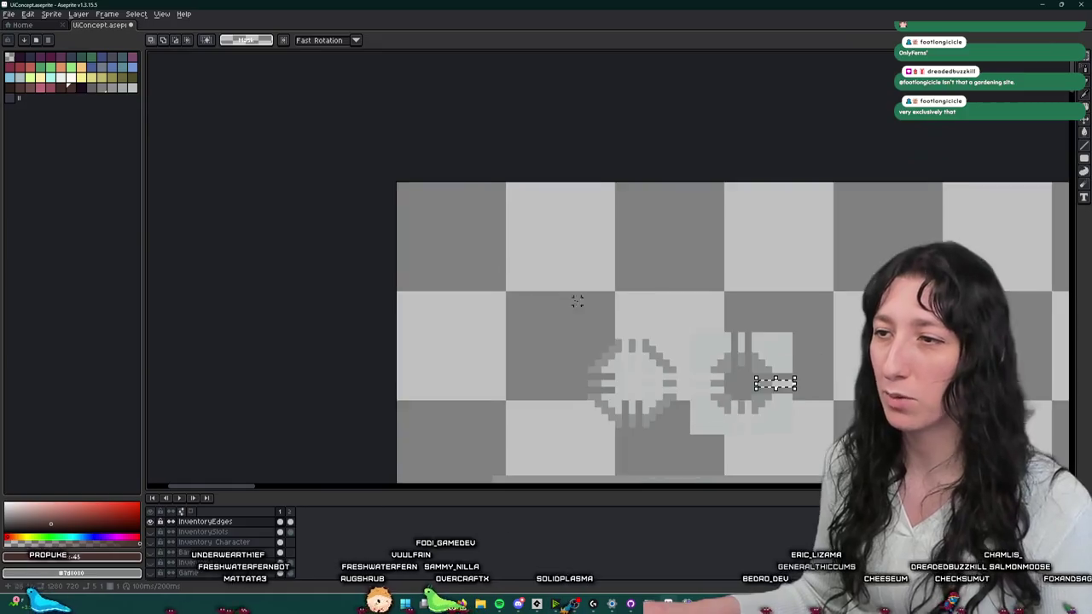
scroll(563, 294, up, 2)
scroll(563, 295, up, 1)
drag(689, 254, 544, 385)
scroll(614, 281, down, 2)
scroll(614, 281, right, 3)
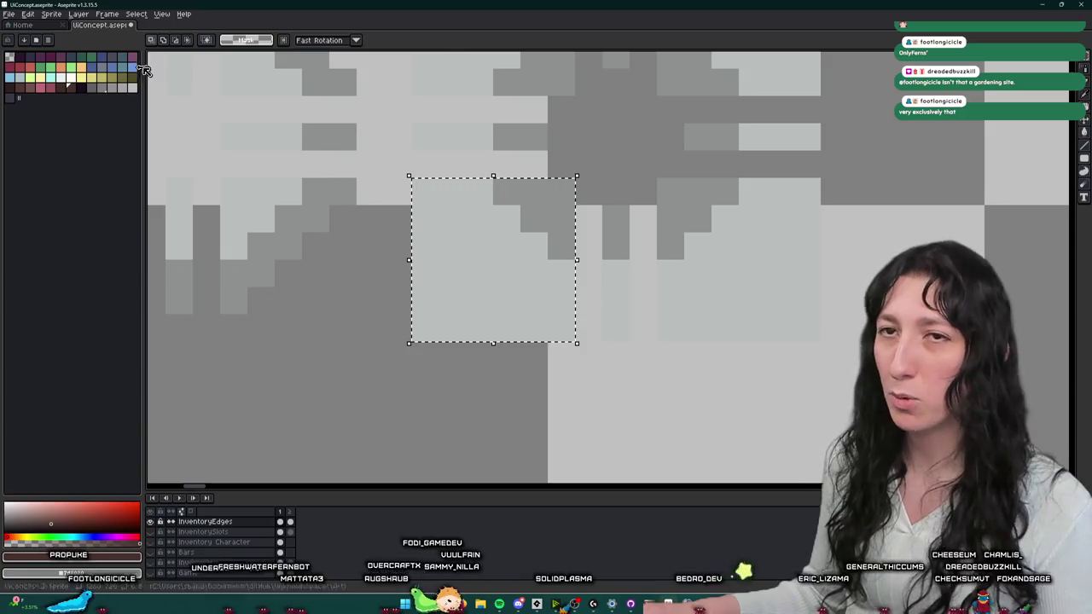
click(51, 14)
click(68, 94)
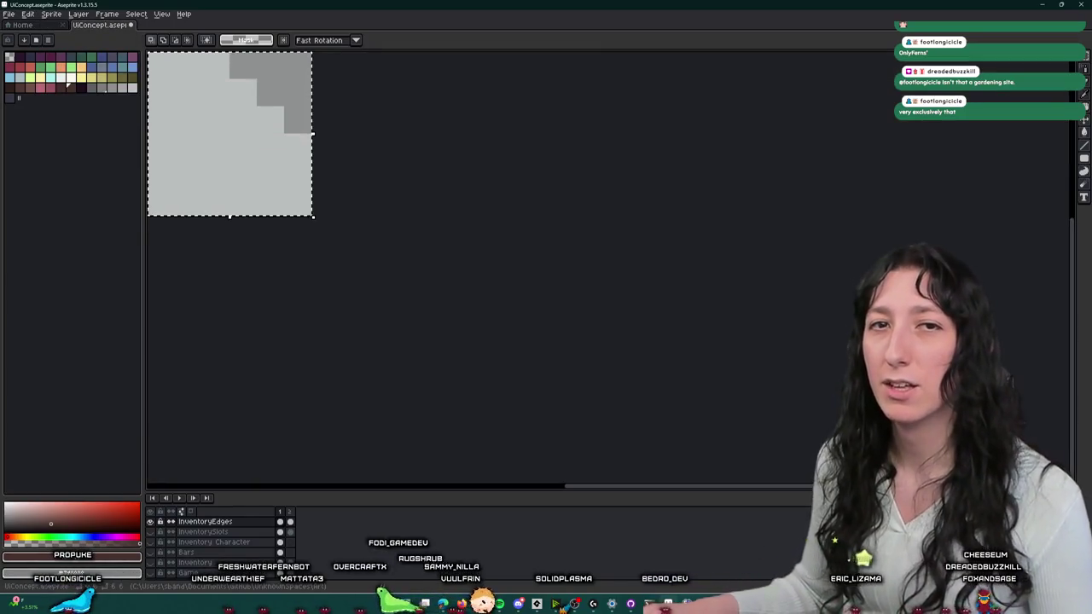
key(ctrl+alt+shift+s)
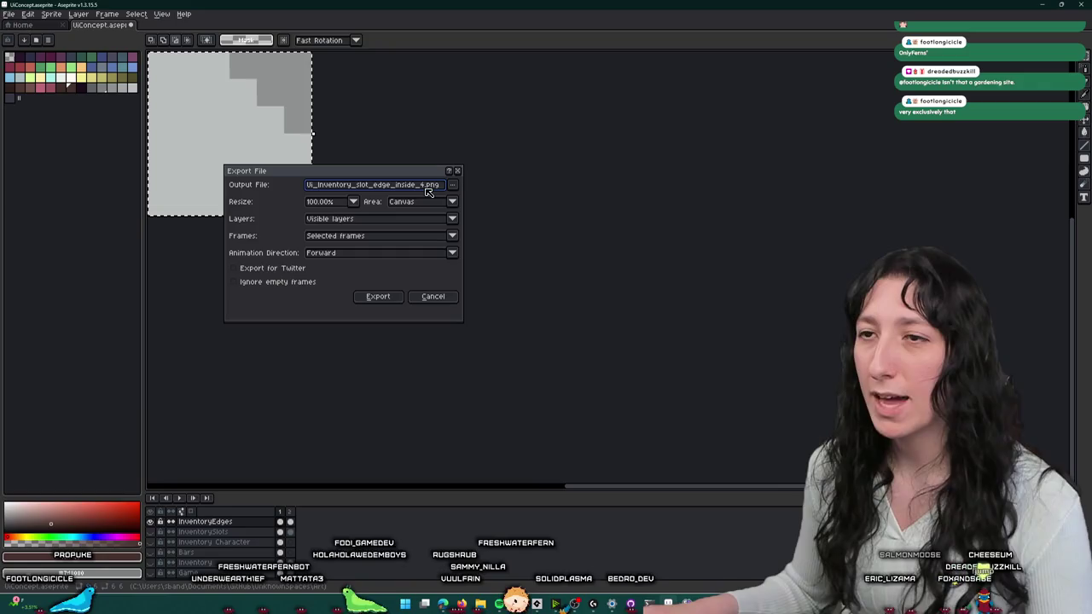
click(378, 296)
- Export the vertical strip below the slot centre as ui_inventory_slot_edge_inside_5.png, then restore the sprite
scroll(407, 190, up, 2)
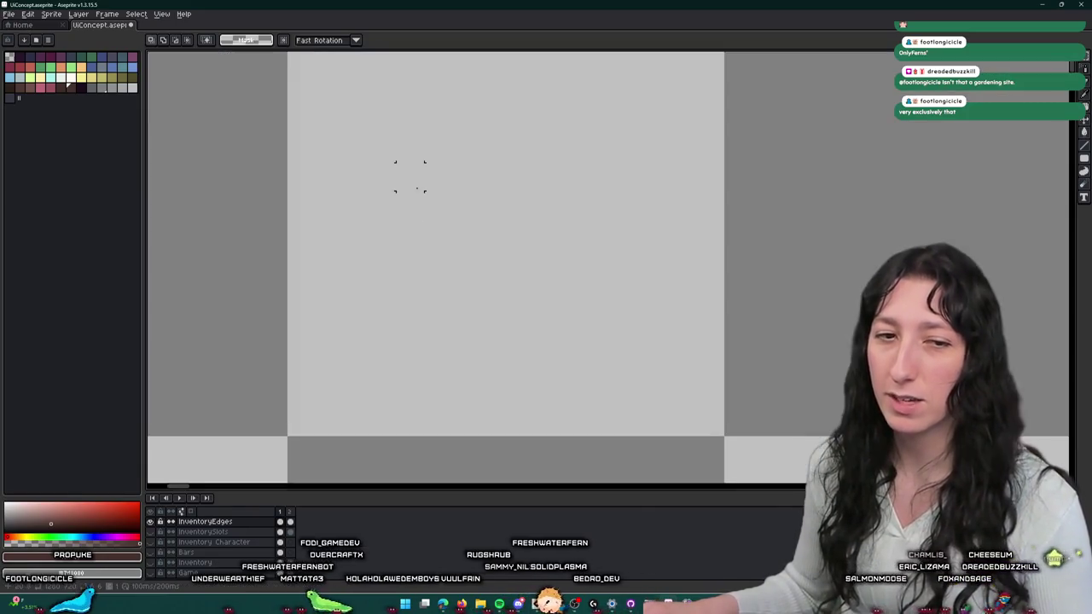
scroll(432, 219, up, 1)
scroll(433, 219, down, 3)
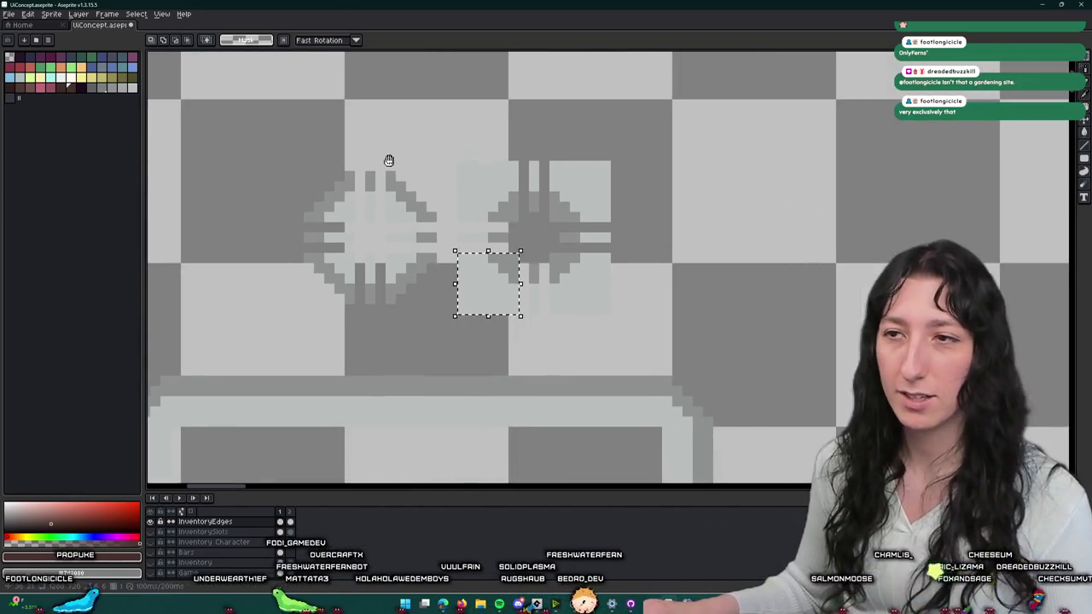
scroll(555, 267, up, 1)
scroll(537, 269, up, 1)
drag(498, 250, 530, 391)
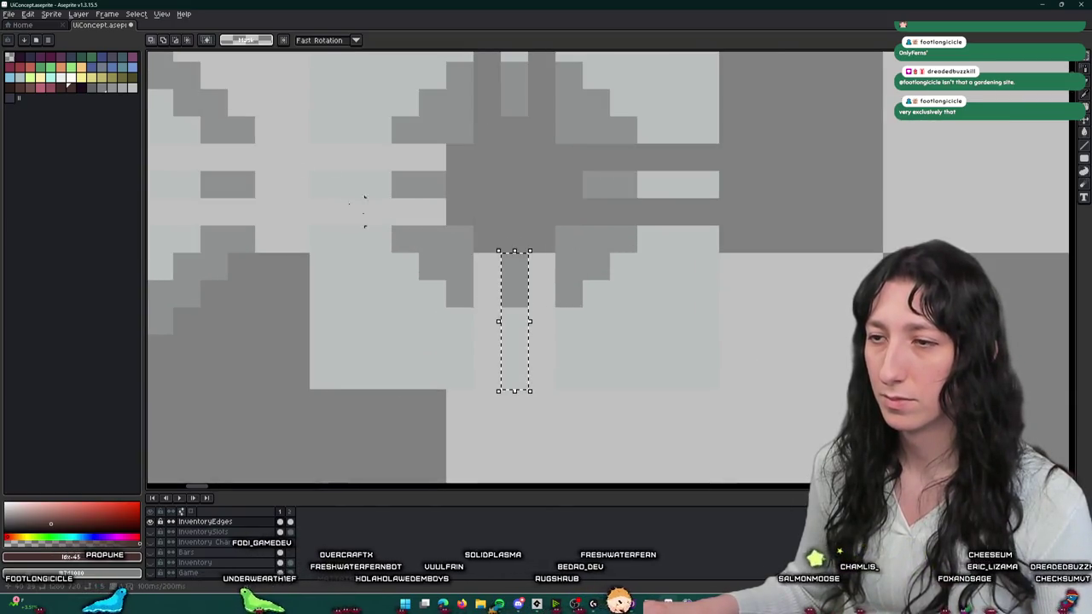
click(52, 13)
click(68, 95)
key(ctrl+alt+shift+s)
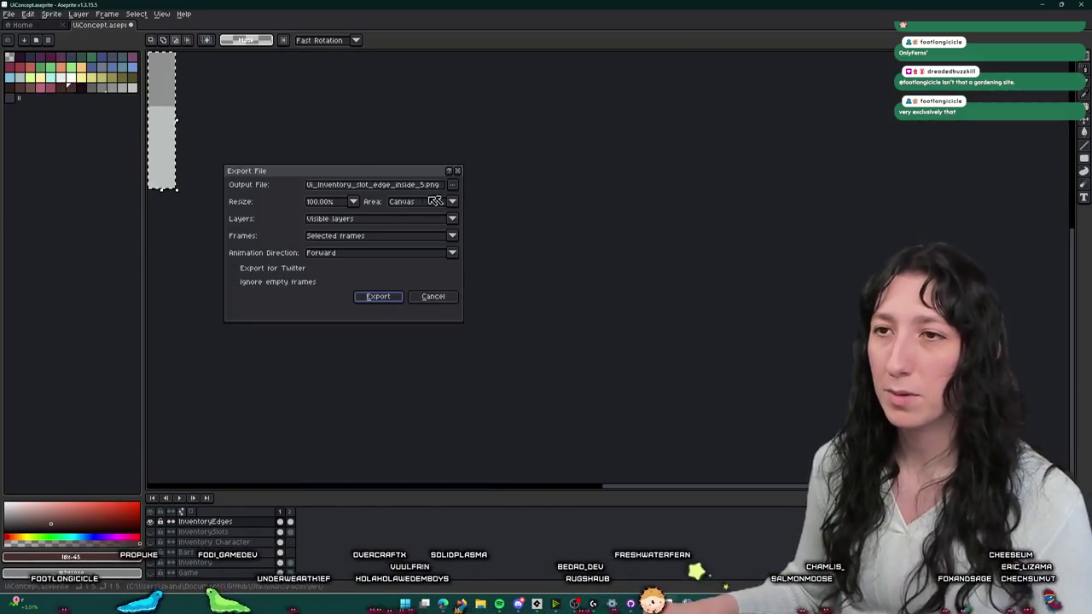
click(378, 296)
key(ctrl+z)
- Crop to the lower-right corner piece and export it as the last PNG
scroll(546, 273, up, 1)
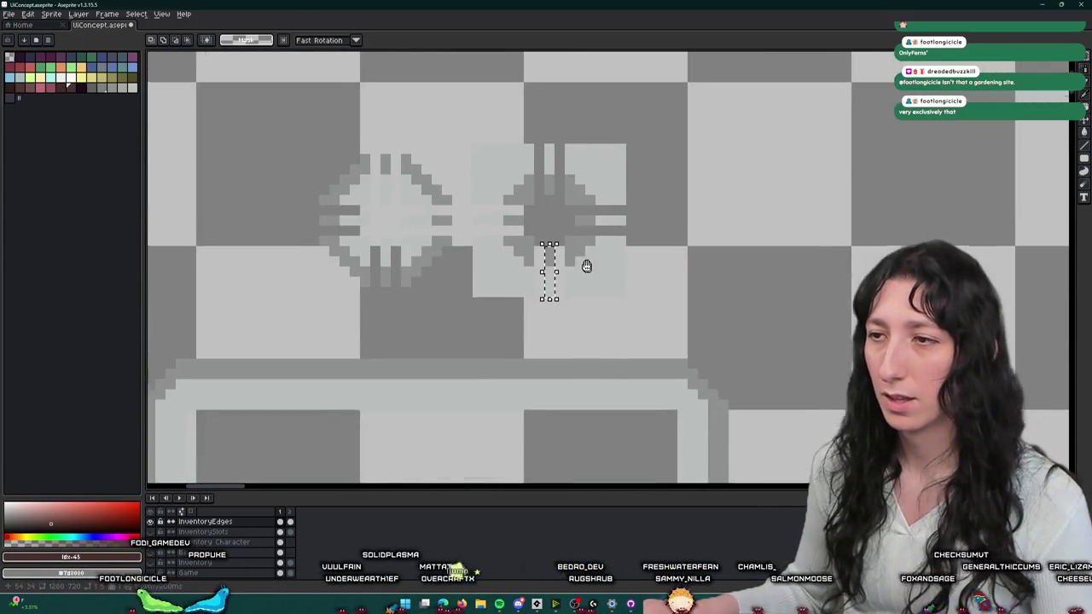
scroll(537, 239, up, 1)
scroll(560, 226, up, 1)
mouse_move(545, 212)
mouse_down()
mouse_move(736, 378)
mouse_move(712, 378)
mouse_up()
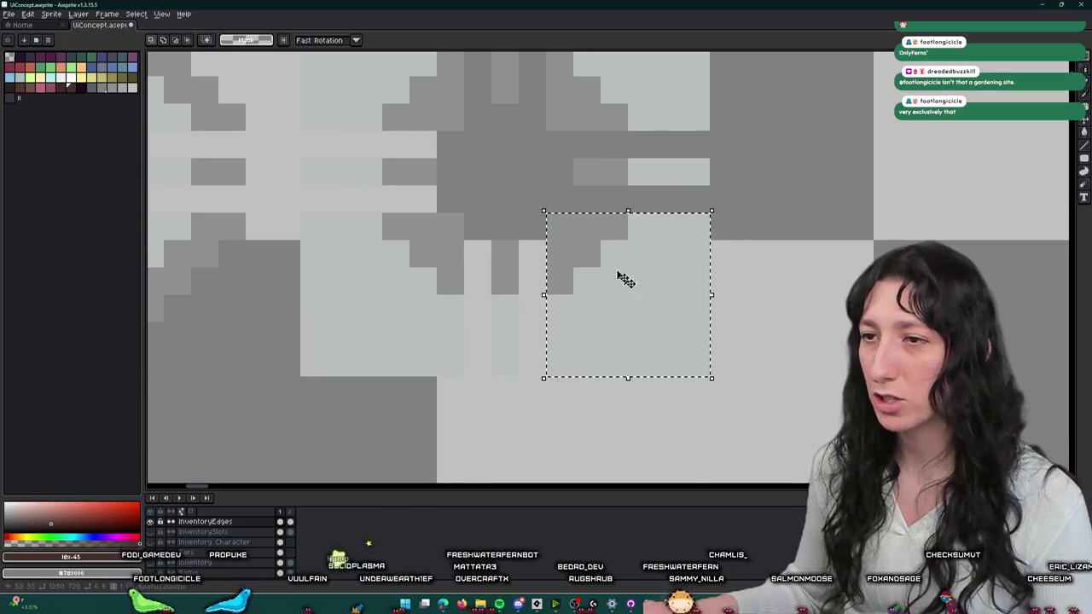
click(51, 13)
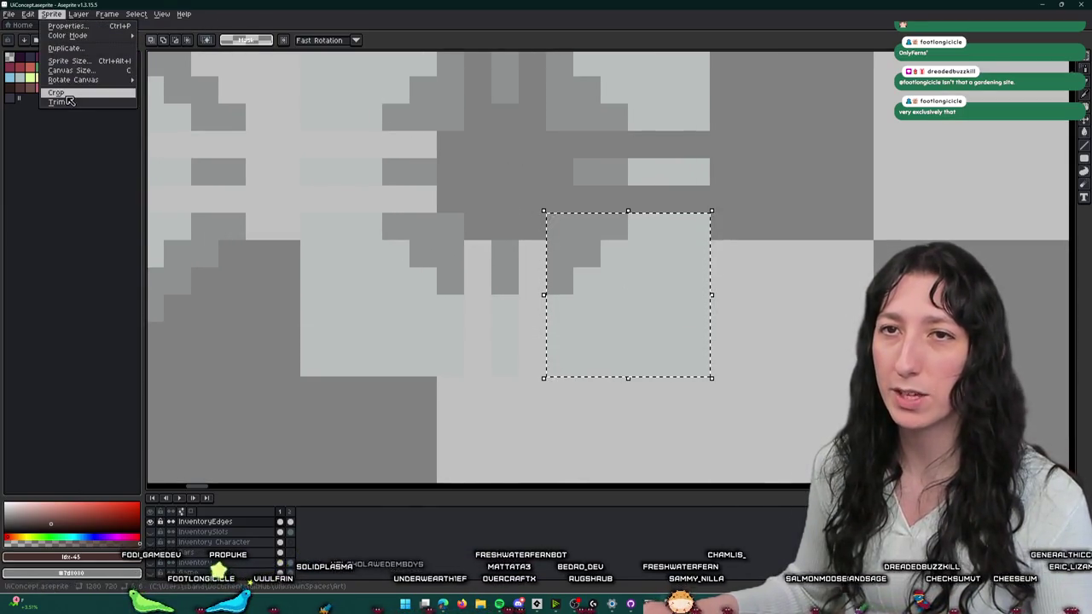
click(77, 94)
key(ctrl+alt+shift+s)
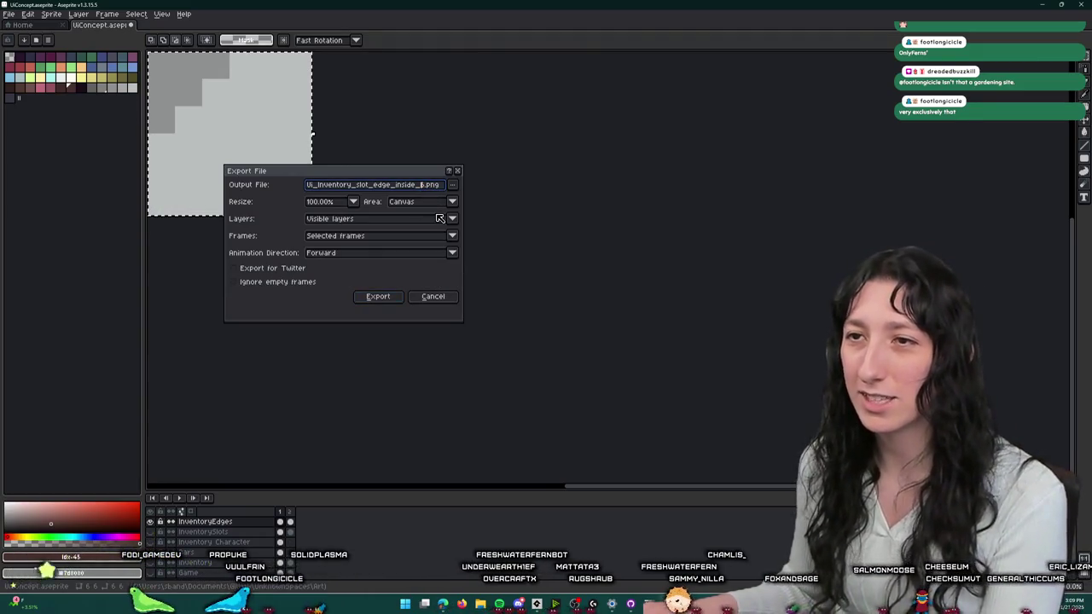
click(378, 296)
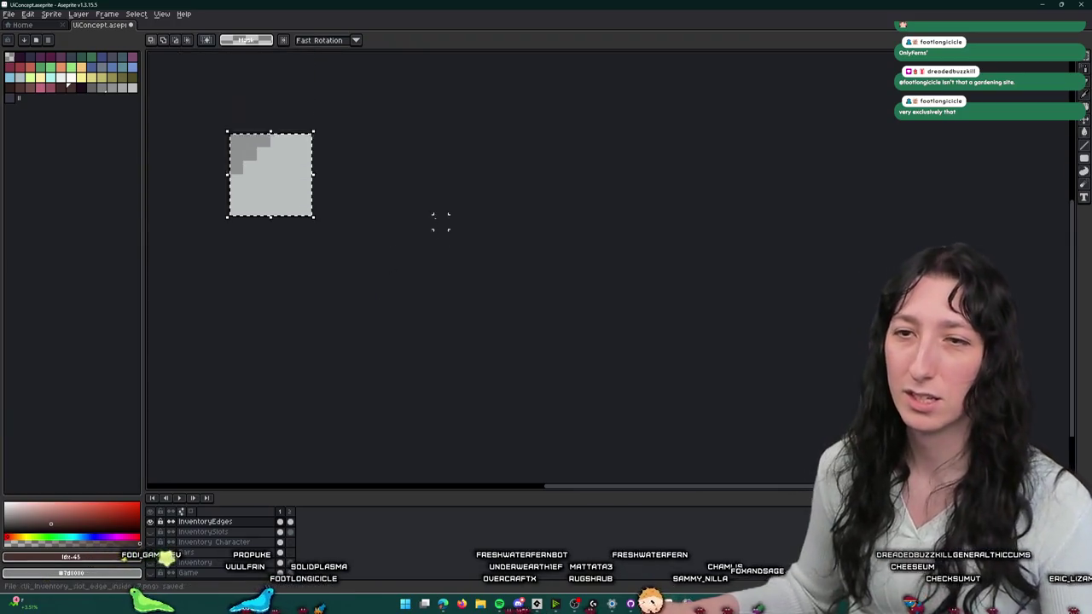
- Pan across the slot mockup, then switch over to GameMaker
scroll(427, 213, up, 5)
scroll(418, 209, down, 3)
scroll(422, 203, up, 2)
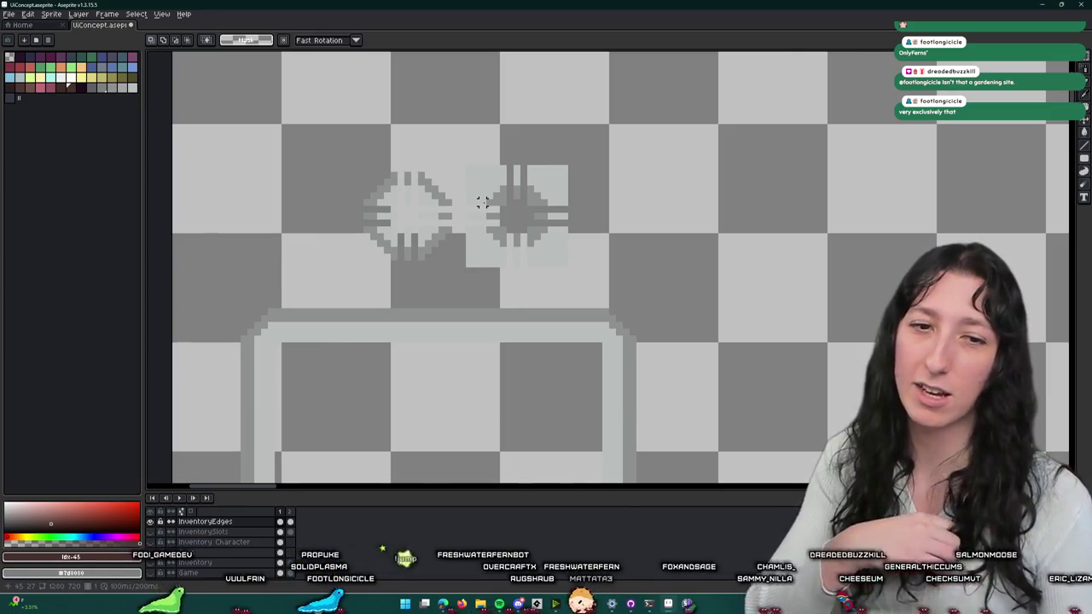
drag(454, 215, 523, 229)
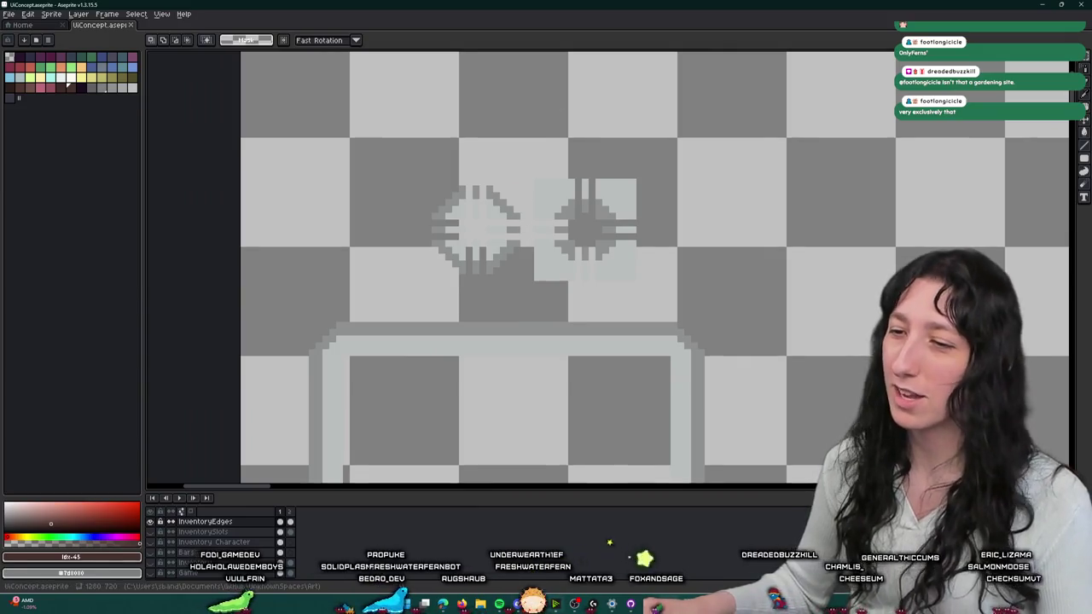
key(alt+Tab)
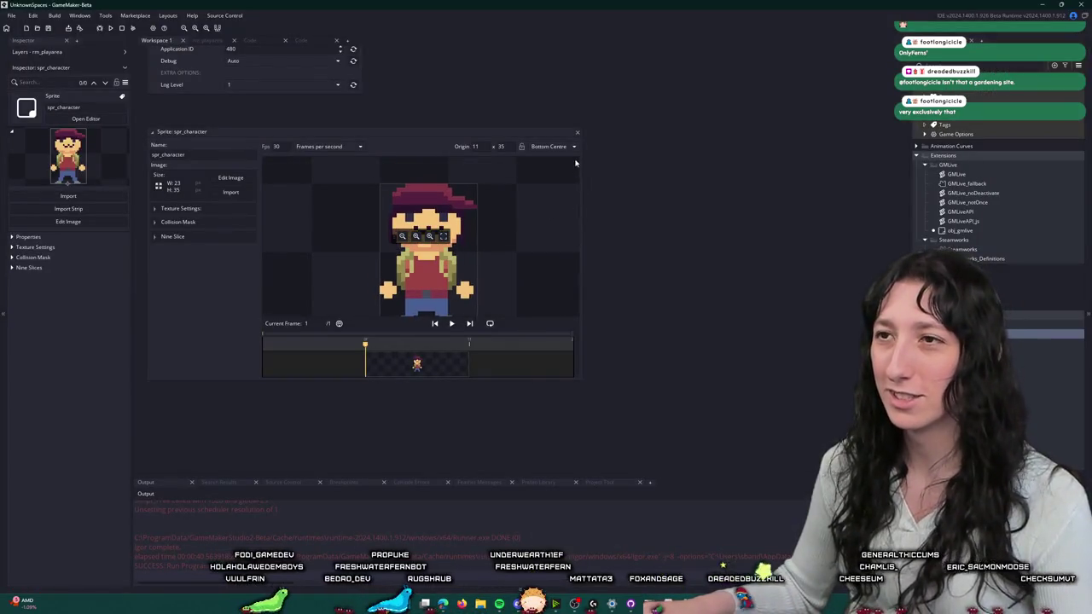
- Alt-tab from GameMaker back to the UiConcept sprite in Aseprite
key(alt+Tab)
scroll(507, 174, down, 1)
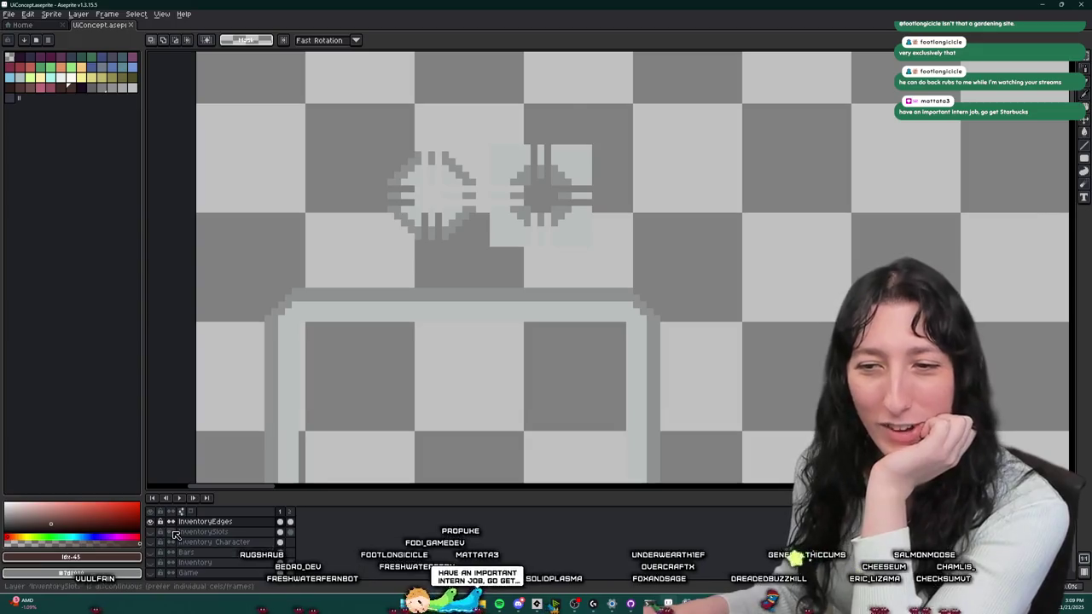
- Toggle the InventorySlots layer's visibility, leaving it visible and active for editing
scroll(238, 410, down, 2)
scroll(231, 304, down, 2)
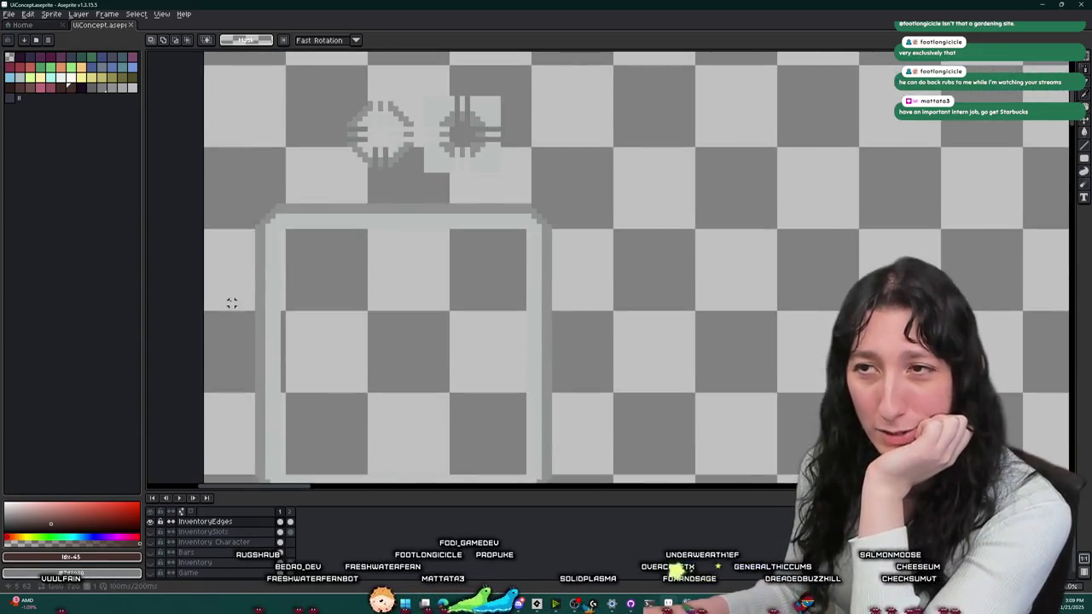
click(151, 532)
click(151, 531)
click(151, 531)
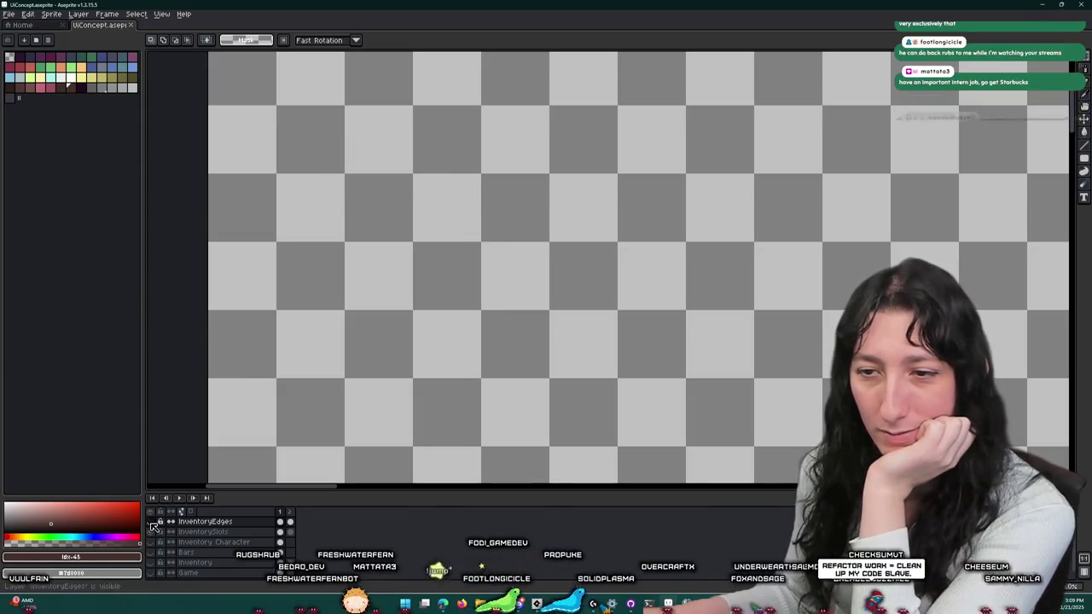
scroll(390, 231, down, 3)
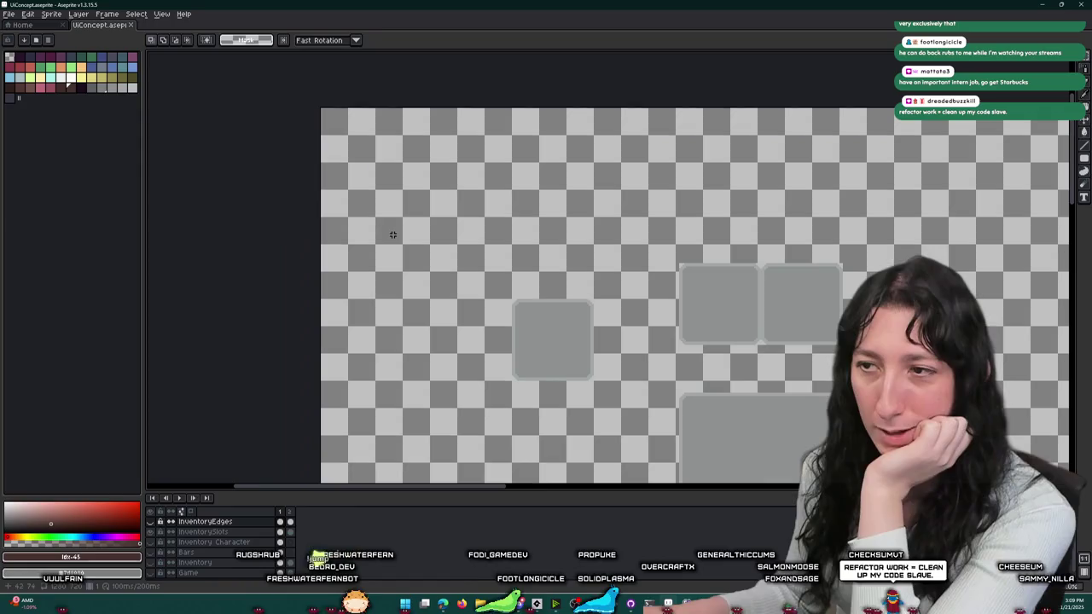
scroll(561, 334, down, 2)
click(290, 531)
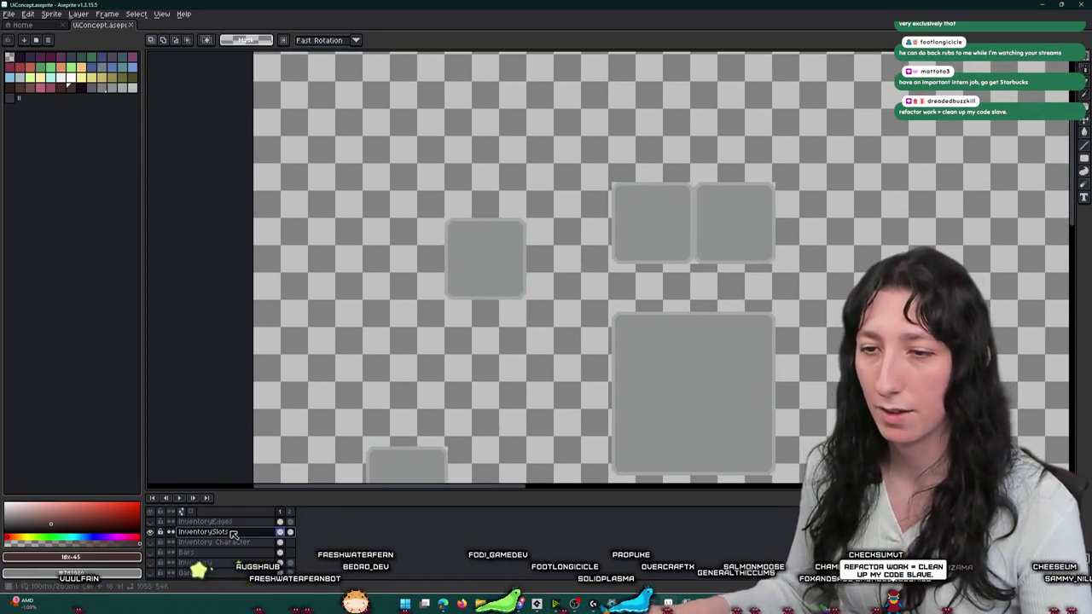
click(150, 532)
scroll(396, 350, down, 3)
scroll(396, 349, up, 1)
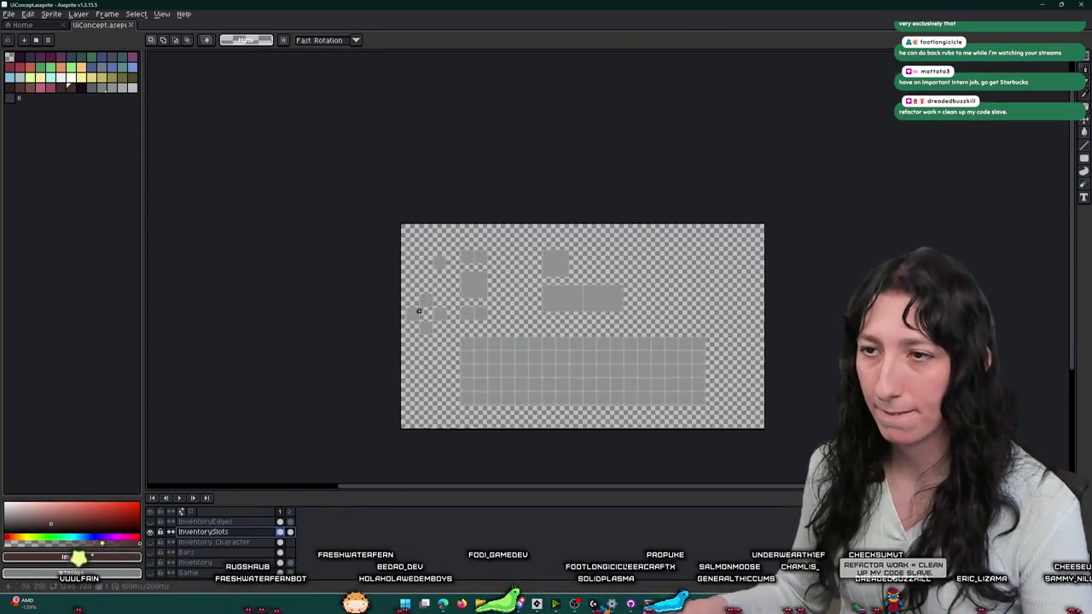
scroll(390, 302, up, 2)
scroll(426, 278, up, 1)
scroll(451, 253, up, 1)
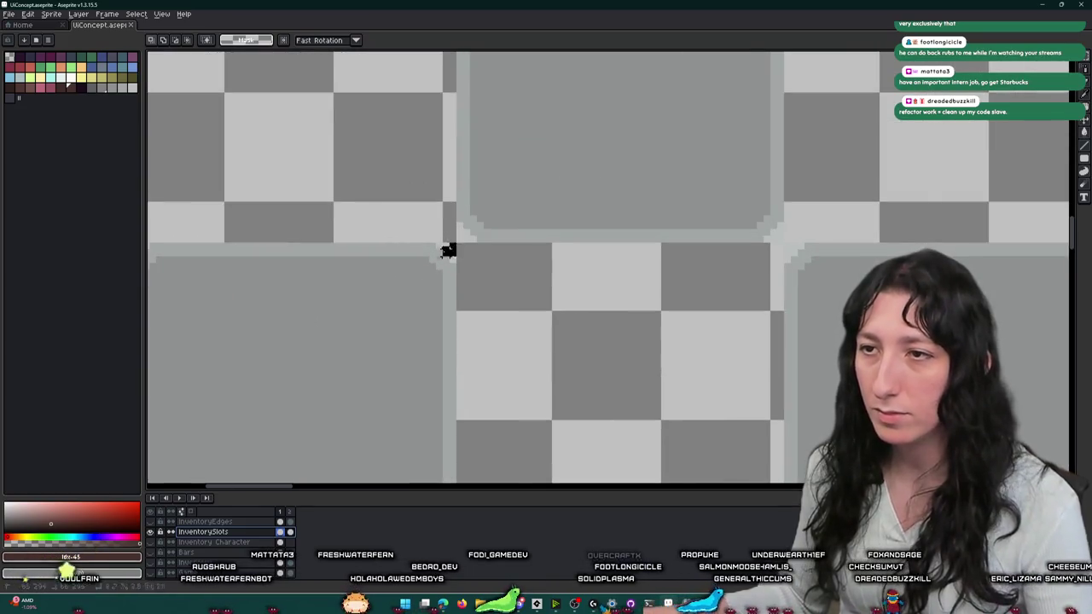
scroll(456, 249, down, 2)
- Crop to one slot box and export it as Ui_inventory_slot.png, dropping the edge_inside_7 suffix
drag(436, 256, 321, 370)
scroll(322, 370, up, 1)
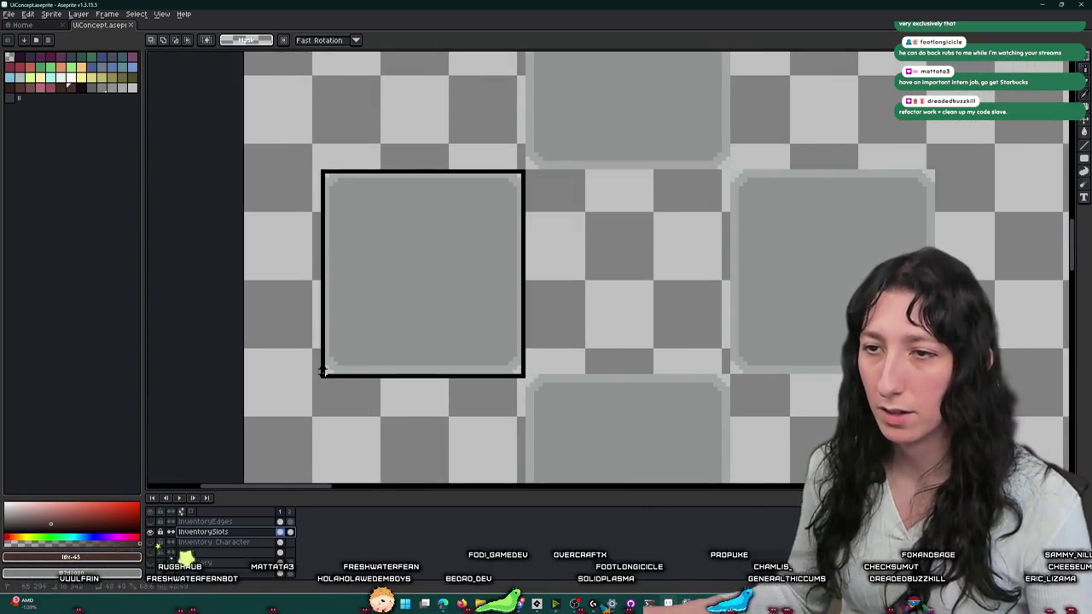
scroll(321, 370, up, 1)
click(51, 14)
click(77, 100)
key(ctrl+alt+shift+s)
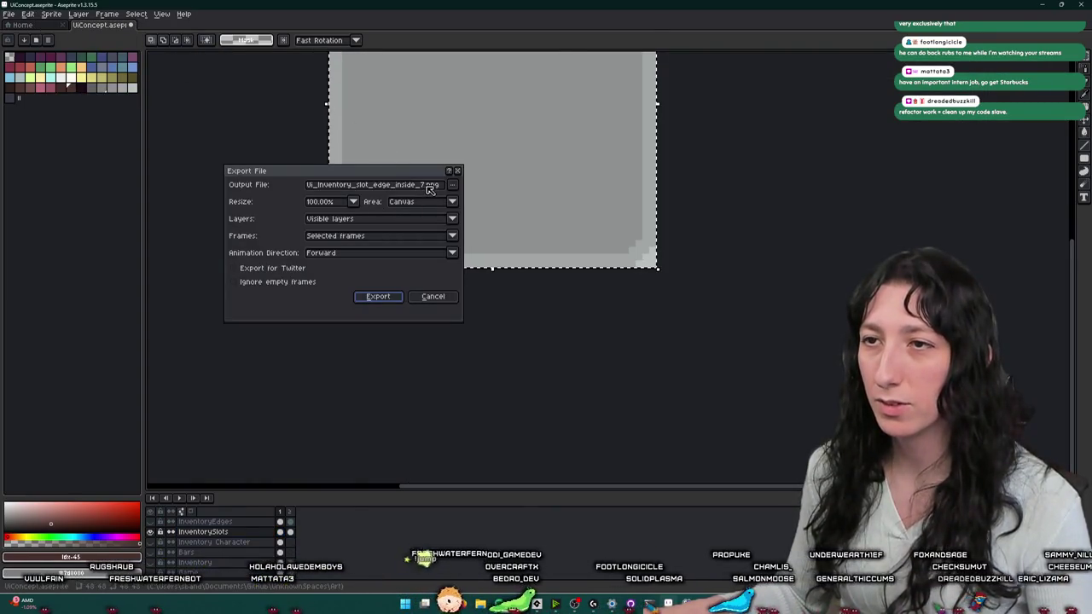
drag(425, 186, 376, 192)
key(BackSpace)
key(BackSpace)
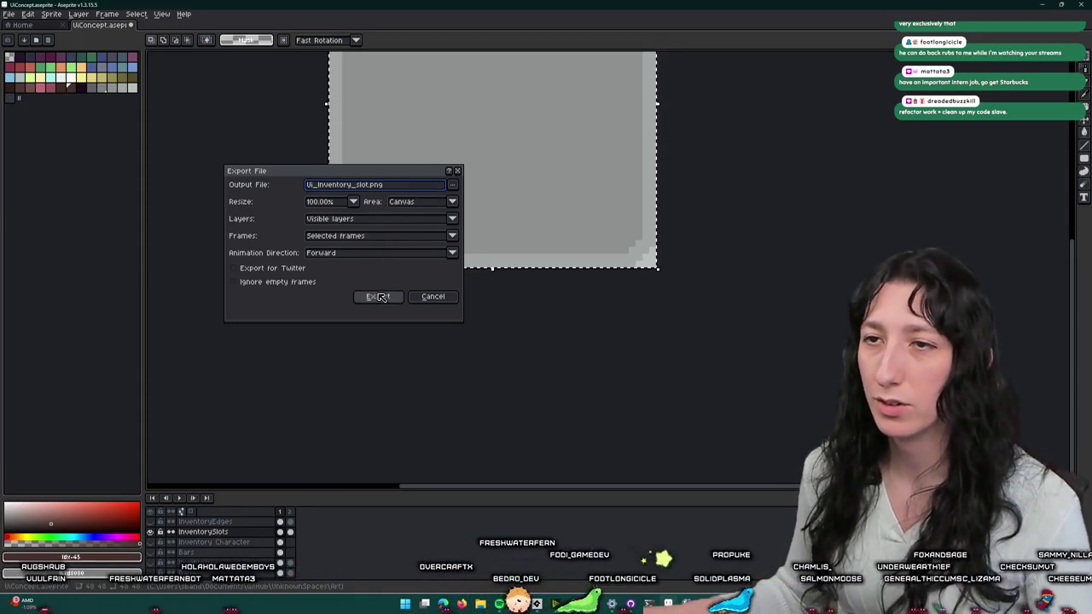
click(379, 296)
- Undo the crop to bring back the full sheet of UI pieces
key(ctrl+z)
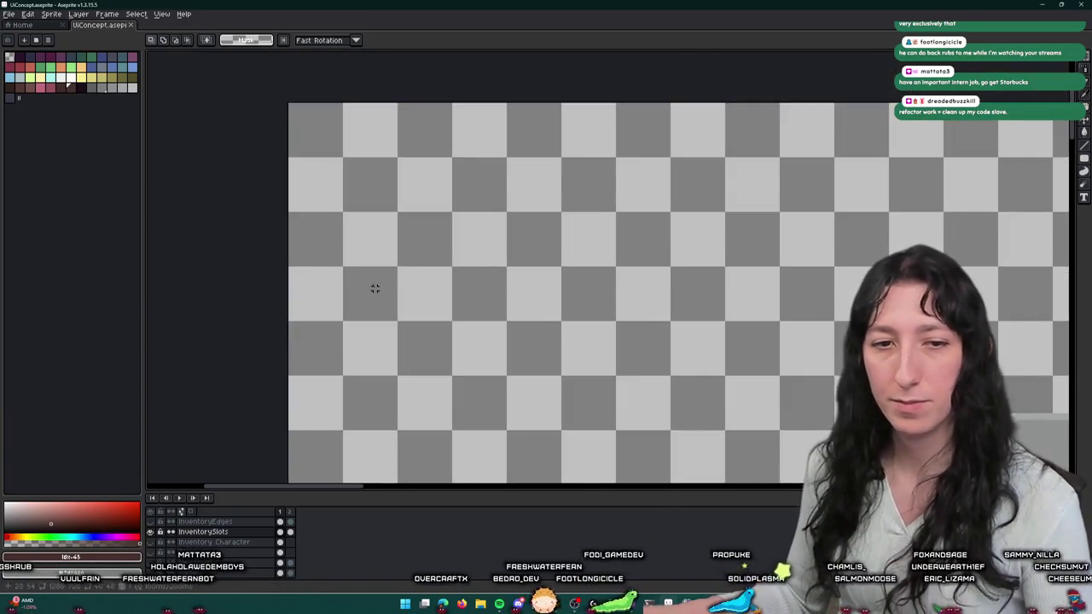
key(ctrl+z)
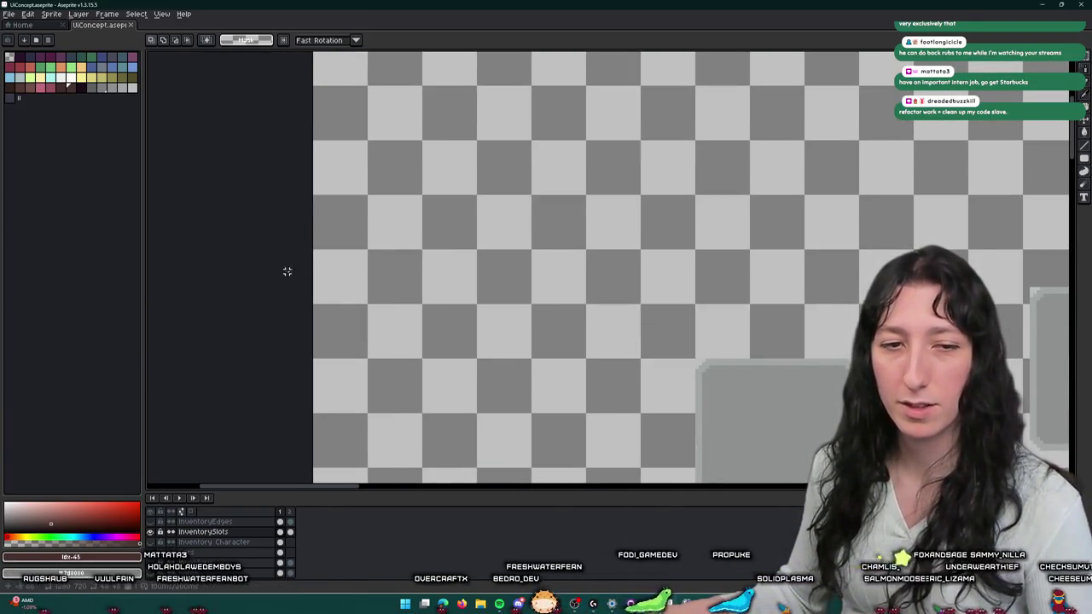
scroll(307, 239, down, 1)
scroll(342, 204, down, 1)
scroll(367, 256, down, 2)
scroll(427, 239, down, 1)
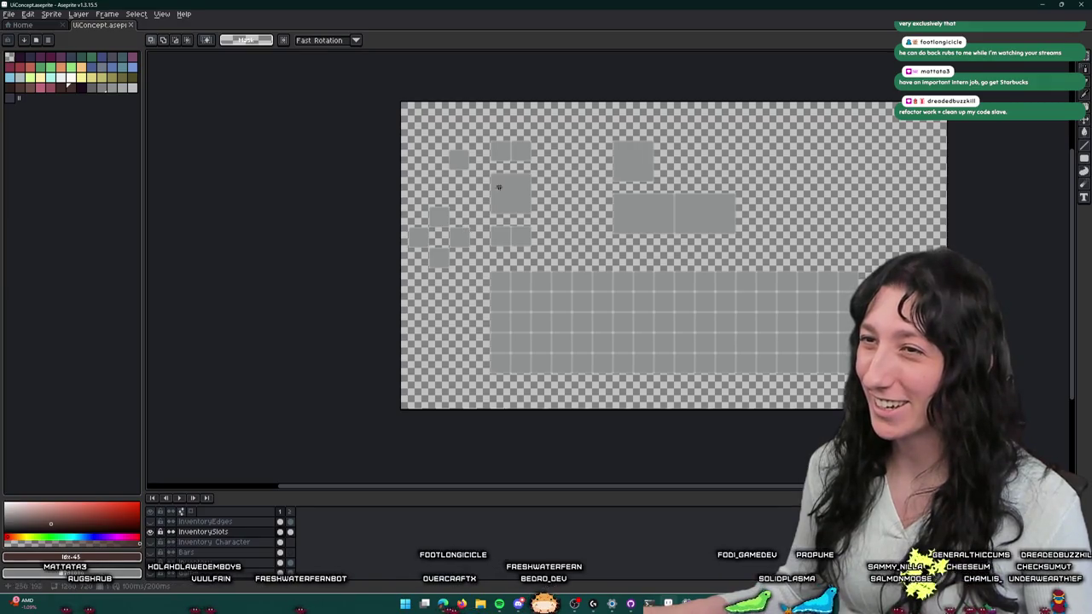
- Crop to the selected tile and start an export, then cancel it and undo the crop
scroll(490, 188, up, 3)
scroll(476, 170, up, 1)
scroll(452, 222, down, 4)
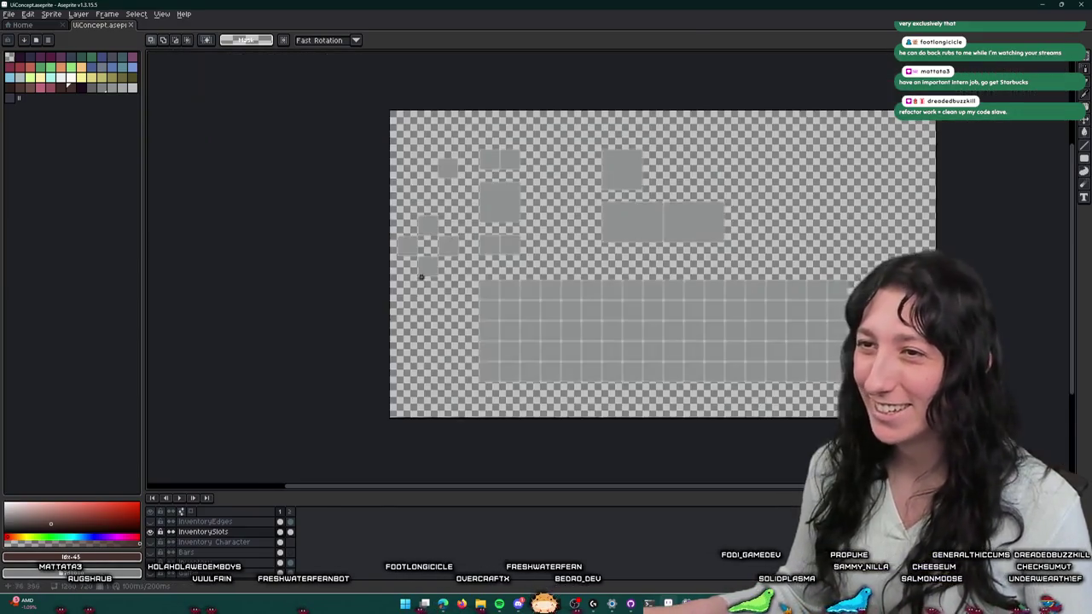
scroll(274, 55, up, 2)
click(53, 13)
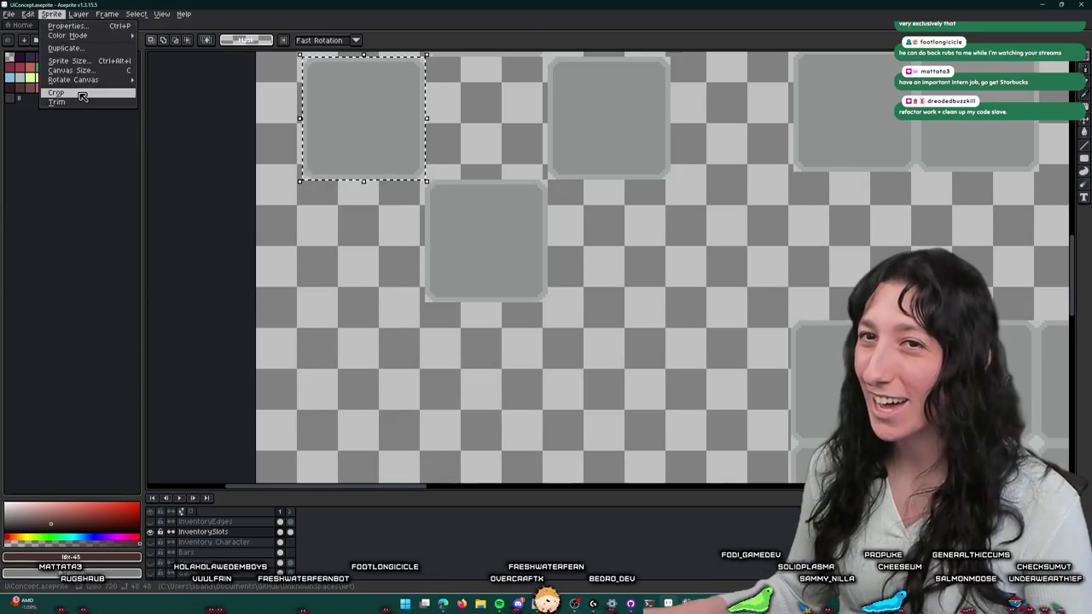
click(69, 95)
key(ctrl+alt+shift+s)
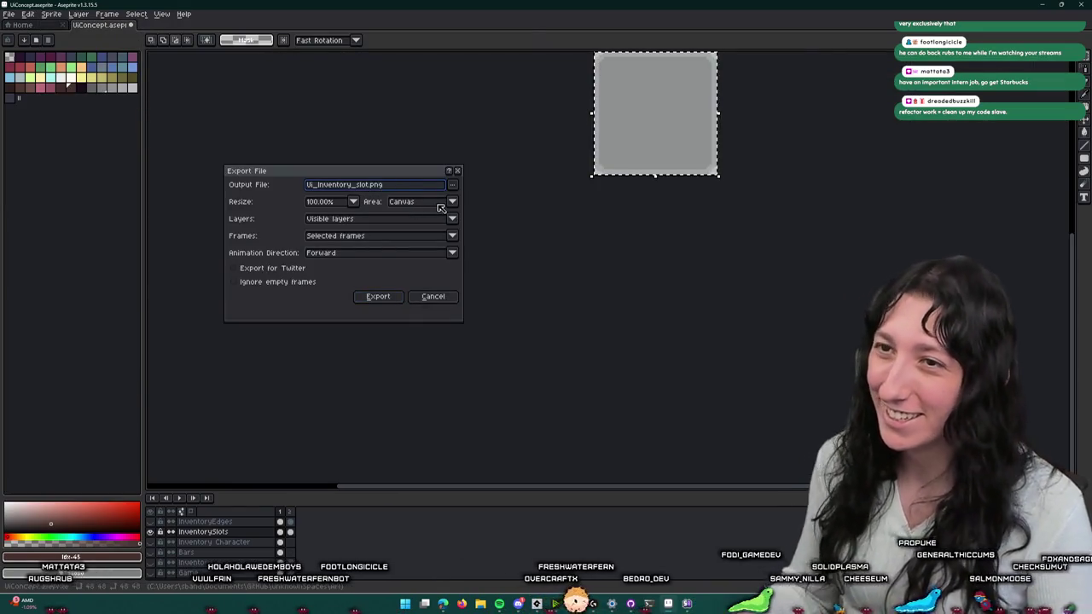
key(Return)
key(ctrl+z)
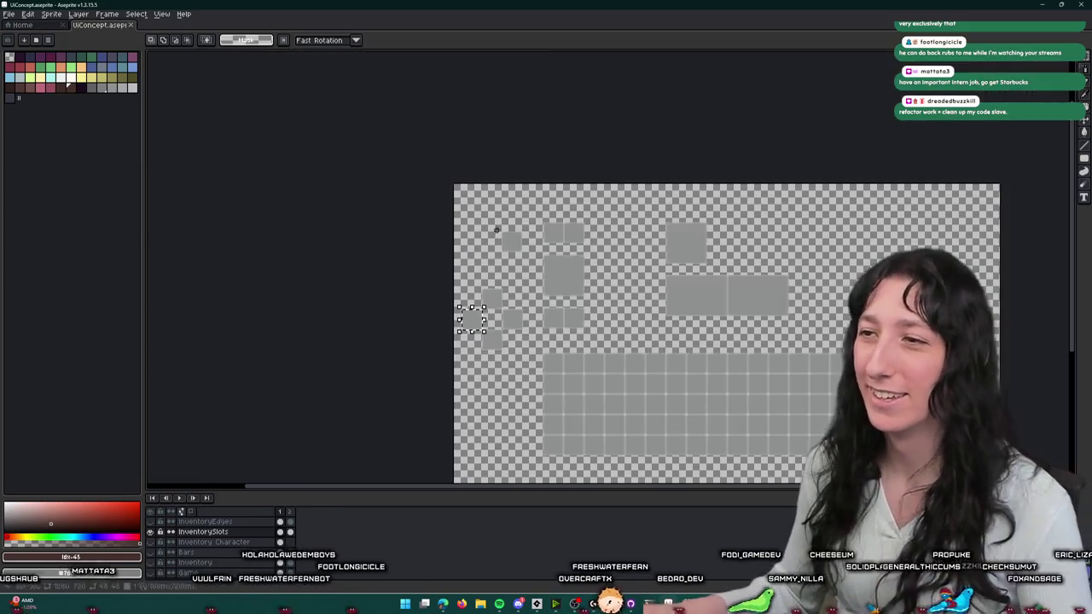
- Select the larger square slot tile on the canvas
scroll(546, 222, up, 2)
scroll(429, 142, up, 2)
scroll(441, 122, up, 1)
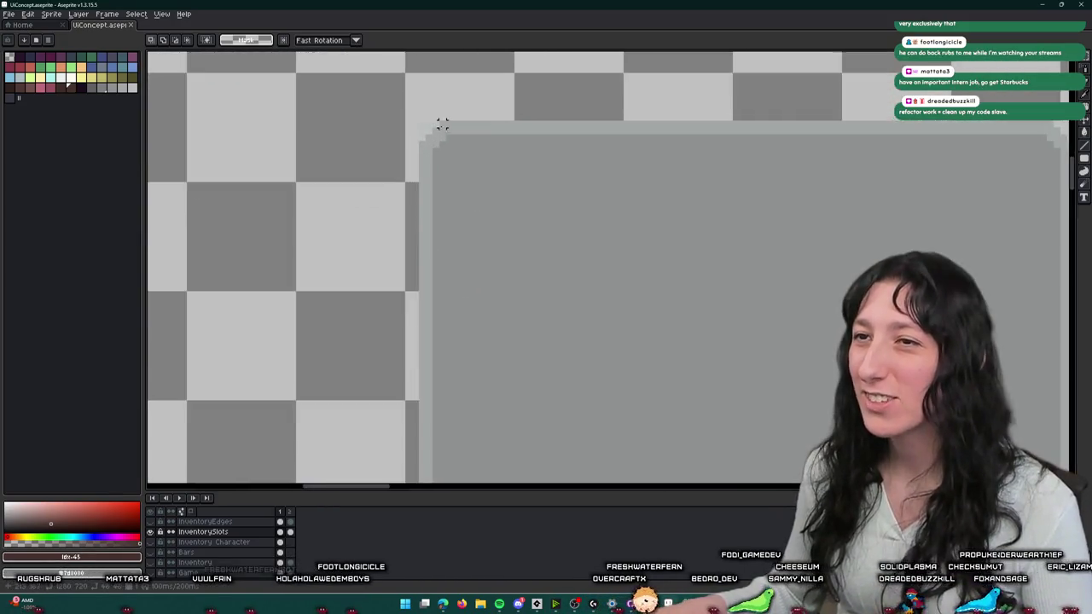
scroll(423, 122, up, 1)
scroll(418, 143, down, 2)
scroll(426, 183, down, 2)
mouse_move(418, 143)
mouse_down()
mouse_move(654, 378)
mouse_move(649, 405)
mouse_up()
scroll(654, 378, up, 3)
scroll(638, 390, up, 1)
scroll(649, 405, down, 1)
scroll(645, 402, up, 3)
scroll(644, 310, up, 2)
mouse_move(645, 310)
mouse_down()
mouse_move(343, 85)
mouse_move(361, 90)
mouse_up()
scroll(674, 409, down, 2)
scroll(617, 317, down, 1)
scroll(366, 117, up, 2)
scroll(343, 86, up, 1)
scroll(578, 241, down, 3)
scroll(657, 291, down, 2)
scroll(597, 239, down, 3)
drag(563, 228, 443, 175)
- Crop to the square slot, export it as a PNG with size suffix '2', and undo the crop
click(49, 14)
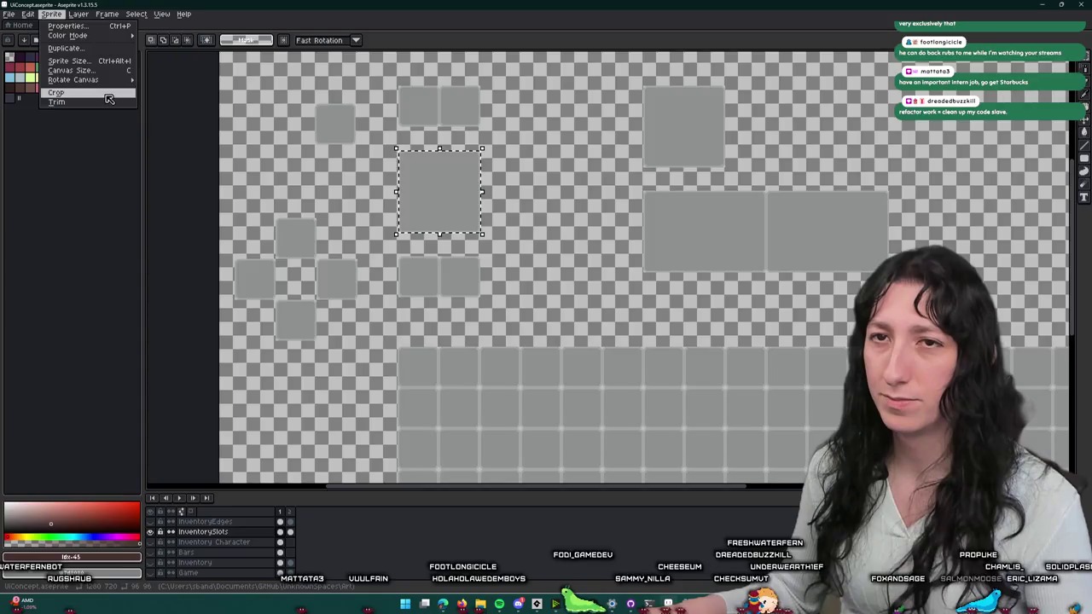
click(102, 99)
key(ctrl+alt+shift+s)
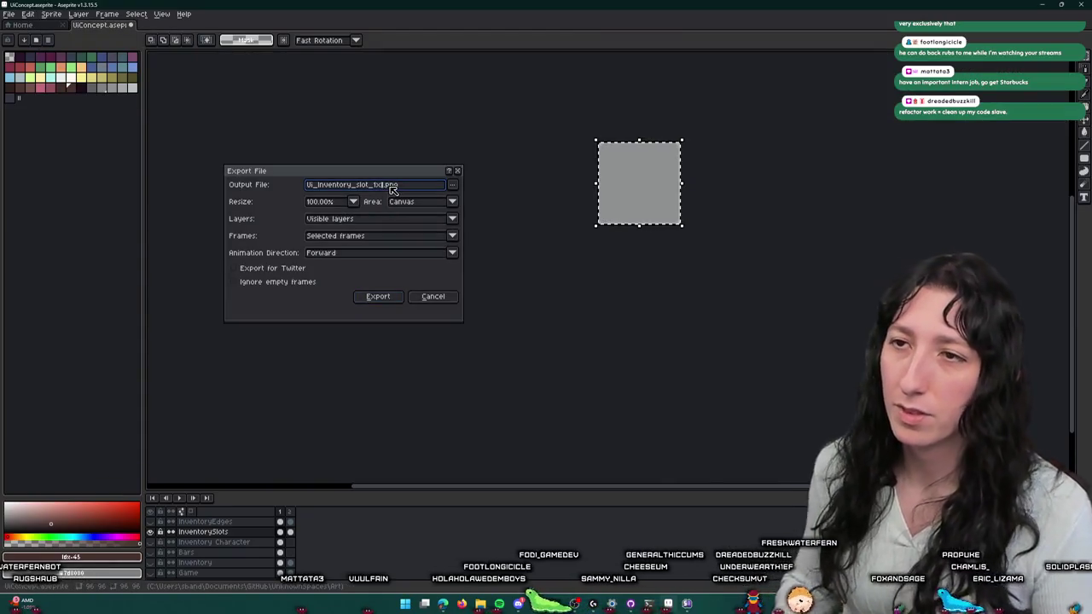
text(2)
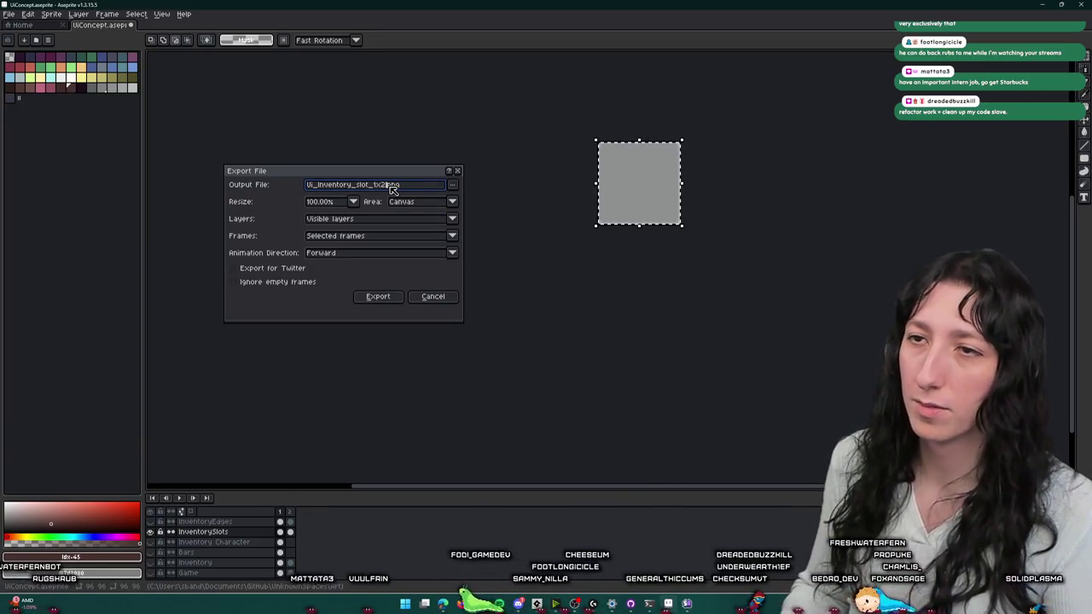
key(Return)
key(ctrl+z)
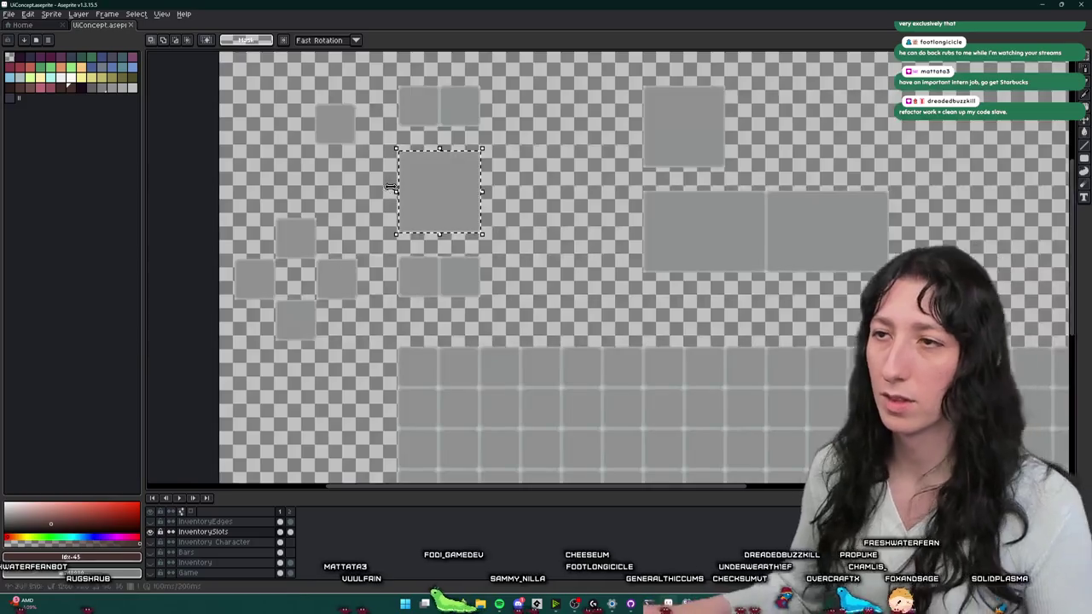
- Select the wide 3x2 slot rectangle on the canvas
scroll(585, 174, up, 2)
scroll(584, 175, up, 2)
scroll(465, 161, up, 3)
scroll(425, 162, up, 1)
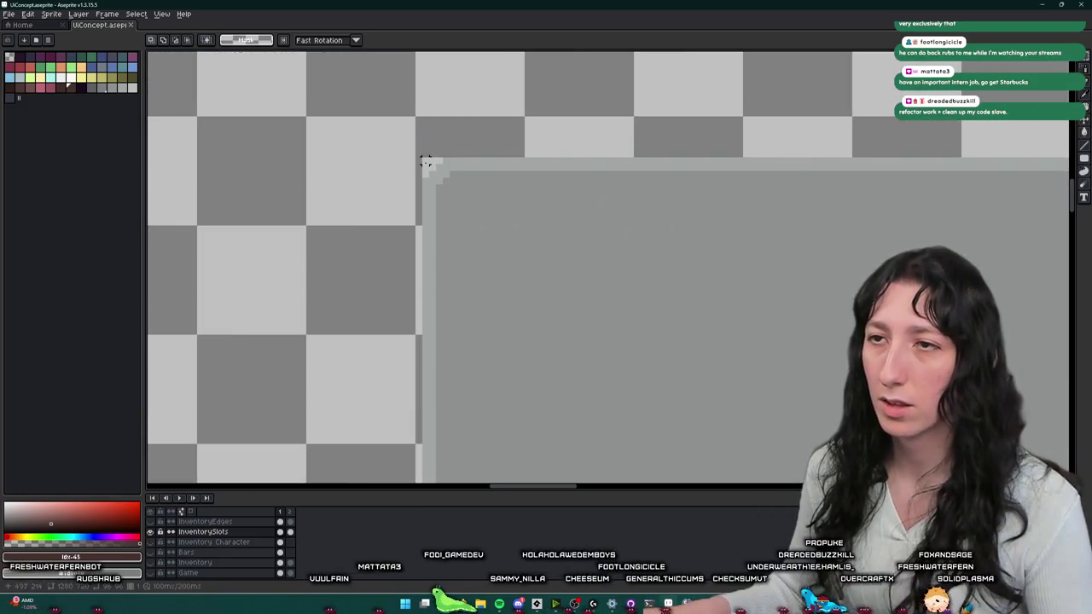
scroll(383, 201, down, 3)
scroll(631, 346, up, 3)
mouse_move(392, 190)
mouse_down()
mouse_move(631, 346)
mouse_move(658, 345)
mouse_up()
scroll(541, 333, down, 3)
scroll(719, 273, down, 1)
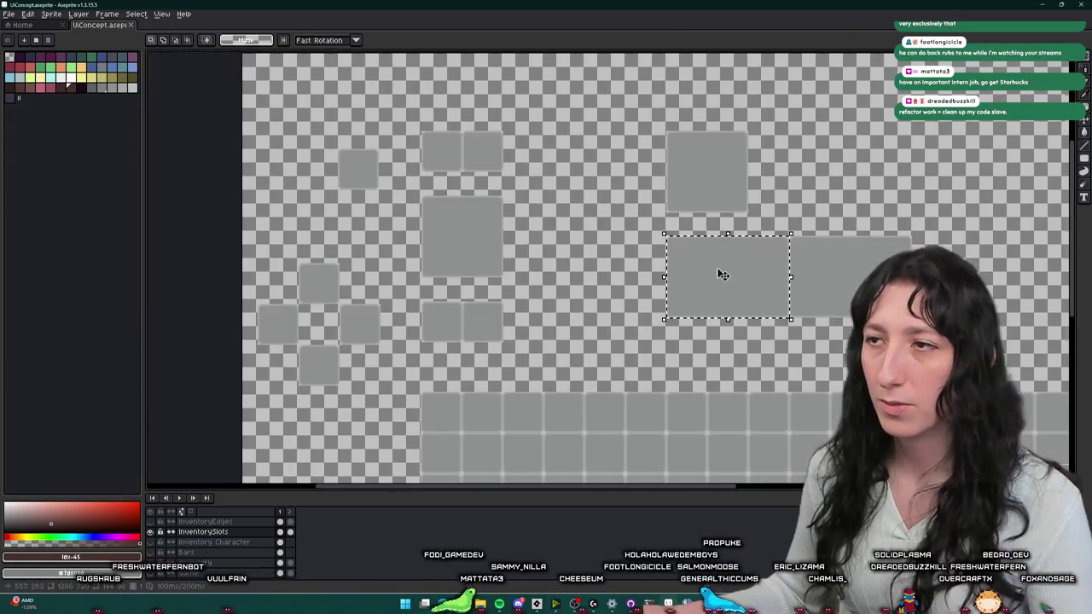
- Crop to the wide slot and export it as the 3x2 PNG, changing the width digit to 3
click(51, 14)
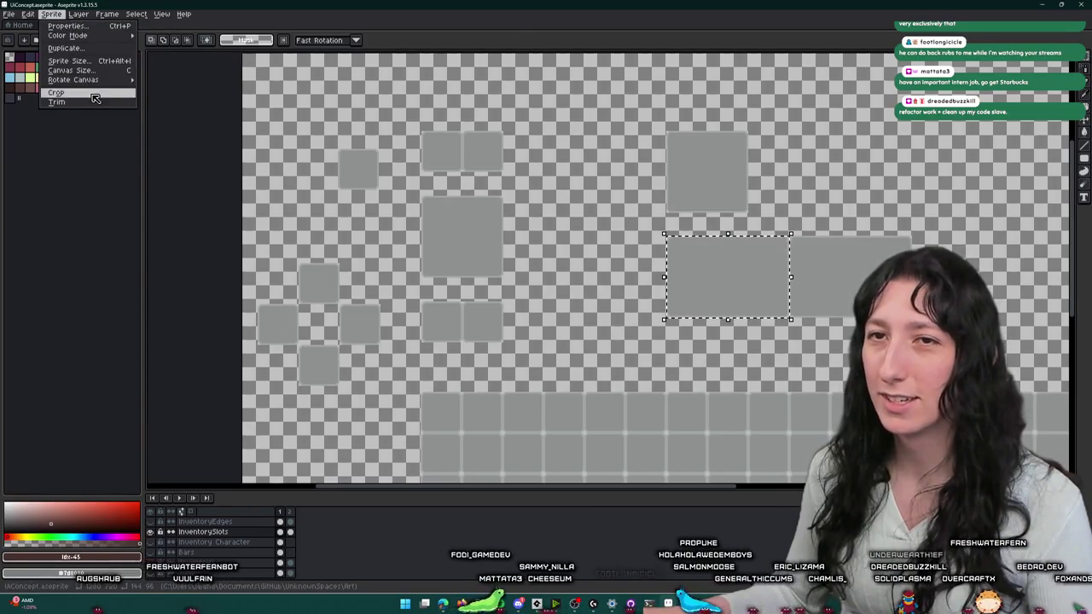
click(85, 95)
click(378, 185)
key(BackSpace)
text(3x2.png)
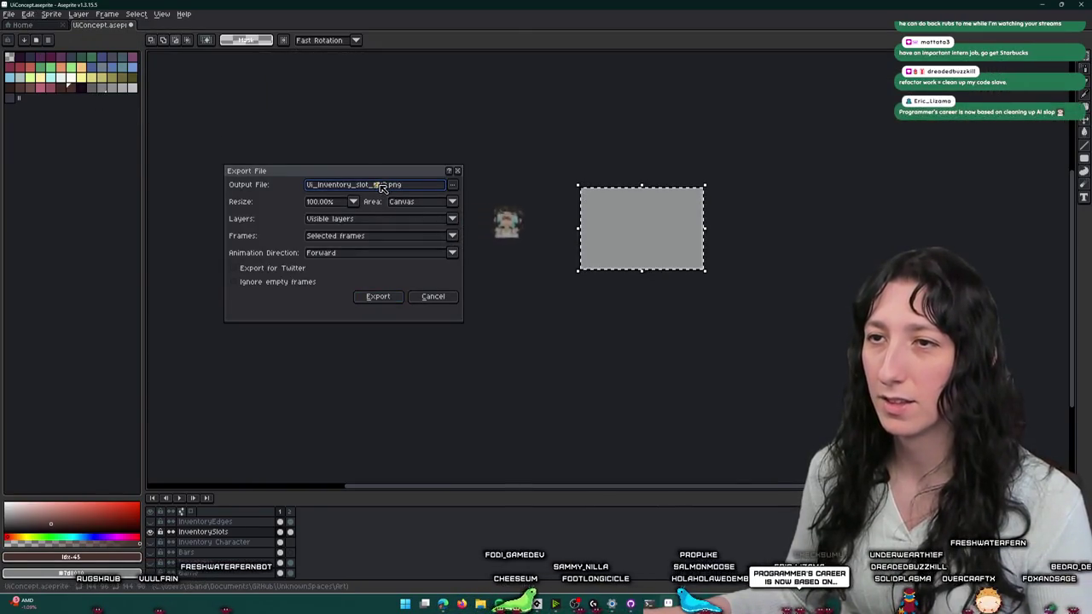
click(378, 296)
- Hide the InventorySlots layer and show the Inventory panel layer
scroll(505, 282, down, 1)
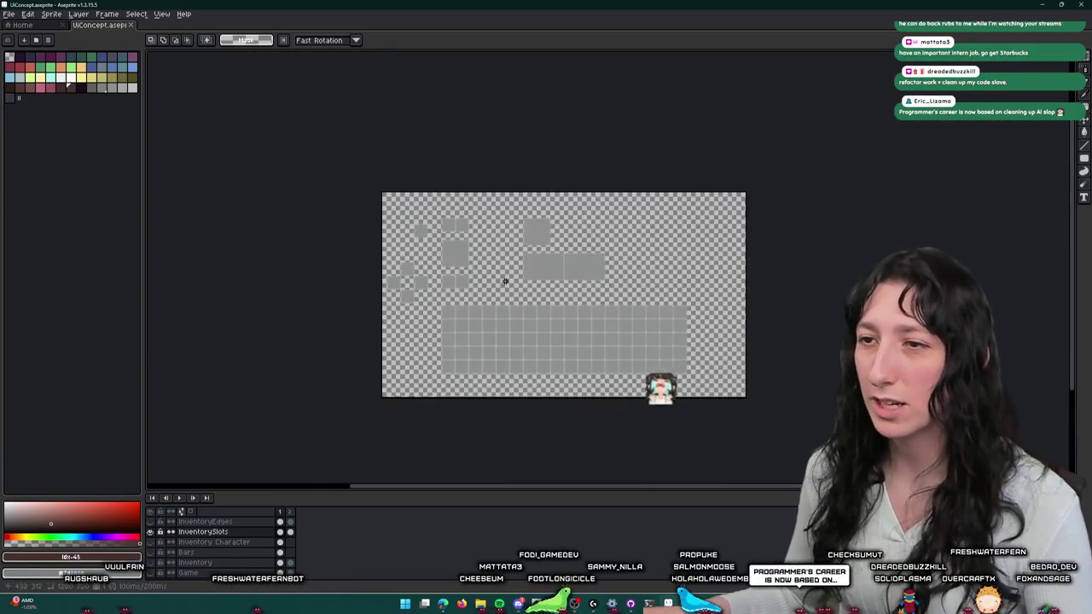
click(150, 533)
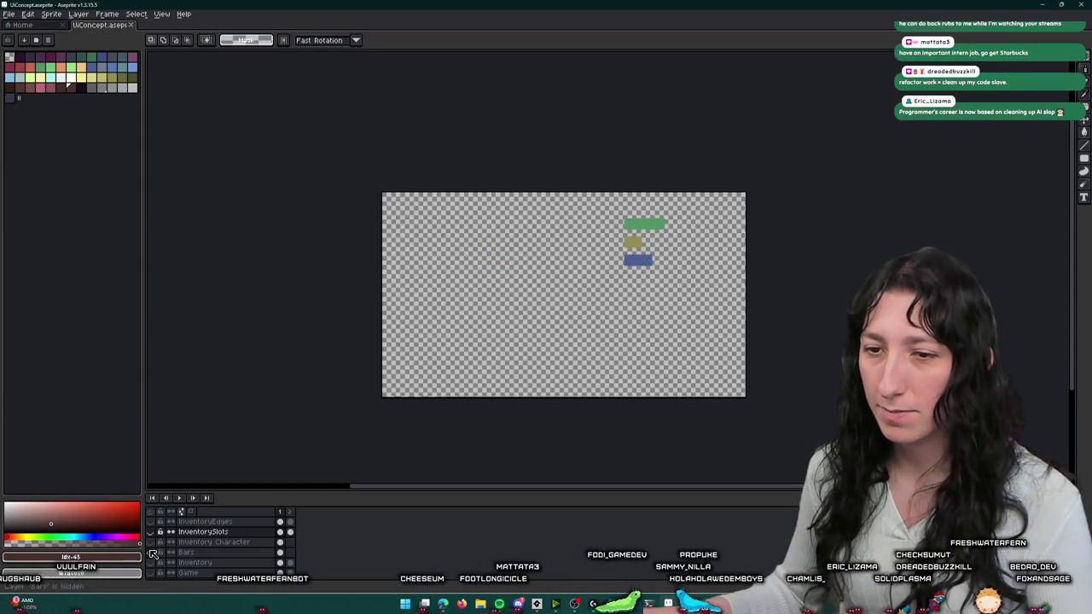
click(153, 564)
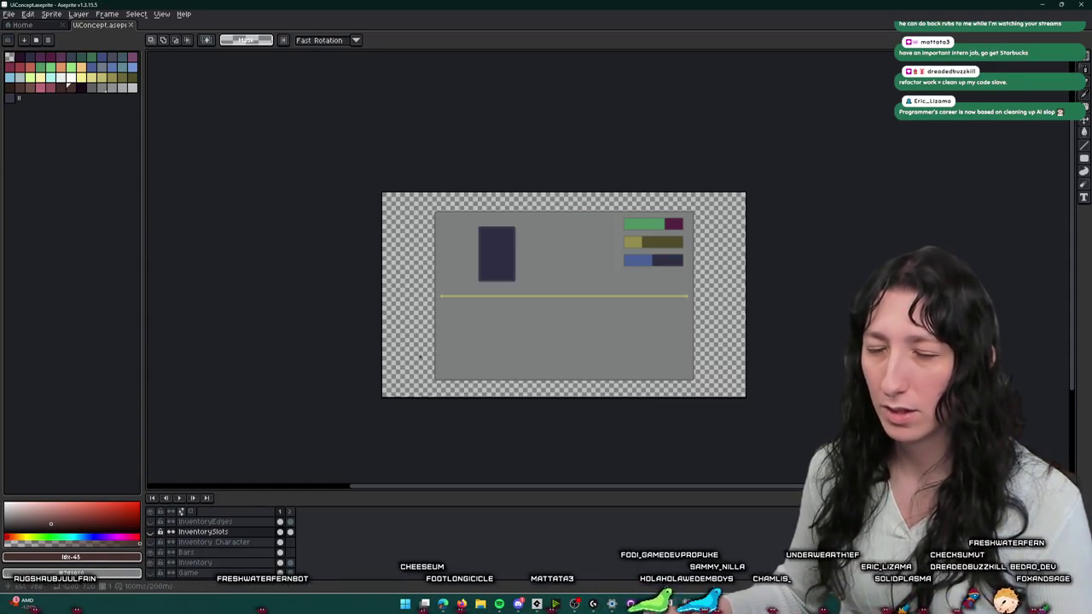